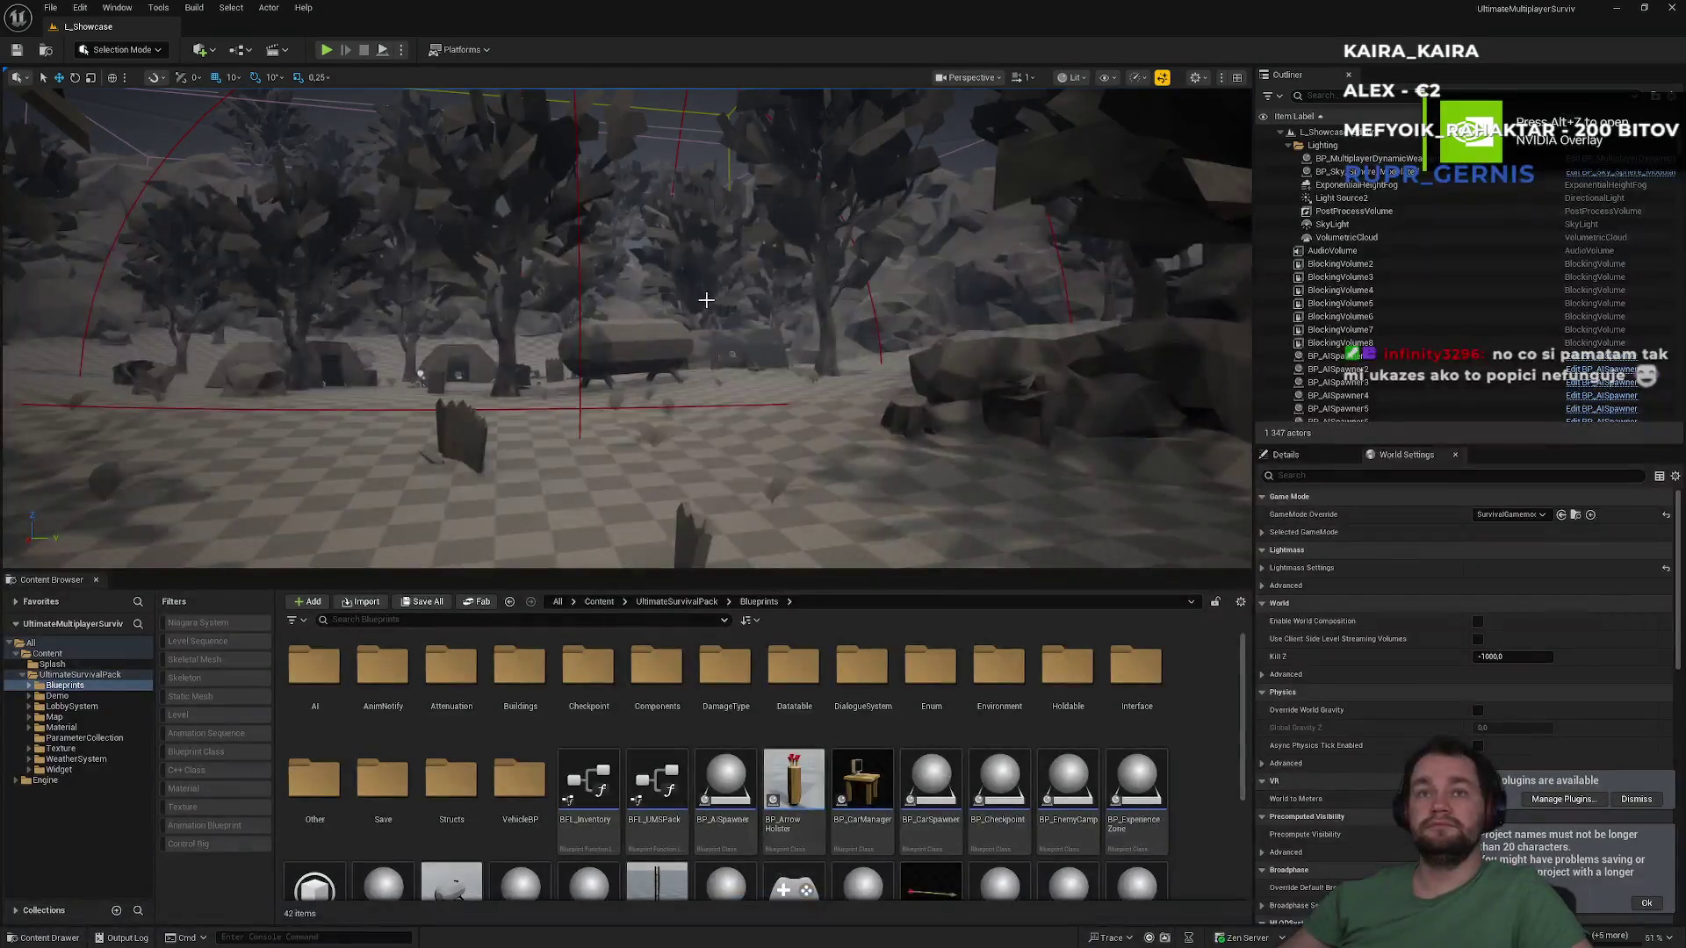
Filter the top Content folder to level assets and open the L_Demo level
mouse_move(700, 293)
mouse_down()
mouse_move(729, 264)
mouse_move(669, 398)
mouse_up()
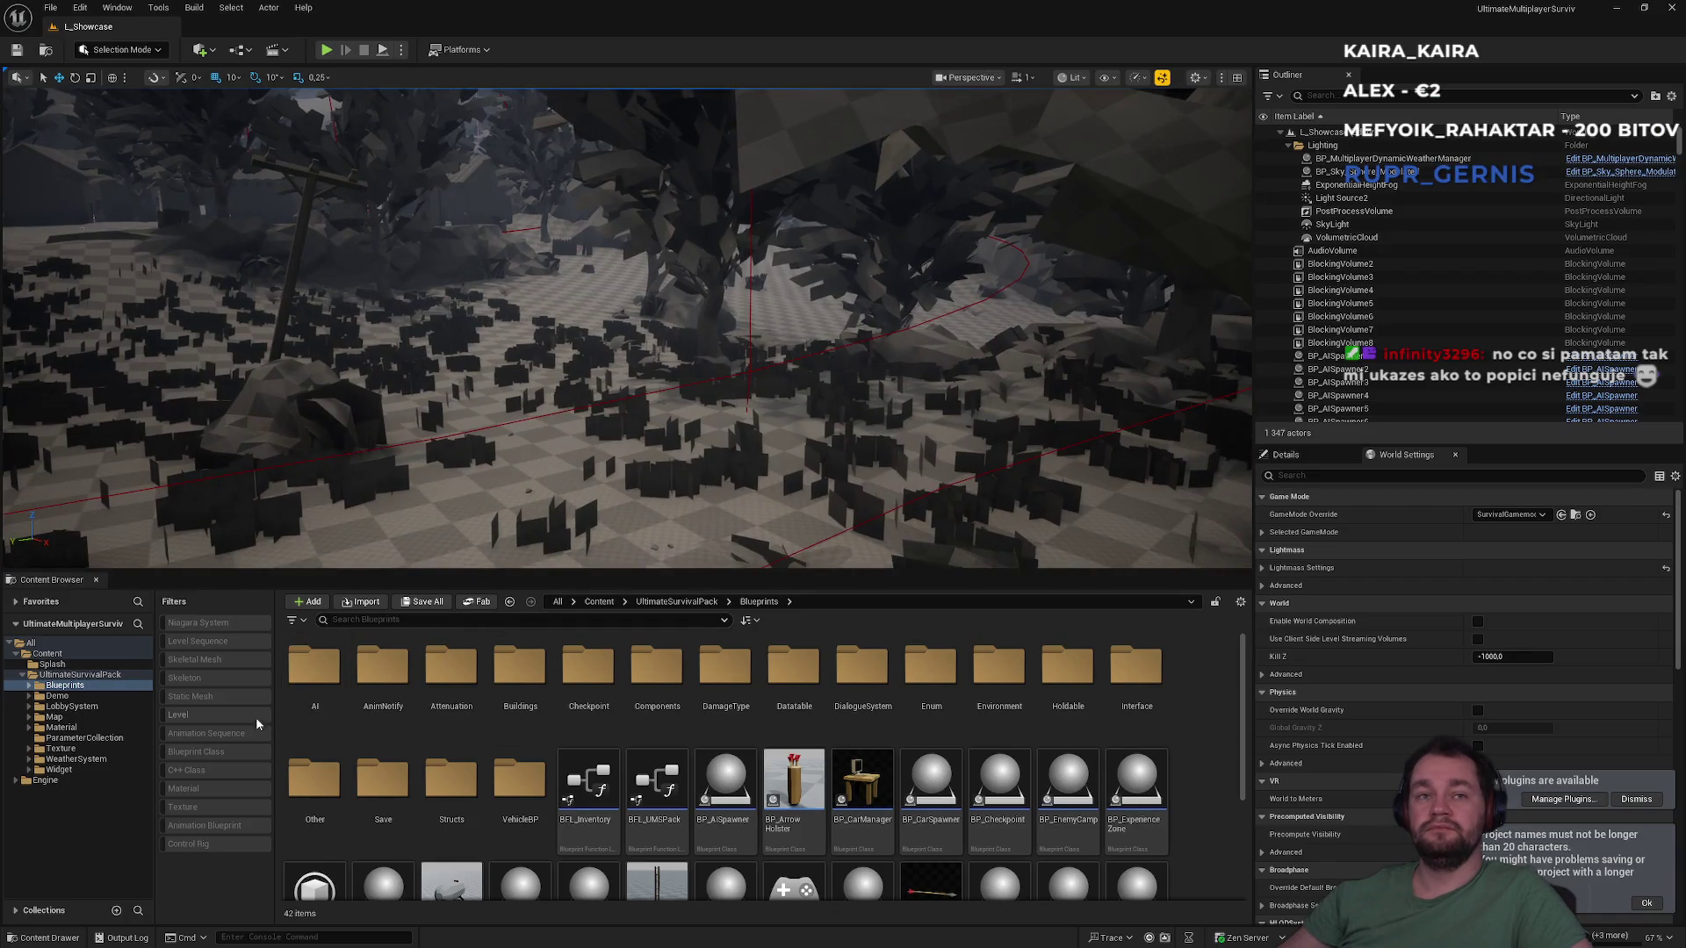
click(215, 717)
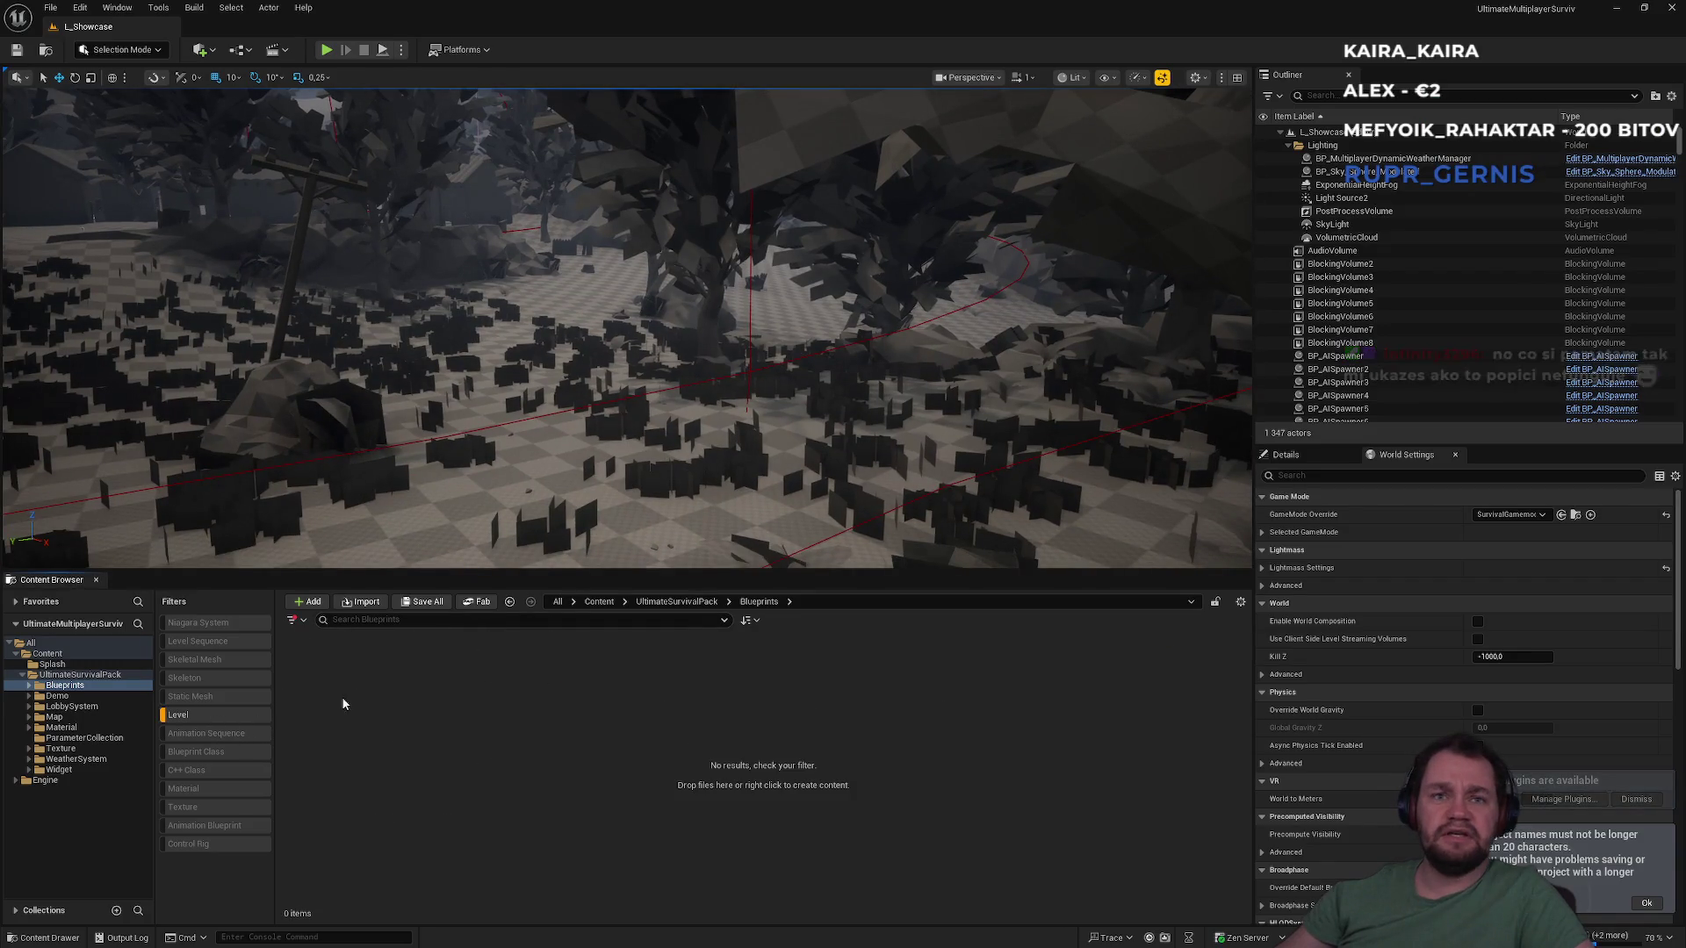
click(597, 601)
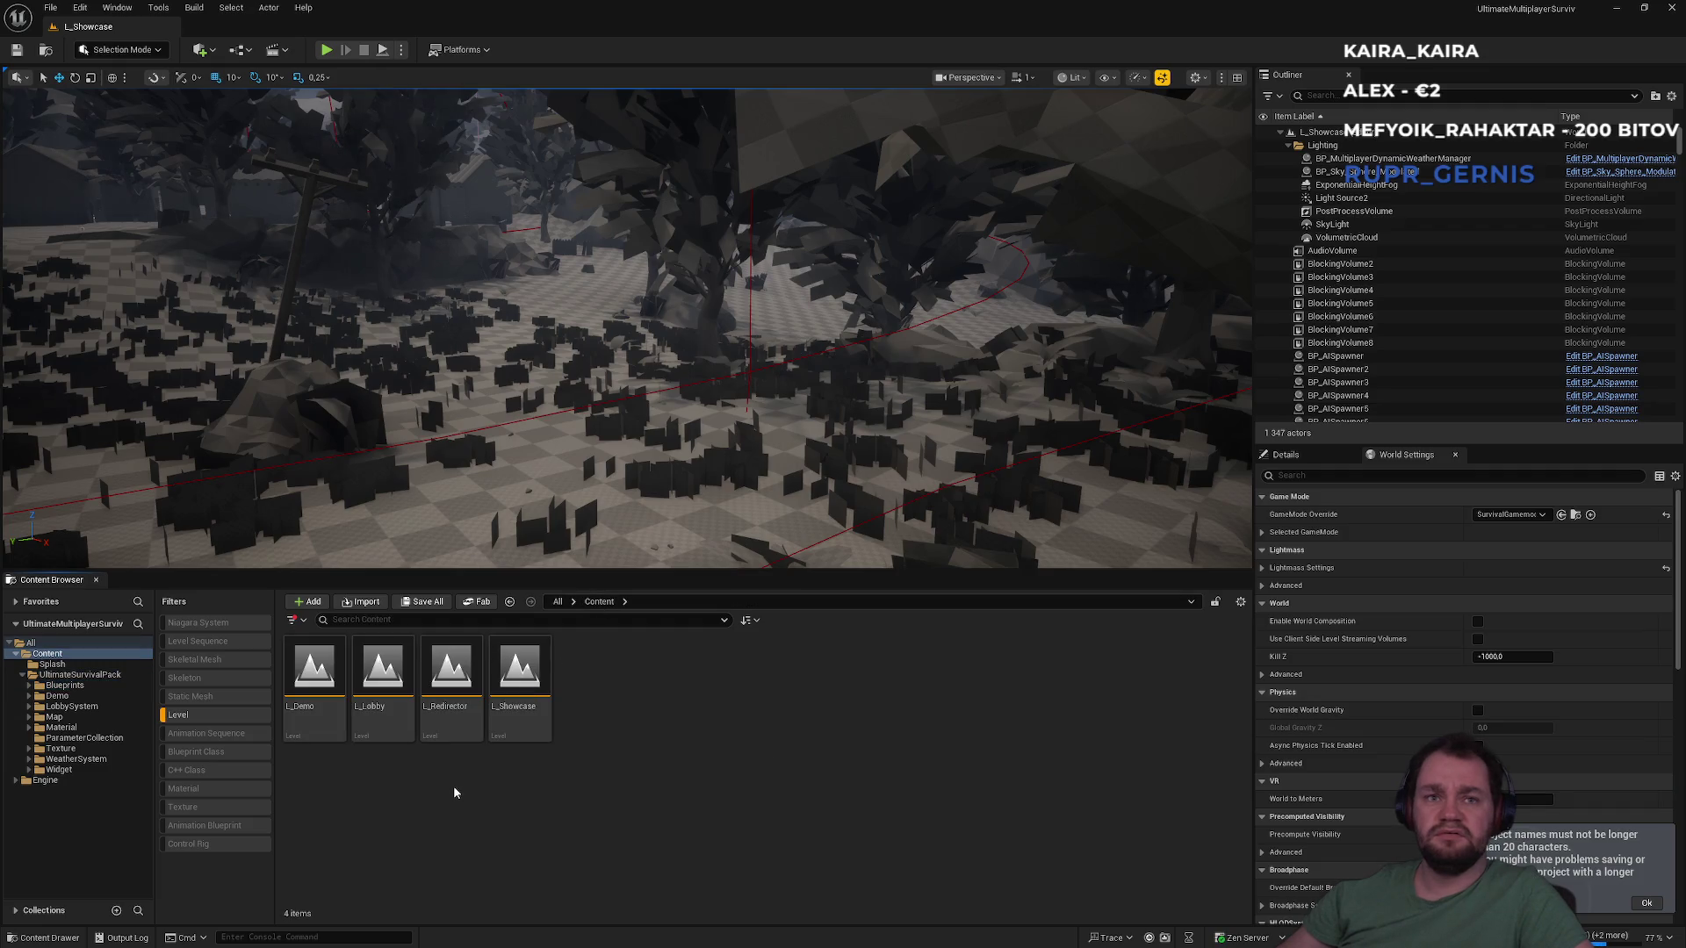
double_click(333, 740)
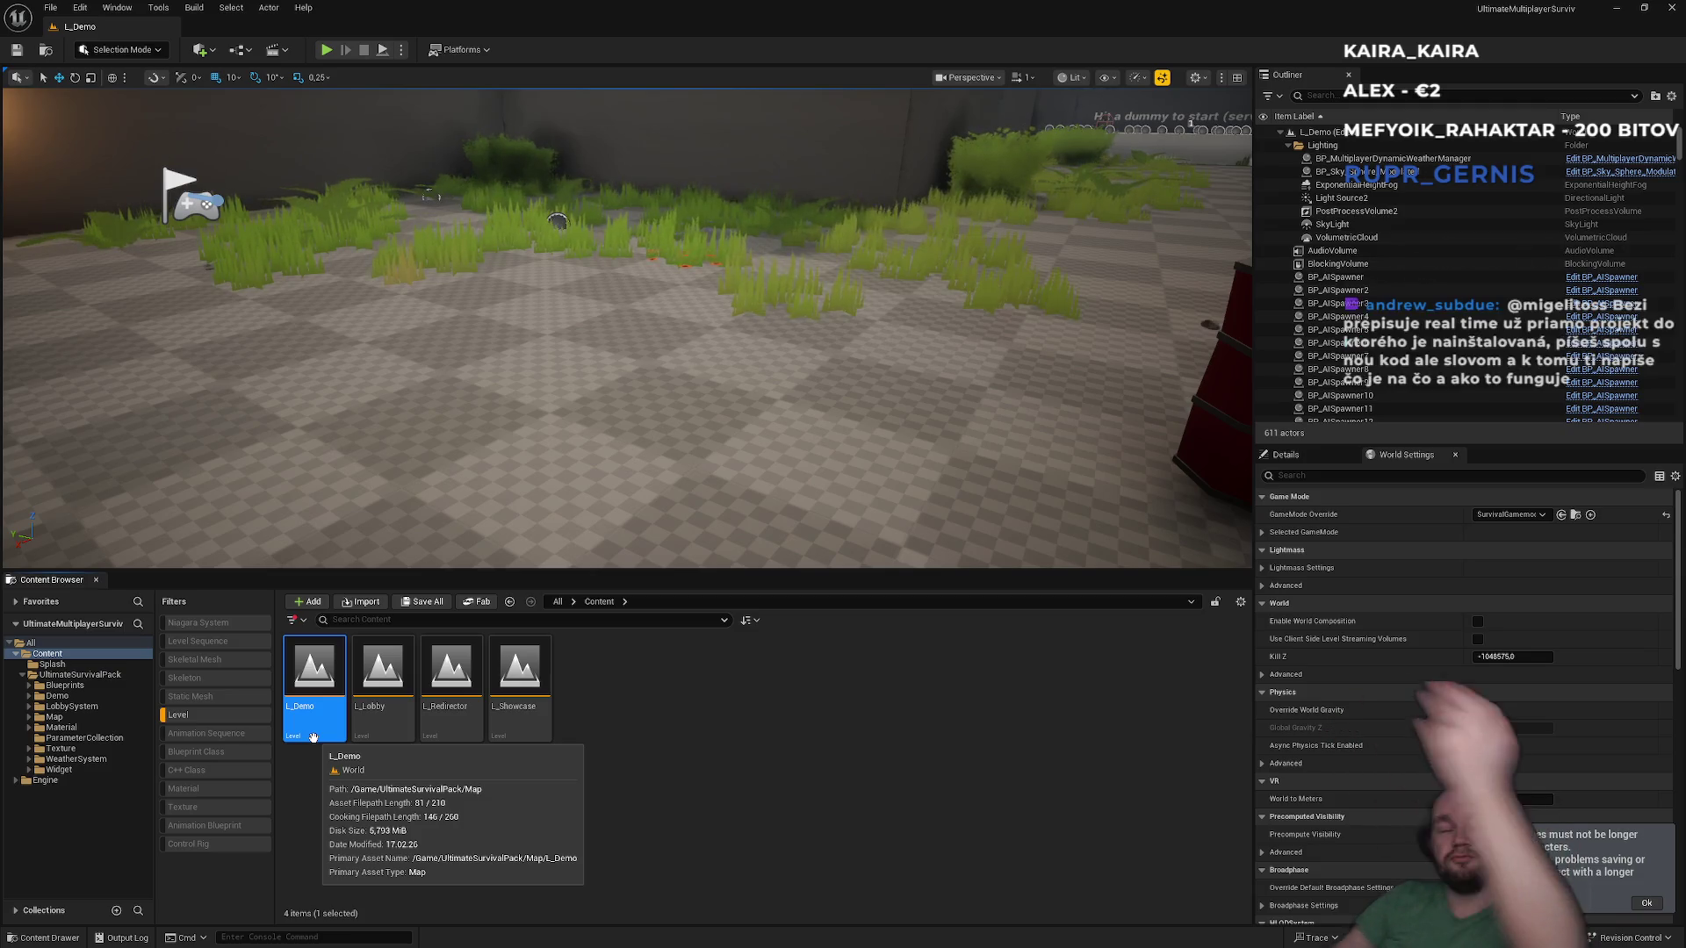
Fly the viewport to the red barrel and character, then clear the Level filter
mouse_move(583, 425)
mouse_down()
mouse_move(557, 222)
mouse_move(550, 263)
mouse_up()
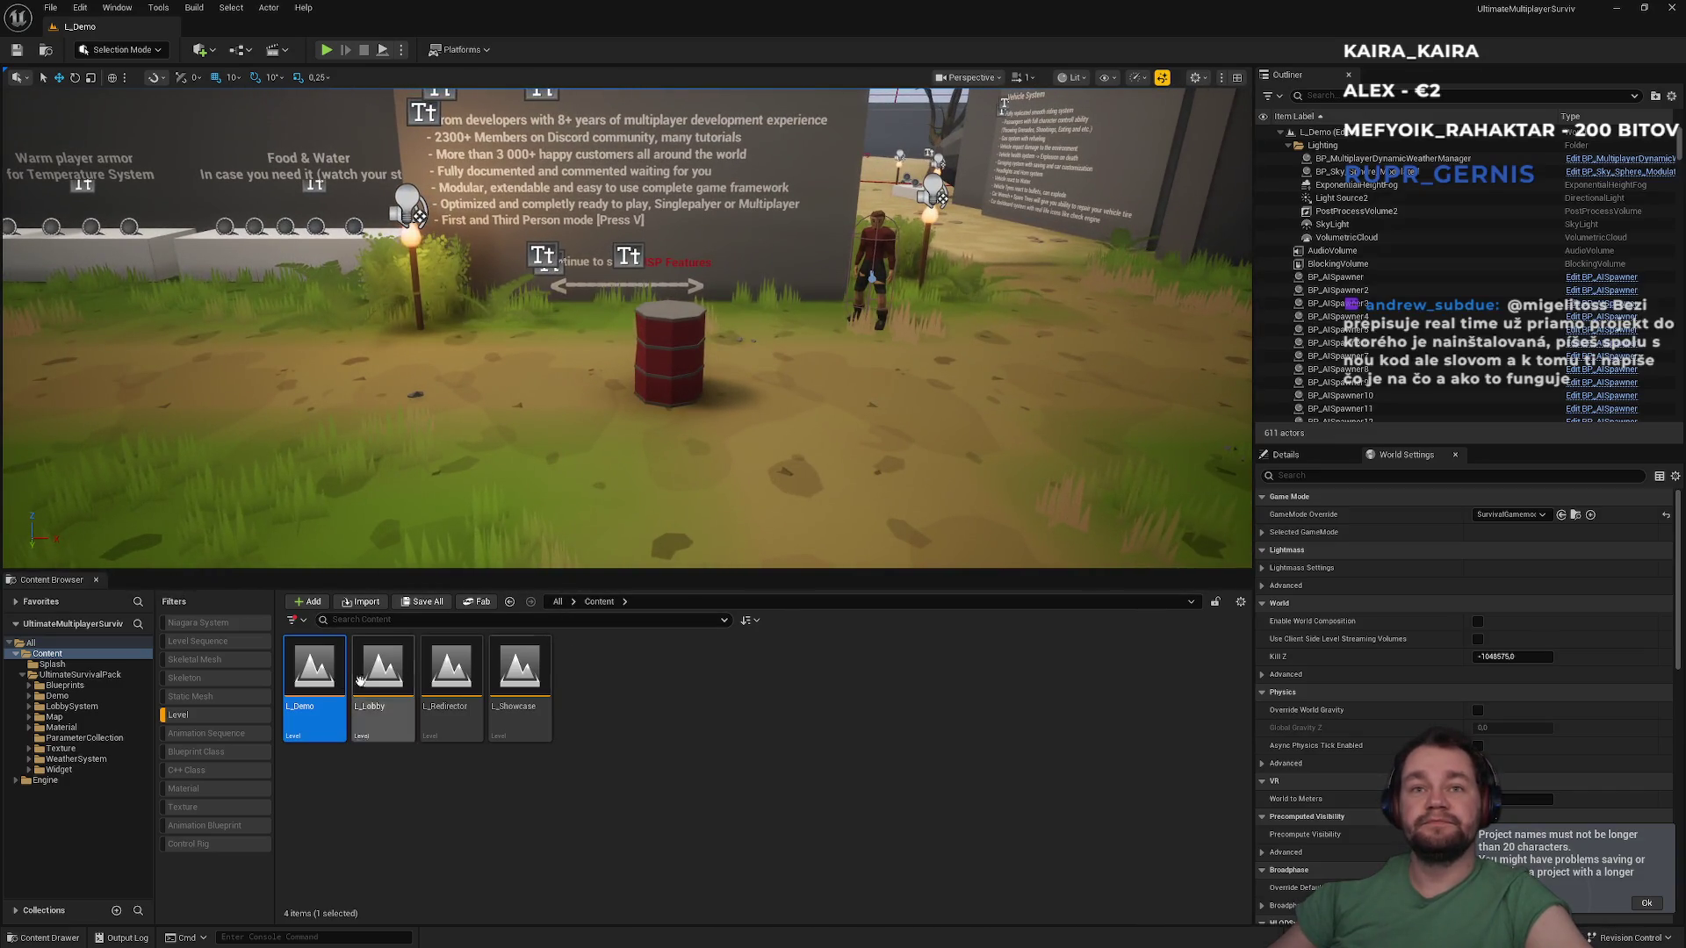
click(207, 712)
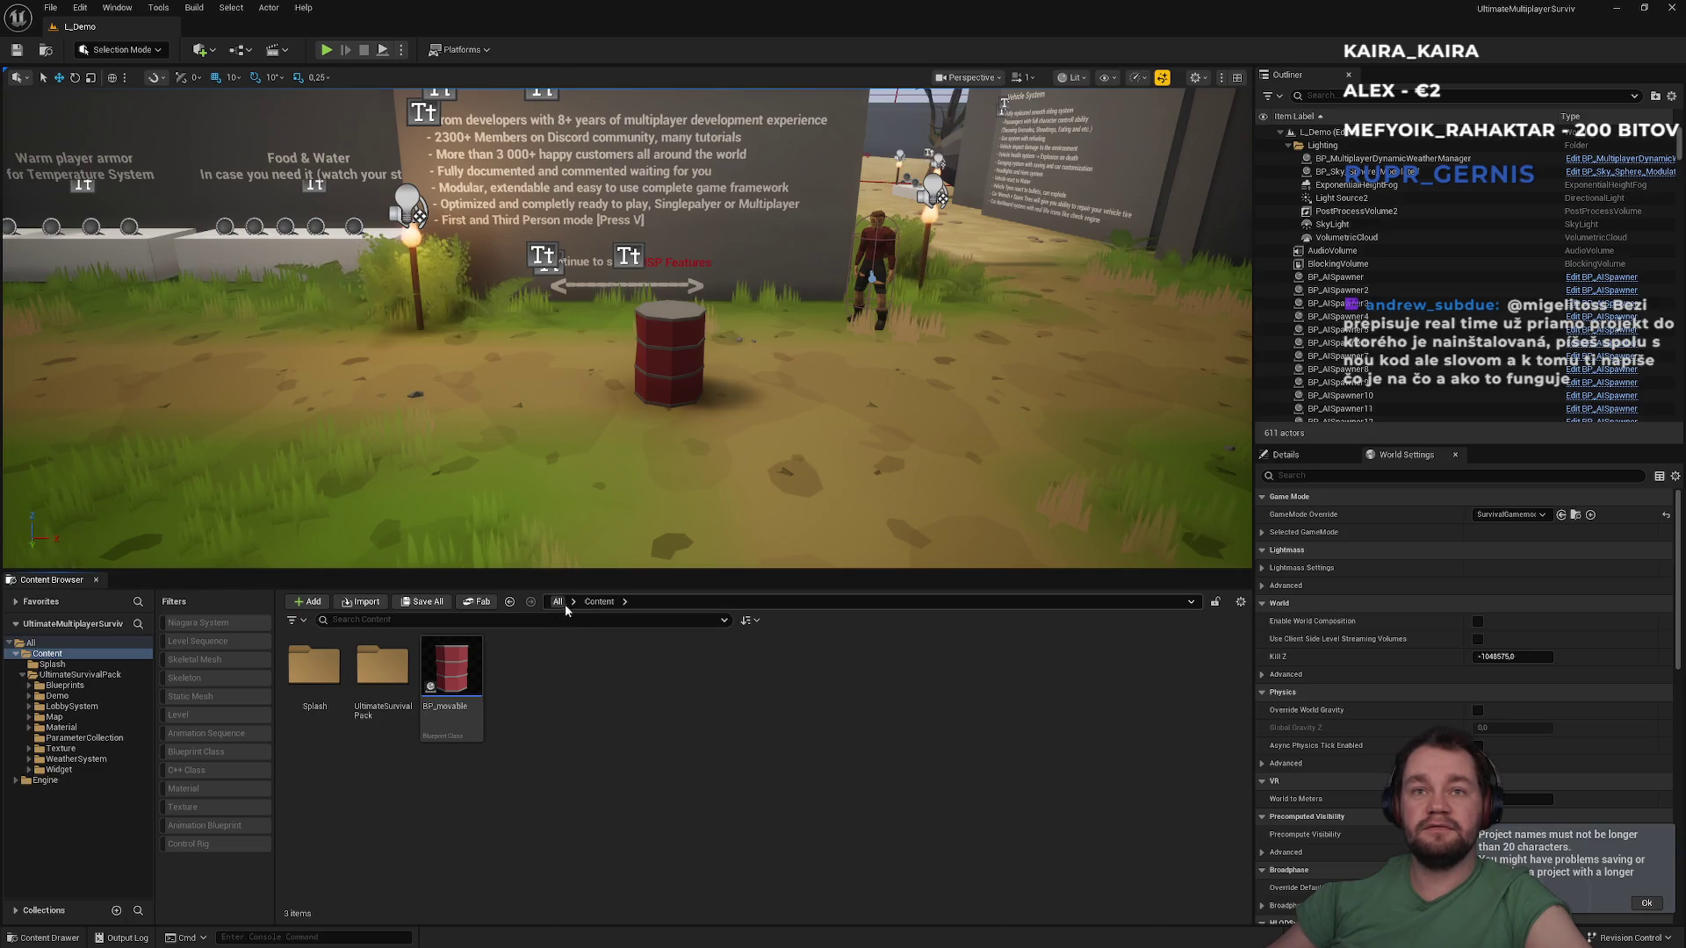
Open the BP_movable barrel Blueprint and view its construction script
click(463, 710)
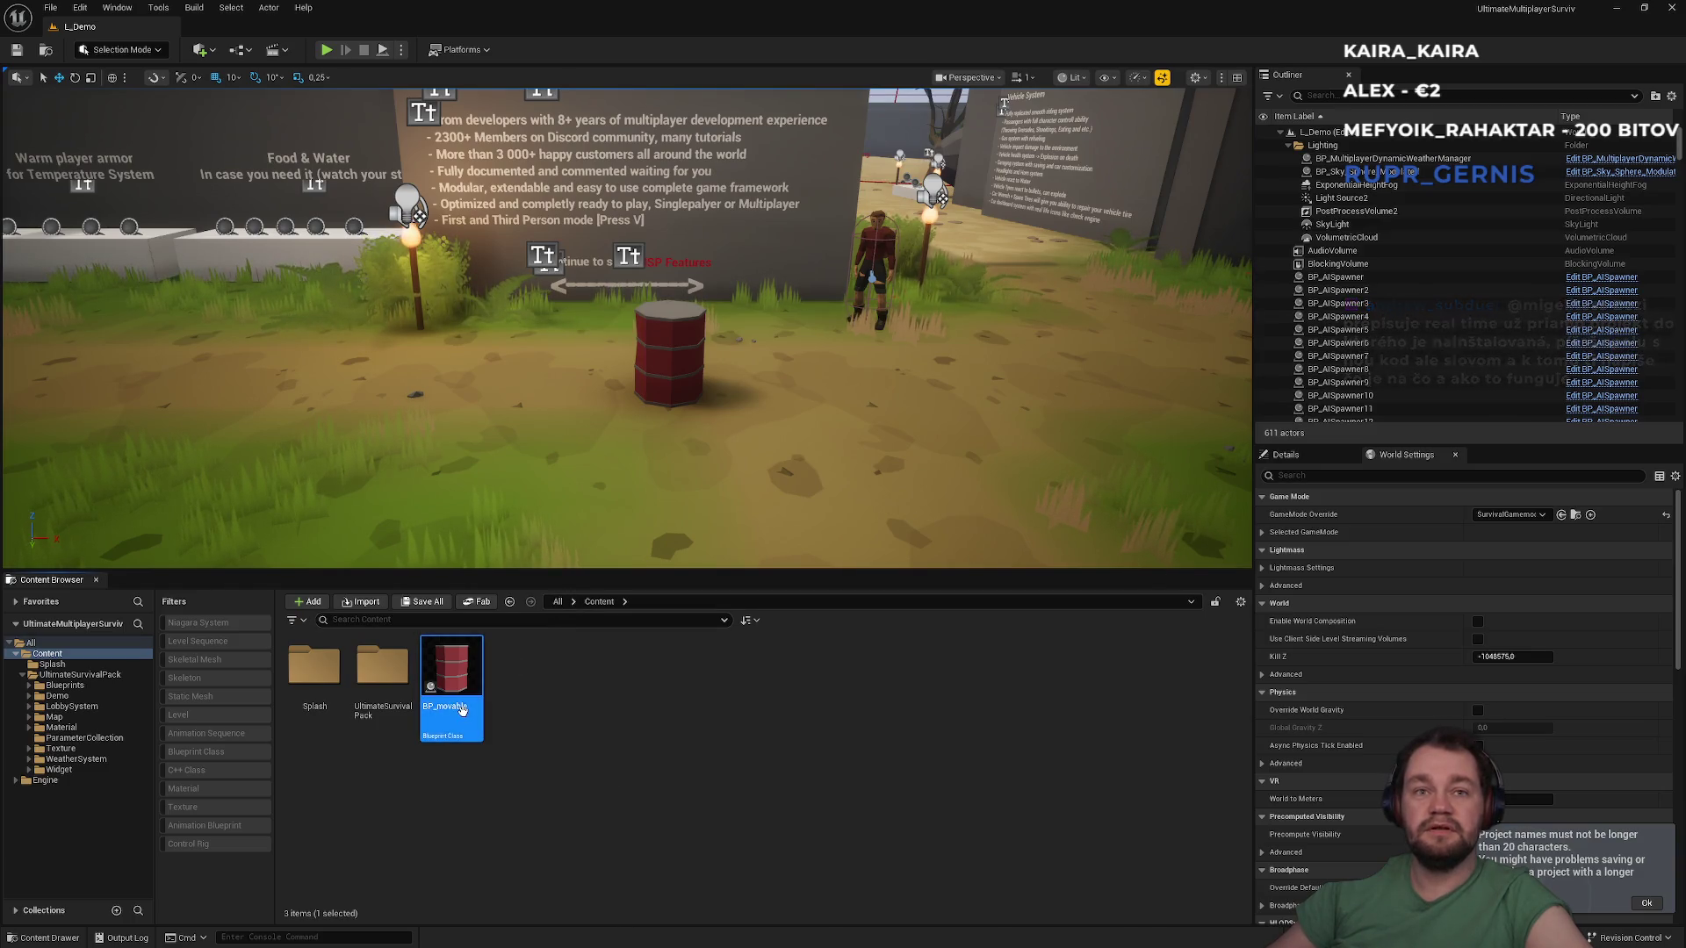
double_click(463, 710)
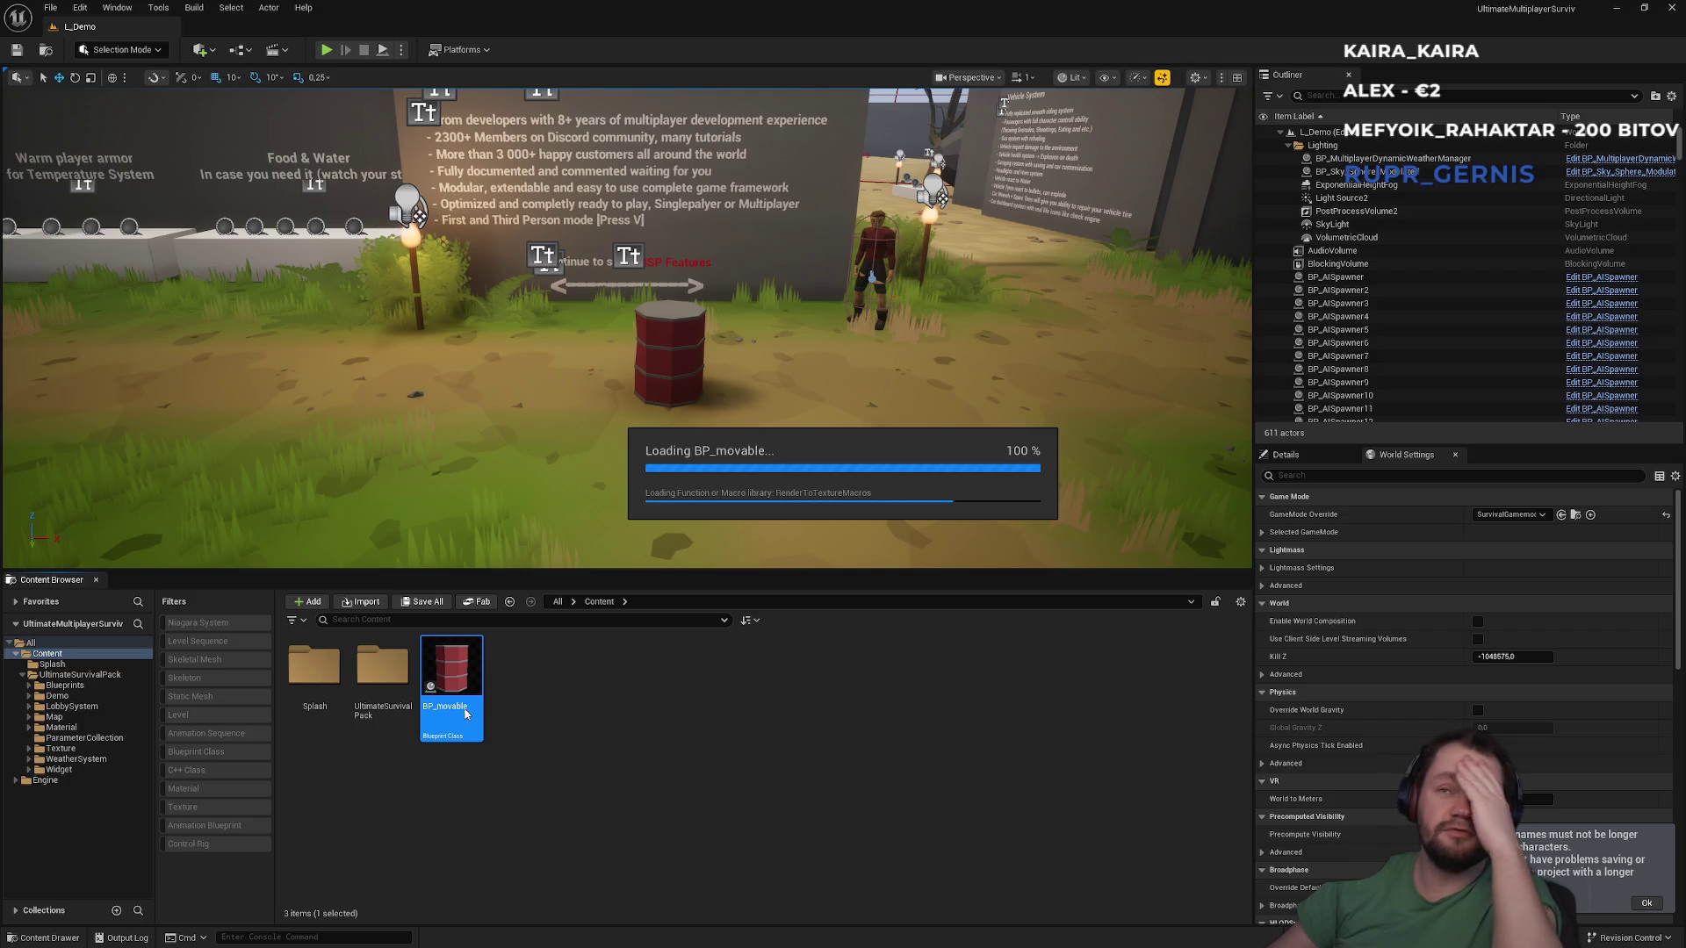
scroll(625, 382, down, 4)
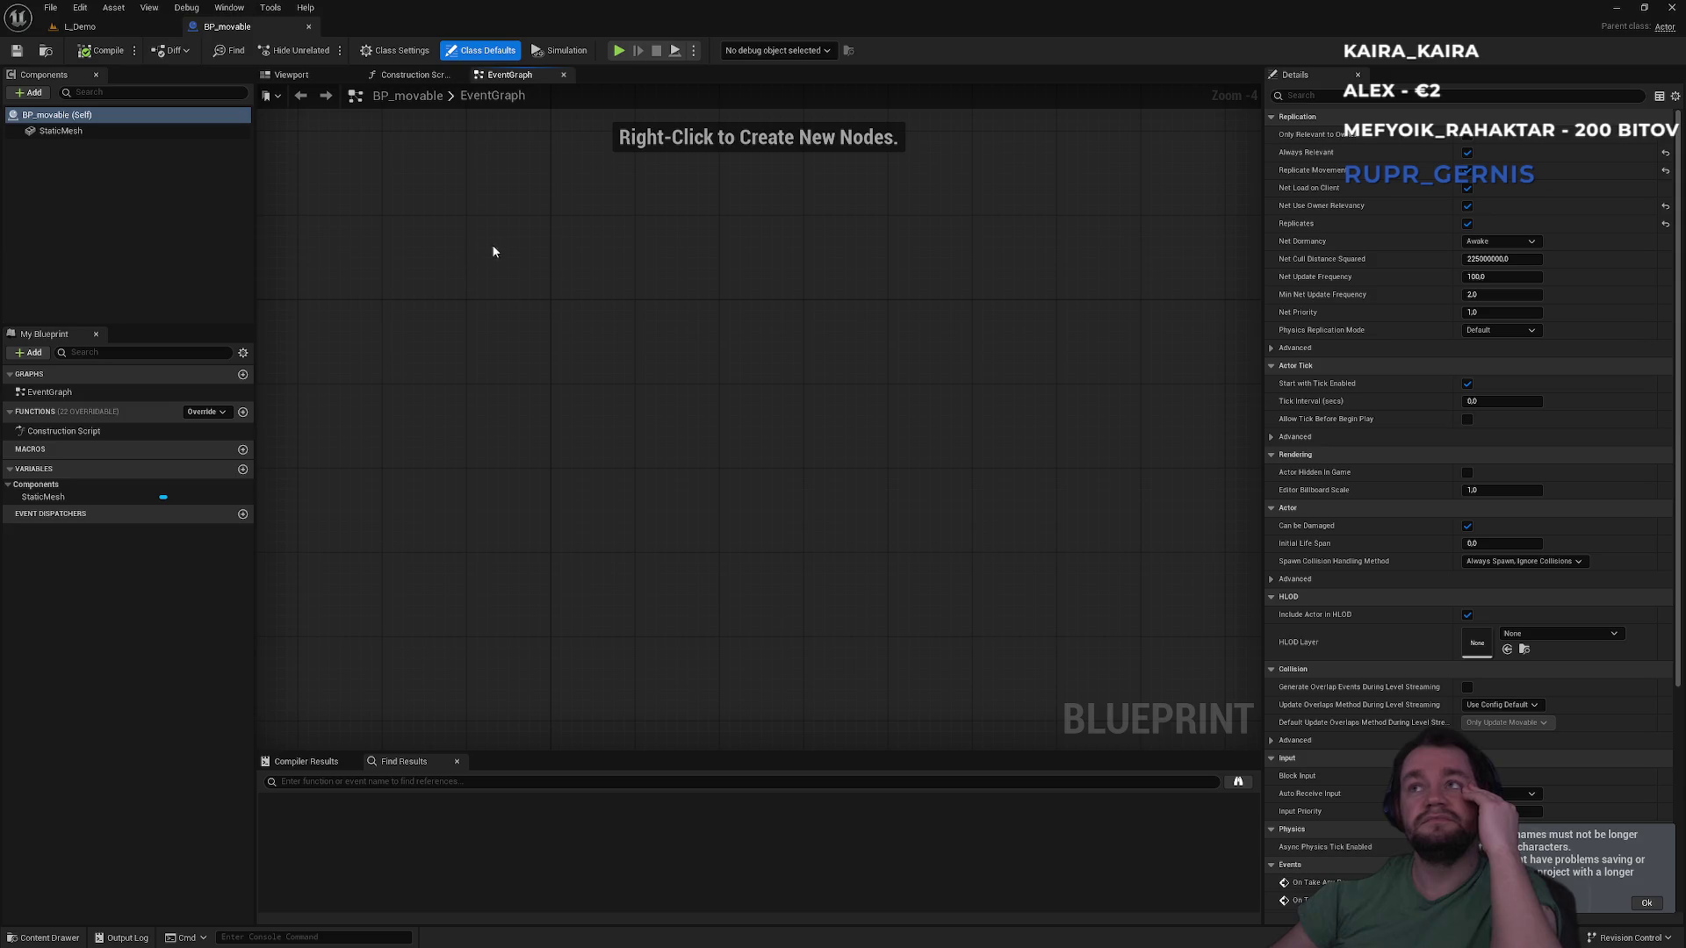
click(420, 75)
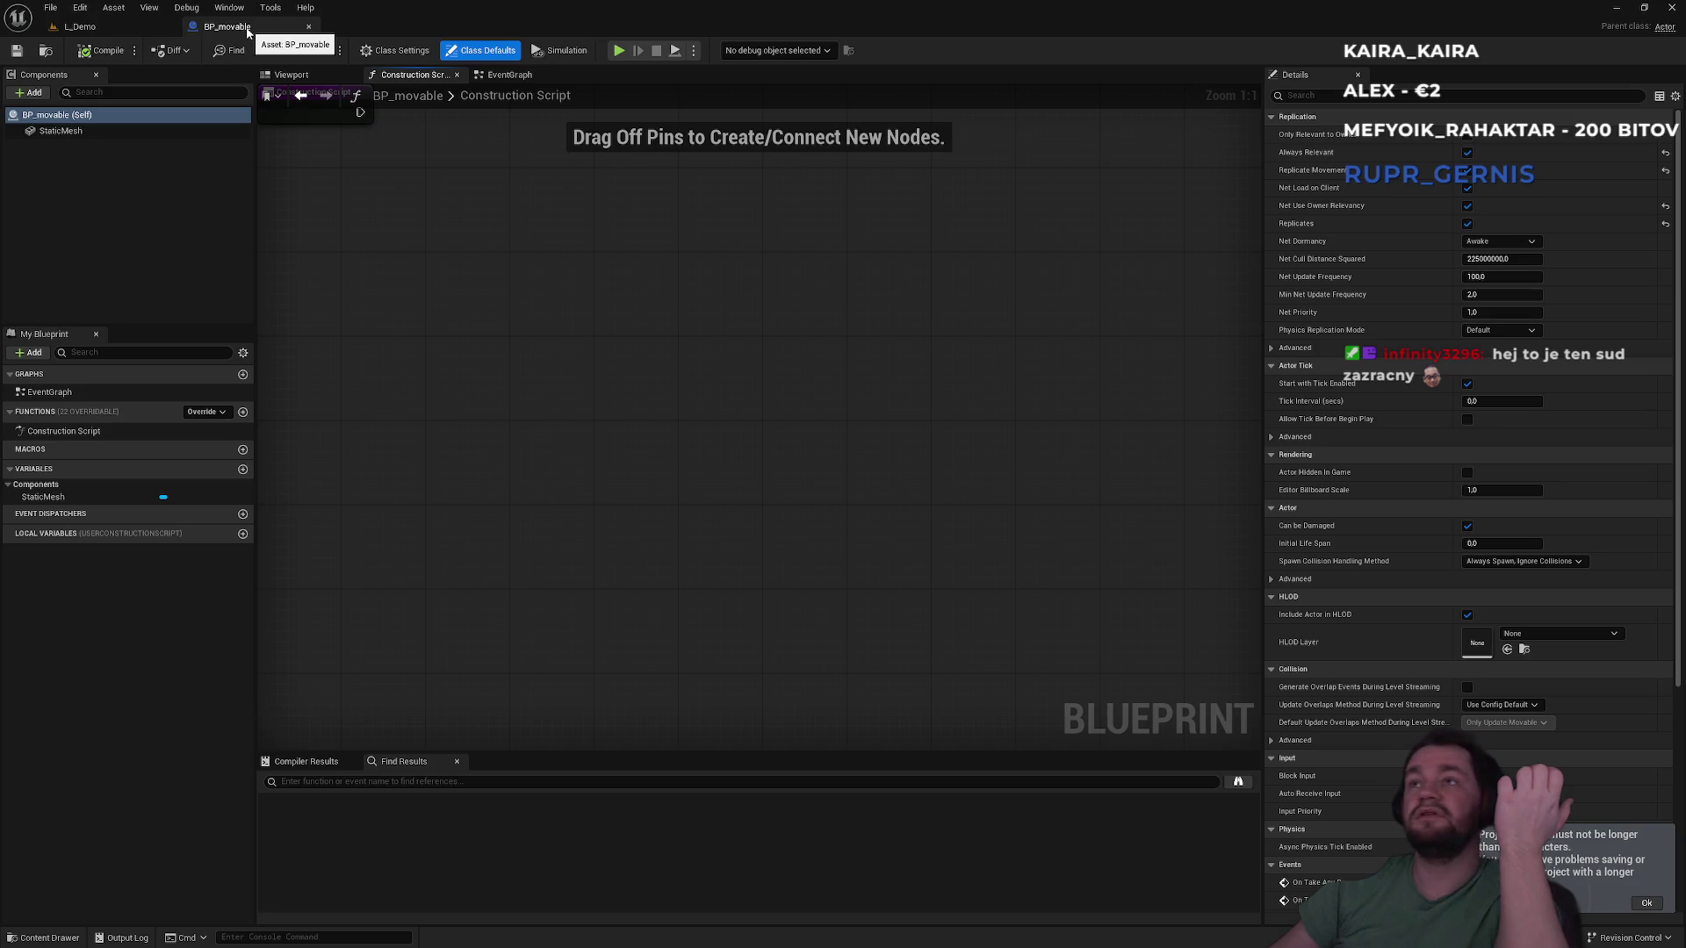
Search the class properties for 'tag', then clear the search
click(1328, 97)
text(tag)
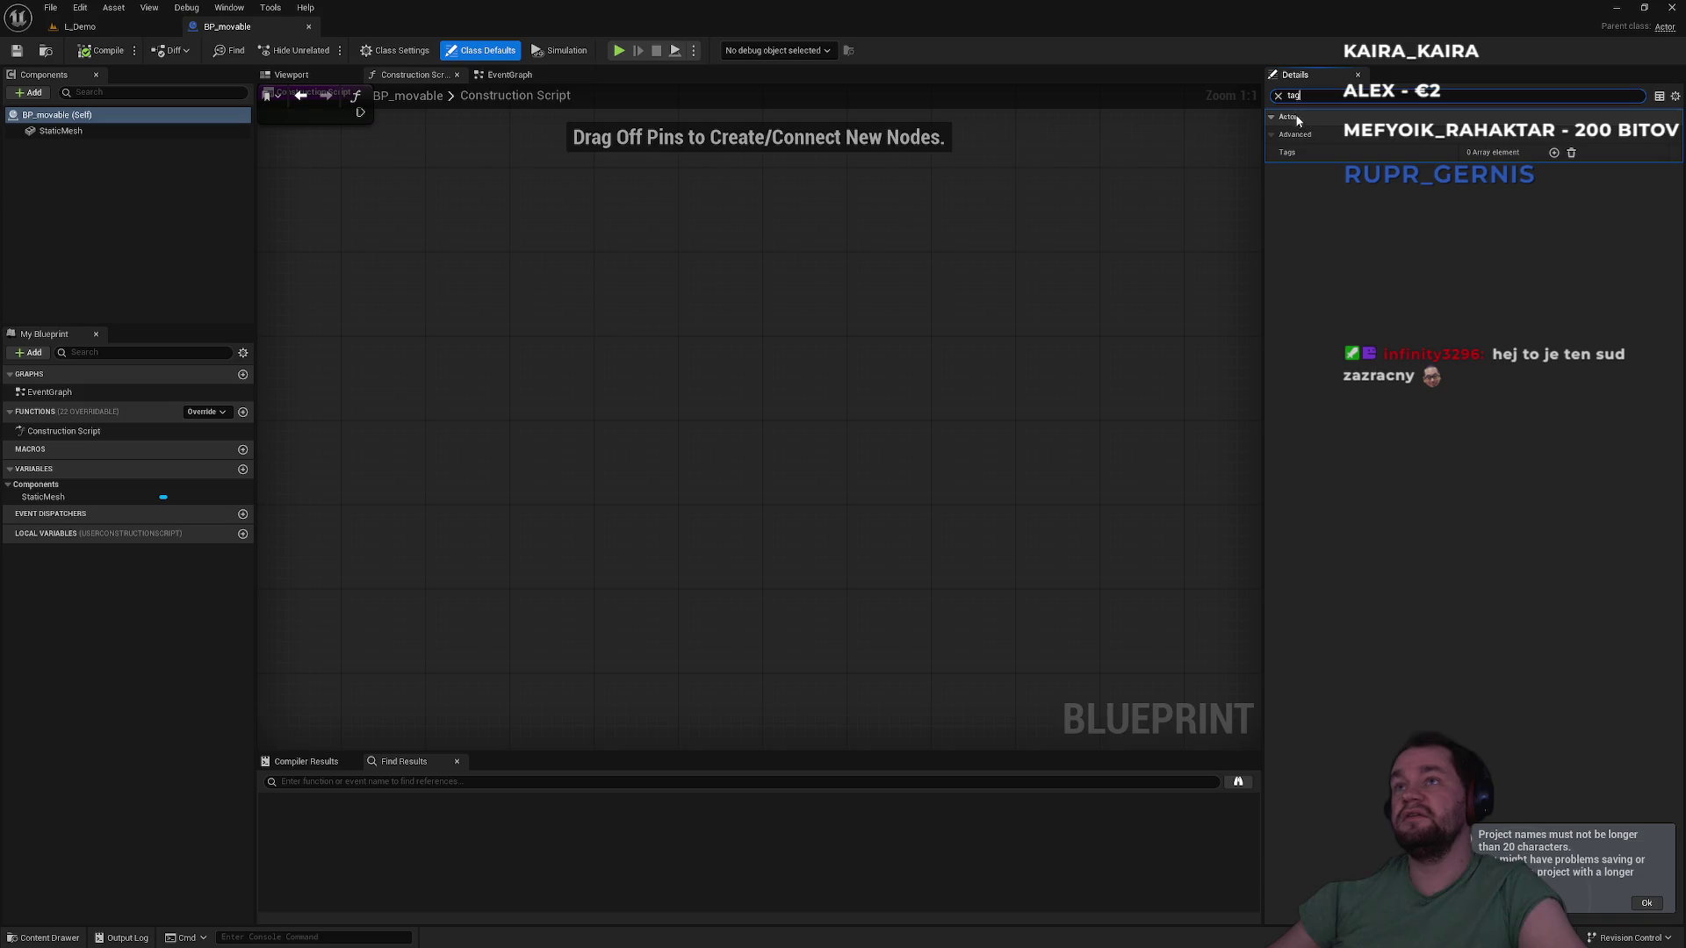
click(1279, 95)
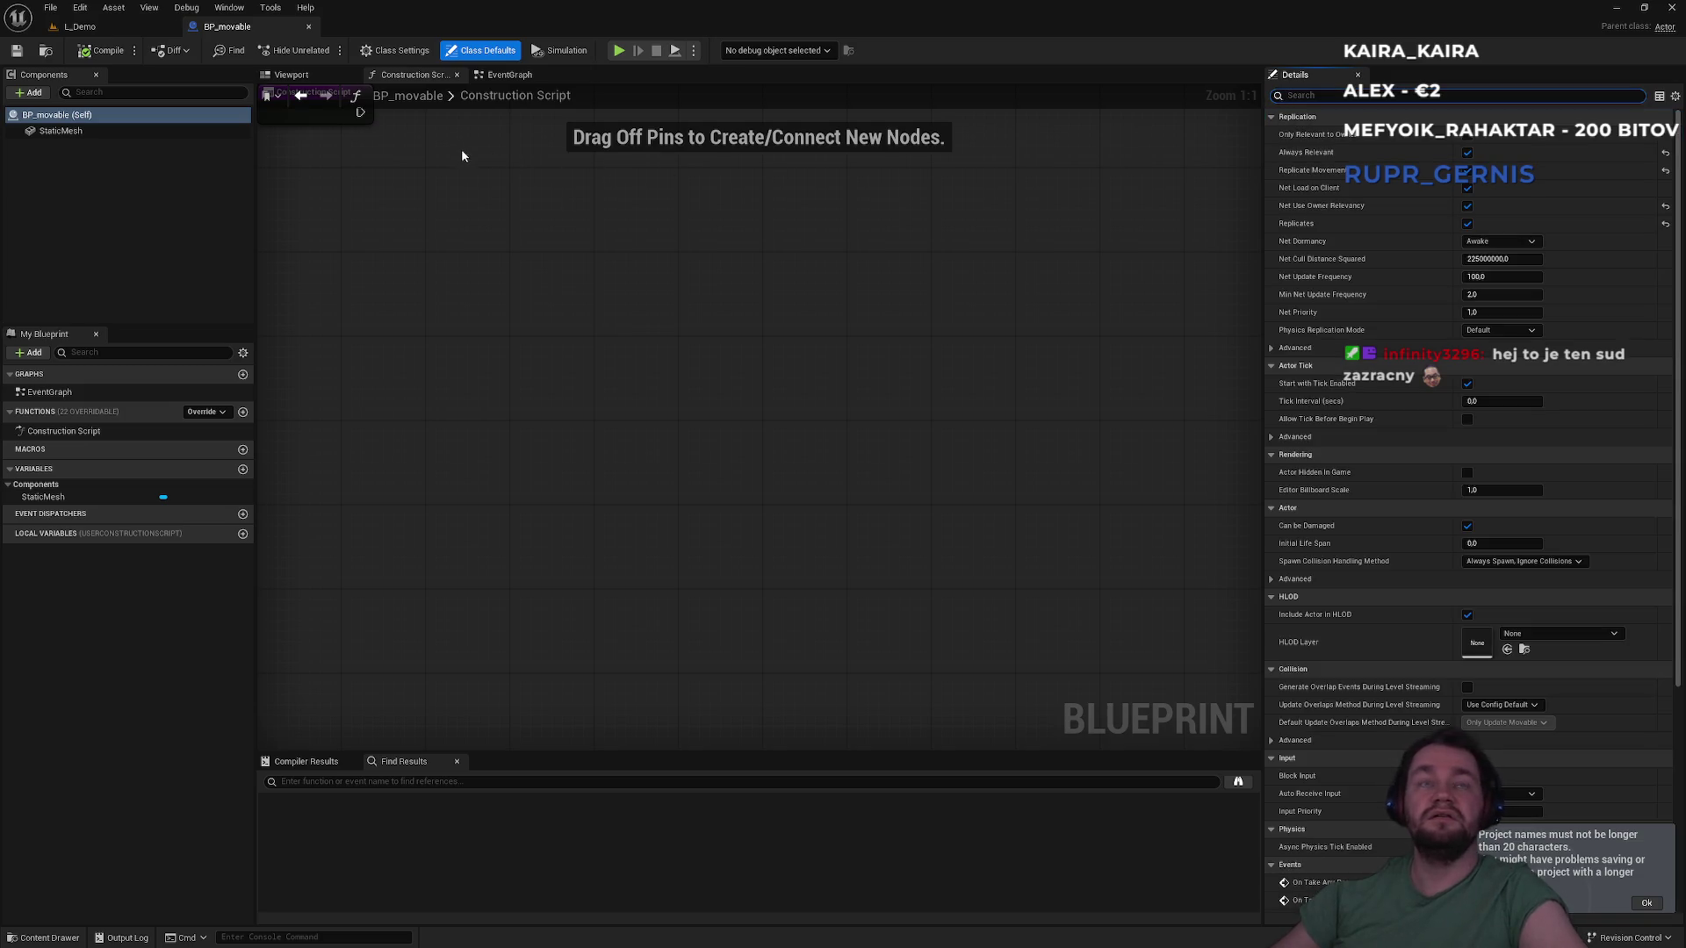
scroll(1424, 534, down, 5)
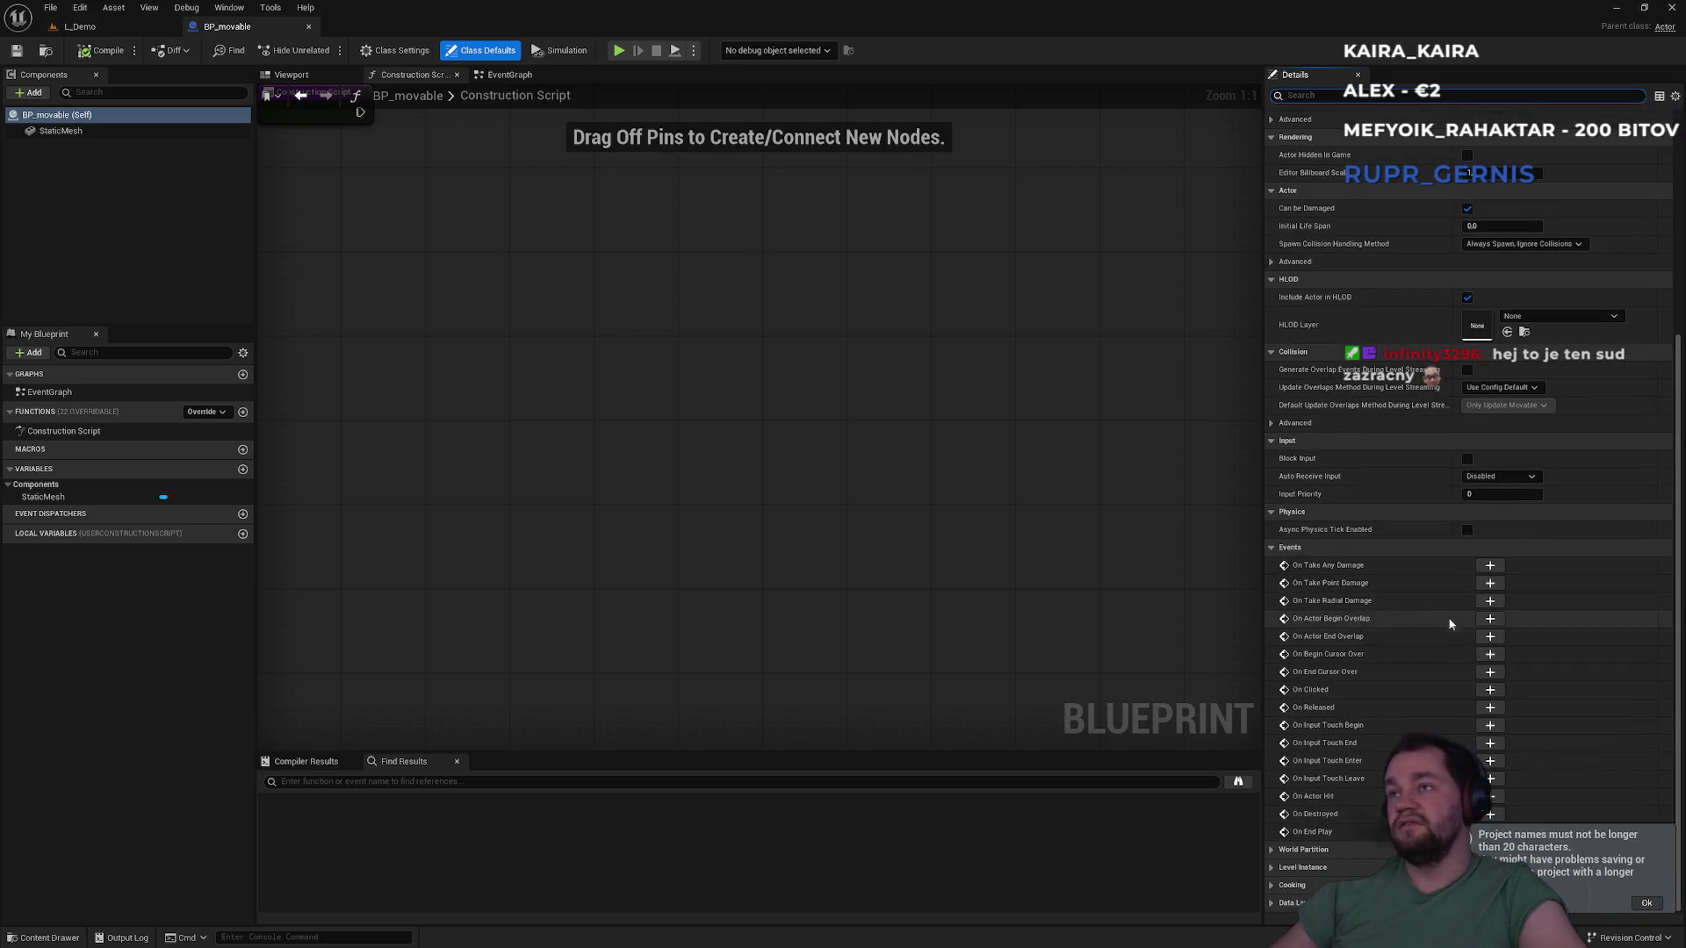
scroll(1422, 531, up, 5)
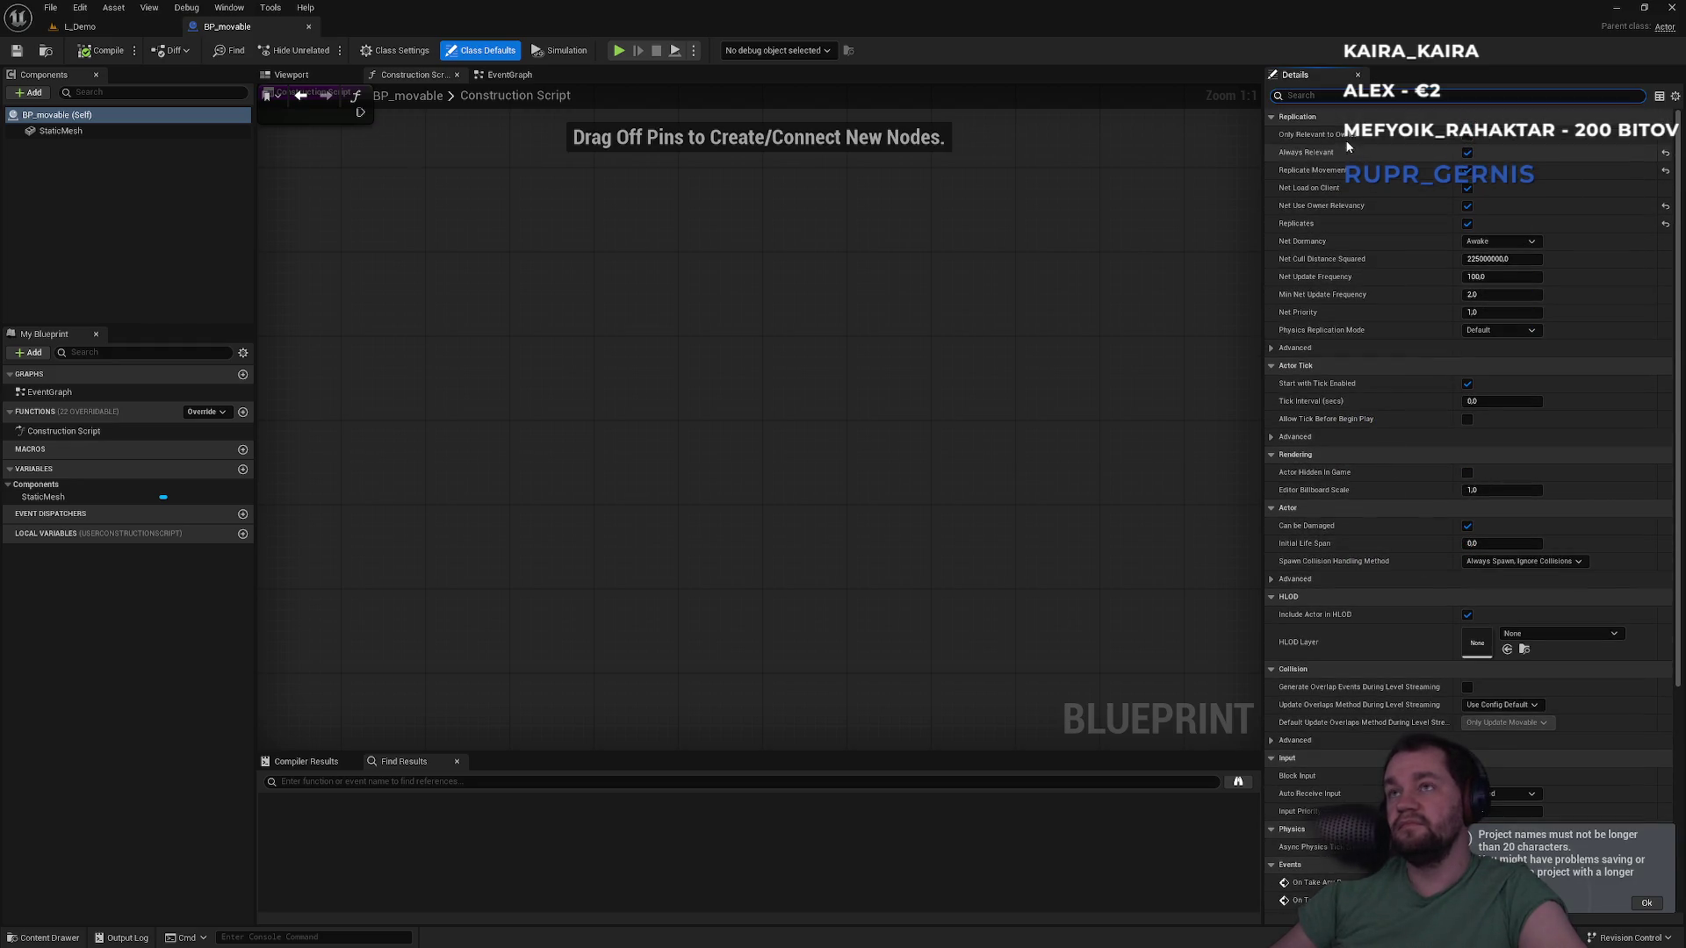
Filter Details by 'phy', review StaticMesh's physics settings, and return to L_Demo
text(phy)
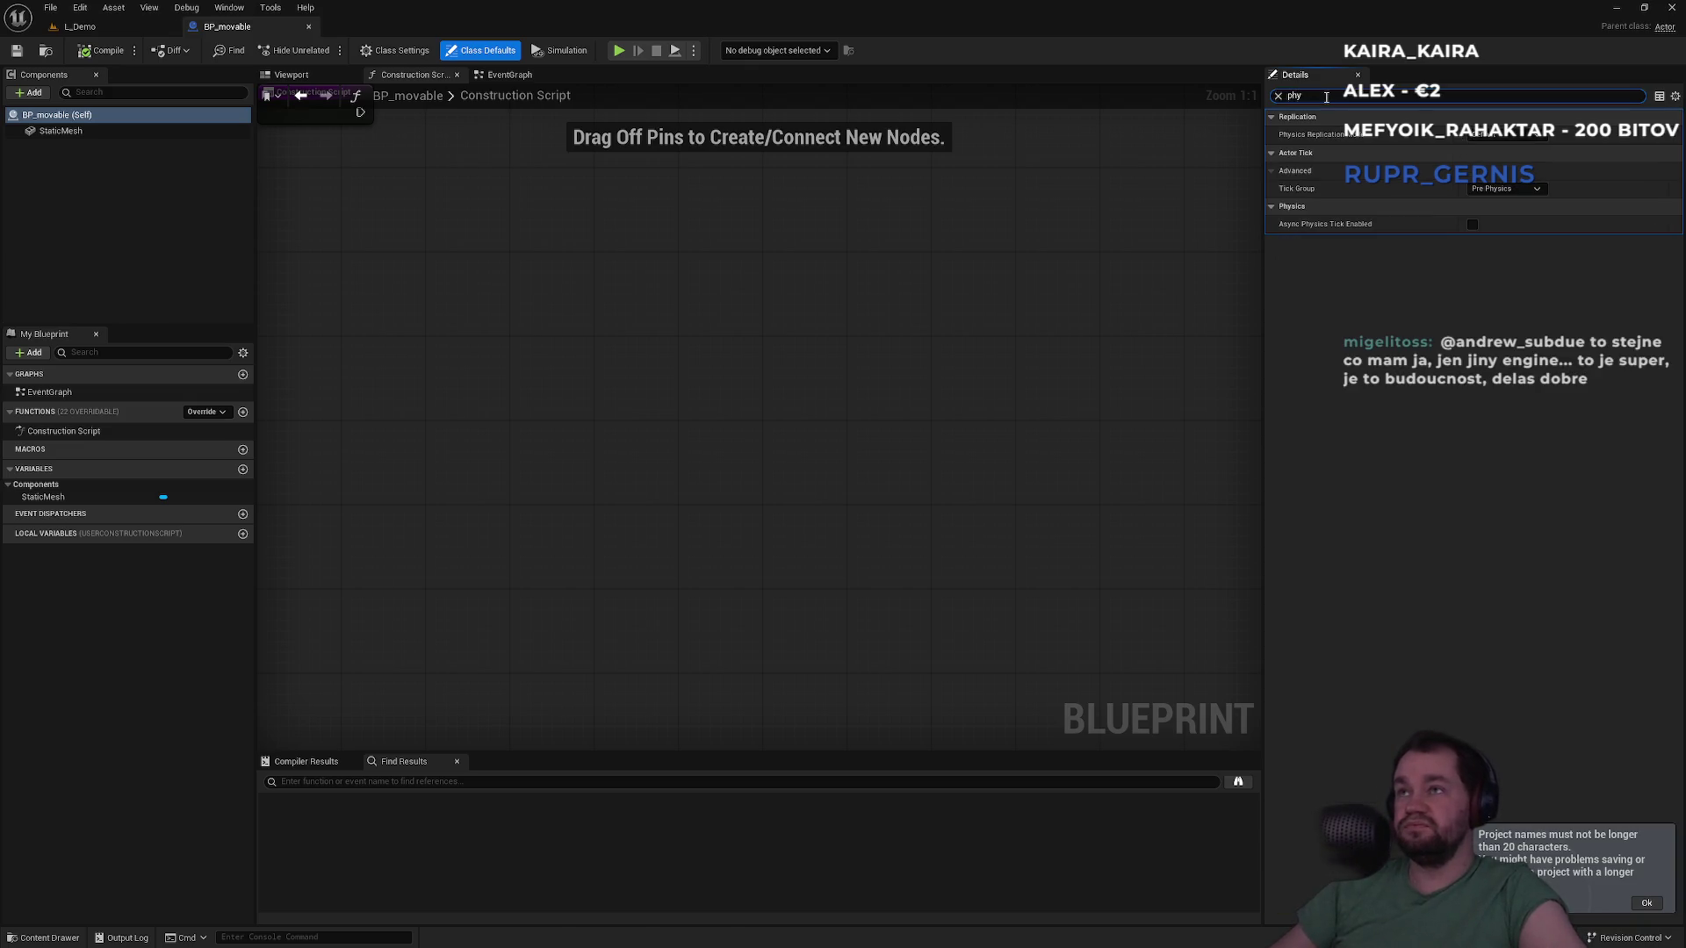
click(123, 131)
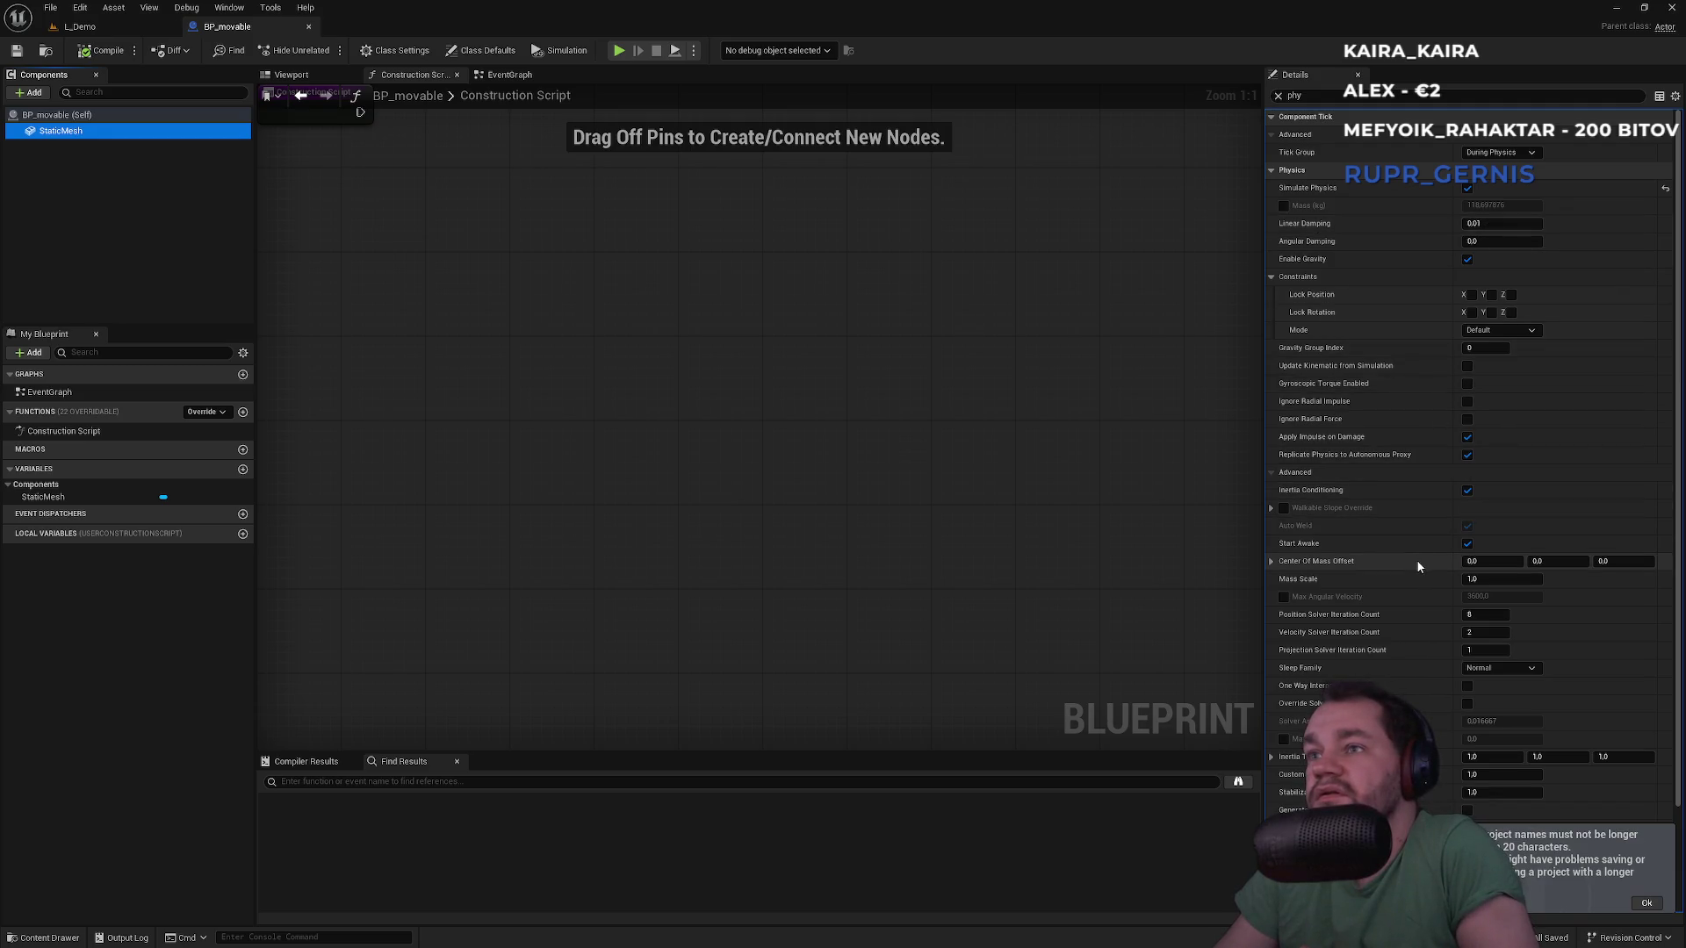
scroll(1409, 560, down, 3)
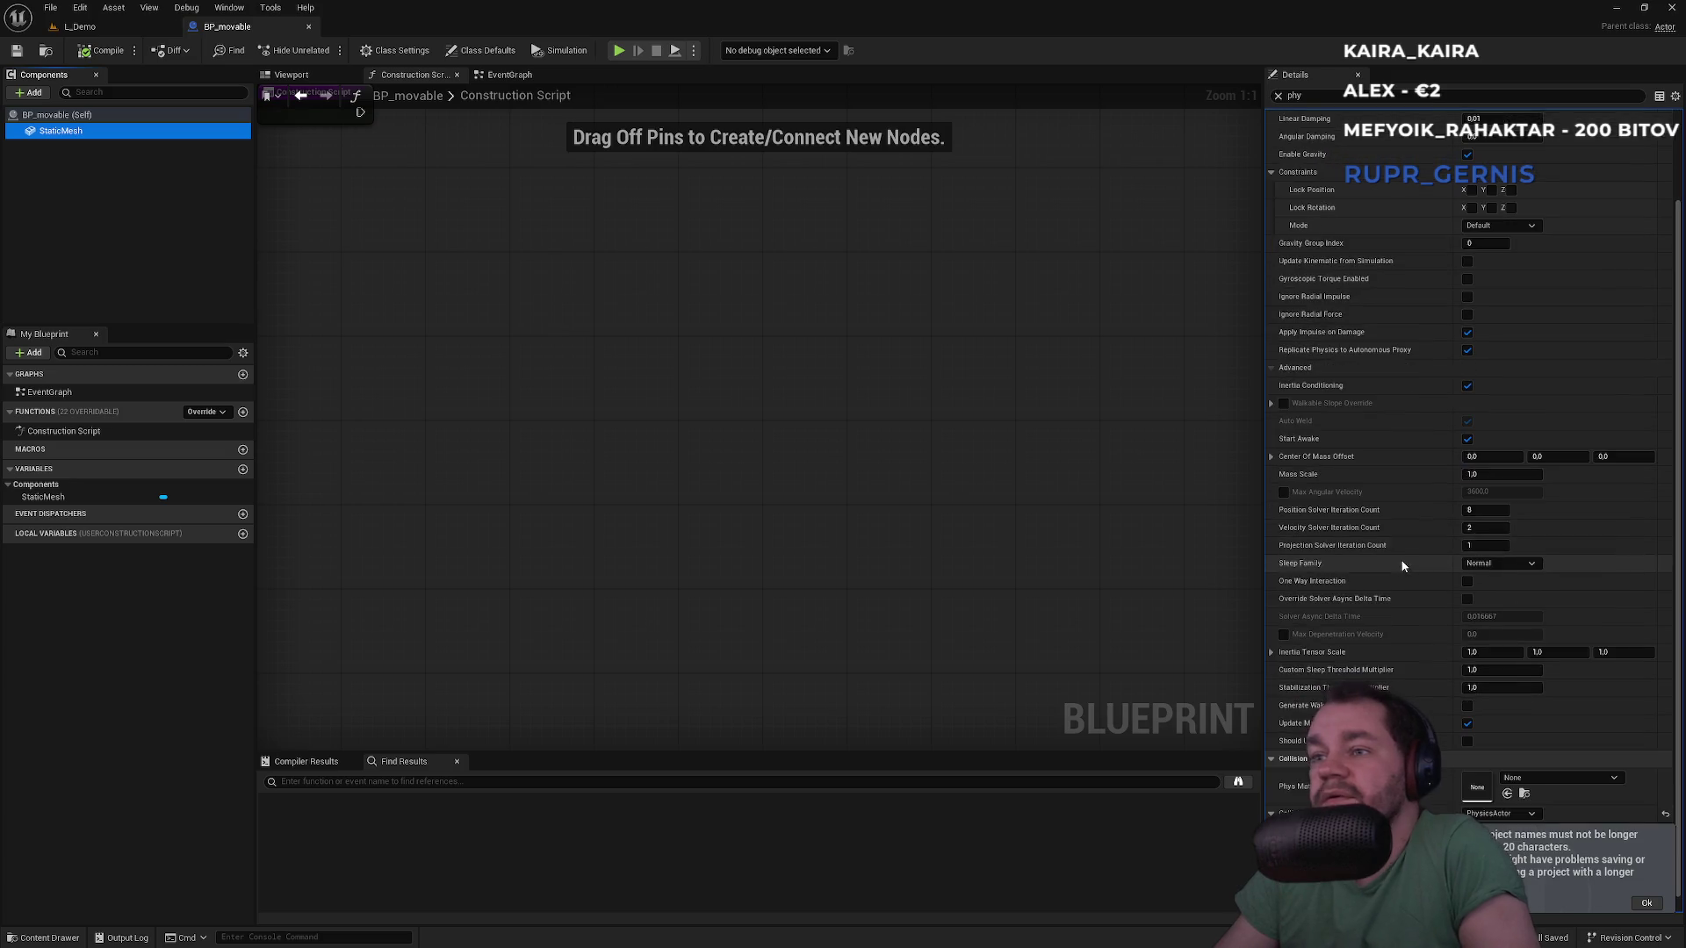
click(80, 27)
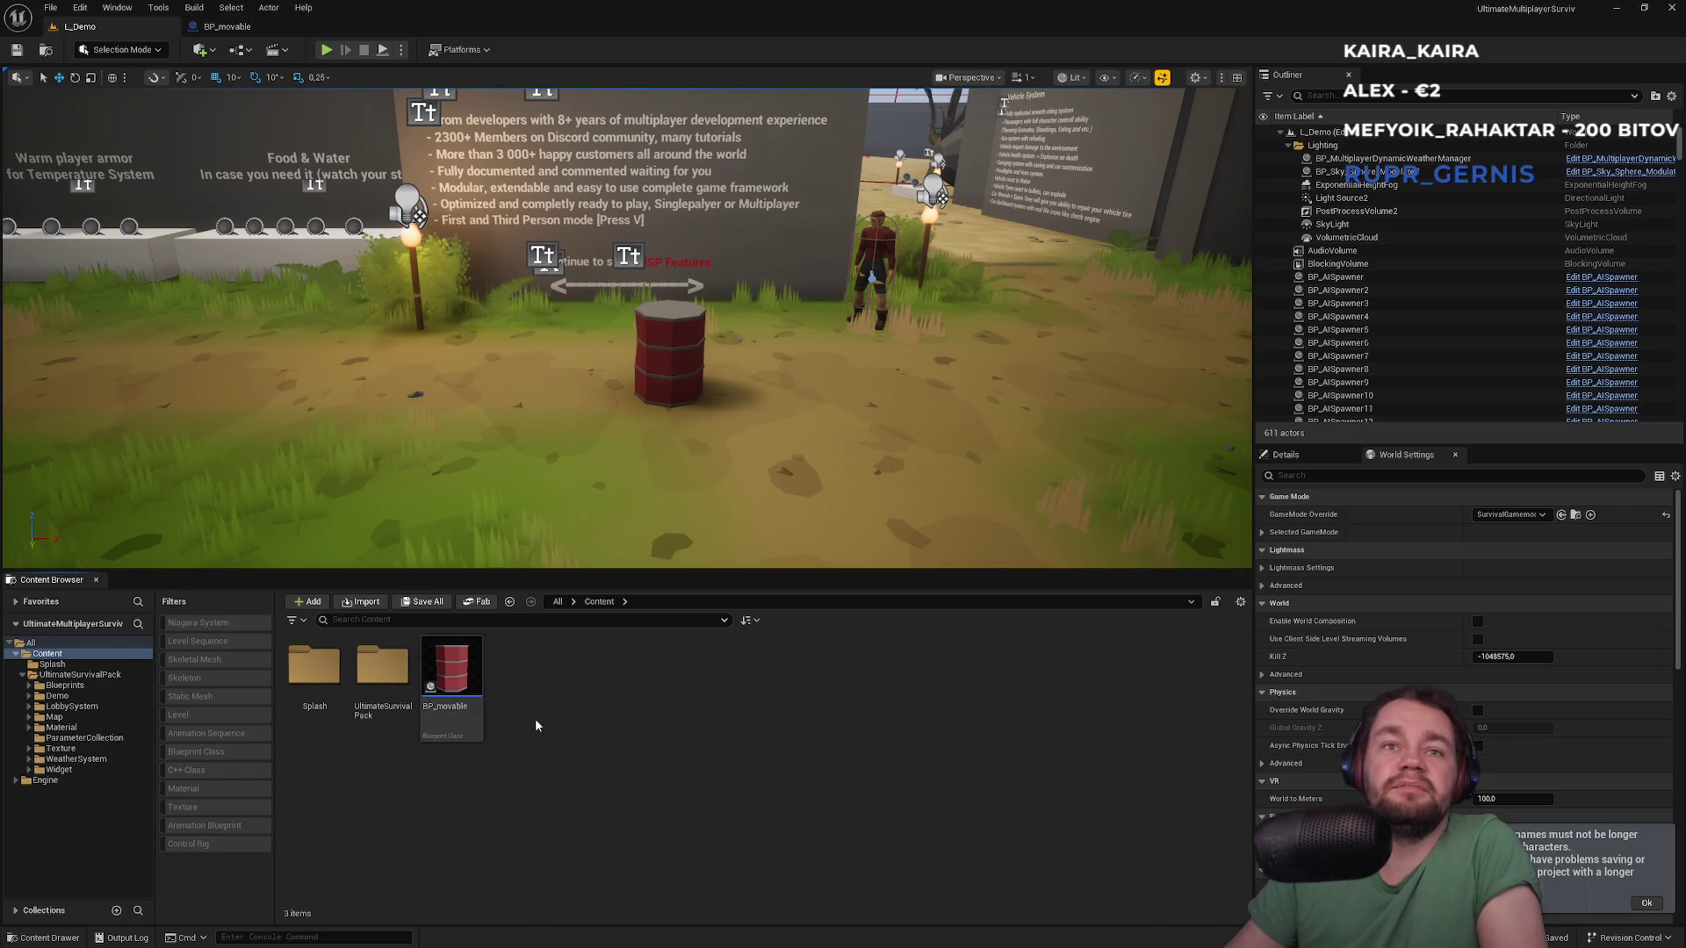
Open ThirdPersonCharacter from UltimateSurvivalPack > Blueprints and inspect its Grab graph
double_click(380, 689)
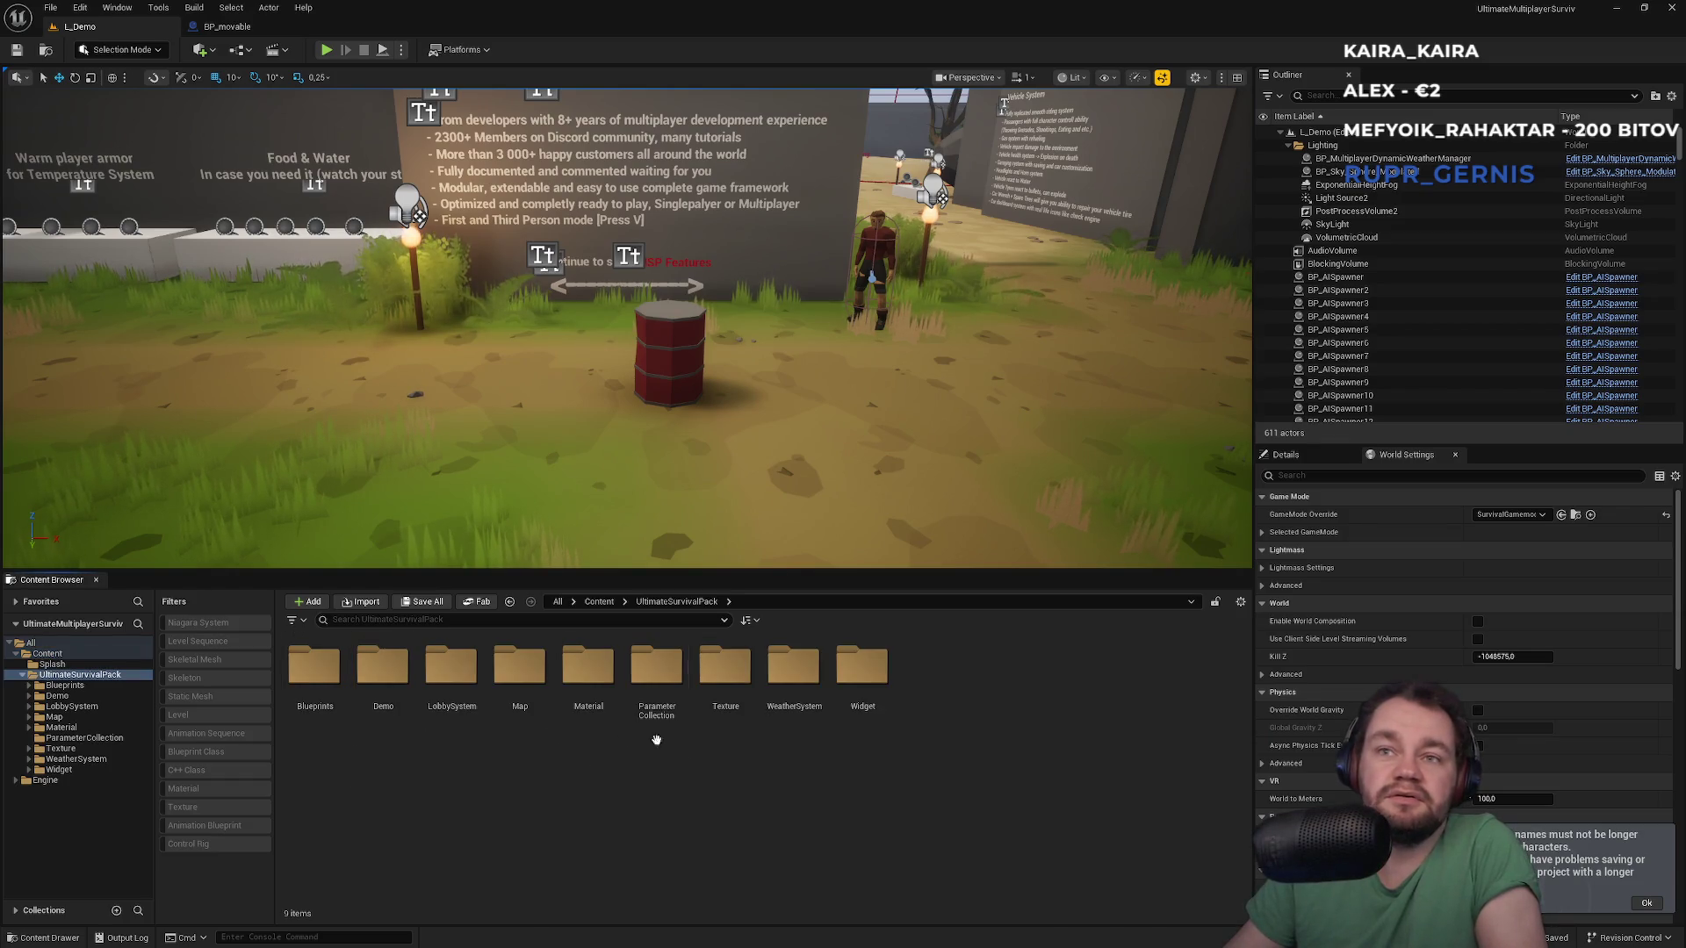
double_click(314, 689)
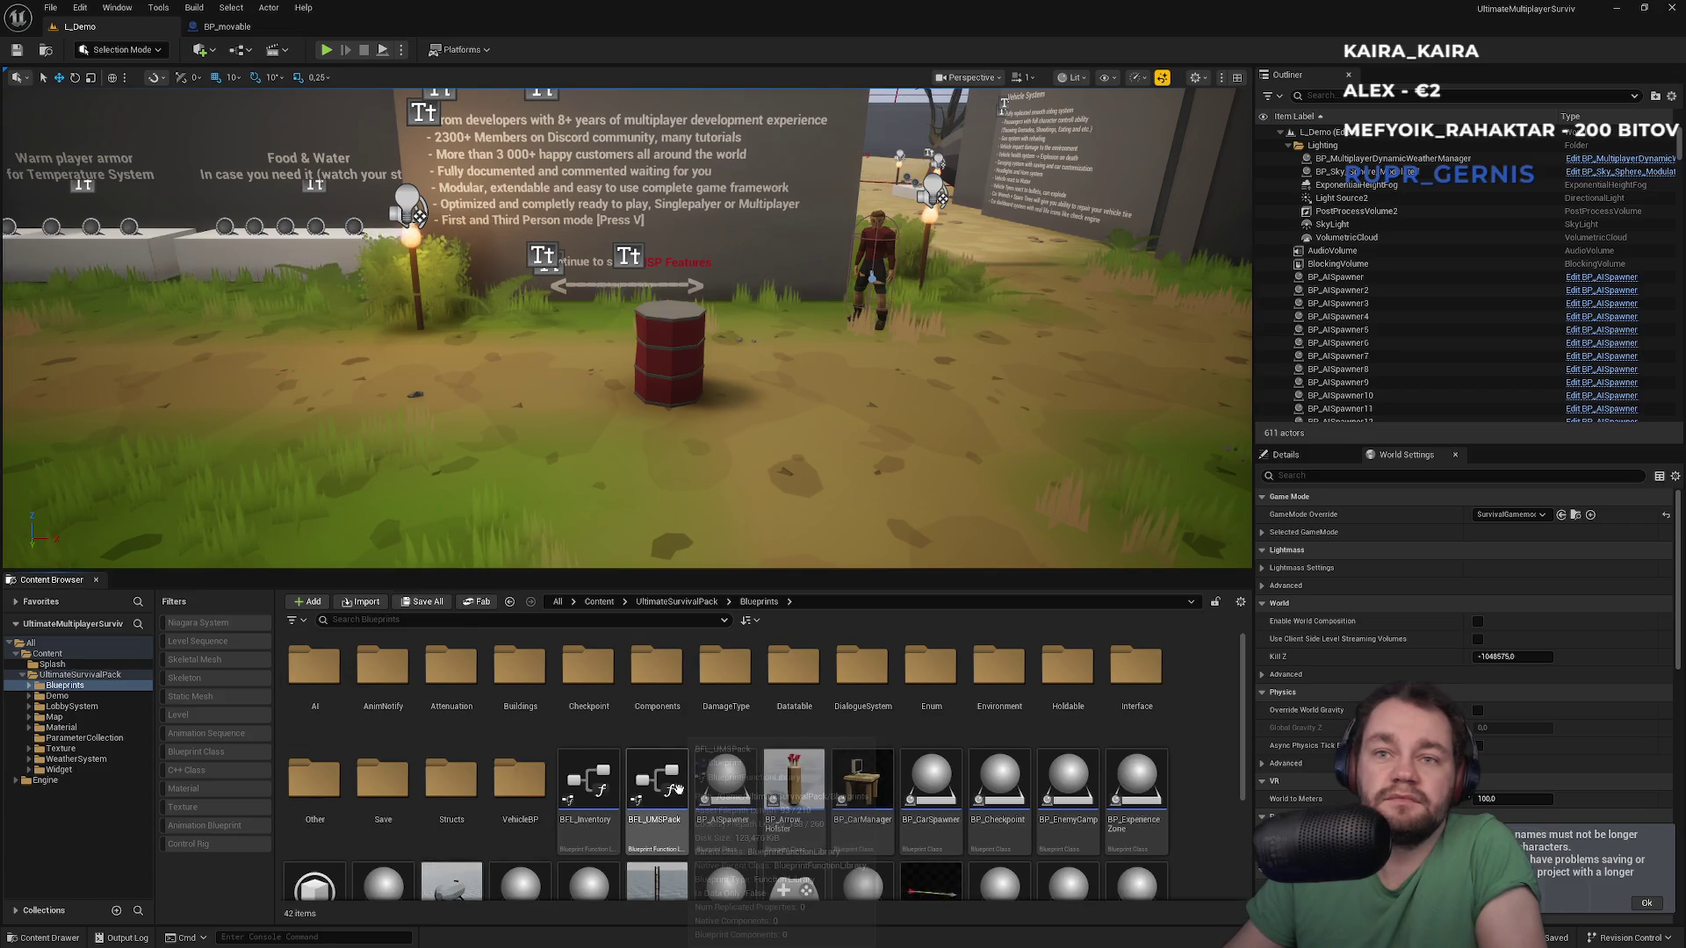
scroll(728, 803, down, 2)
click(460, 854)
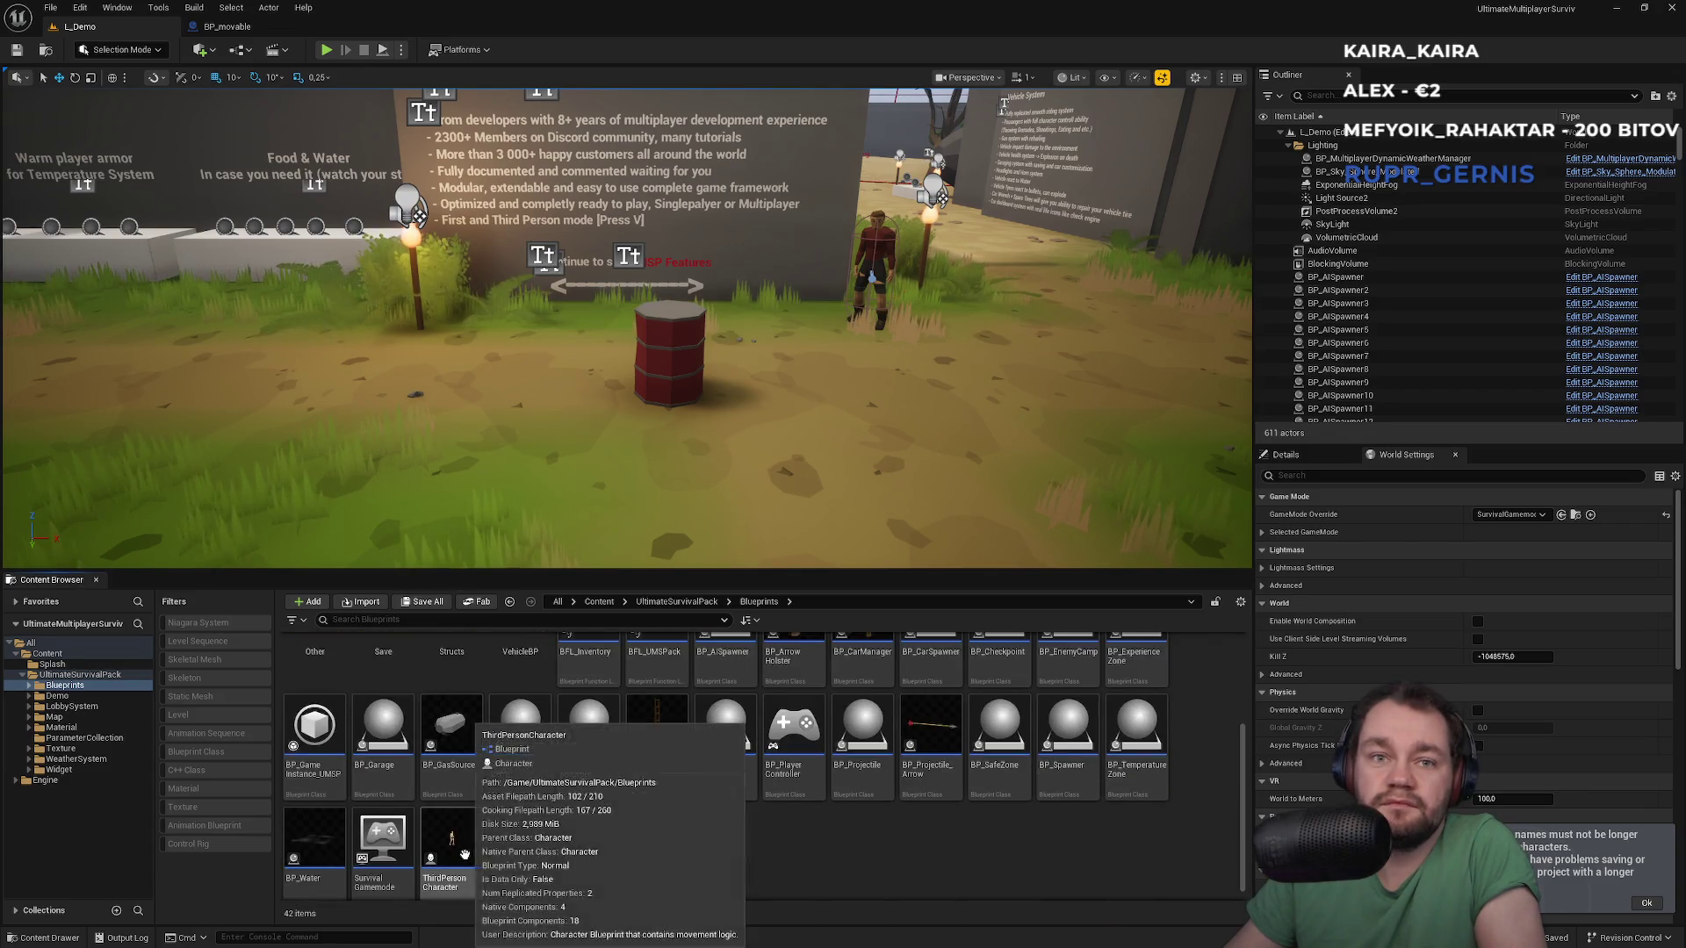
double_click(460, 853)
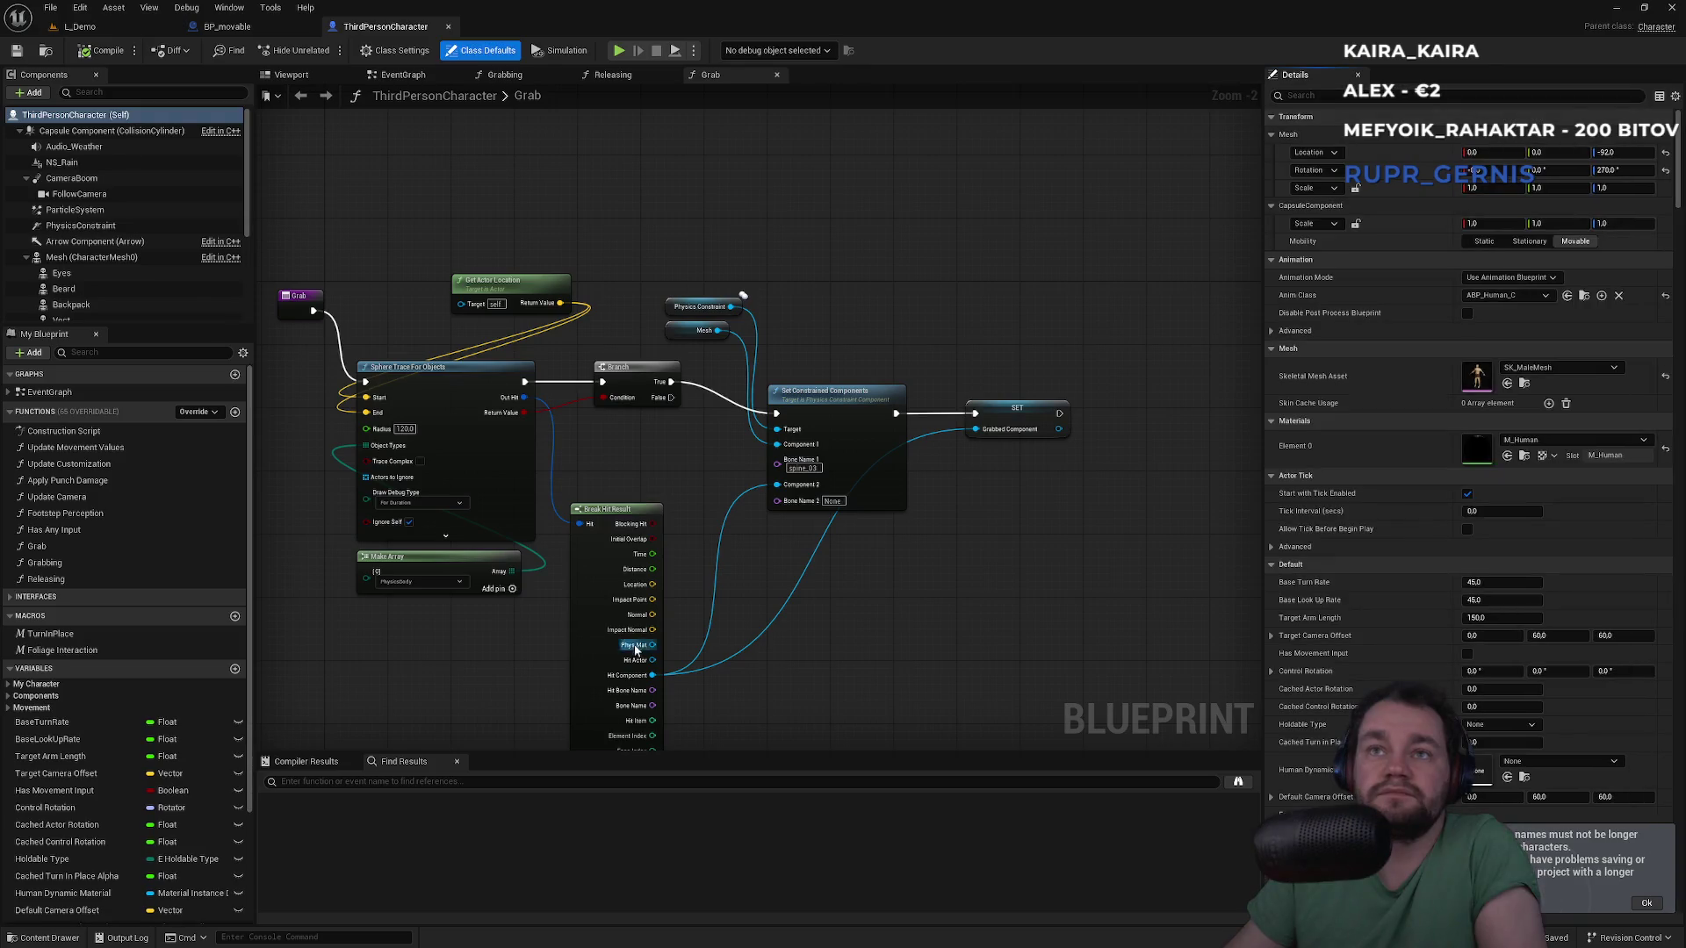
scroll(468, 460, up, 4)
drag(446, 500, 434, 425)
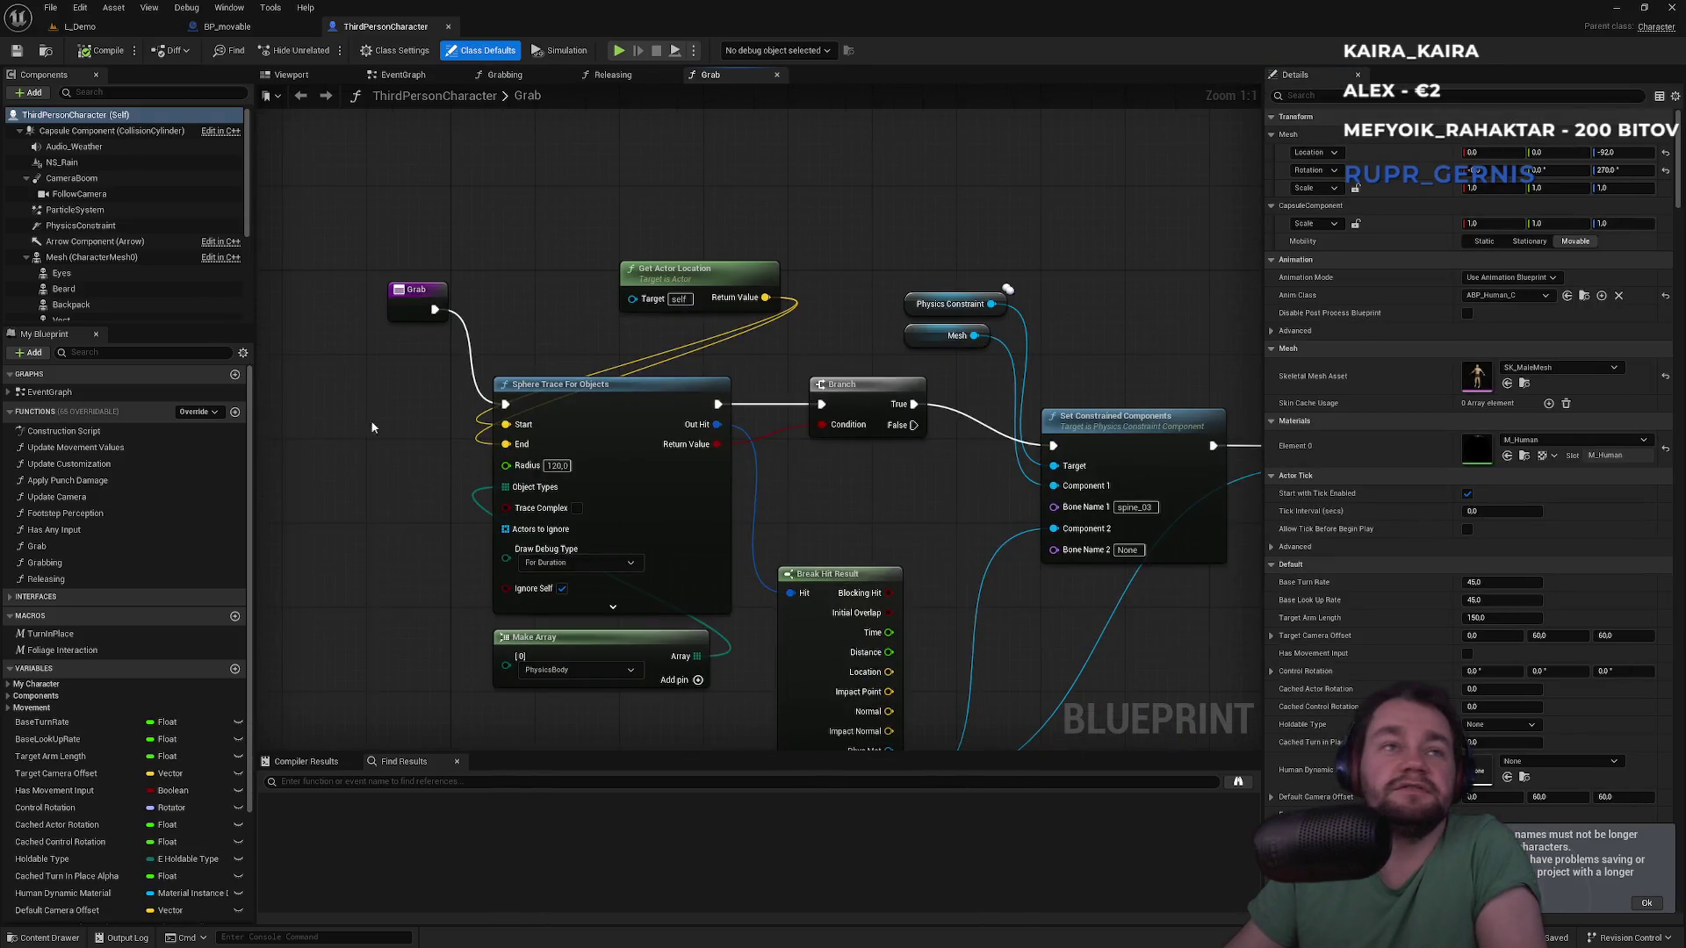
Compare the Releasing and Grabbing function graphs
click(625, 78)
click(532, 80)
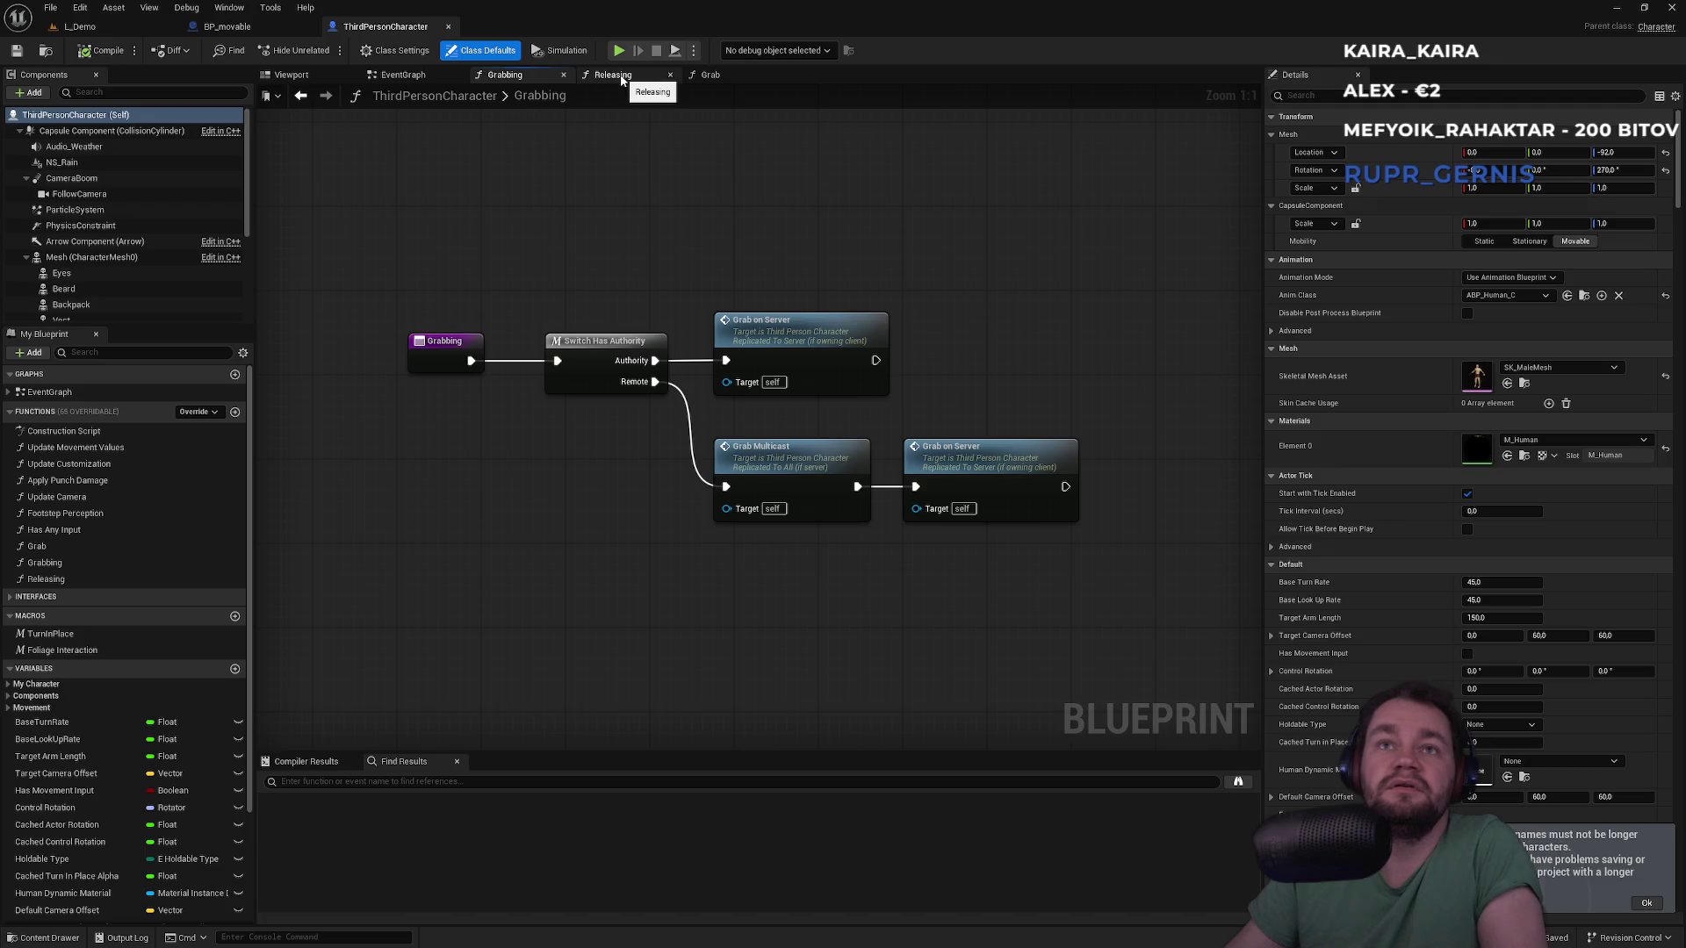
click(620, 78)
click(543, 79)
click(621, 78)
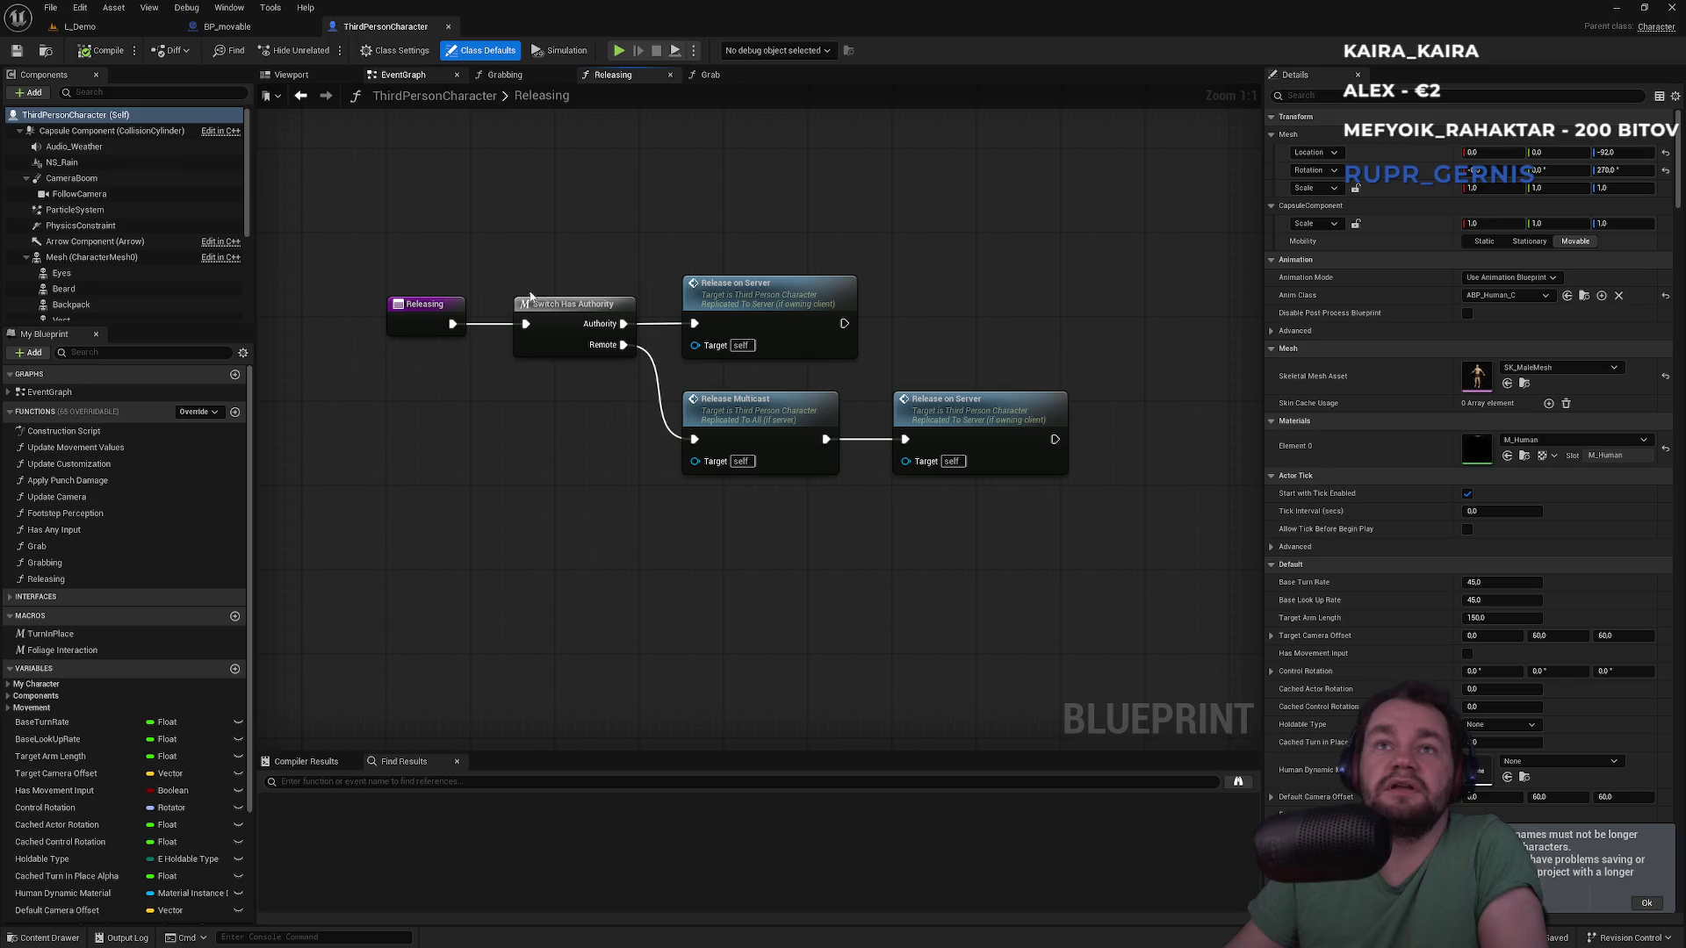
Review the event graph's grab timer and input nodes, then return to L_Demo
click(403, 74)
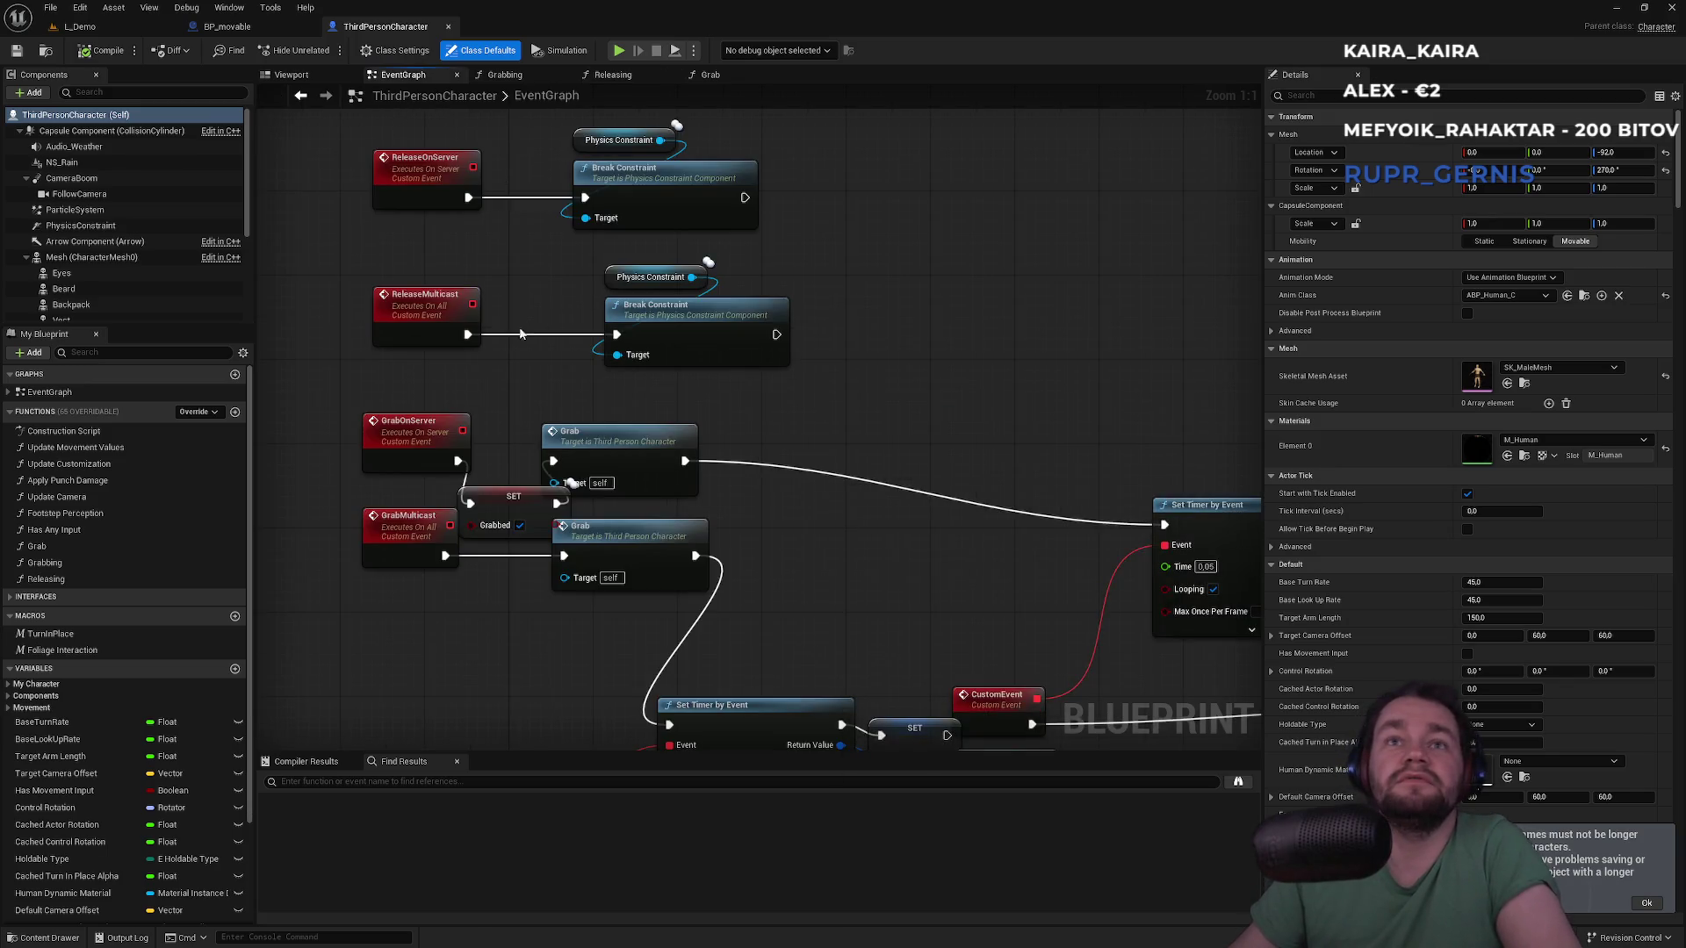
scroll(521, 334, down, 5)
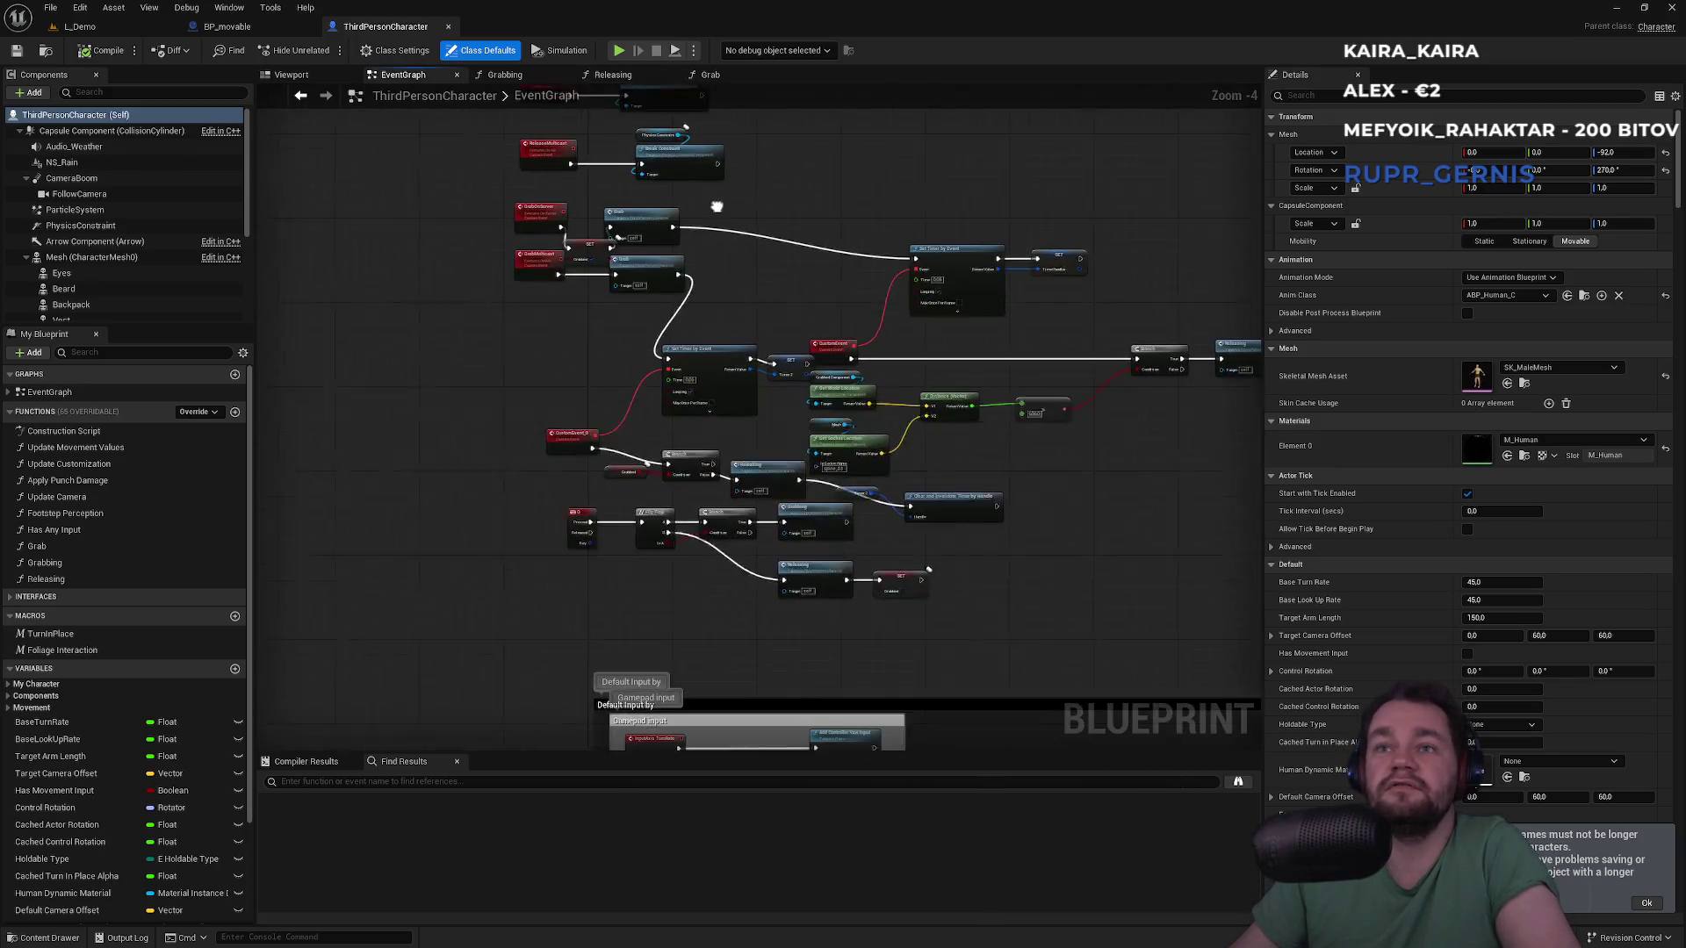
scroll(760, 352, up, 2)
mouse_move(757, 363)
mouse_down()
mouse_move(782, 346)
mouse_move(720, 357)
mouse_up()
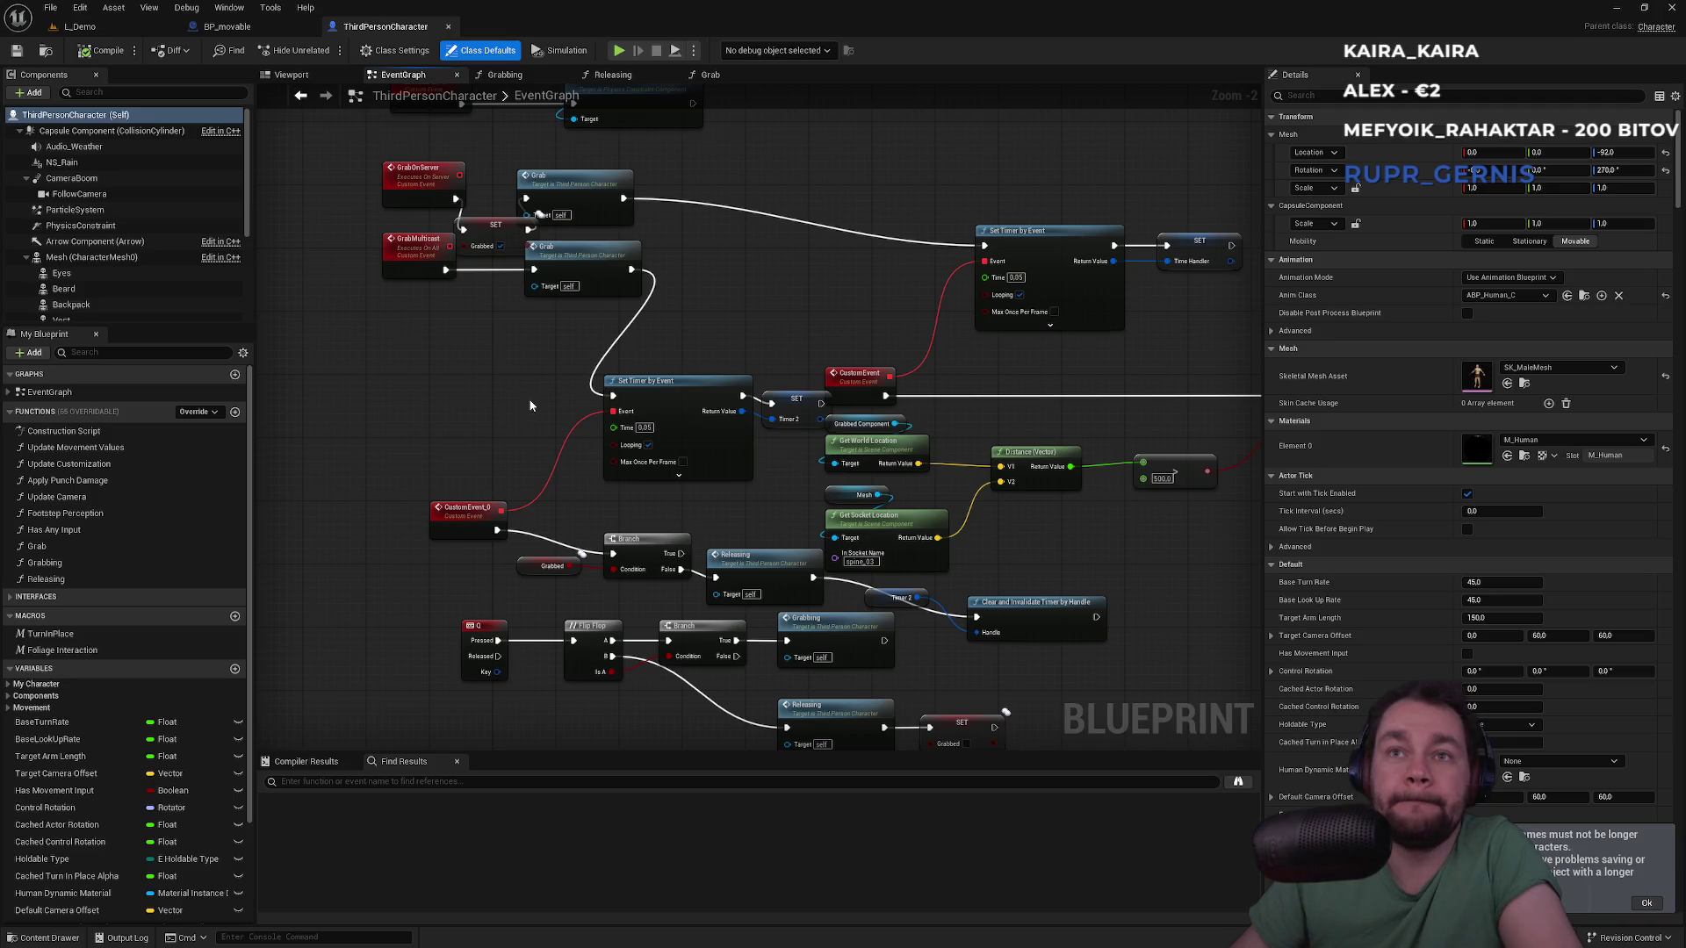
mouse_move(530, 399)
mouse_down()
mouse_move(543, 457)
mouse_move(595, 478)
mouse_move(566, 391)
mouse_up()
drag(562, 645, 517, 454)
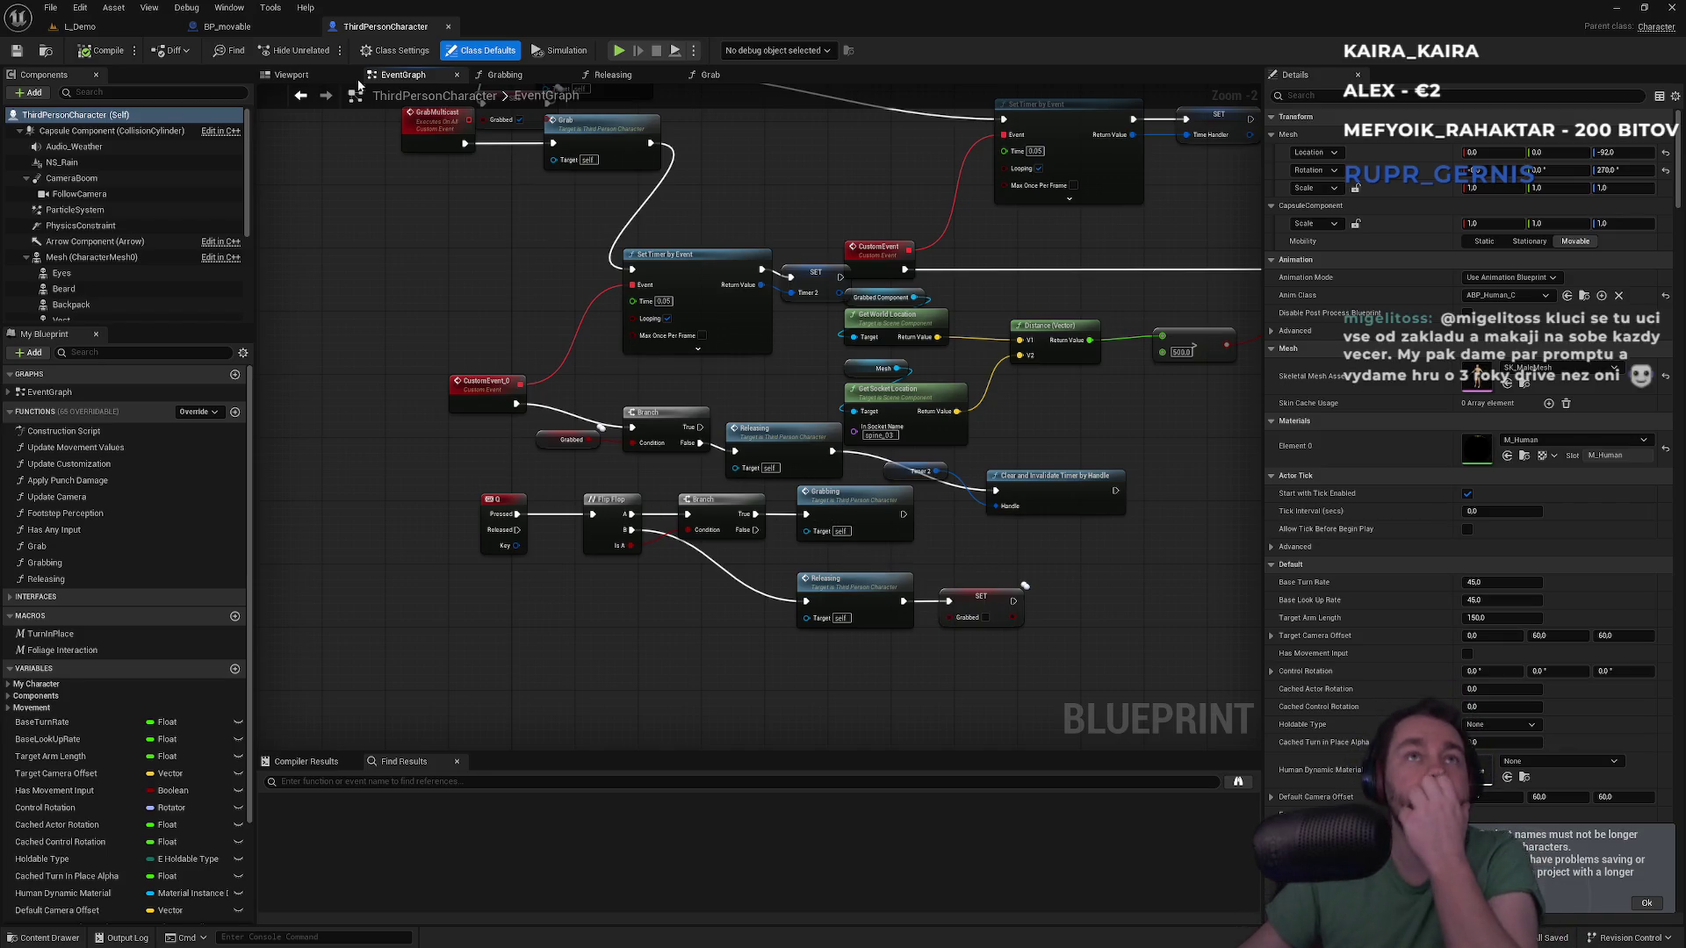
click(149, 31)
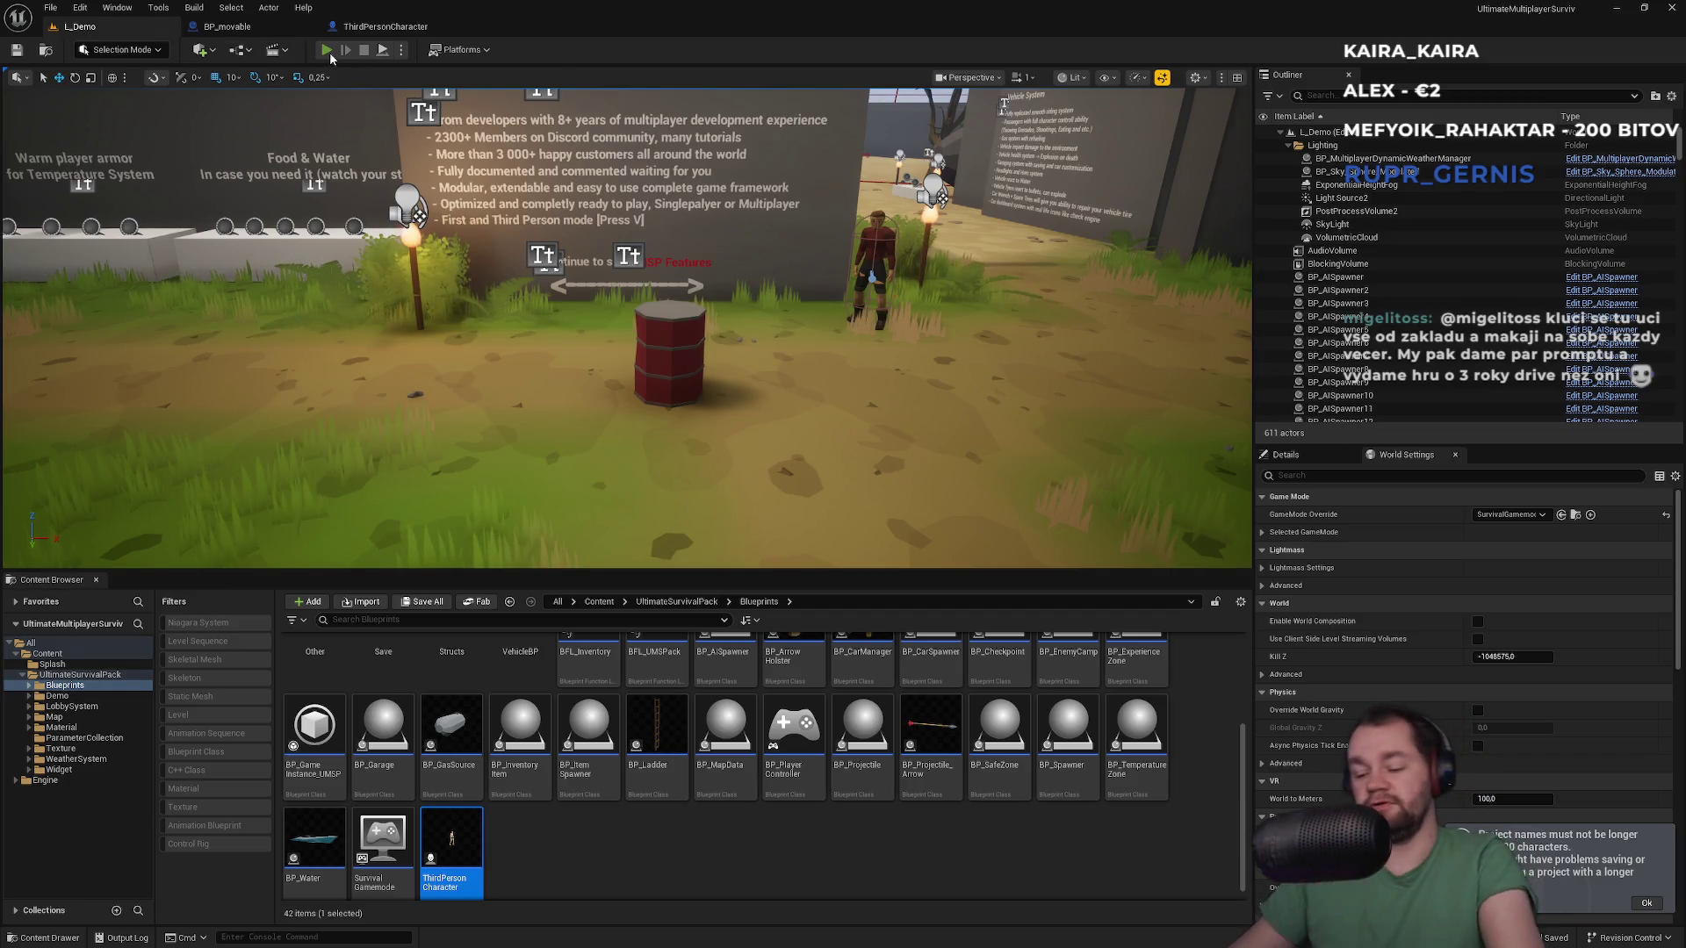
Start a two-client play session with the windows side by side
click(326, 50)
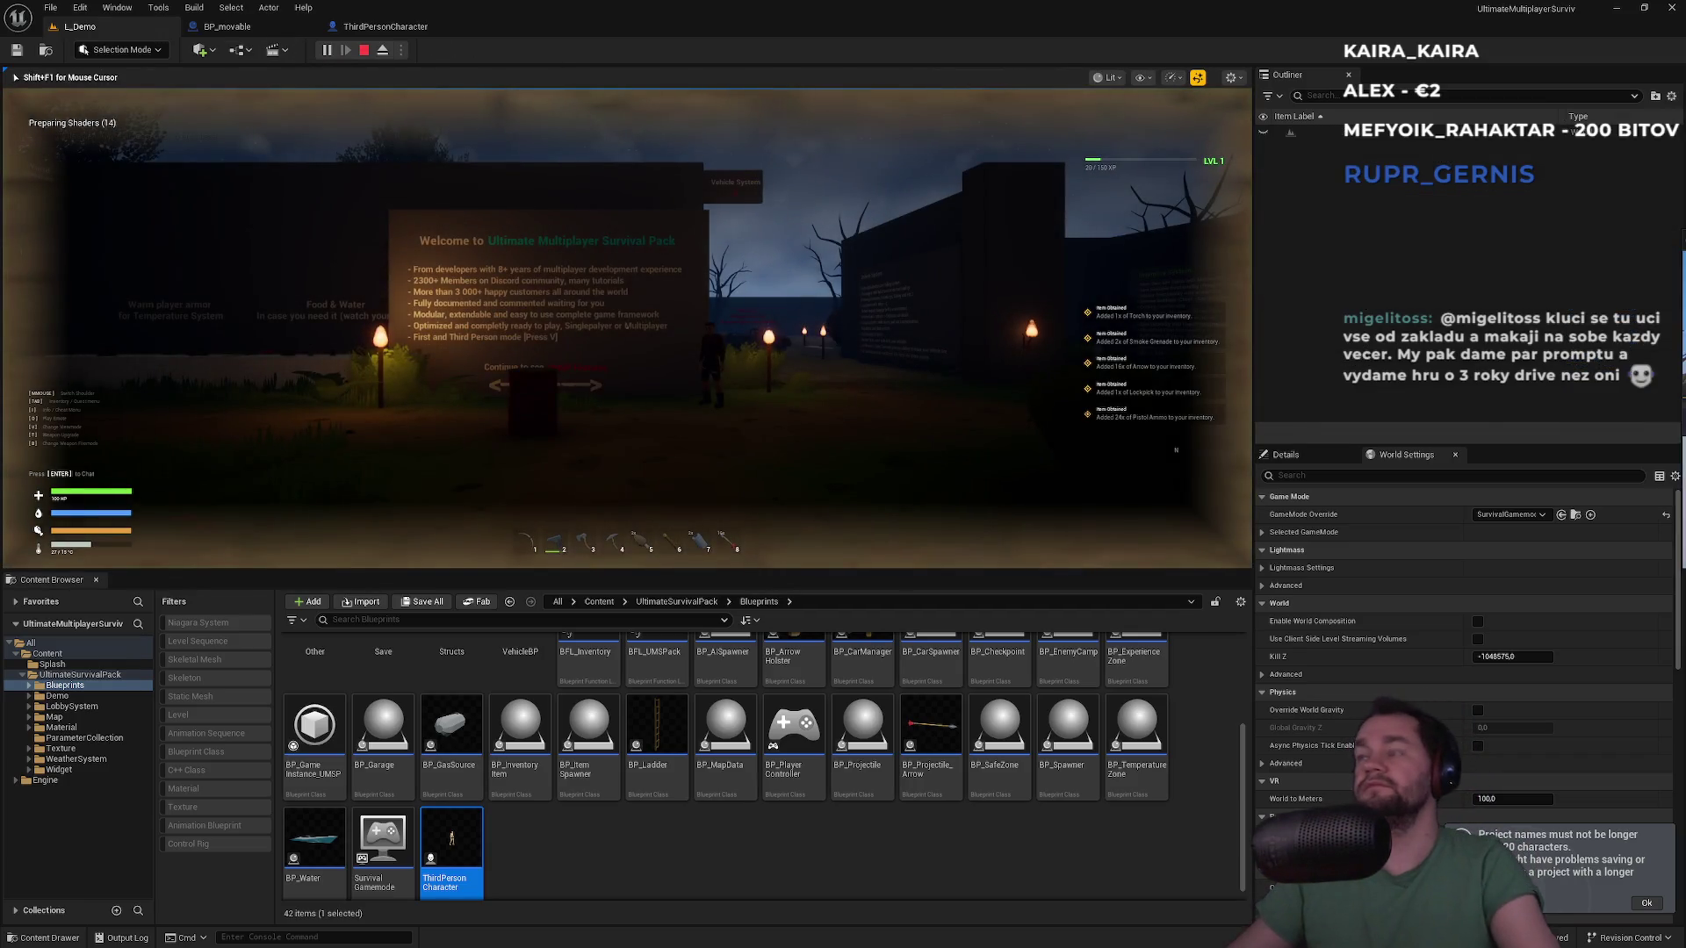
key(super)
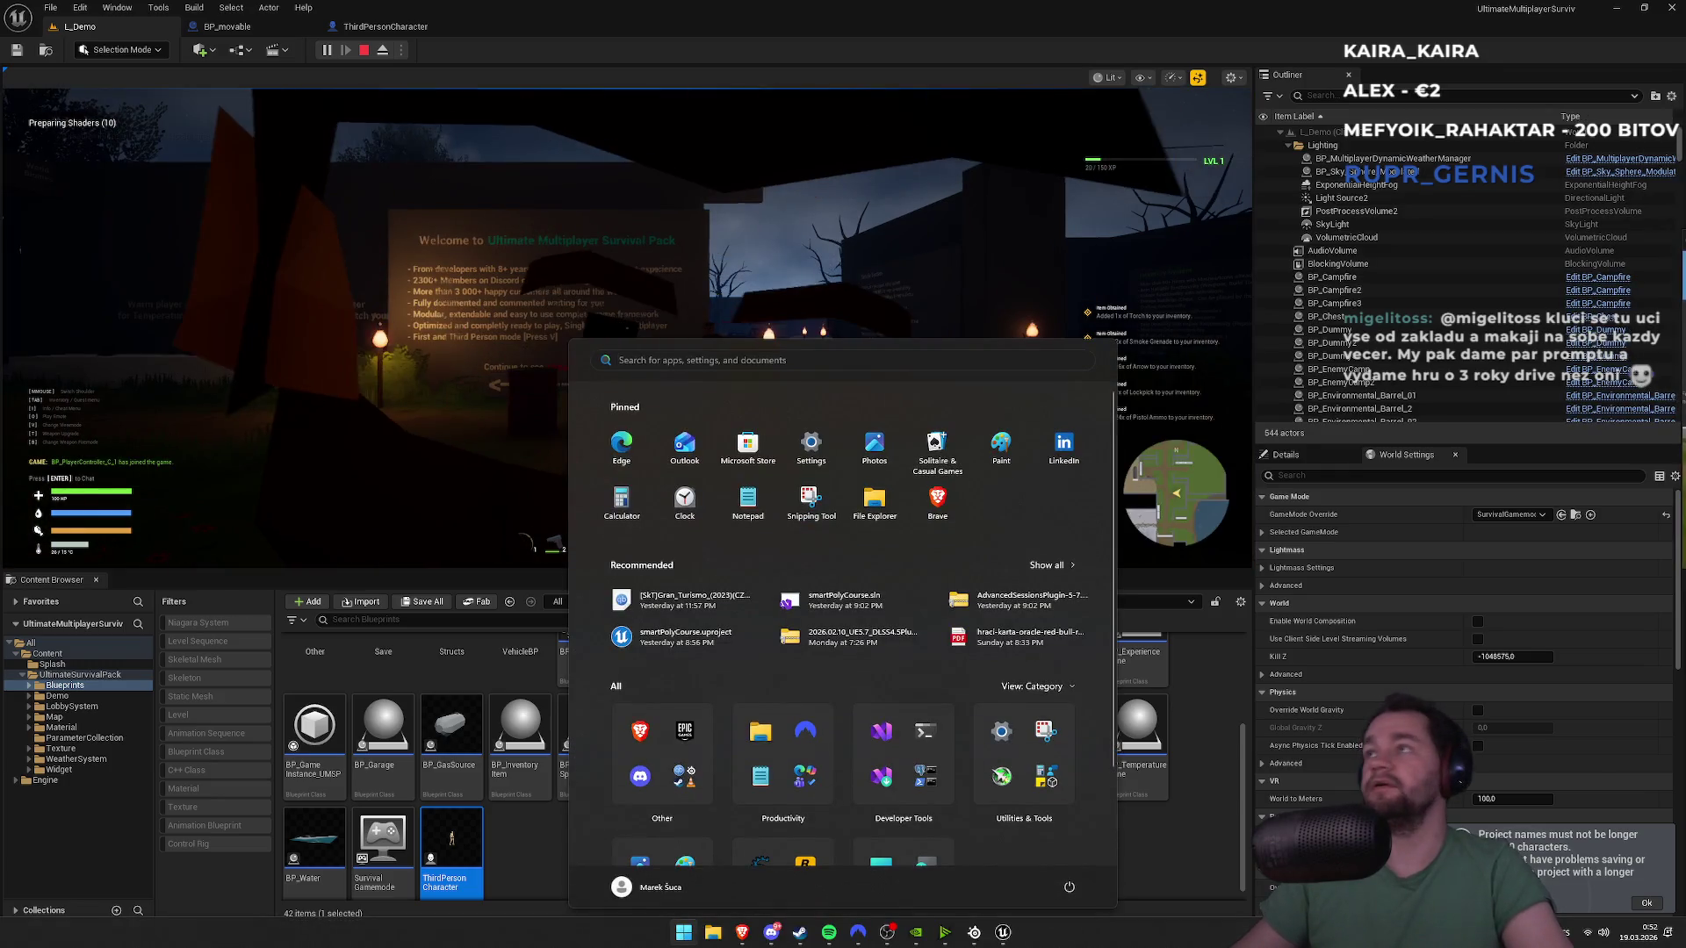
drag(1545, 432, 1667, 447)
click(561, 234)
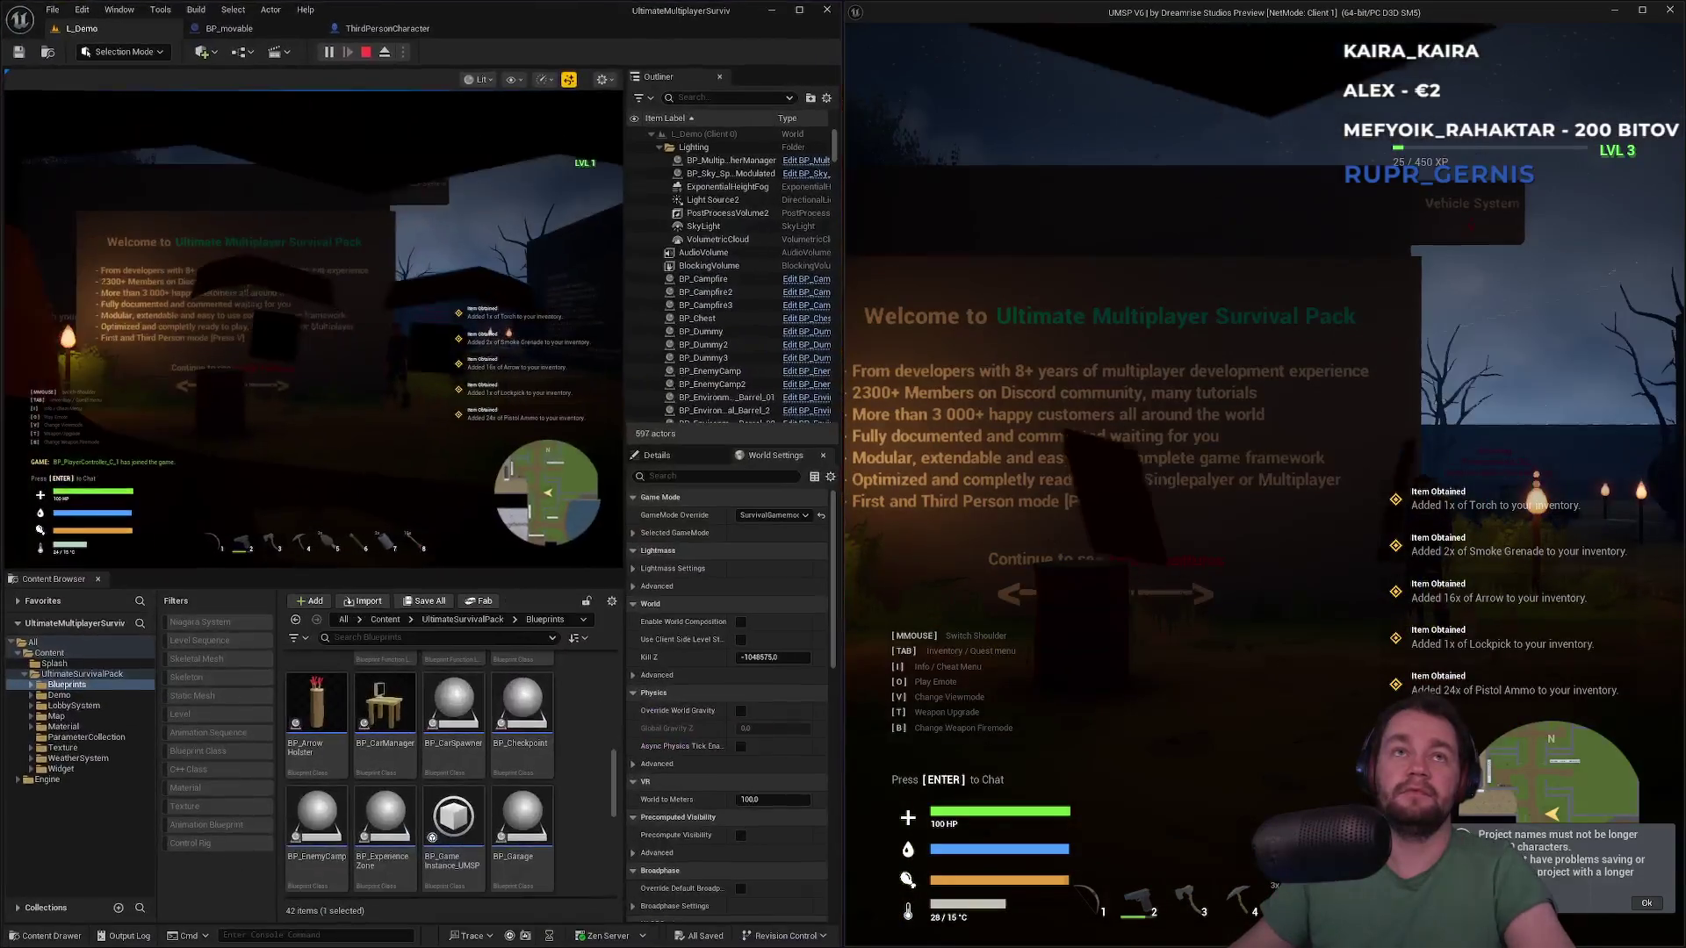
key(F11)
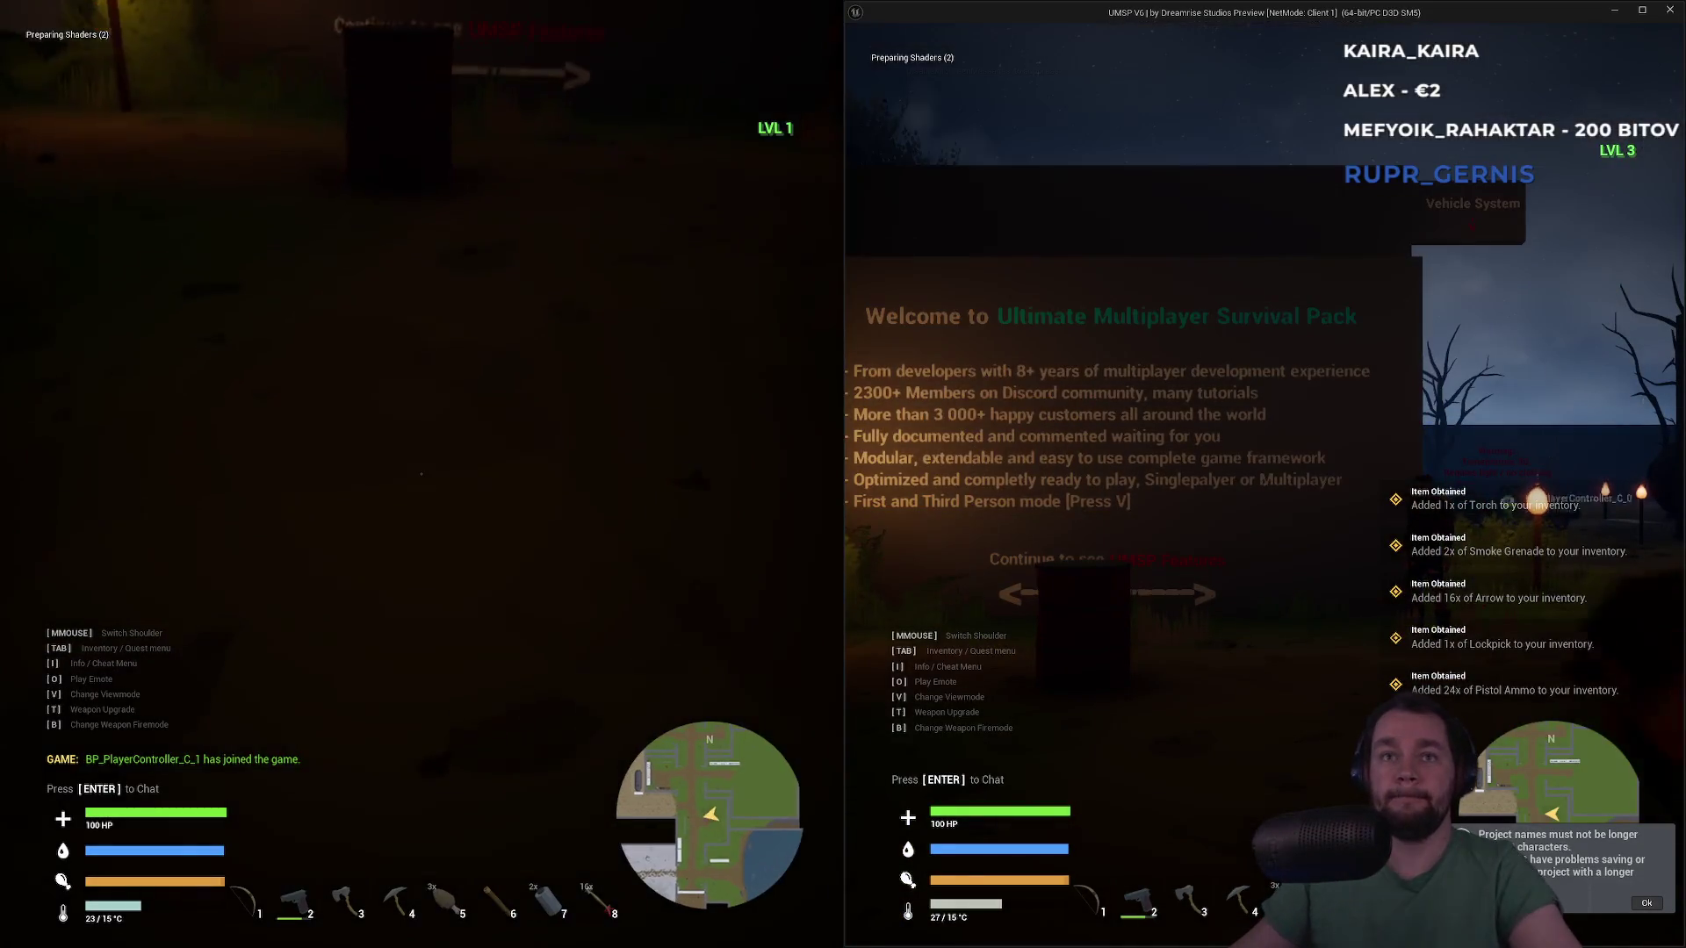
Walk the left player past the welcome sign up to the red barrel
key(w)
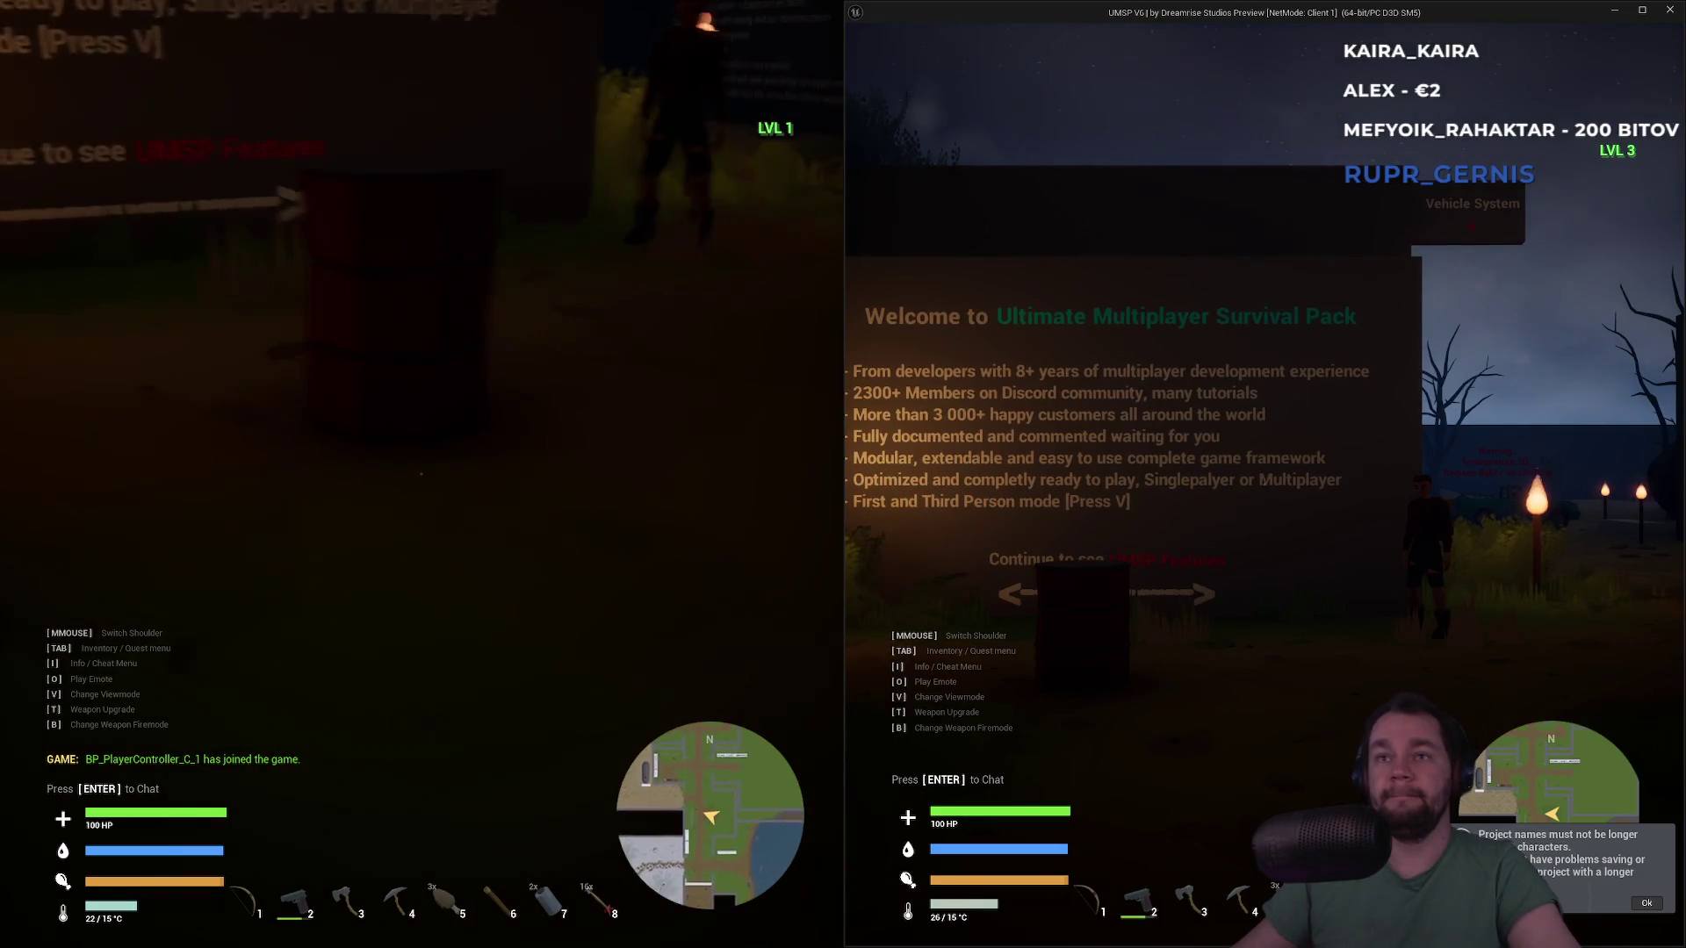
key(w)
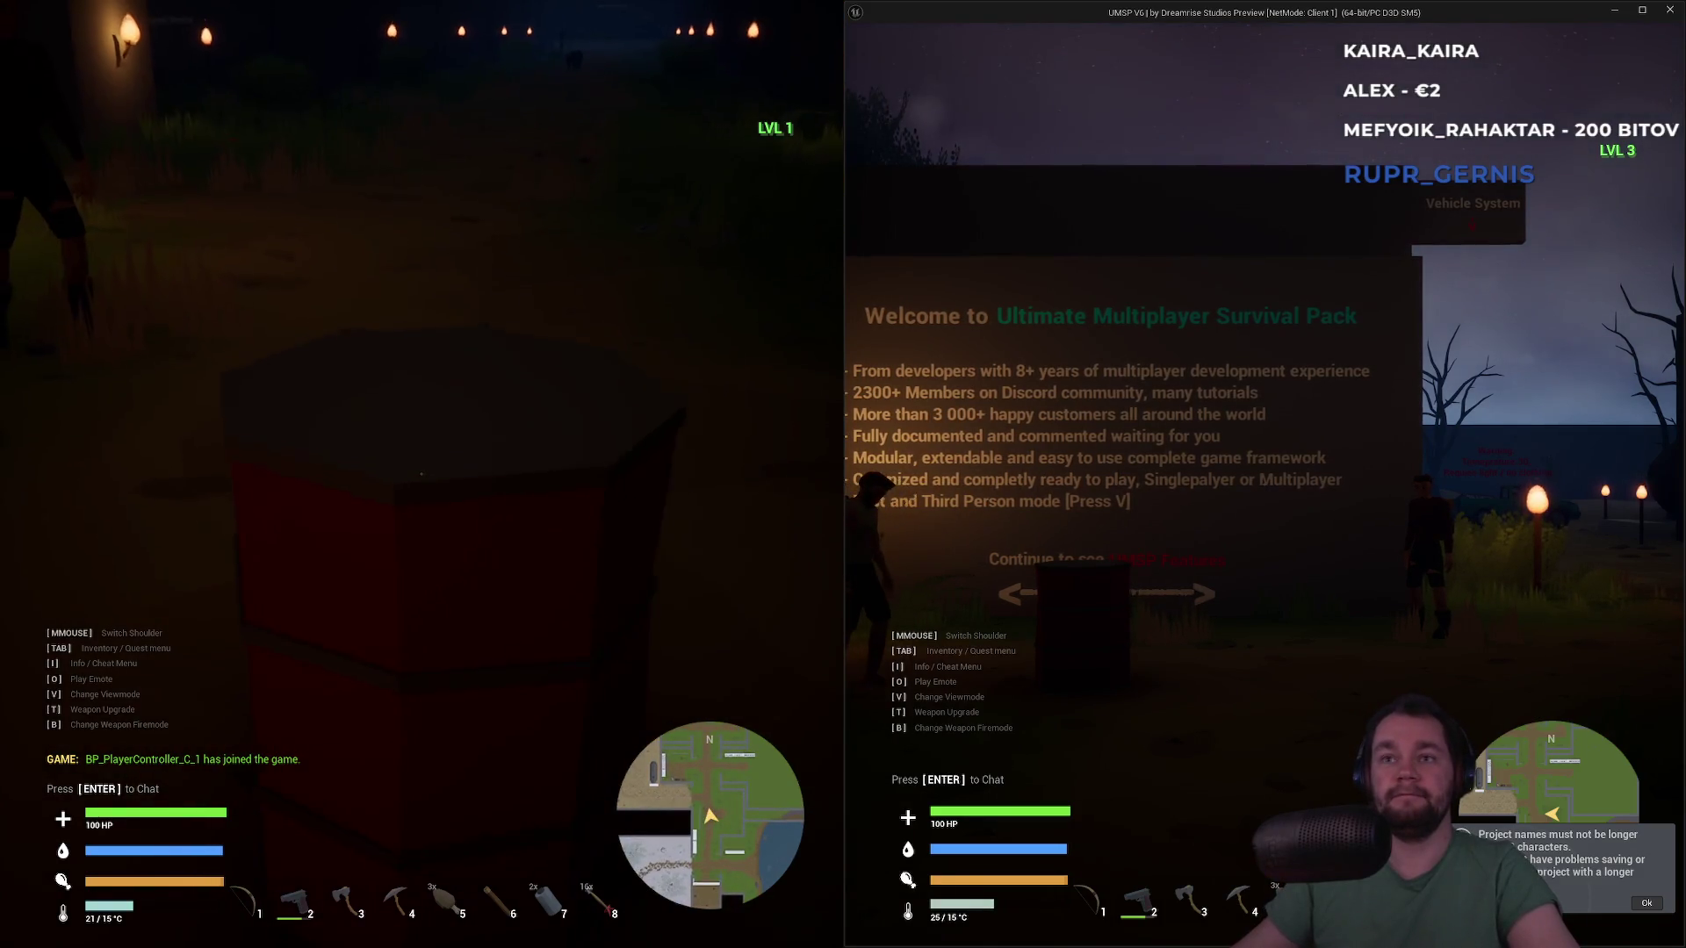
key(w)
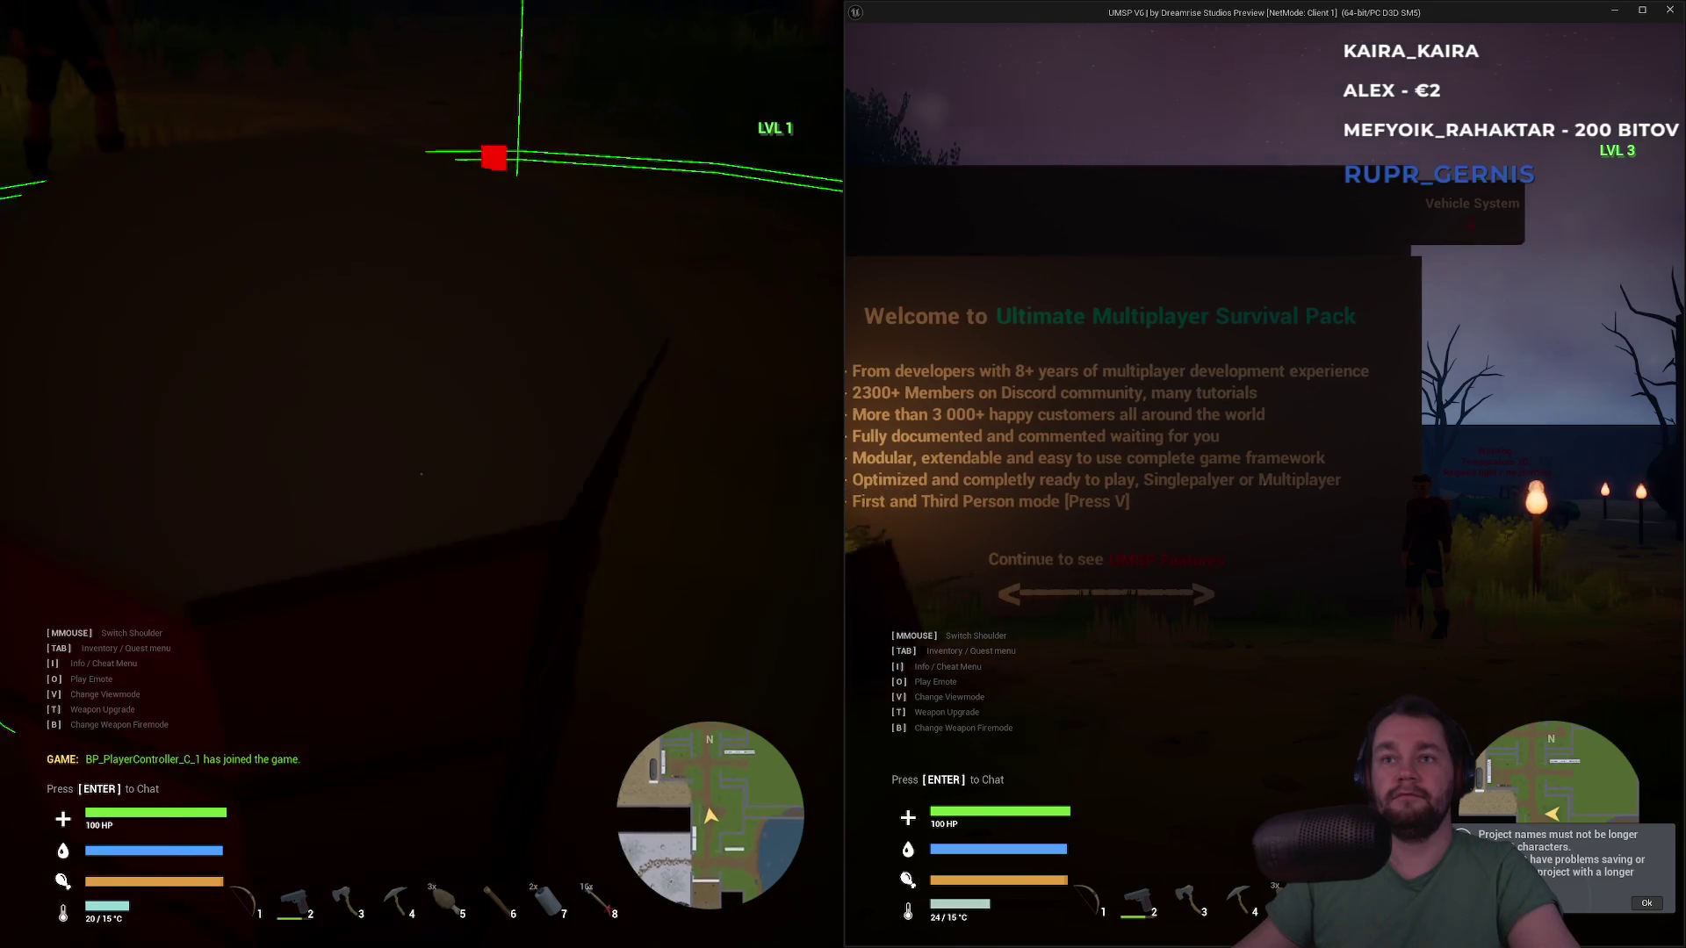
key(w)
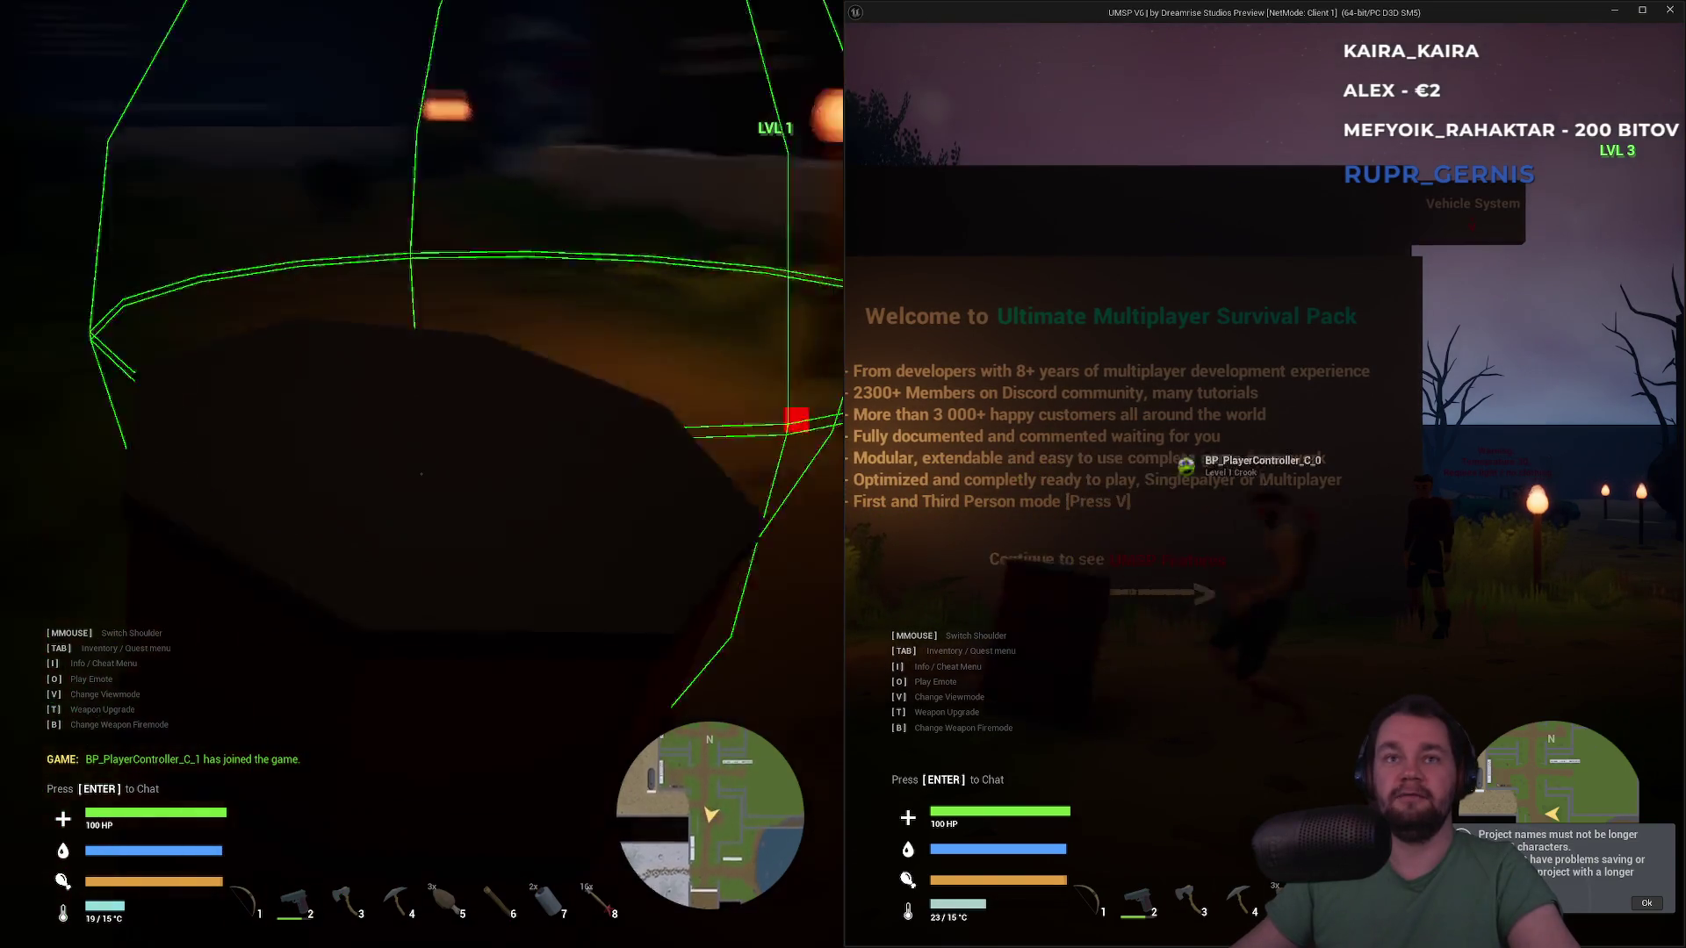
key(super)
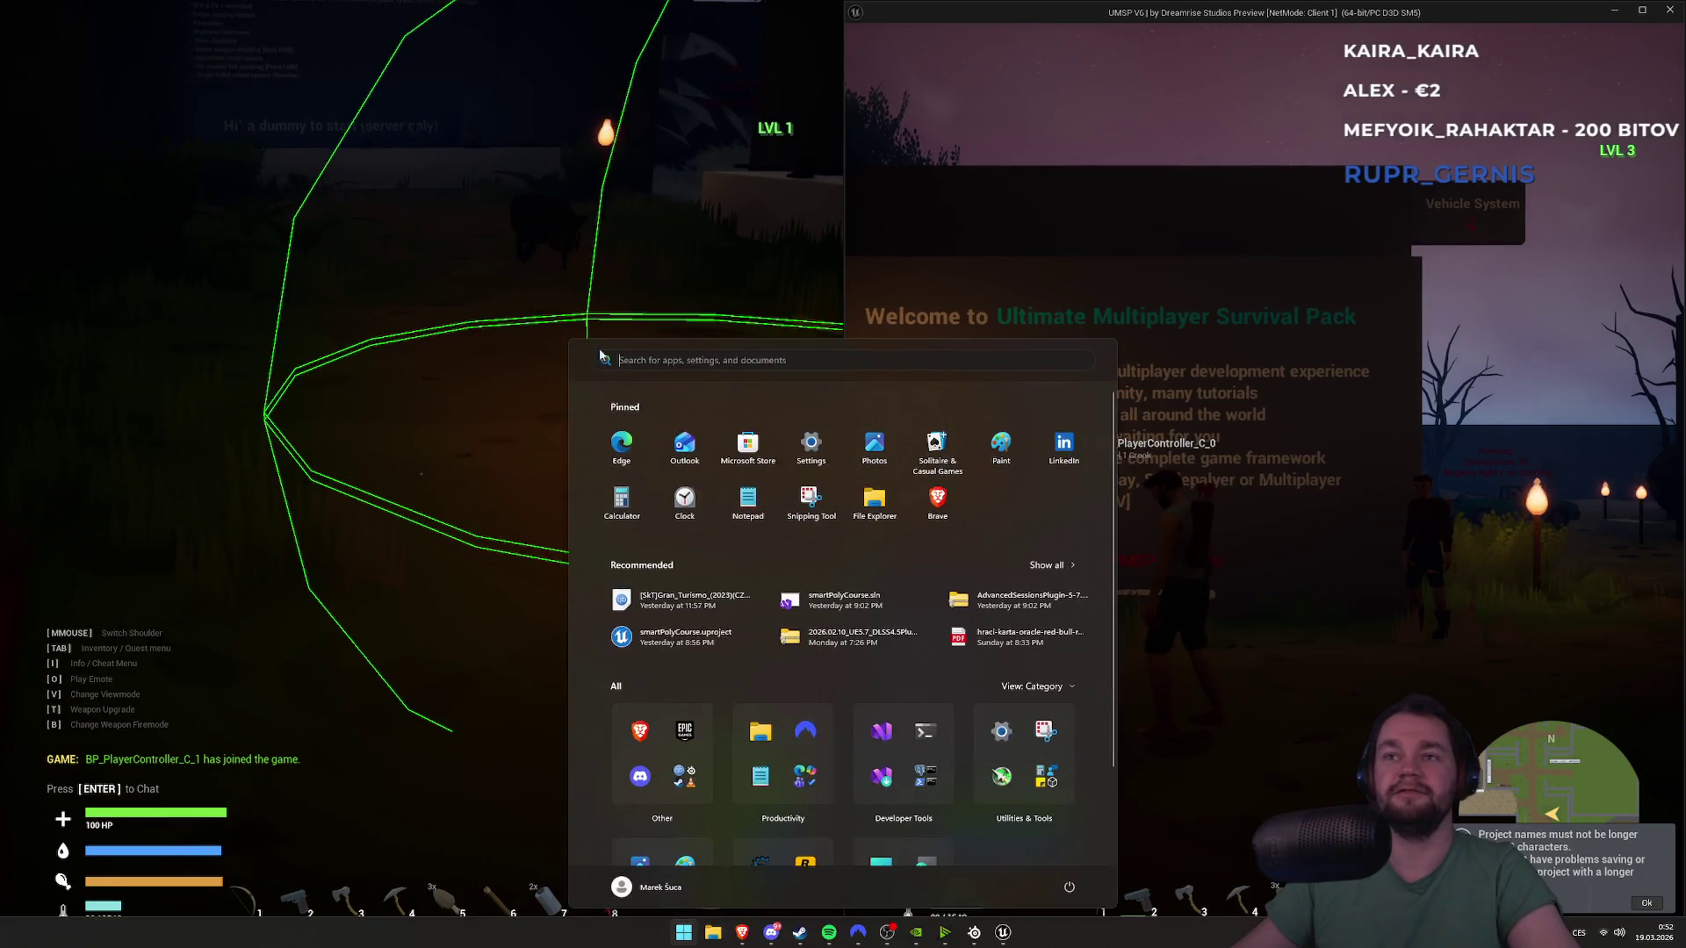
Walk the right player around the other character toward the lamp-lit corridor
click(1123, 263)
key(w)
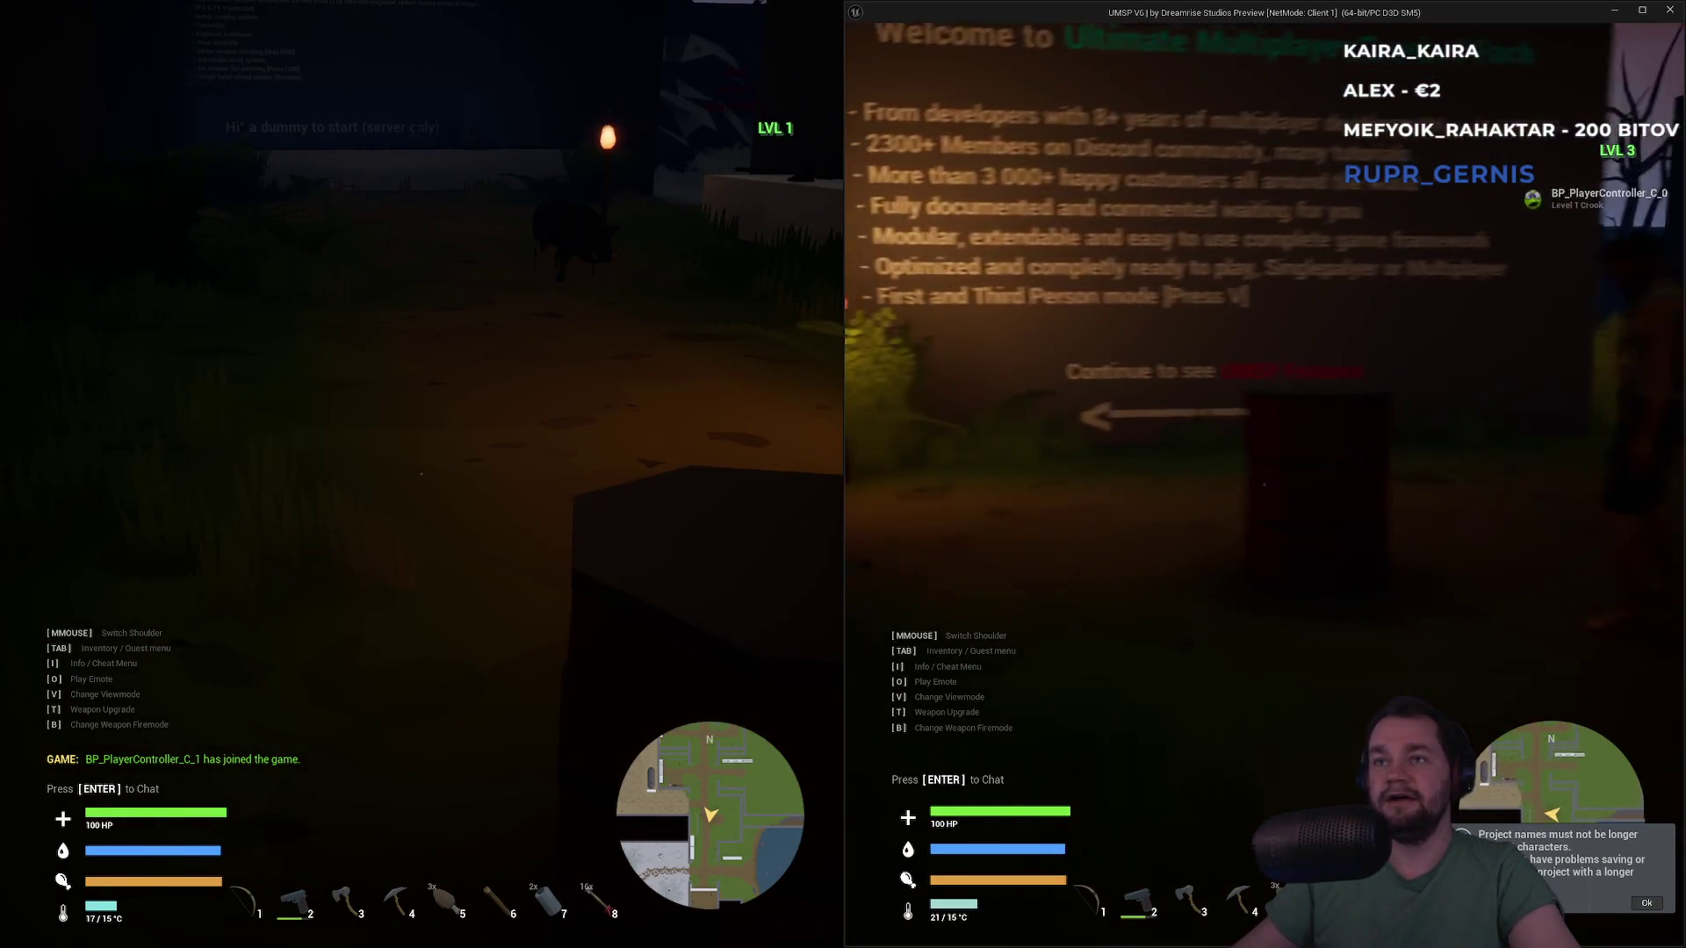
key(w)
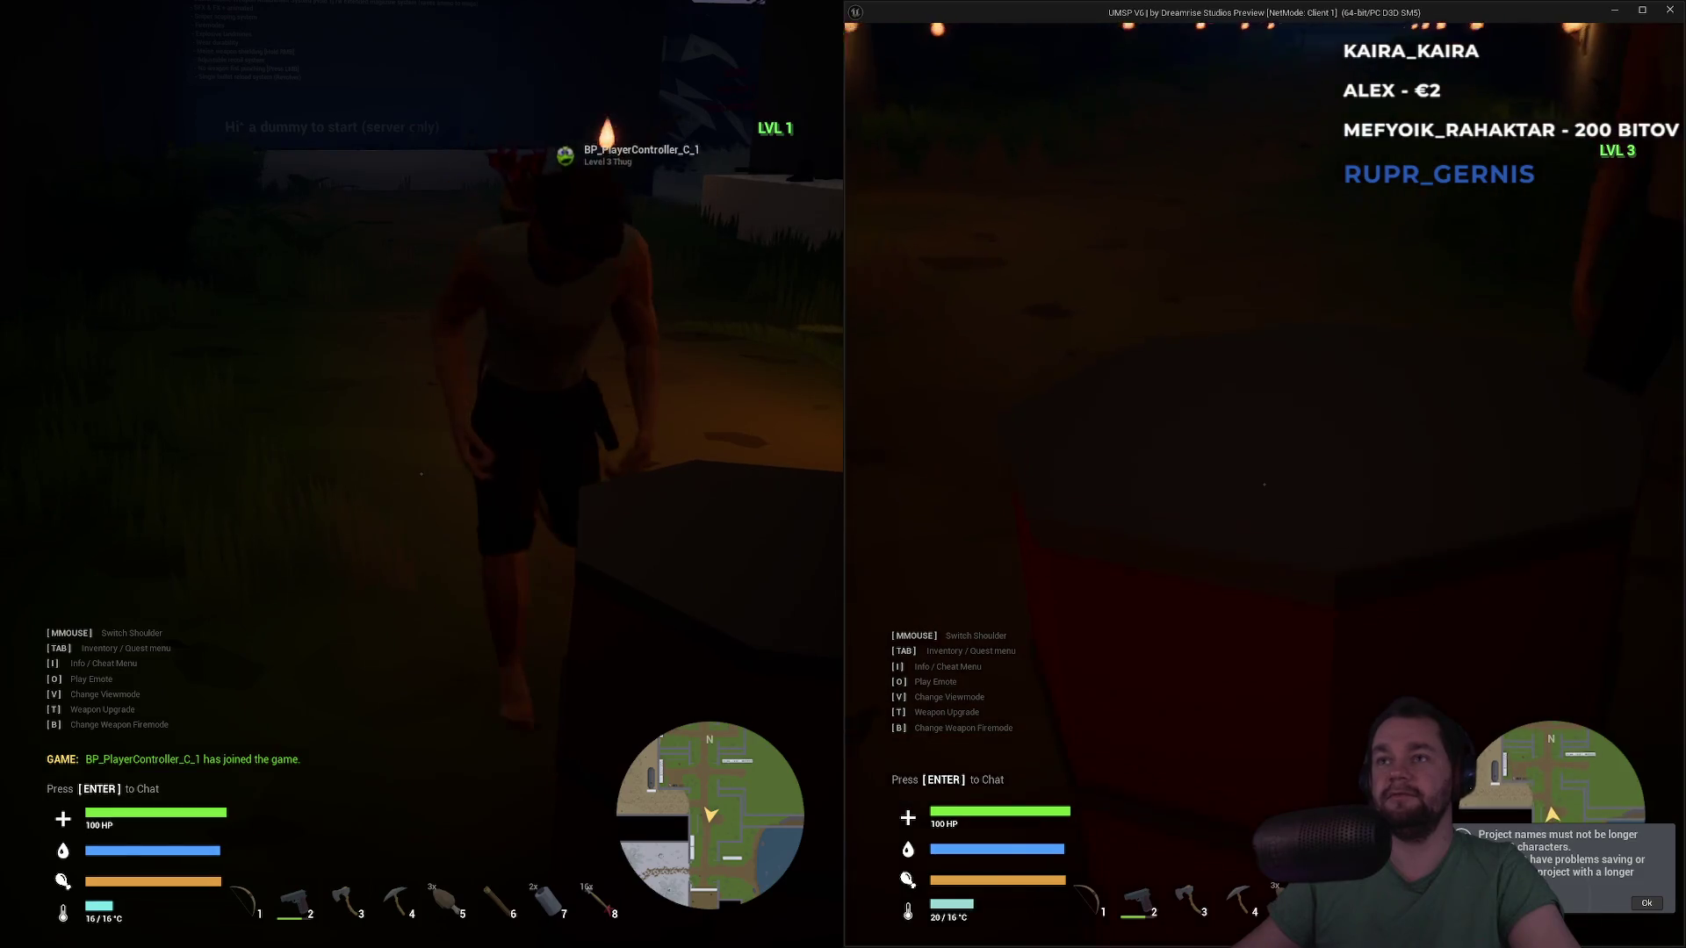
key(w)
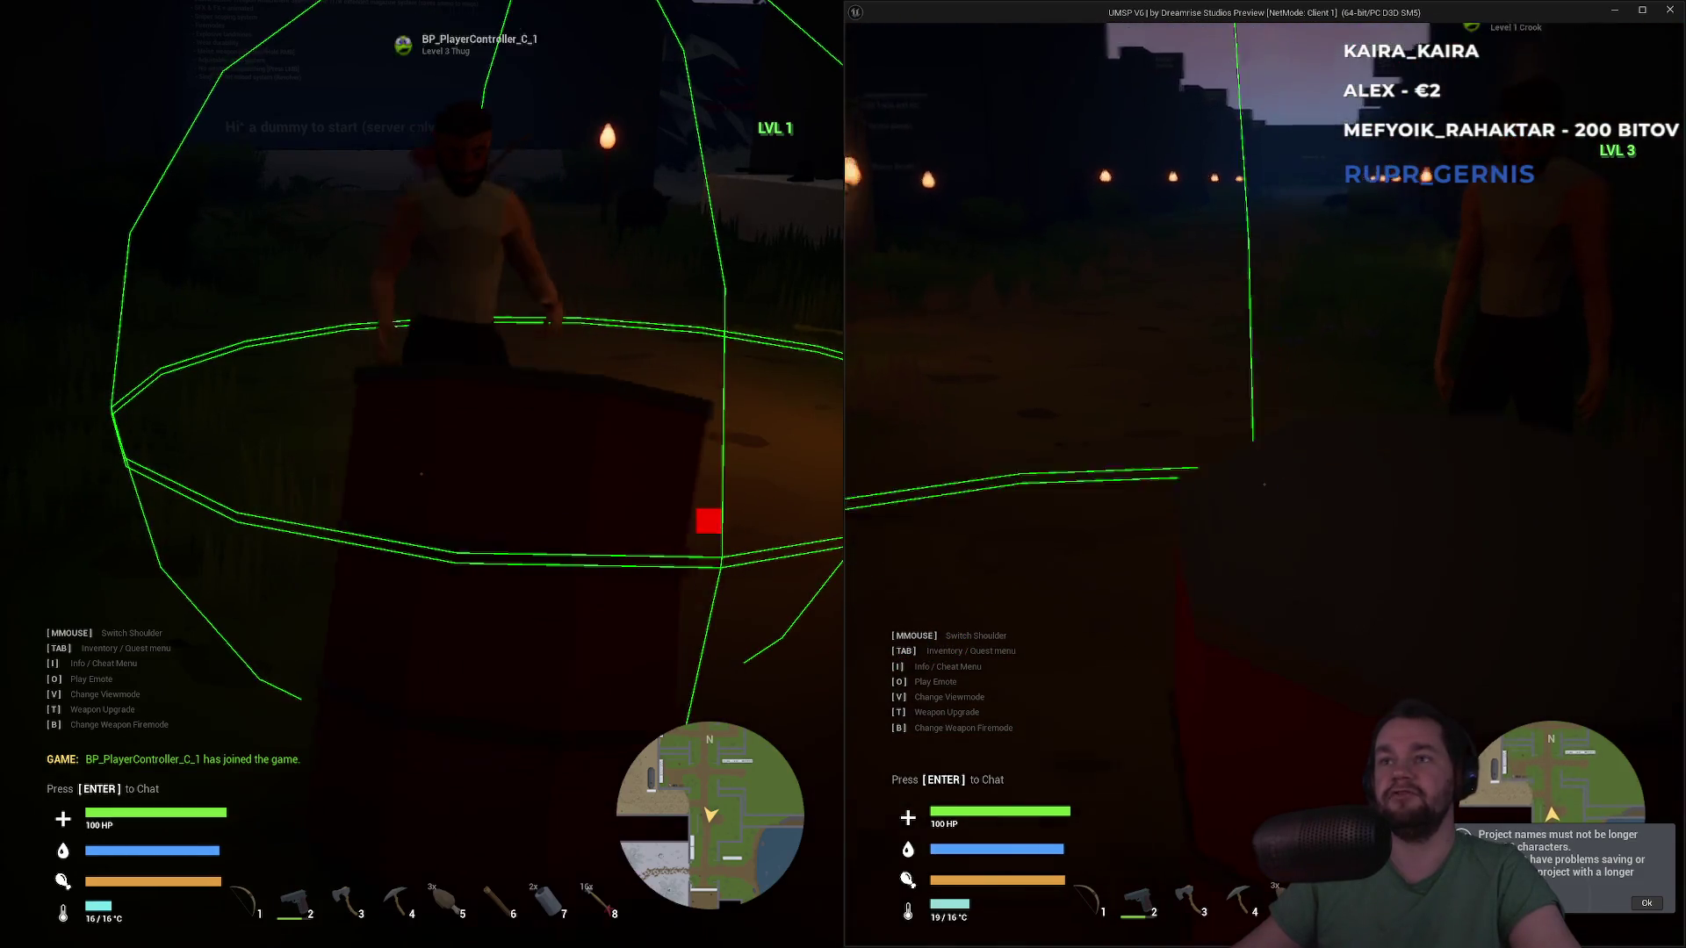
key(w)
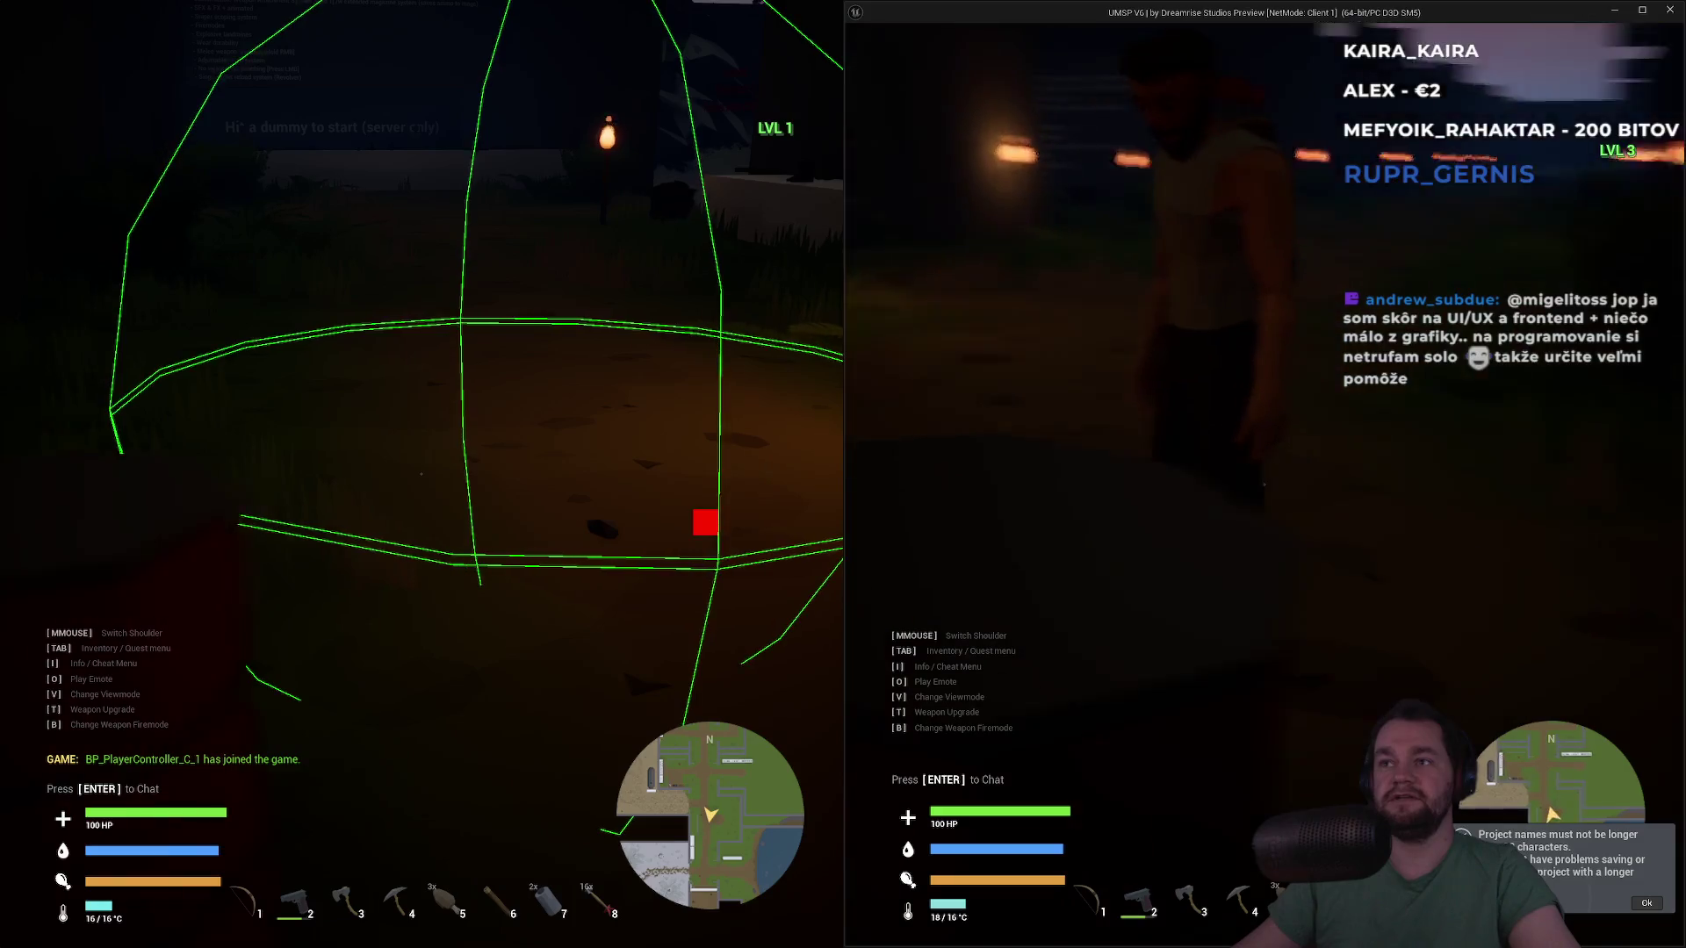
key(w)
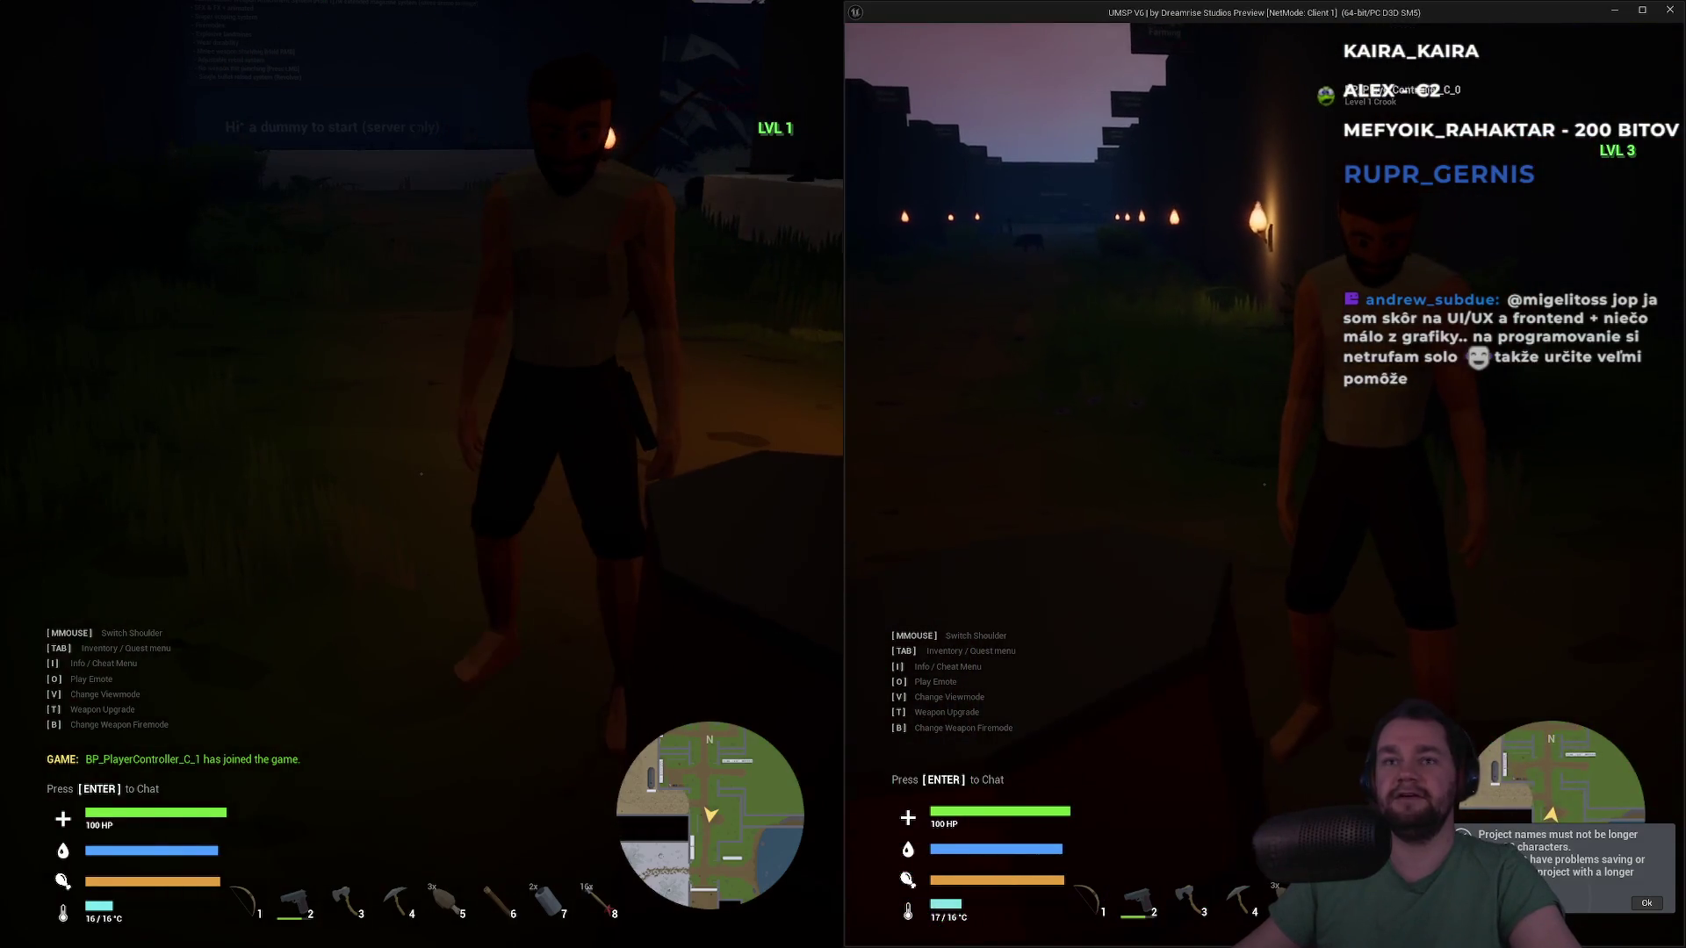
key(w)
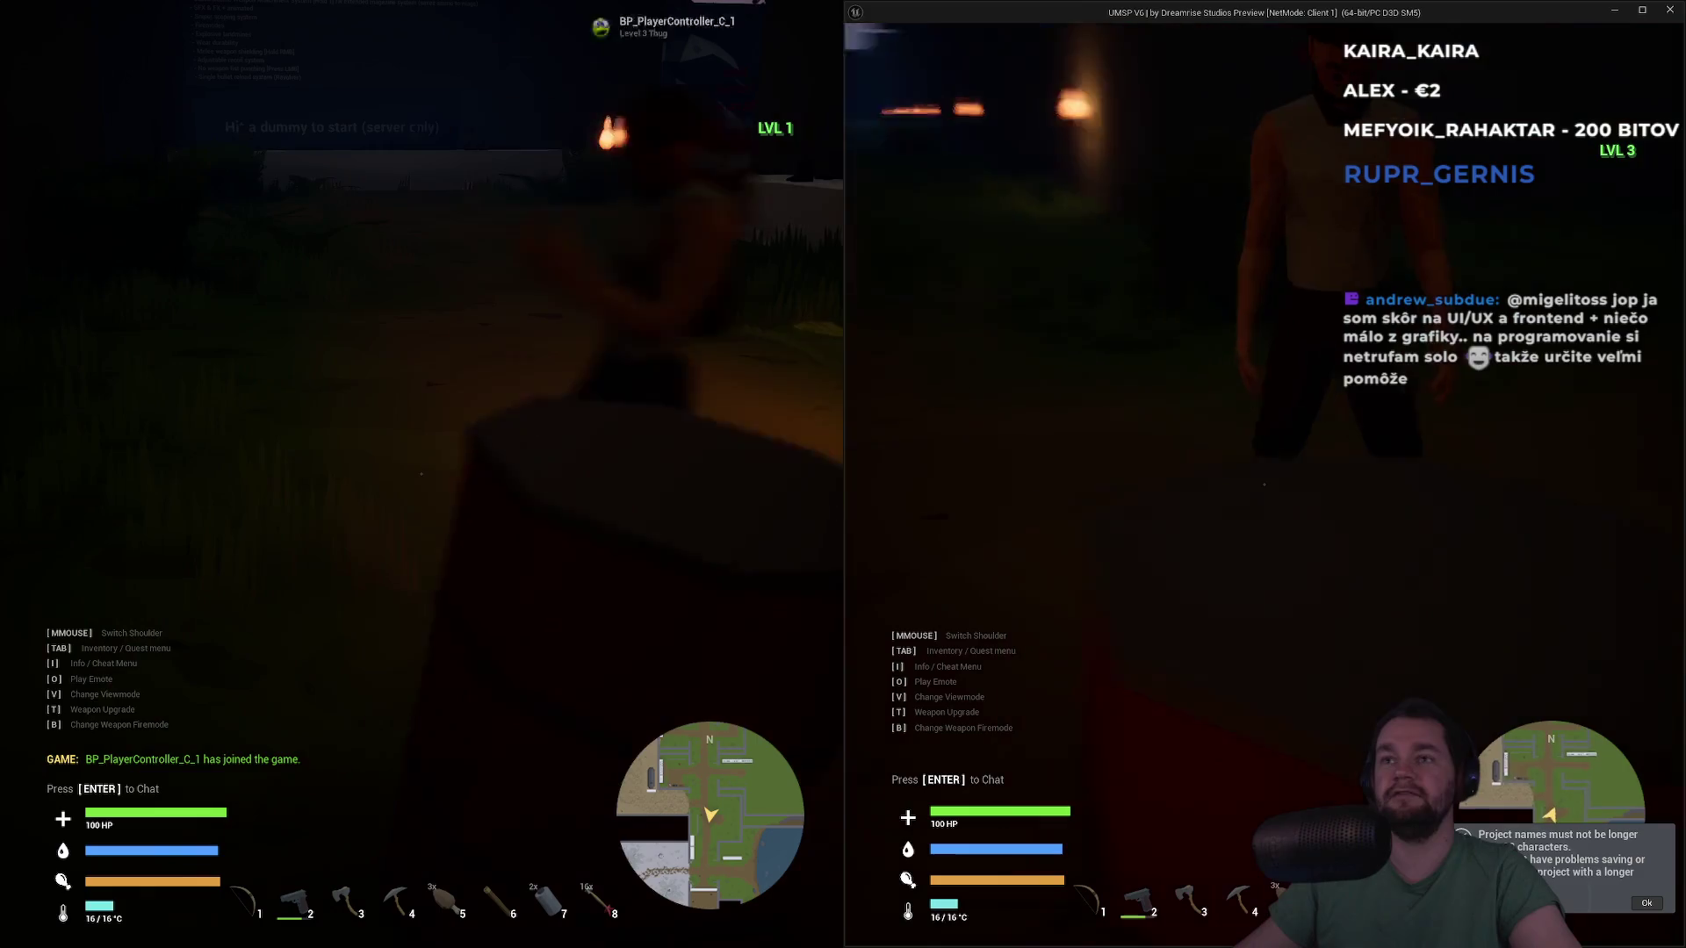
key(w)
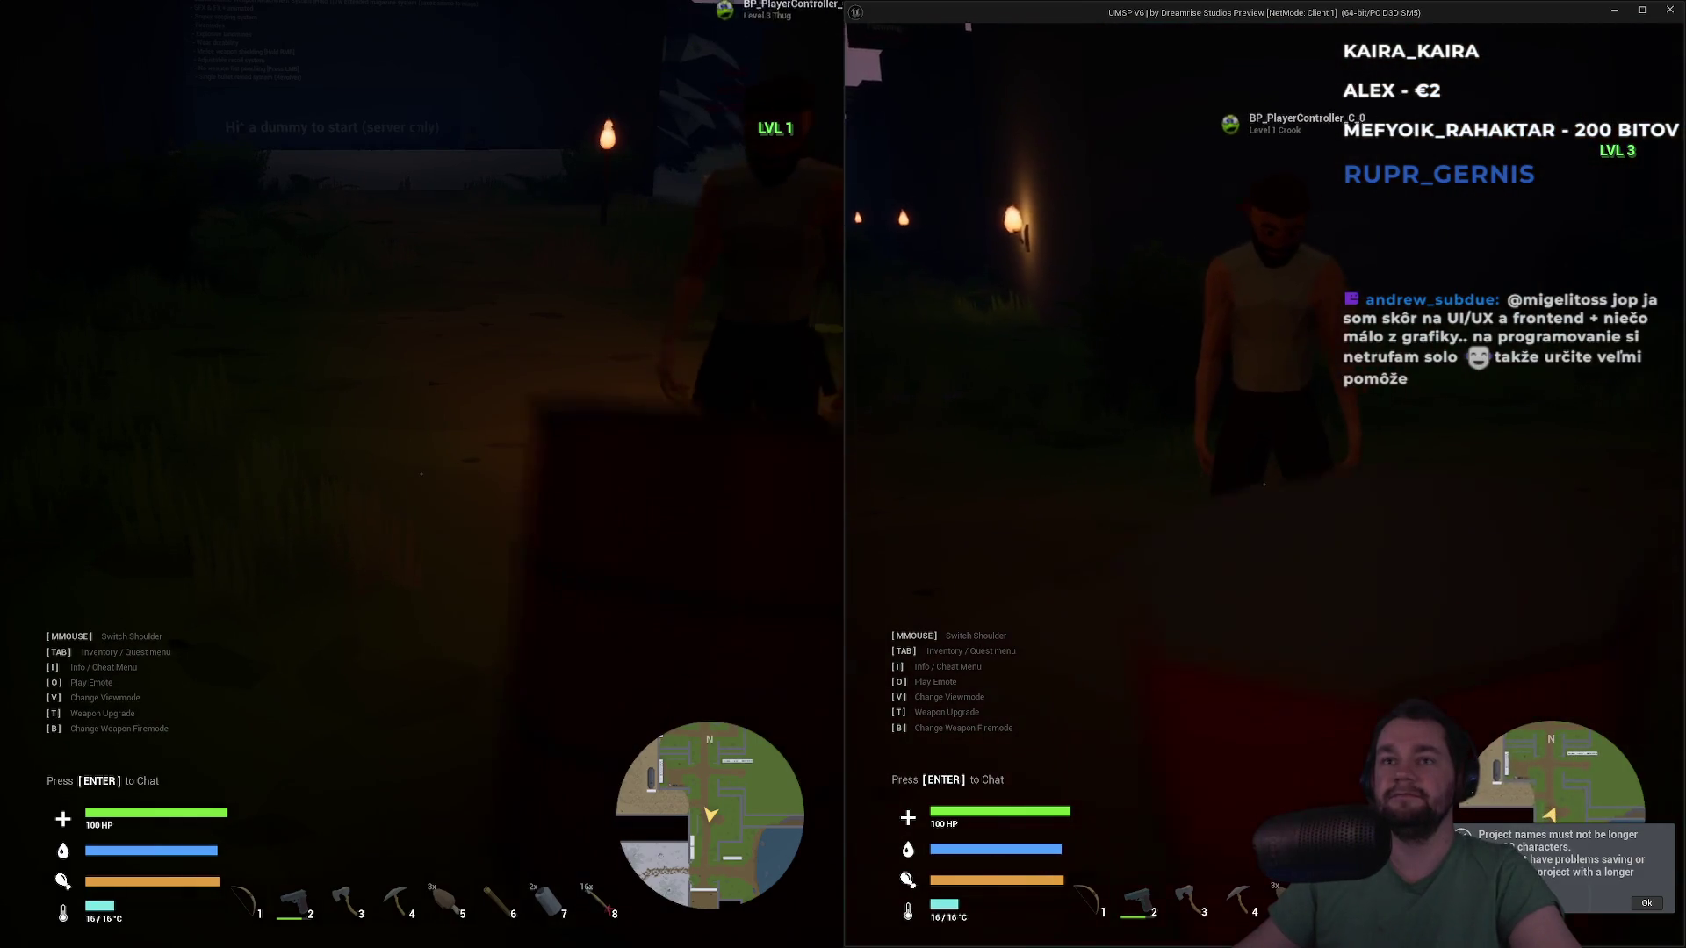
key(w)
key(super)
Bring the left player back to the barrel and circle around it
key(Escape)
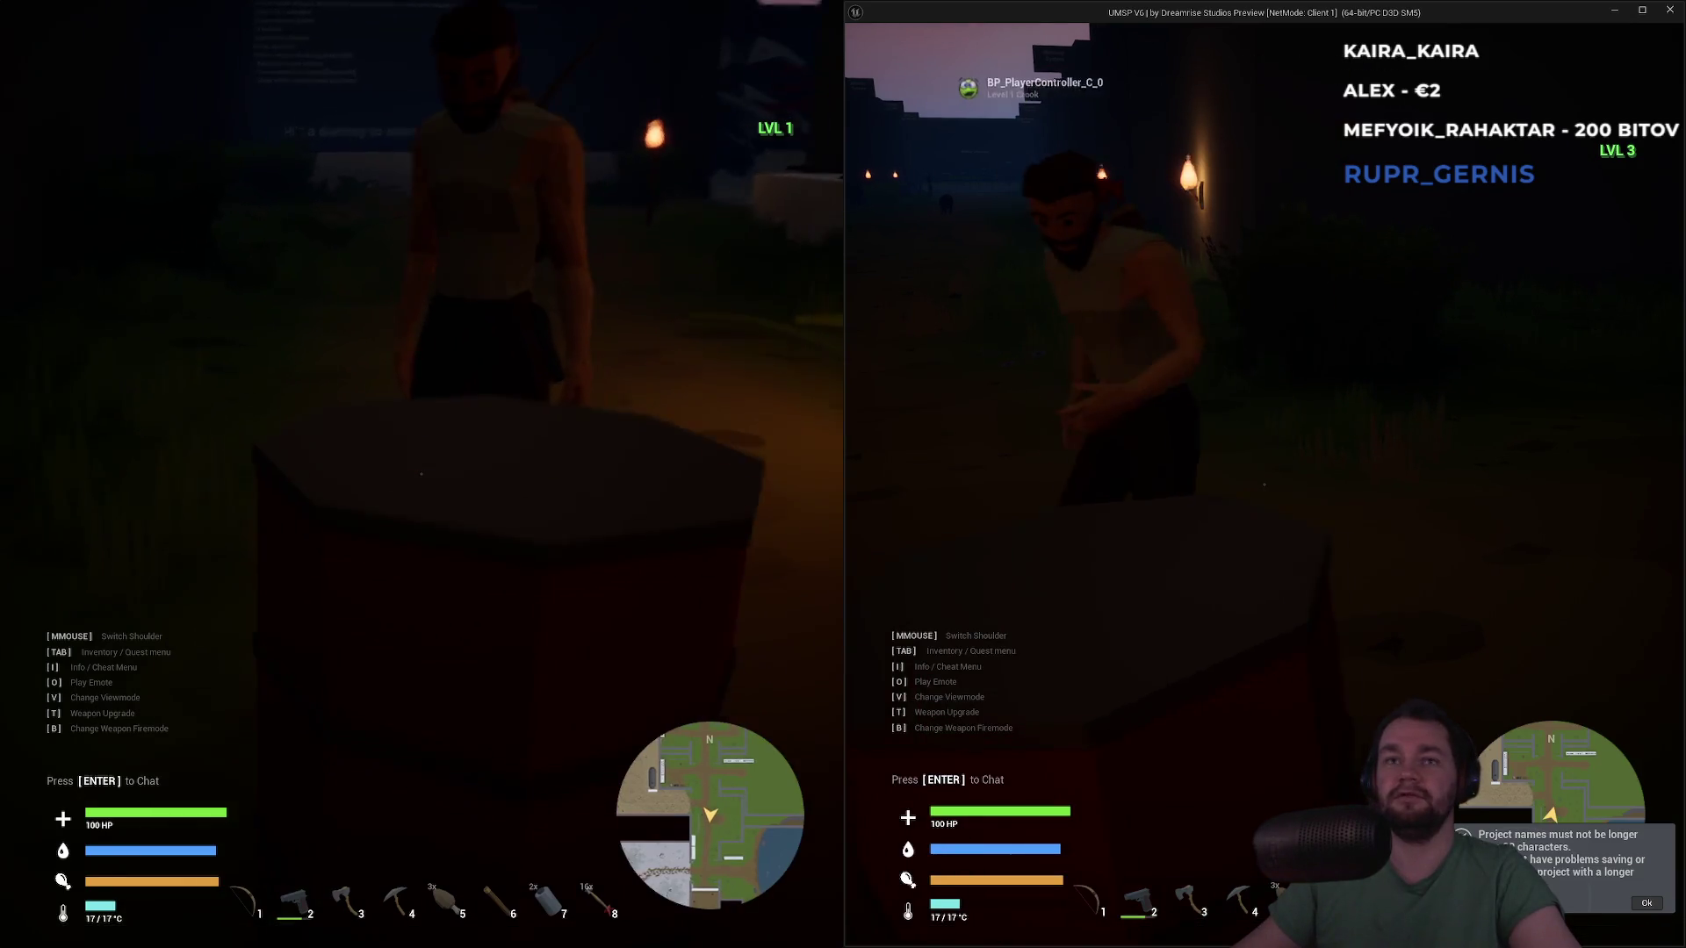
key(w)
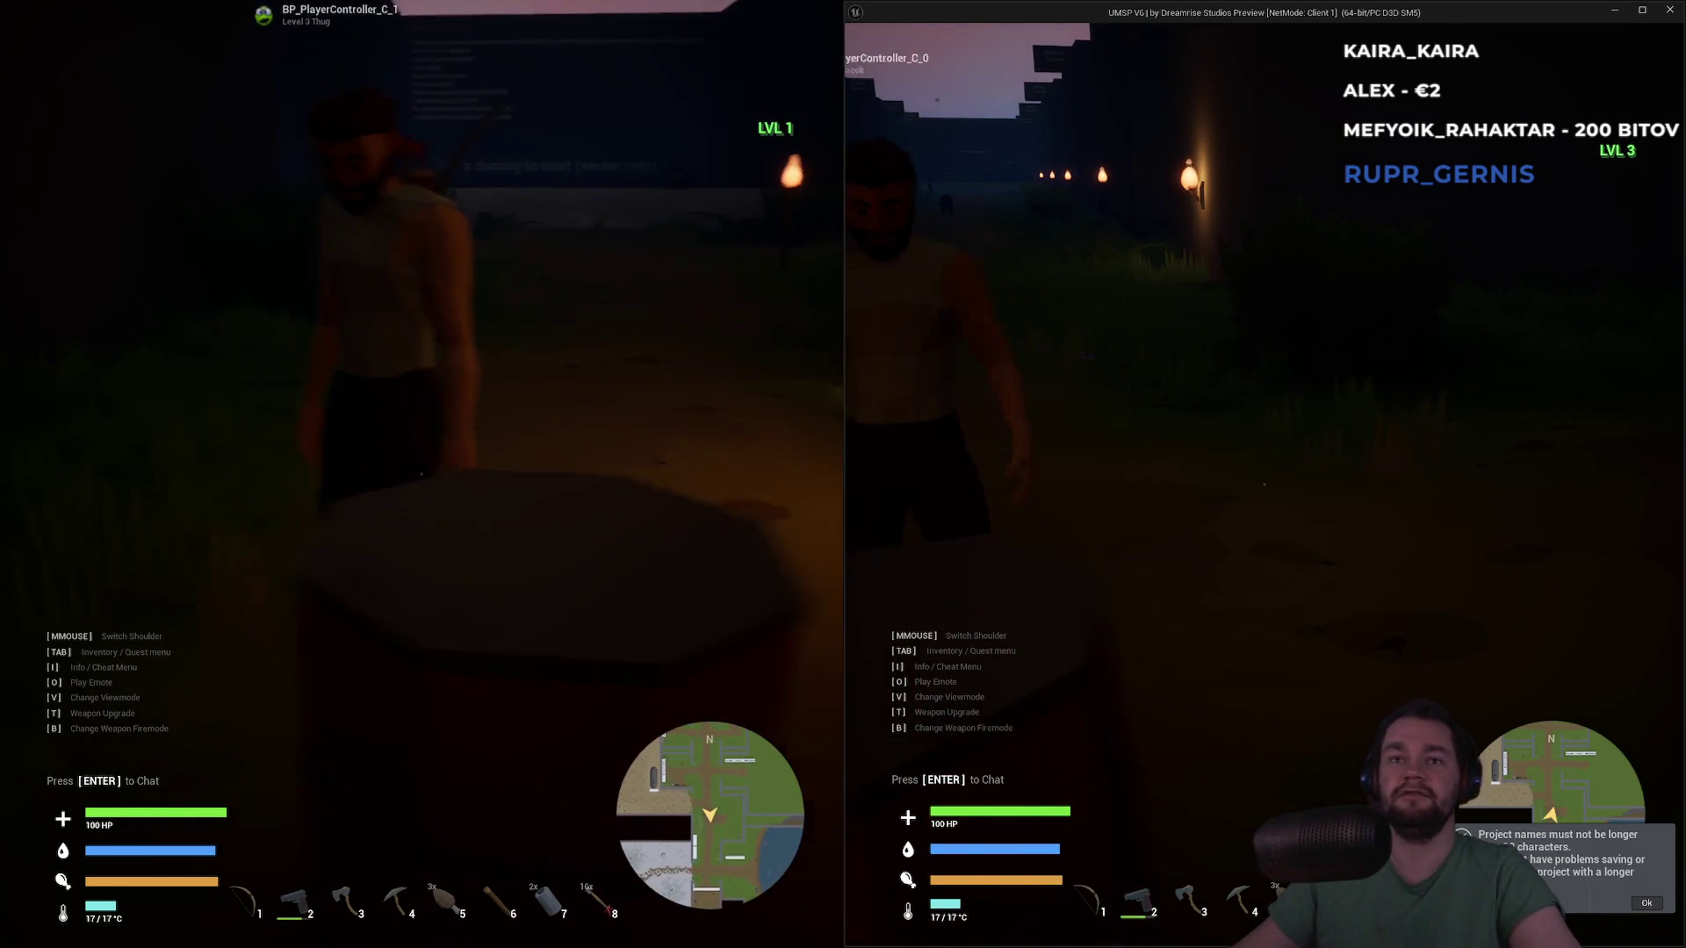
key(w)
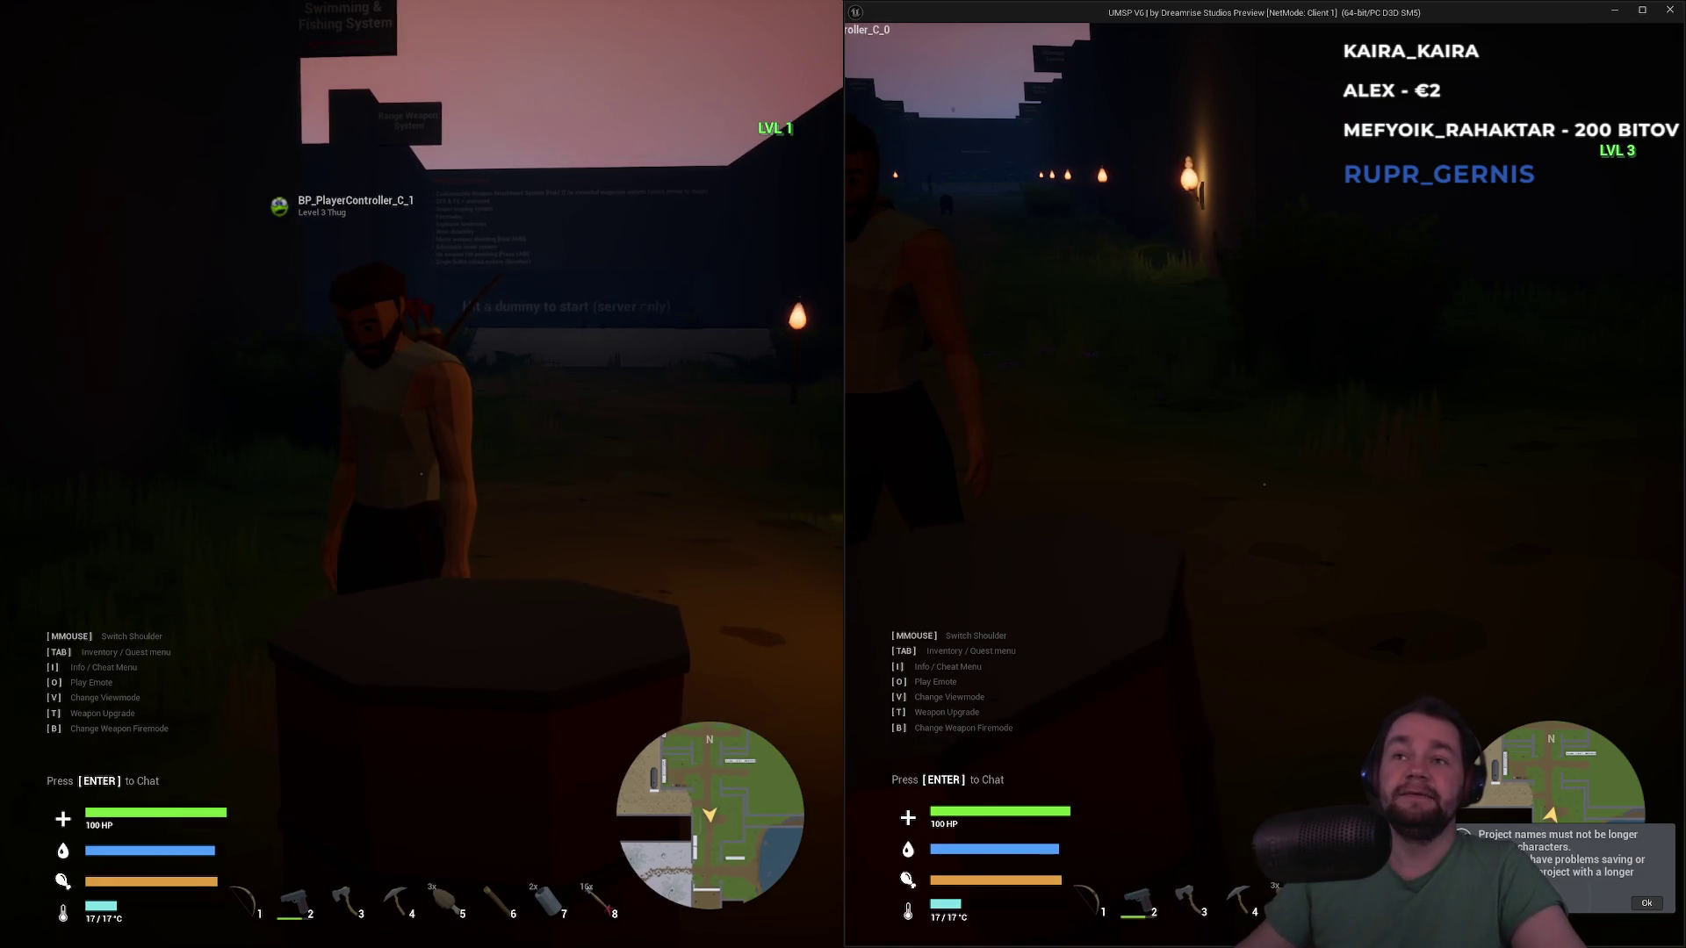
key(w)
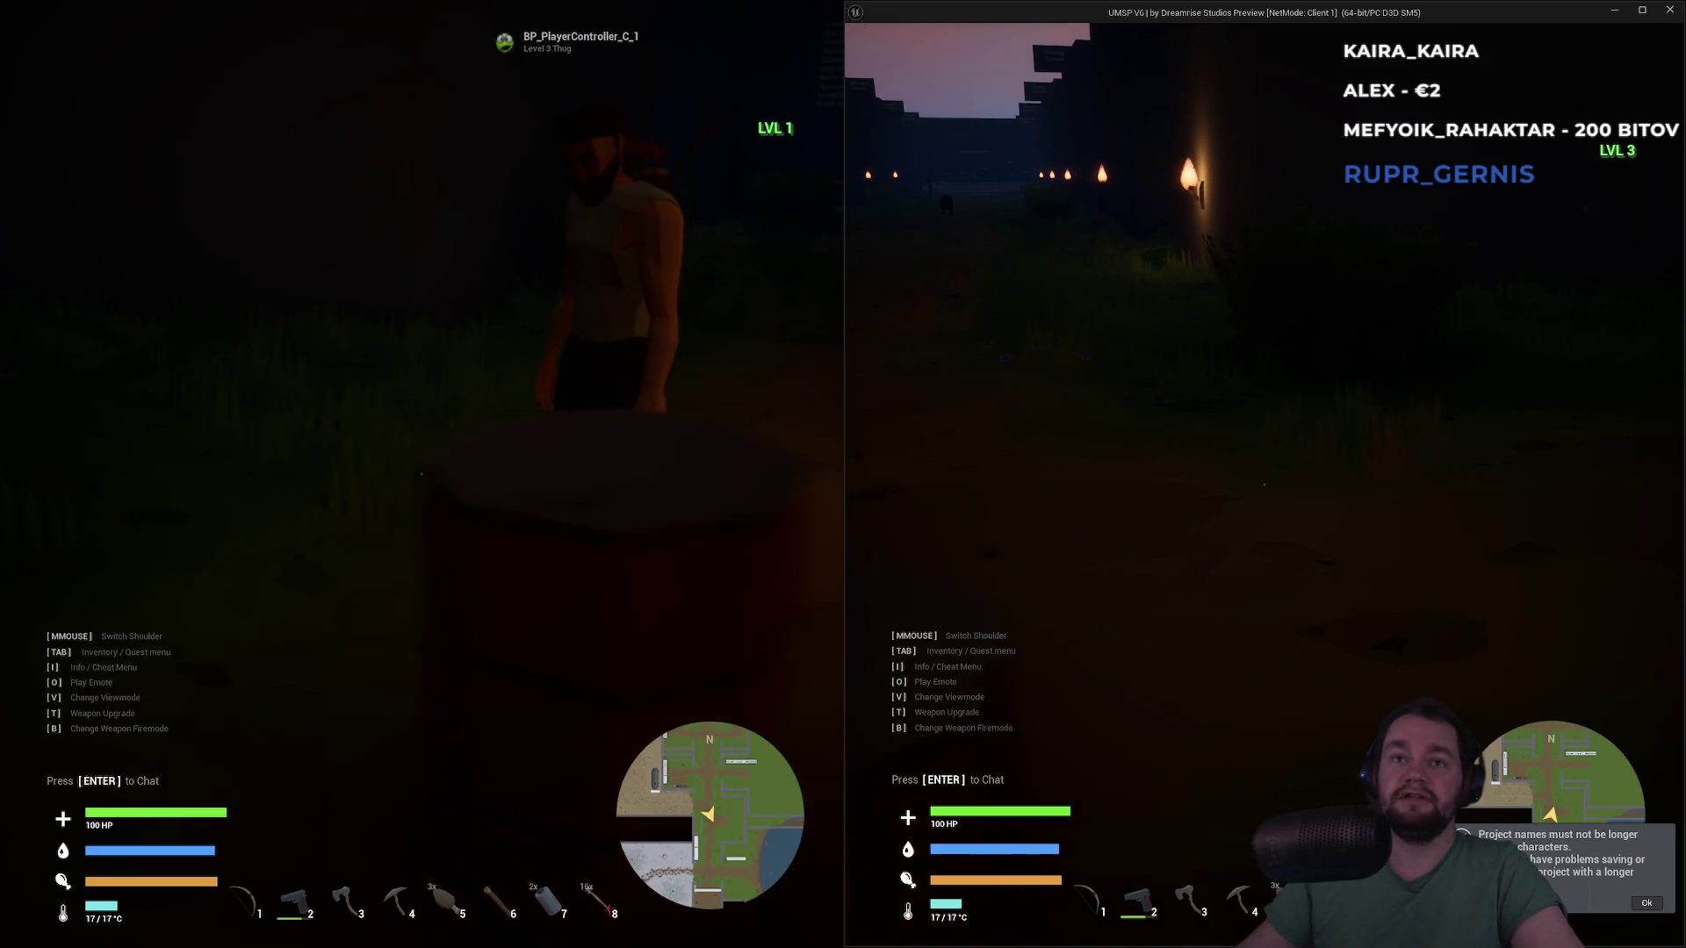
key(w)
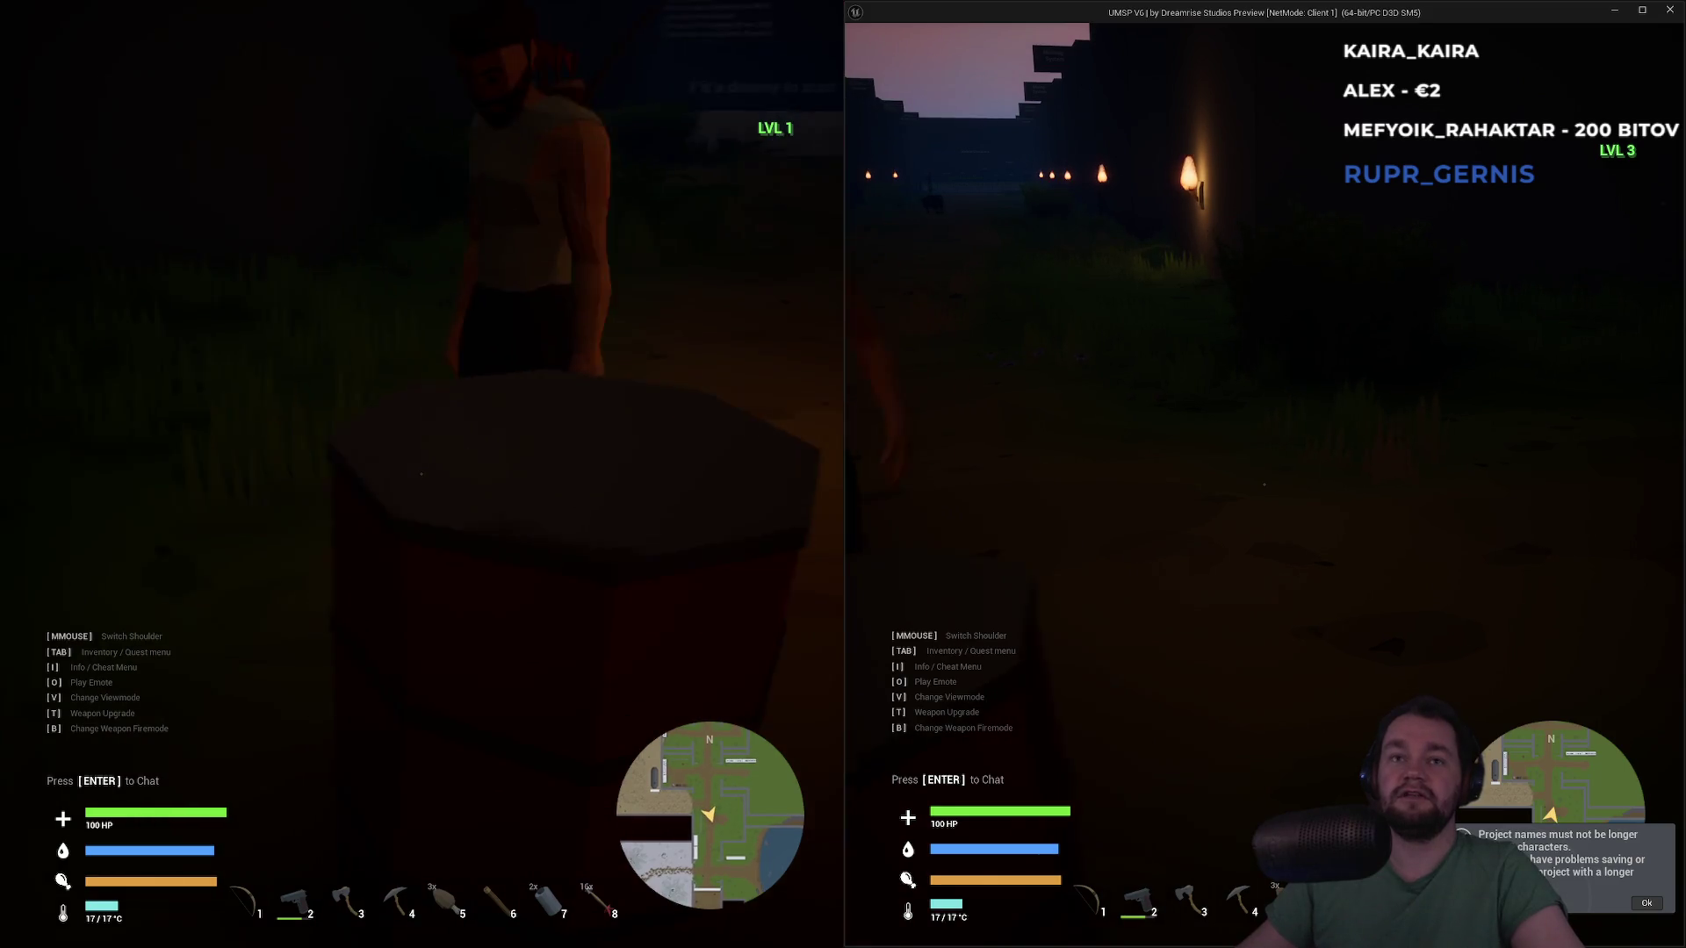
key(w)
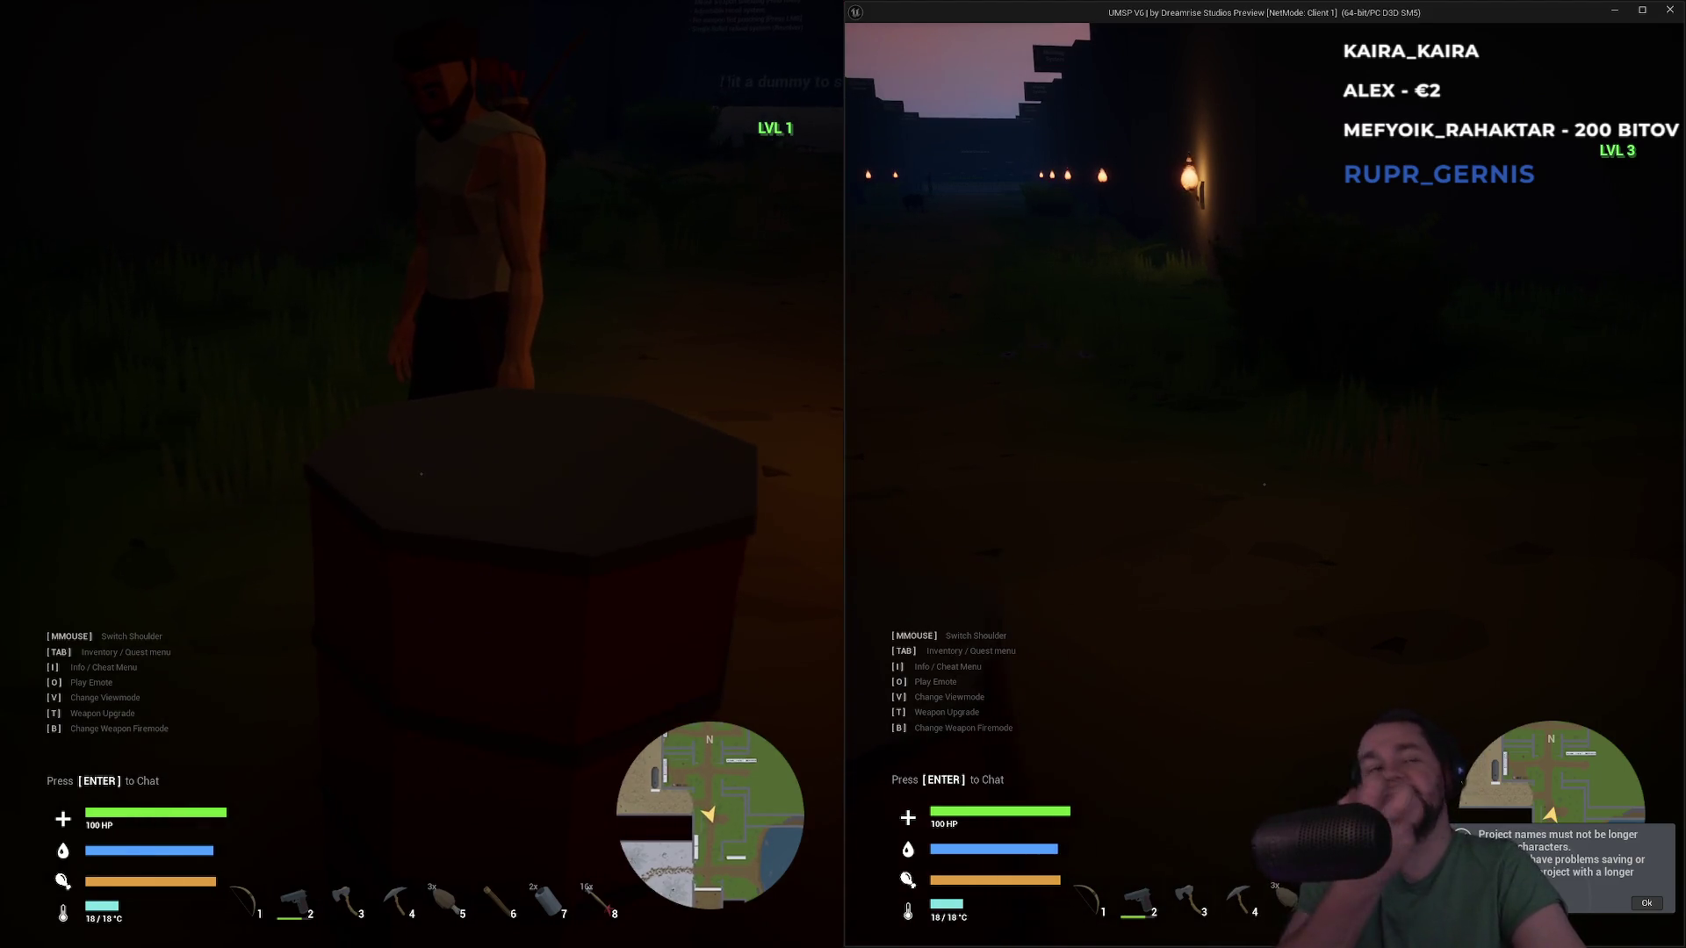
key(a)
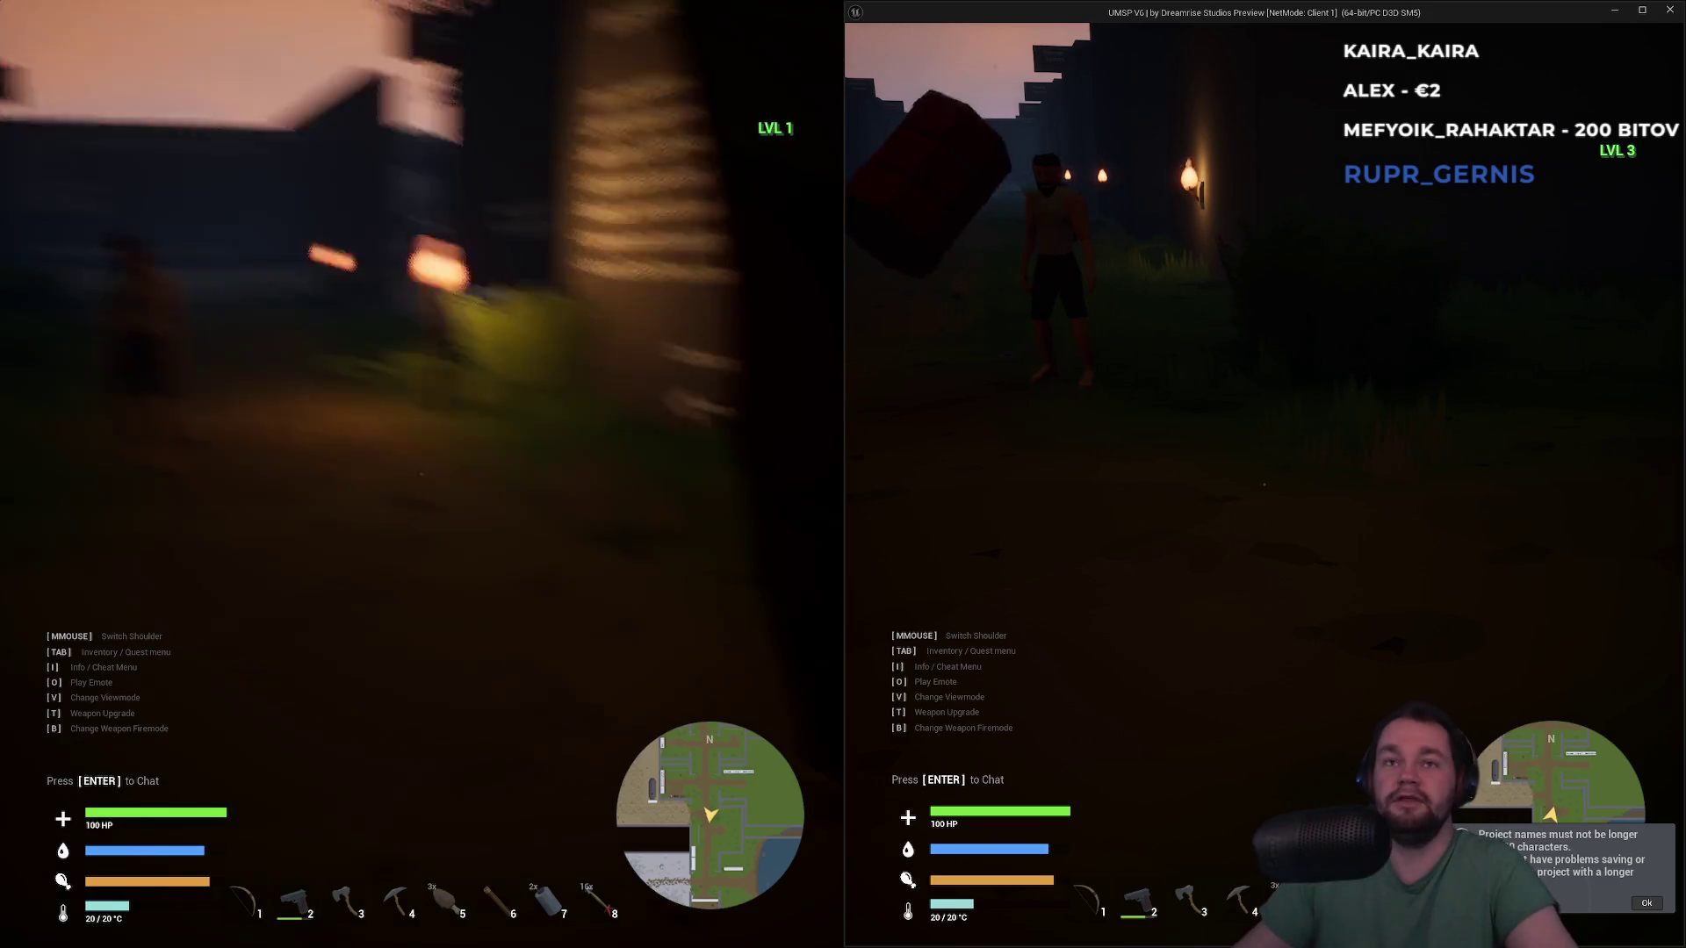
key(super)
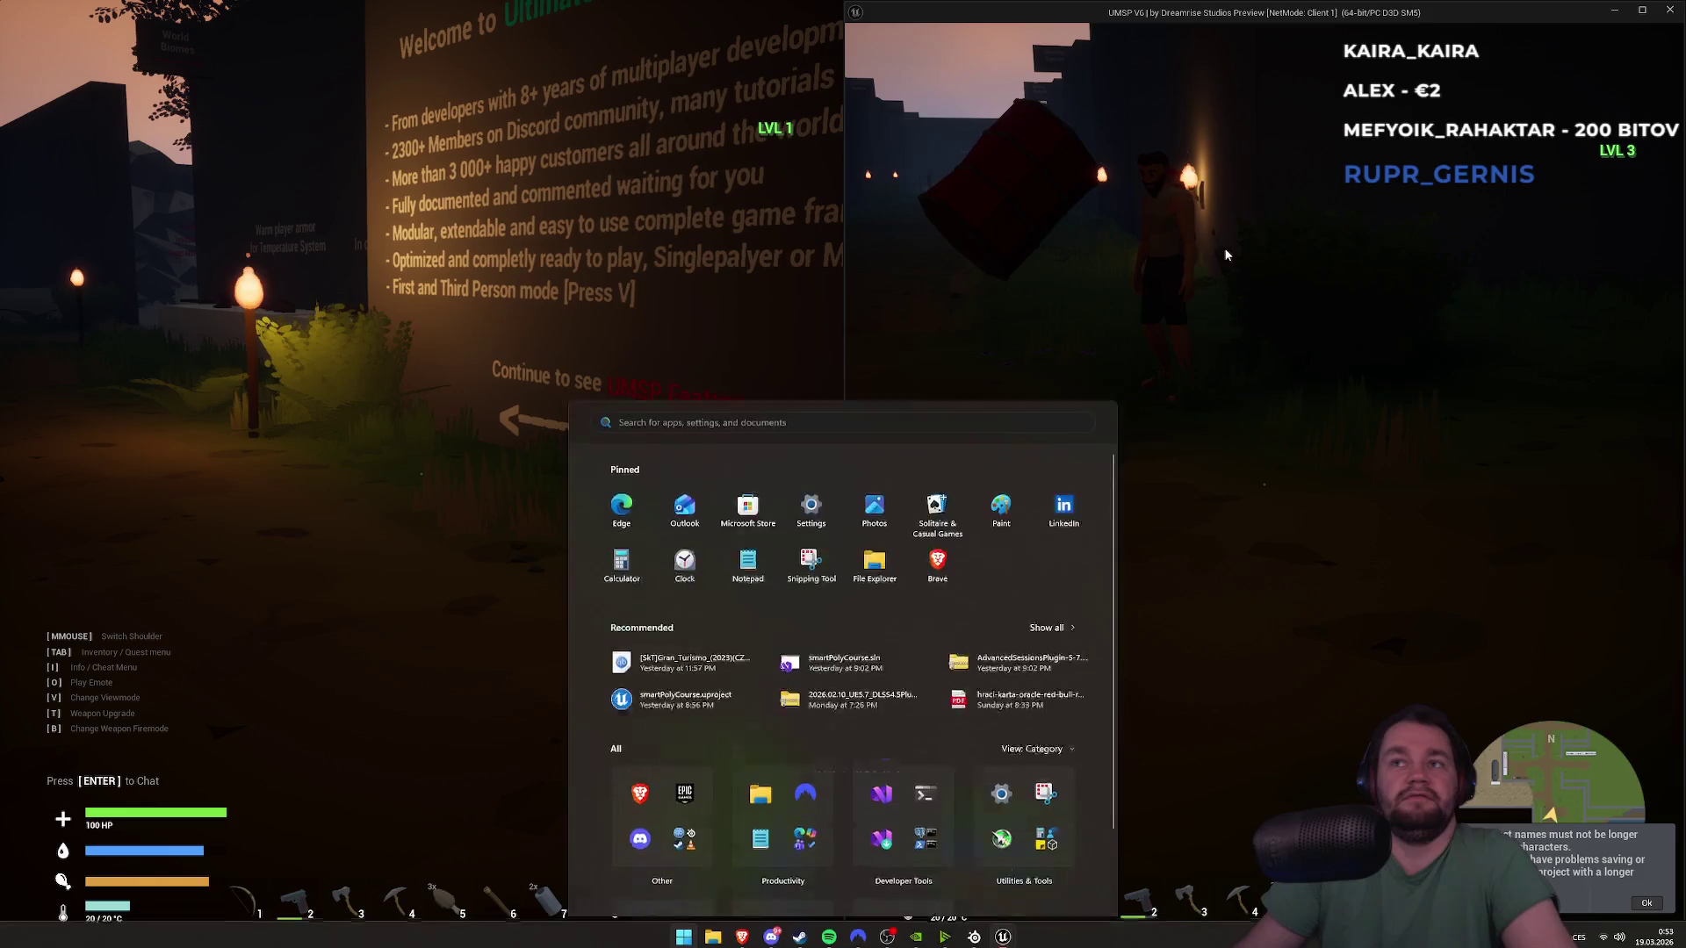
Approach the tipped red barrel with the right player, moving back and forth around it
click(932, 231)
key(w)
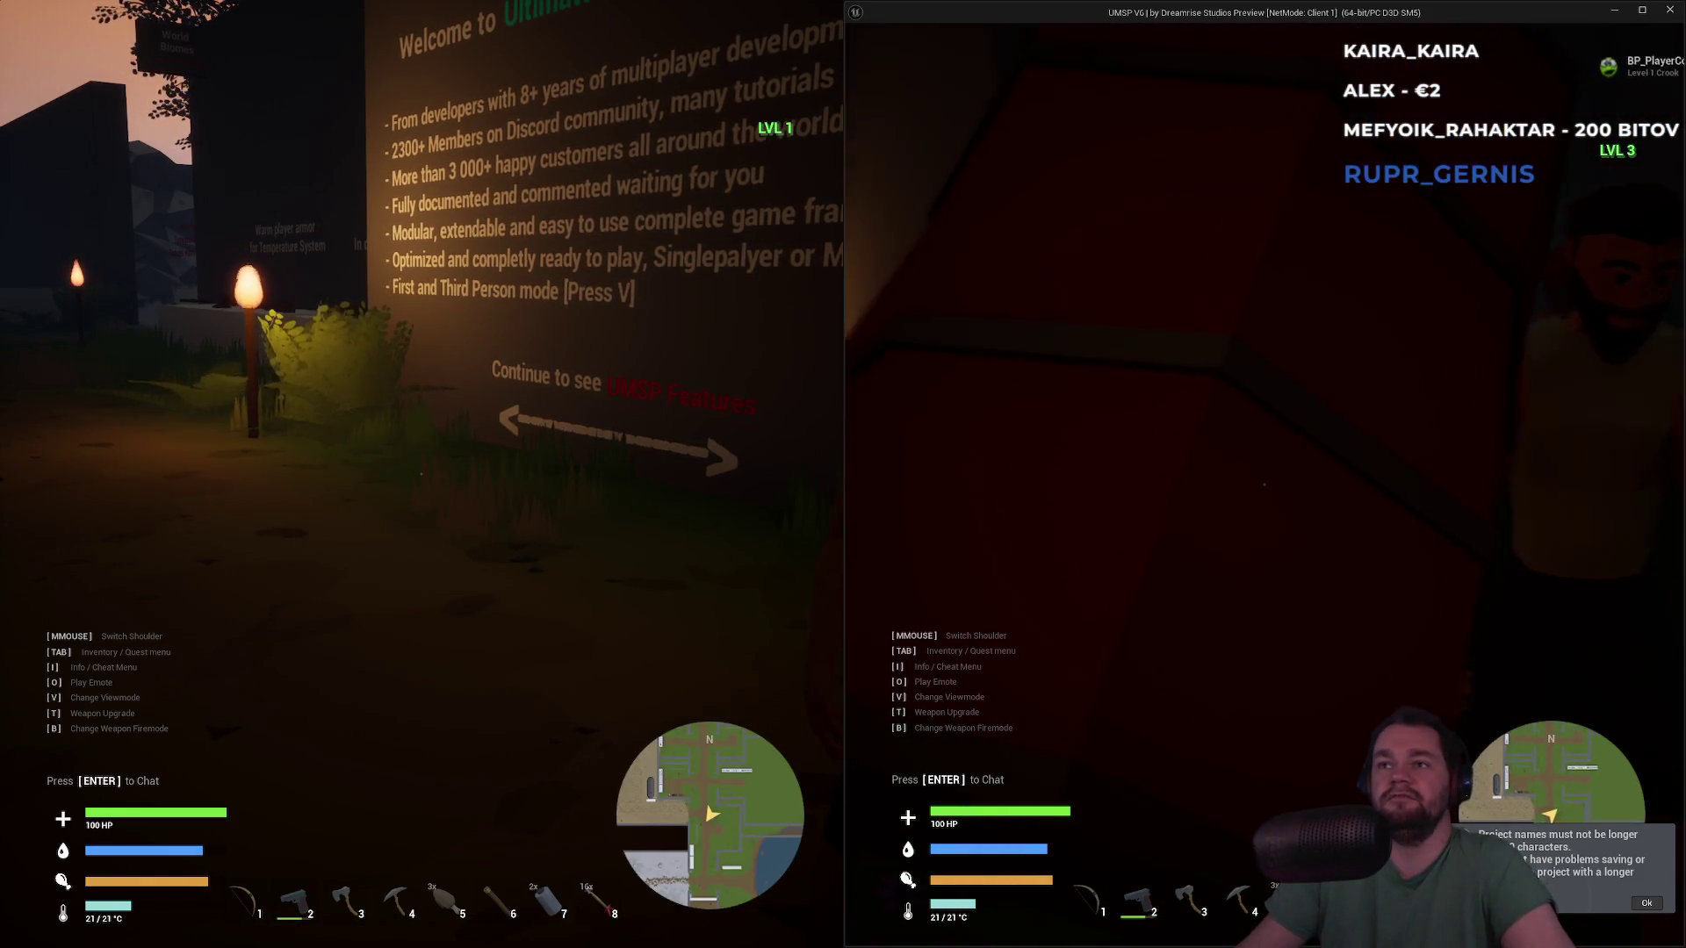
key(w)
key(w)
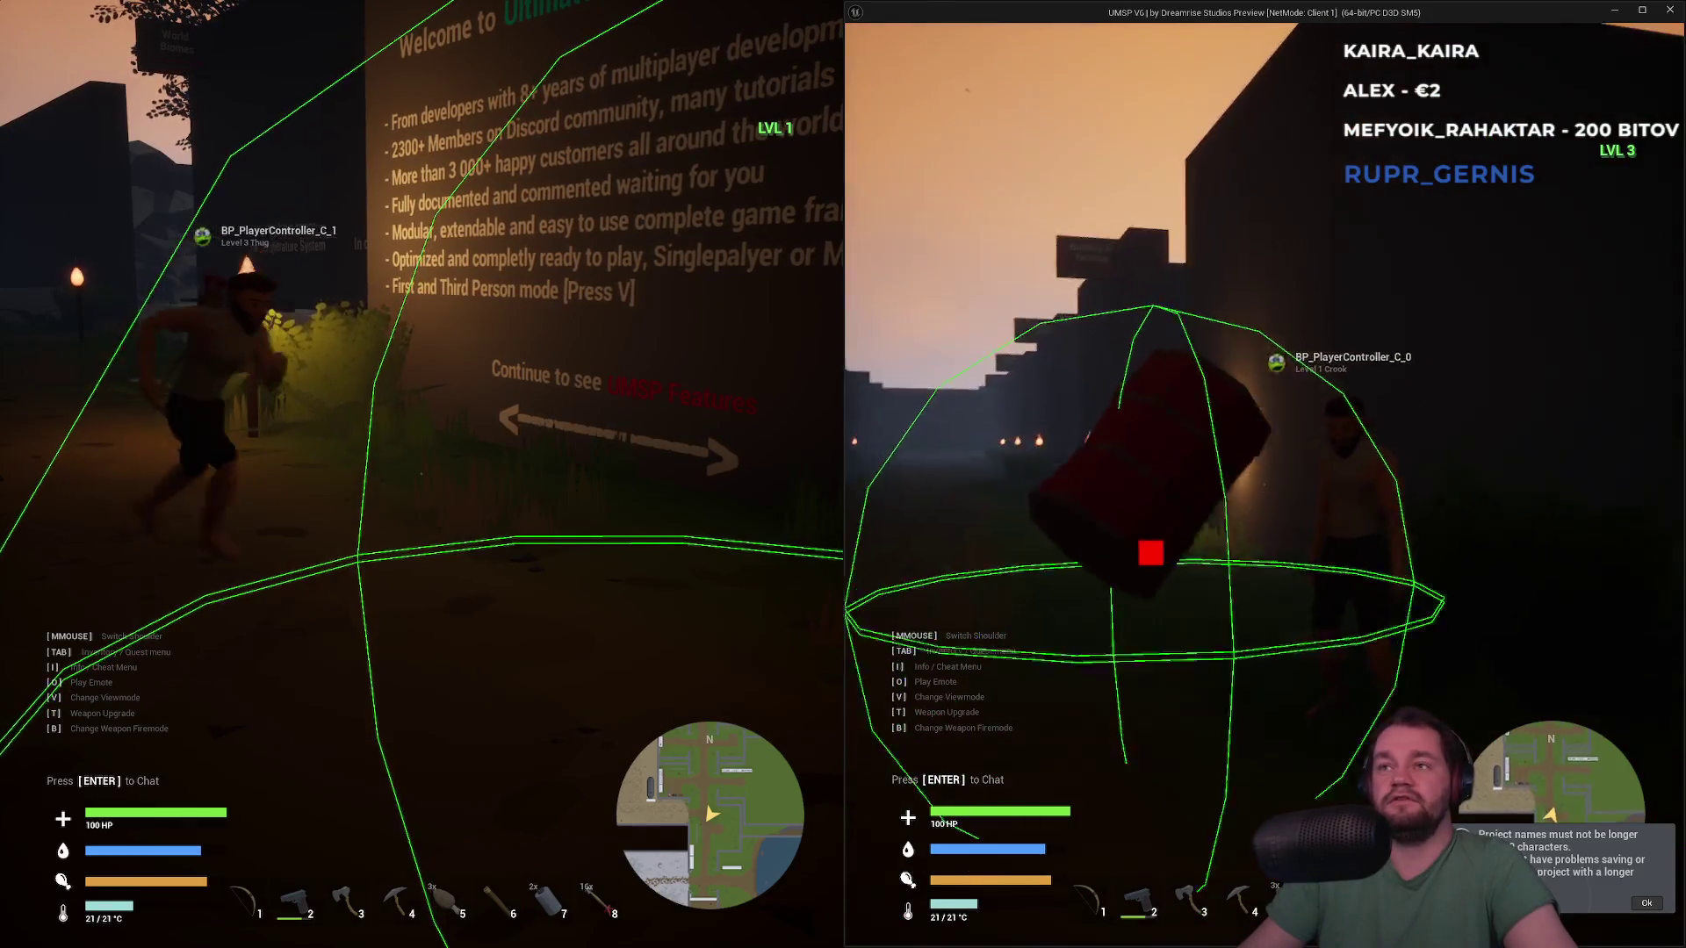
key(w)
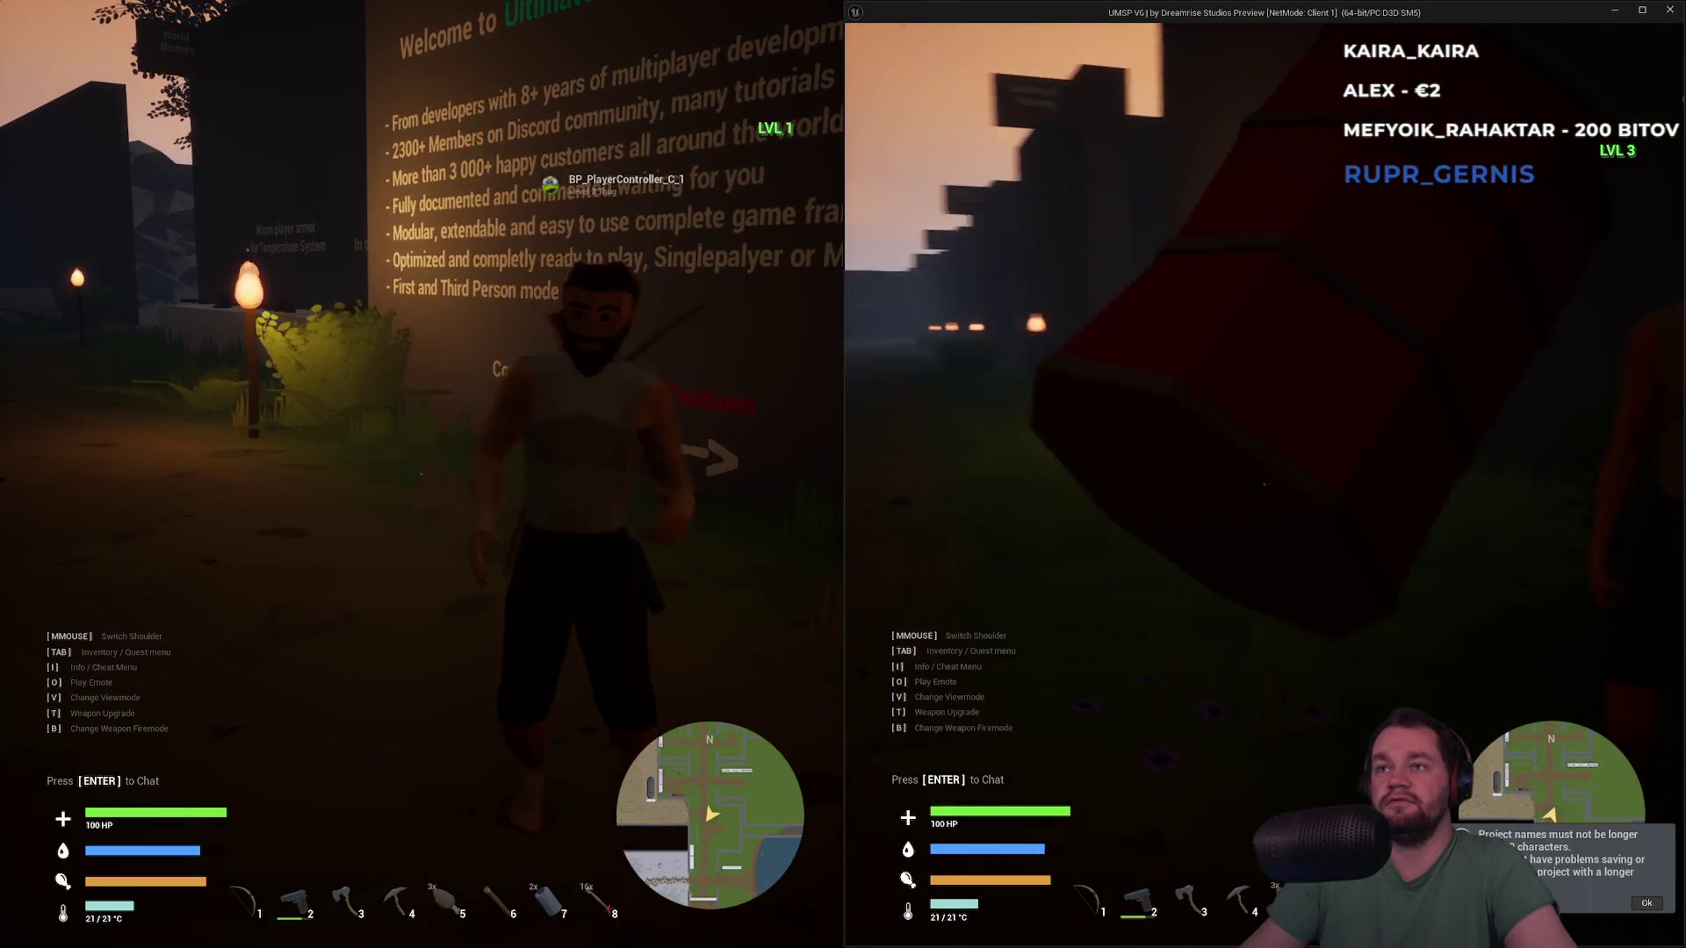
key(s)
key(w)
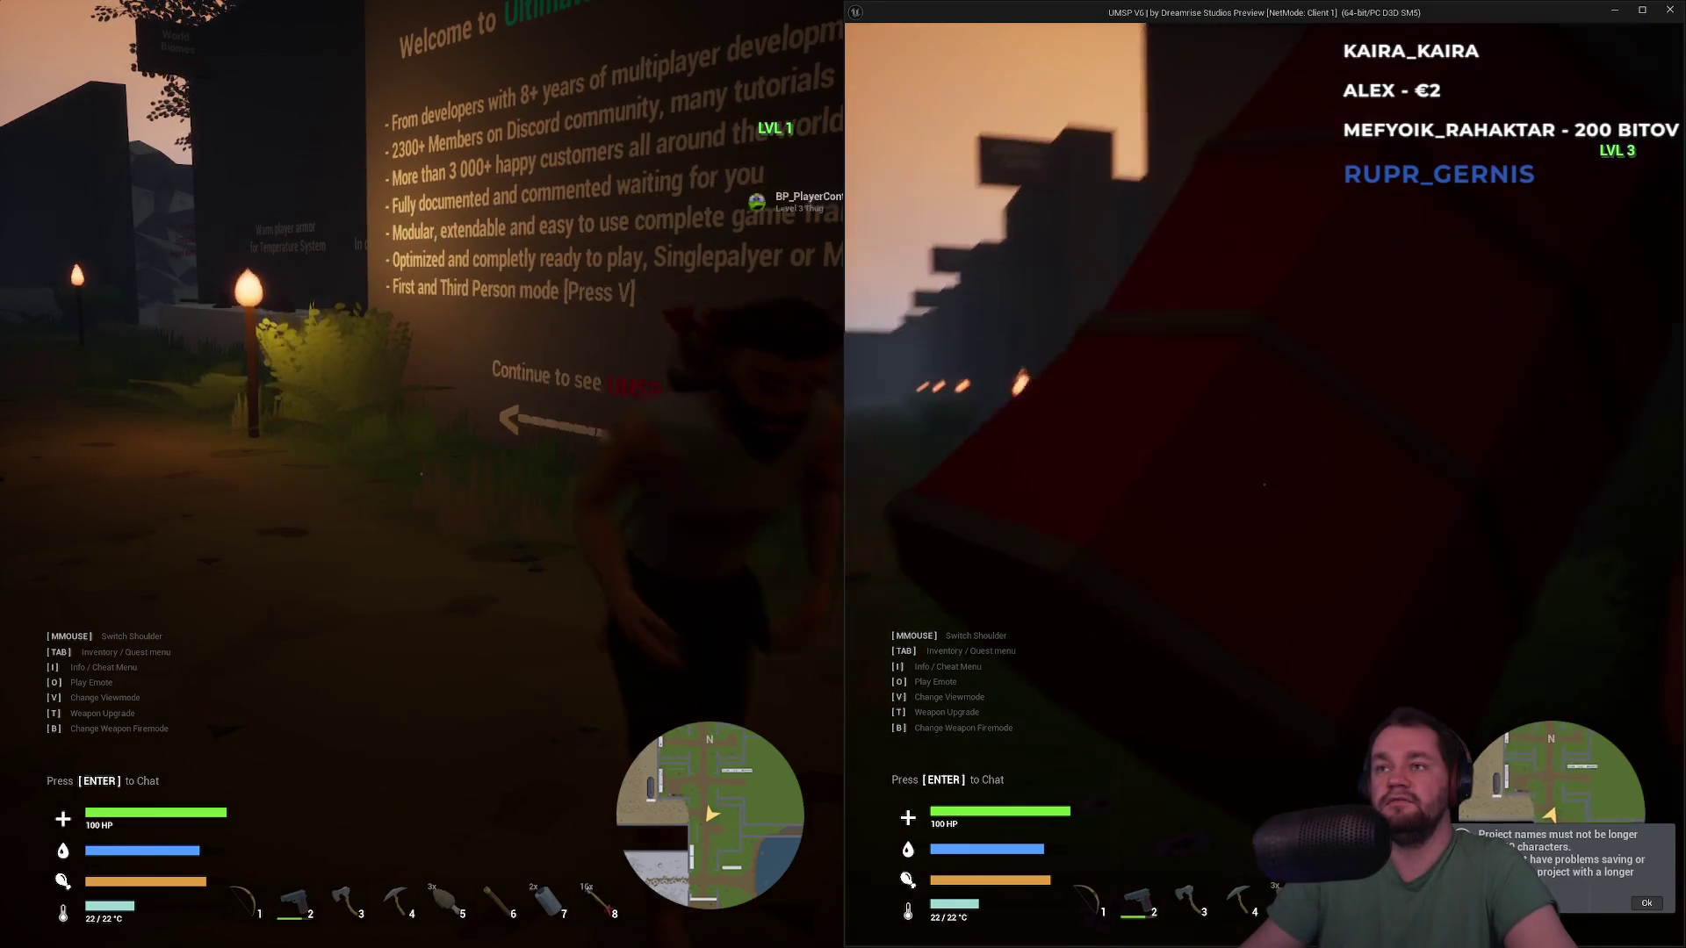
key(s)
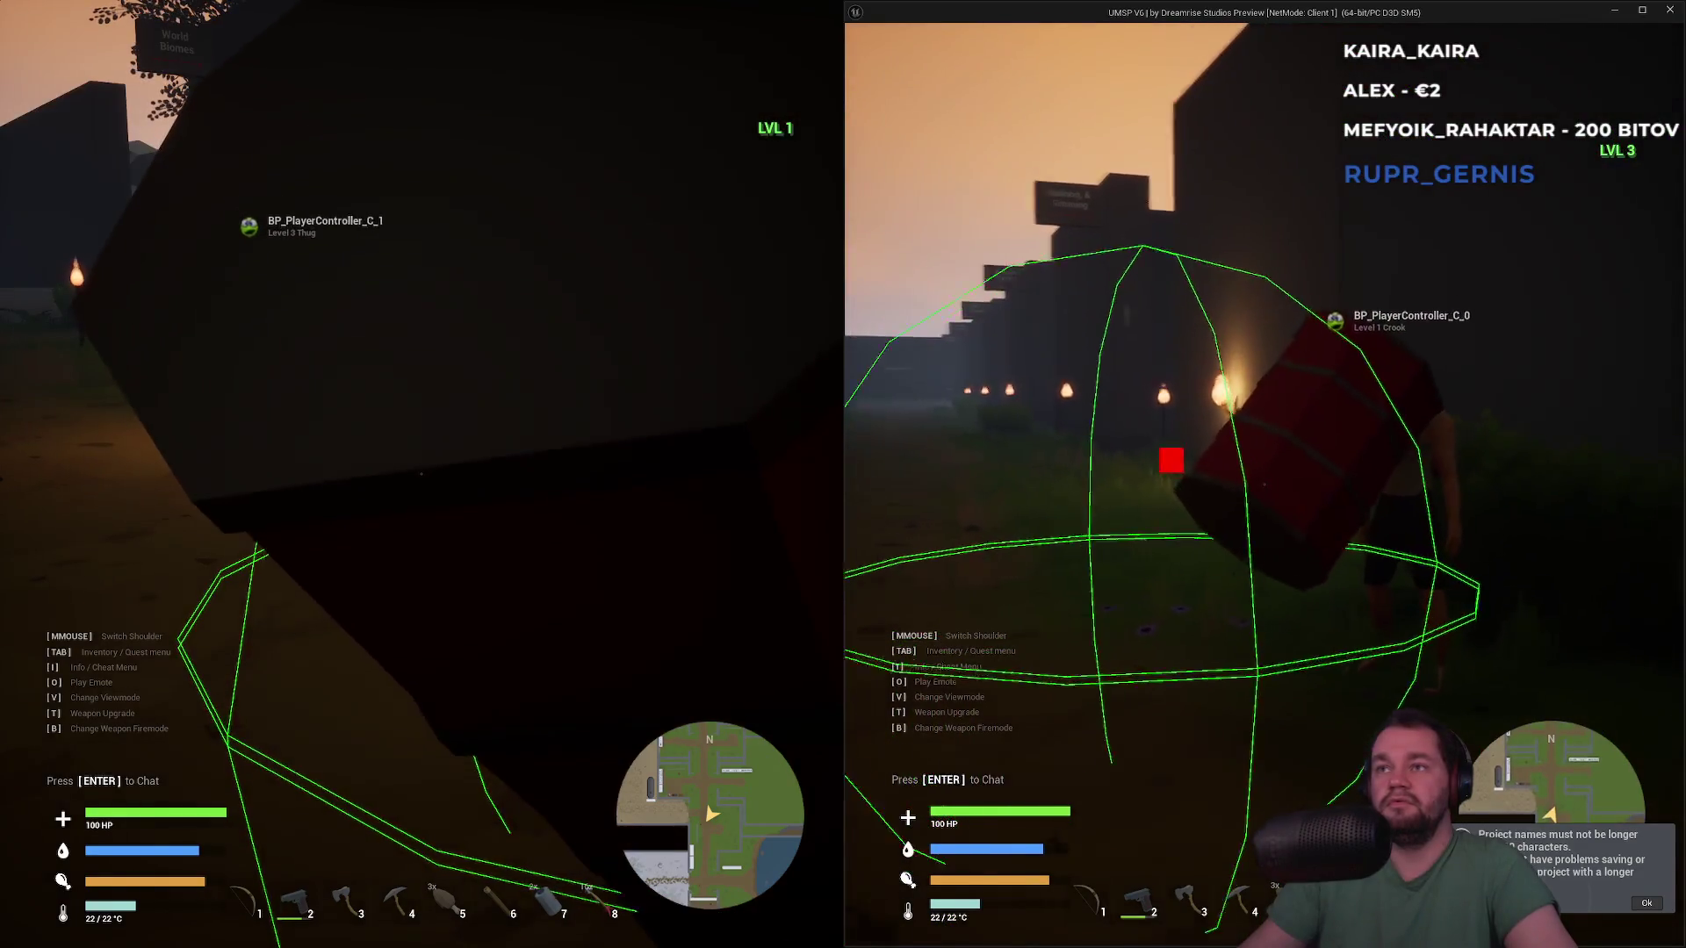
key(w)
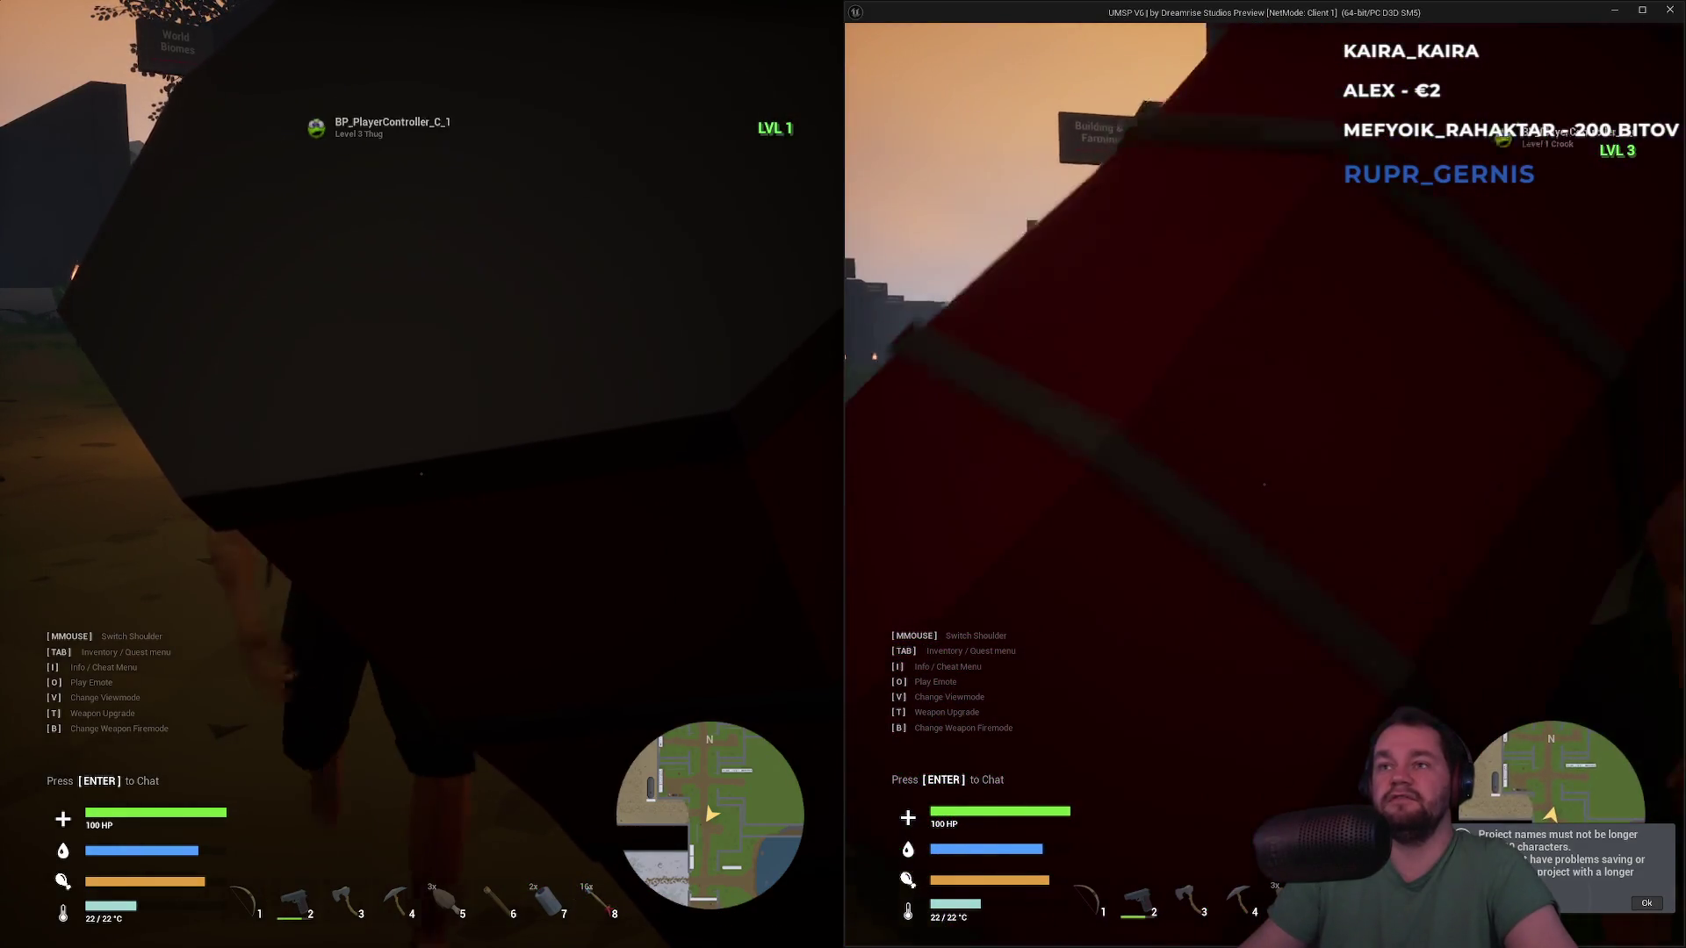
key(s)
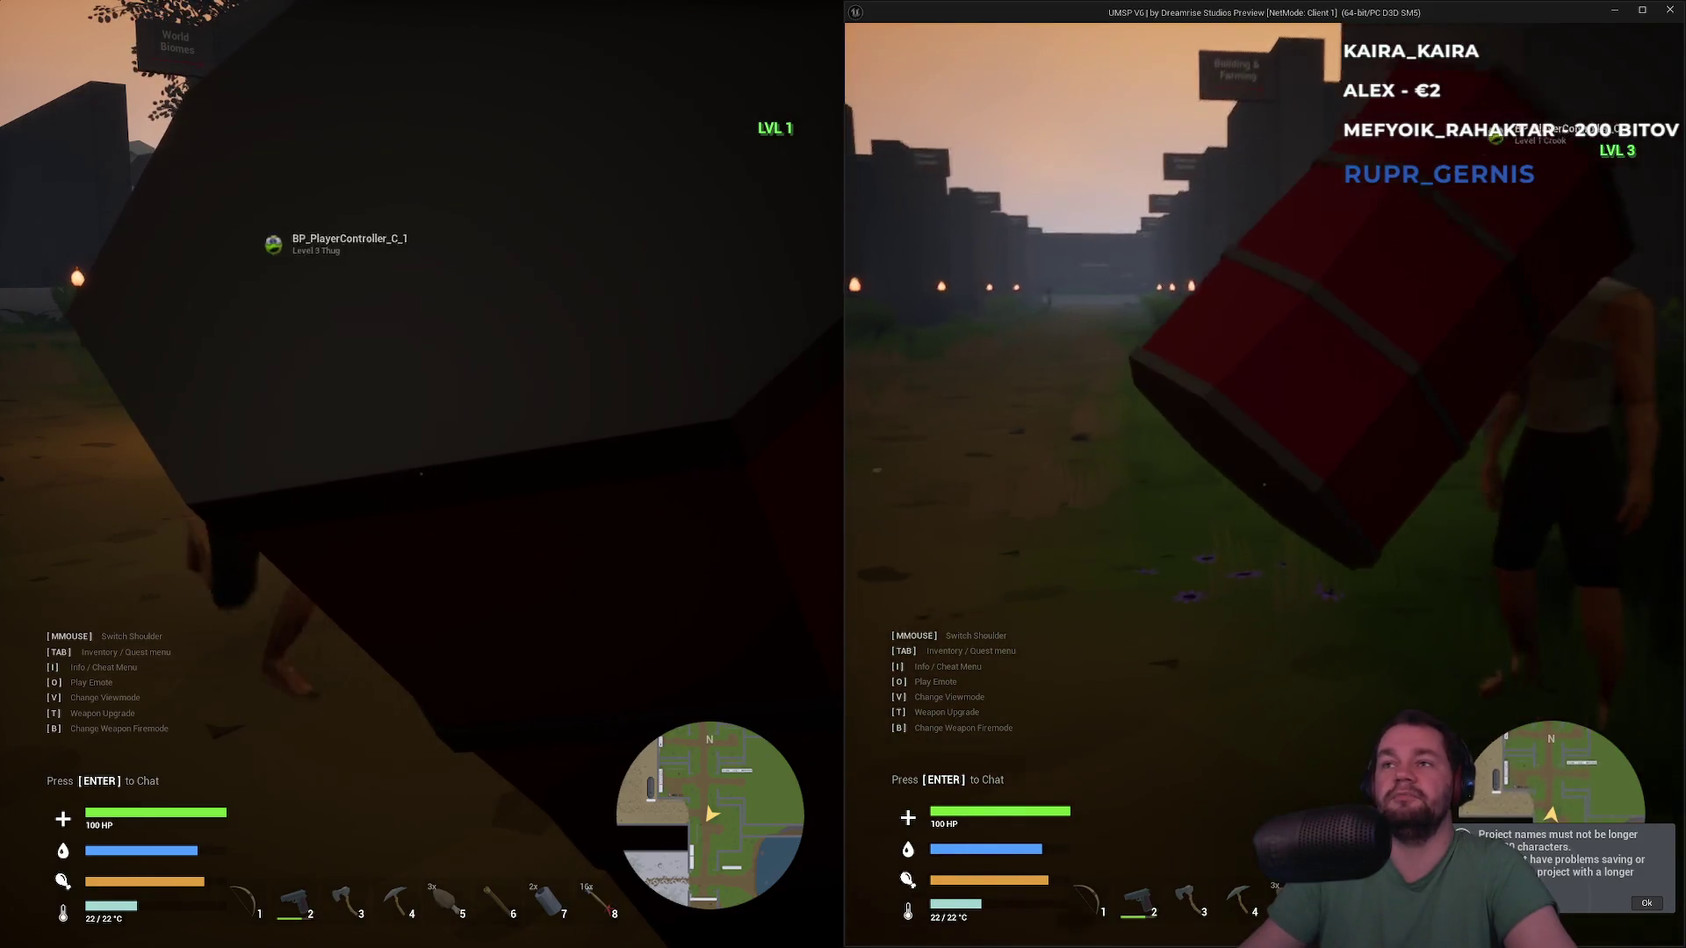
key(w)
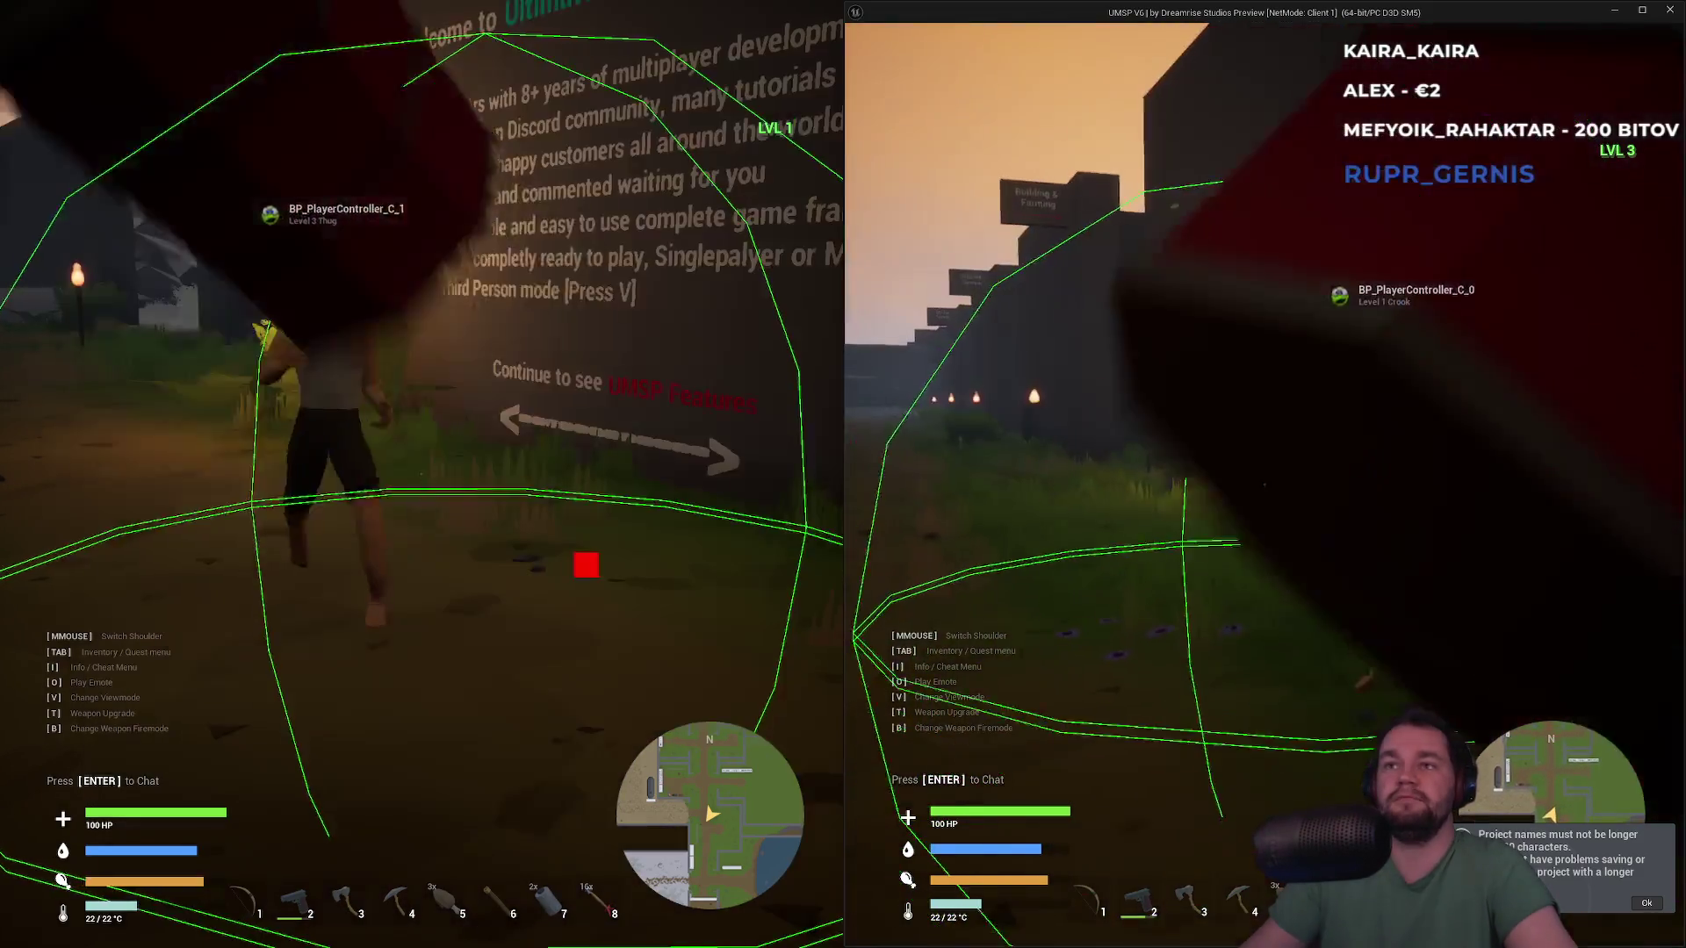
key(s)
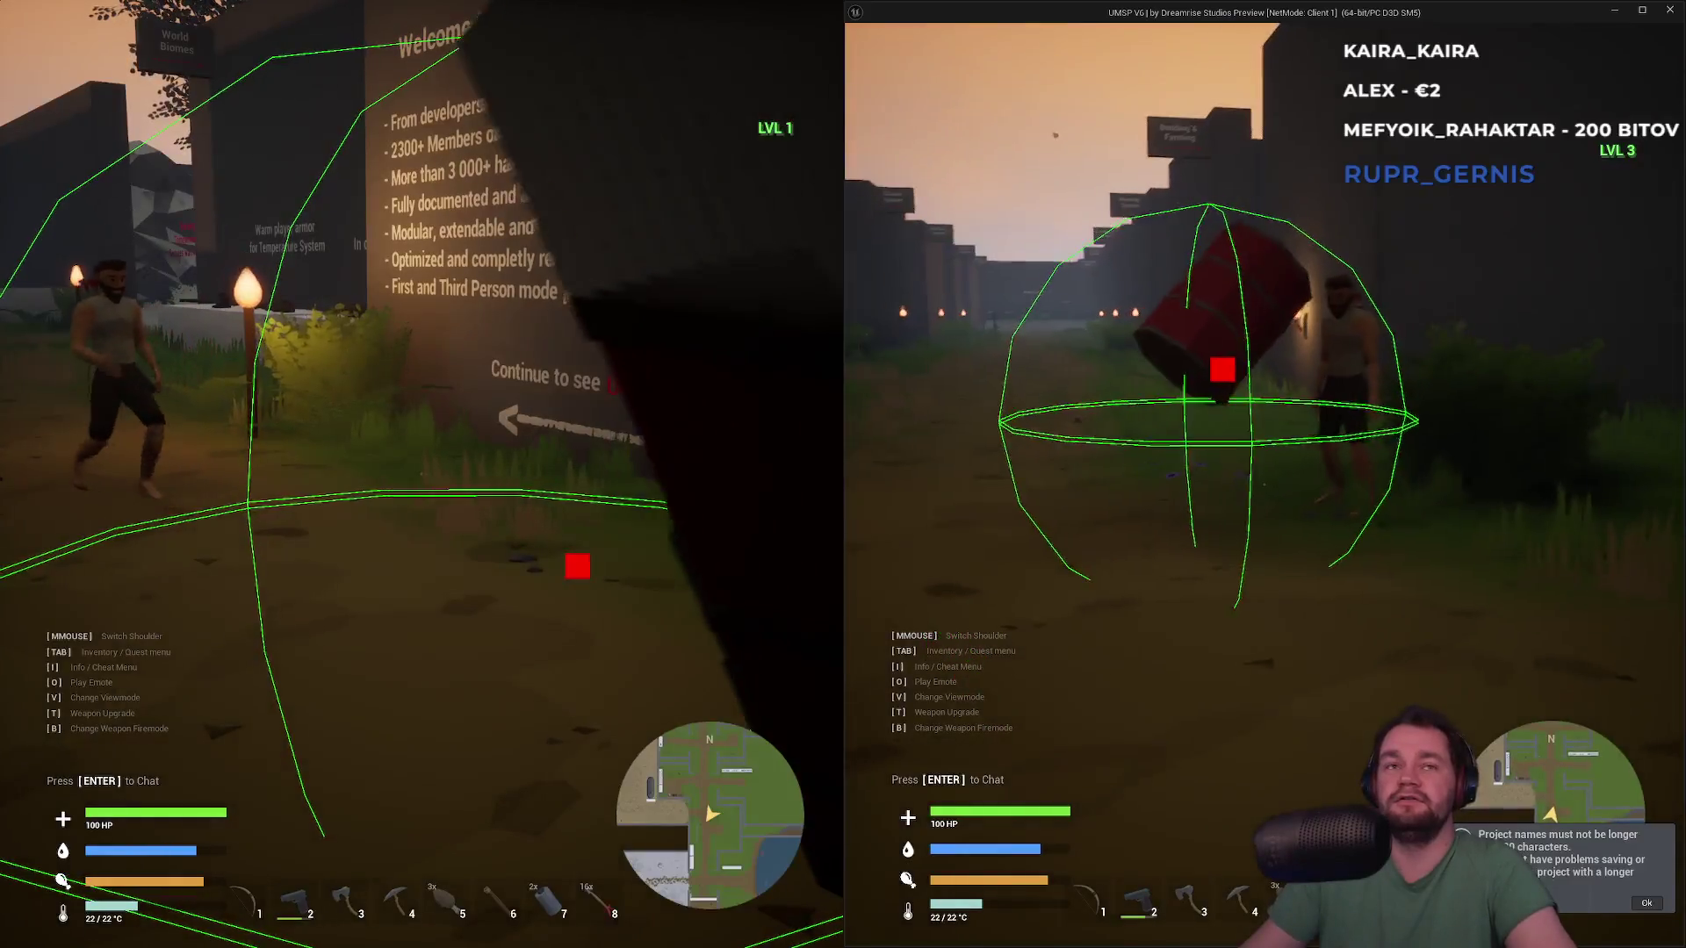
Carry the barrel toward the other client
key(super)
key(super)
key(w)
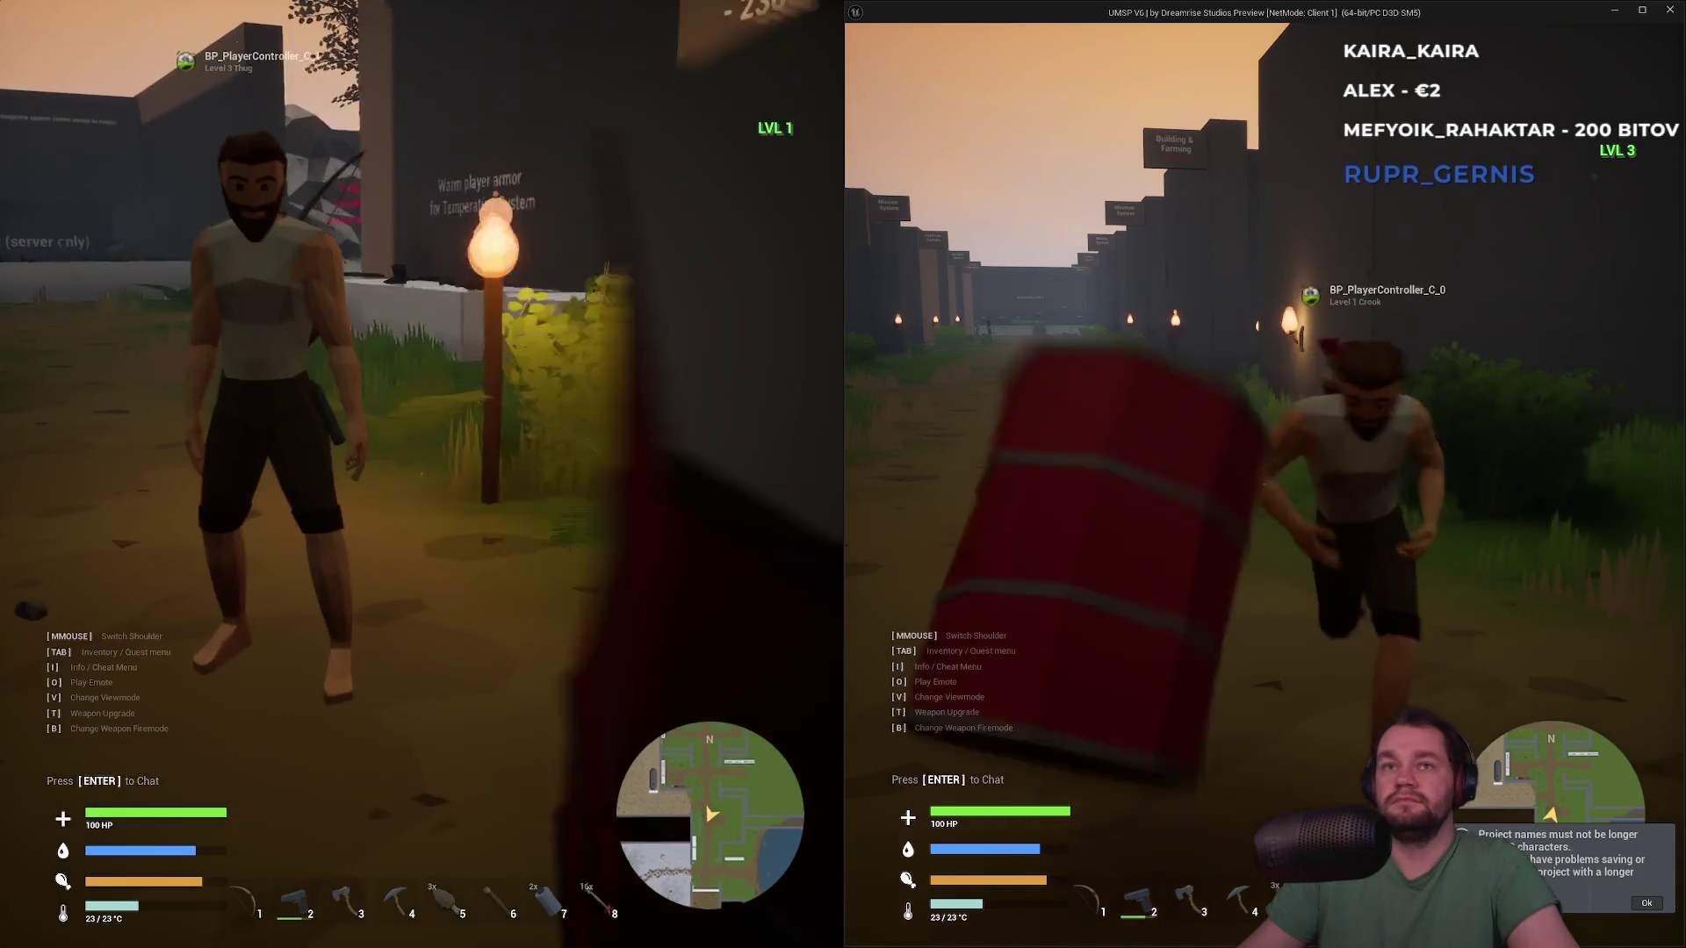
key(super)
key(super)
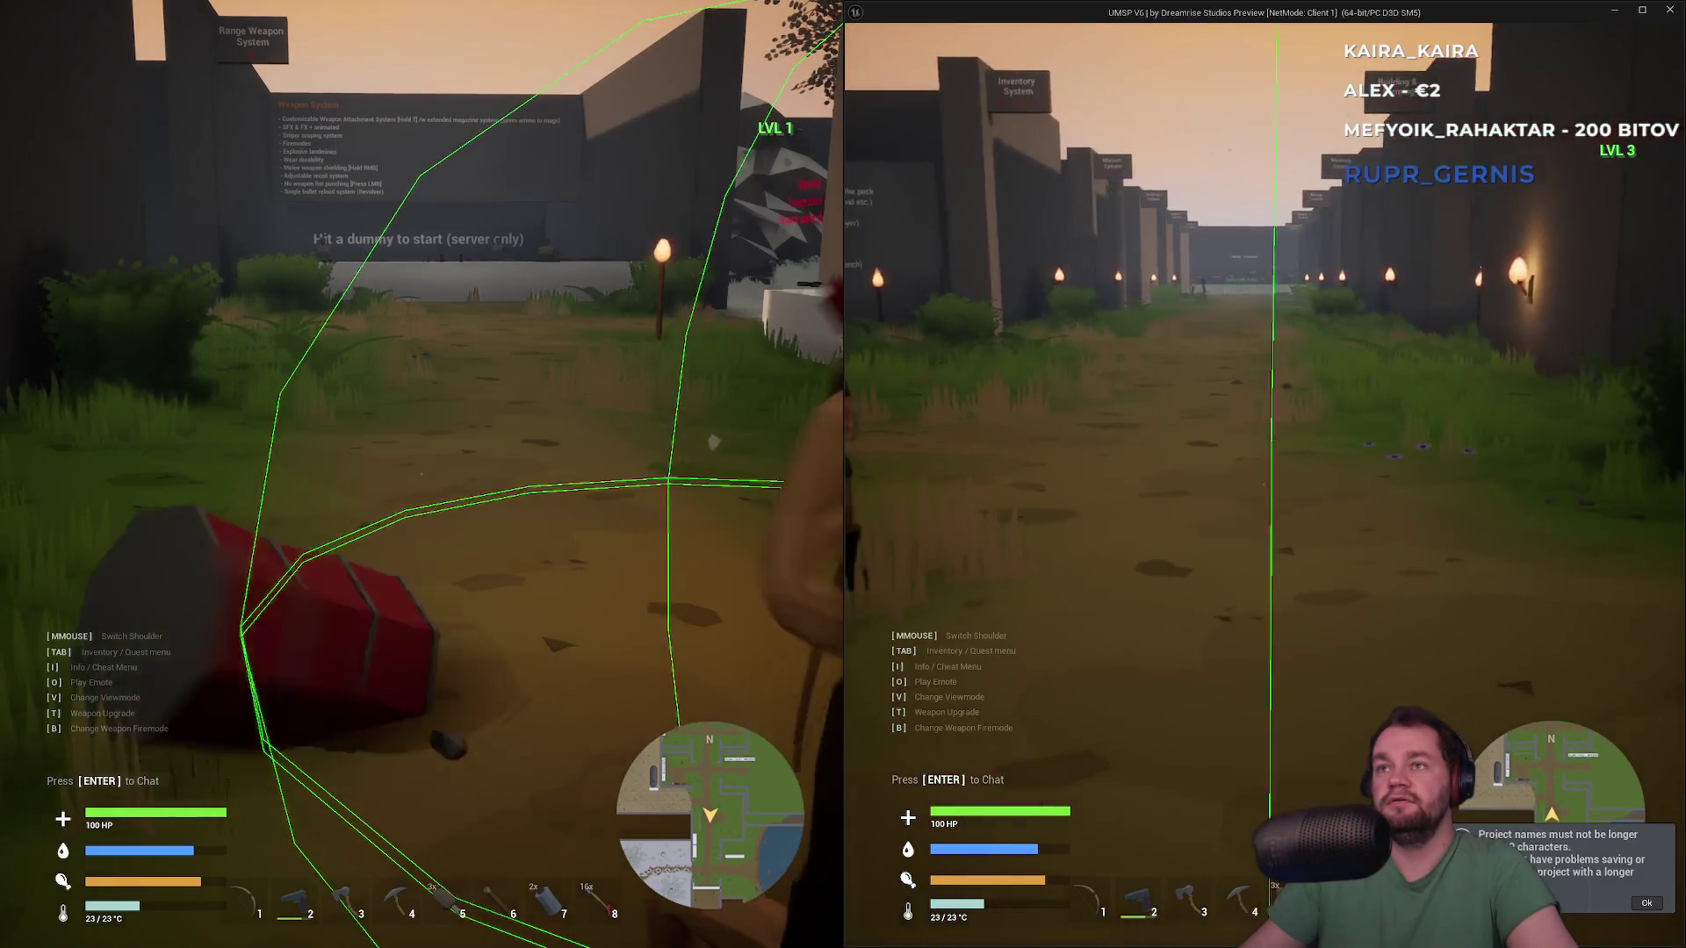
key(super)
key(super)
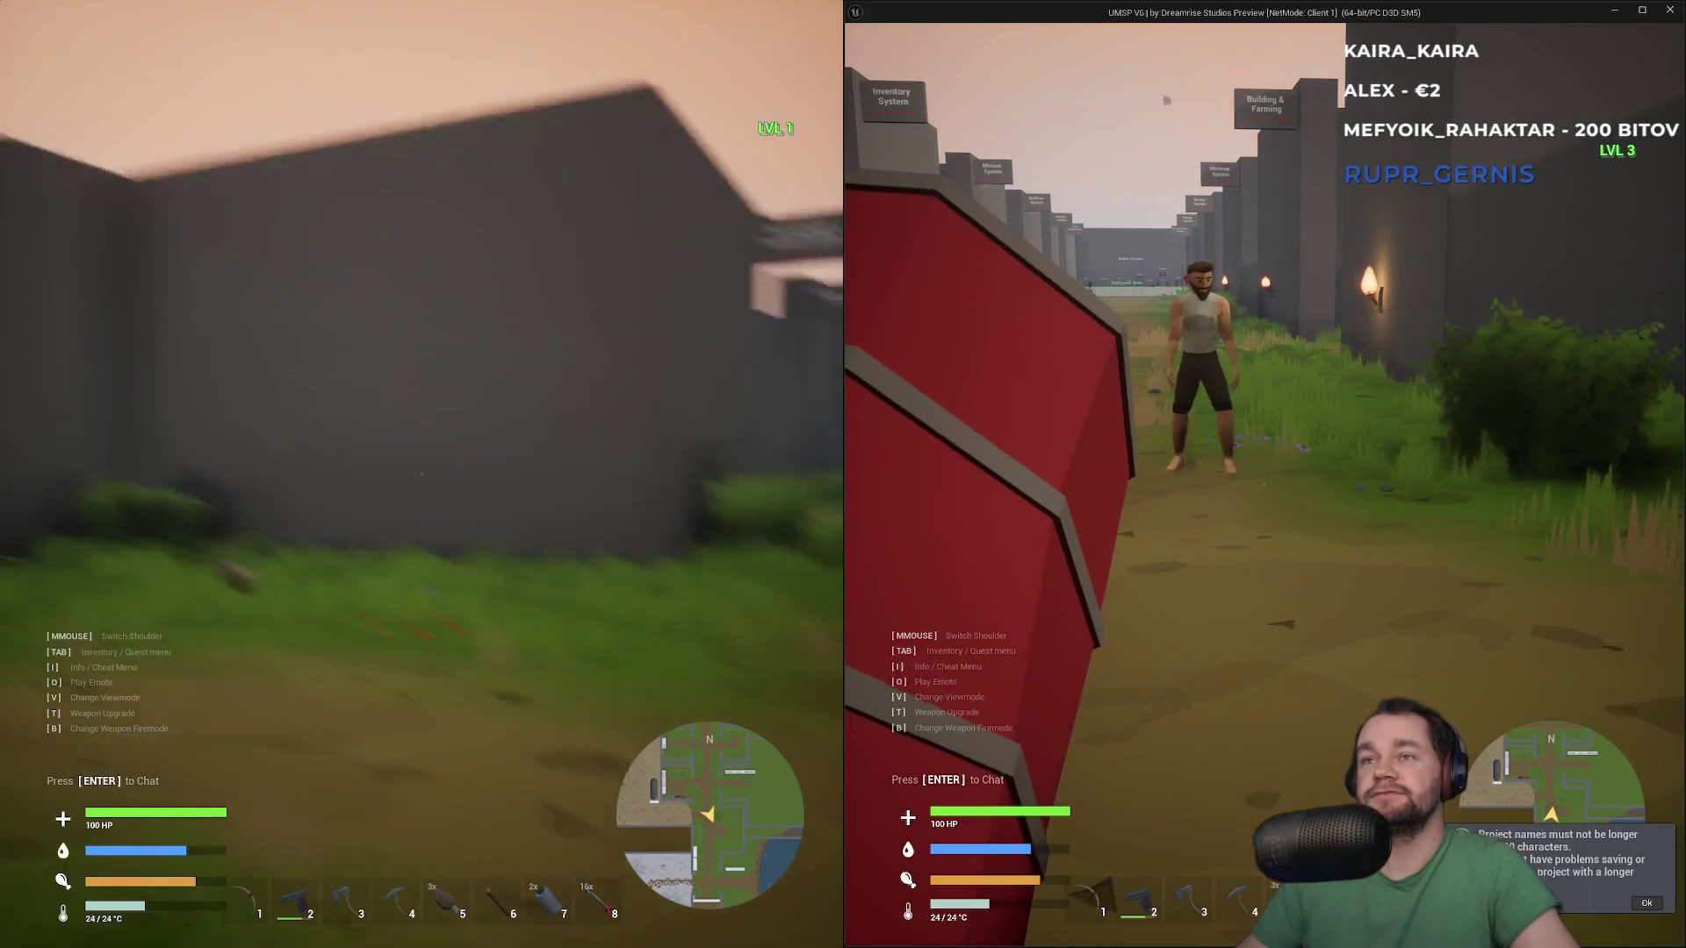
Run the left character along the path, then exit fullscreen and stop the session
key(w)
key(w)
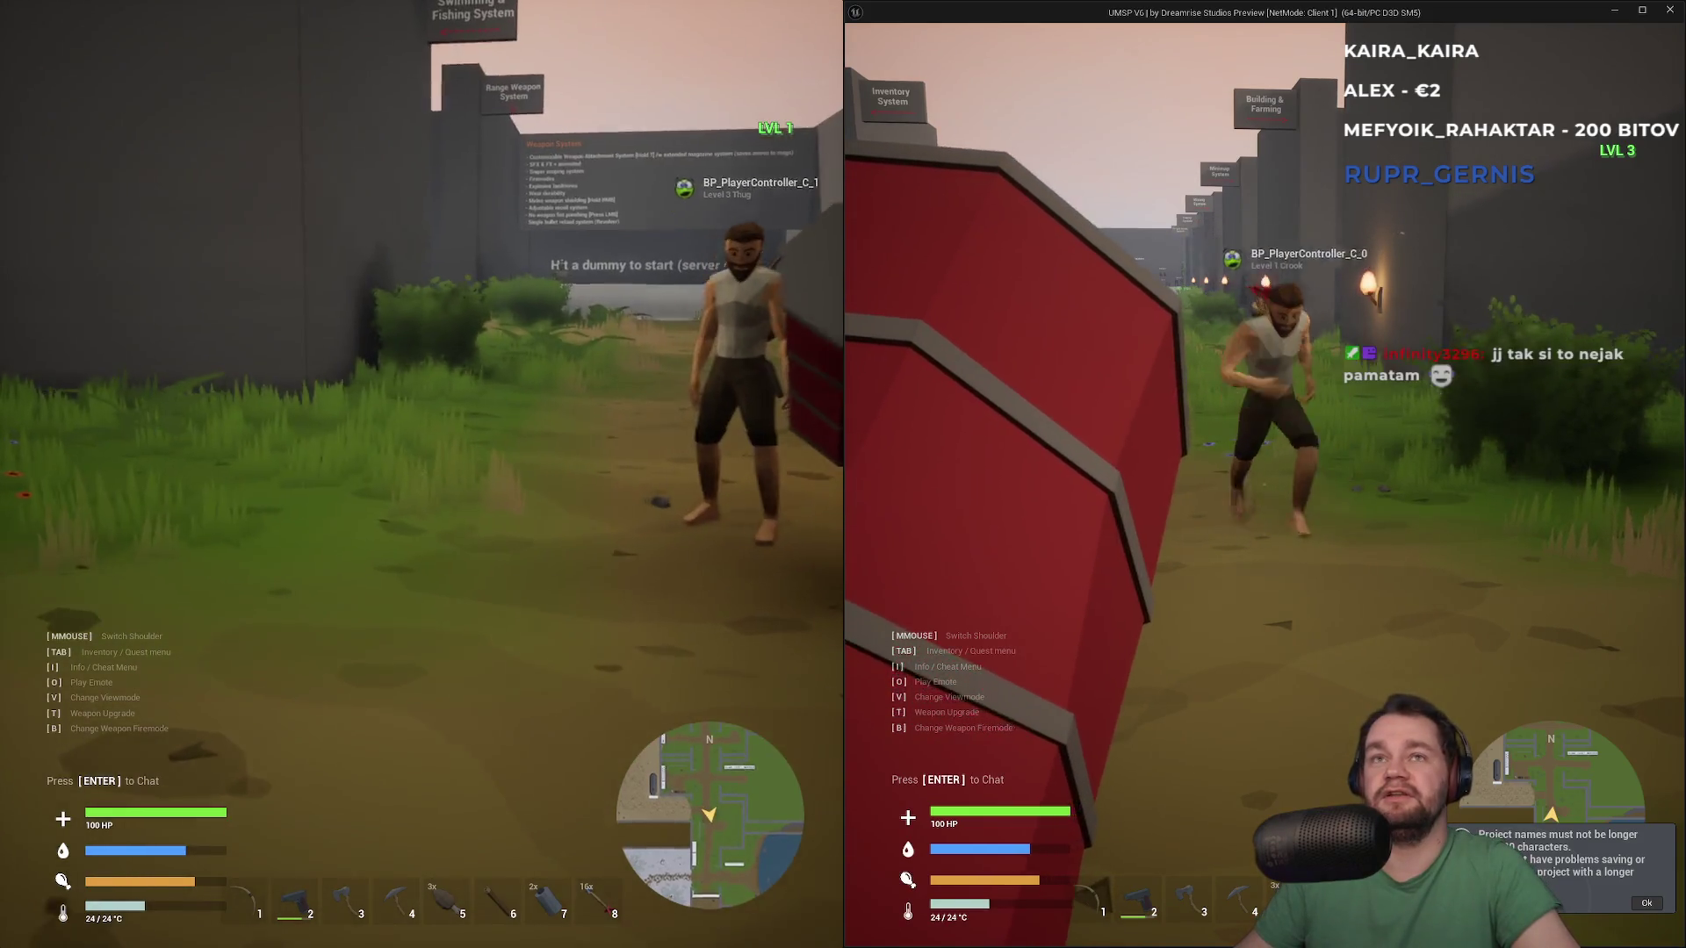
key(w)
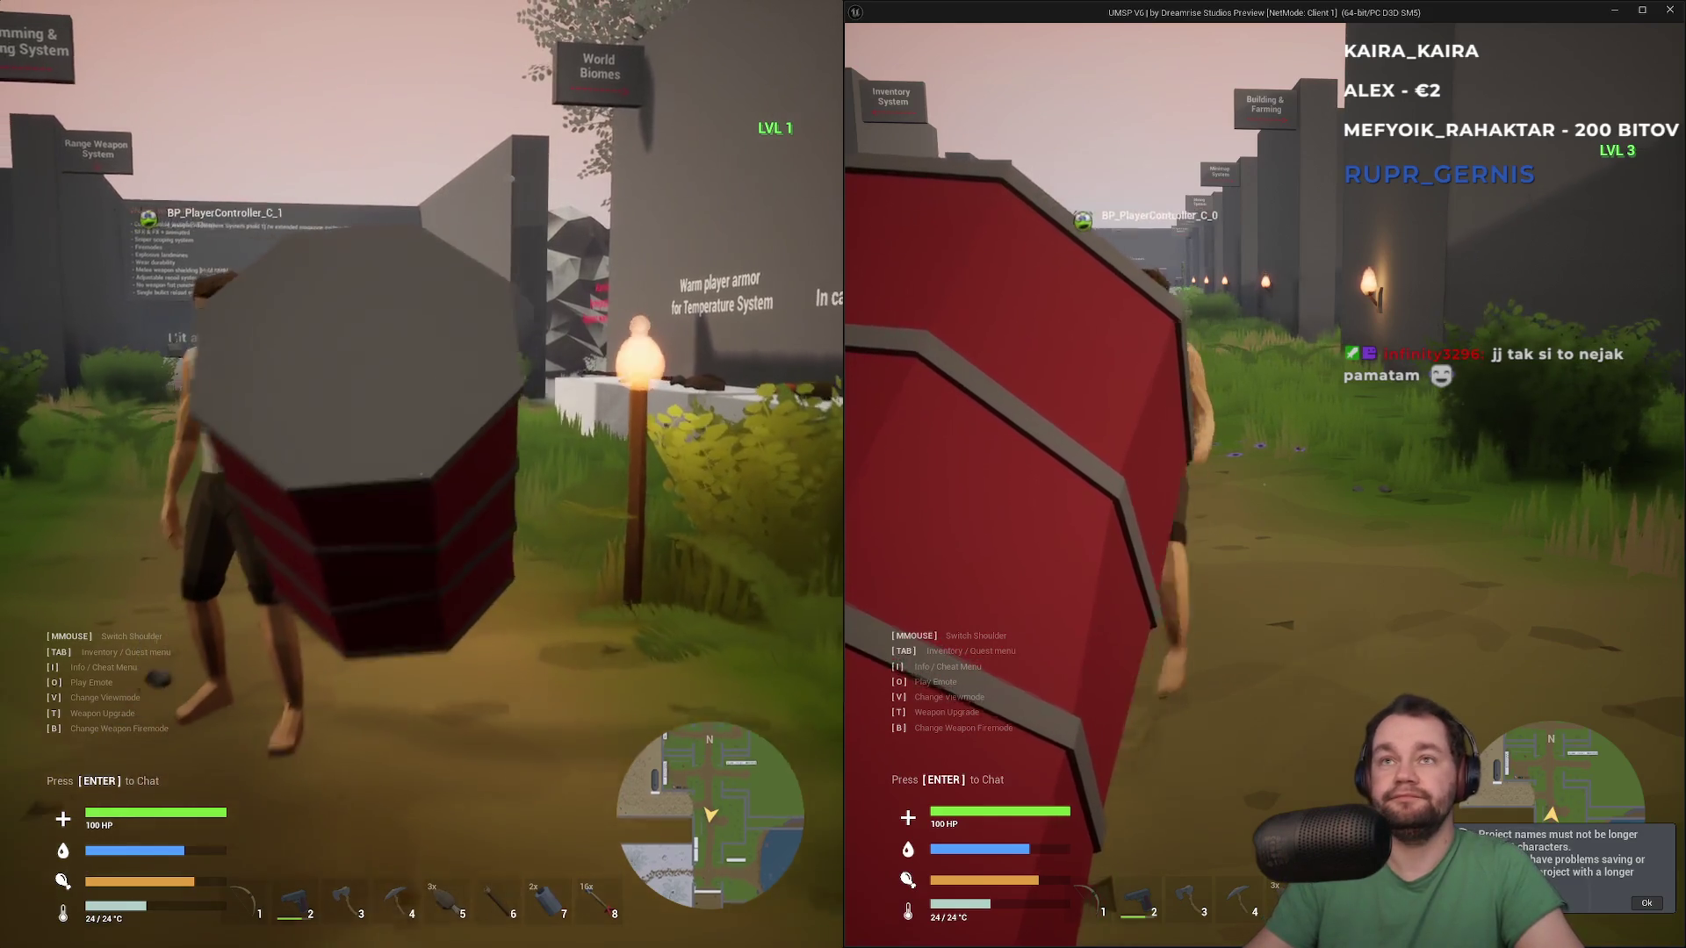
key(F11)
key(Escape)
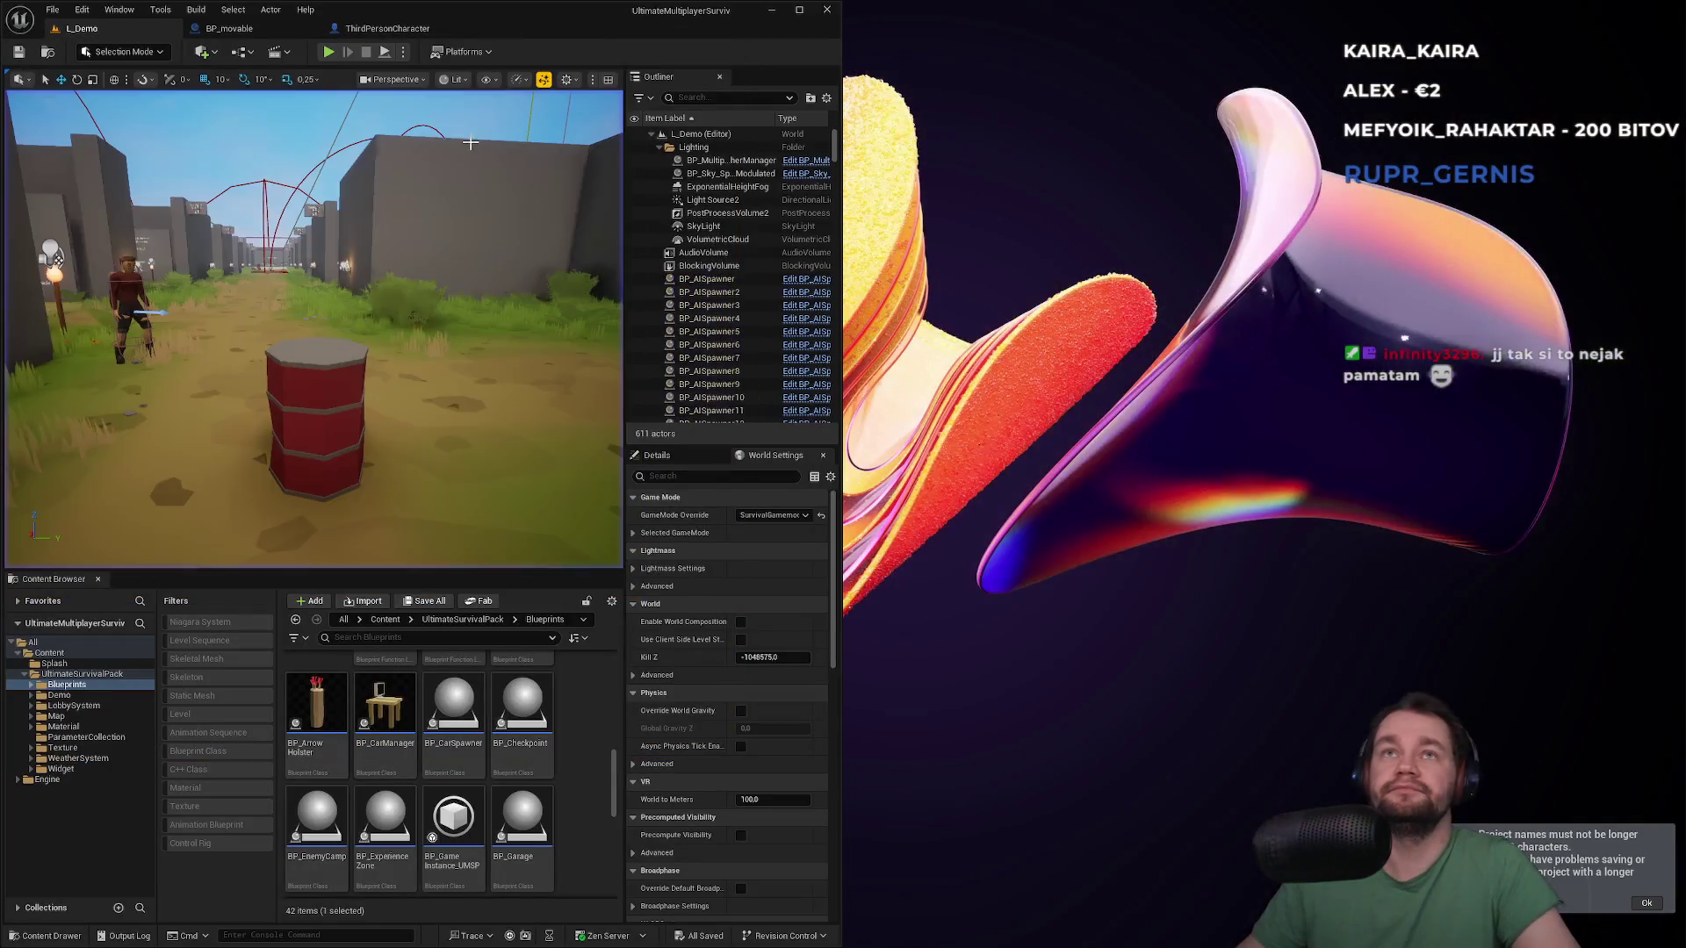
Maximize the editor and review BP_movable's Simulate Physics and Enable Gravity settings
double_click(537, 14)
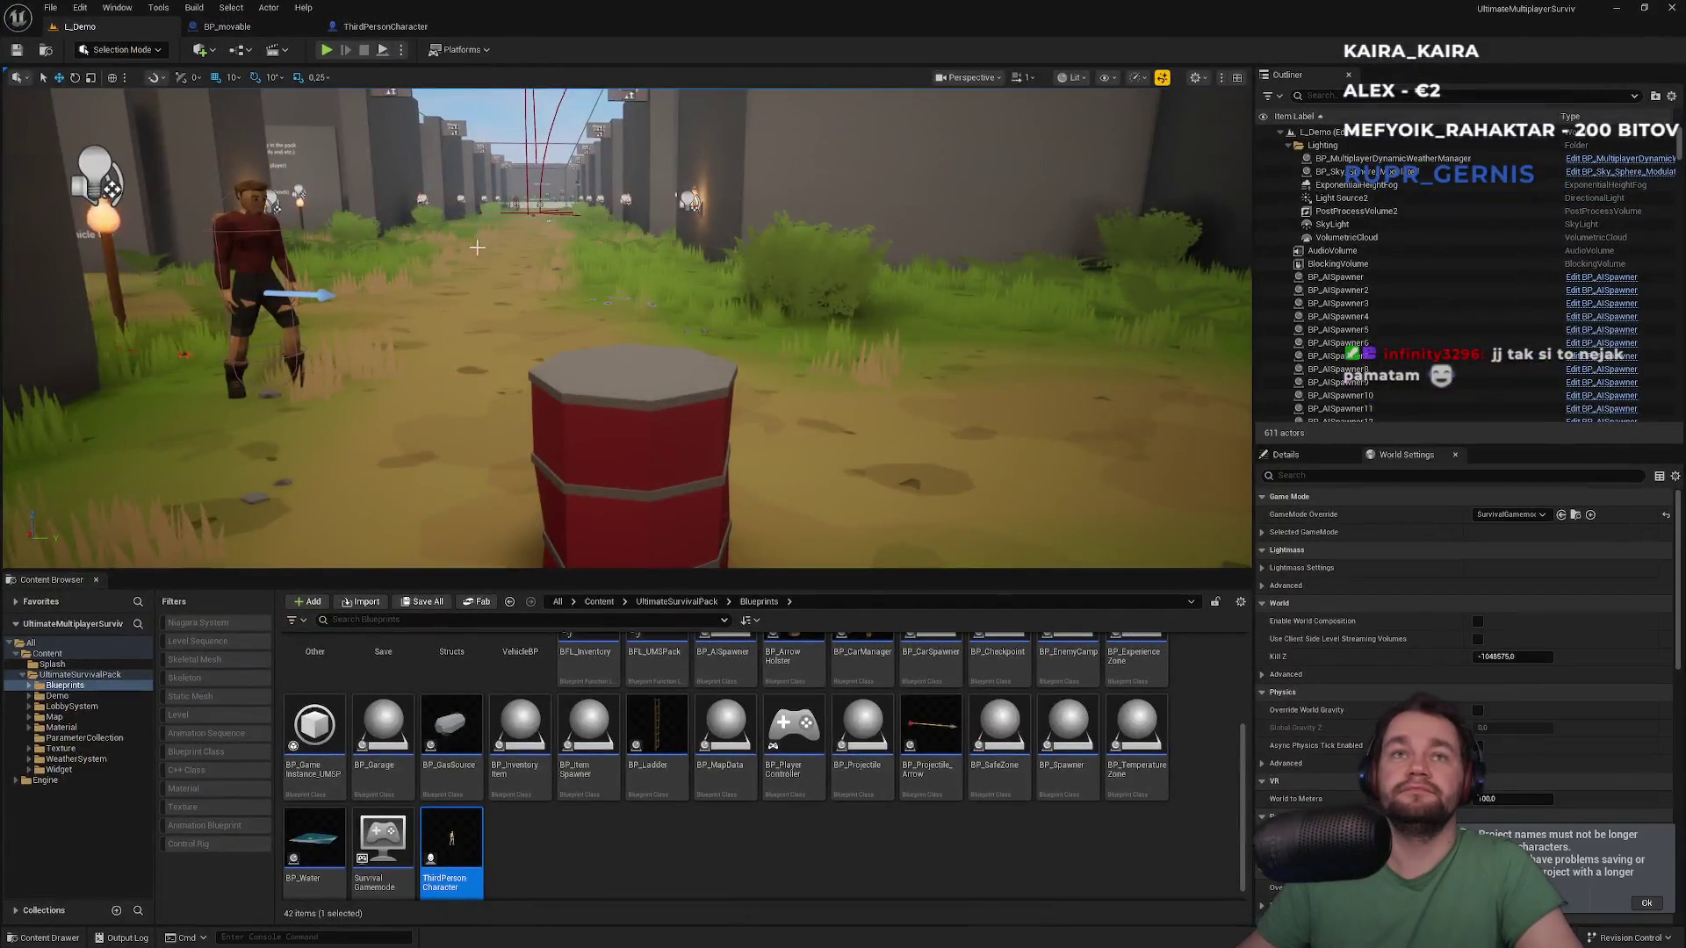
click(260, 28)
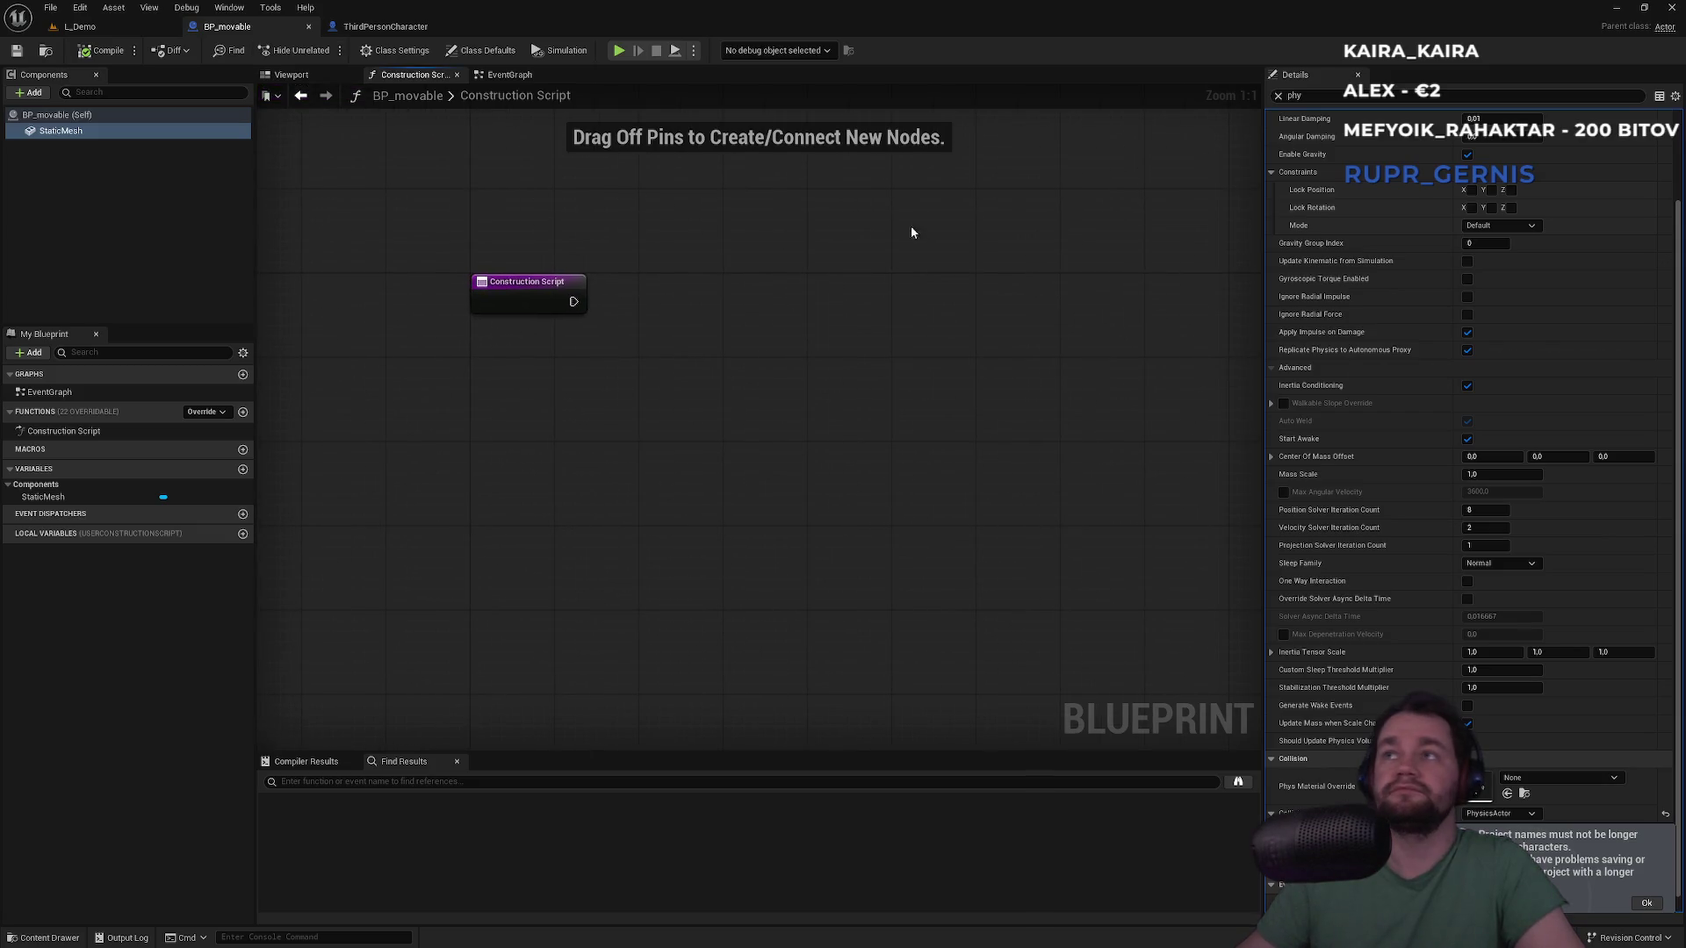
scroll(1475, 605, down, 1)
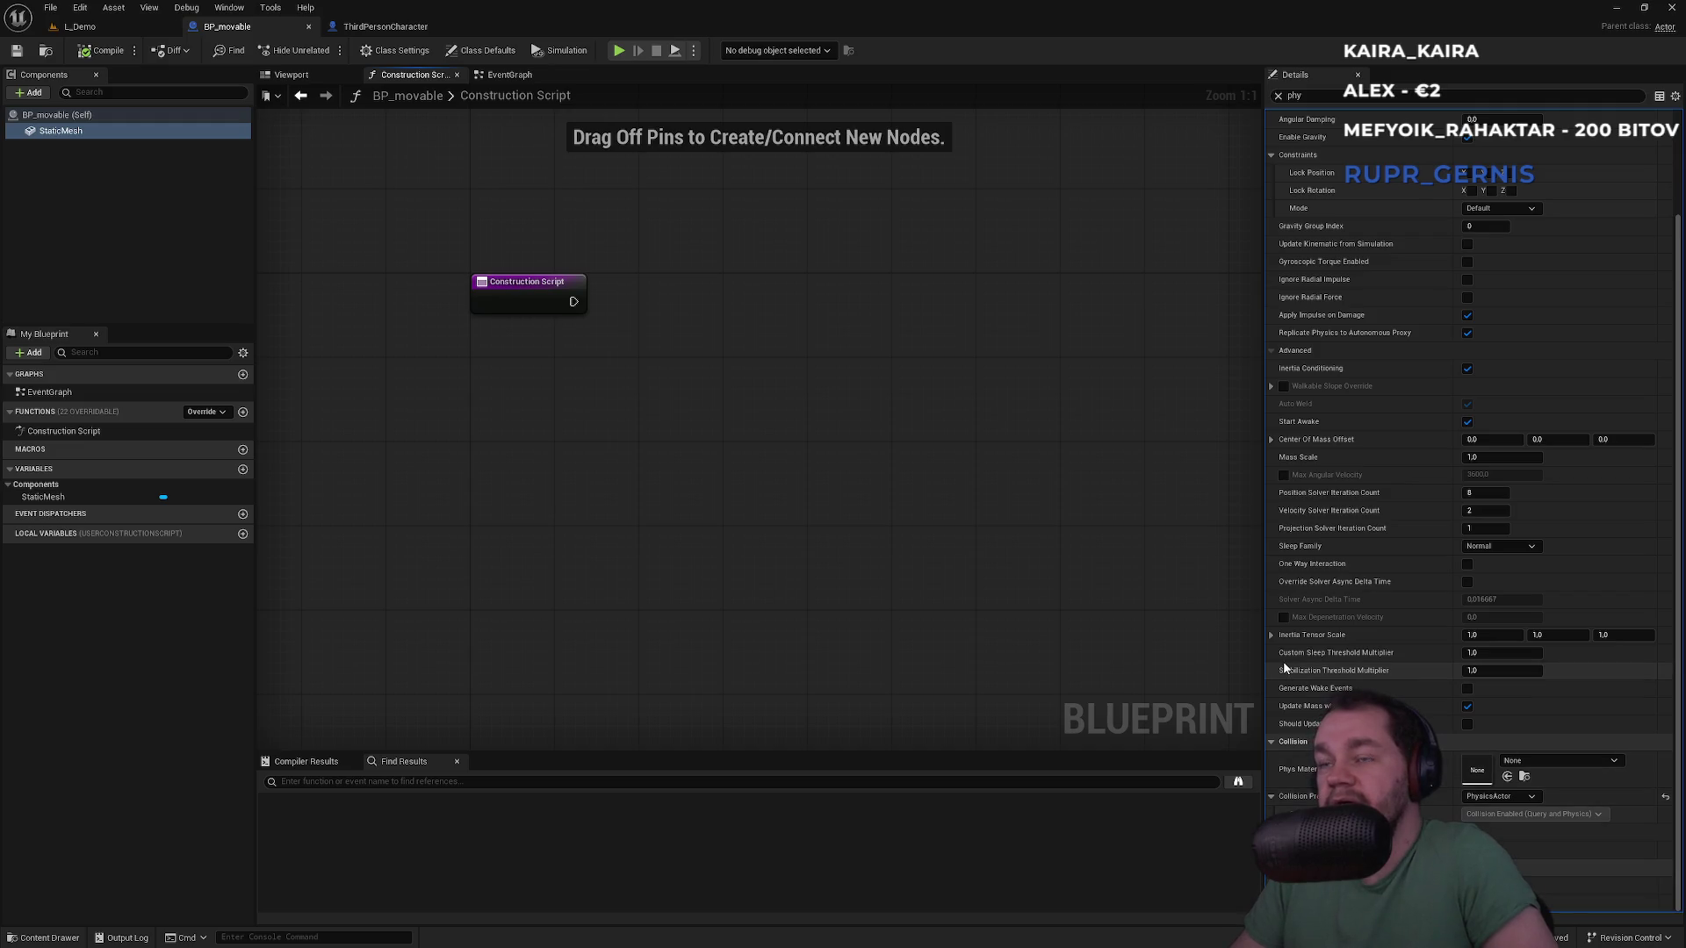
scroll(1320, 623, up, 3)
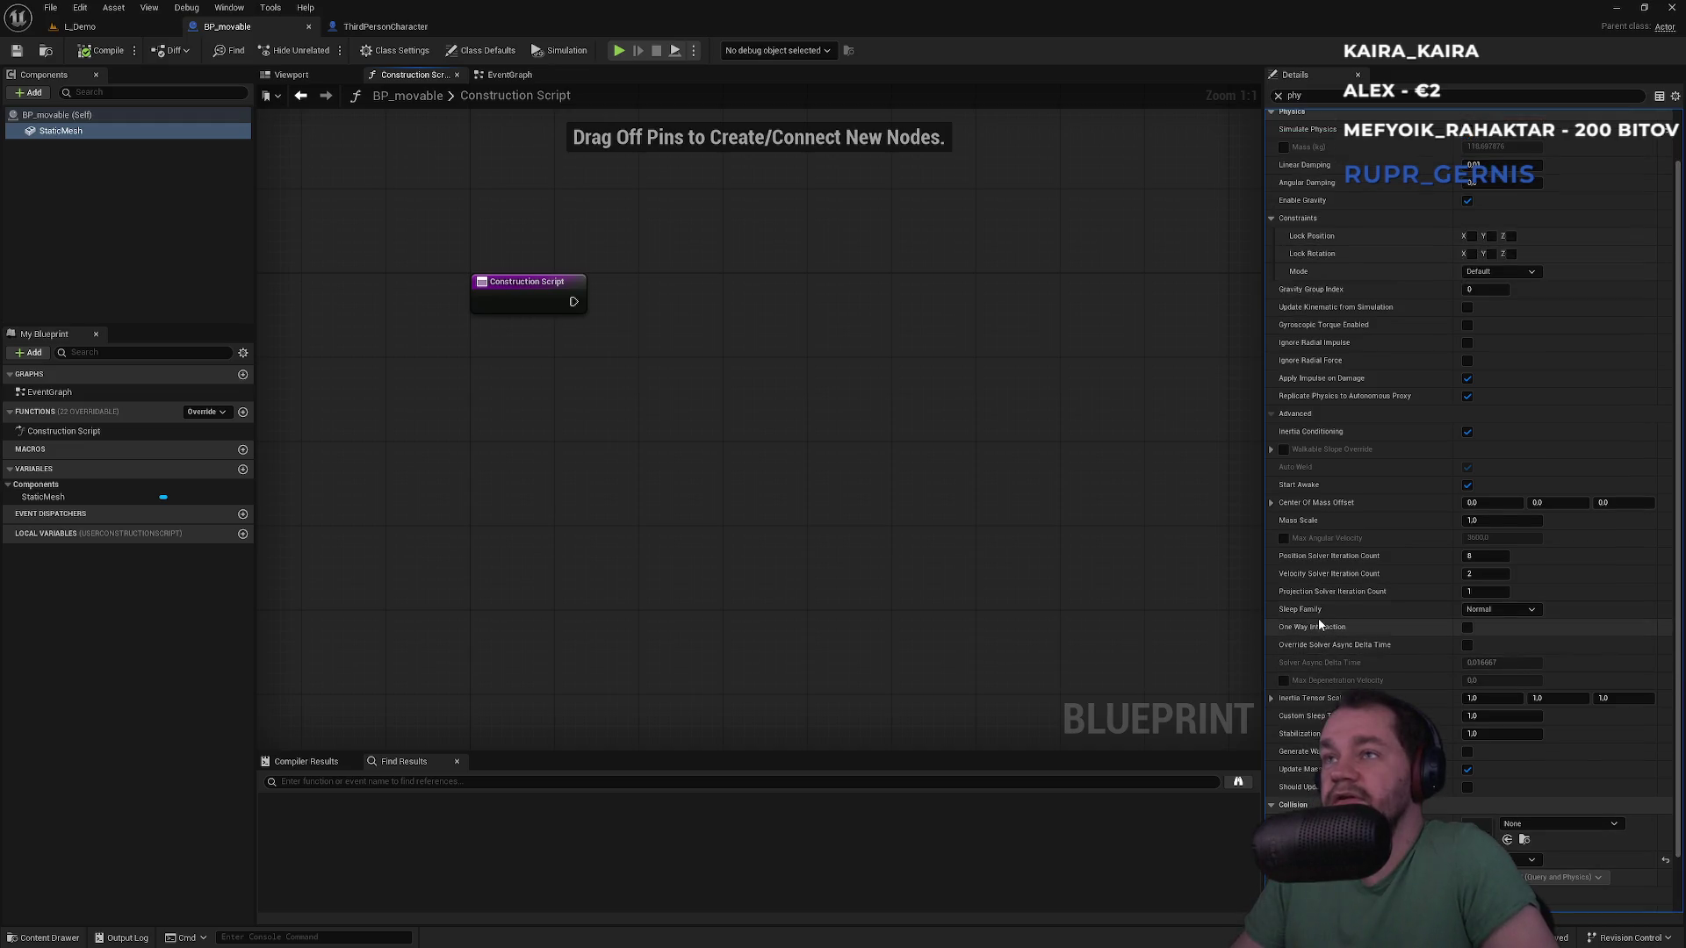
scroll(1326, 619, up, 3)
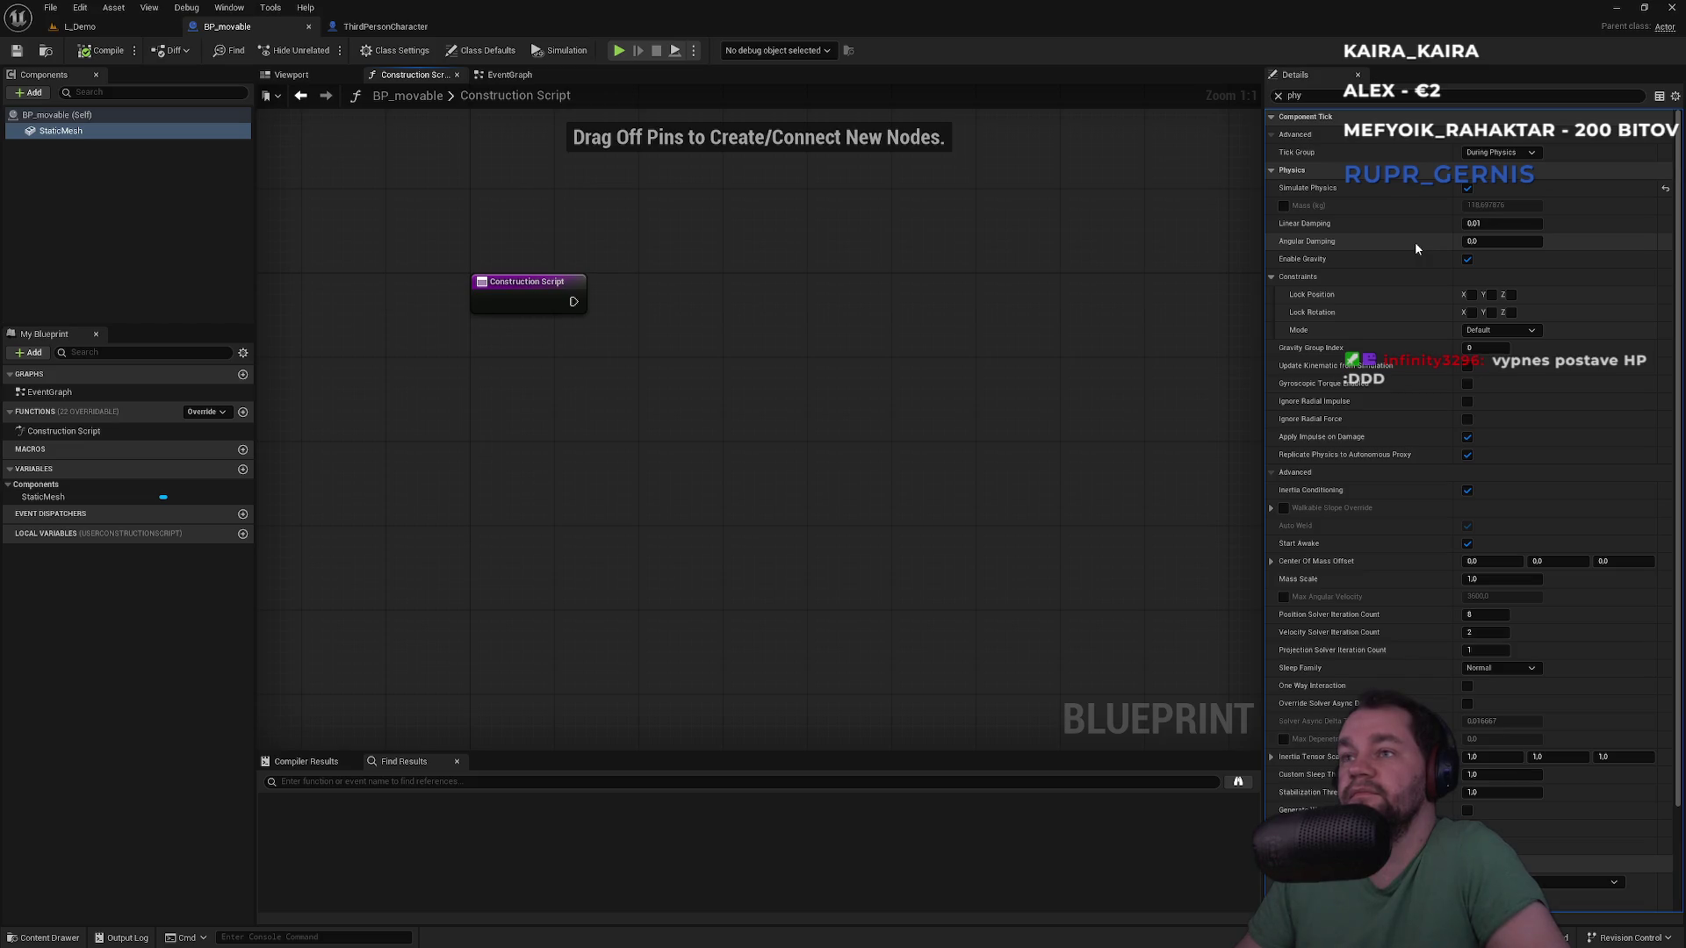
click(321, 78)
In the ThirdPersonCharacter event graph, nudge the Break Constraint nodes left
click(393, 27)
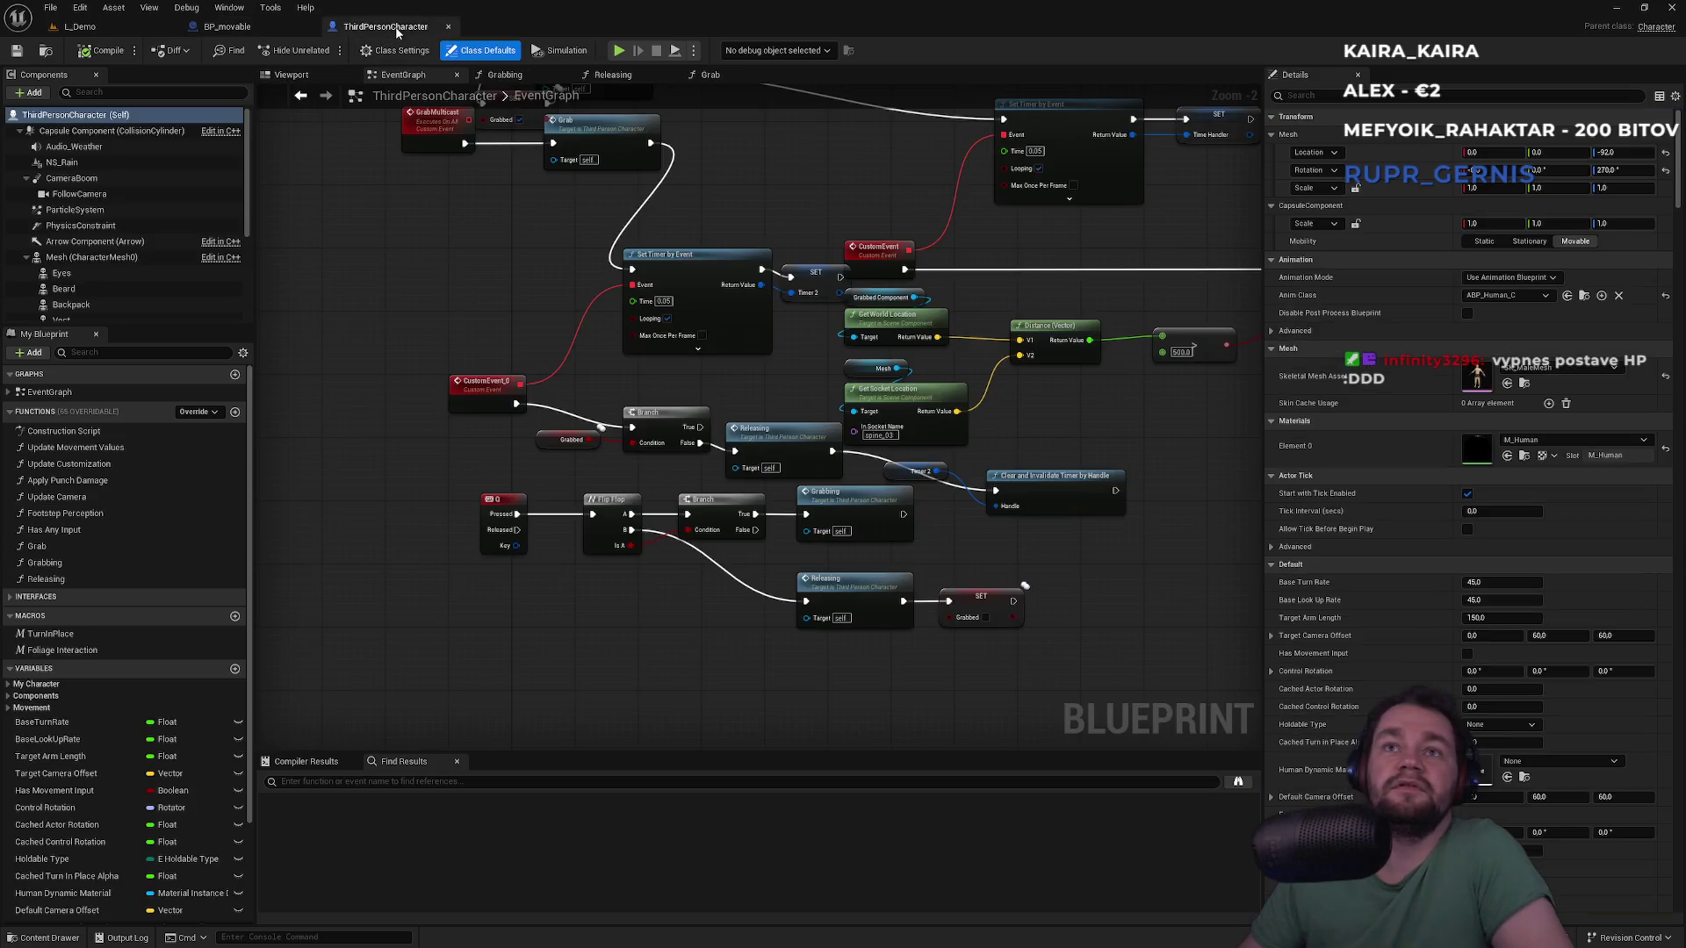
scroll(697, 475, up, 1)
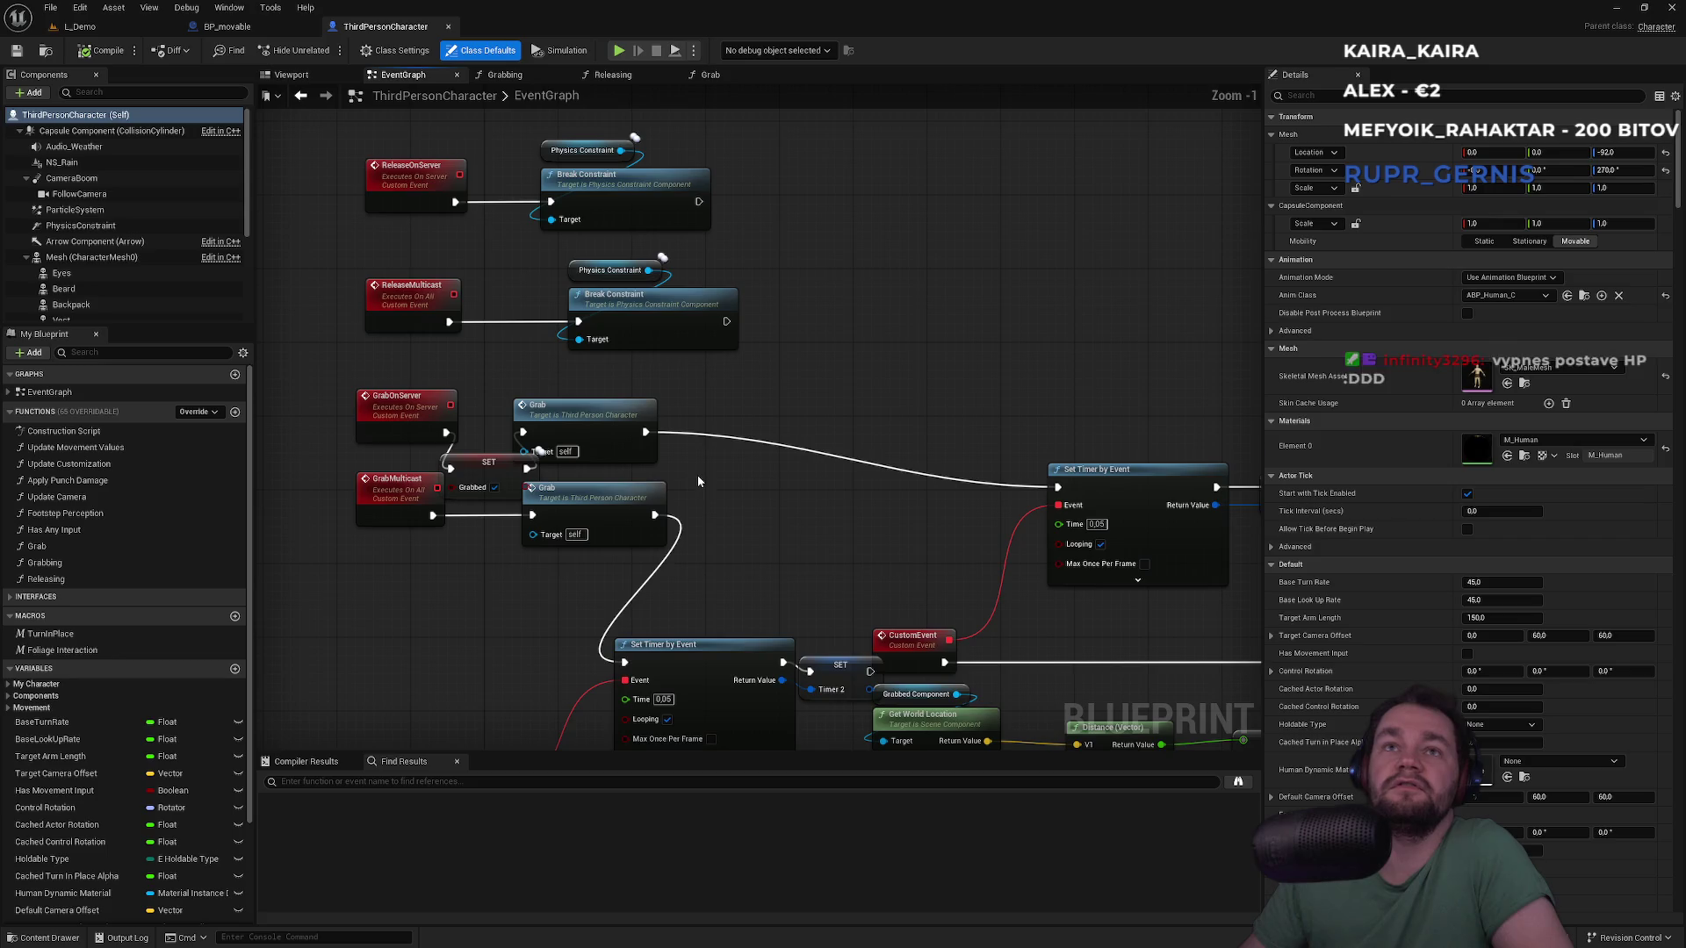
mouse_move(793, 279)
mouse_down()
mouse_move(666, 325)
mouse_move(562, 257)
mouse_up()
drag(639, 309, 609, 309)
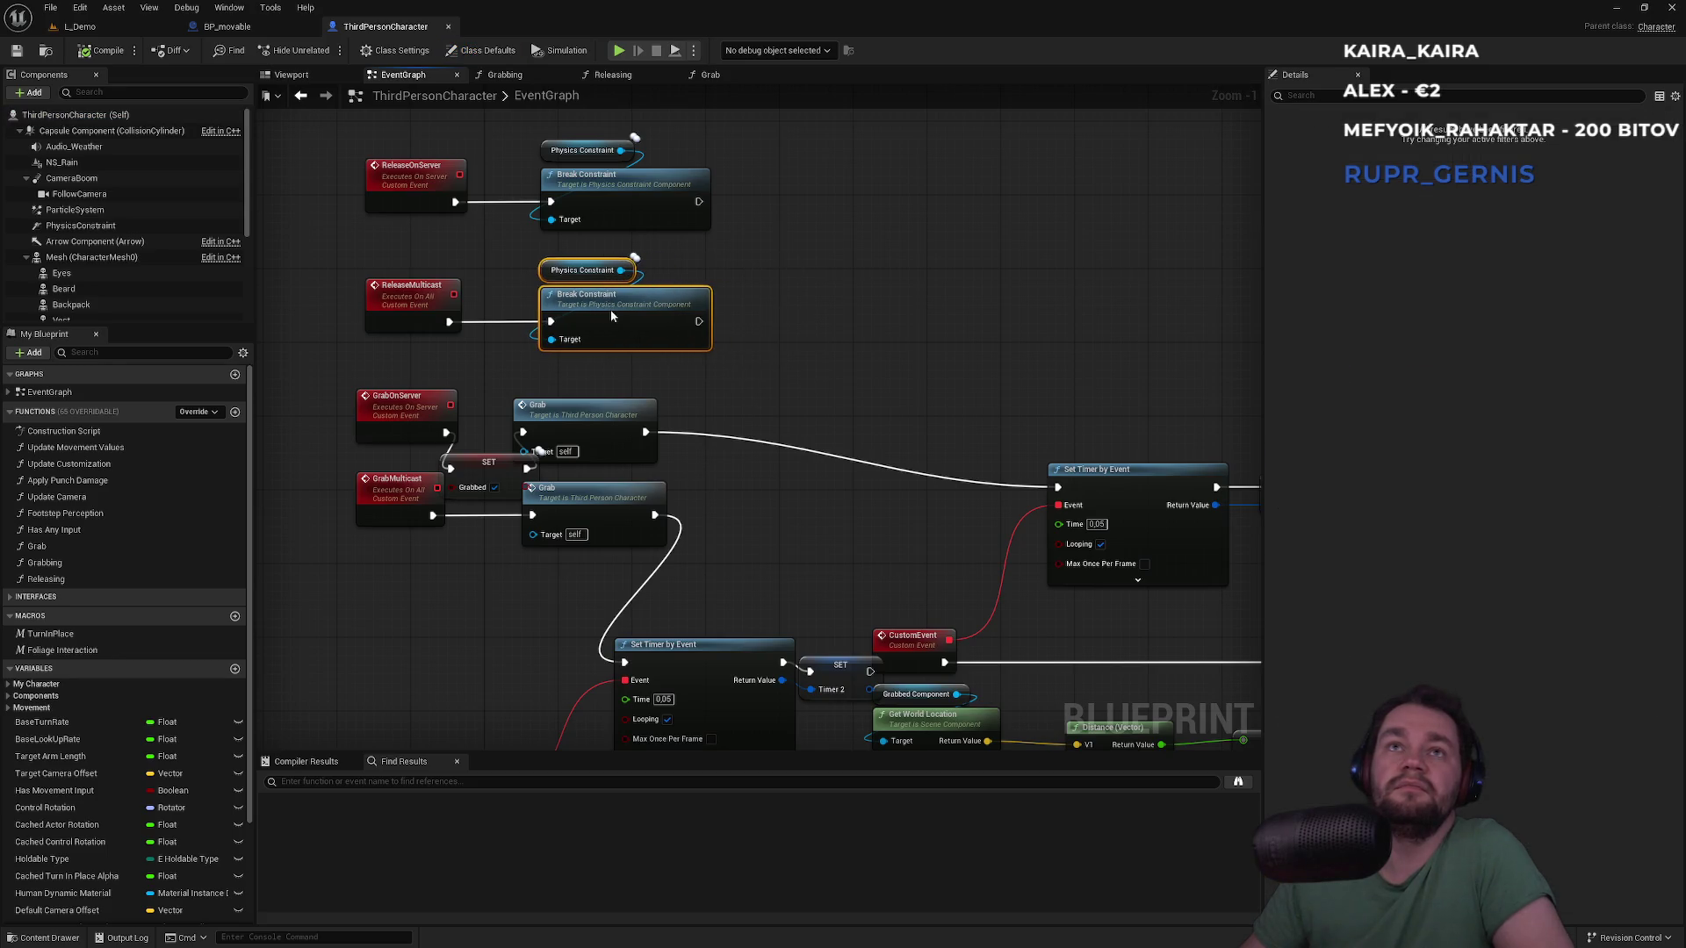
click(739, 277)
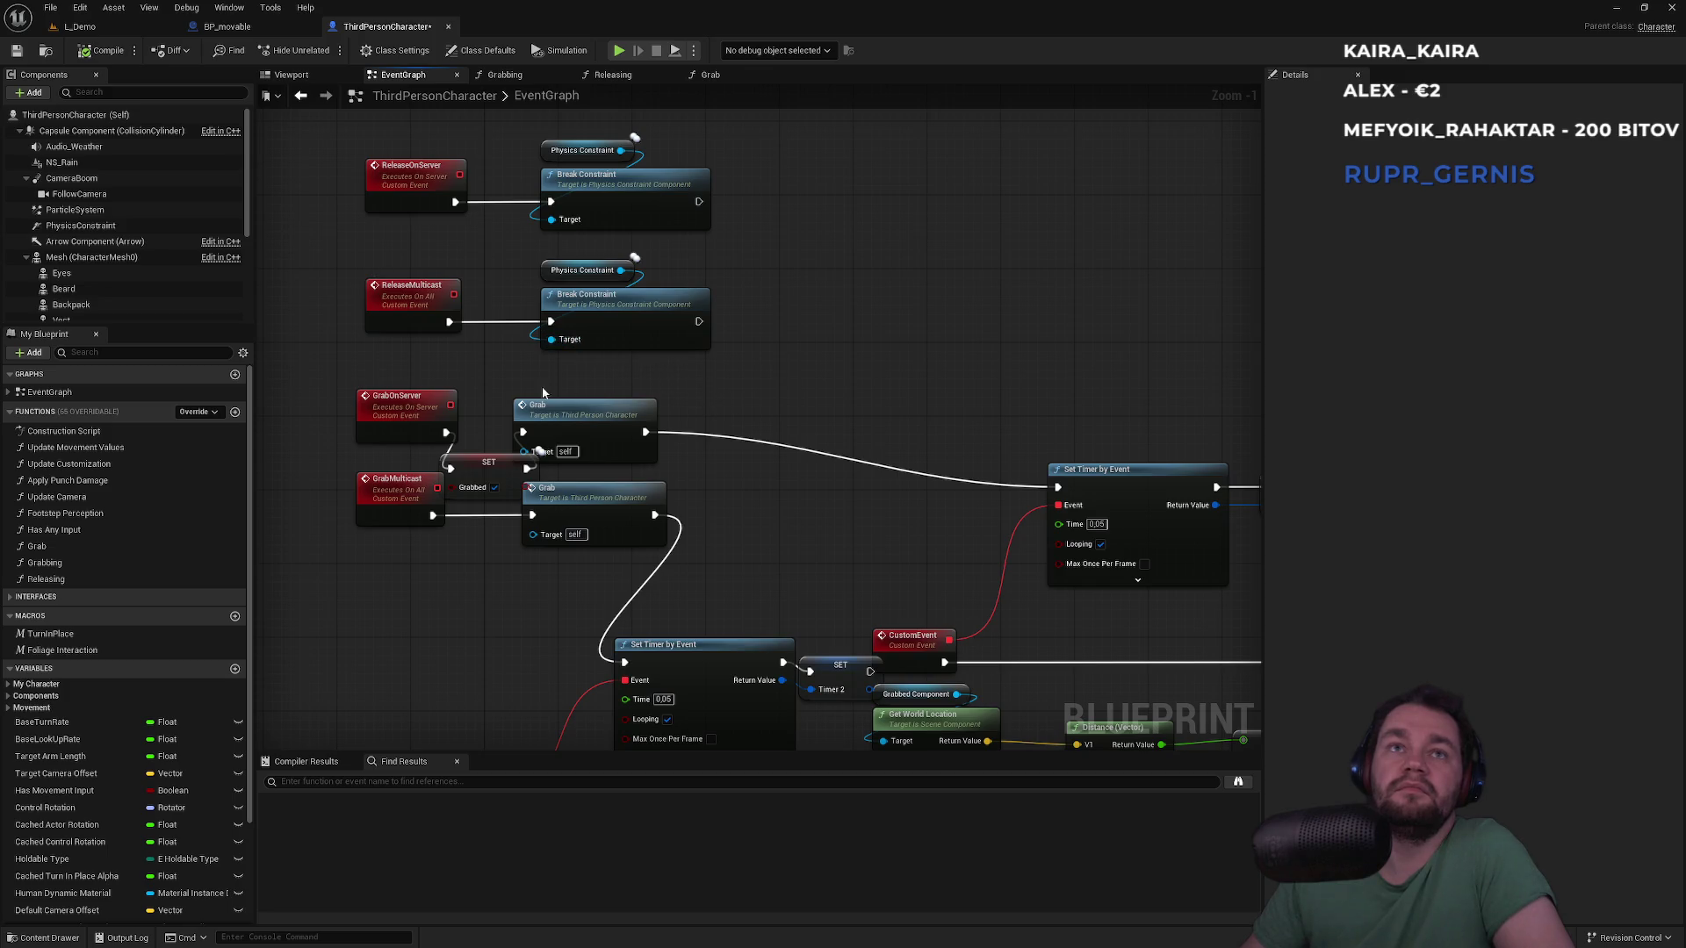
Check the Replicates settings of the ReleaseOnServer and ReleaseMulticast events
click(403, 322)
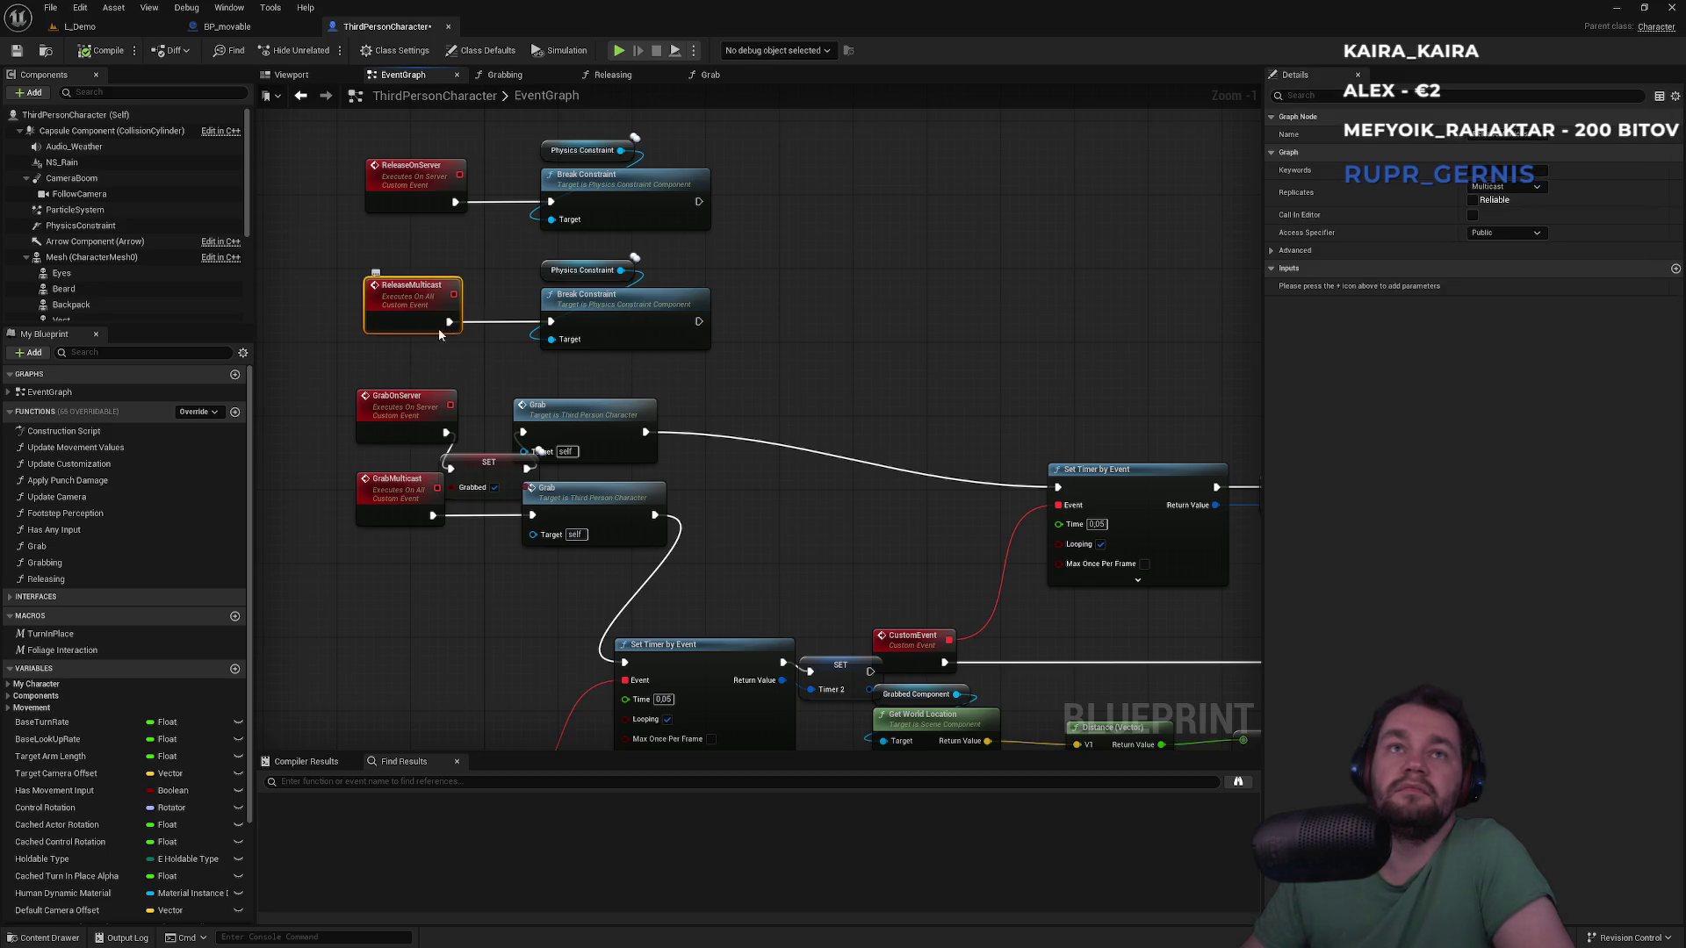
click(420, 186)
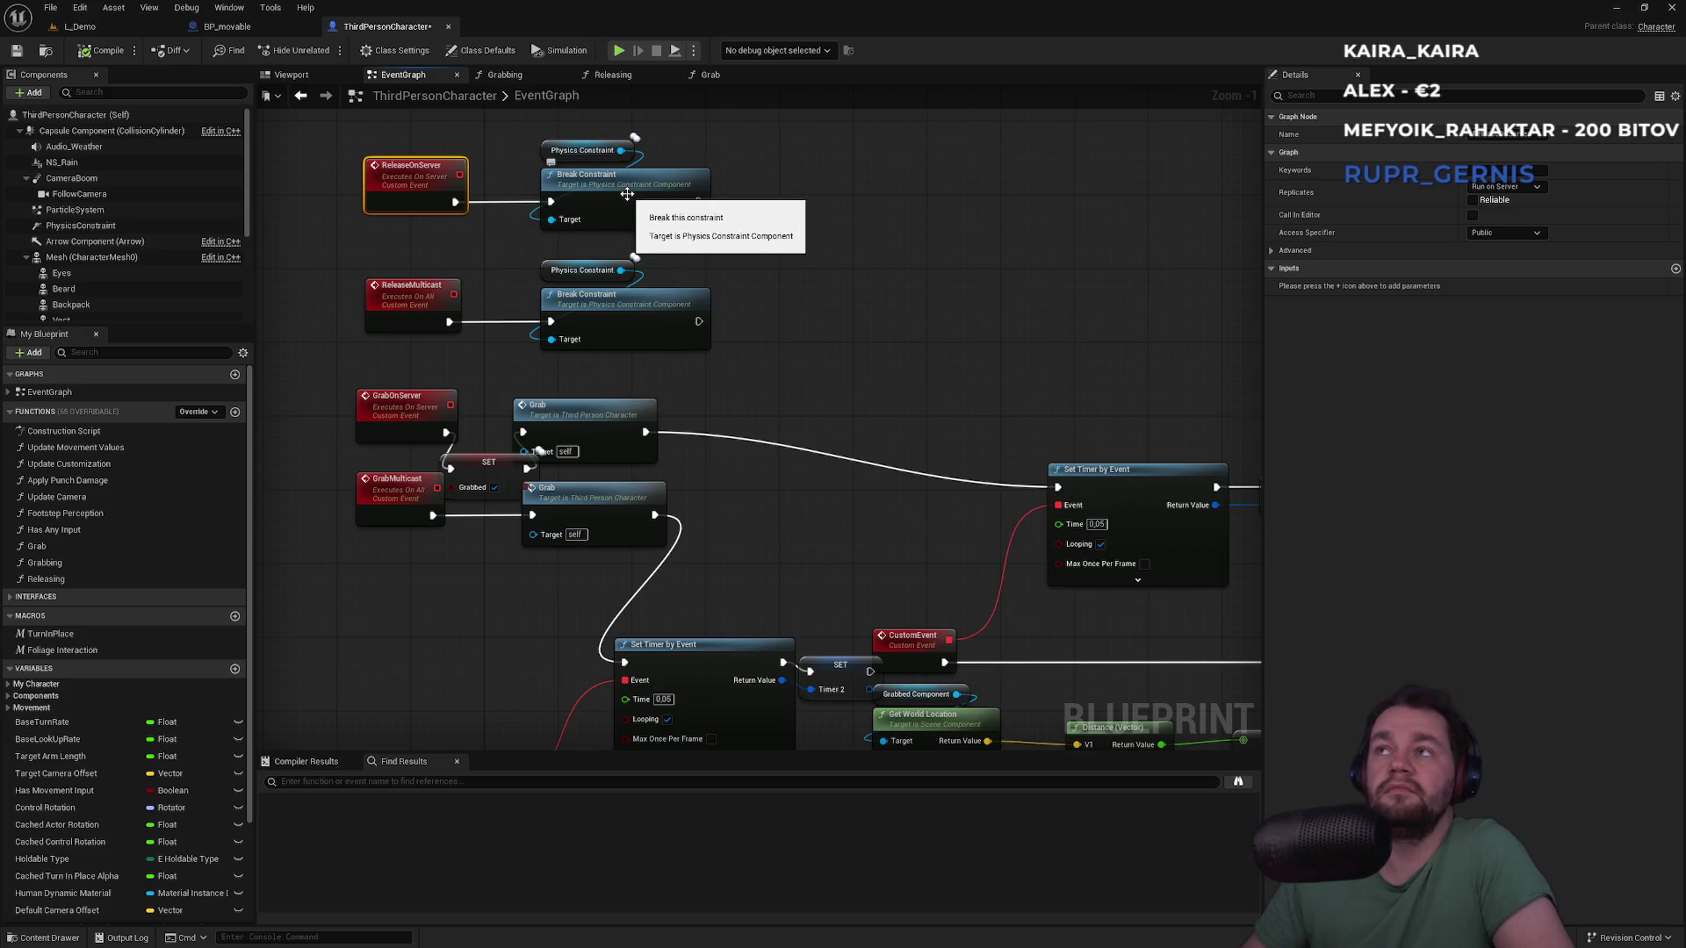
click(450, 302)
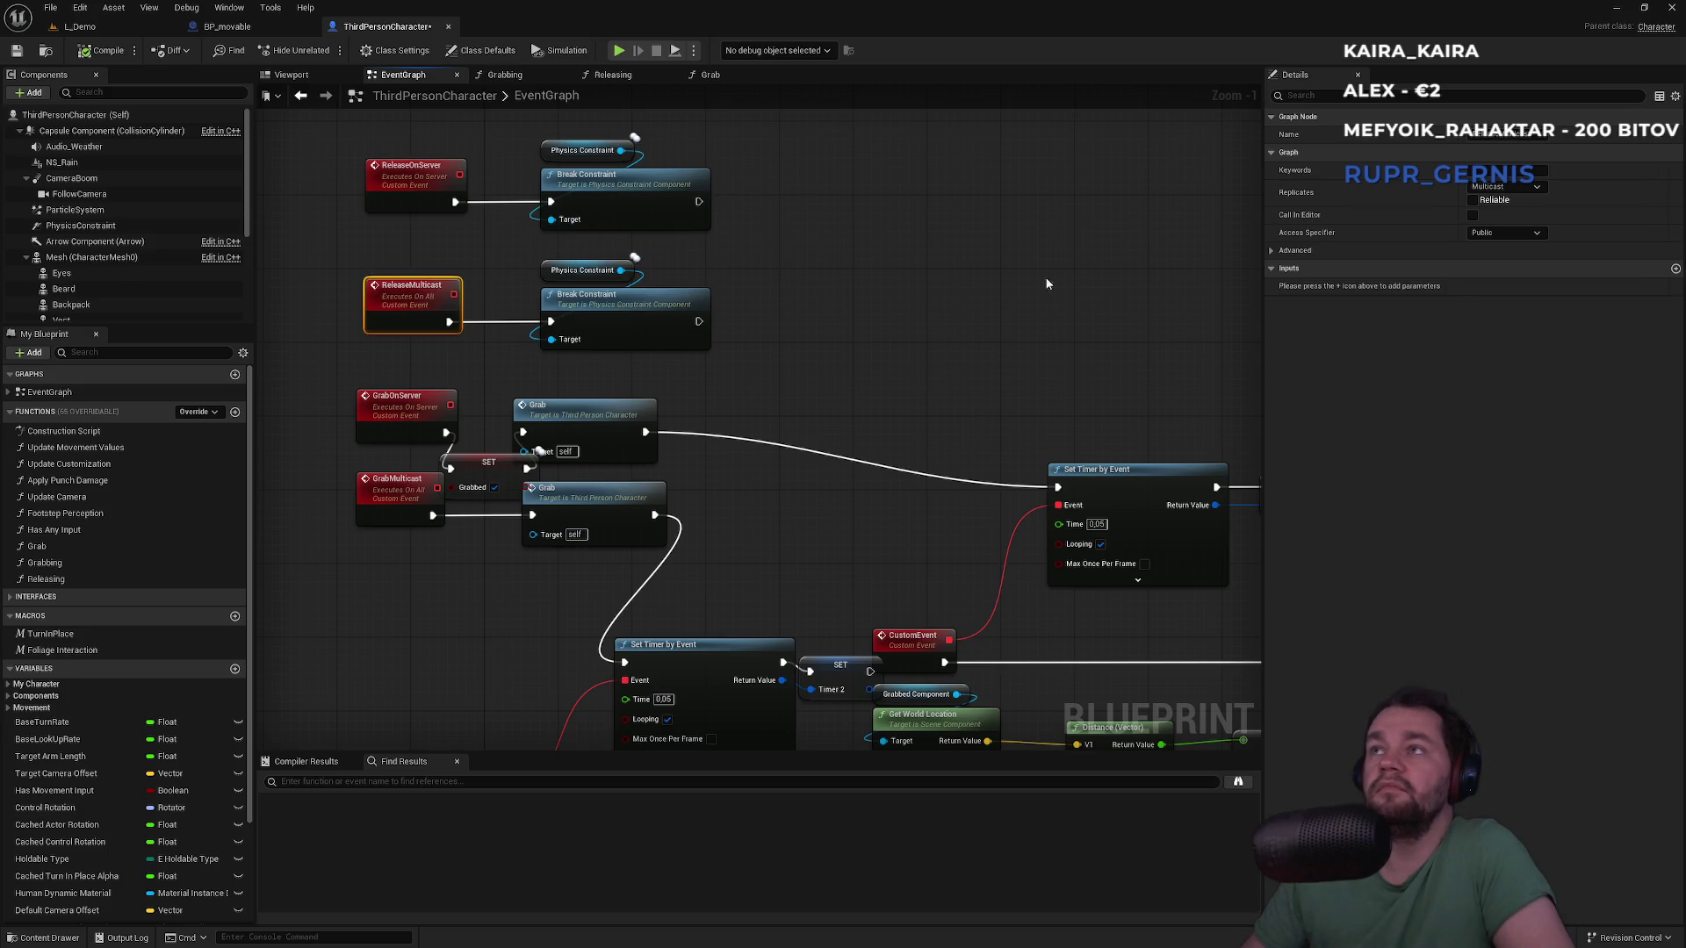
click(722, 302)
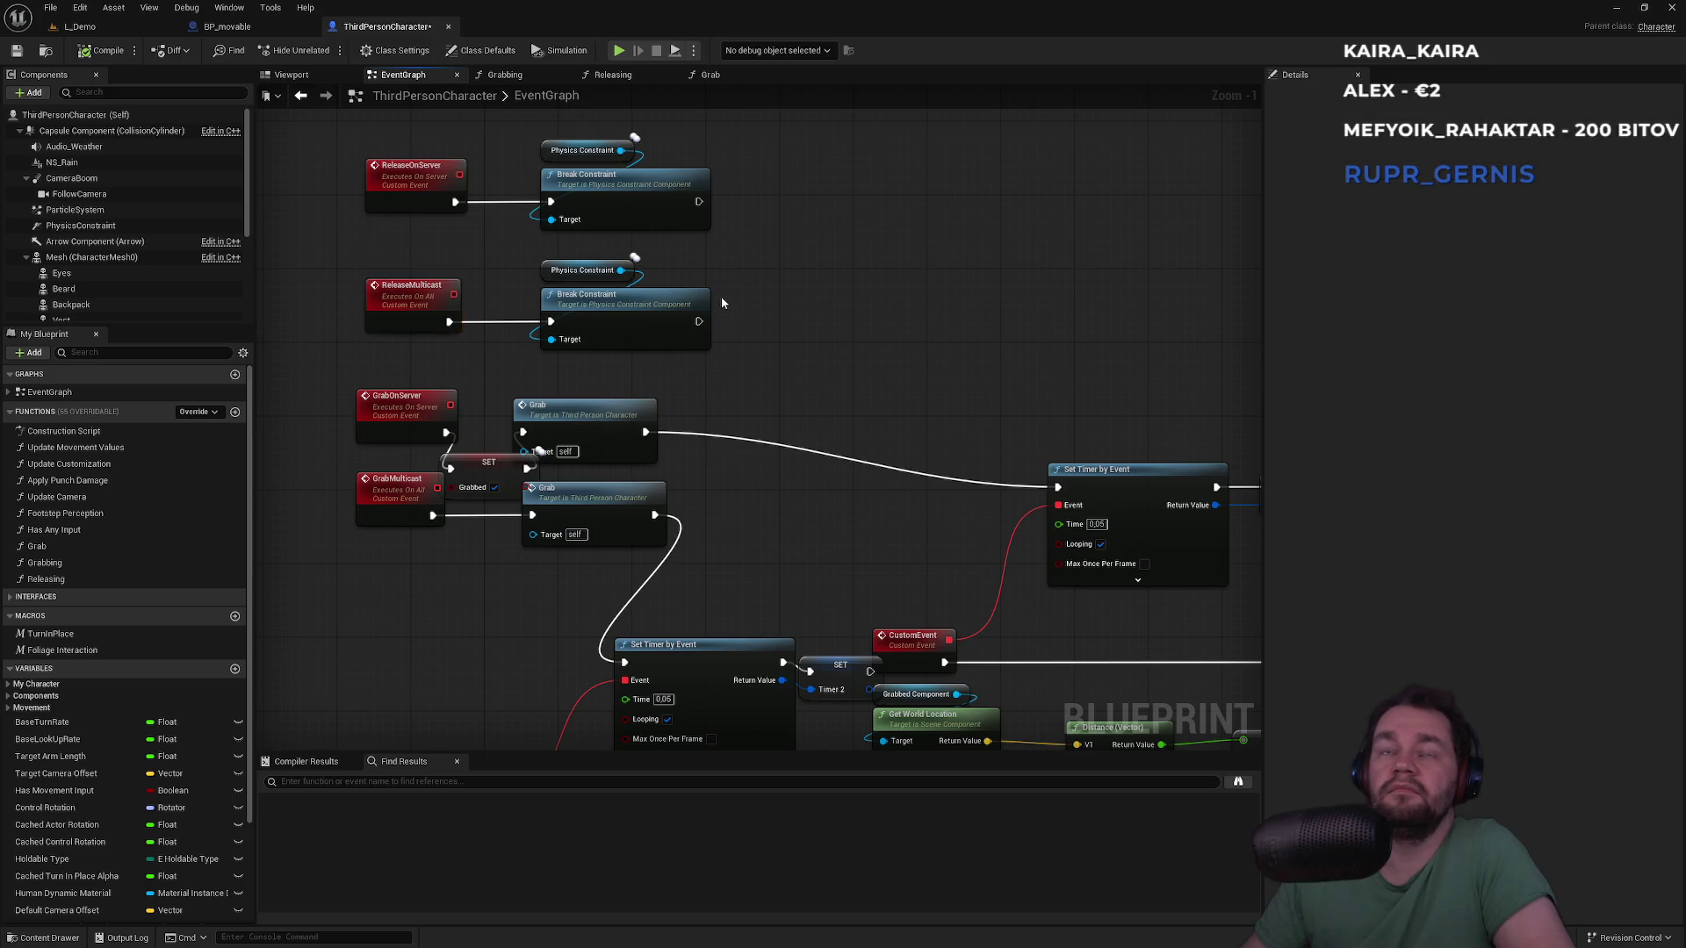
click(413, 188)
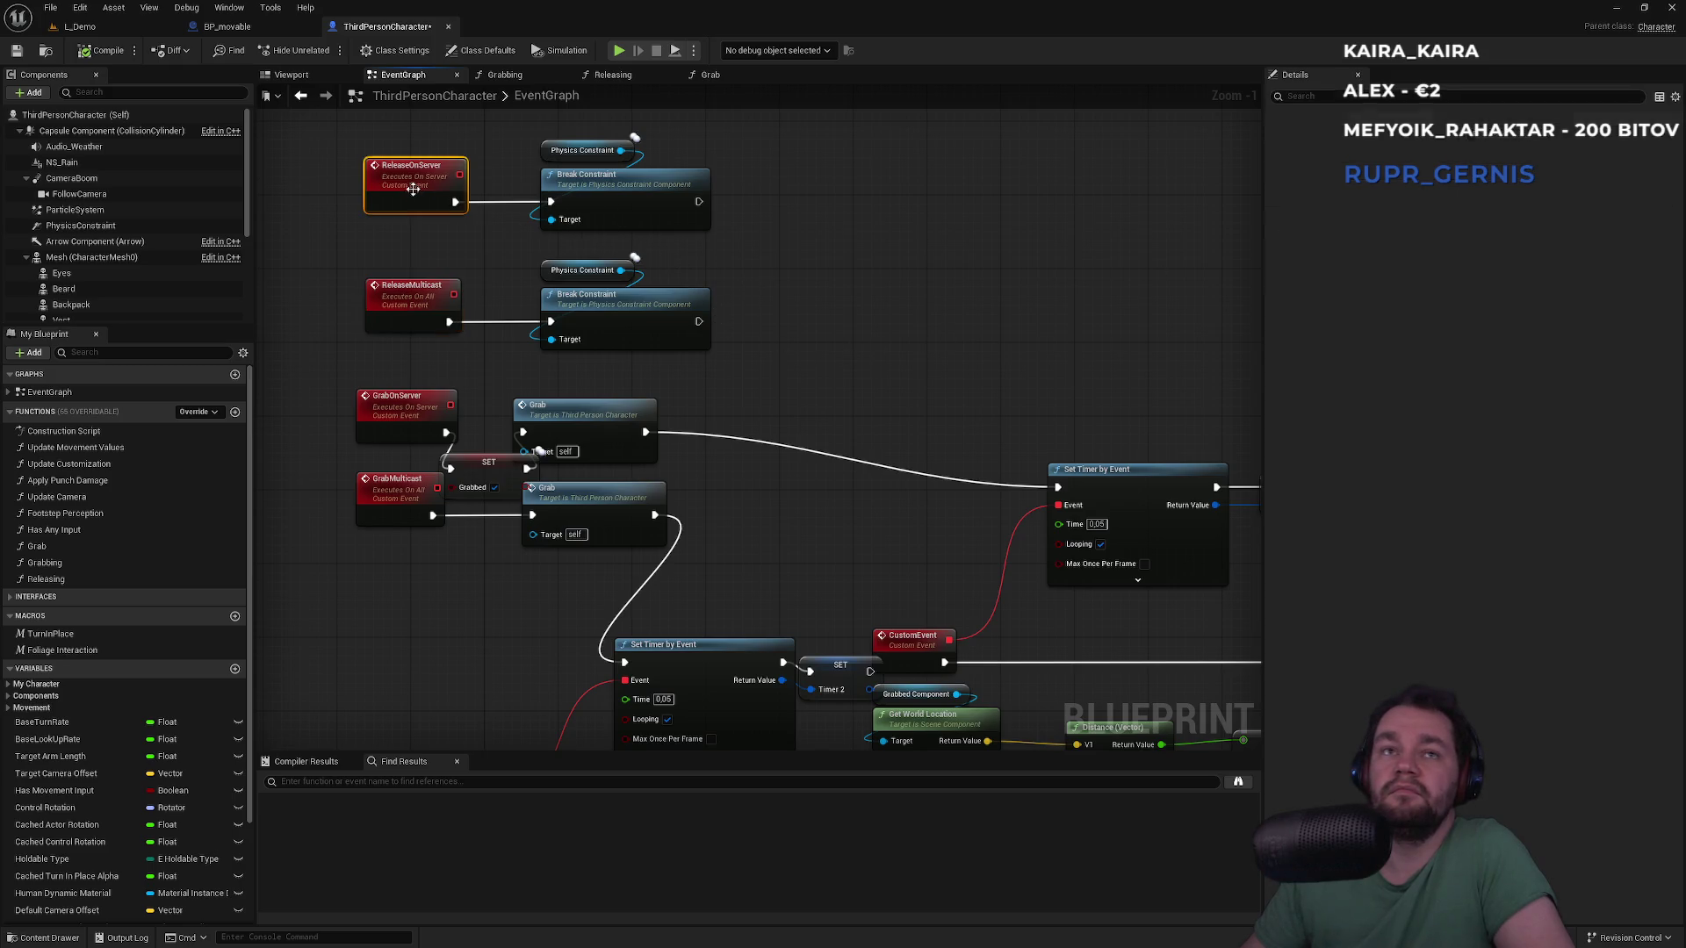
click(418, 300)
Place the Grabbed SET node beside Grab after the GrabOnServer event
mouse_move(539, 438)
mouse_down()
mouse_move(603, 330)
mouse_move(684, 296)
mouse_up()
mouse_move(527, 349)
mouse_down()
mouse_move(567, 320)
mouse_move(465, 338)
mouse_move(526, 321)
mouse_up()
drag(653, 309, 663, 317)
click(693, 271)
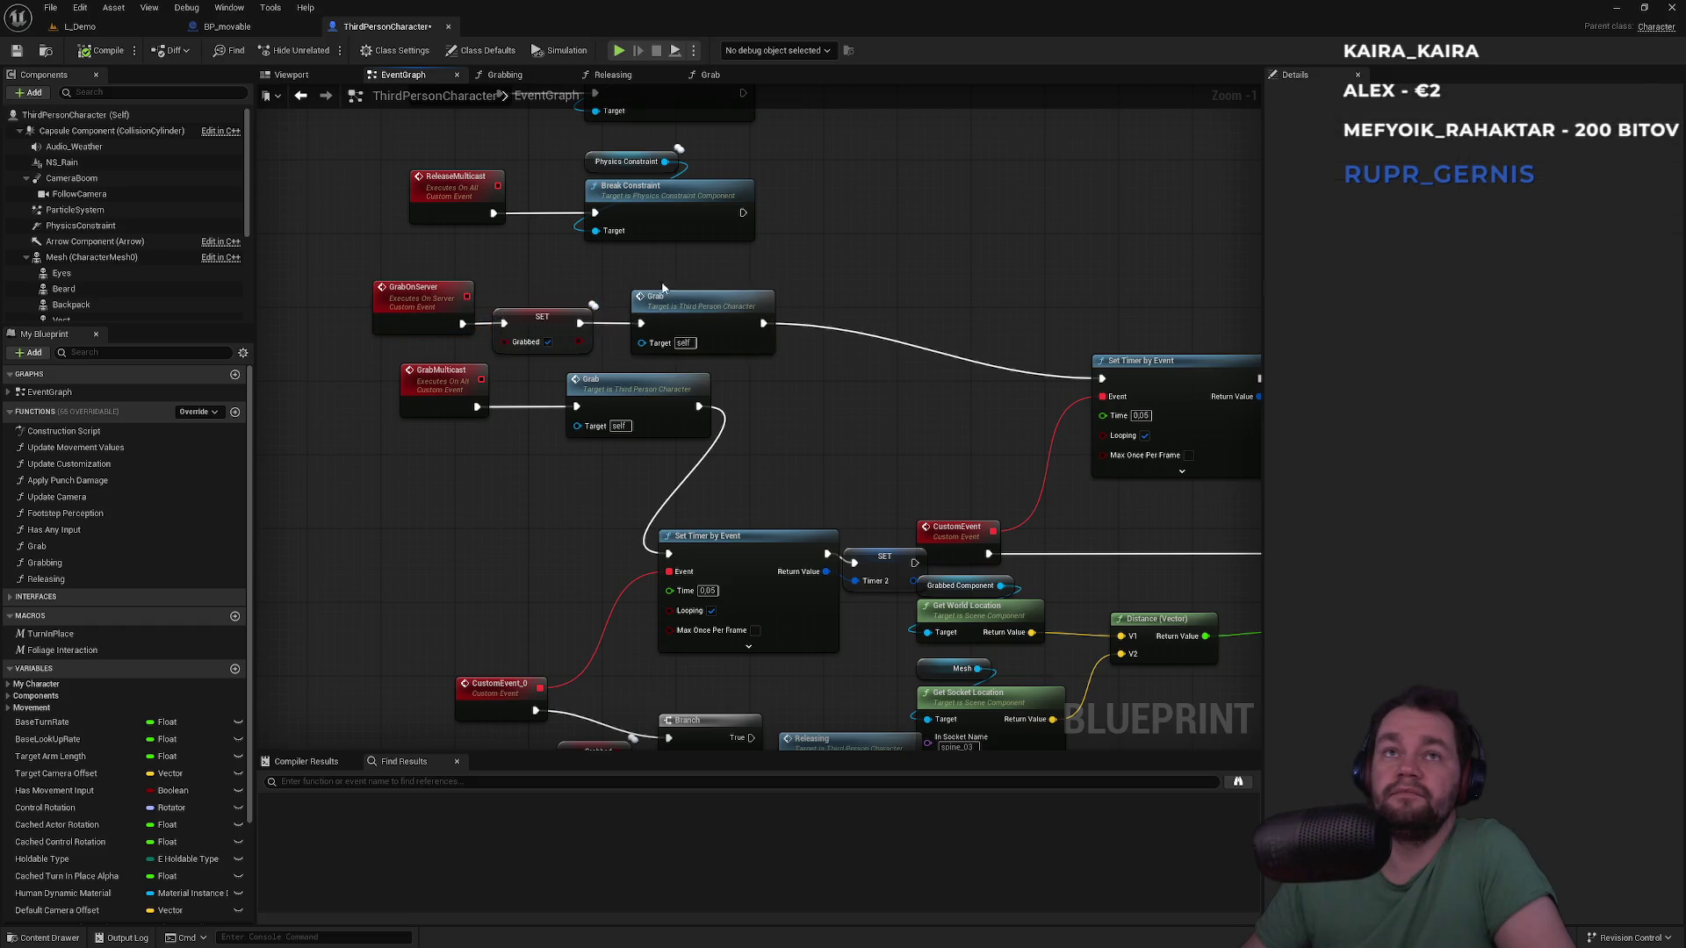
Pan through the event graph's timer and distance check logic
click(704, 304)
mouse_move(834, 436)
mouse_down()
mouse_move(878, 325)
mouse_move(796, 406)
mouse_move(688, 403)
mouse_move(568, 331)
mouse_move(422, 317)
mouse_up()
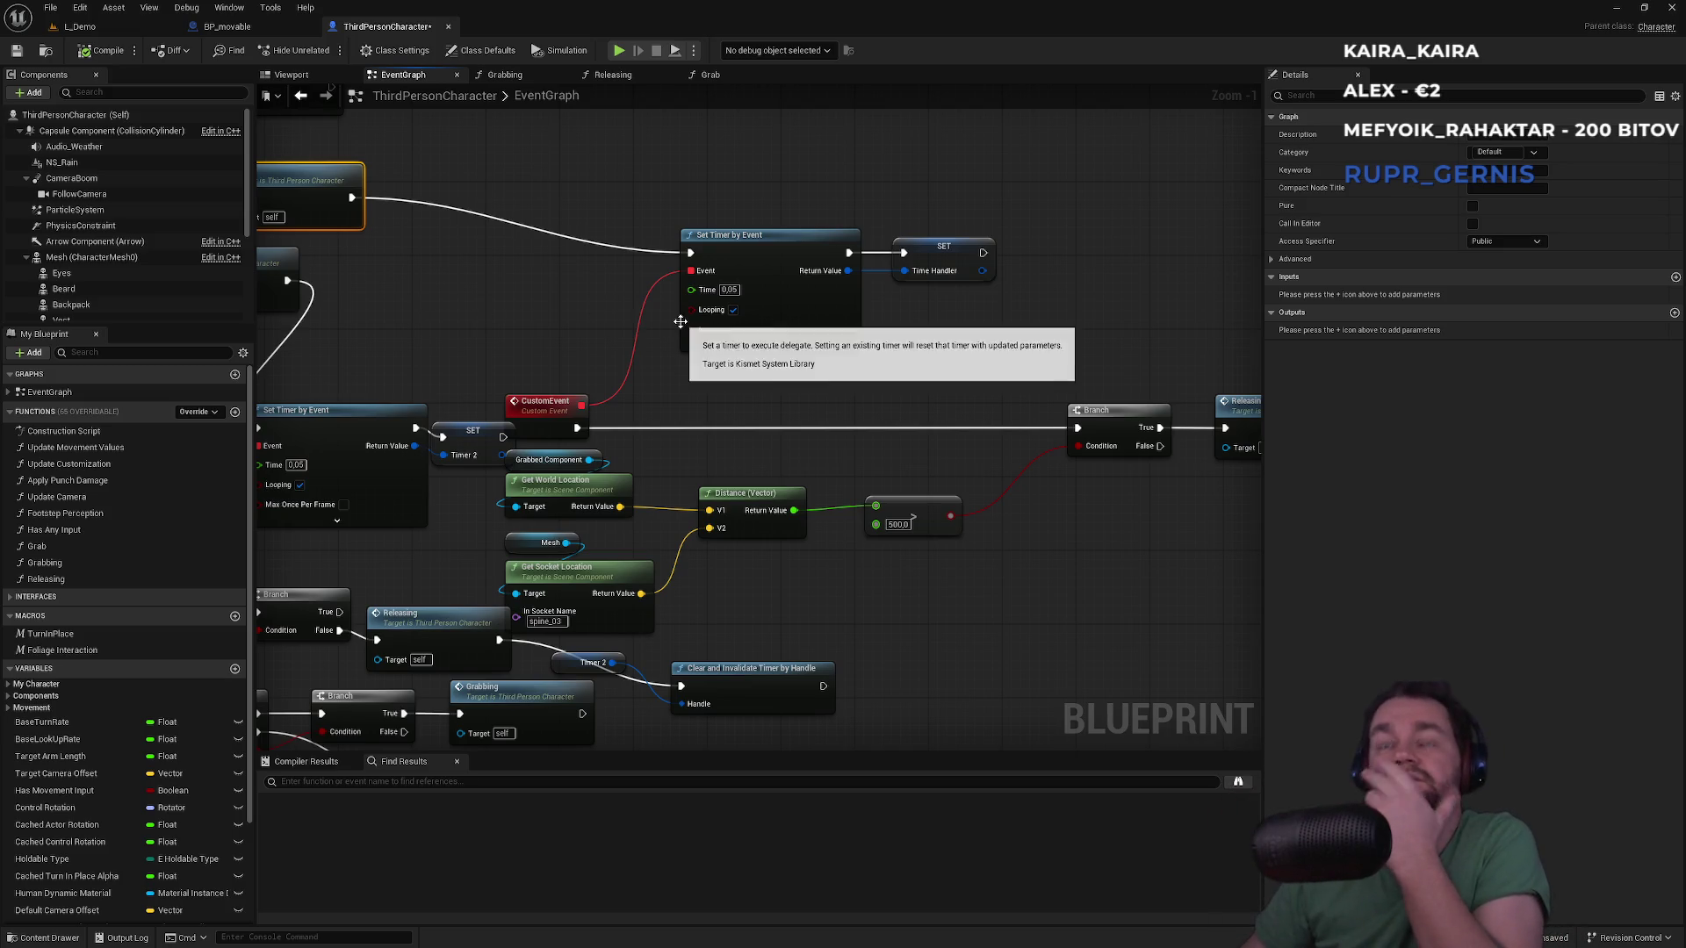
drag(752, 460, 805, 397)
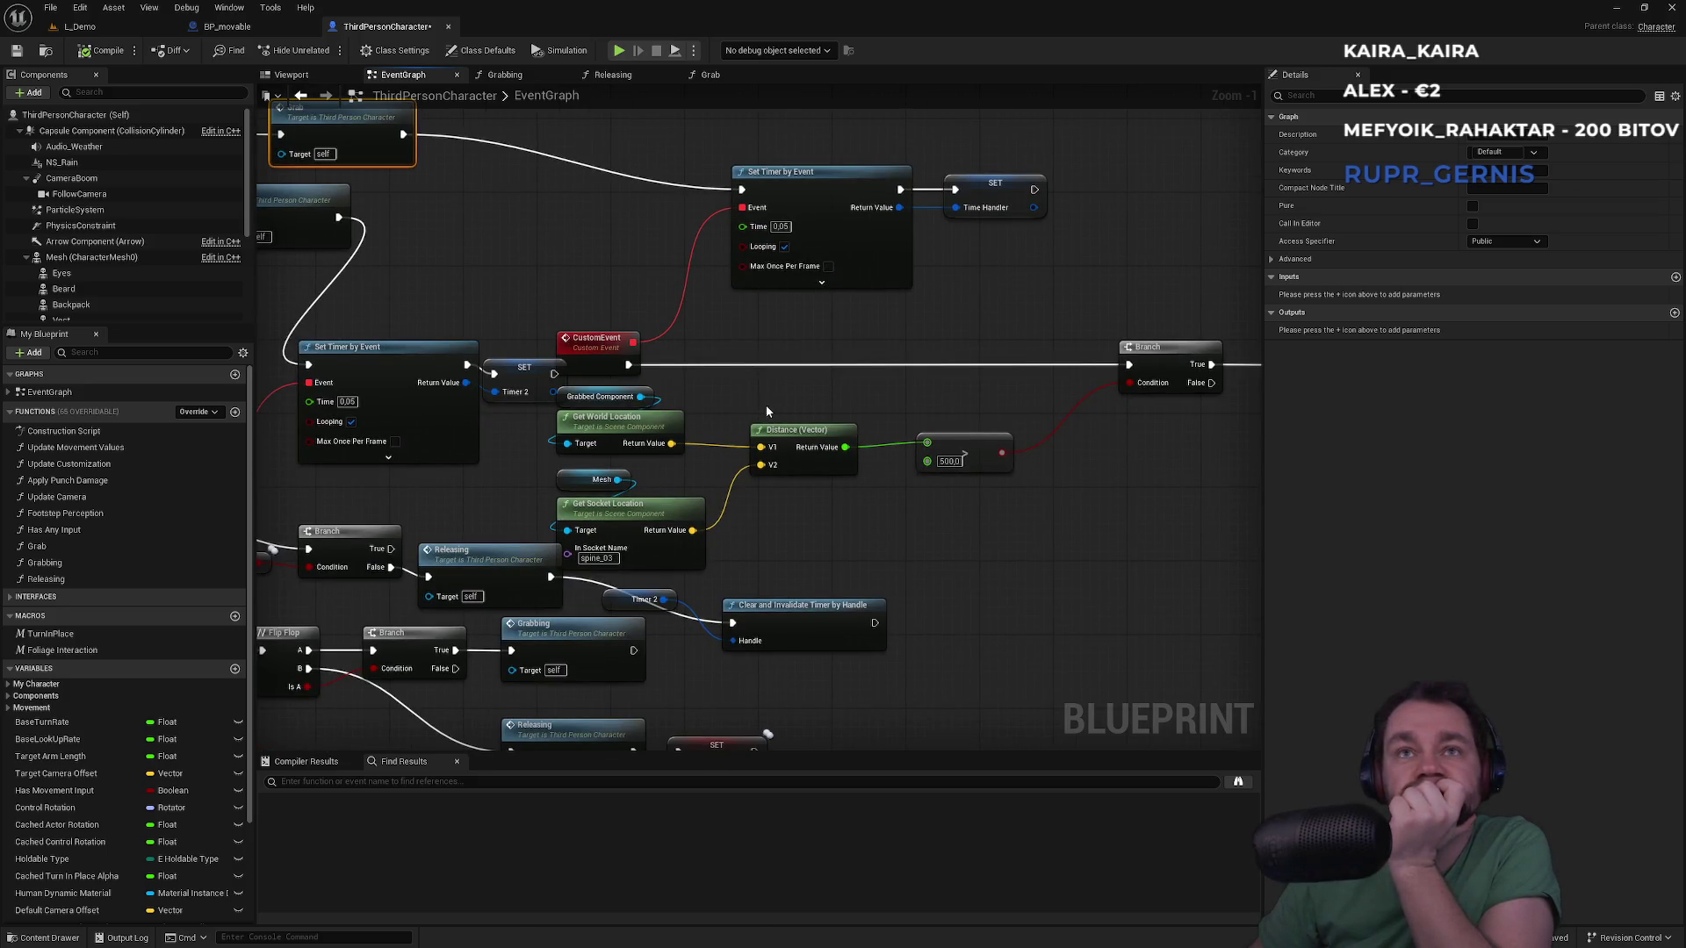
mouse_move(750, 404)
mouse_down()
mouse_move(719, 470)
mouse_move(332, 411)
mouse_up()
mouse_move(715, 352)
mouse_down()
mouse_move(816, 390)
mouse_move(421, 527)
mouse_move(552, 525)
mouse_up()
Rearrange the greater-than, distance calculation, GrabMulticast and Grab nodes
click(778, 543)
drag(851, 443, 885, 422)
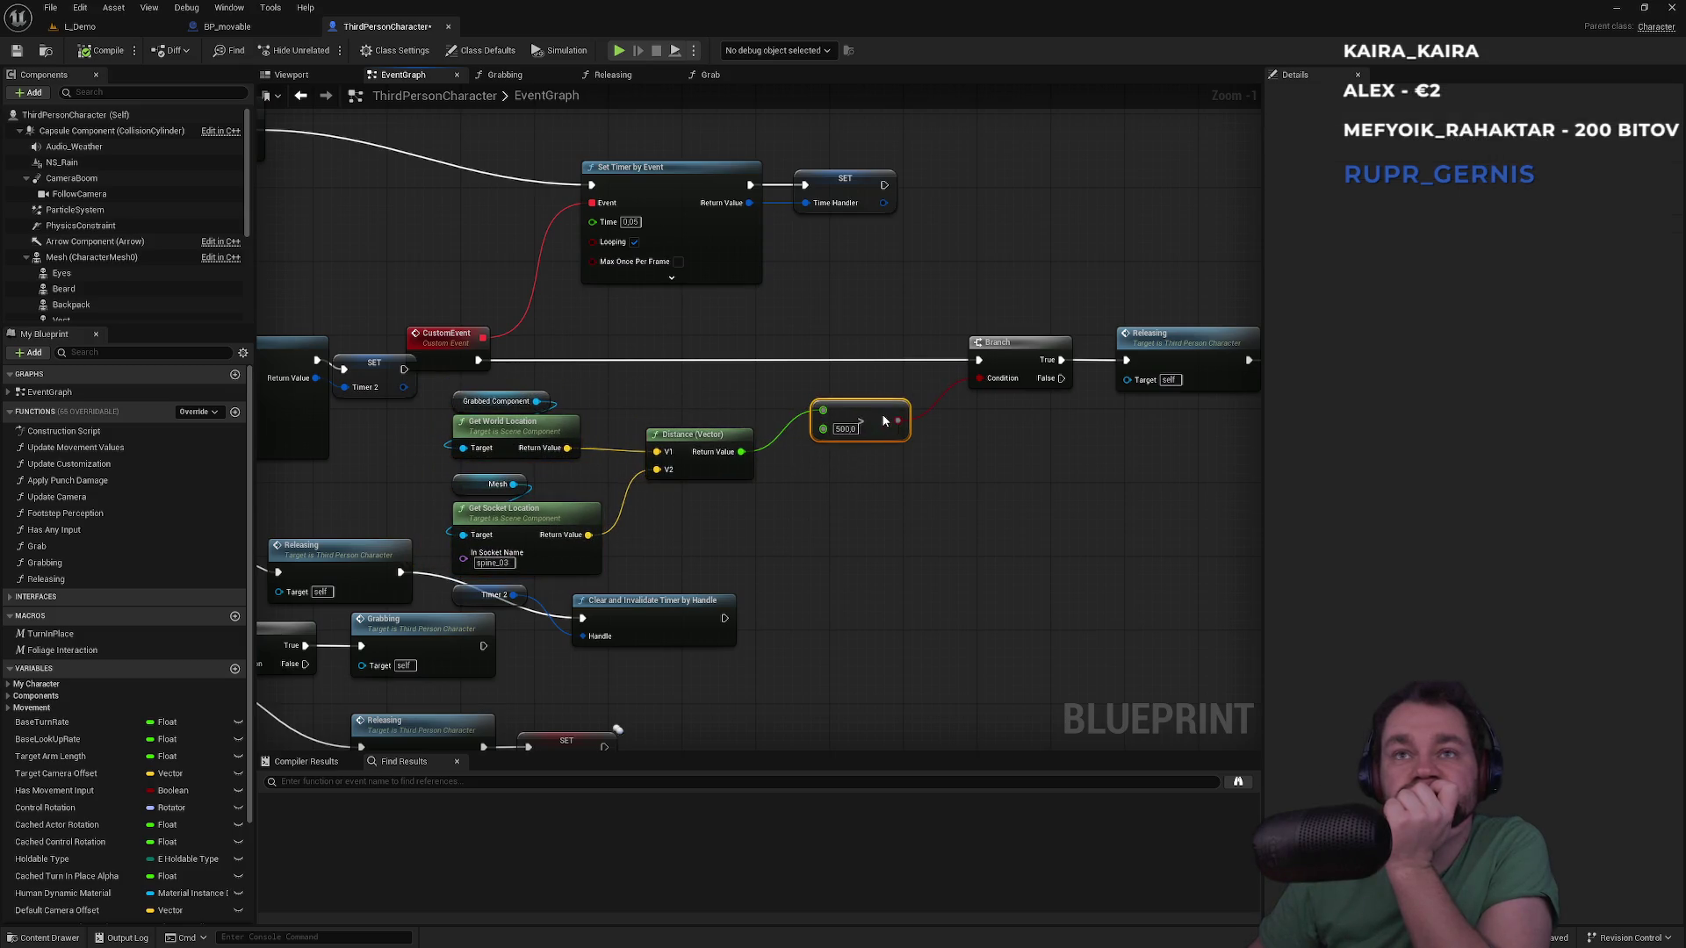
drag(755, 387, 446, 581)
drag(519, 523, 808, 401)
mouse_move(629, 237)
mouse_down()
mouse_move(818, 418)
mouse_move(716, 397)
mouse_move(614, 344)
mouse_move(845, 352)
mouse_up()
mouse_move(715, 325)
mouse_down()
mouse_move(465, 398)
mouse_move(392, 400)
mouse_move(370, 355)
mouse_move(343, 383)
mouse_up()
click(373, 357)
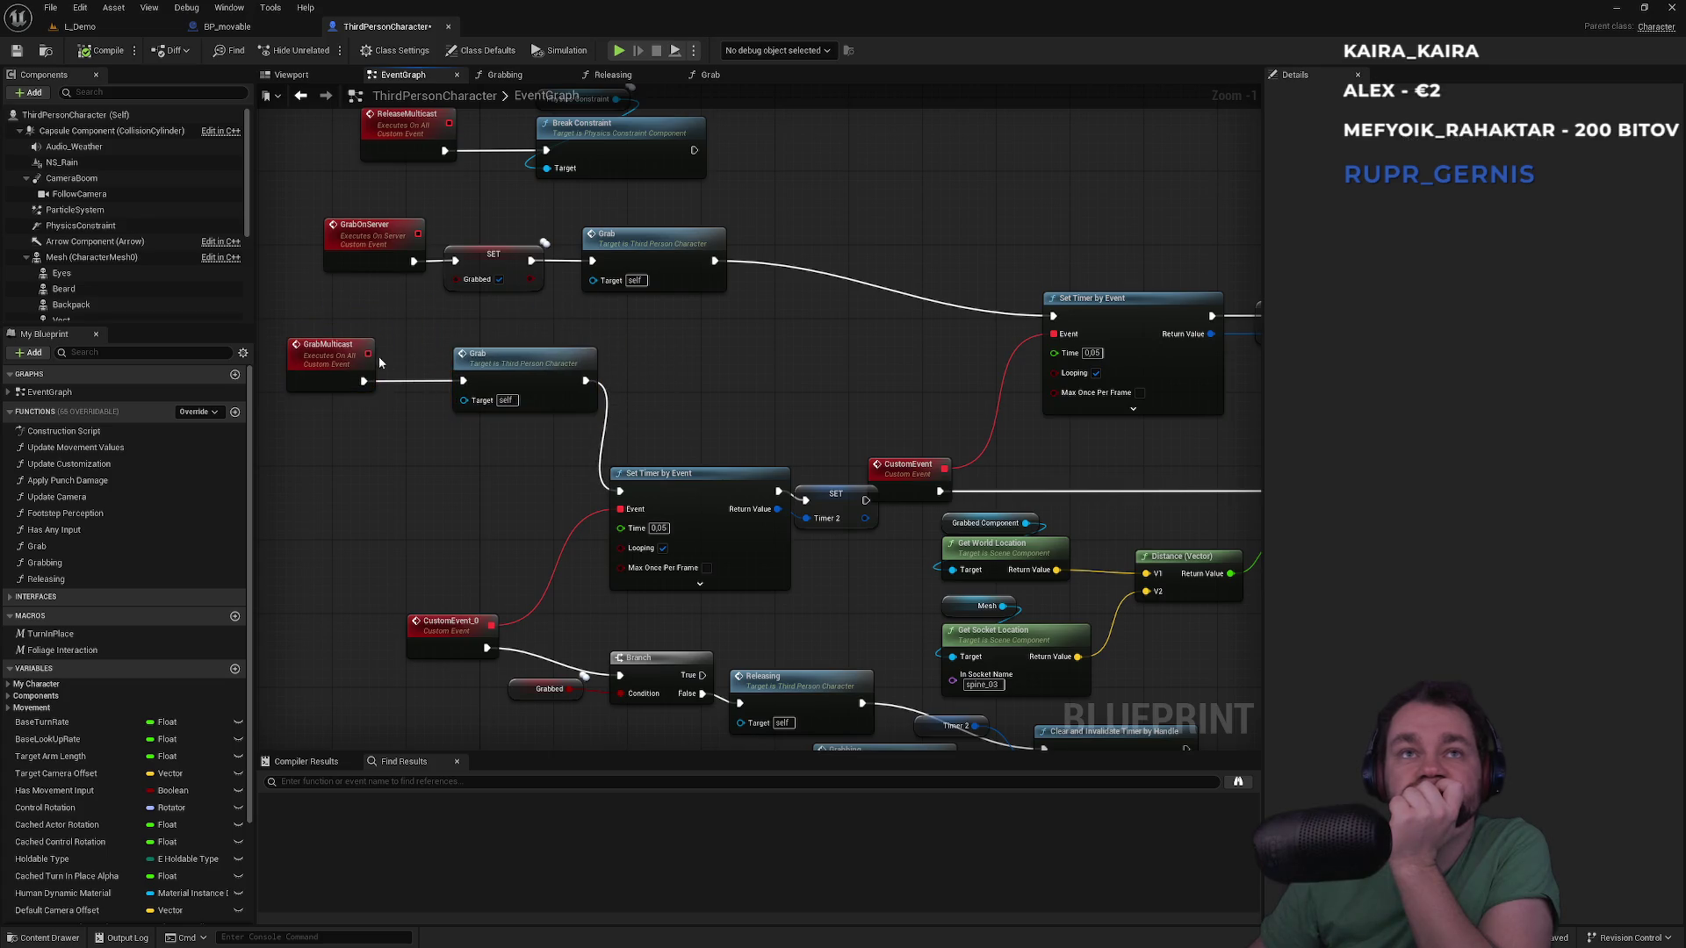
Move the Q key Flip Flop/Branch chain lower and open the Grabbing function
scroll(402, 357, down, 1)
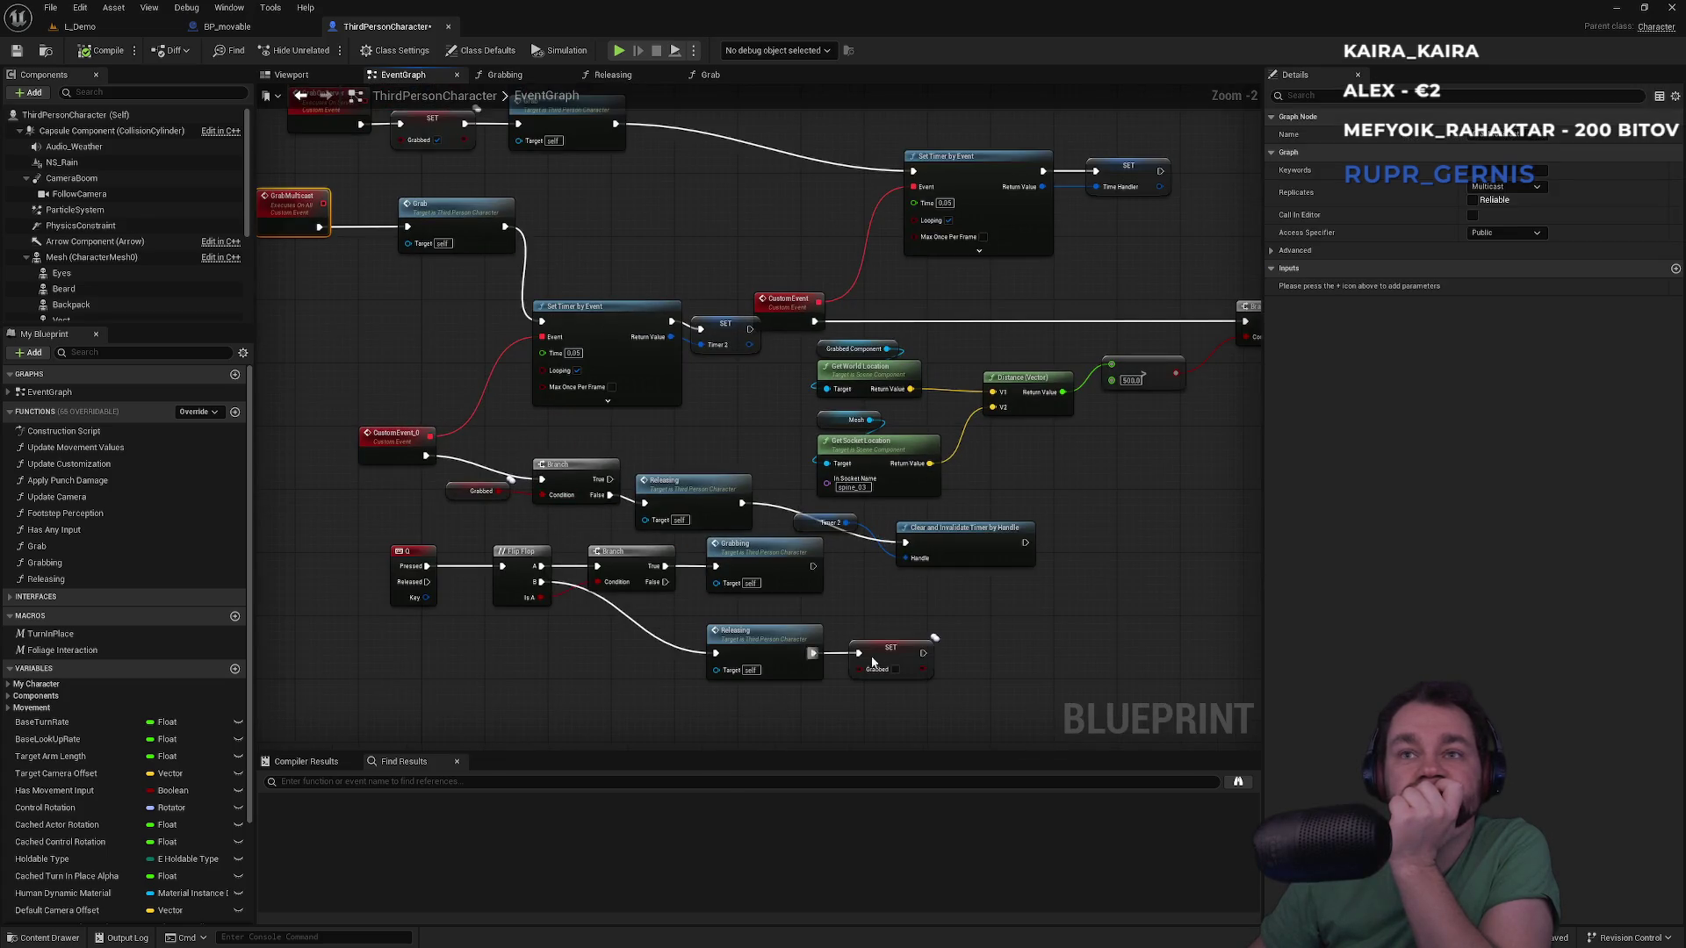
mouse_move(828, 603)
mouse_down()
mouse_move(506, 681)
mouse_move(395, 681)
mouse_up()
drag(413, 602, 406, 681)
click(427, 597)
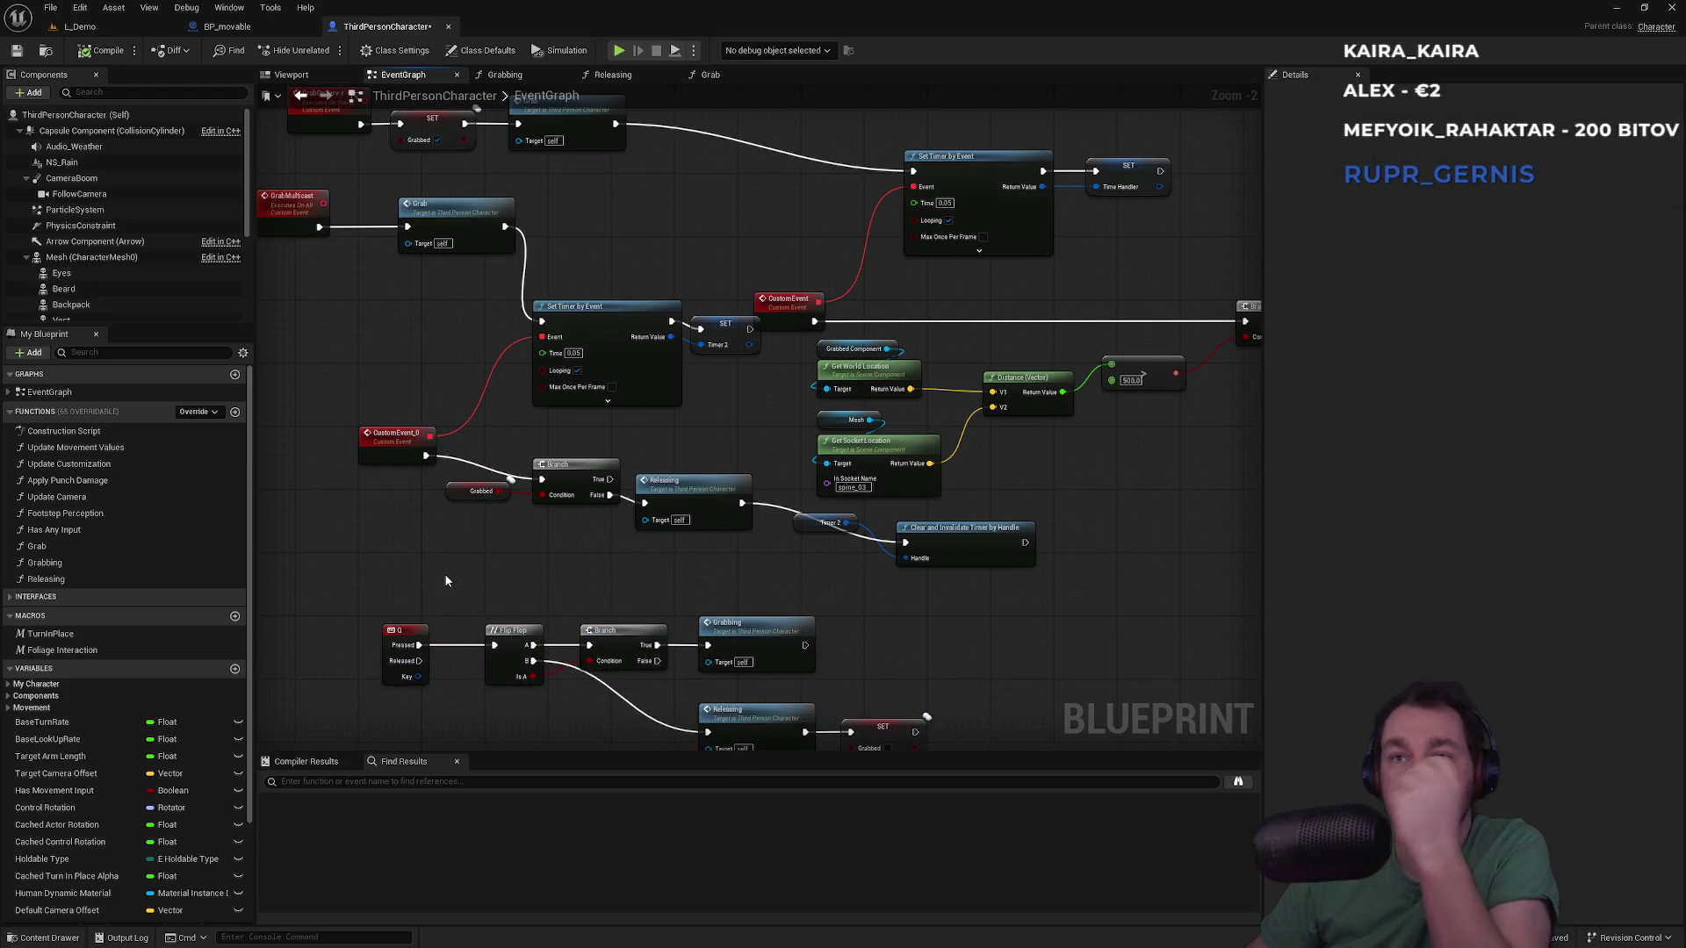
double_click(738, 633)
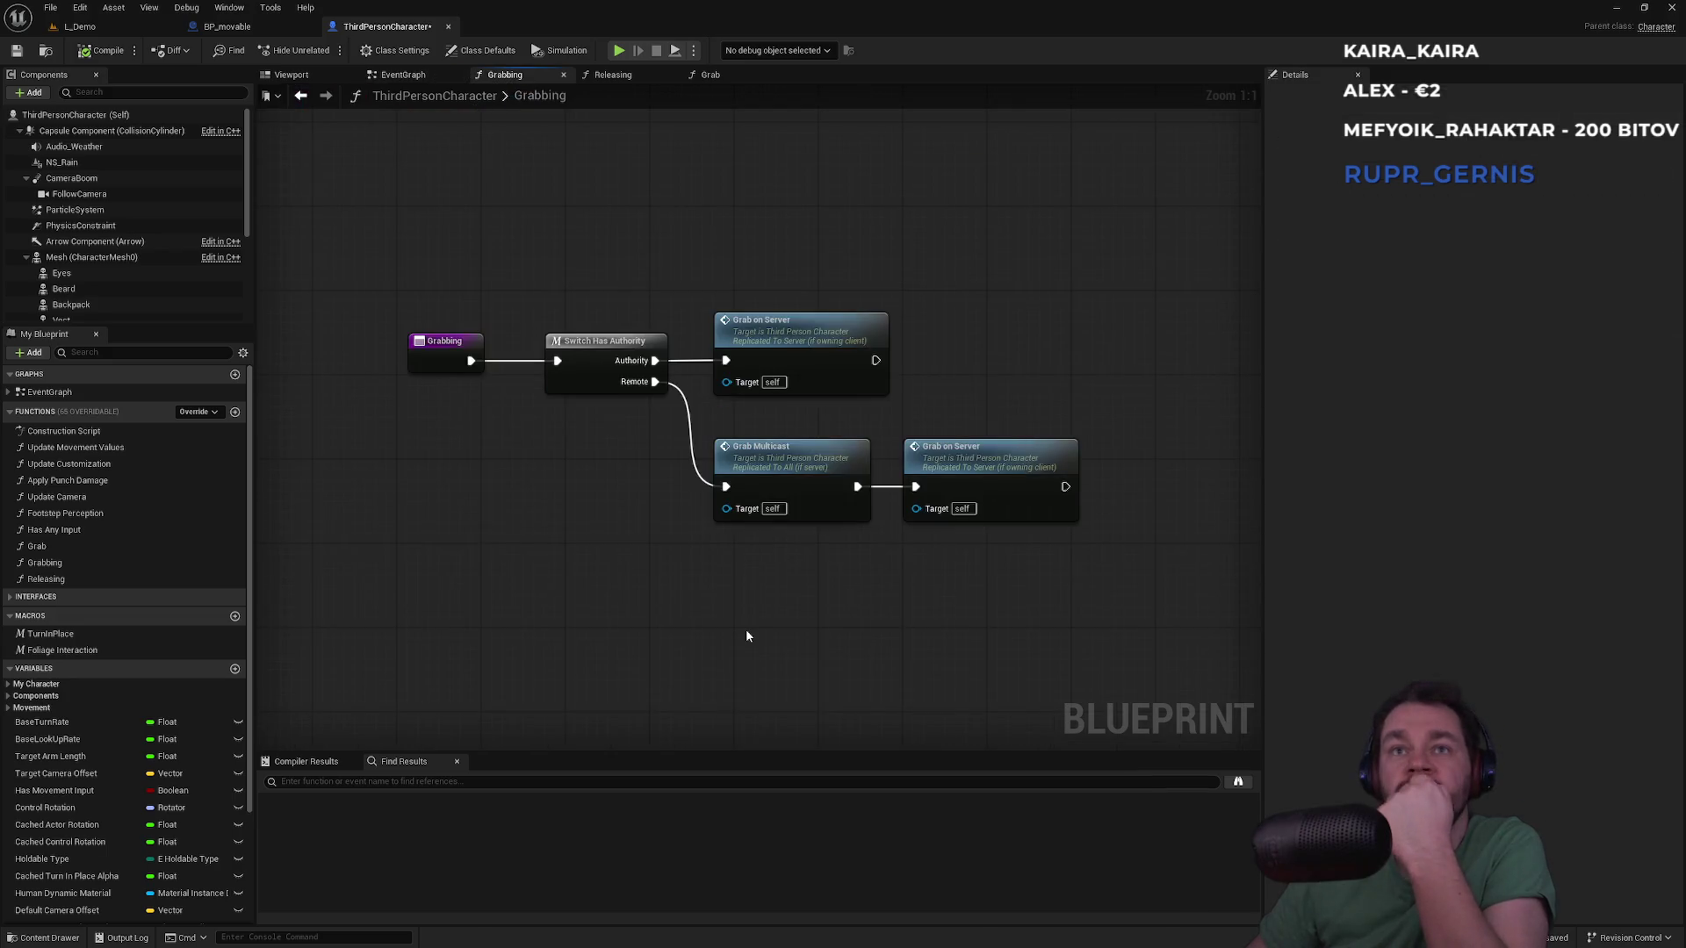
Inspect the Grab on Server and Grab Multicast calls and their links in Grabbing
mouse_move(779, 276)
mouse_down()
mouse_move(830, 555)
mouse_move(999, 616)
mouse_move(1059, 619)
mouse_up()
click(973, 413)
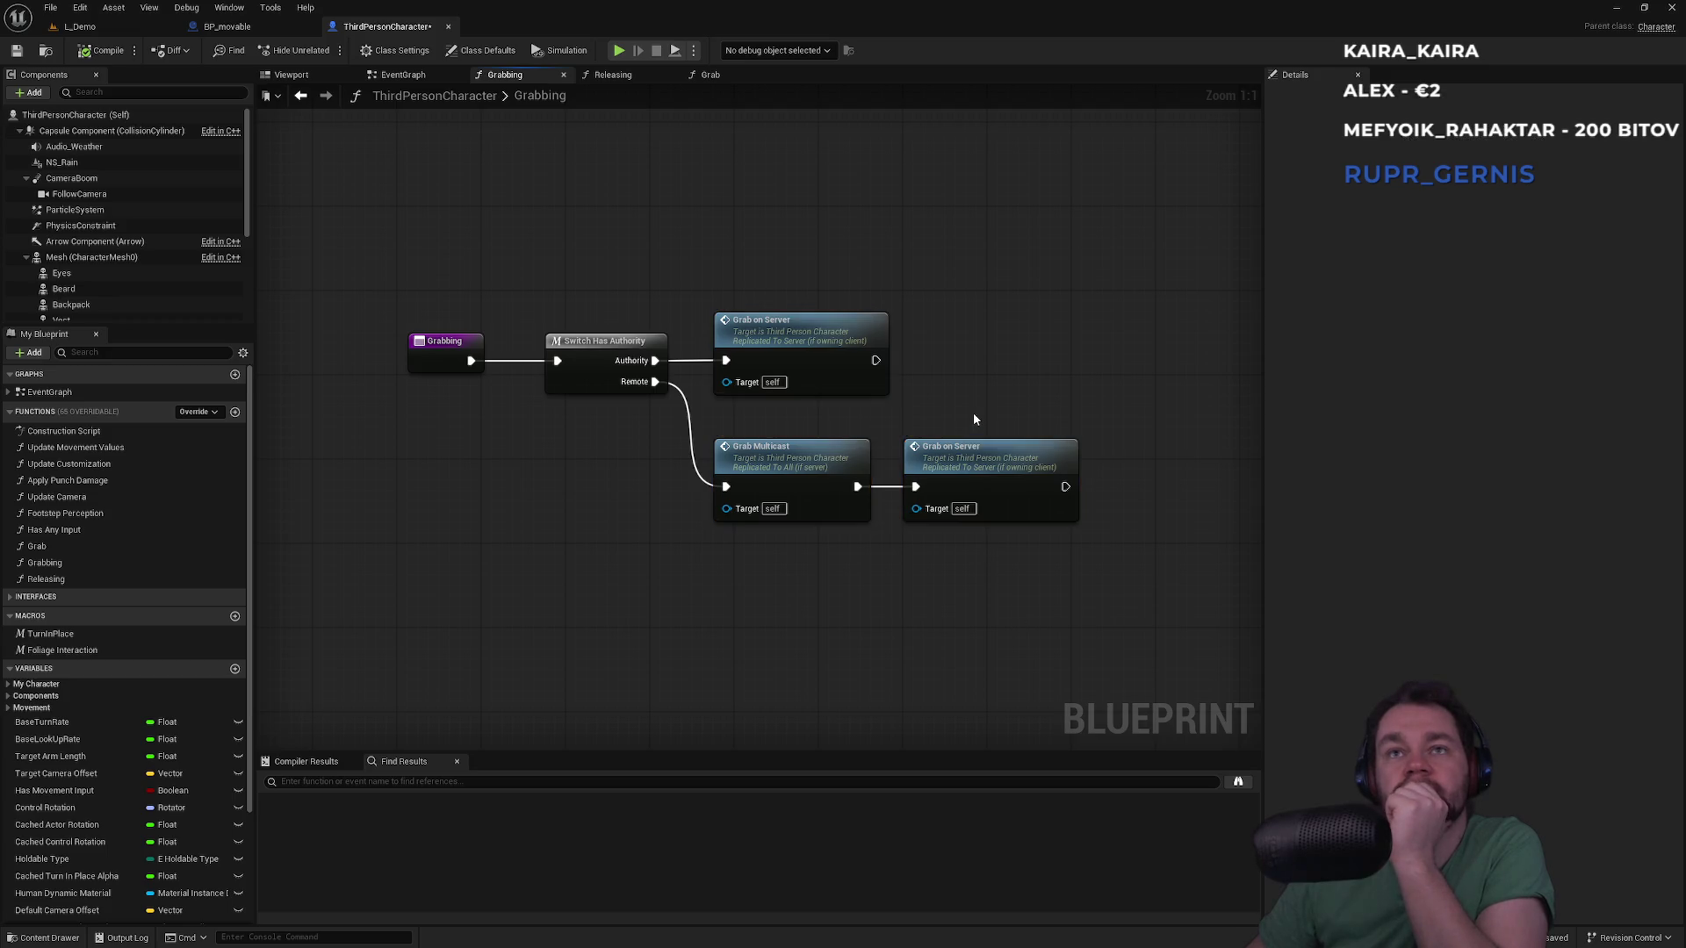
right_click(915, 485)
key(Escape)
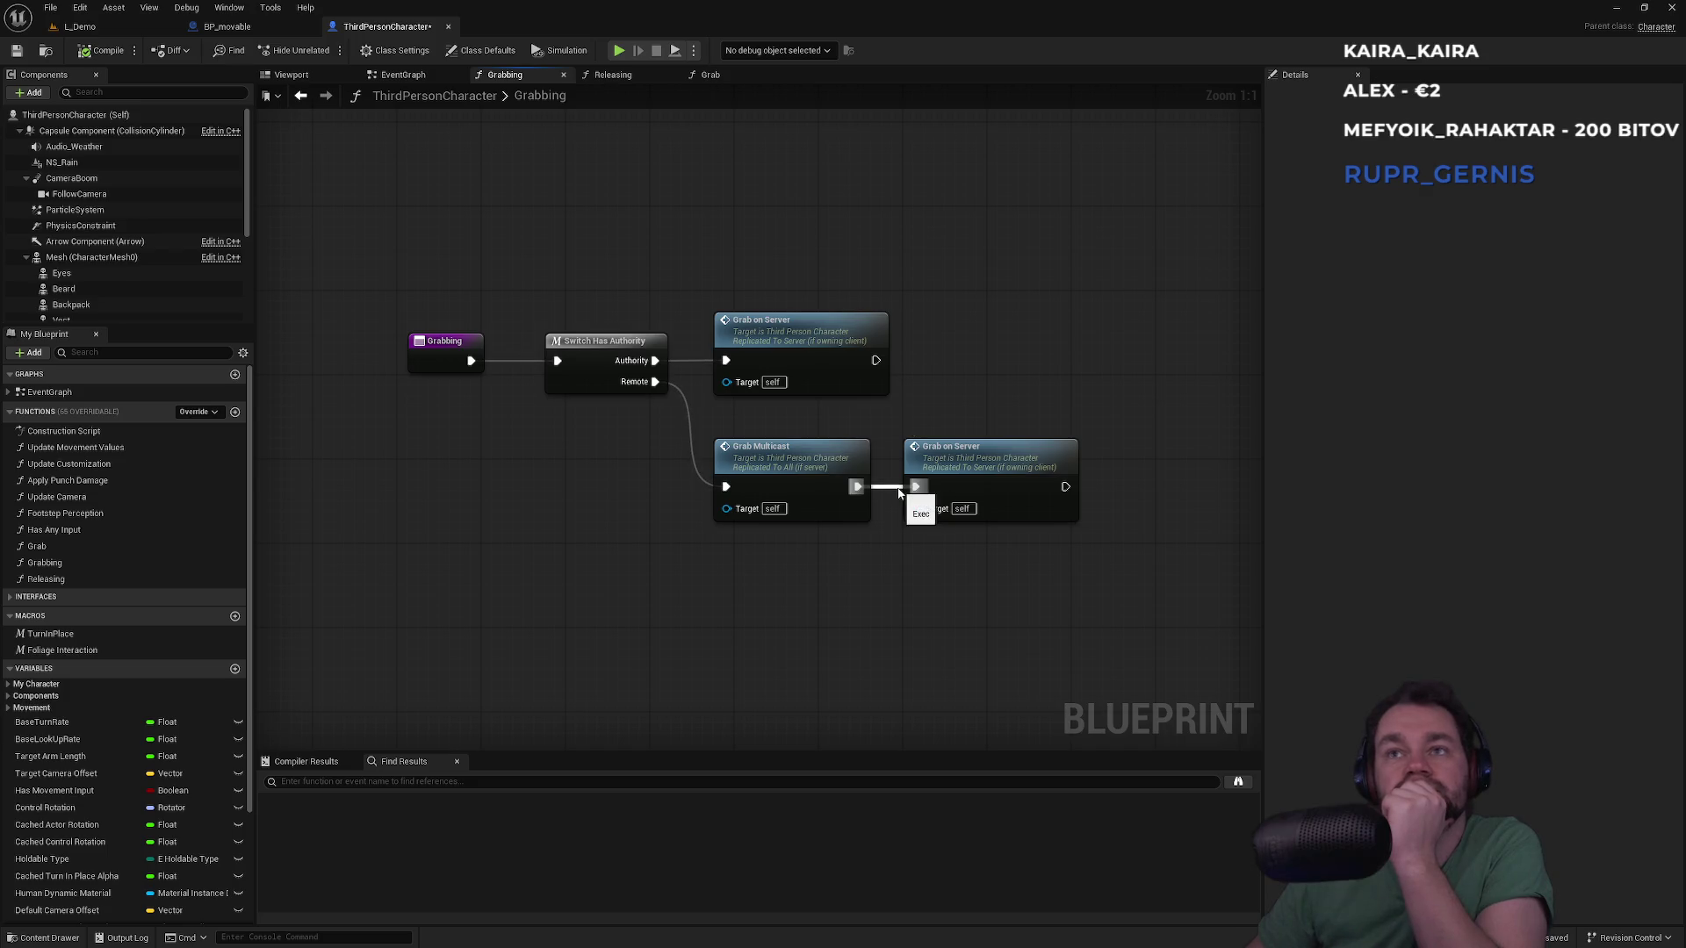
alt+click(898, 492)
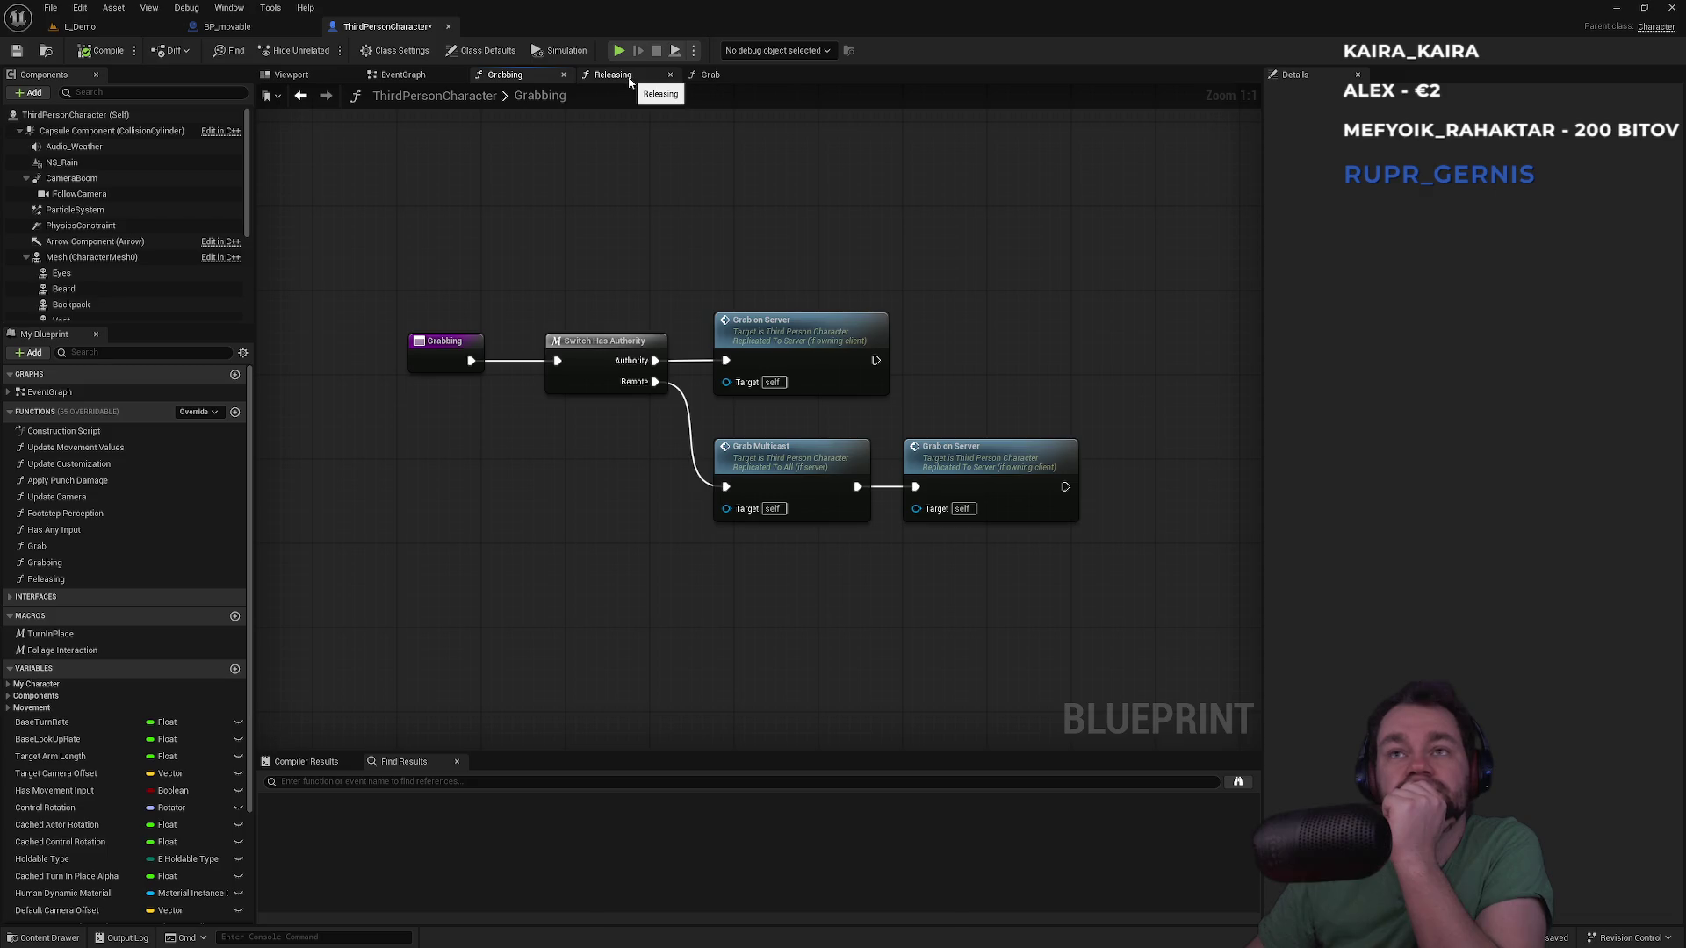
mouse_move(708, 250)
mouse_down()
mouse_move(888, 387)
mouse_move(960, 555)
mouse_up()
click(902, 562)
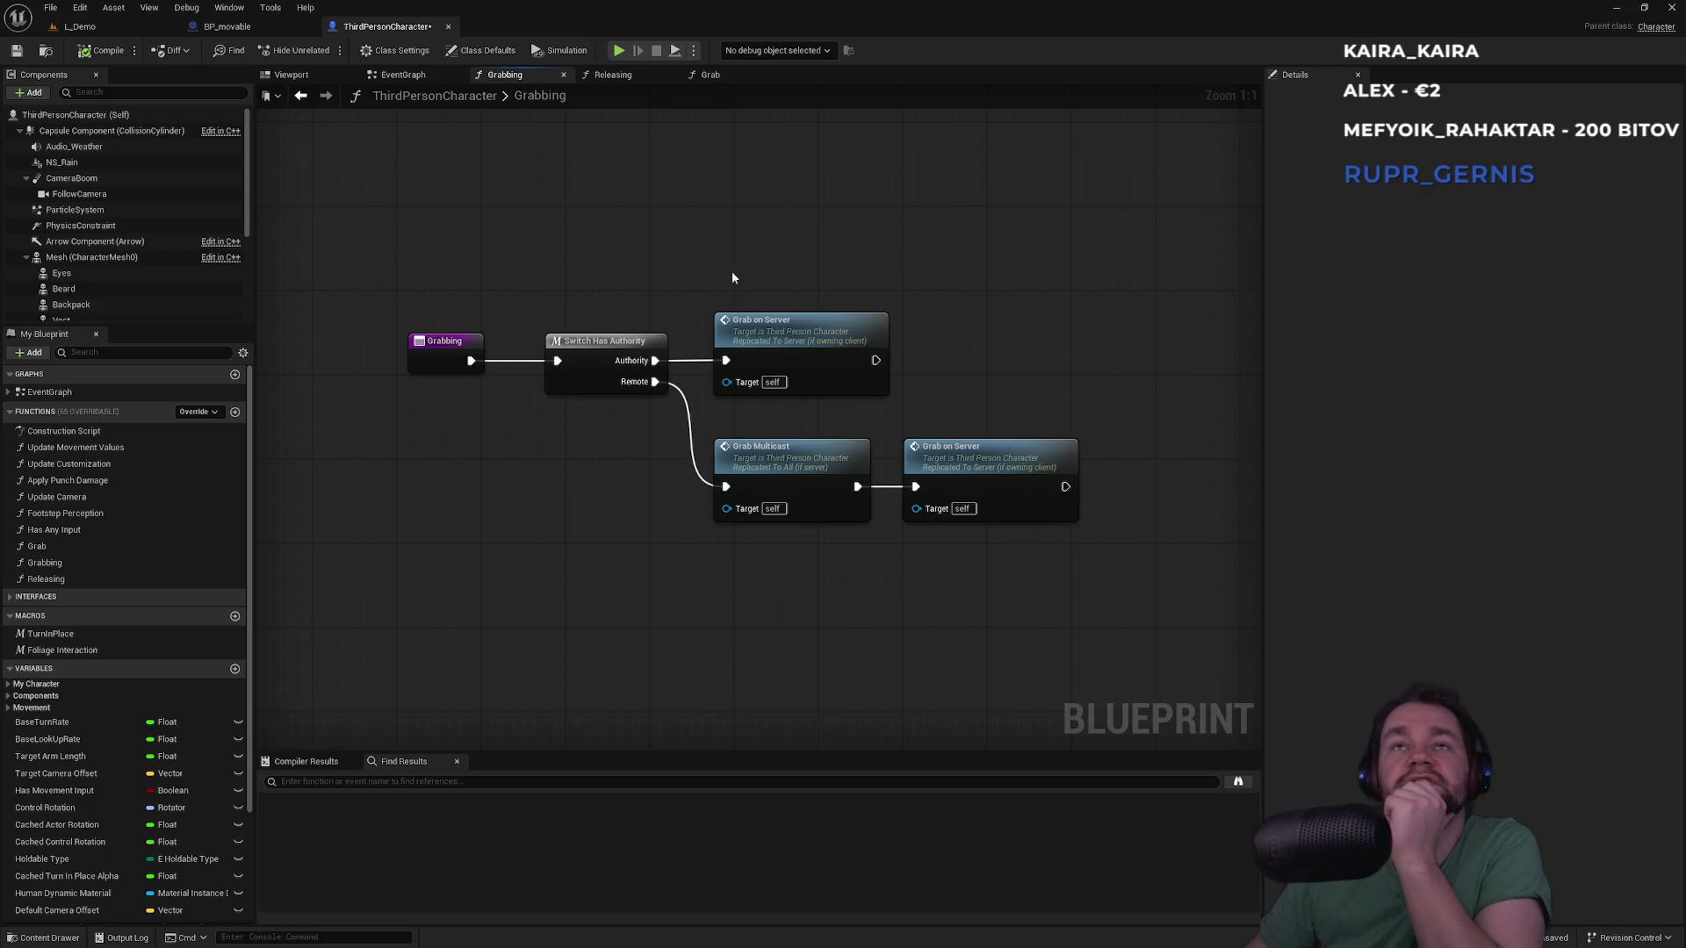
drag(785, 270, 993, 629)
click(820, 420)
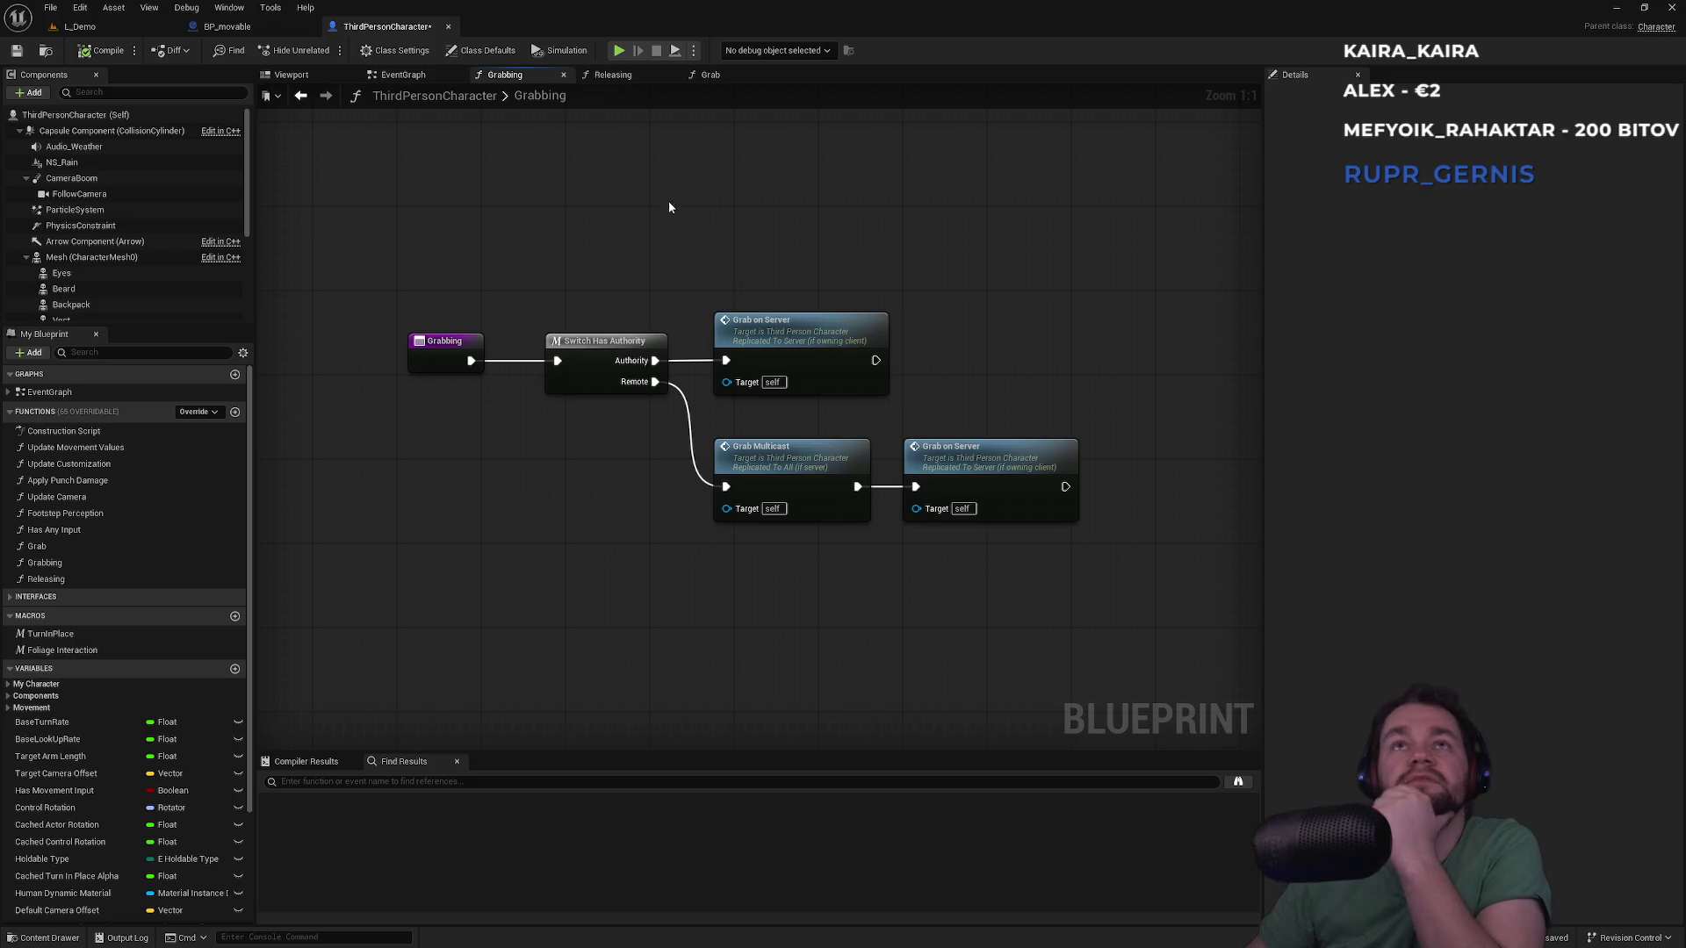
Review the three release calls in Releasing, then go back via Grabbing to the EventGraph
click(634, 77)
drag(786, 300, 945, 538)
click(945, 538)
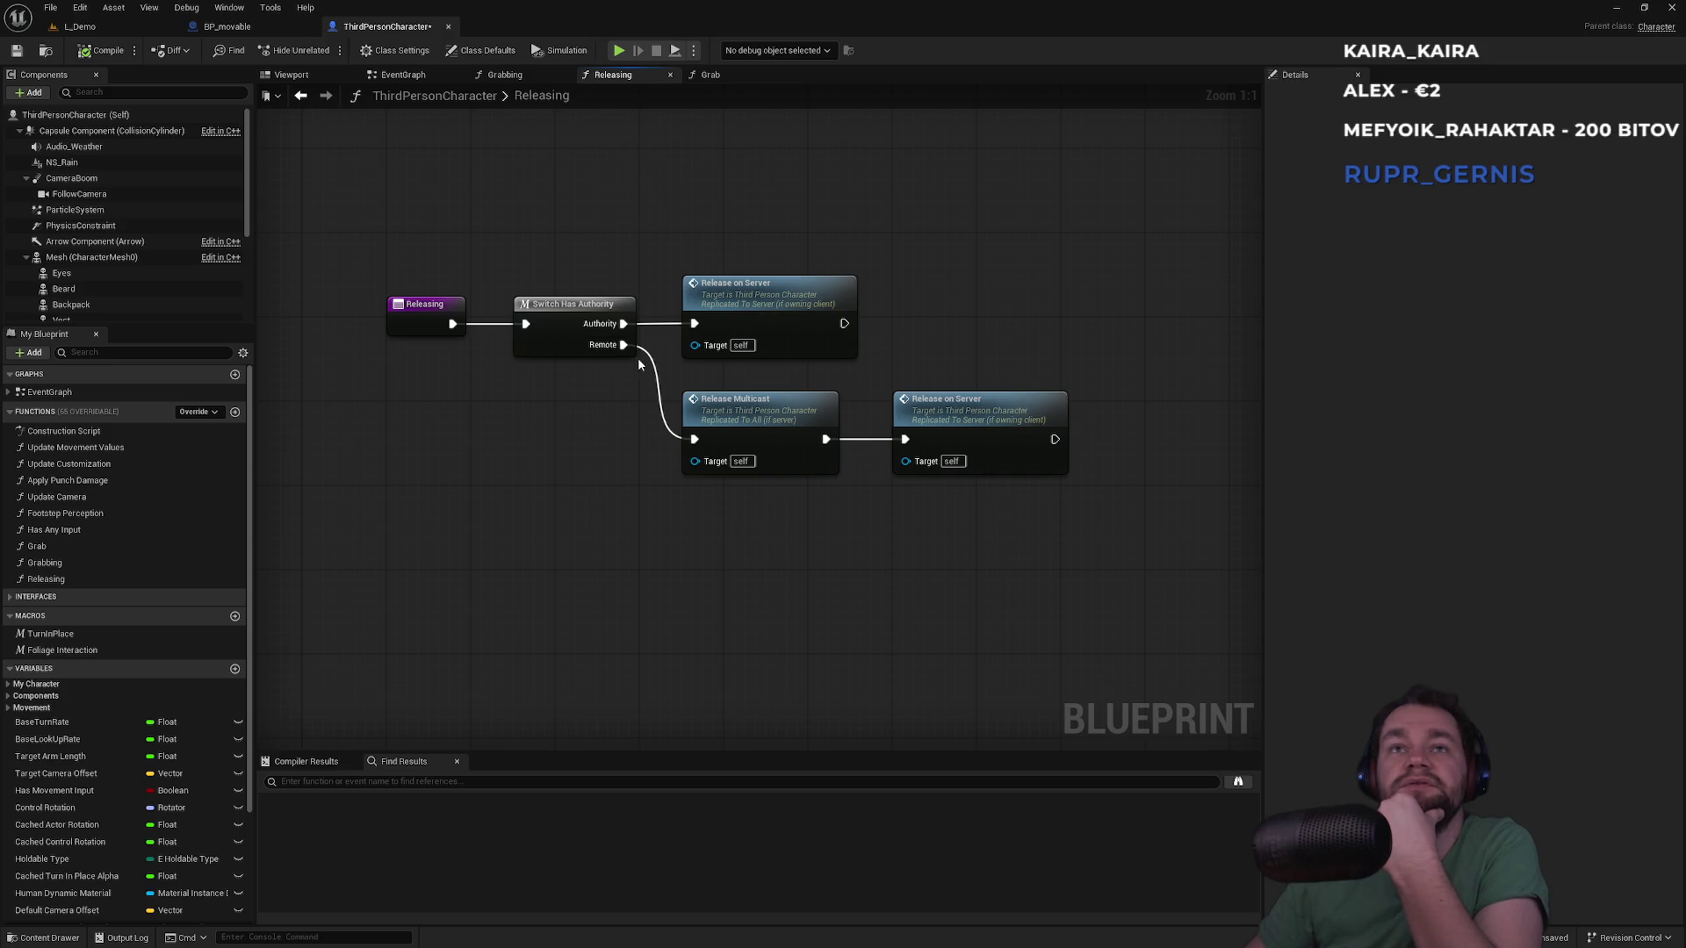
click(506, 77)
click(421, 81)
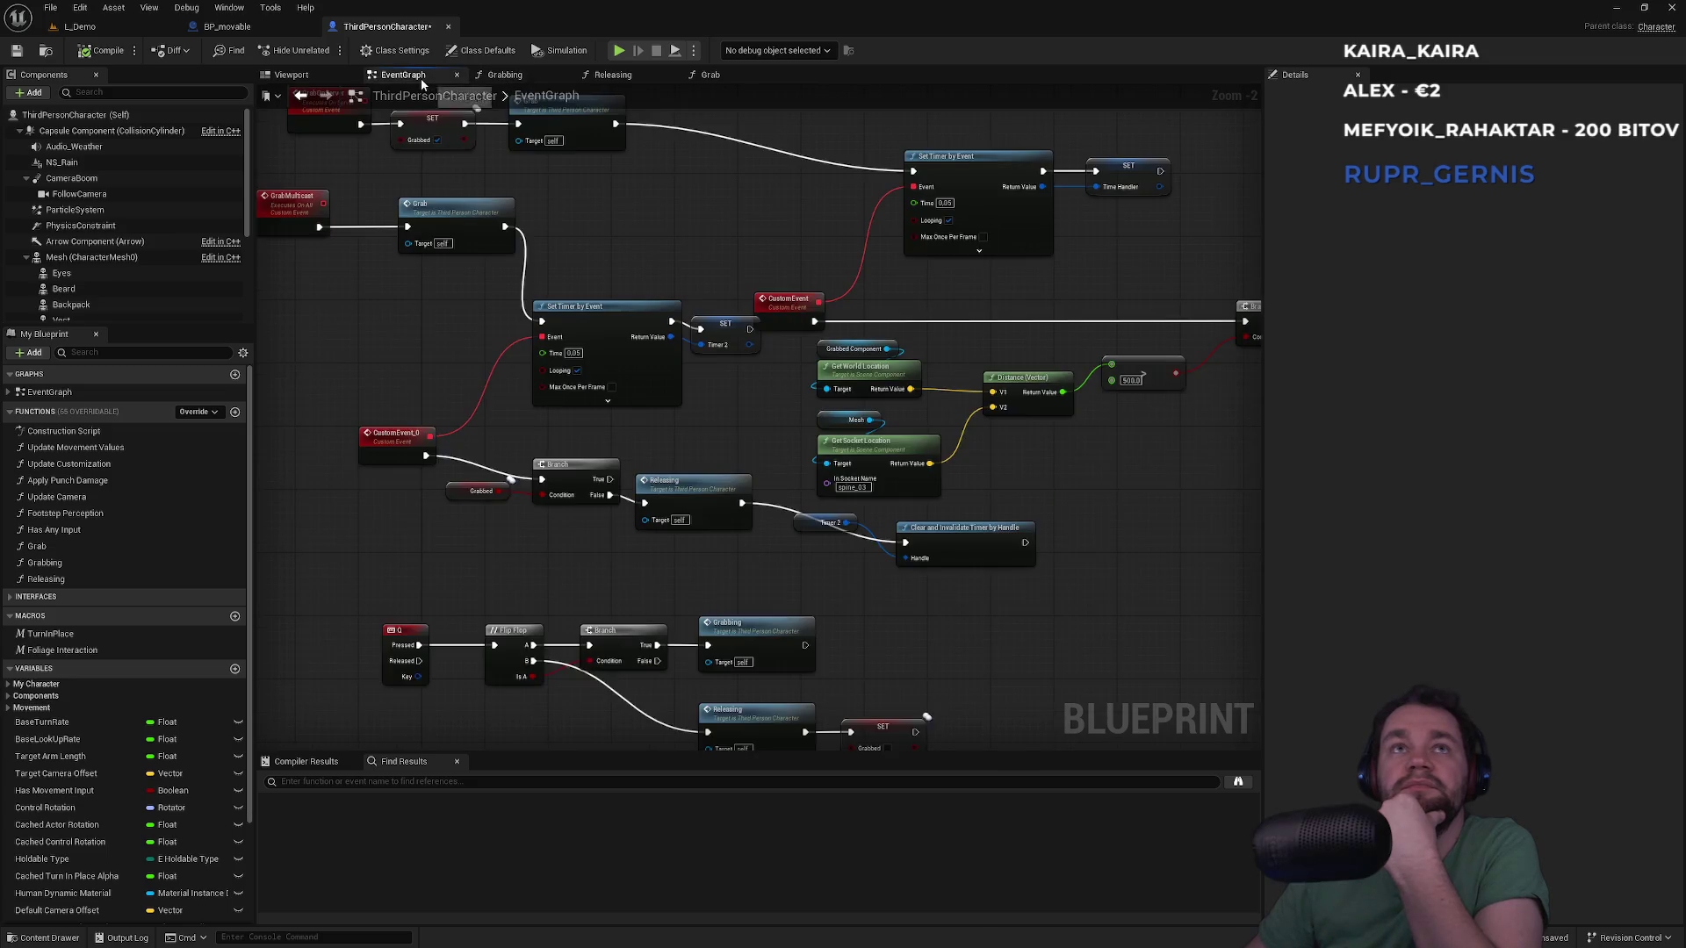
Pan and zoom the EventGraph to the release Branch, Releasing and timer-clearing chain
scroll(720, 426, up, 3)
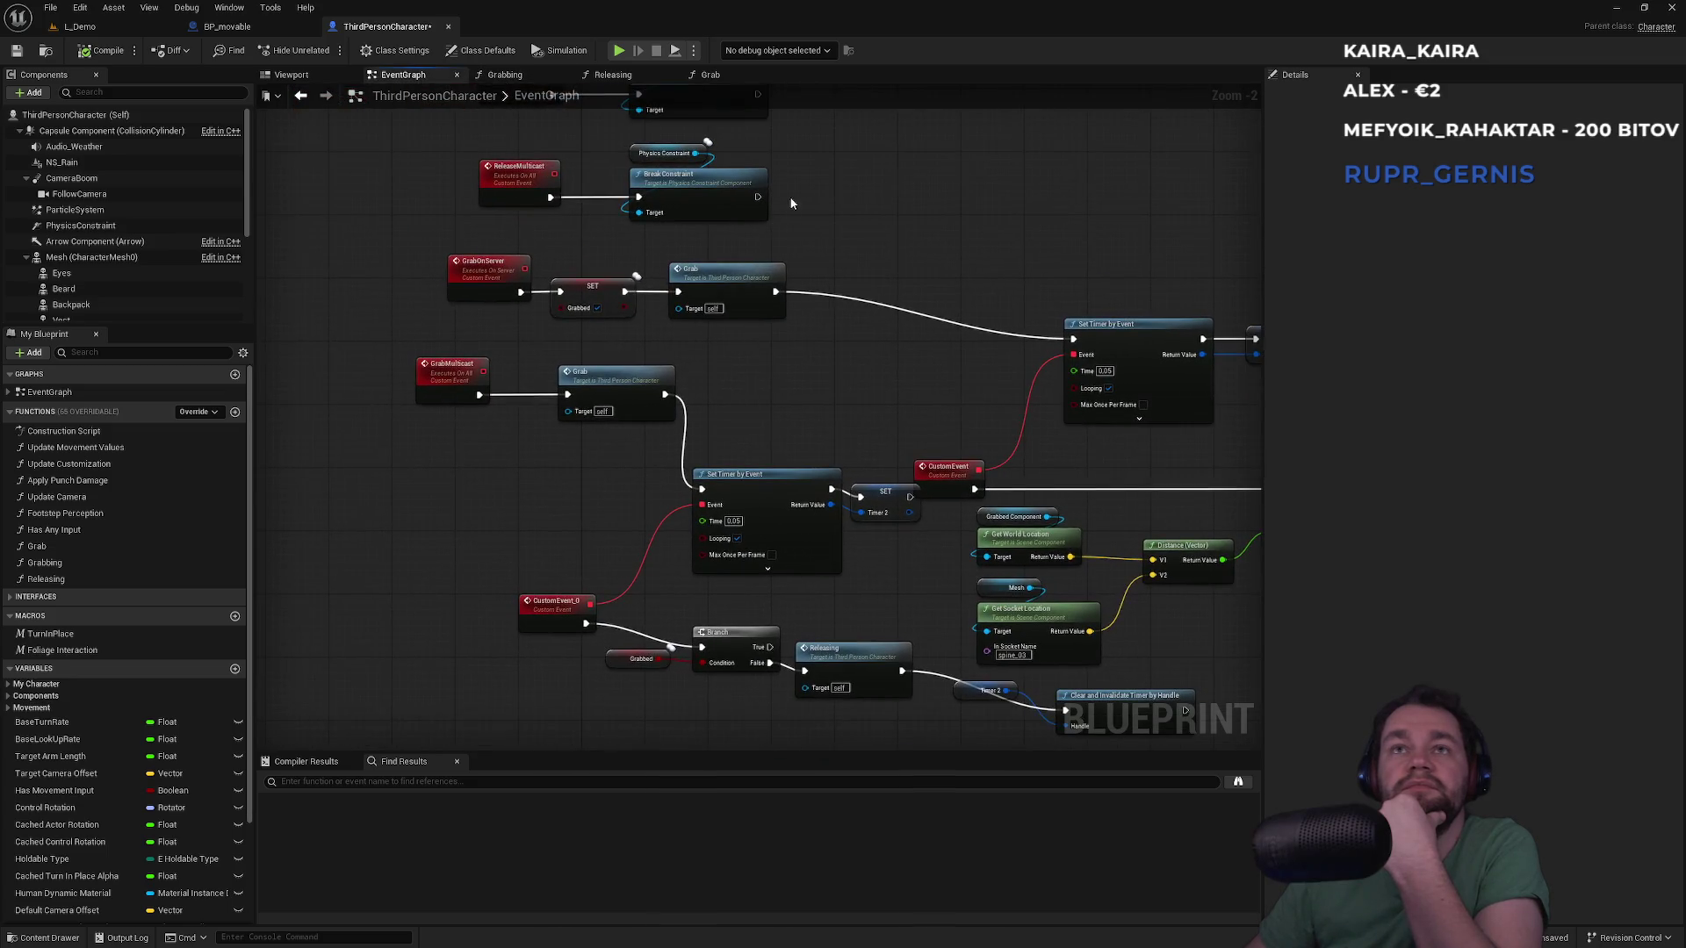
drag(790, 202, 818, 407)
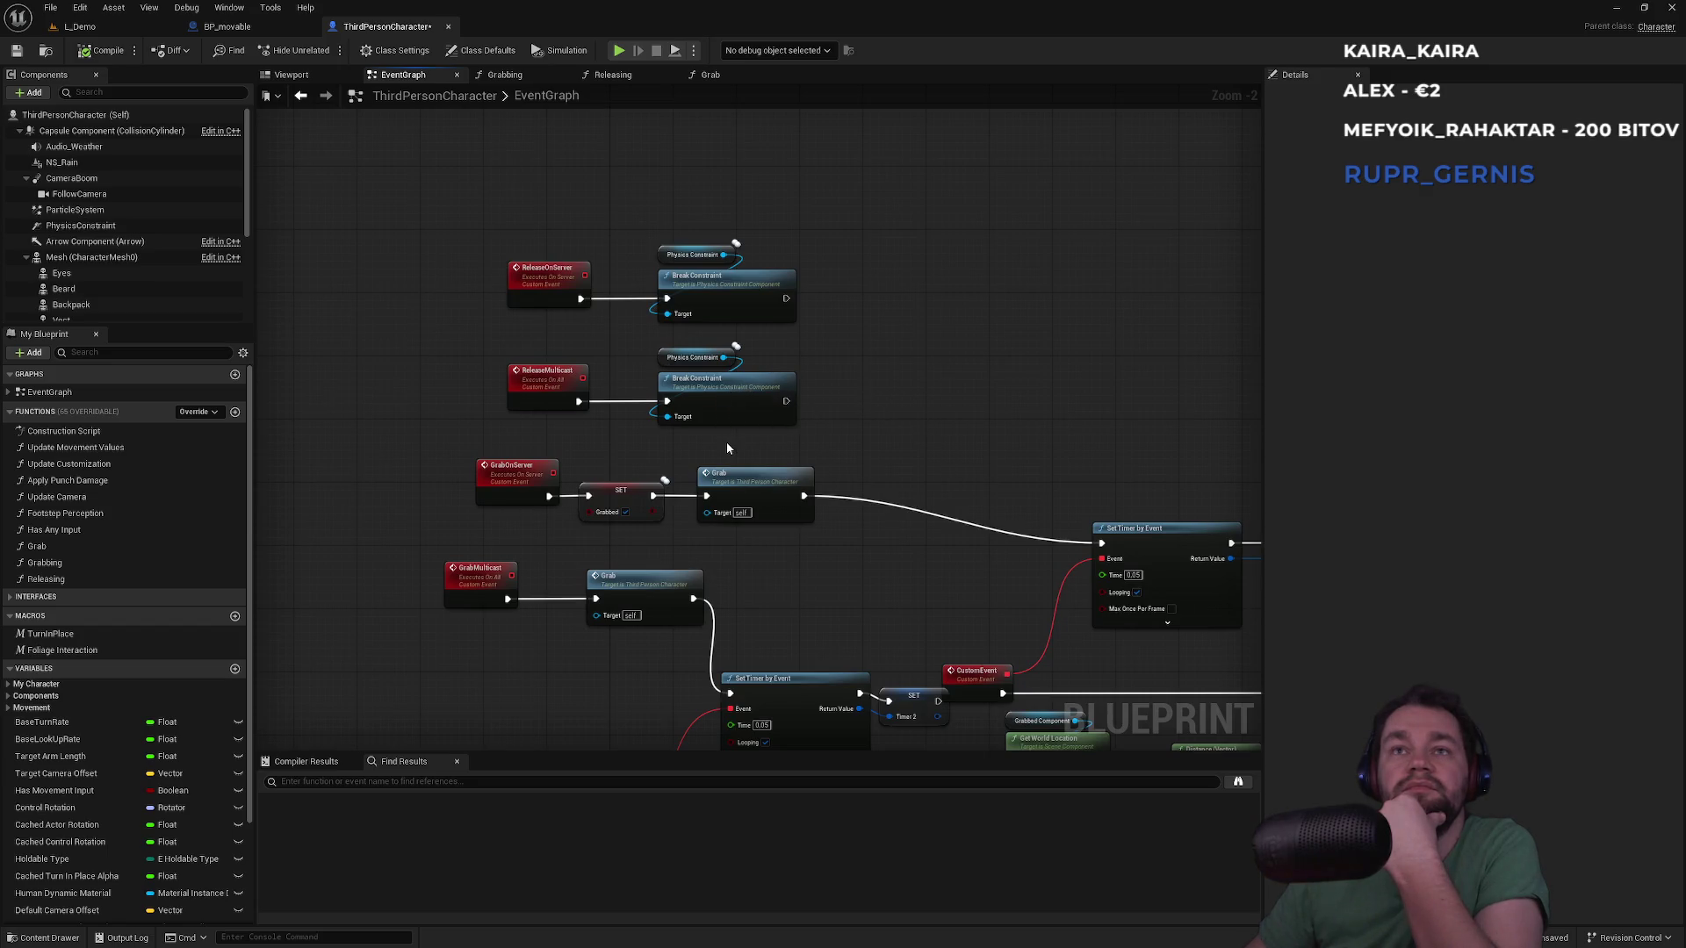
drag(970, 501, 608, 363)
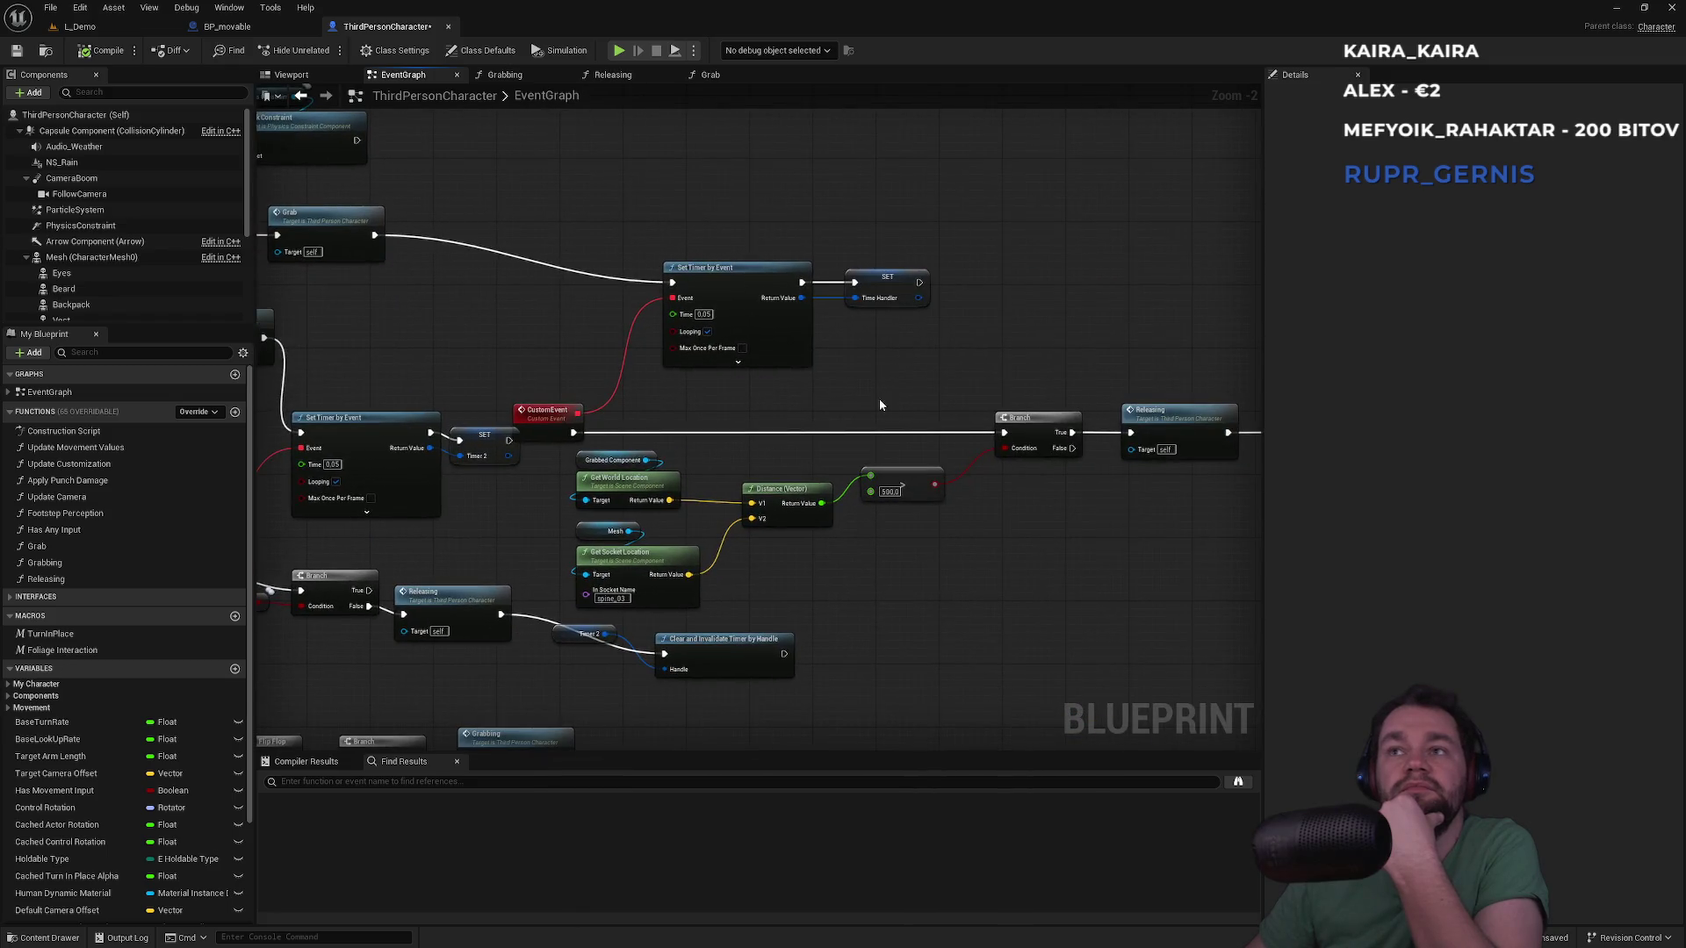
scroll(881, 403, up, 3)
mouse_move(881, 404)
mouse_down()
mouse_move(601, 388)
mouse_move(614, 343)
mouse_move(582, 342)
mouse_up()
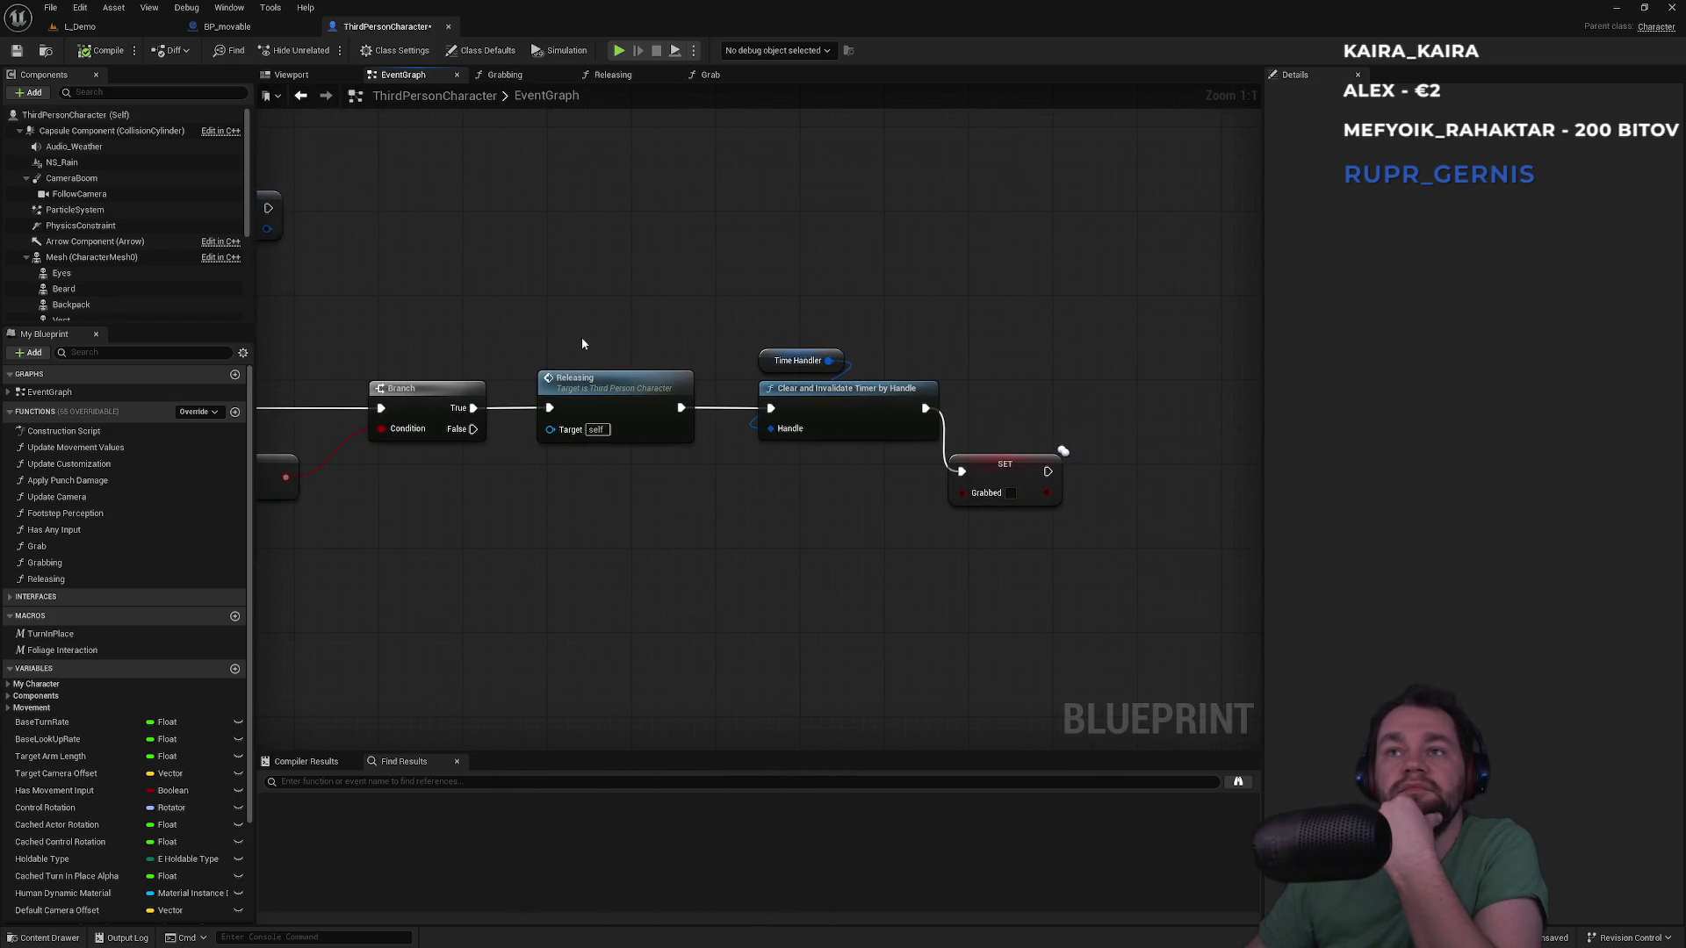
Check the SET Grabbed node and survey the GrabOnServer and GrabMulticast events
click(971, 464)
click(532, 492)
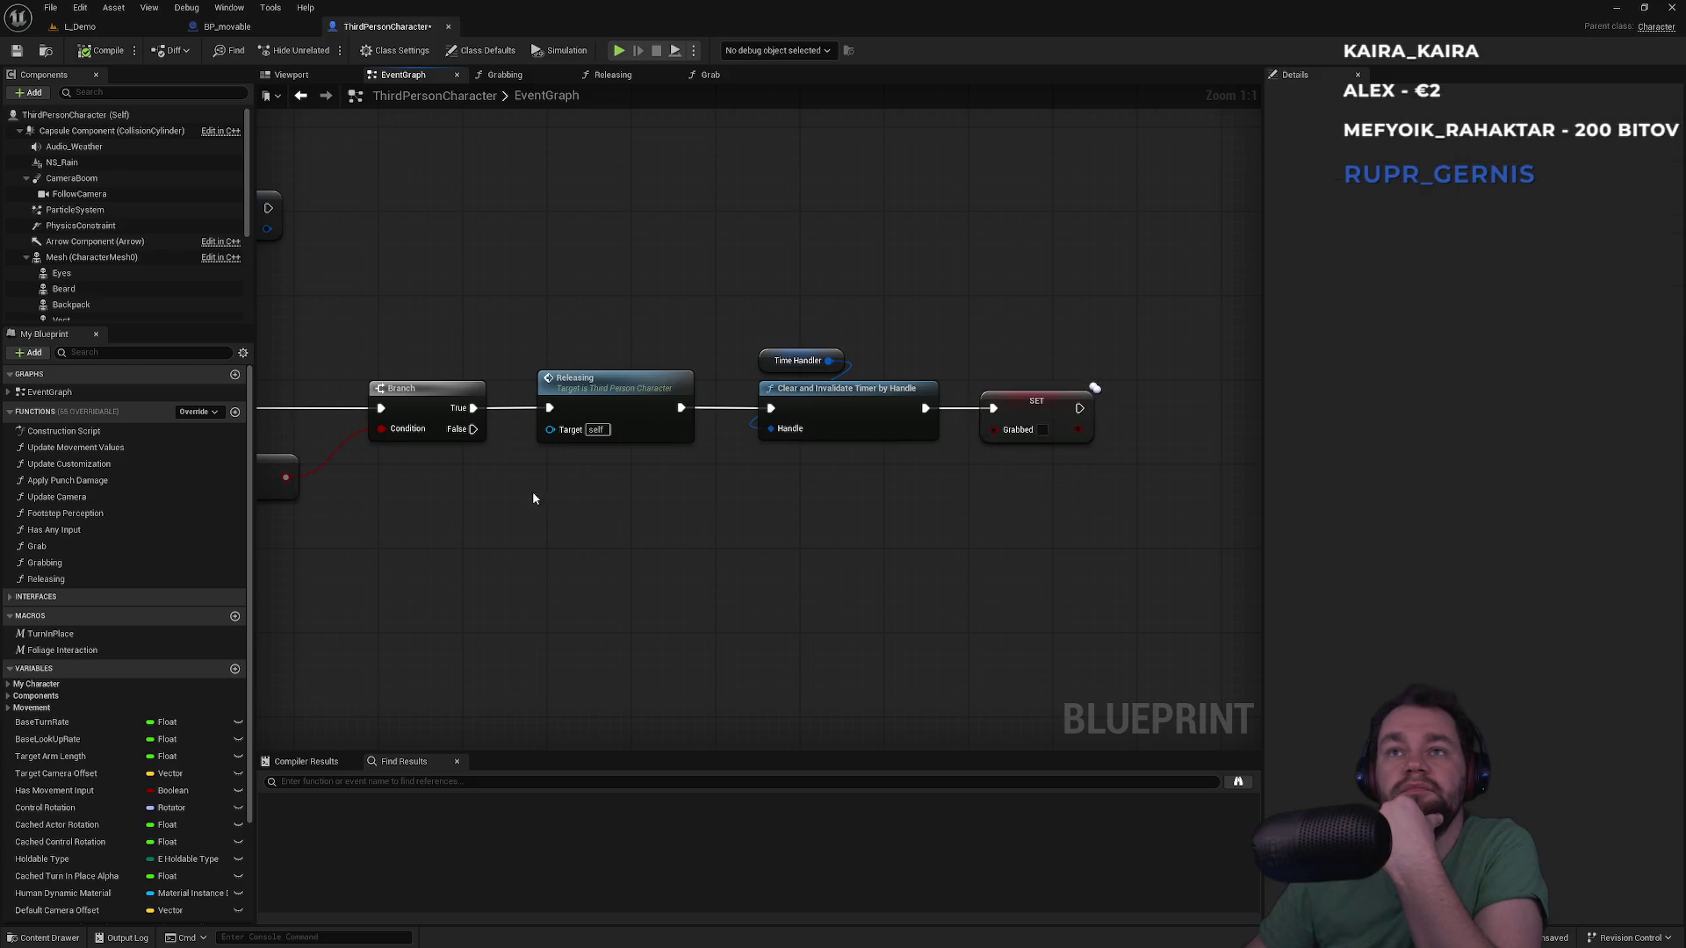
drag(532, 492, 1066, 498)
scroll(1066, 504, down, 2)
mouse_move(581, 437)
mouse_down()
mouse_move(879, 490)
mouse_move(933, 380)
mouse_move(957, 378)
mouse_up()
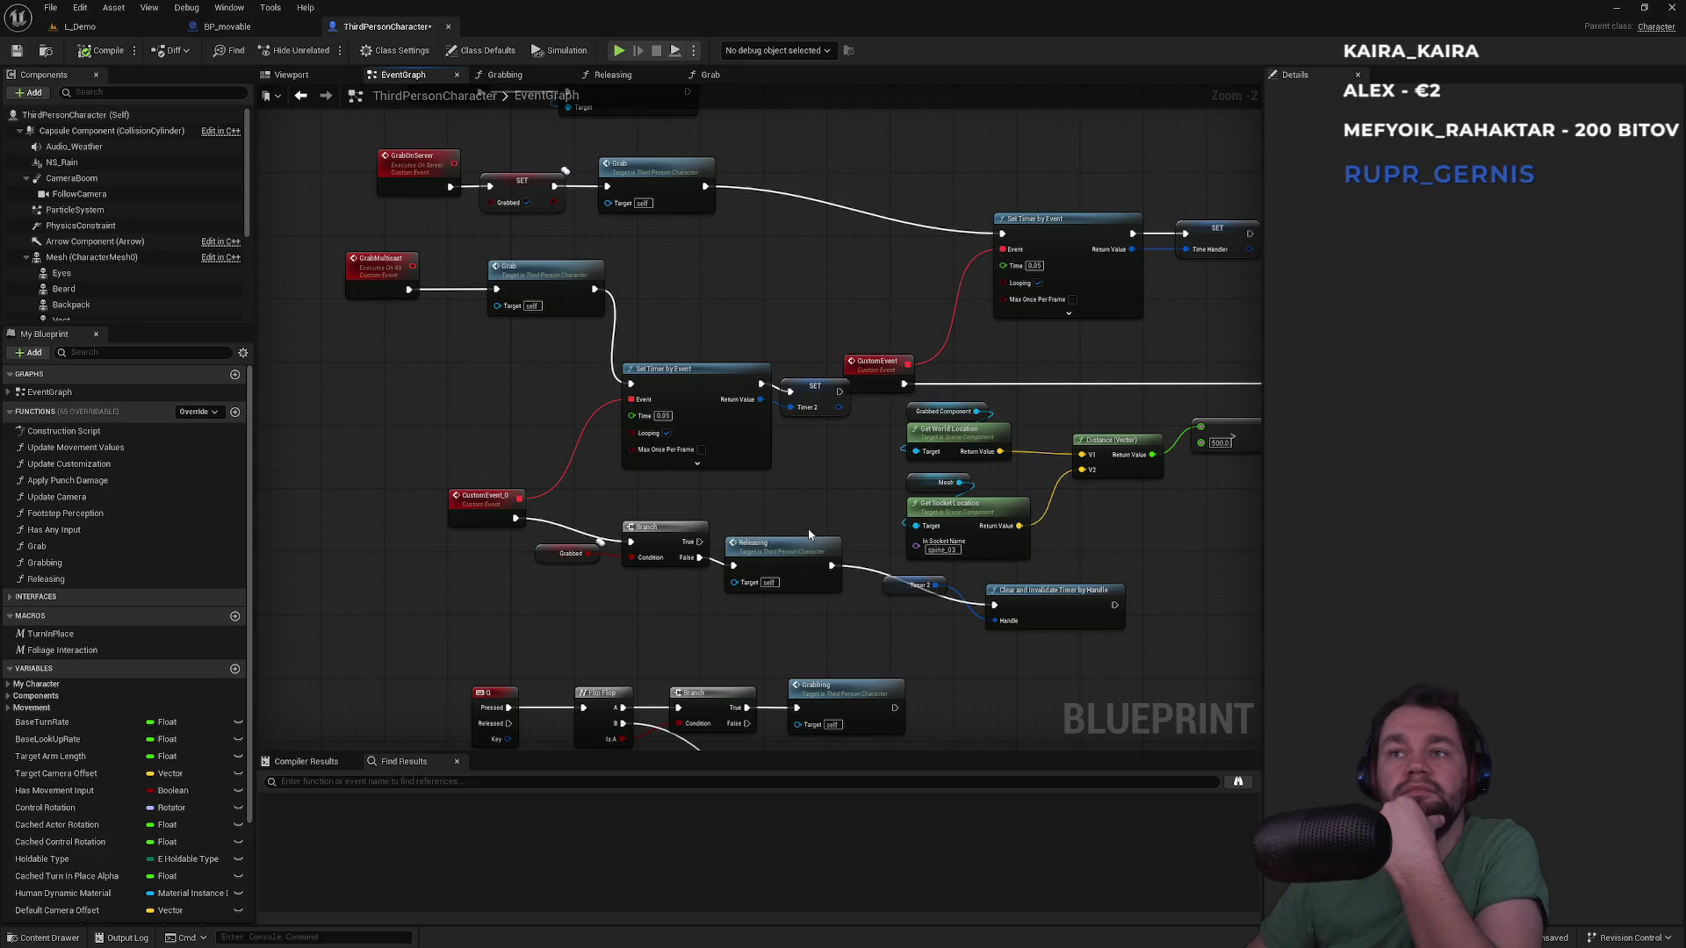
scroll(764, 484, up, 2)
drag(730, 548, 876, 445)
Move the Grabbed getter below the release Branch, then switch to BP_movable
mouse_move(636, 486)
mouse_down()
mouse_move(648, 514)
mouse_move(747, 528)
mouse_up()
click(690, 397)
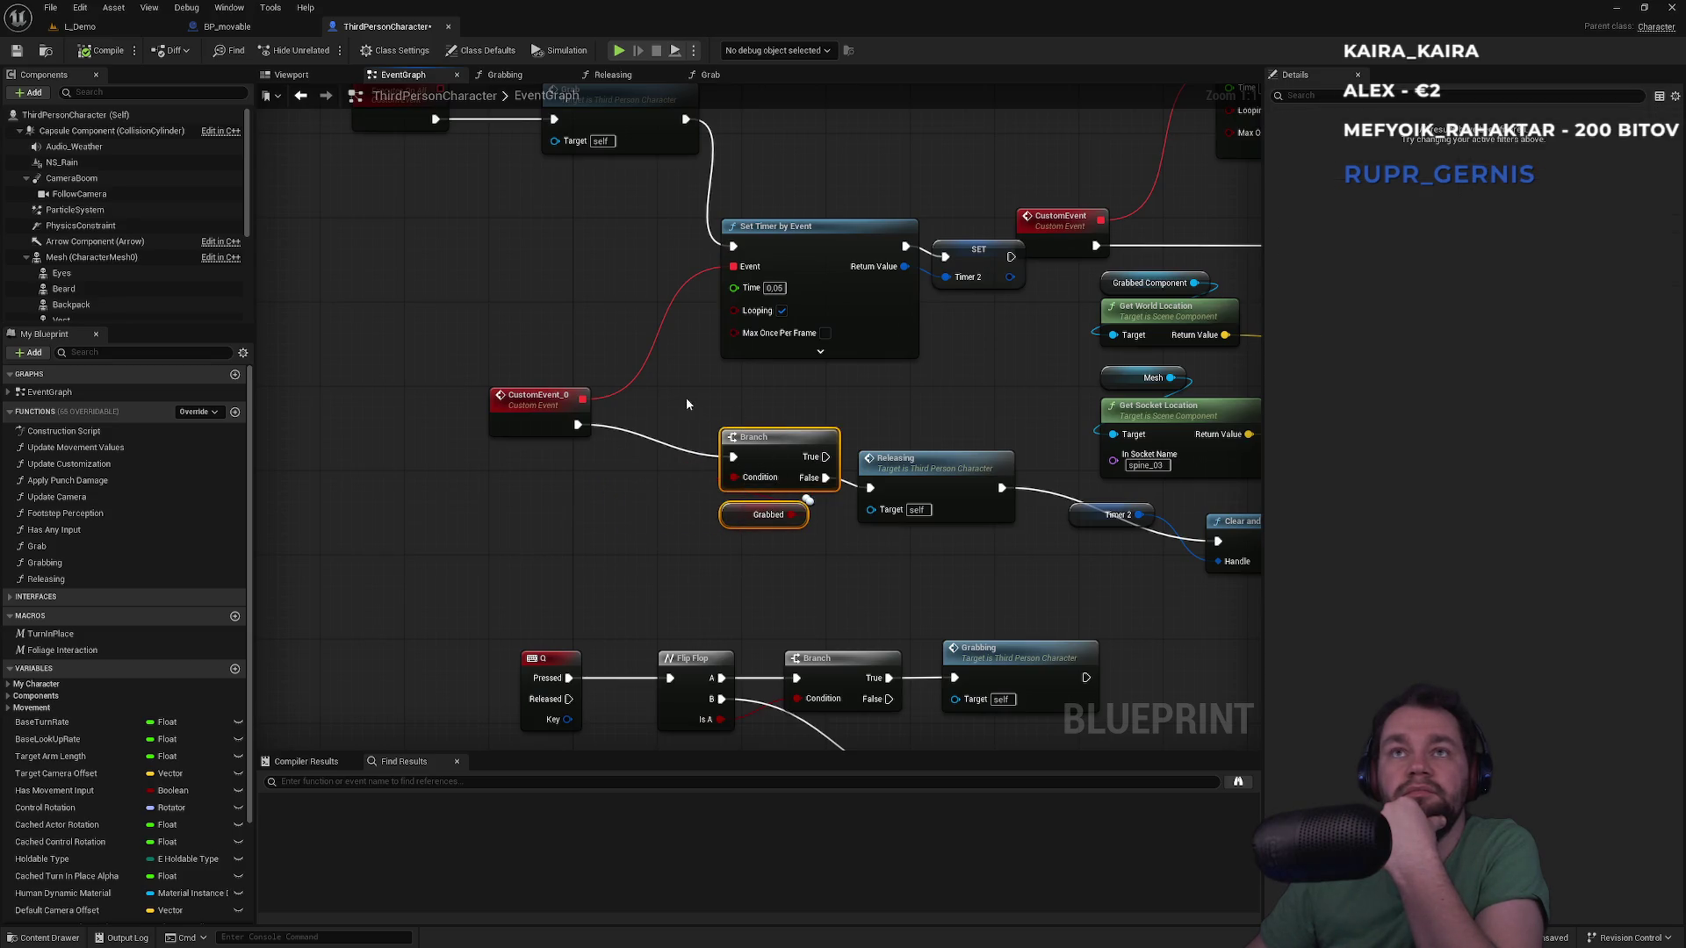
drag(671, 402, 674, 287)
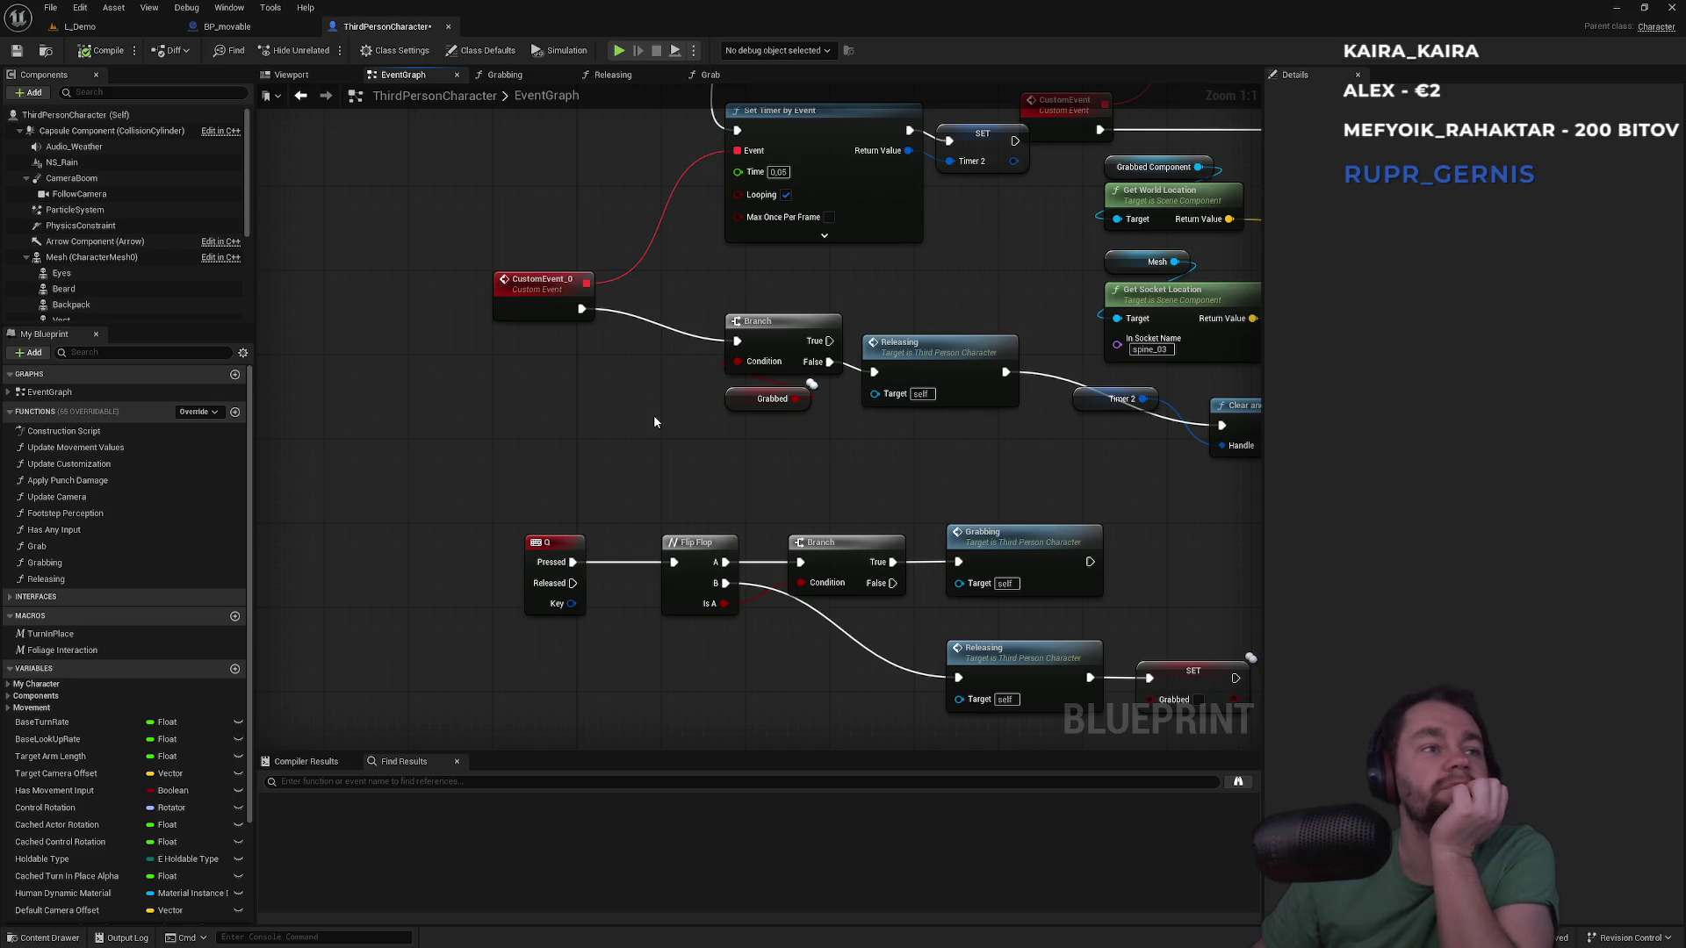
mouse_move(865, 487)
mouse_down()
mouse_move(816, 470)
mouse_move(850, 463)
mouse_move(783, 536)
mouse_up()
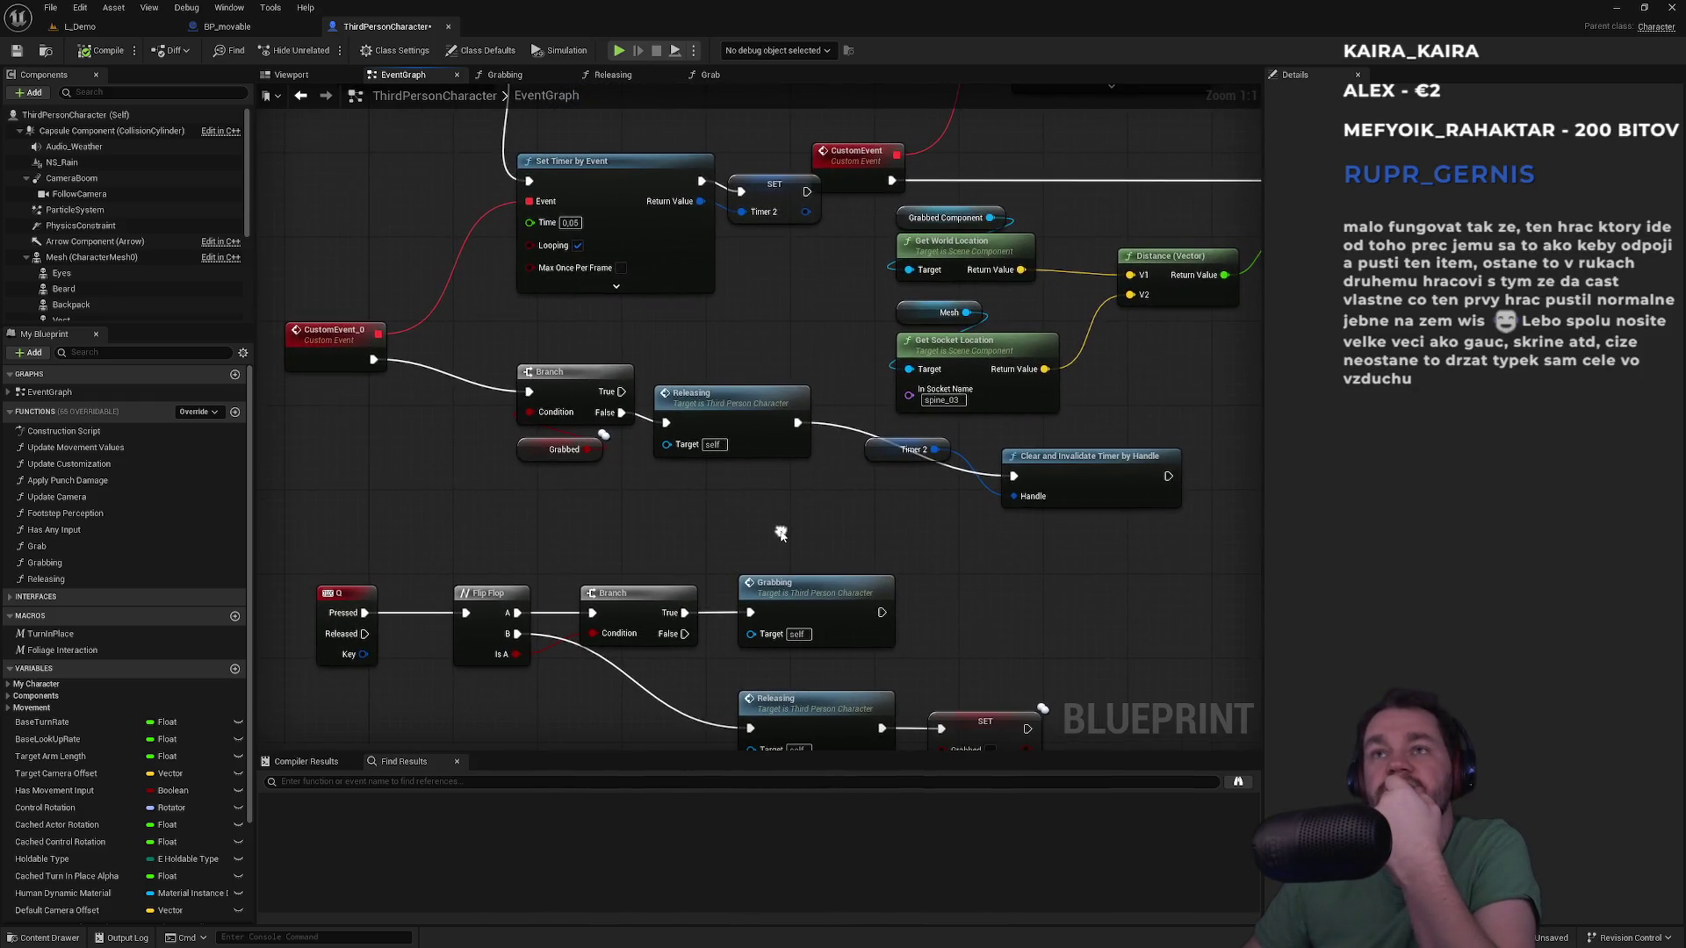
drag(711, 345, 815, 561)
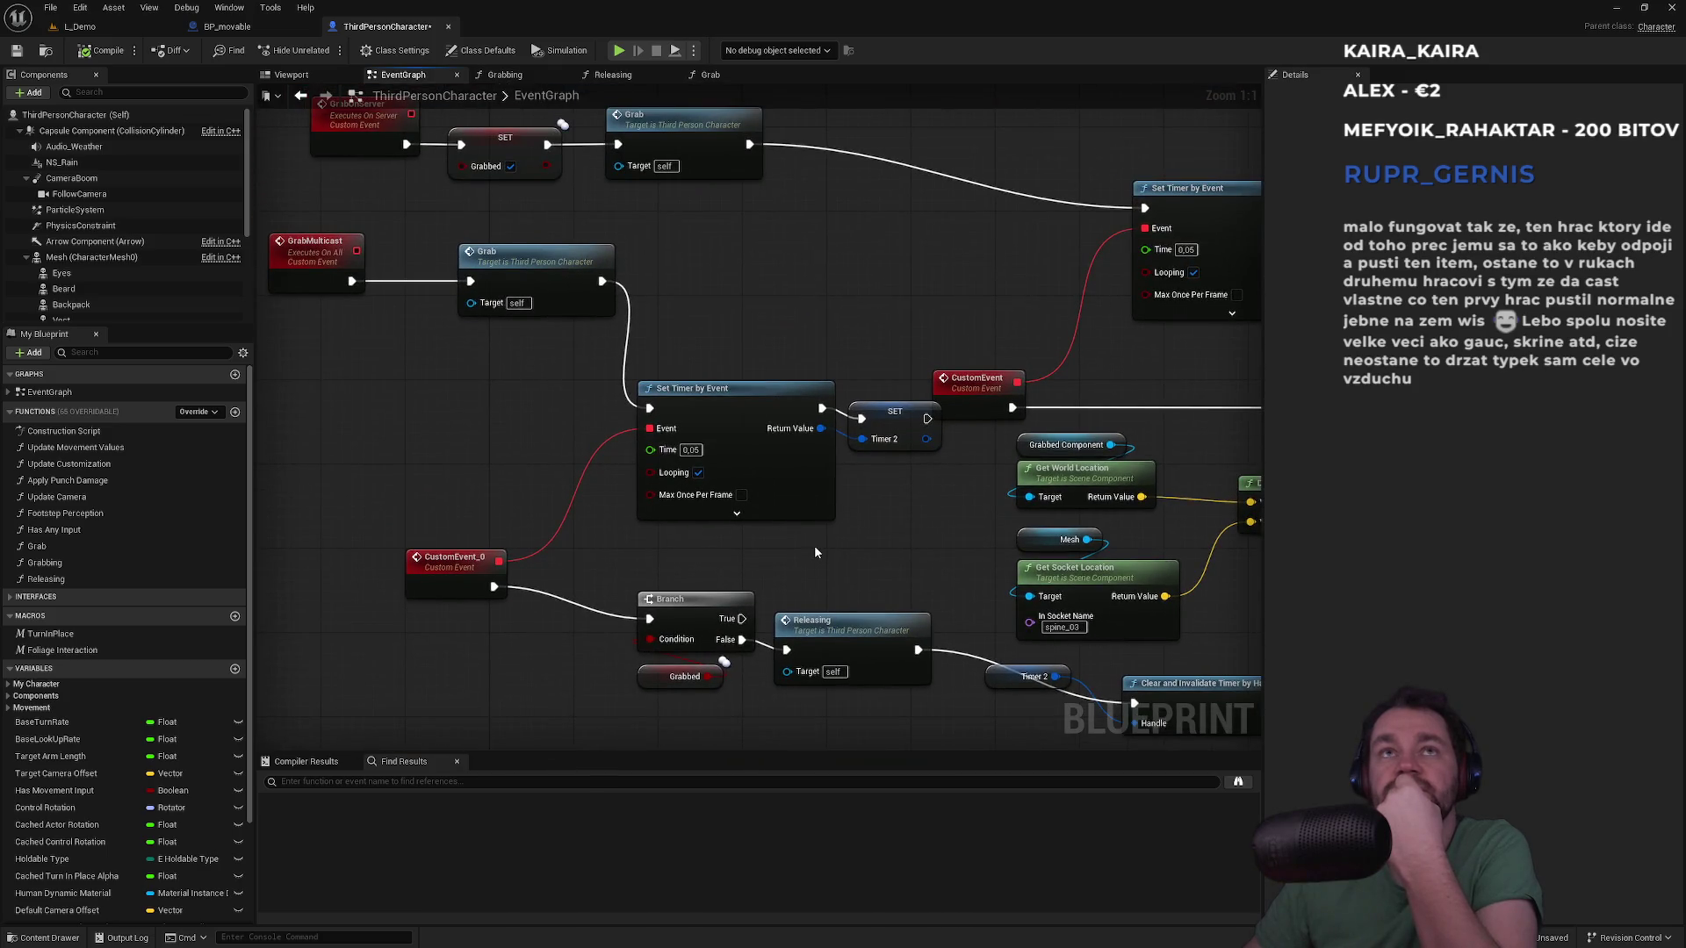
click(227, 26)
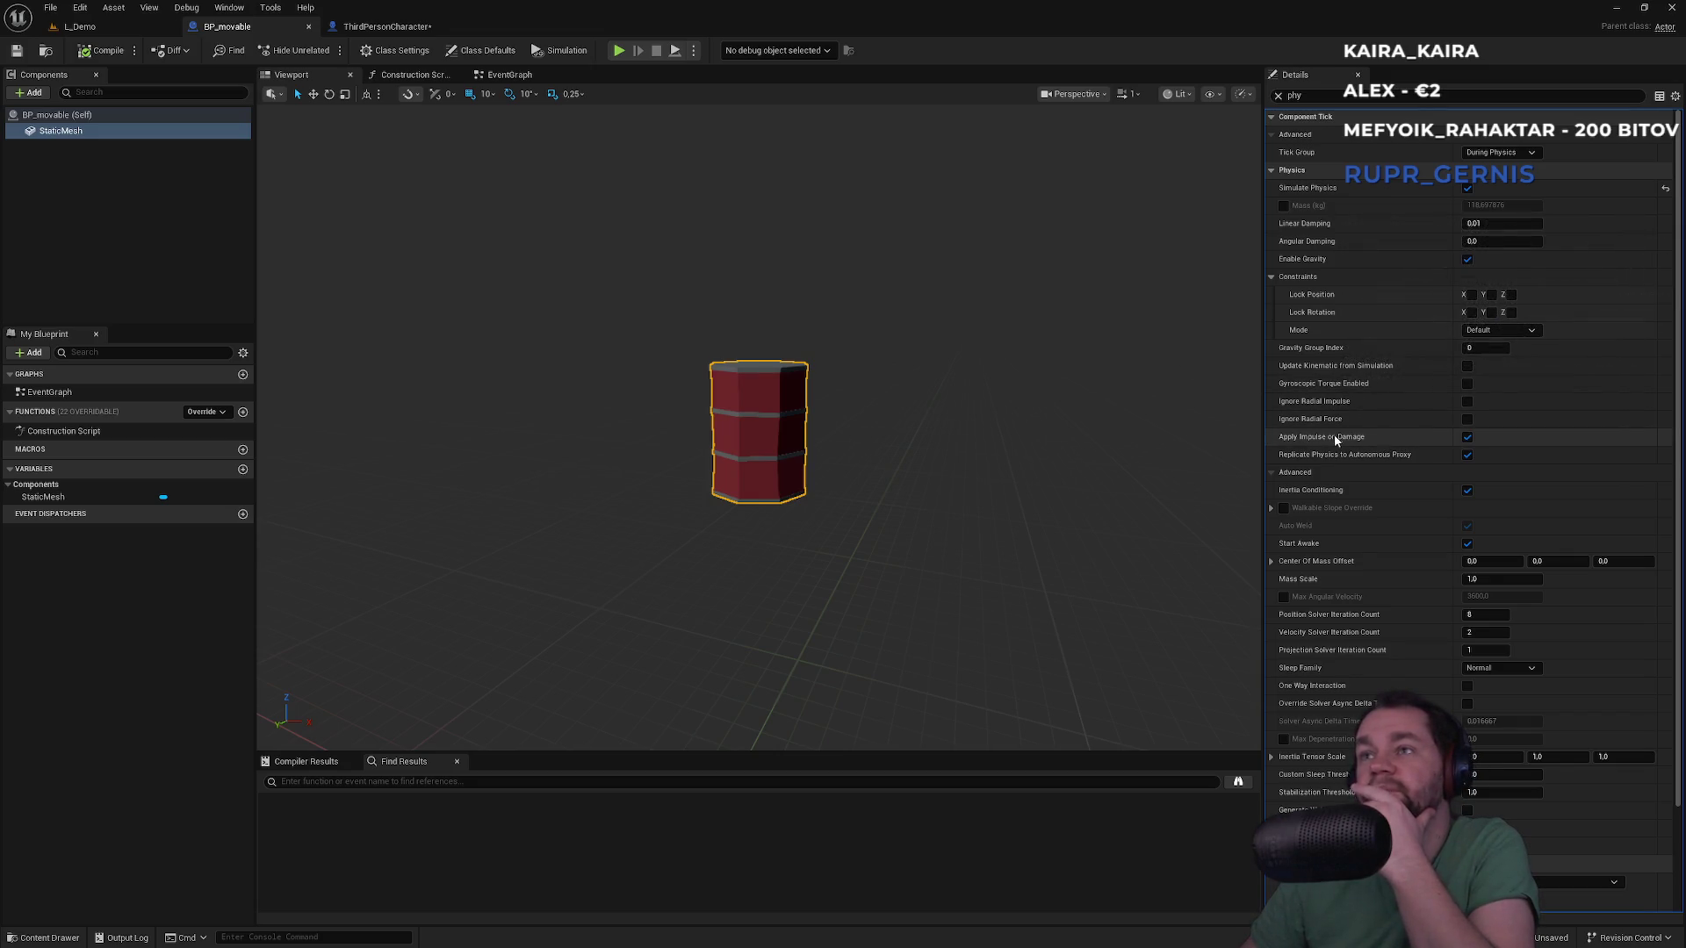
Review the barrel's Apply Impulse, Replicate Physics and Inertia Conditioning settings, then return to ThirdPersonCharacter
mouse_move(1326, 443)
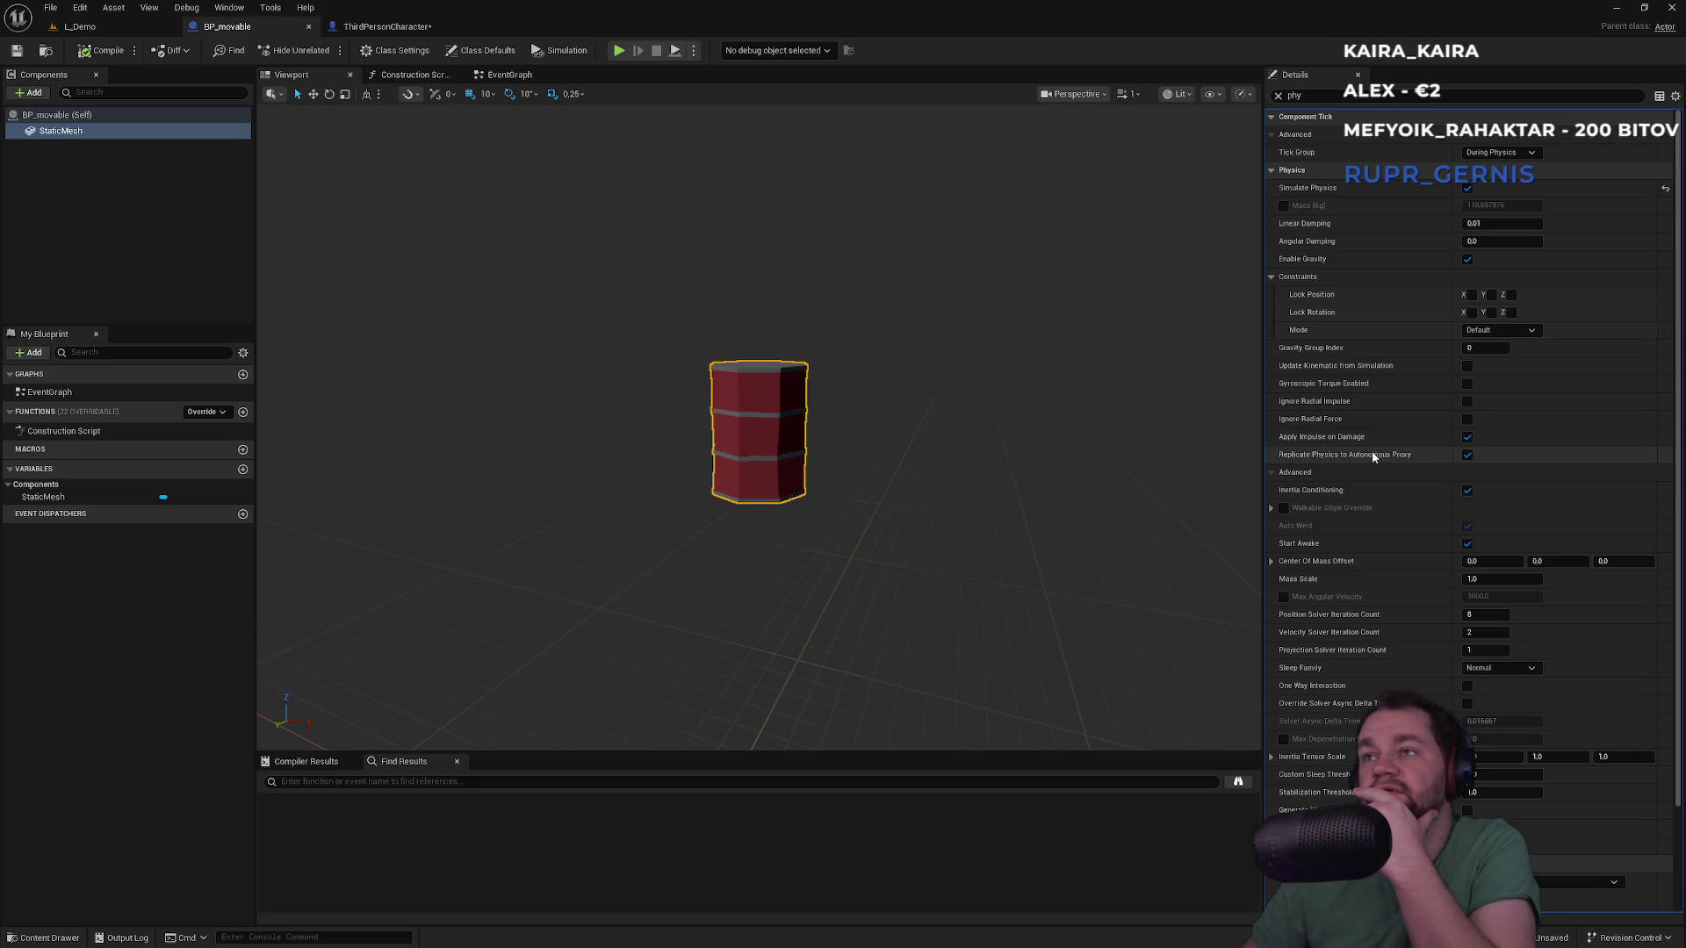
mouse_move(1367, 463)
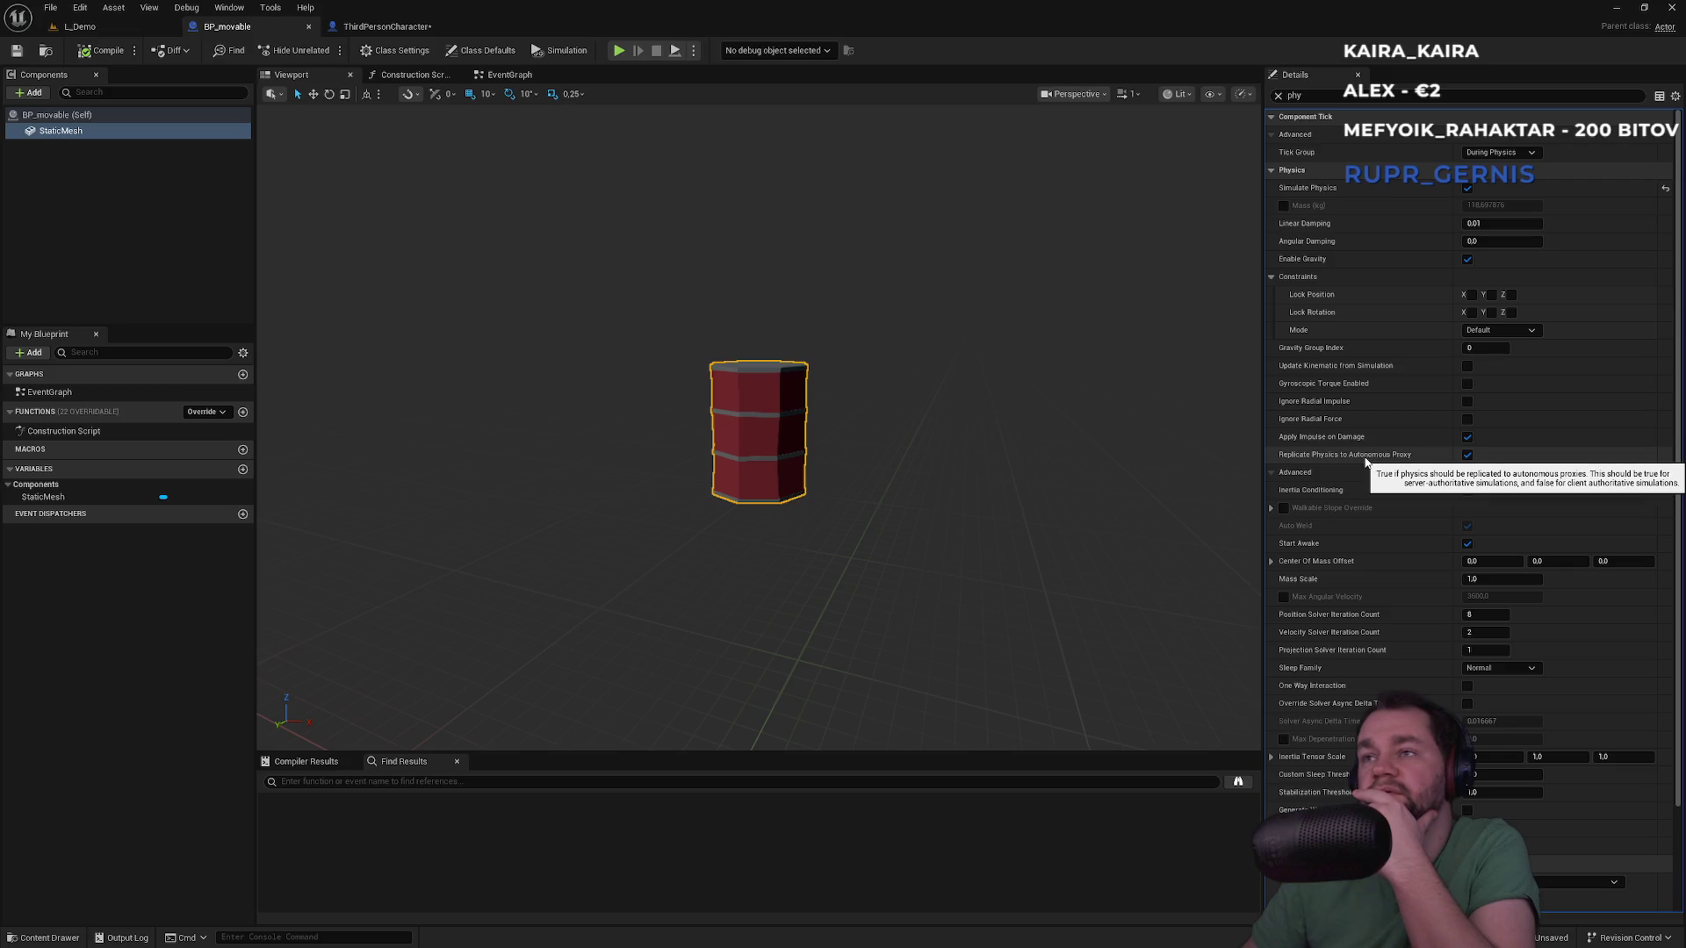
mouse_move(1338, 497)
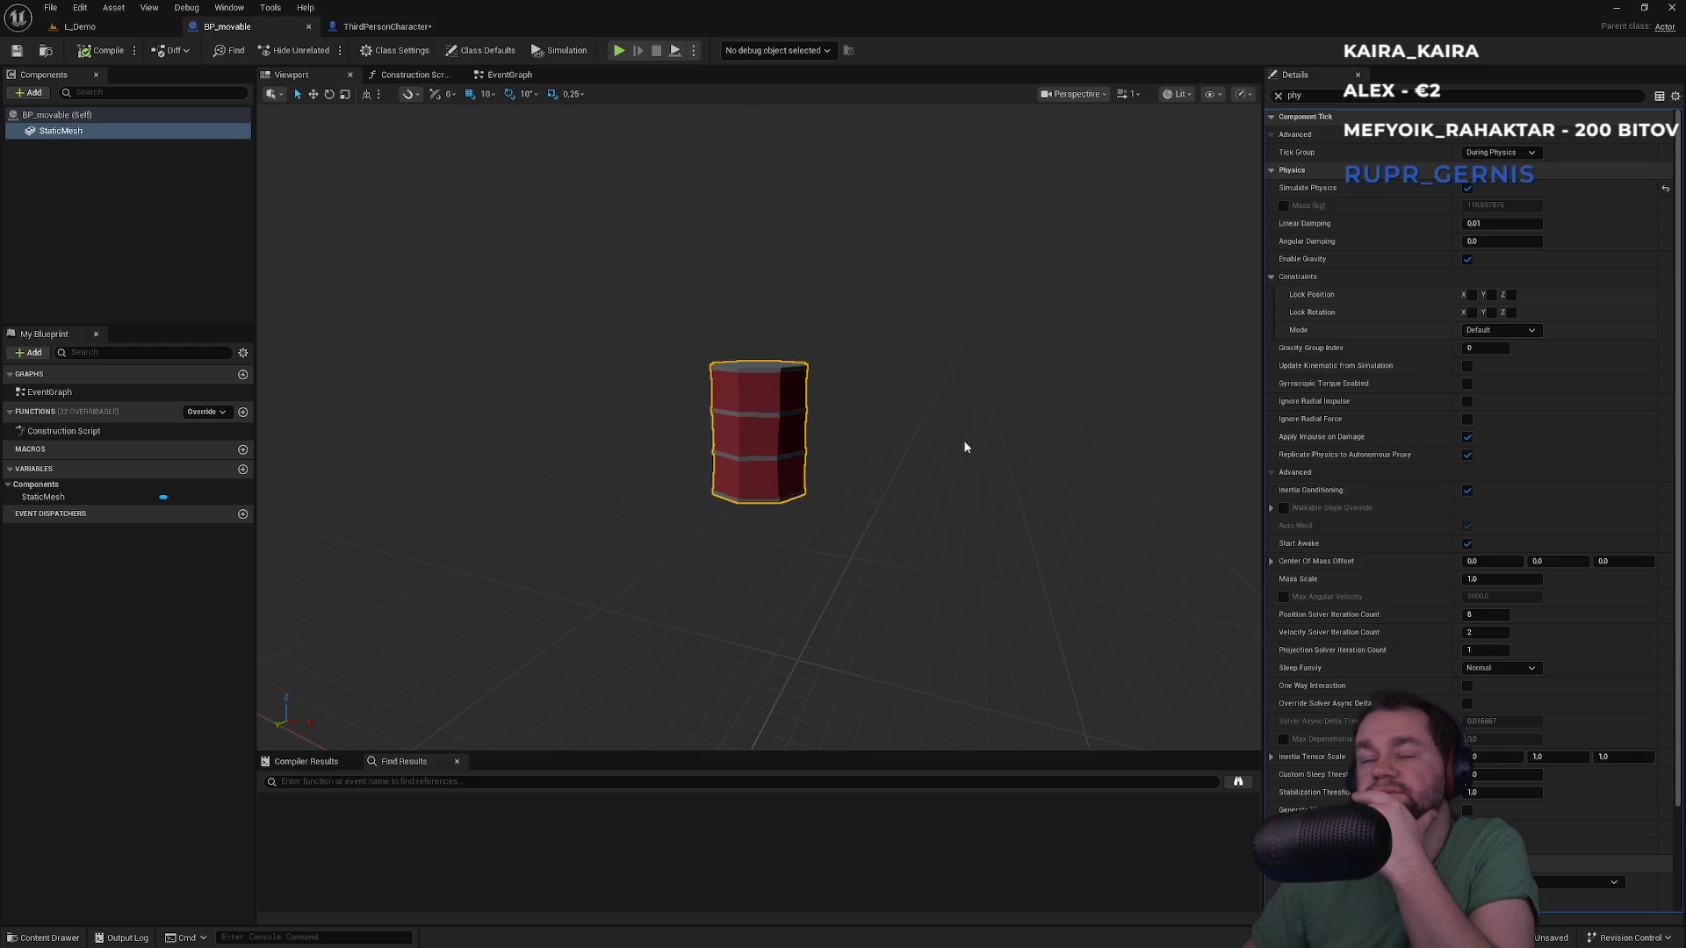
click(387, 26)
scroll(699, 392, down, 2)
Follow the Grabbing call to the GrabOnServer event and into the Grab function graph
mouse_move(699, 393)
mouse_down()
mouse_move(703, 455)
mouse_move(703, 438)
mouse_move(764, 433)
mouse_up()
scroll(751, 379, up, 2)
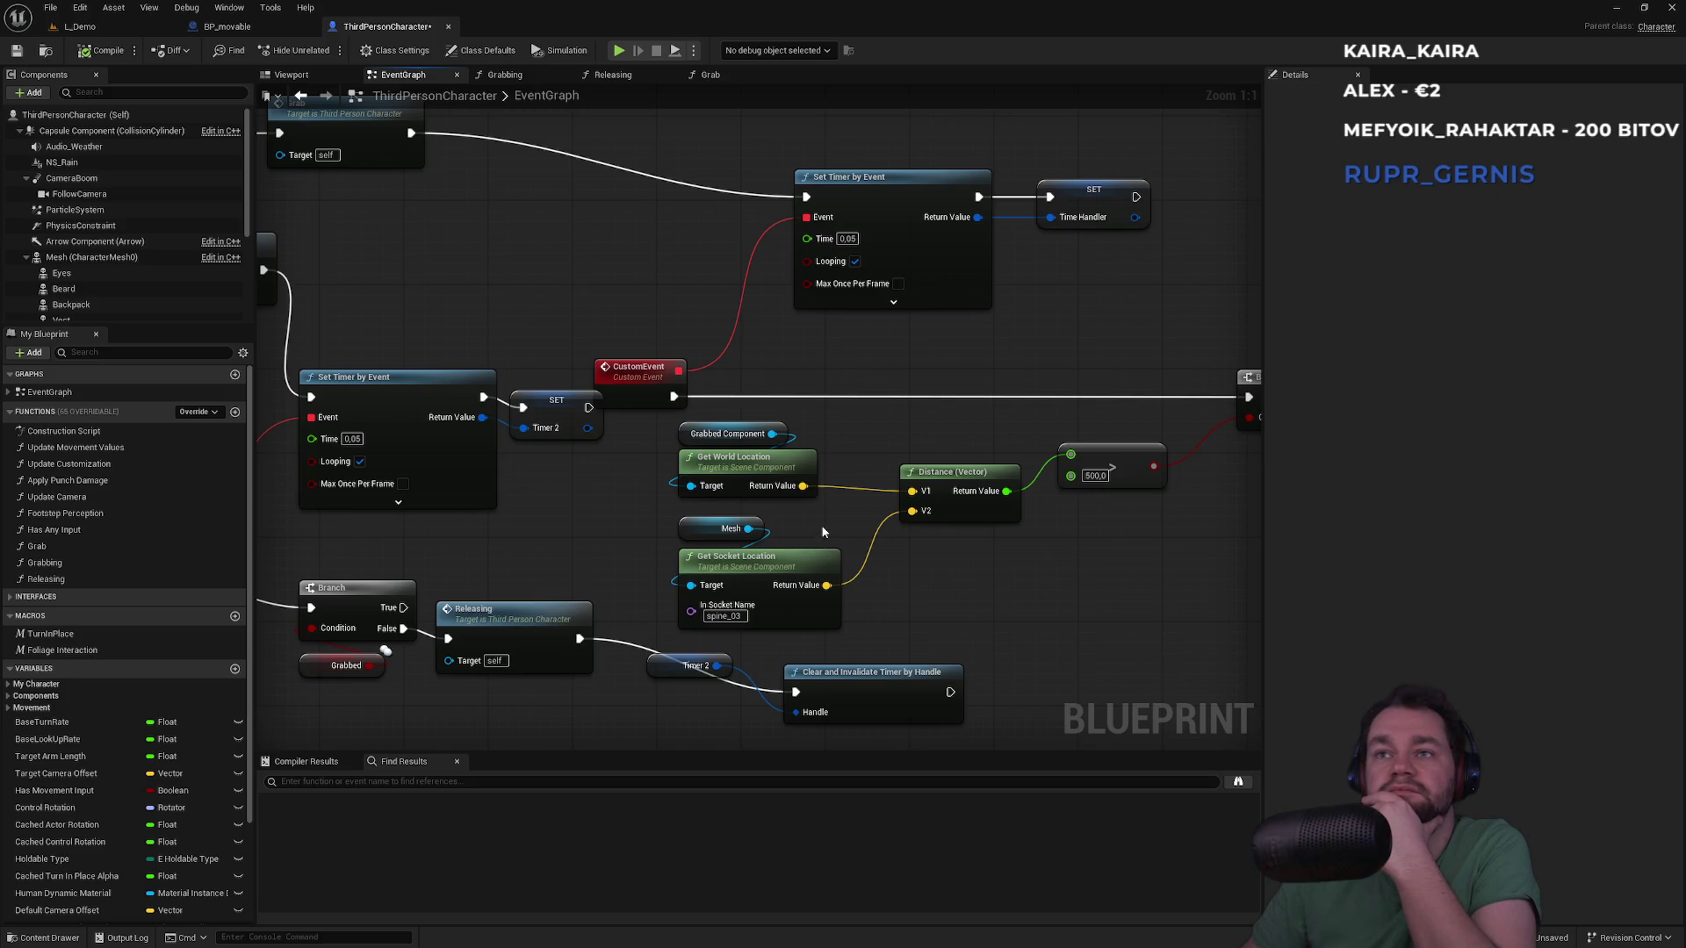
drag(470, 314, 936, 235)
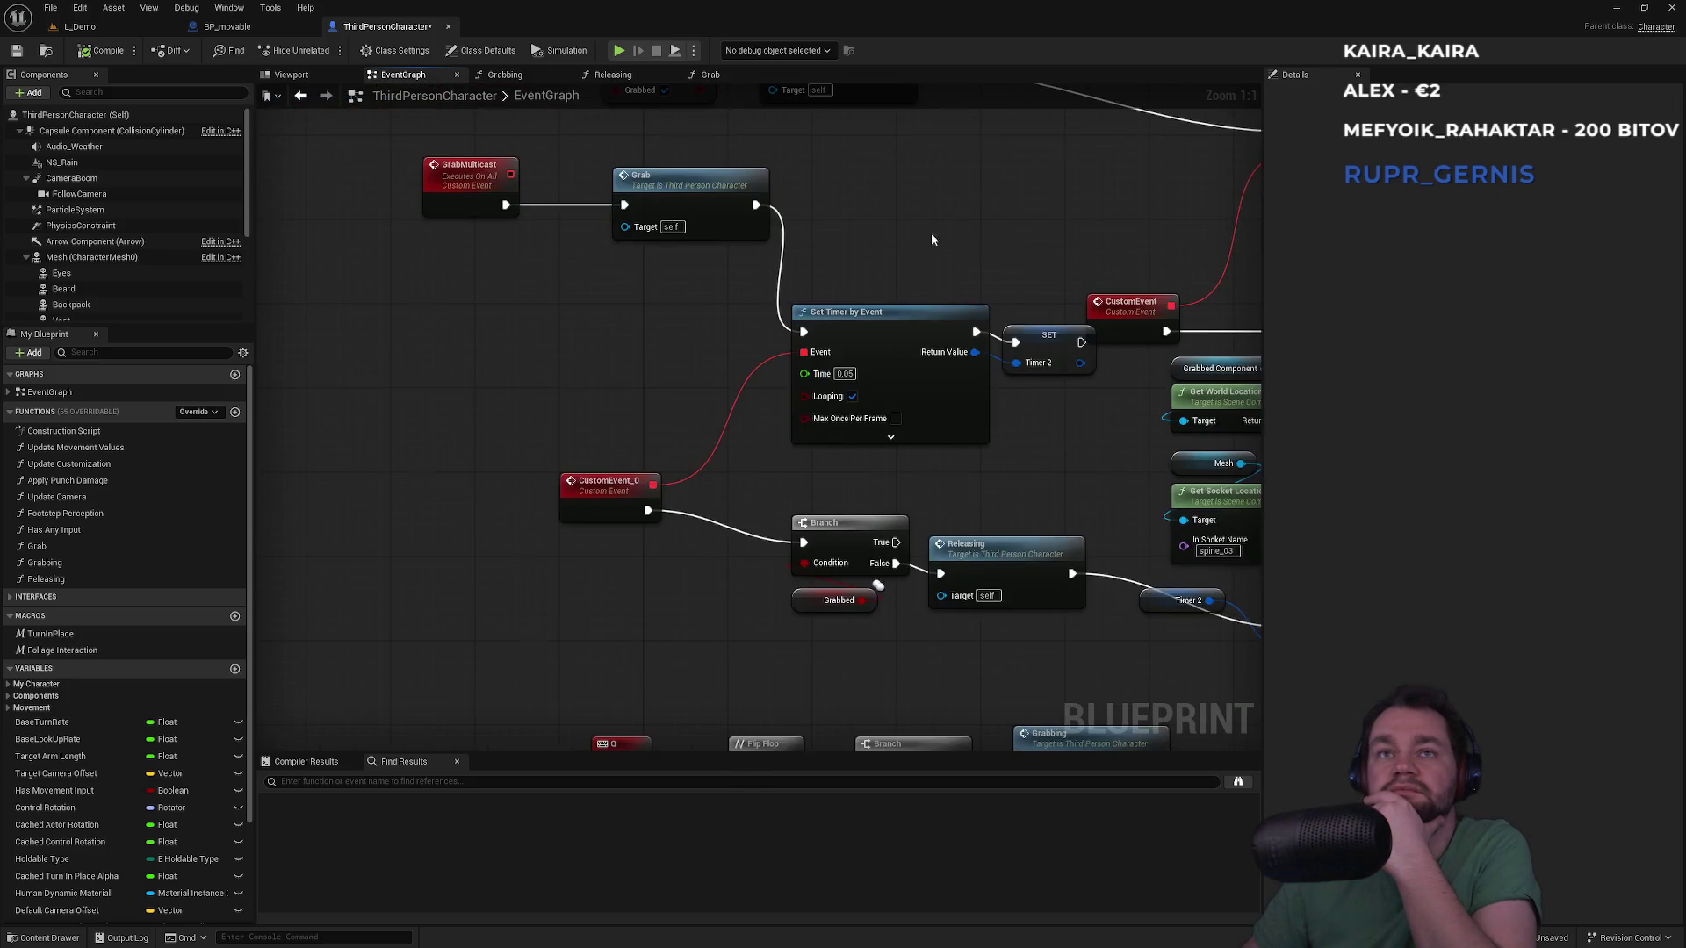
drag(733, 601, 685, 305)
click(1019, 439)
scroll(1018, 438, down, 2)
double_click(803, 380)
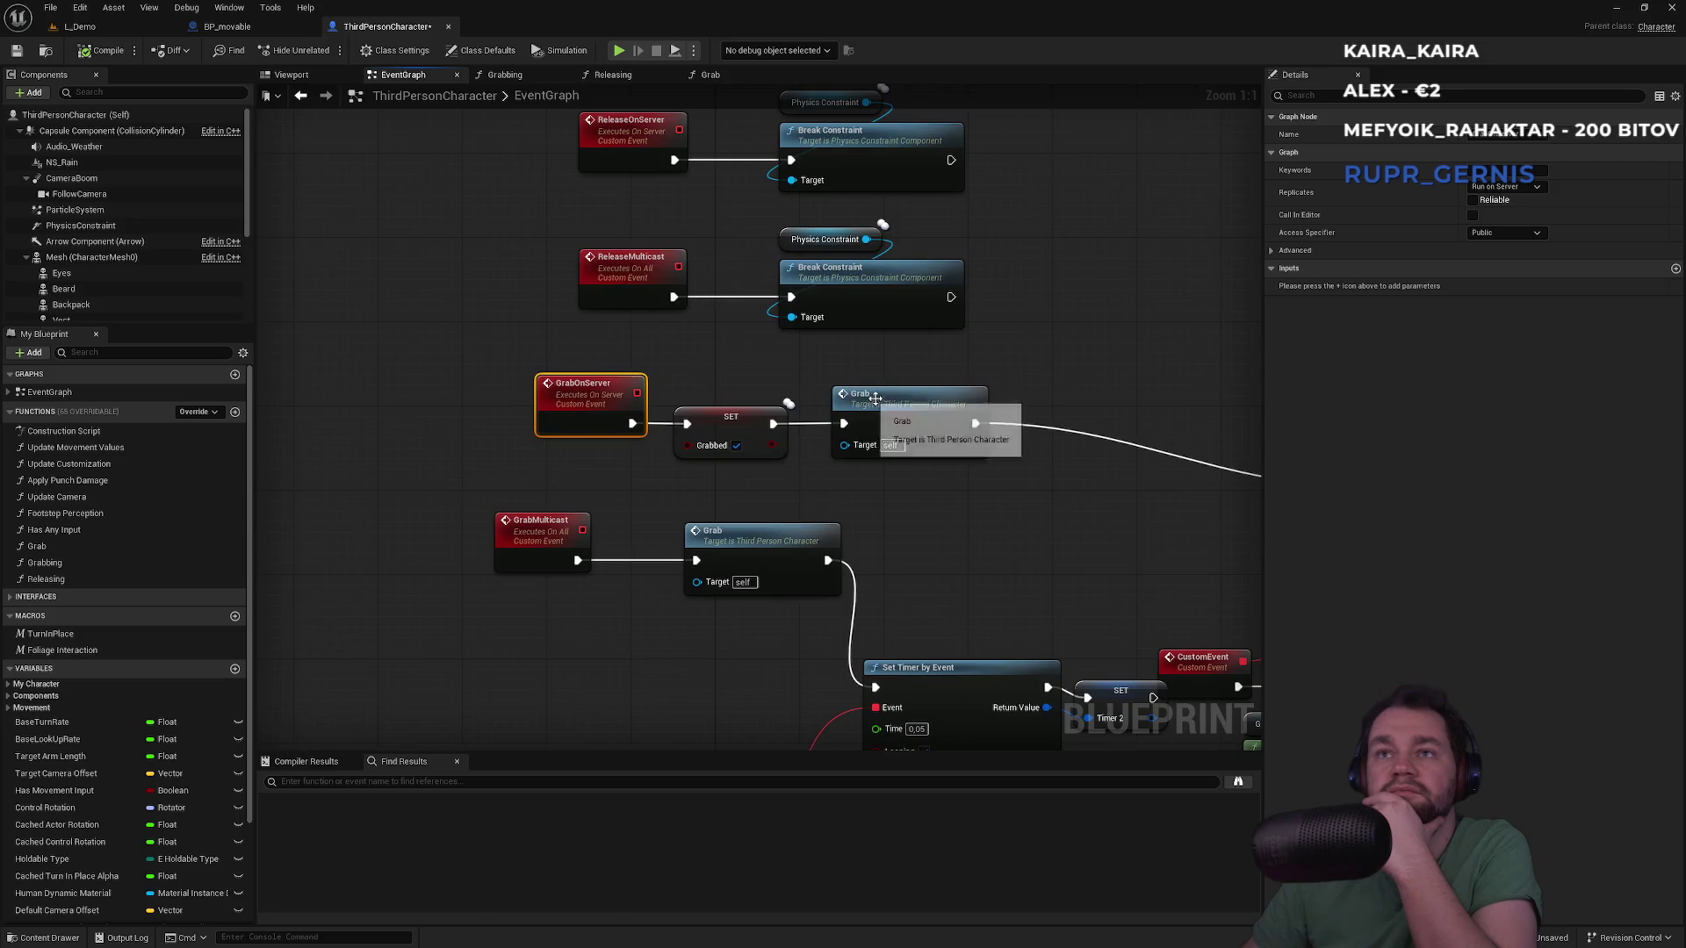
double_click(913, 413)
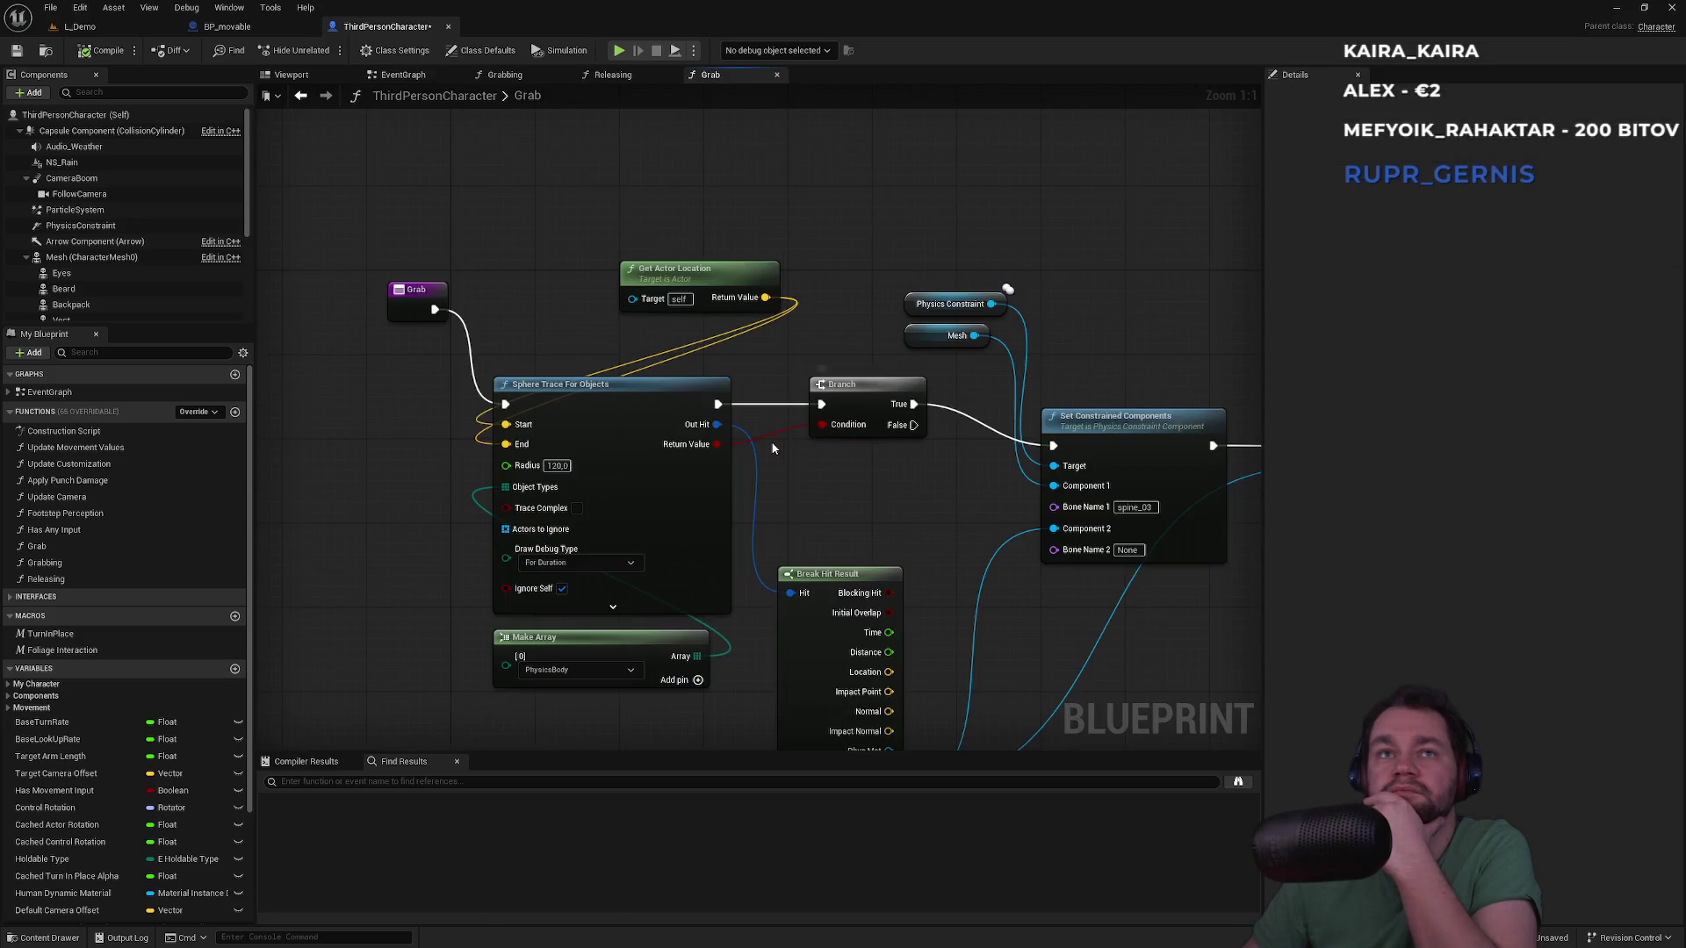
Tidy the Grab function layout by moving the entry, Get Actor Location, Branch and Break Hit Result nodes
scroll(761, 451, down, 1)
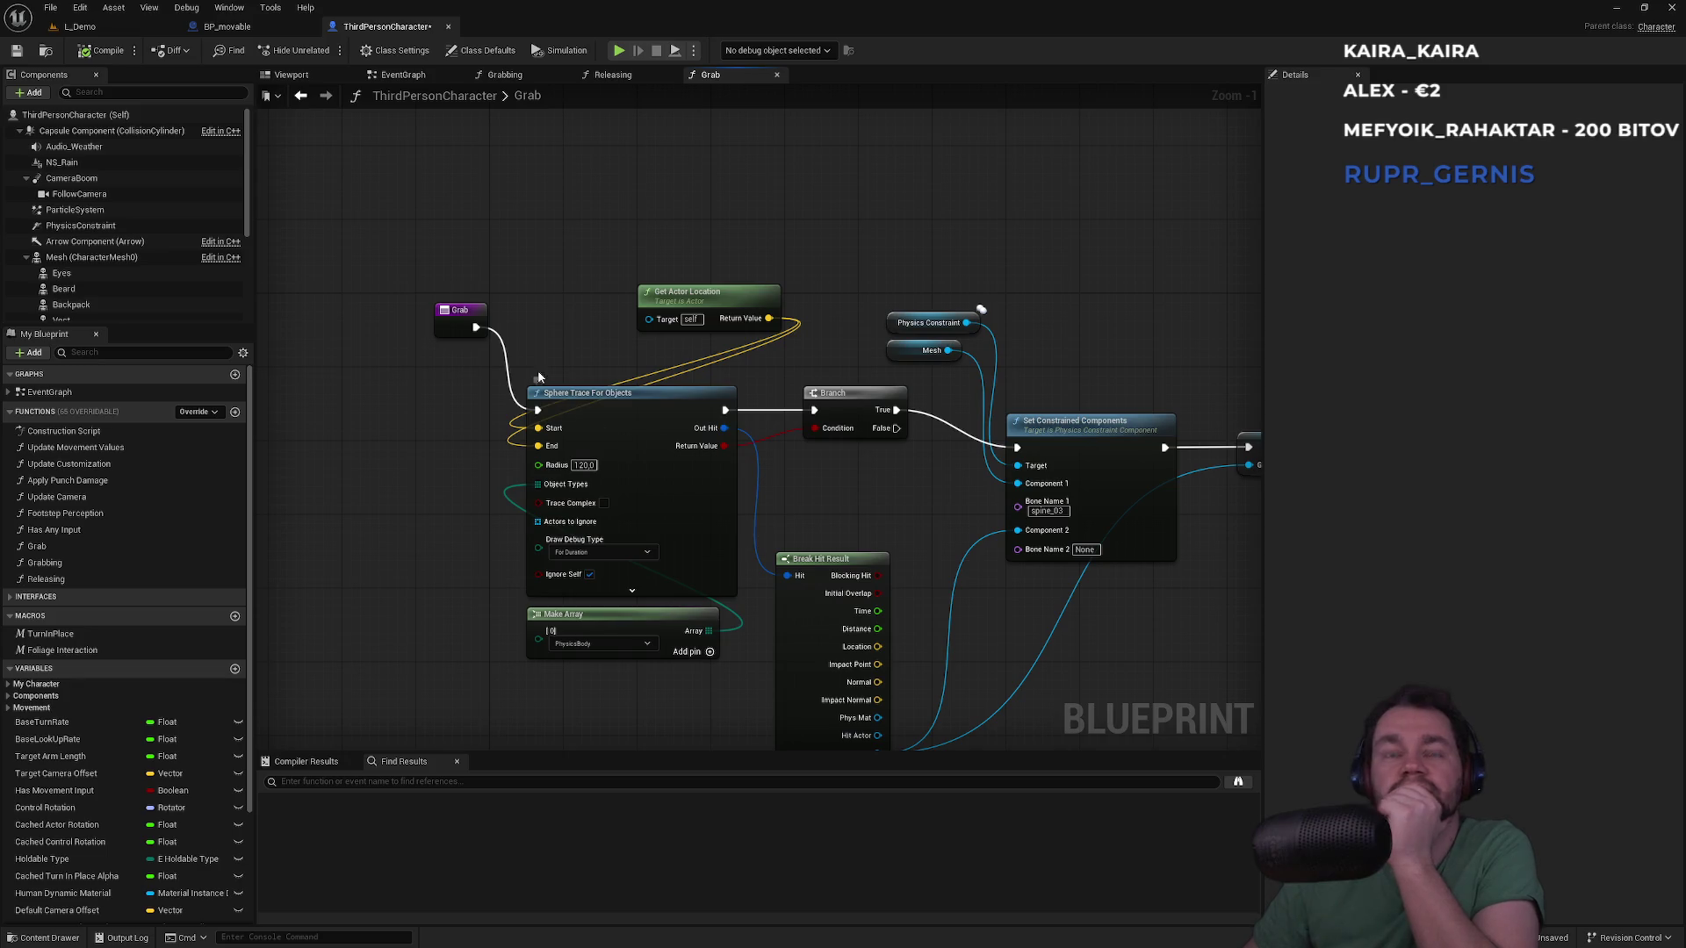
drag(471, 313, 454, 402)
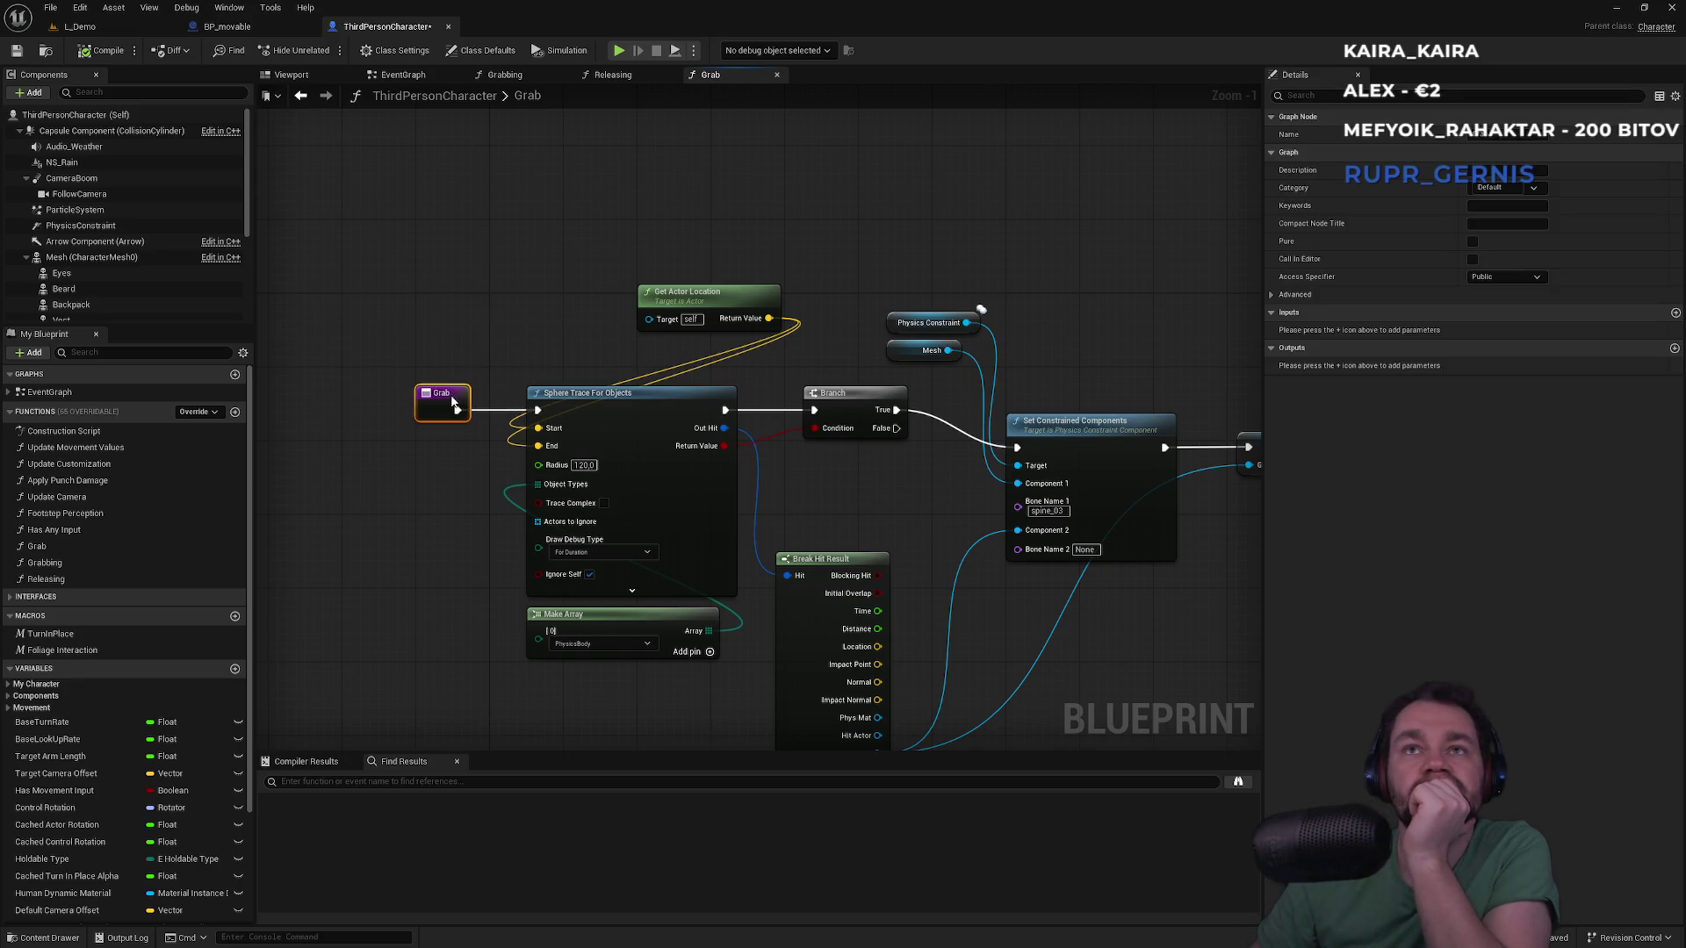
drag(700, 300, 594, 352)
mouse_move(423, 332)
mouse_down()
mouse_move(676, 656)
mouse_move(609, 623)
mouse_move(545, 621)
mouse_up()
drag(847, 409, 759, 397)
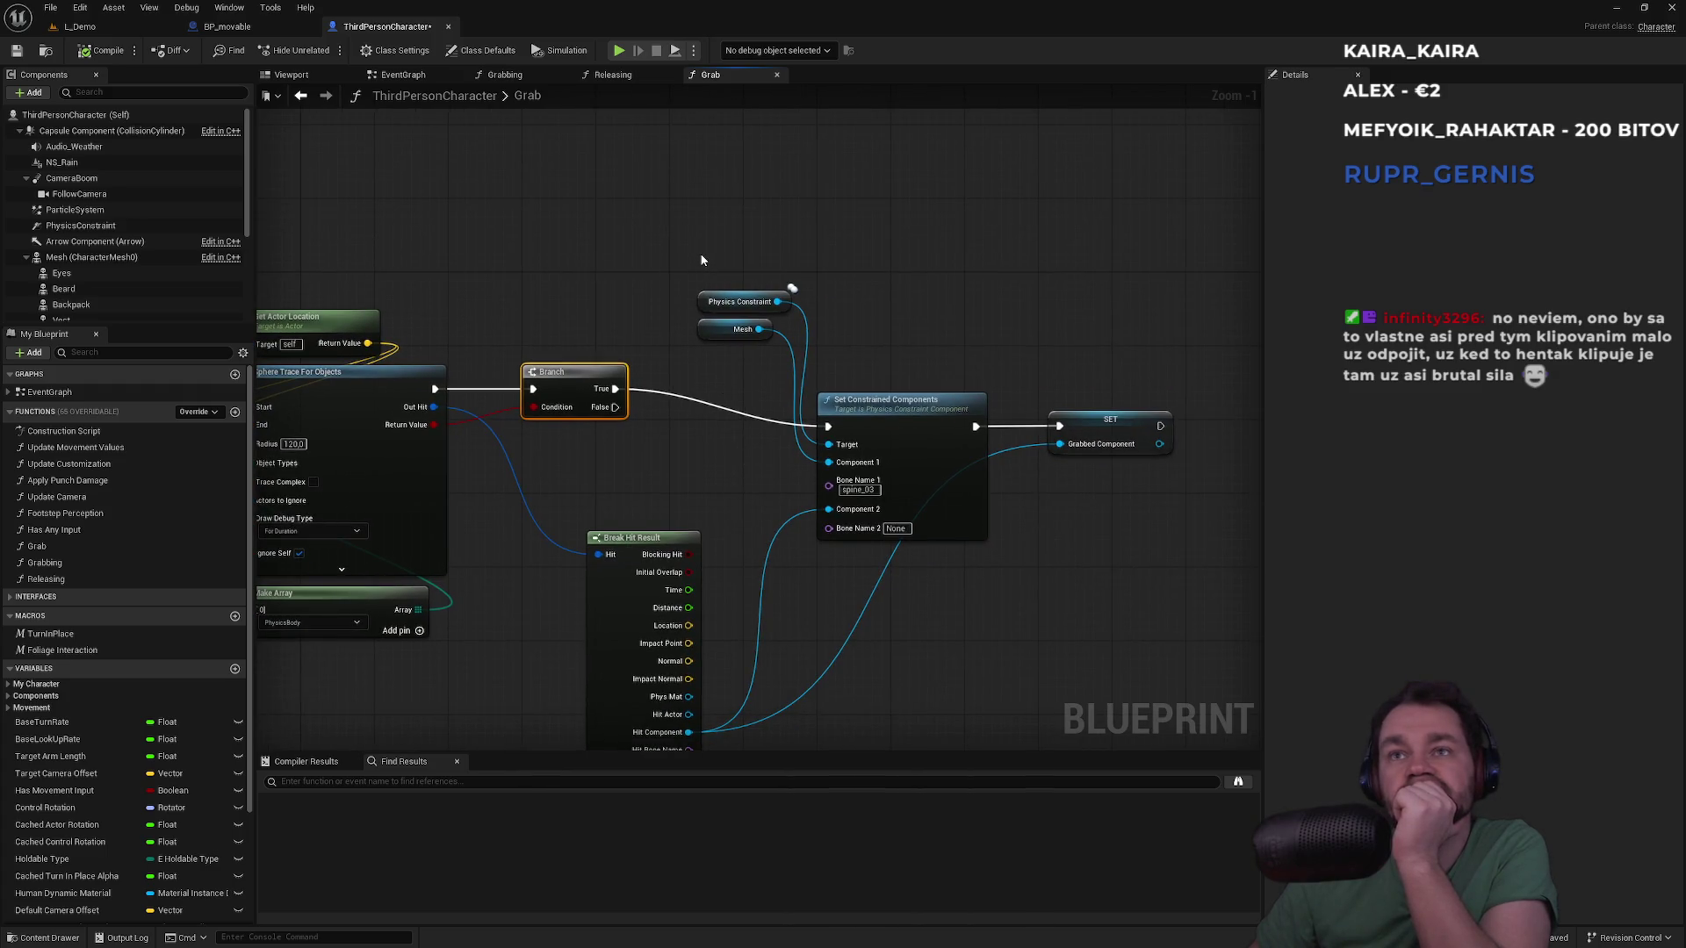
mouse_move(678, 525)
mouse_down()
mouse_move(669, 380)
mouse_move(705, 335)
mouse_move(664, 339)
mouse_up()
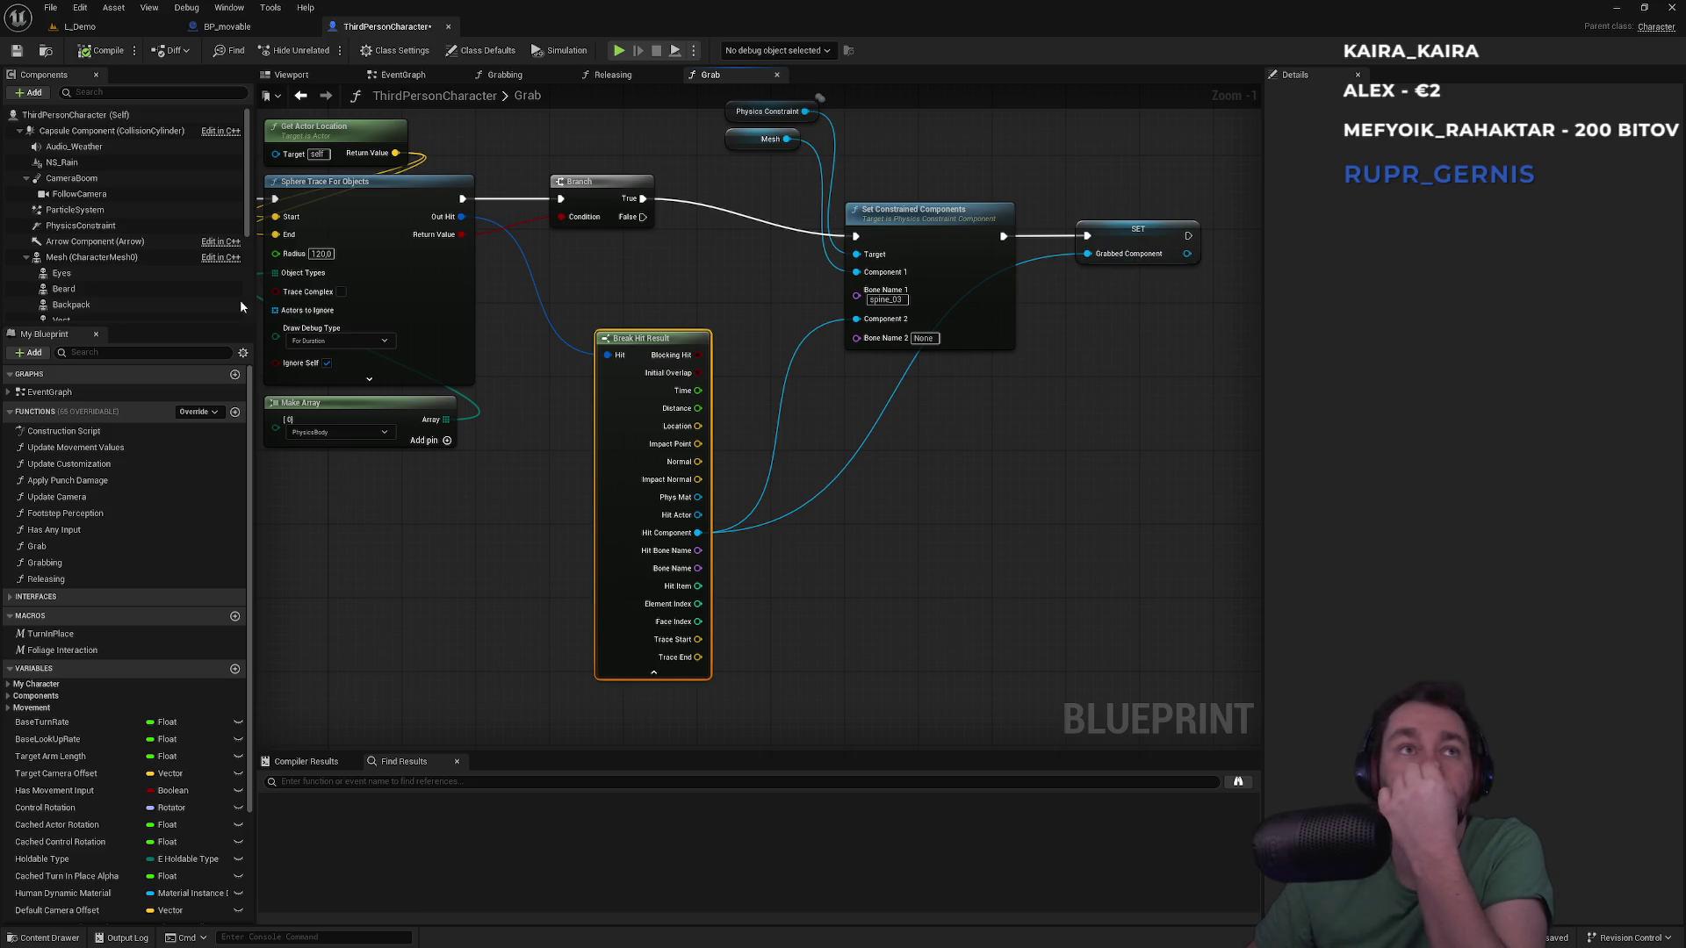
Select the SET Grabbed Component node to show its variable in Details
scroll(201, 271, down, 5)
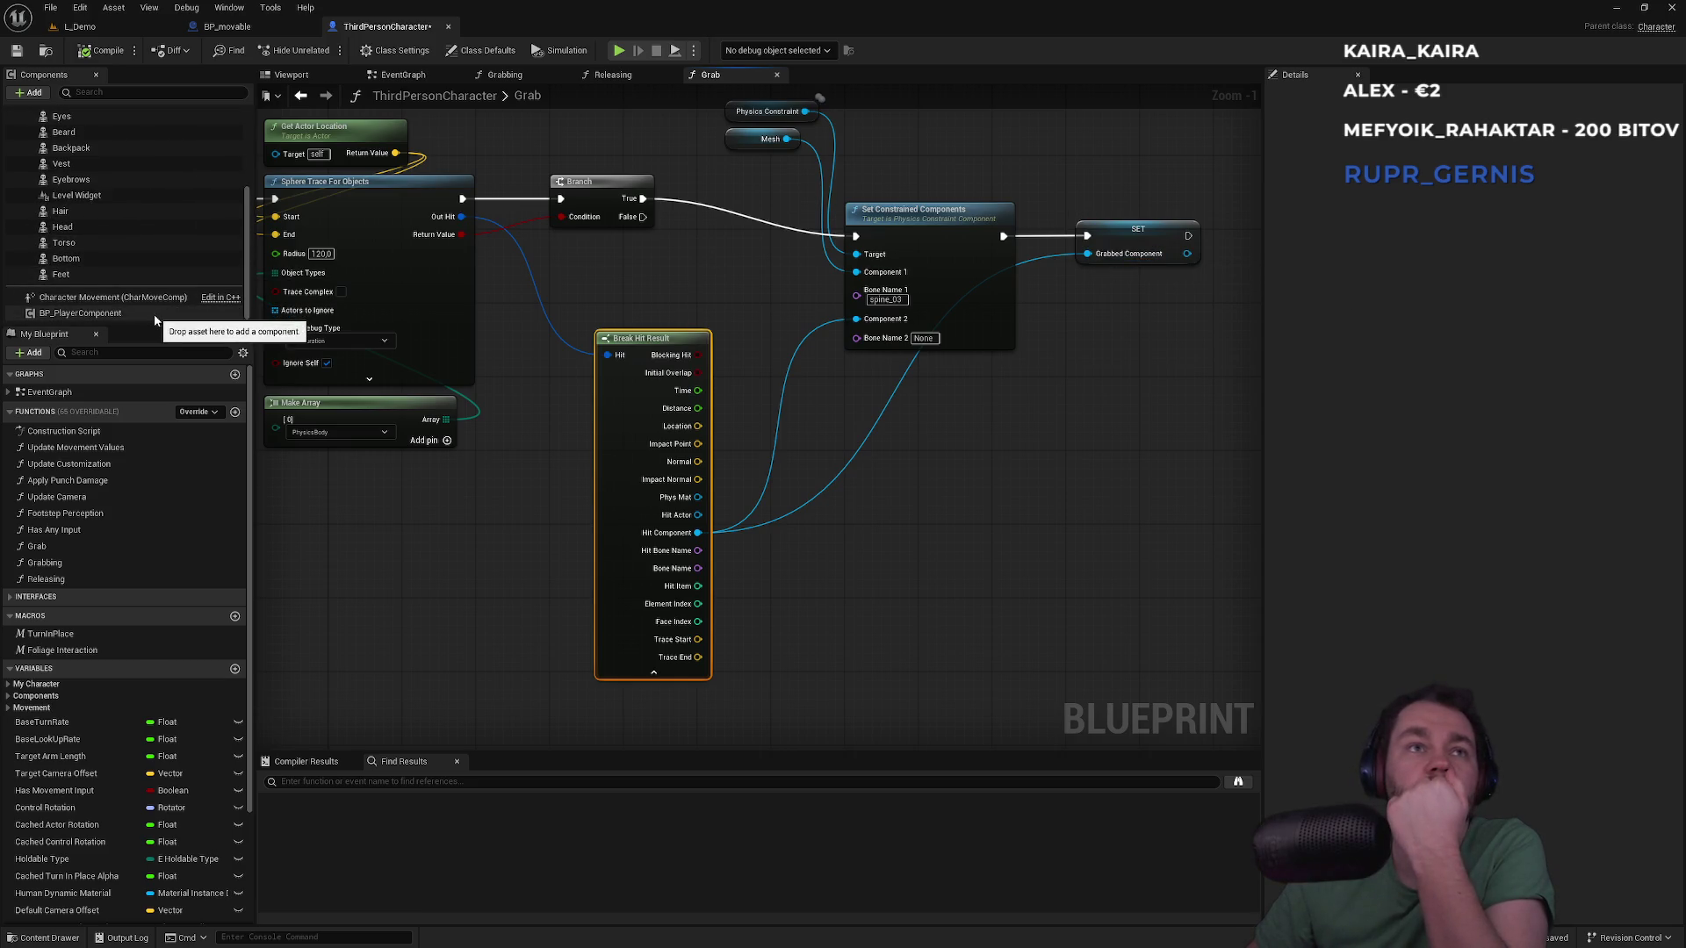
click(1144, 231)
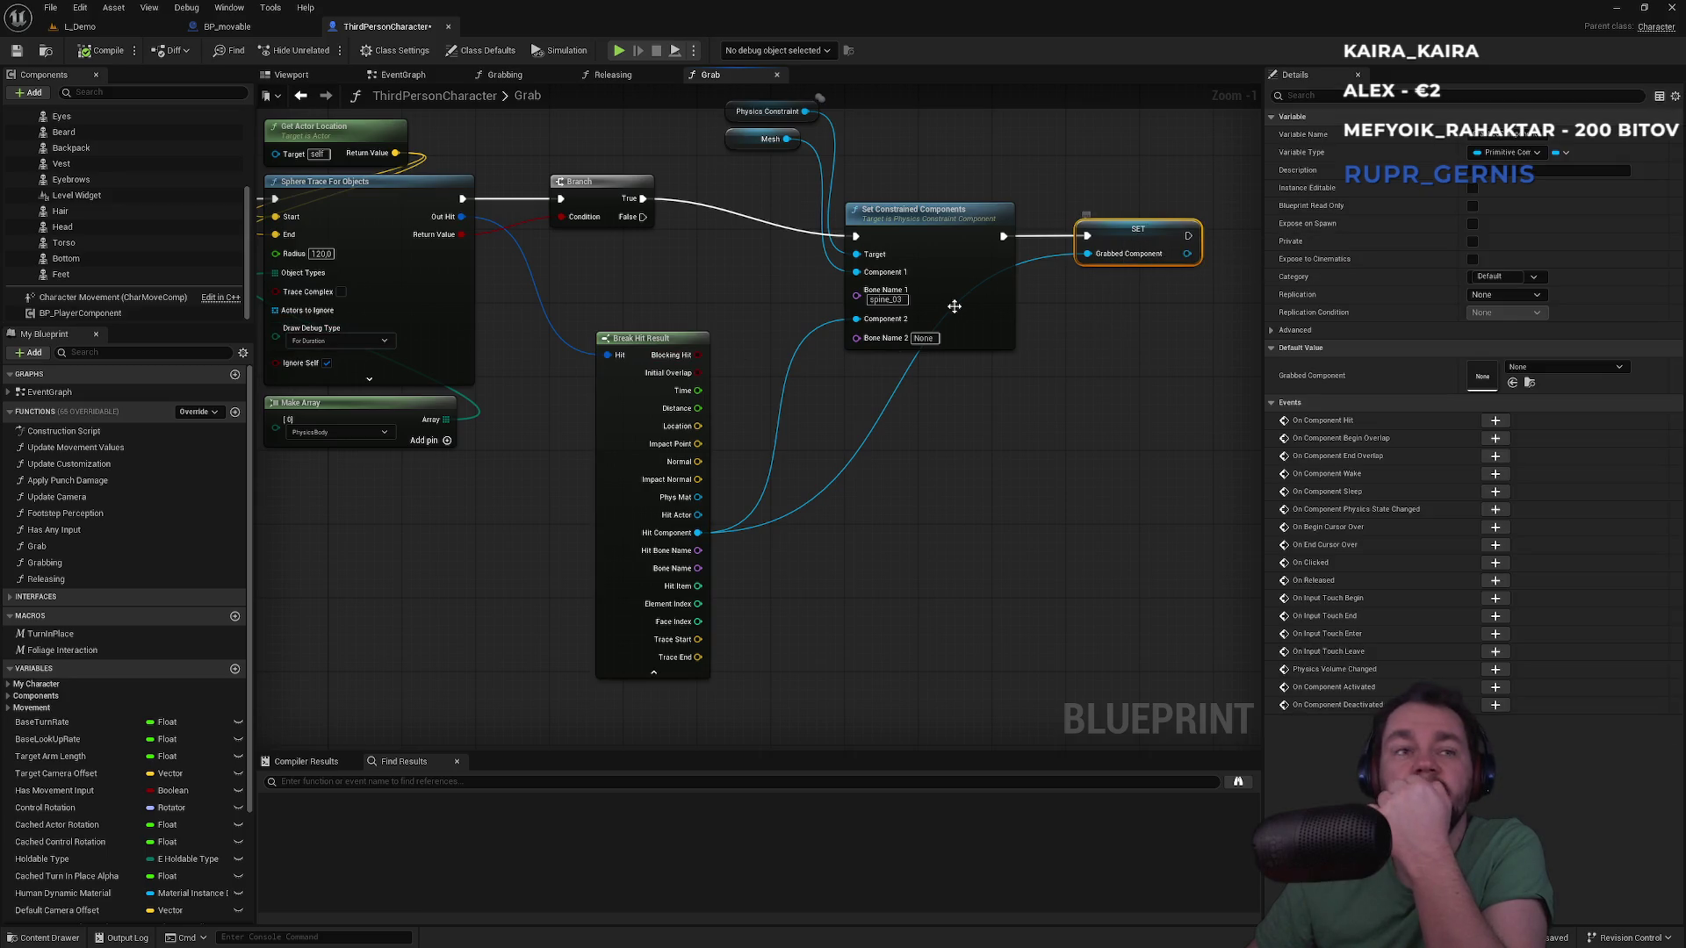
scroll(160, 736, down, 4)
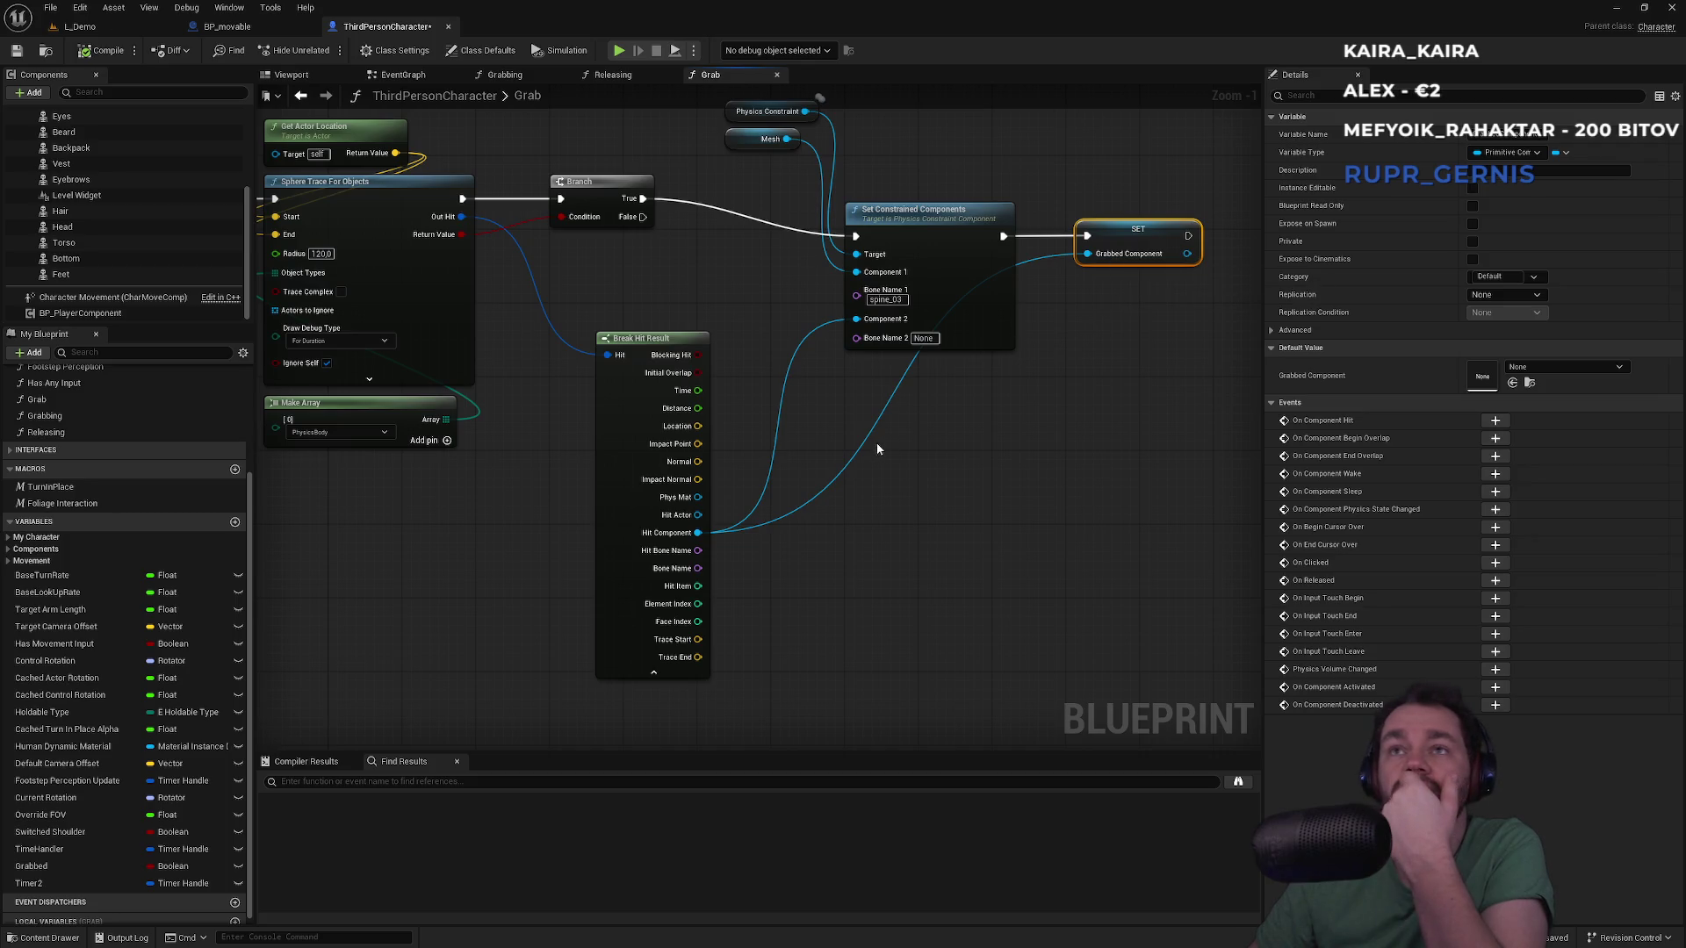
drag(1086, 217, 1140, 388)
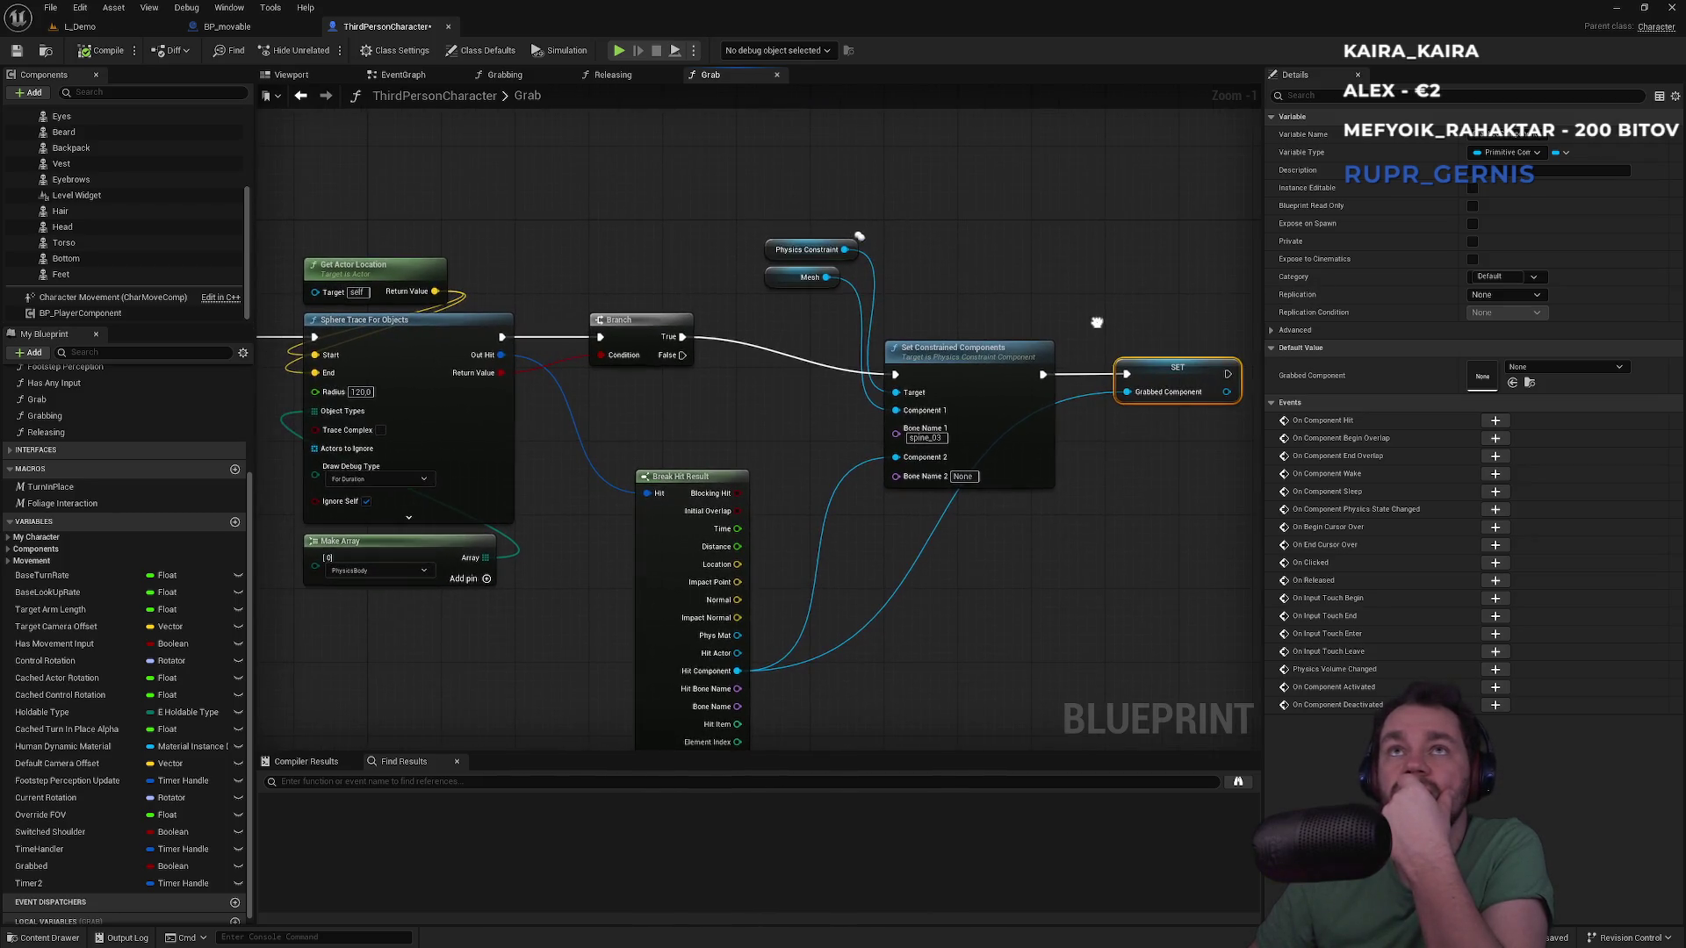
Find GrabbedComponent references by name and jump between its EventGraph Get and Grab Set
right_click(1139, 376)
mouse_move(1219, 506)
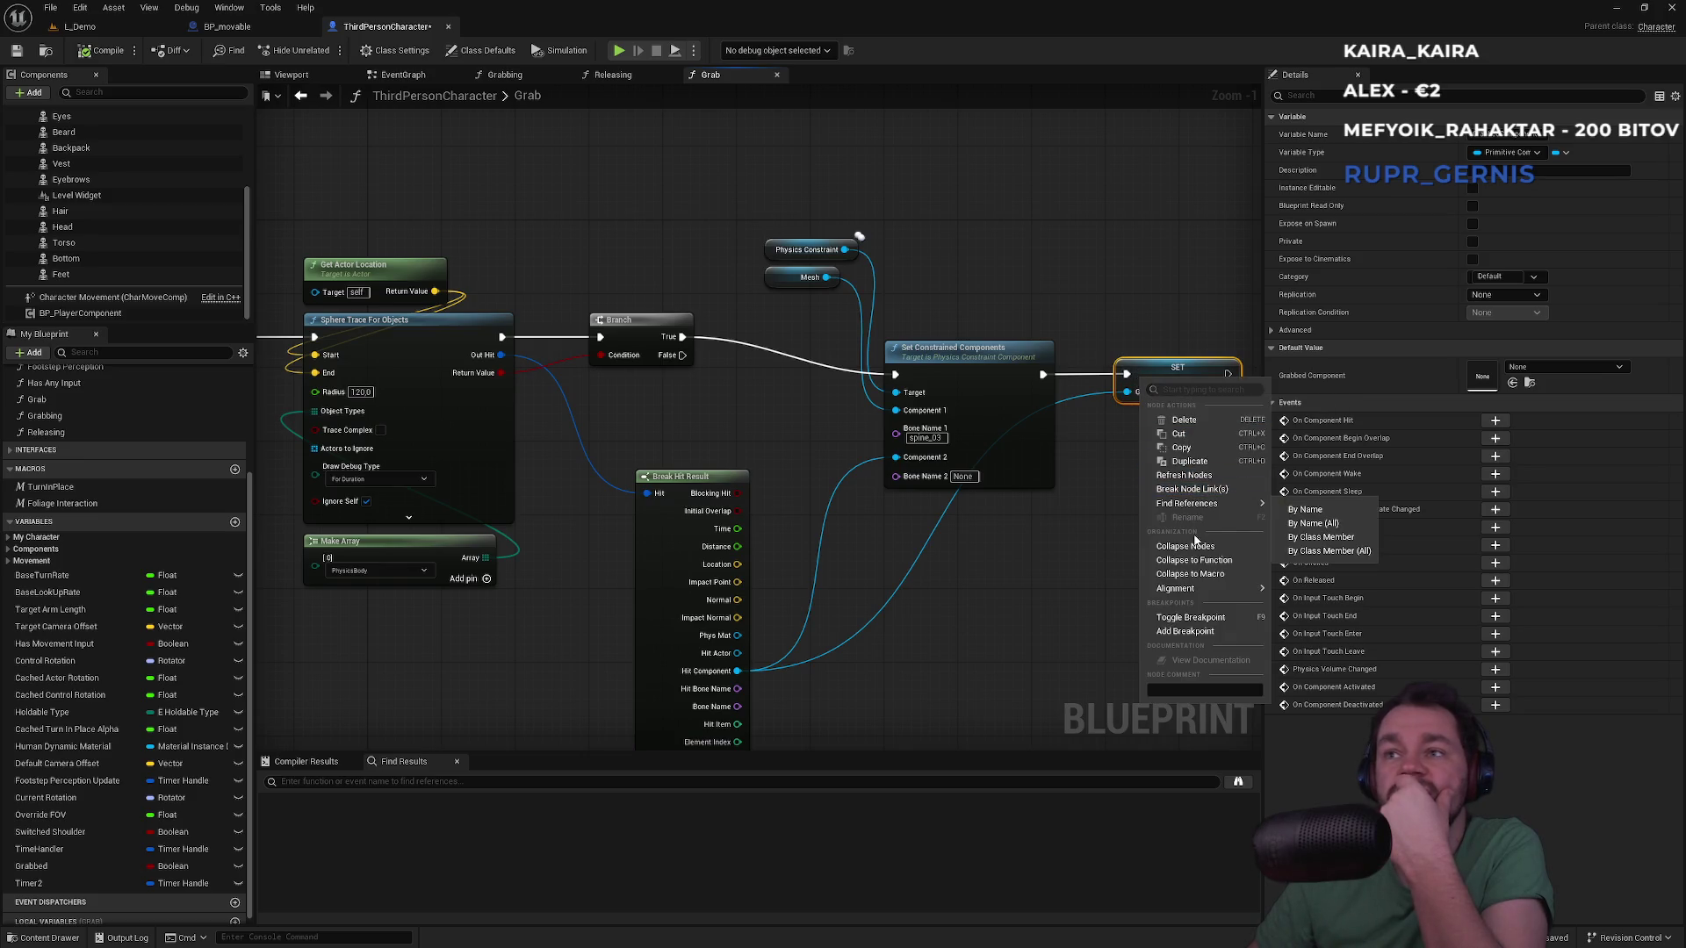
click(1304, 509)
double_click(305, 845)
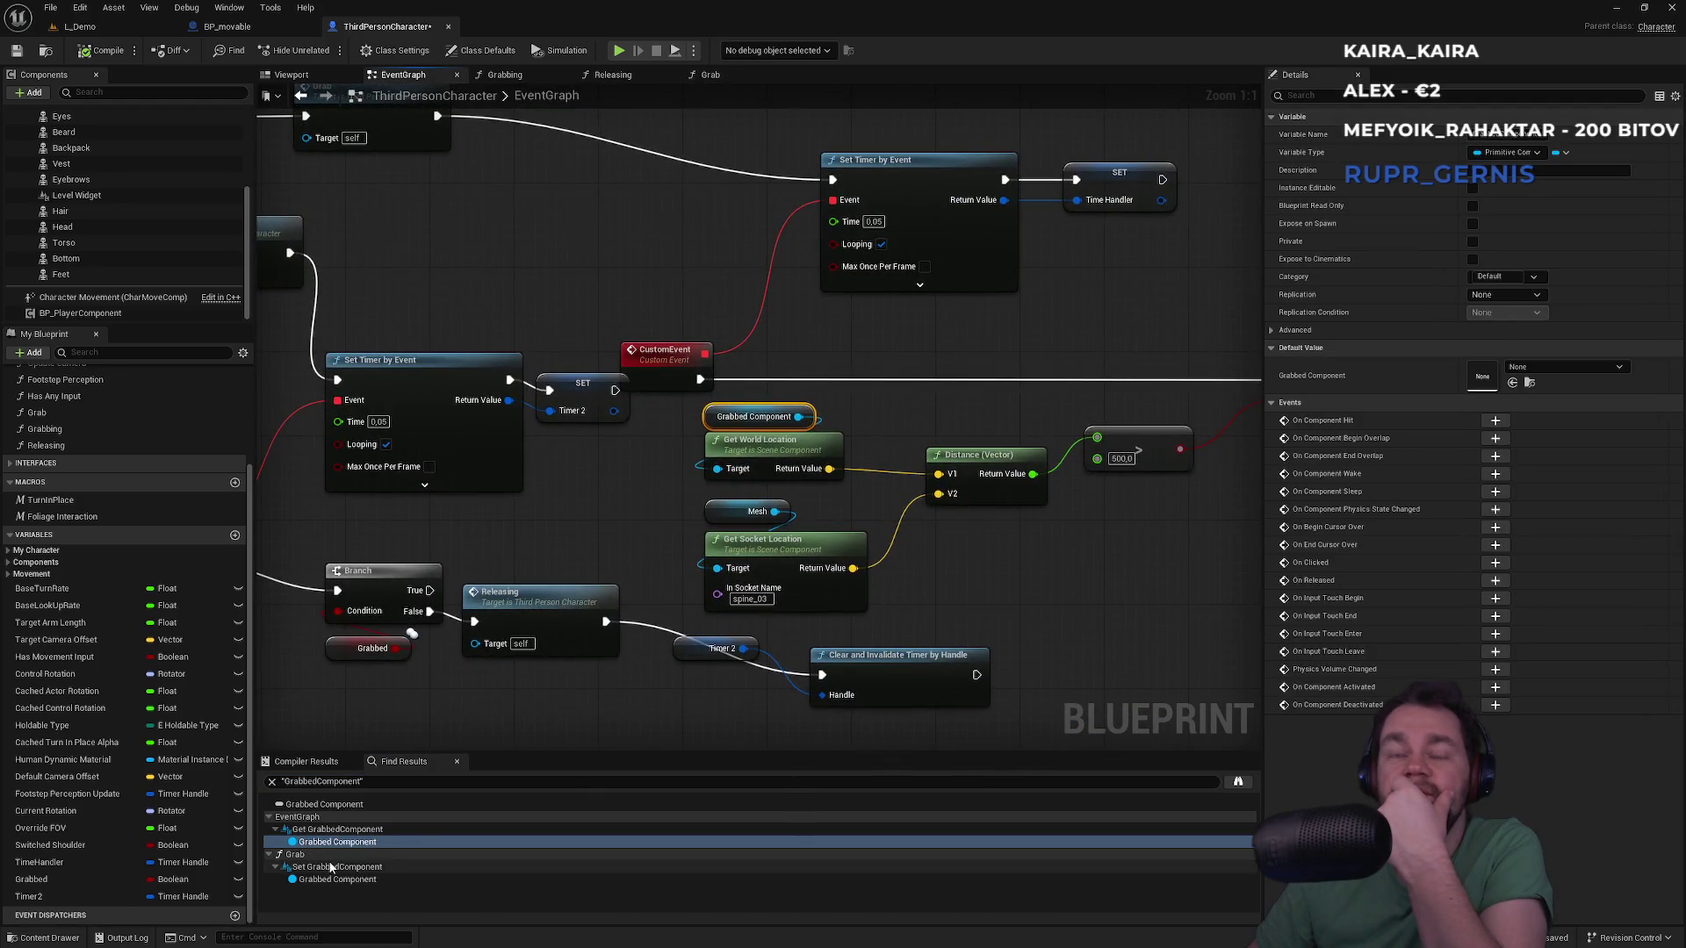
double_click(336, 879)
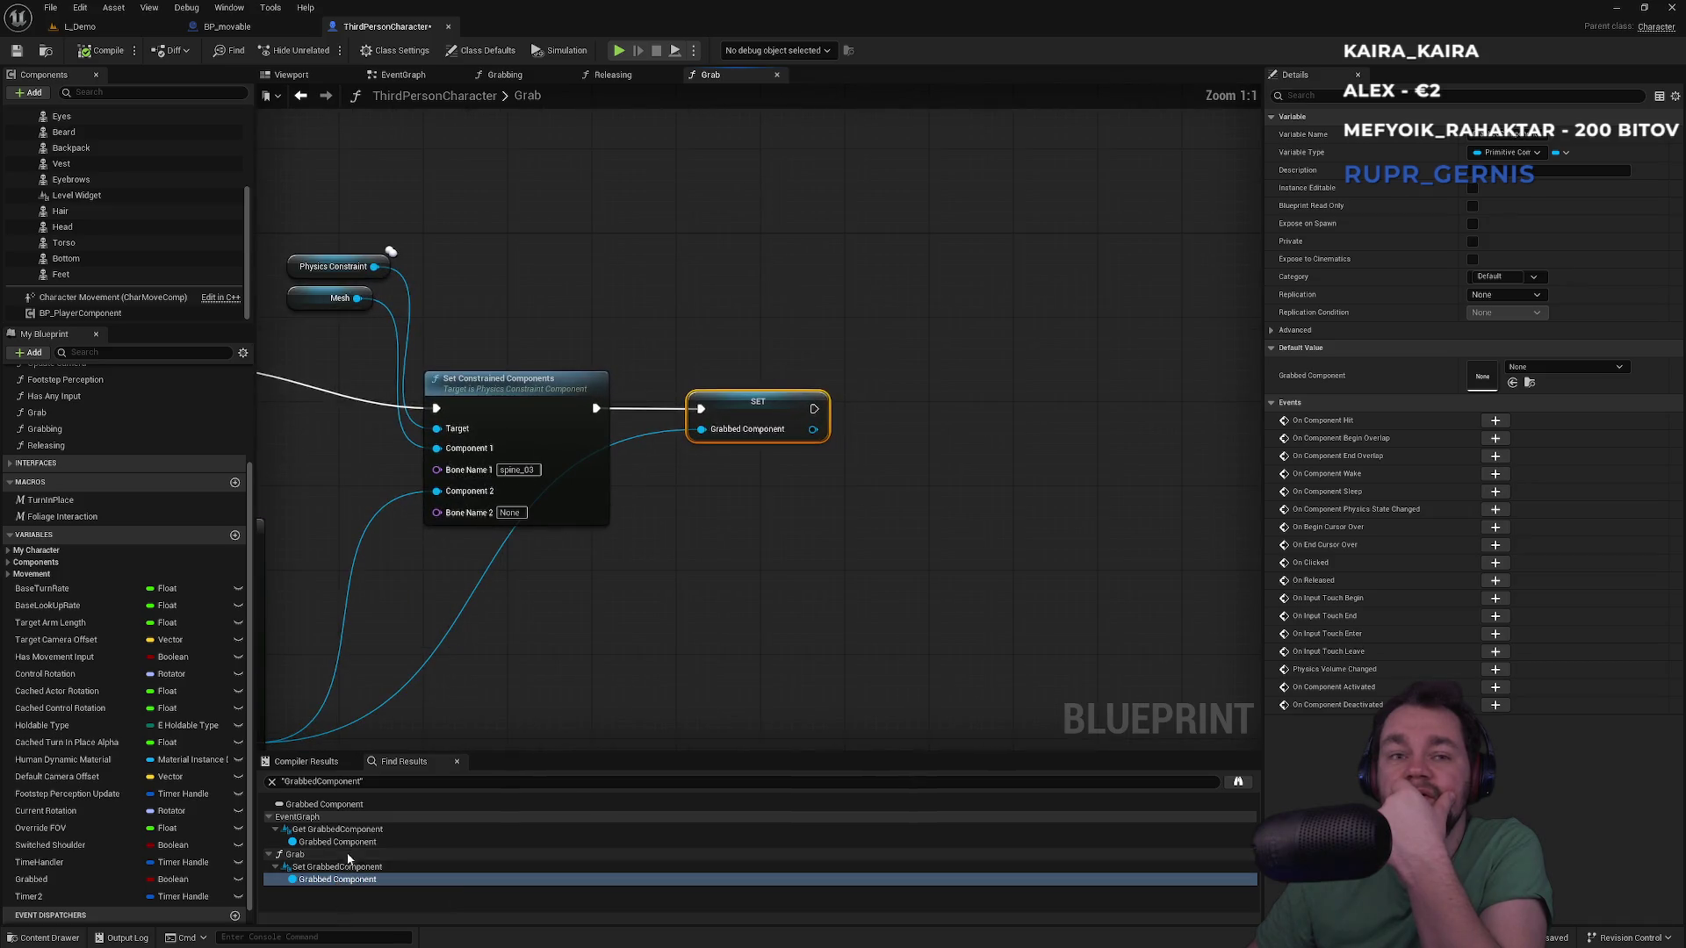
double_click(343, 830)
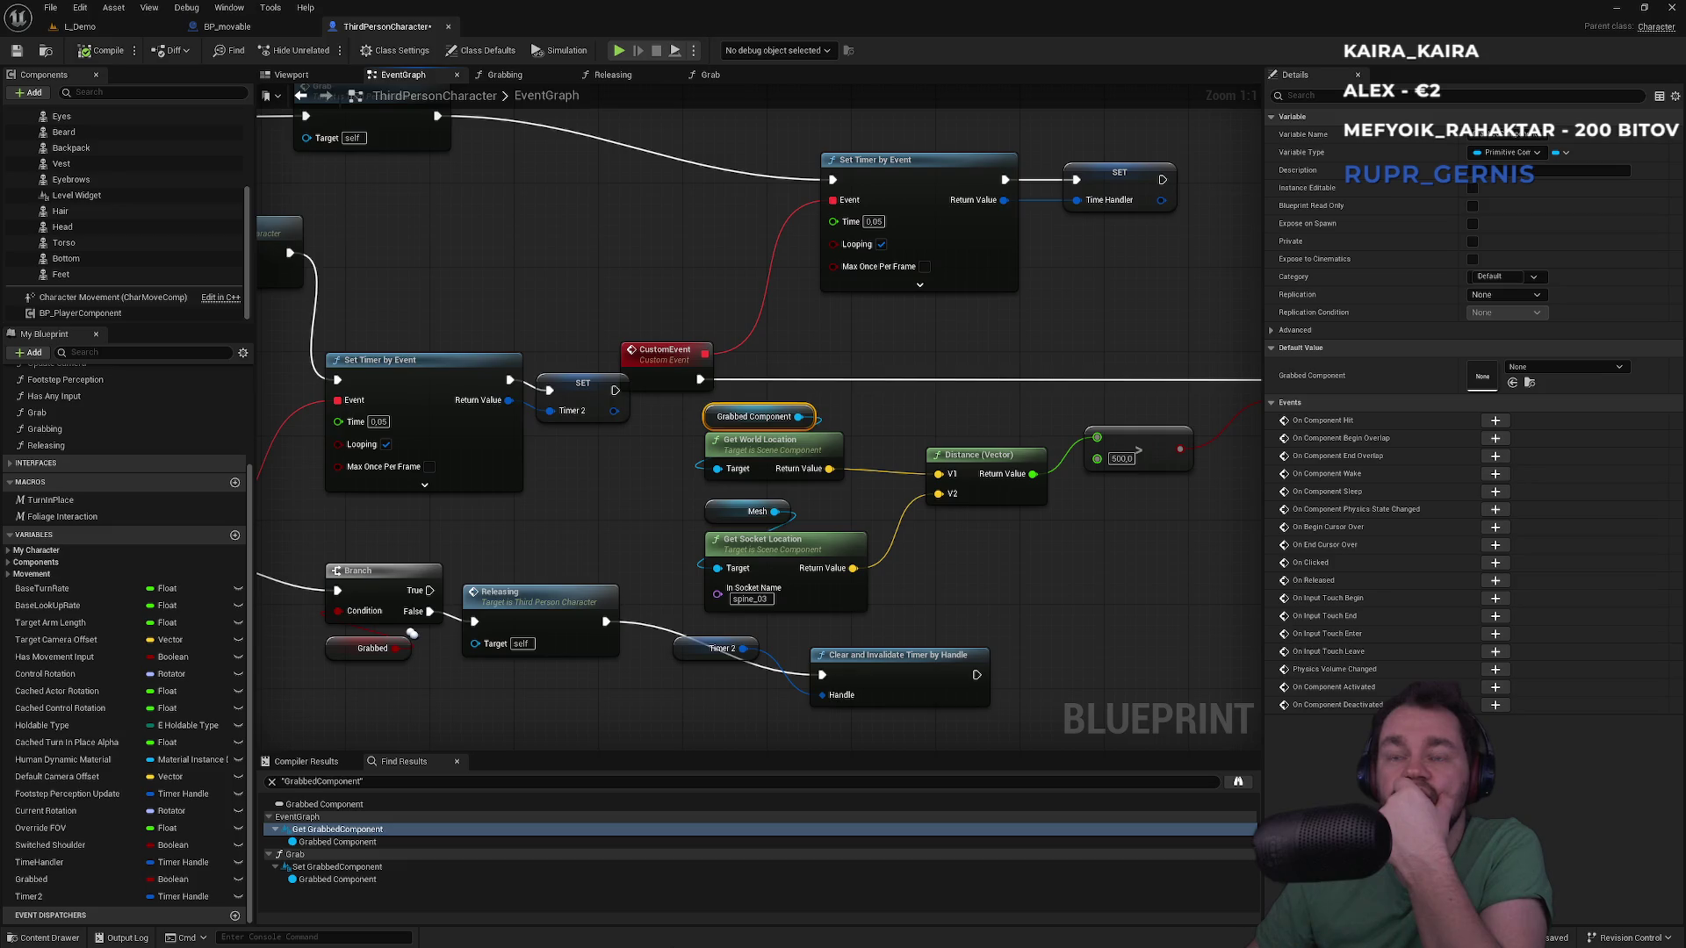
key(super)
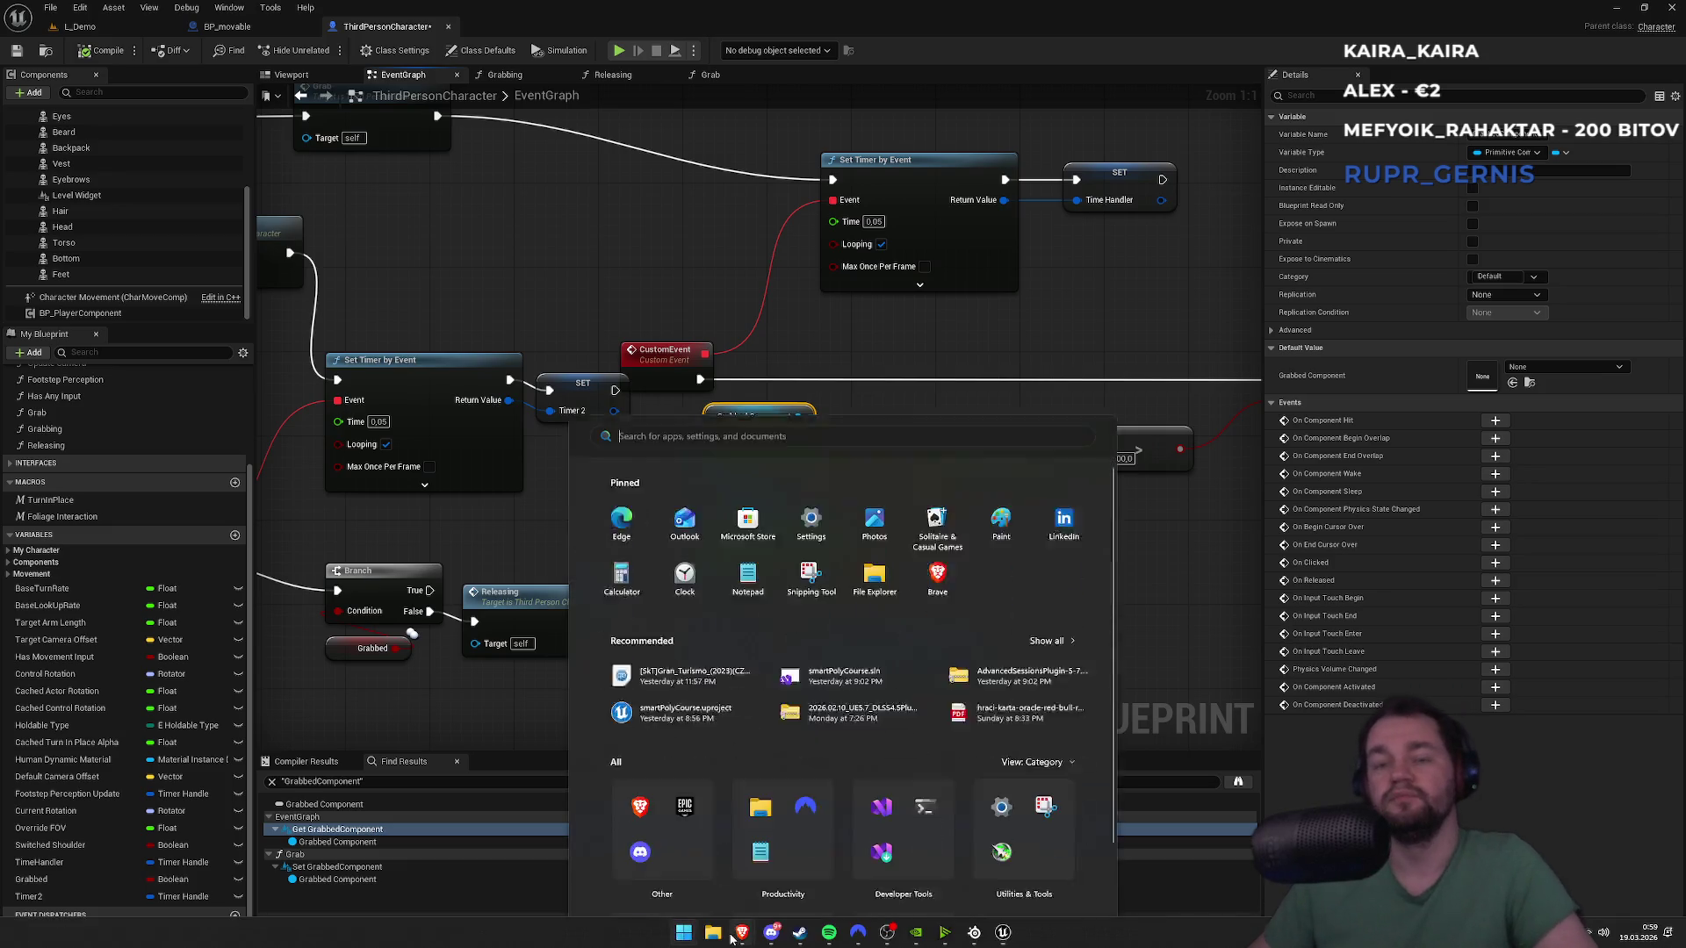
View Brave's Google results on rotating a character with camera pitch, then return to Unreal
mouse_move(738, 934)
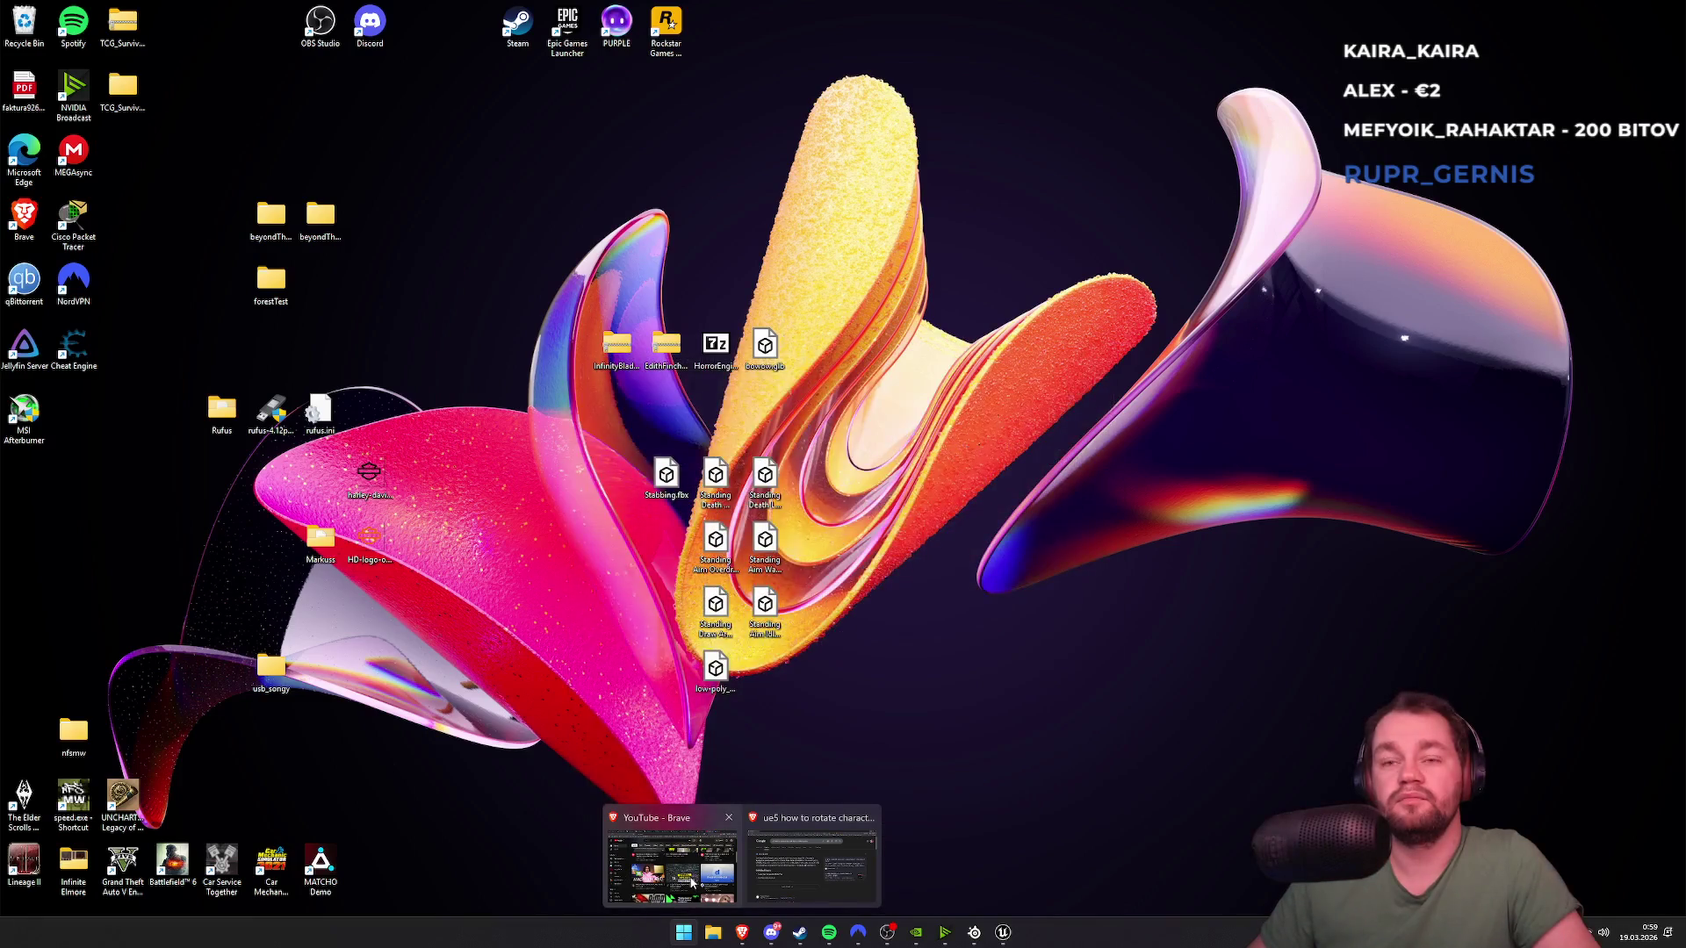
click(804, 855)
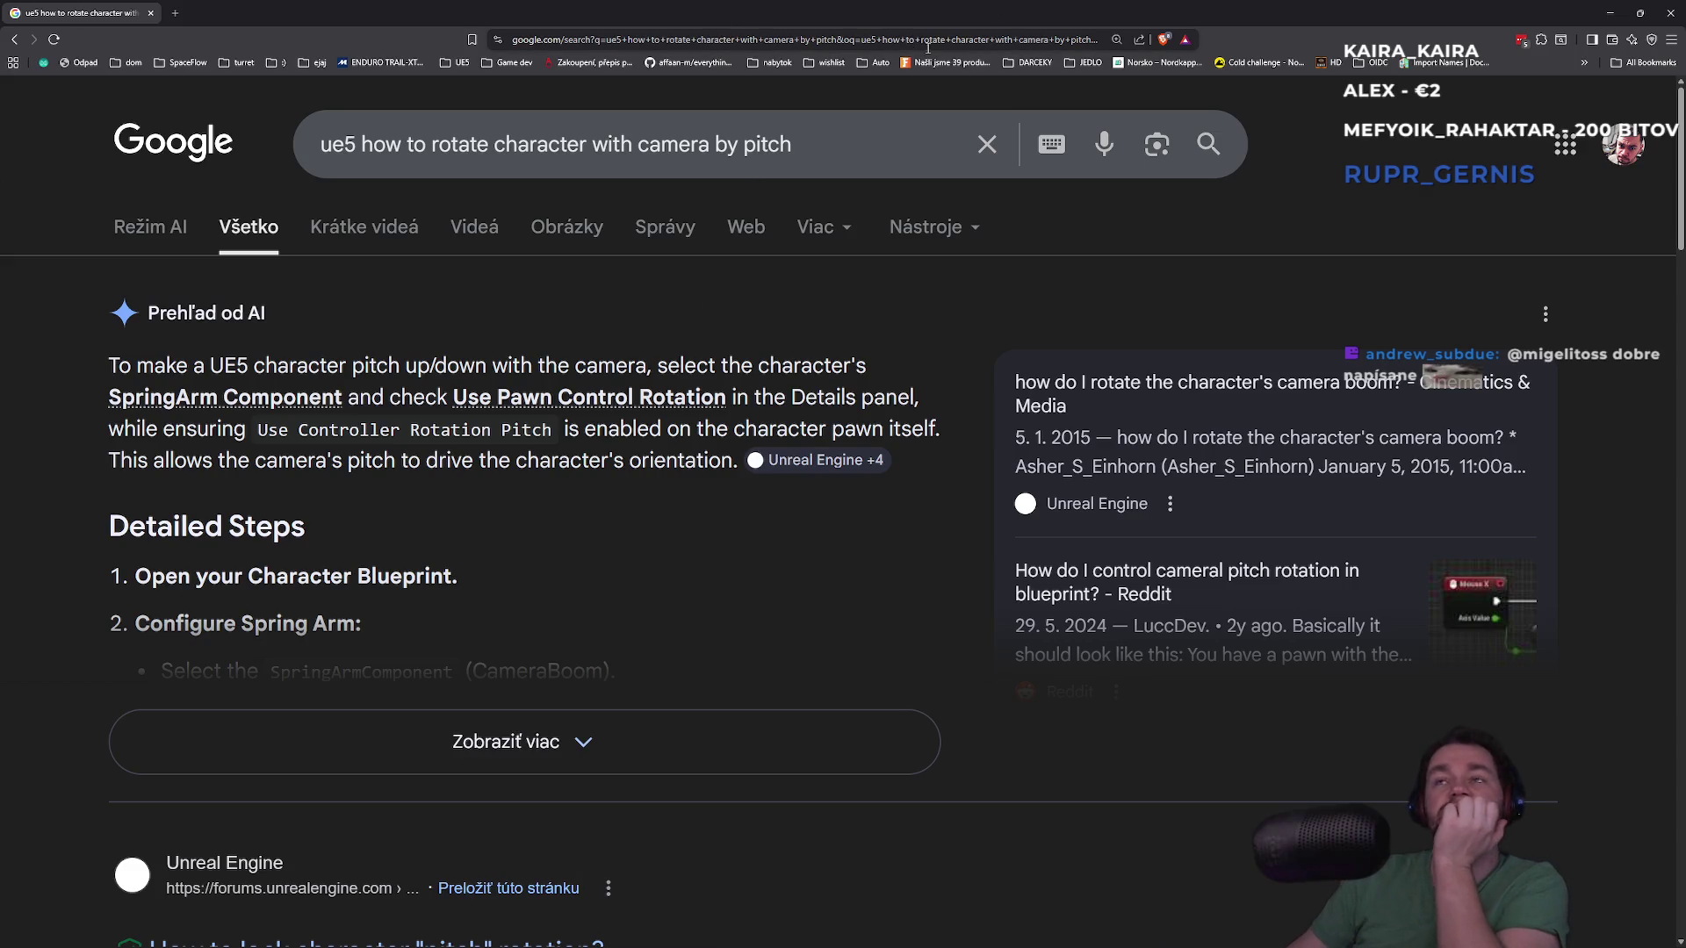
click(1612, 21)
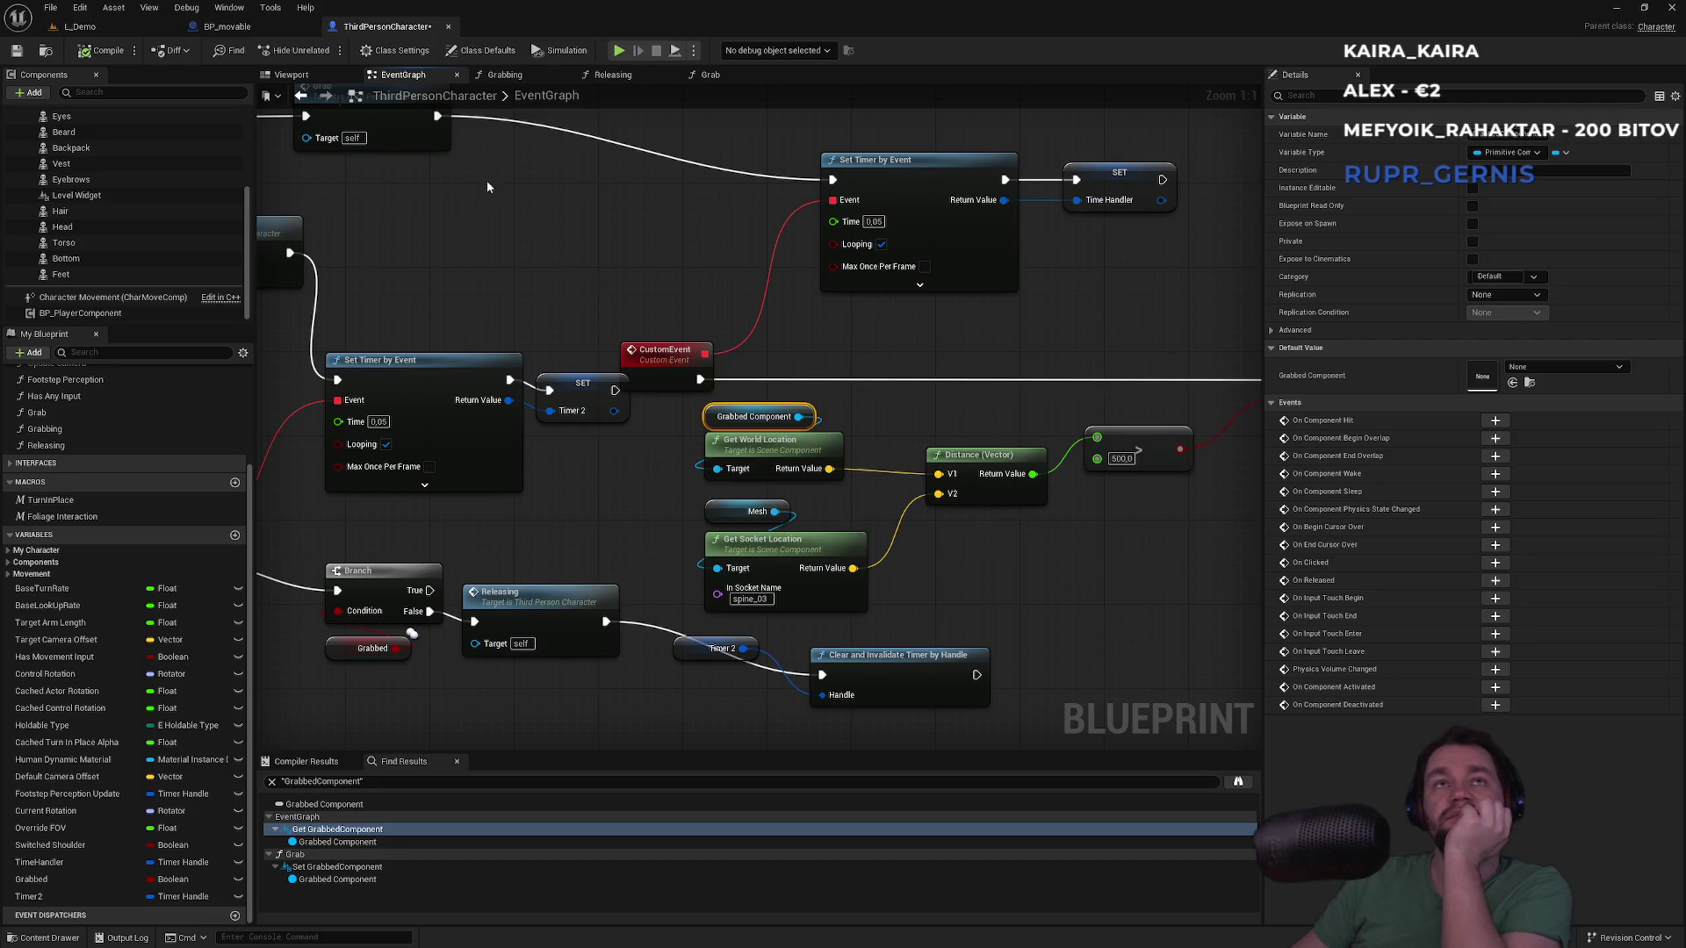
Open the Grab function graph from the EventGraph and inspect the Physics Constraint variable
drag(849, 435, 941, 414)
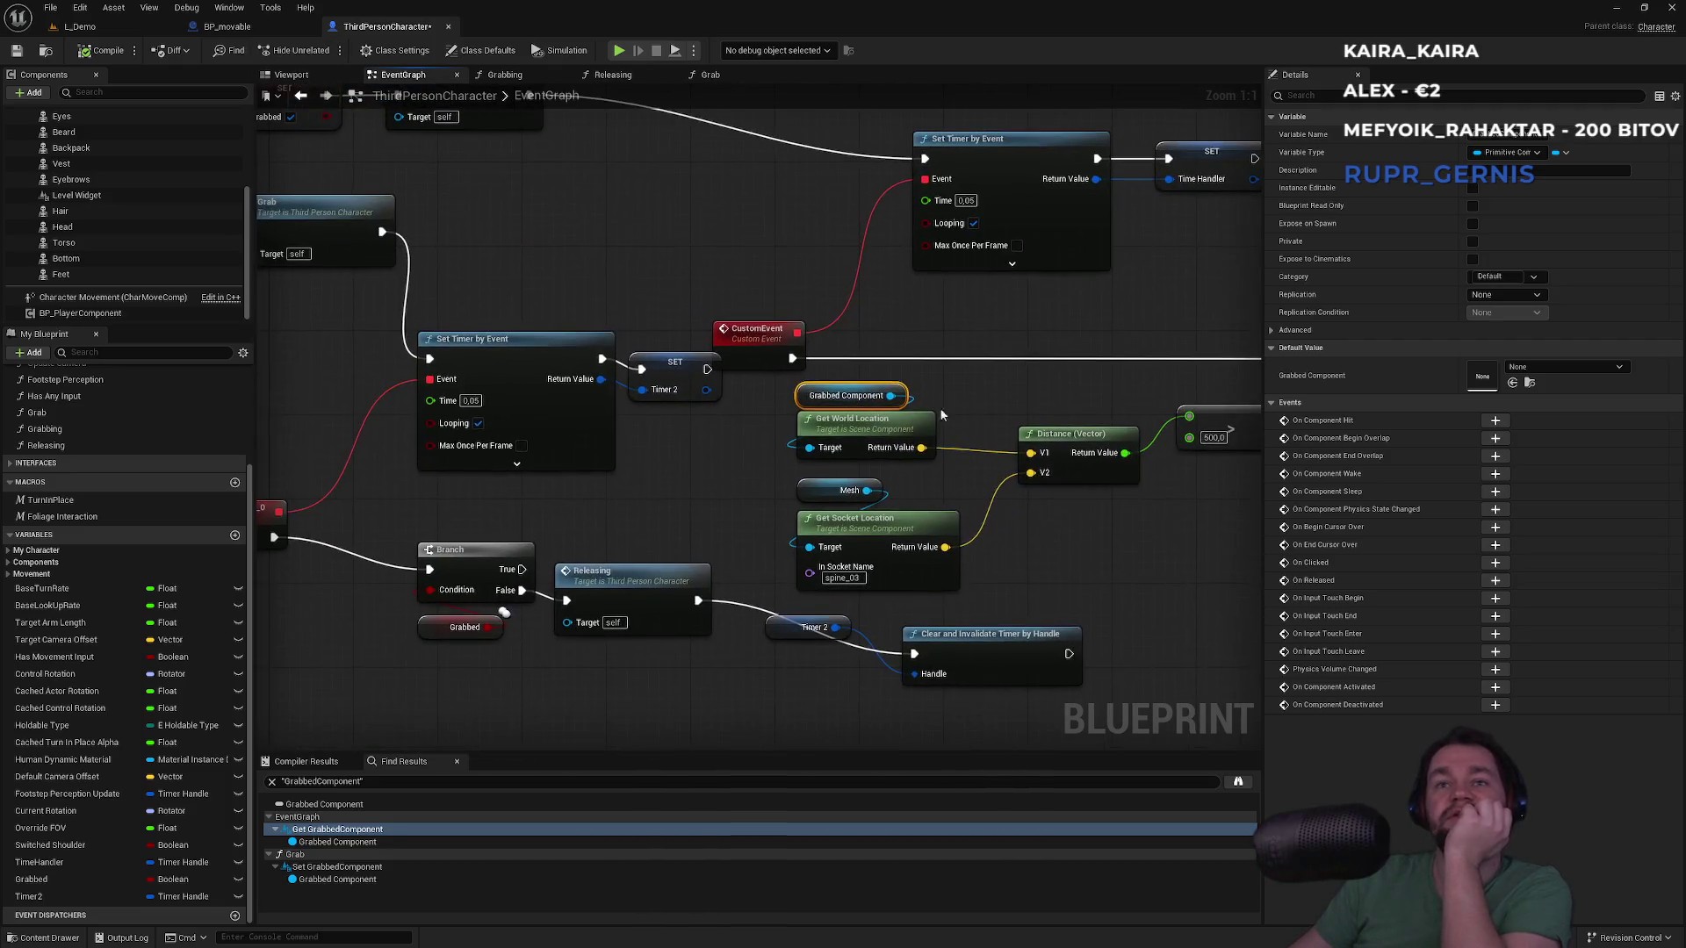
drag(407, 287, 619, 324)
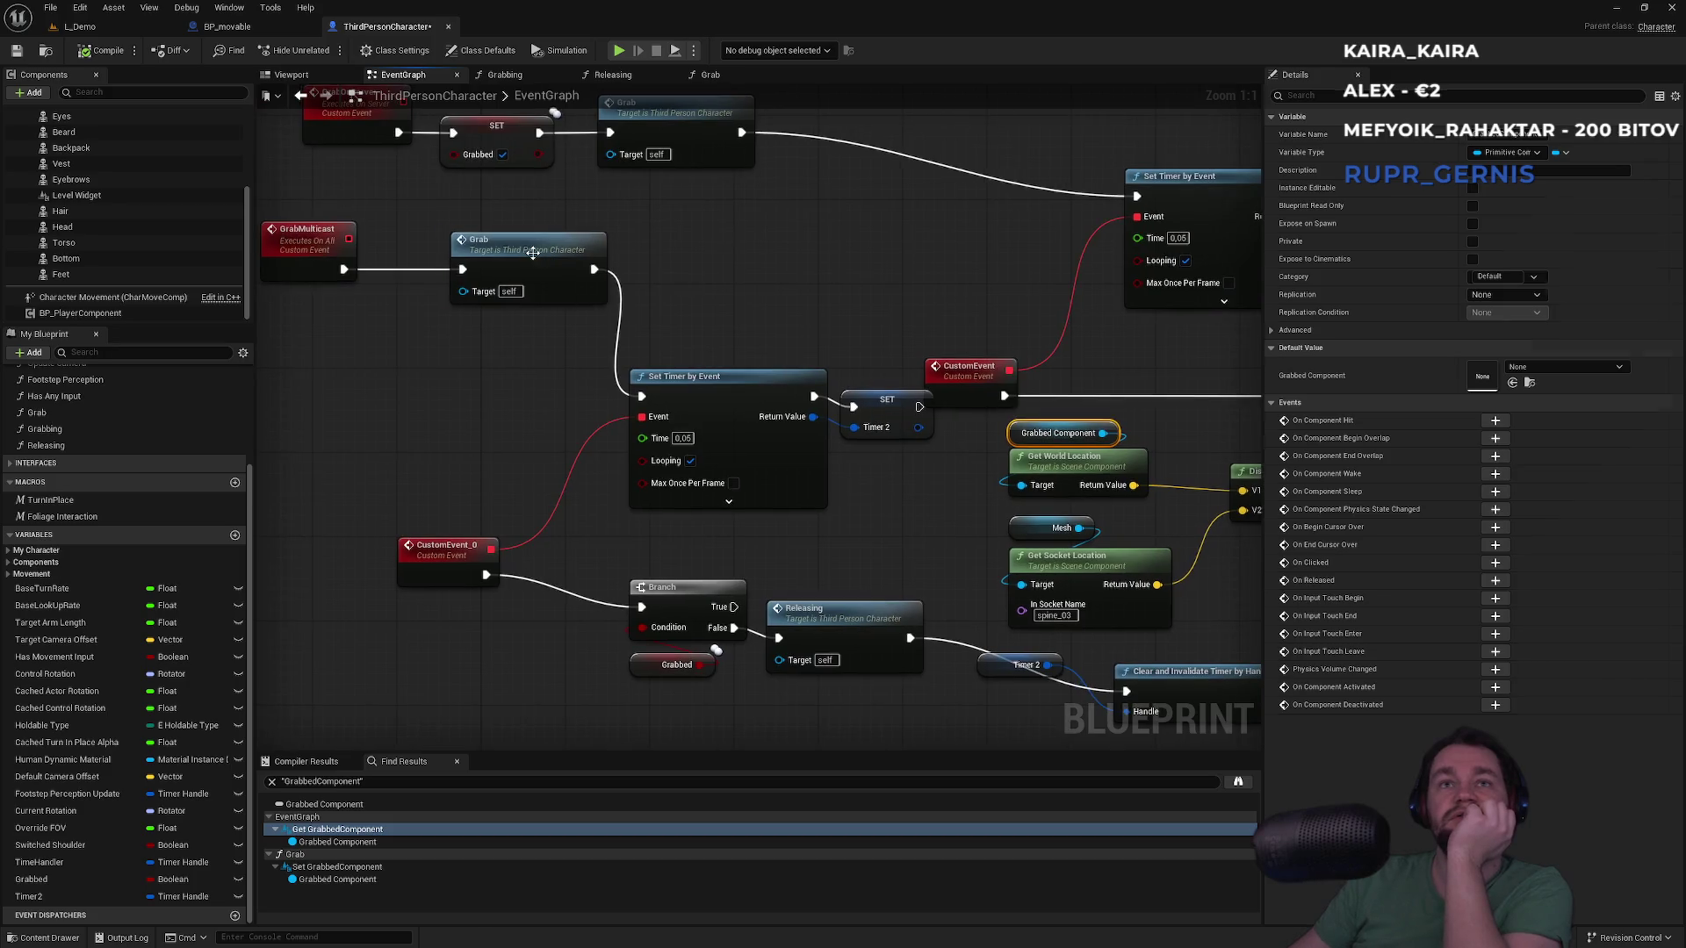
double_click(532, 253)
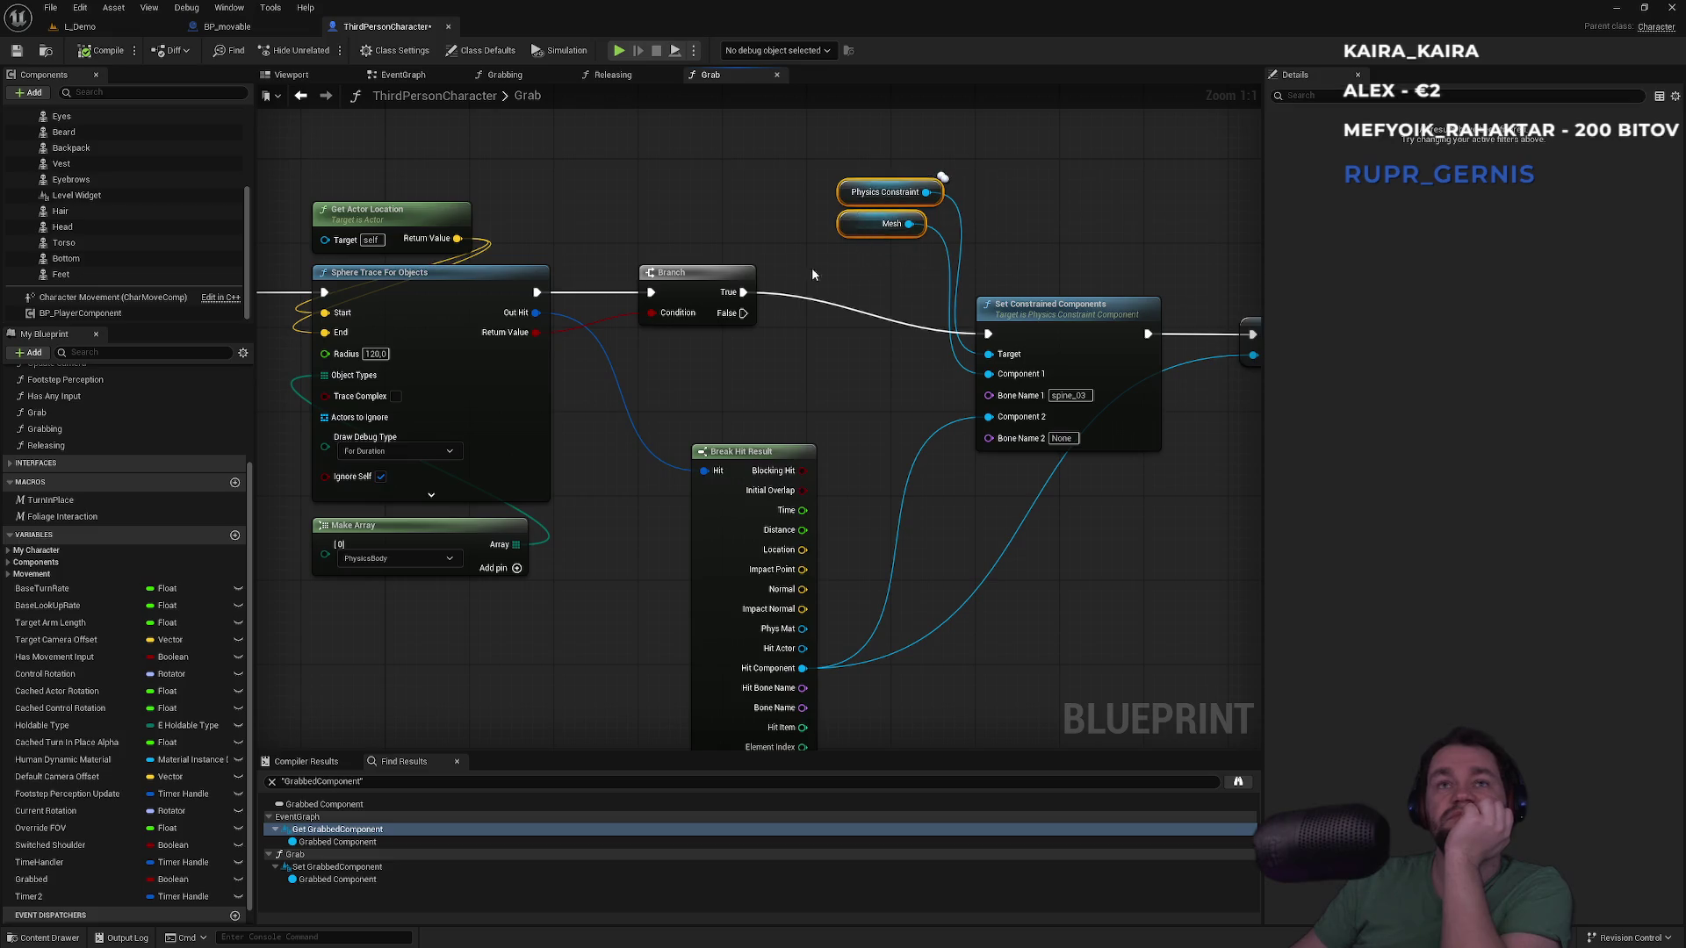
drag(496, 187, 397, 672)
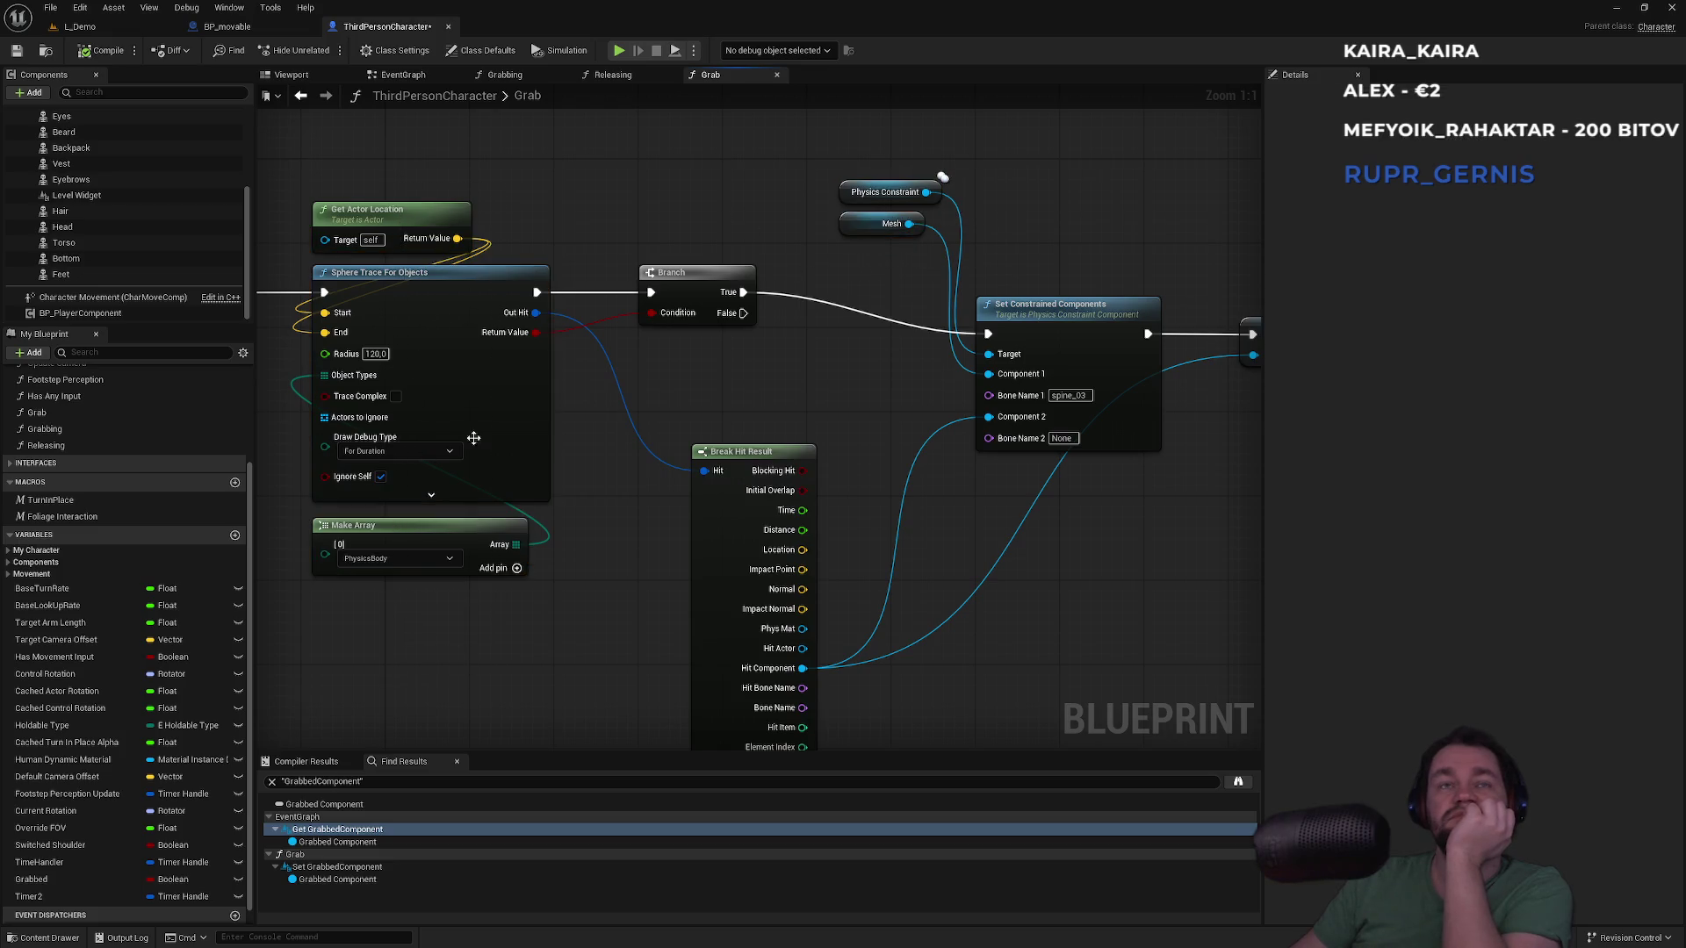
drag(515, 183, 646, 202)
mouse_move(711, 419)
mouse_down()
mouse_move(780, 444)
mouse_move(745, 471)
mouse_up()
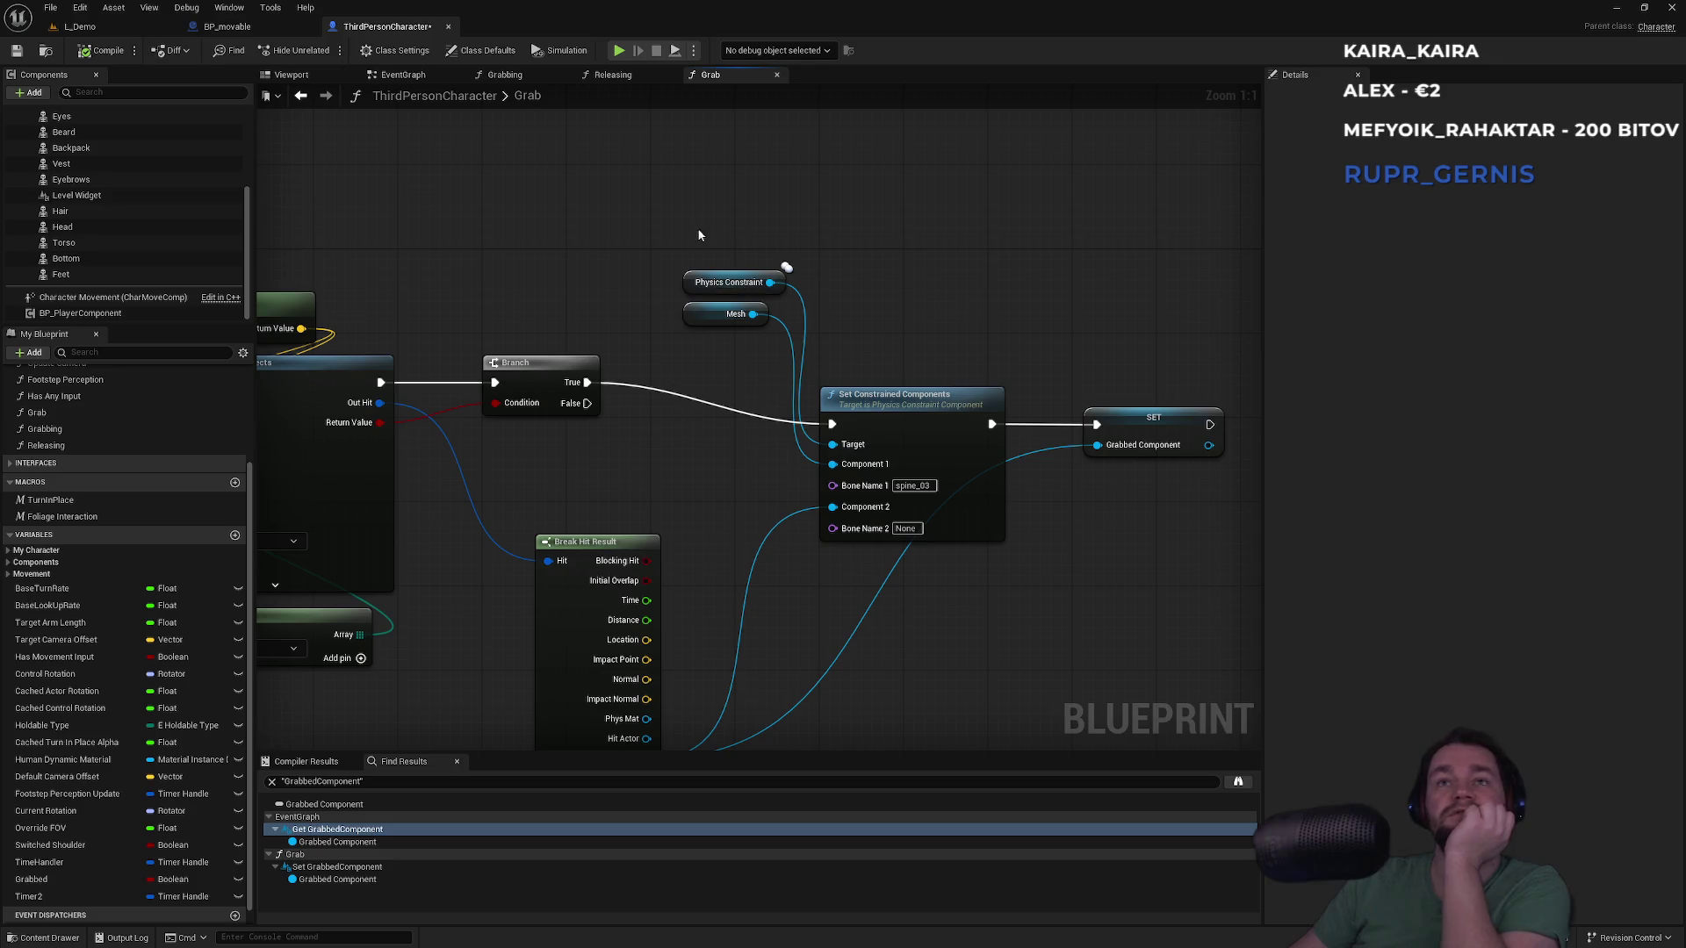
click(698, 284)
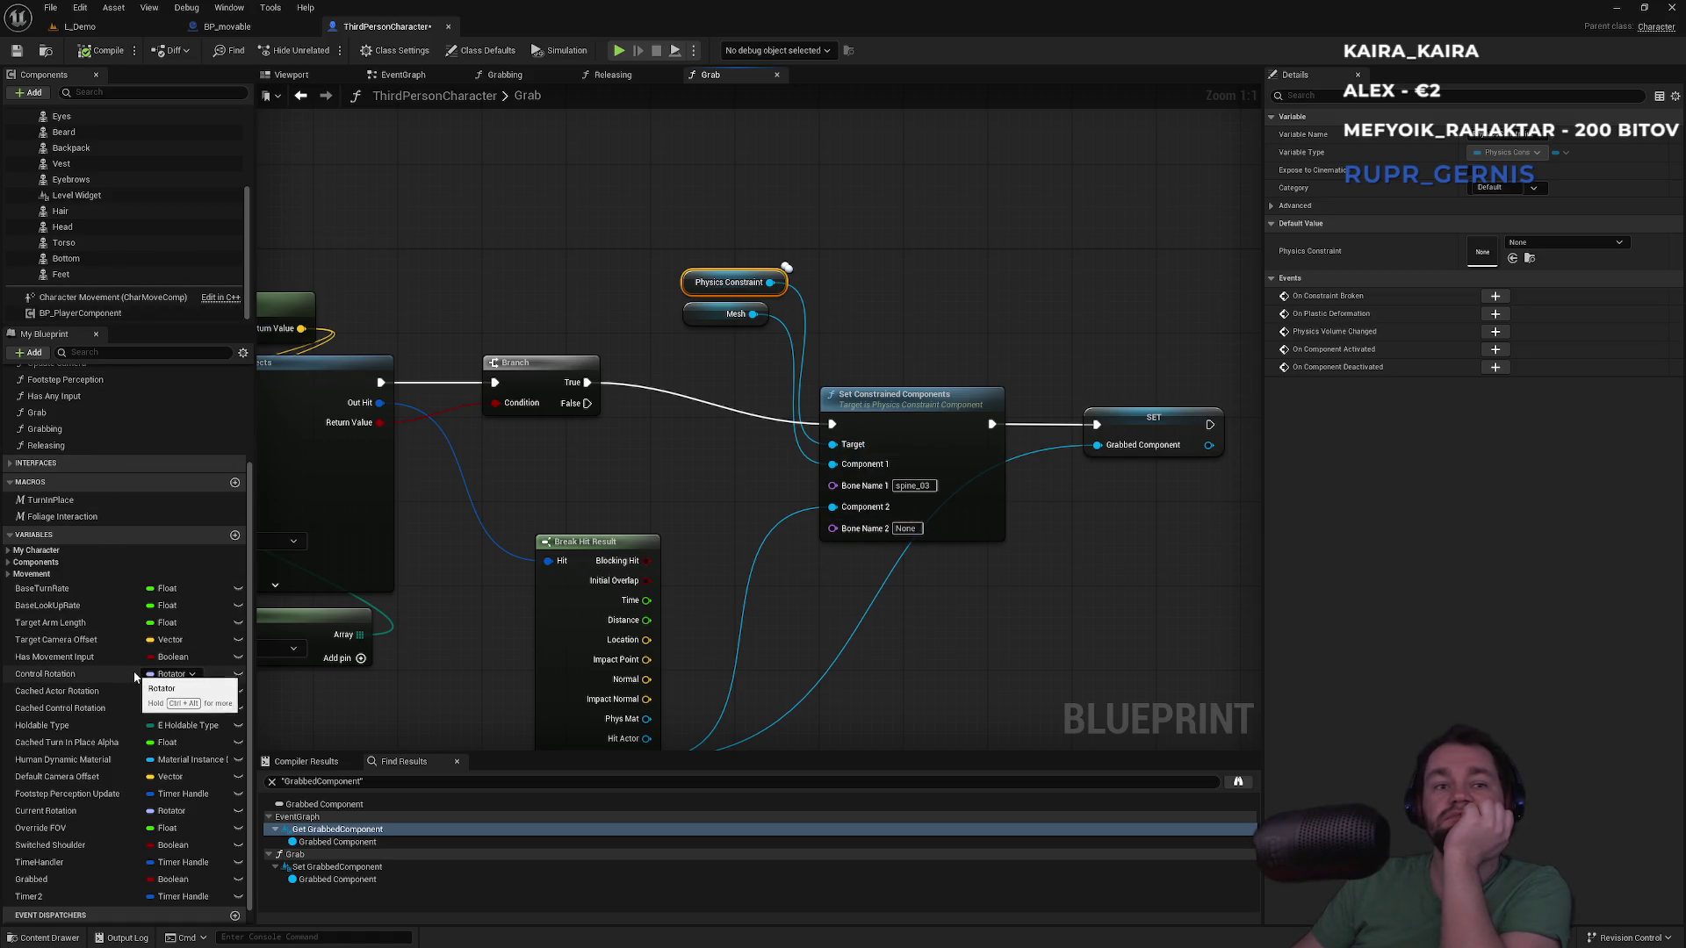
key(super)
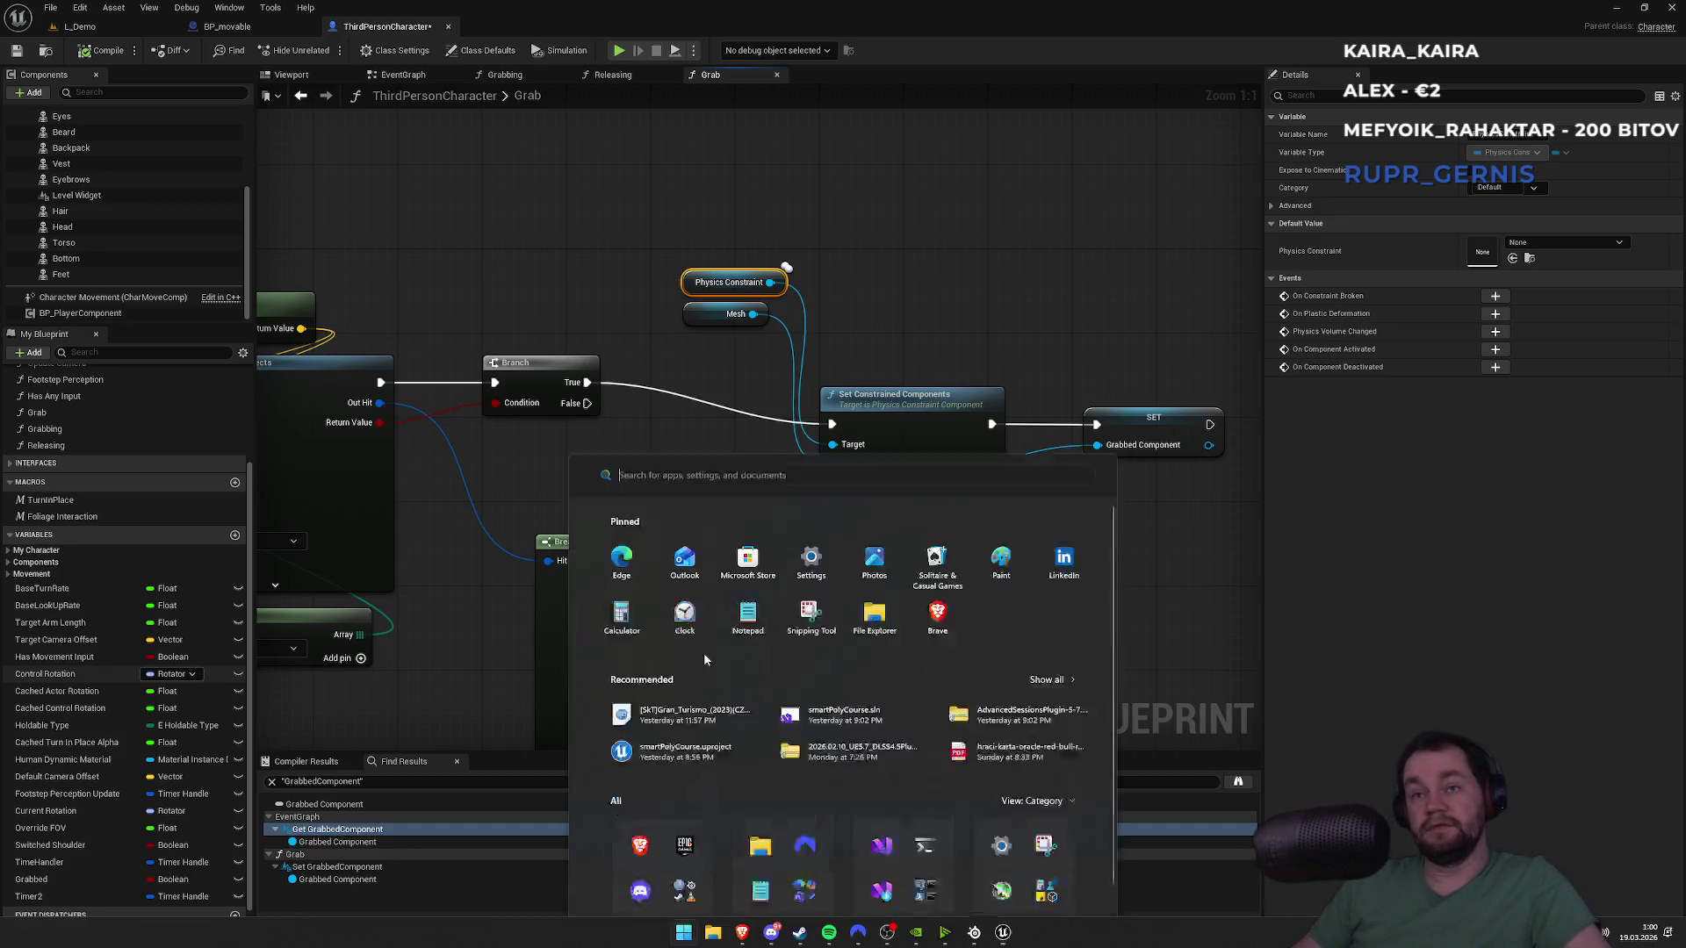
Add the playing Spotify track 'High' to the vypalovacky part 2 playlist and return to Unreal
click(827, 936)
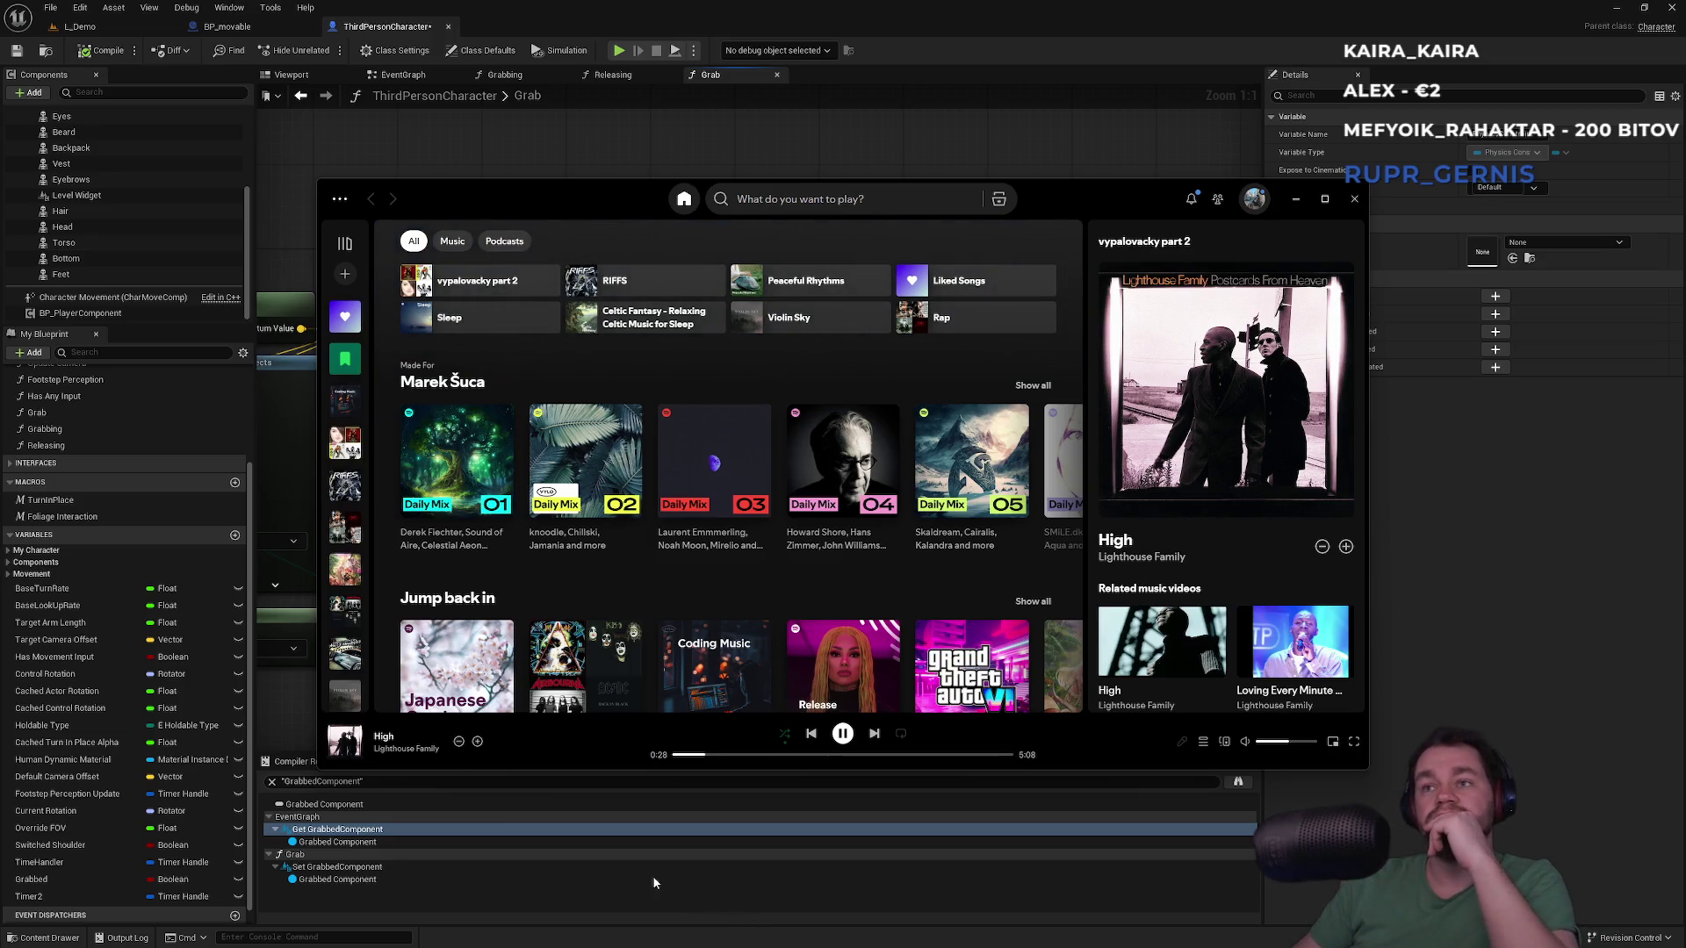
right_click(345, 753)
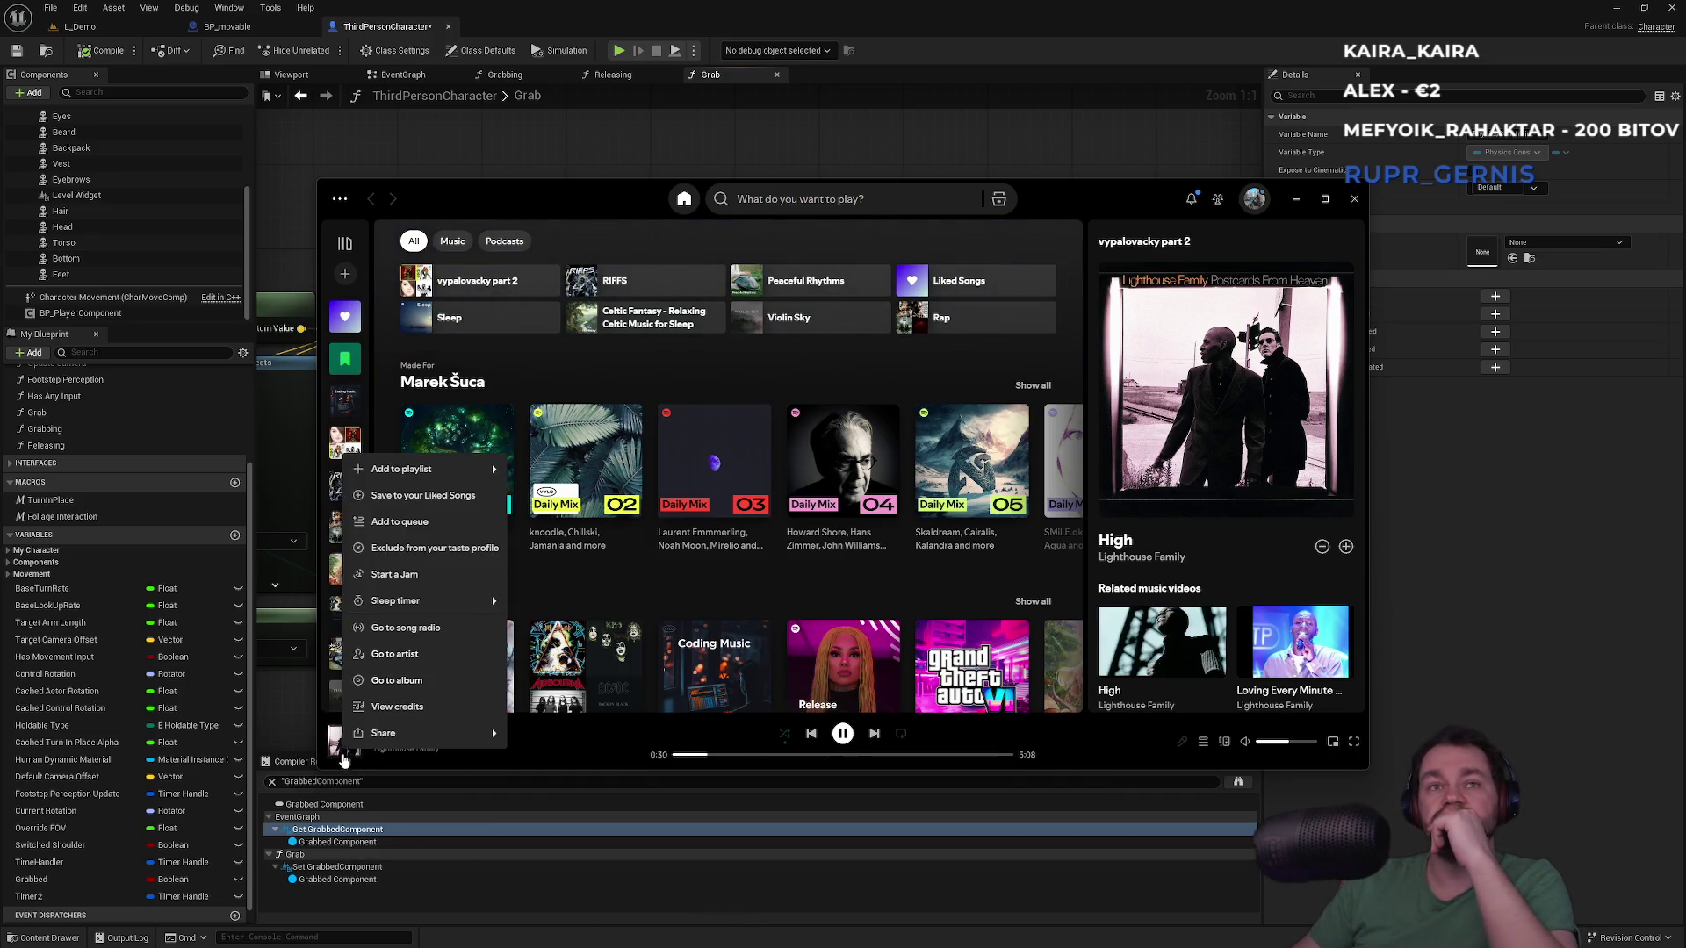
mouse_move(428, 477)
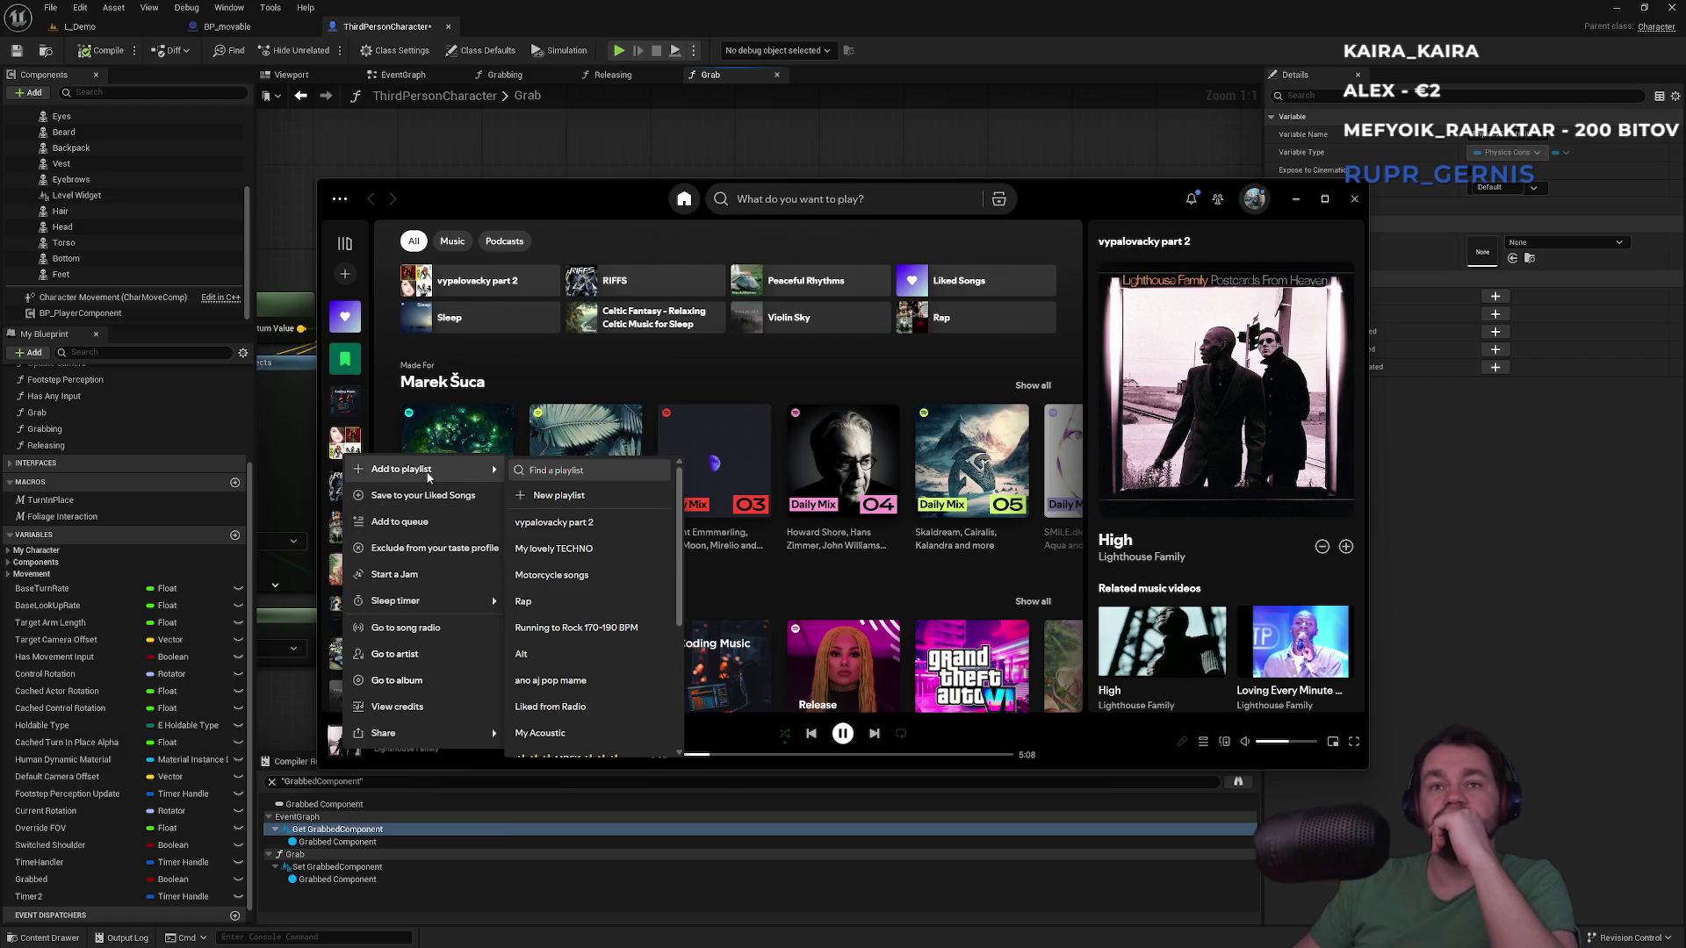
click(554, 522)
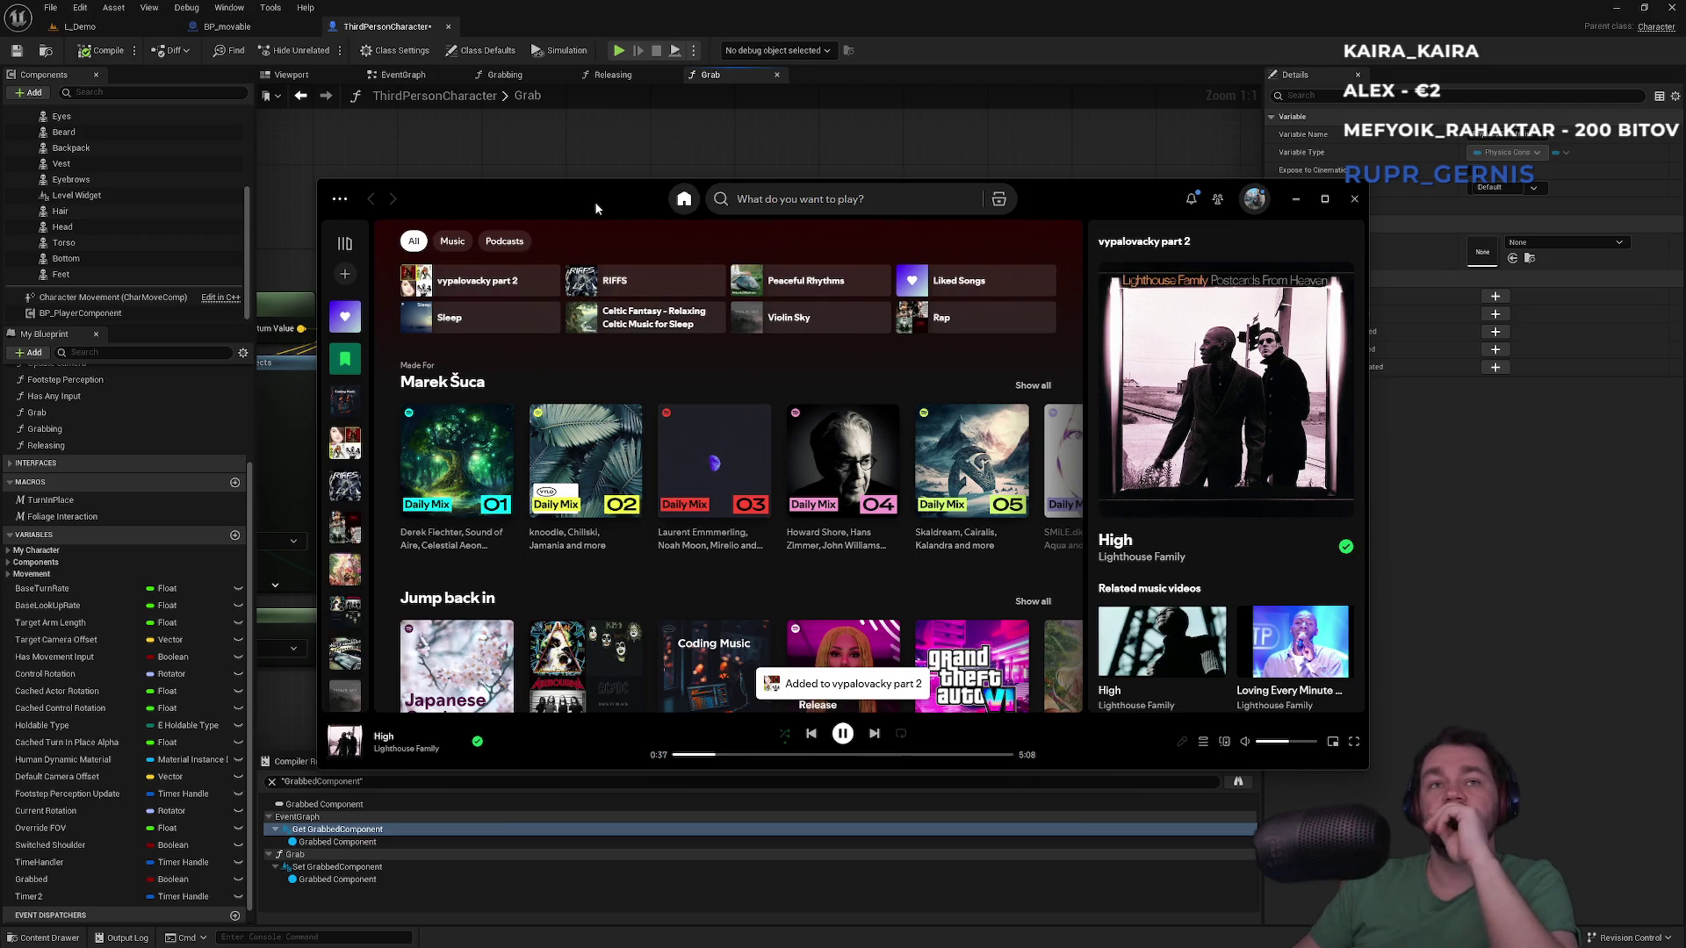
key(alt+Tab)
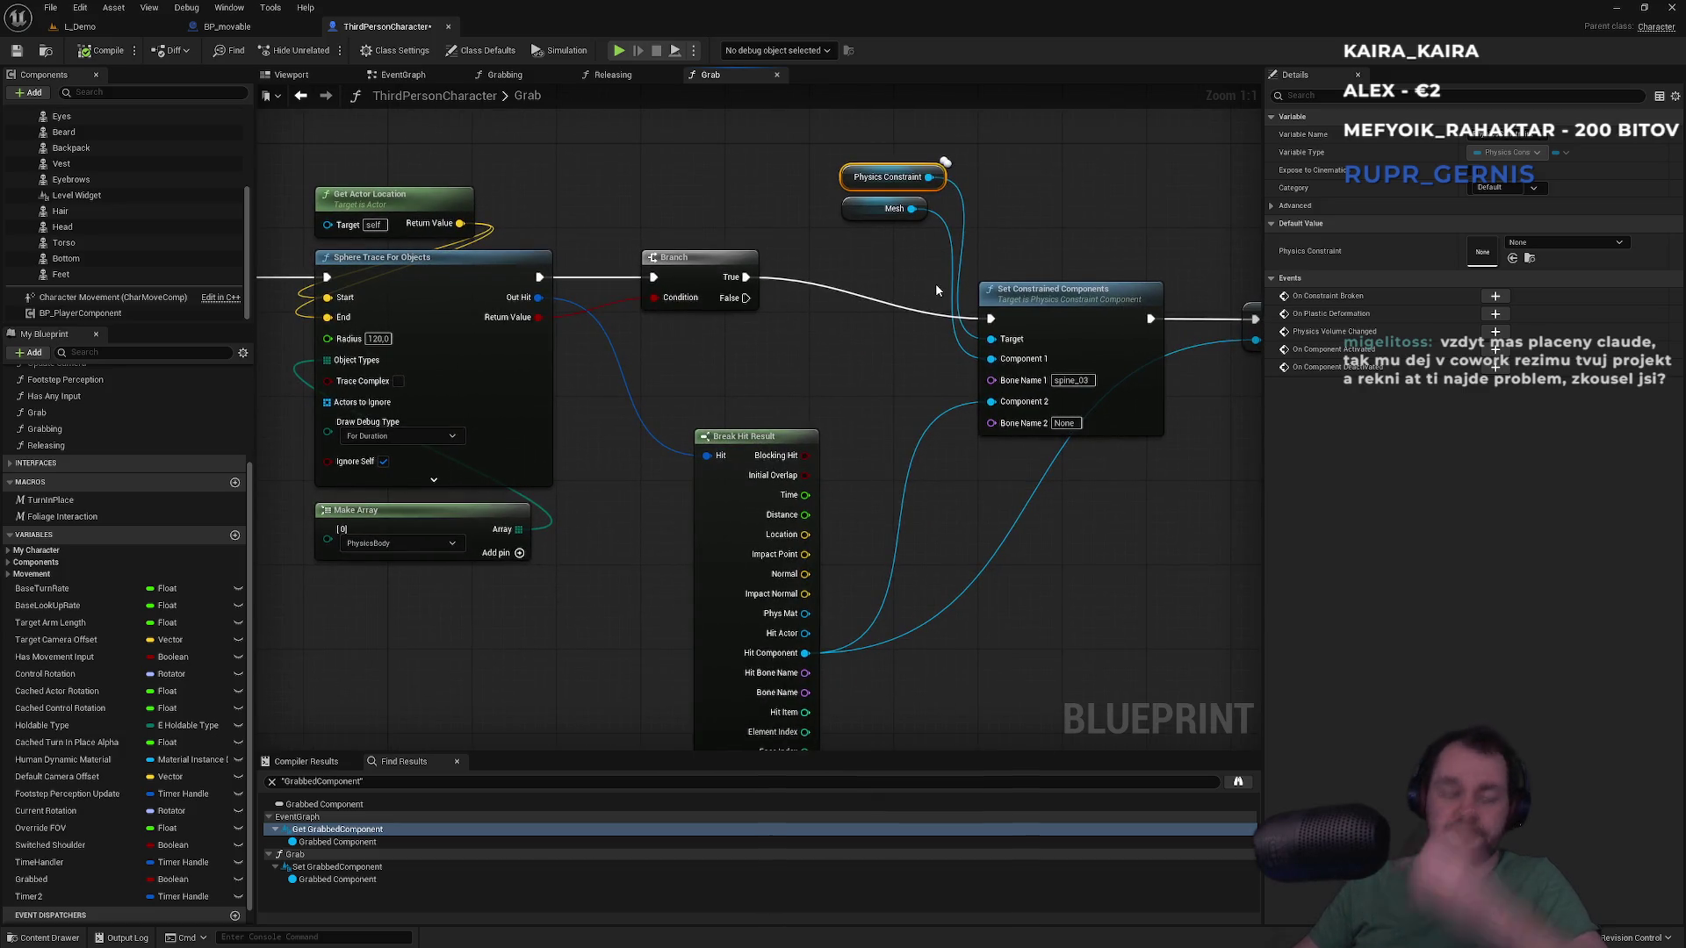
mouse_move(1060, 262)
mouse_down()
mouse_move(847, 293)
mouse_move(931, 286)
mouse_up()
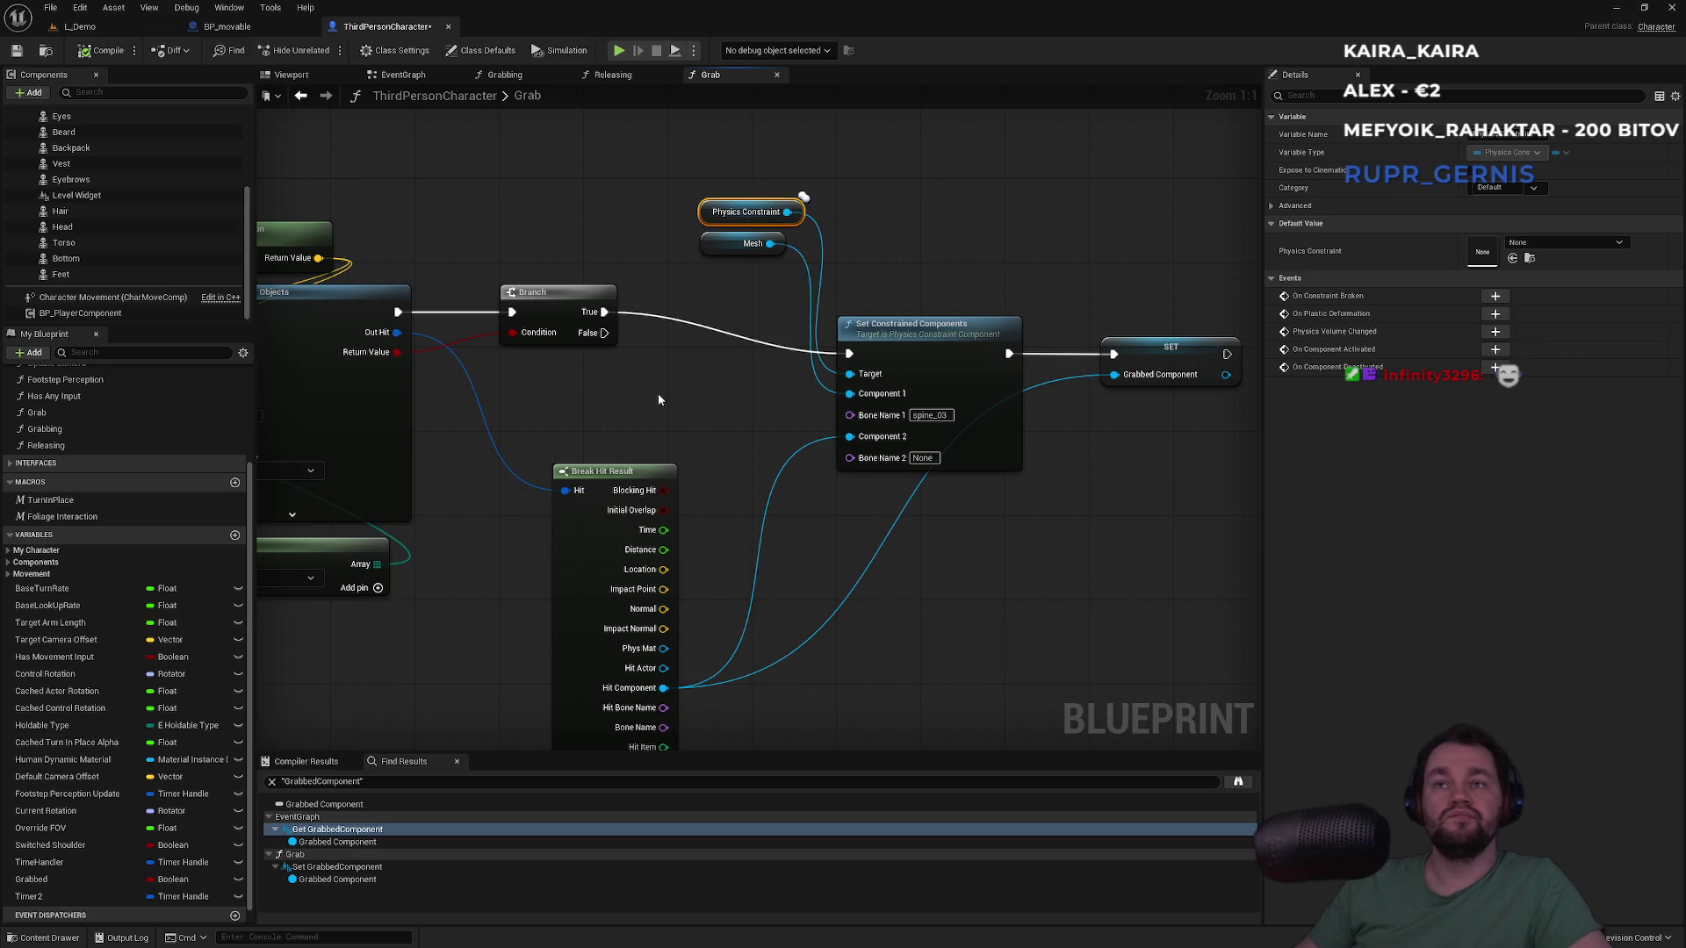
click(927, 352)
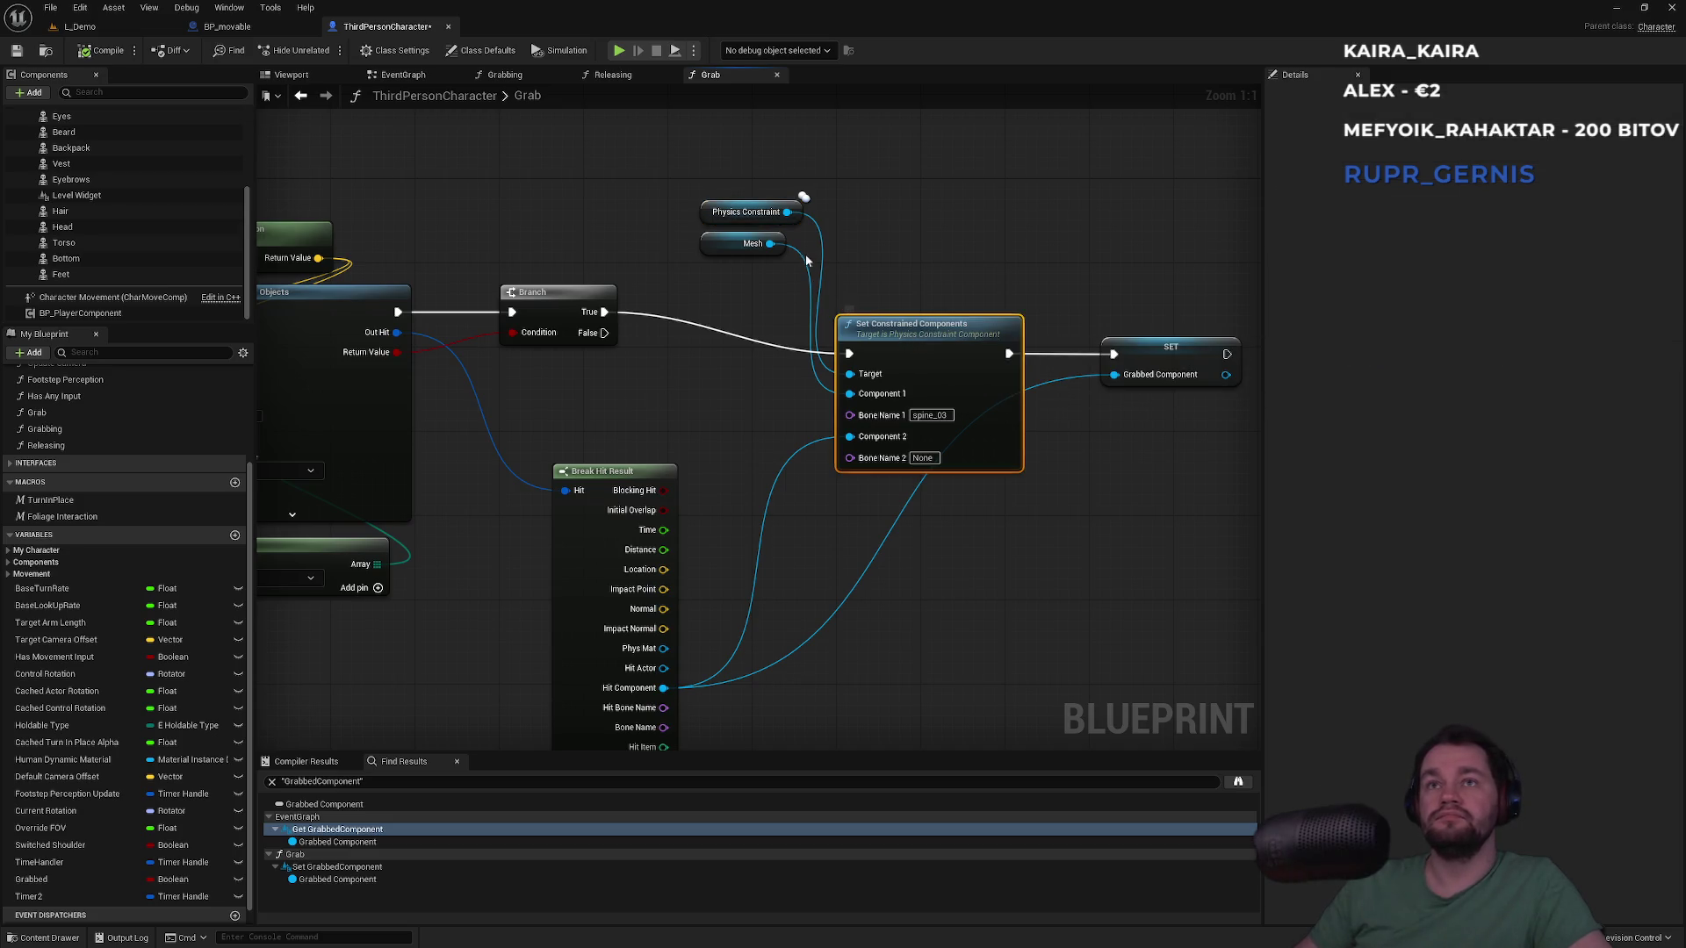
click(710, 215)
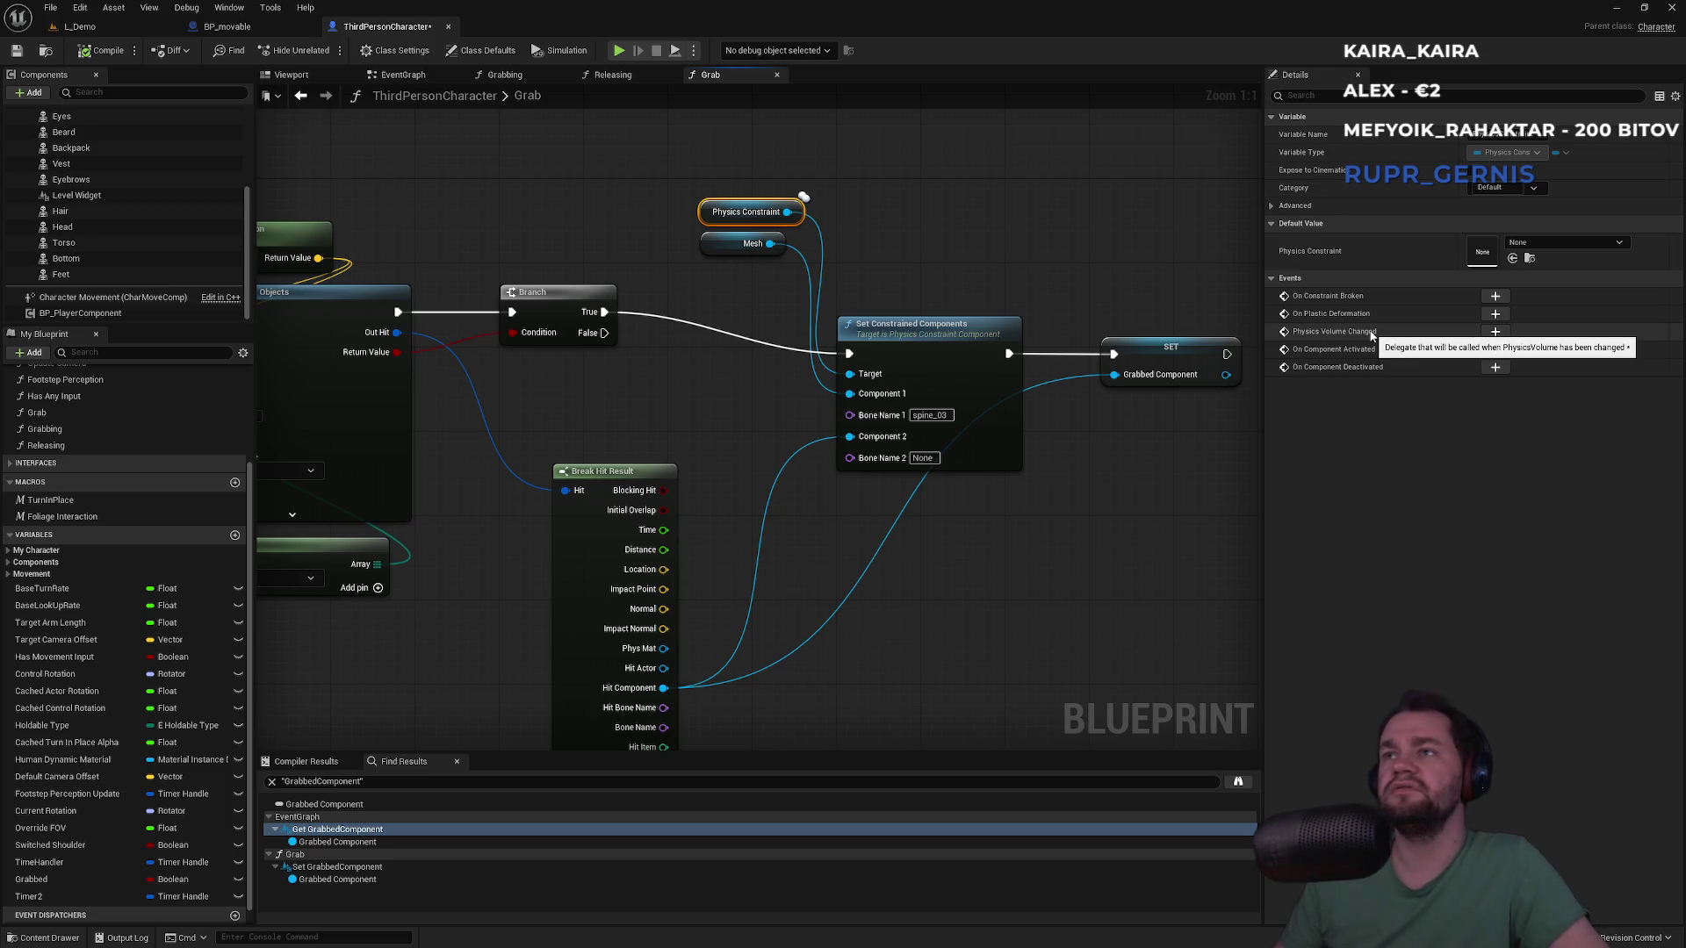
click(1494, 332)
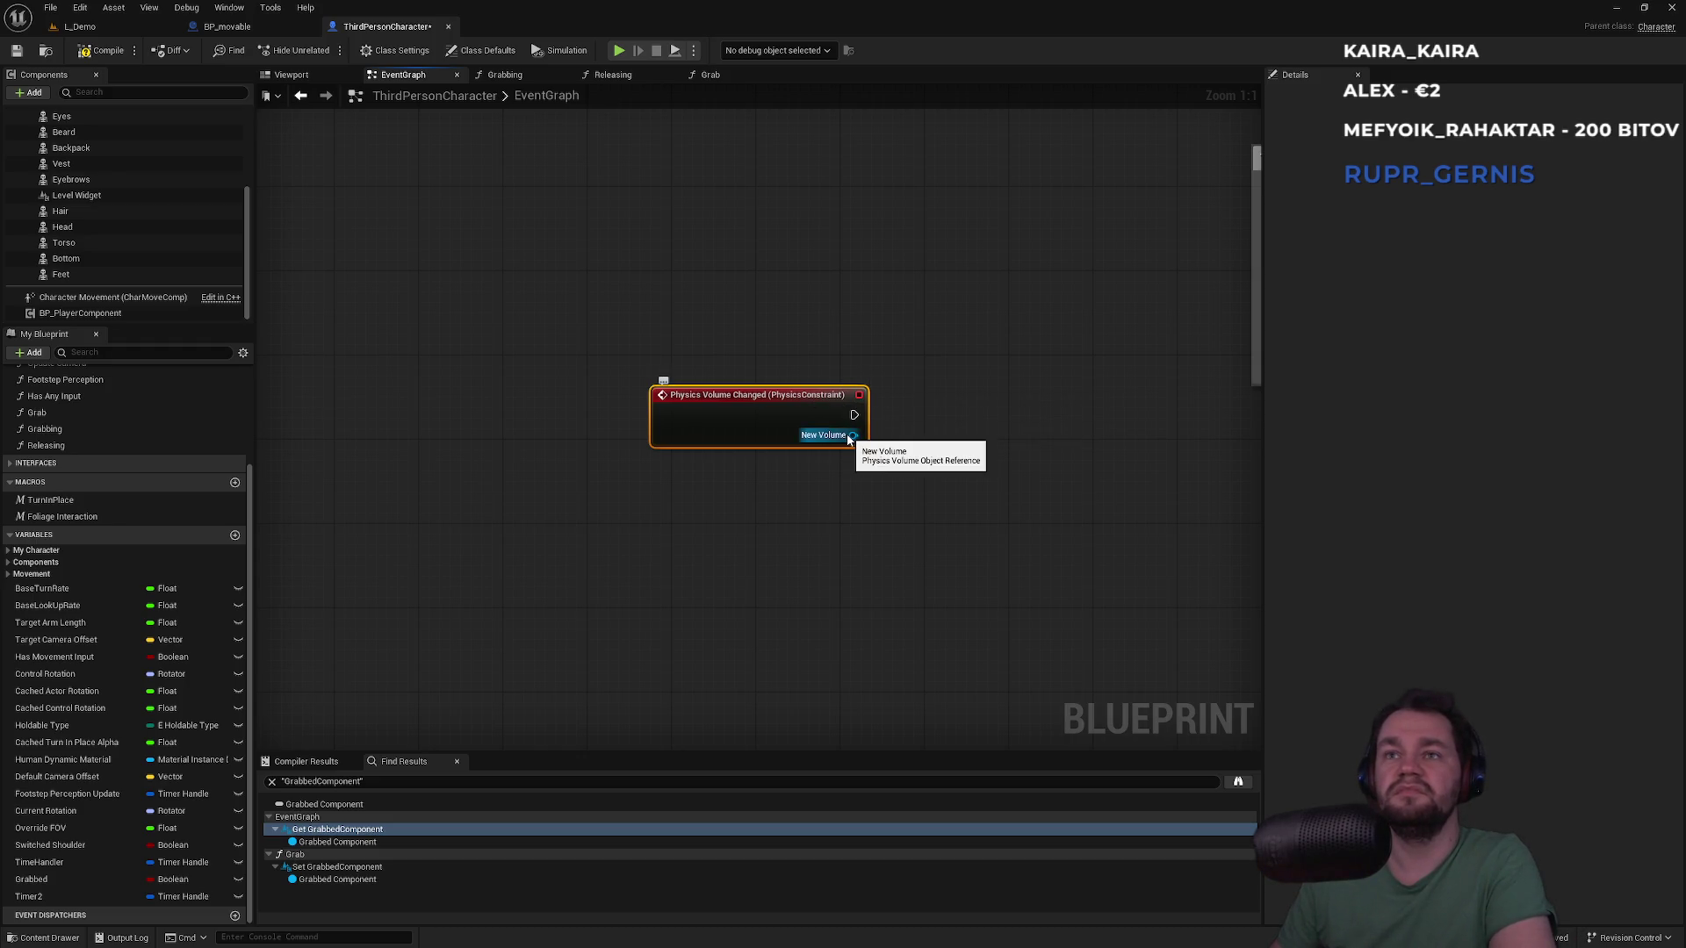
Drag from New Volume and search the action list for break and make nodes, then cancel
drag(851, 436, 911, 452)
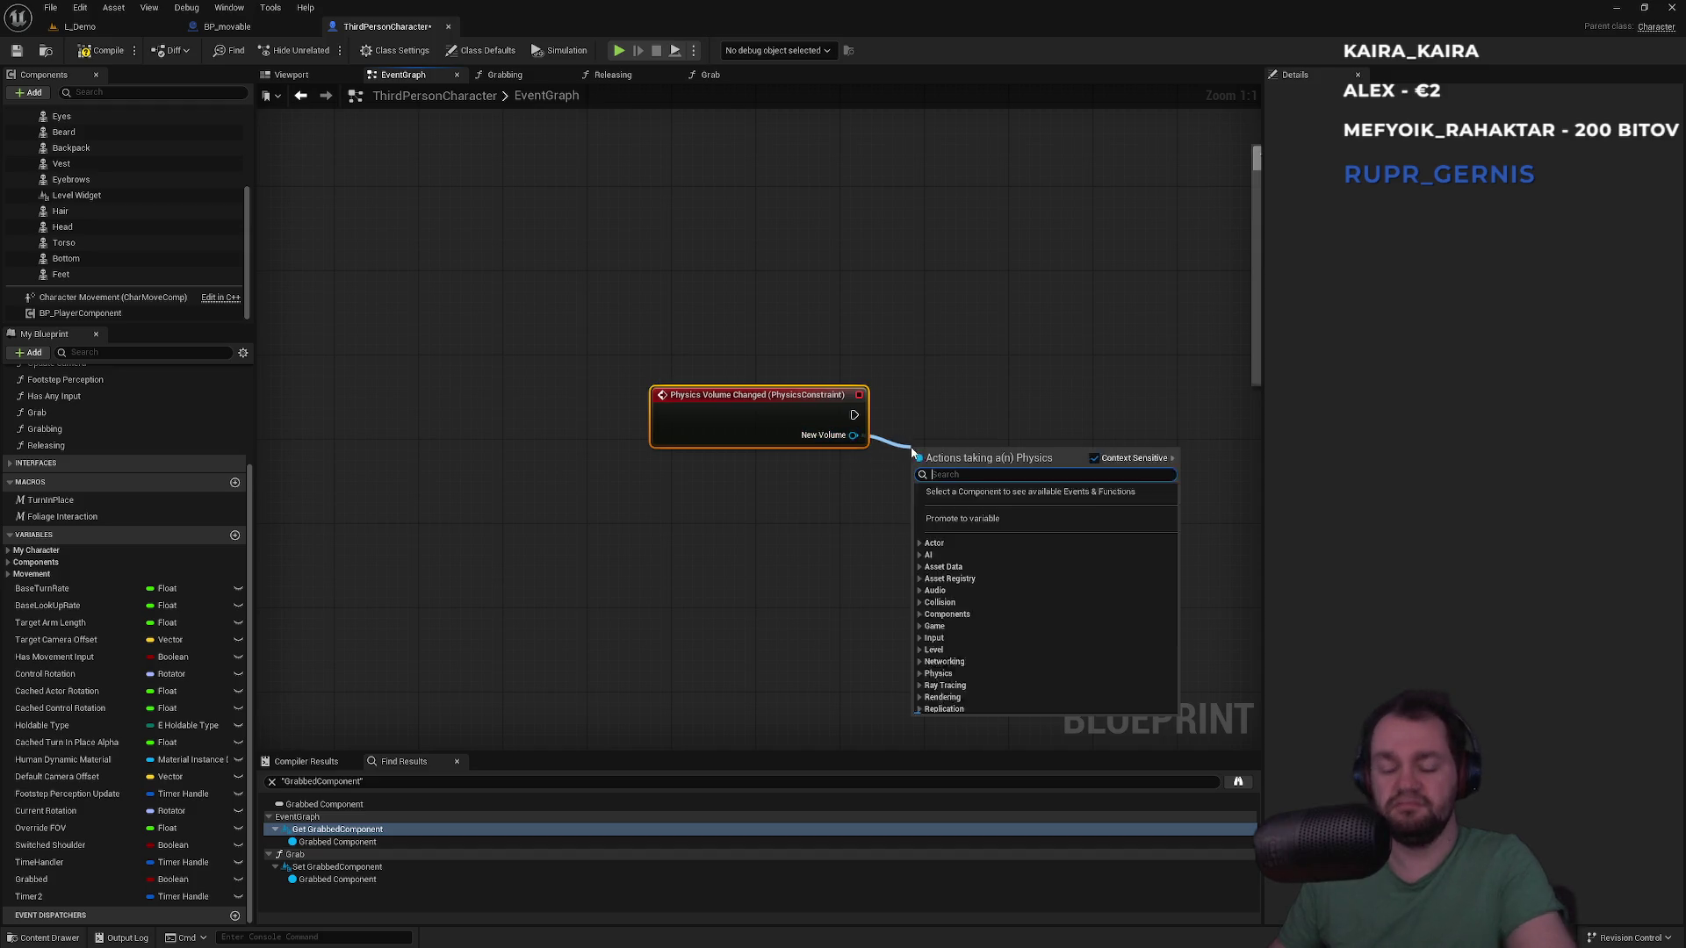
text(bre)
key(BackSpace)
text(oi)
key(BackSpace)
key(BackSpace)
key(BackSpace)
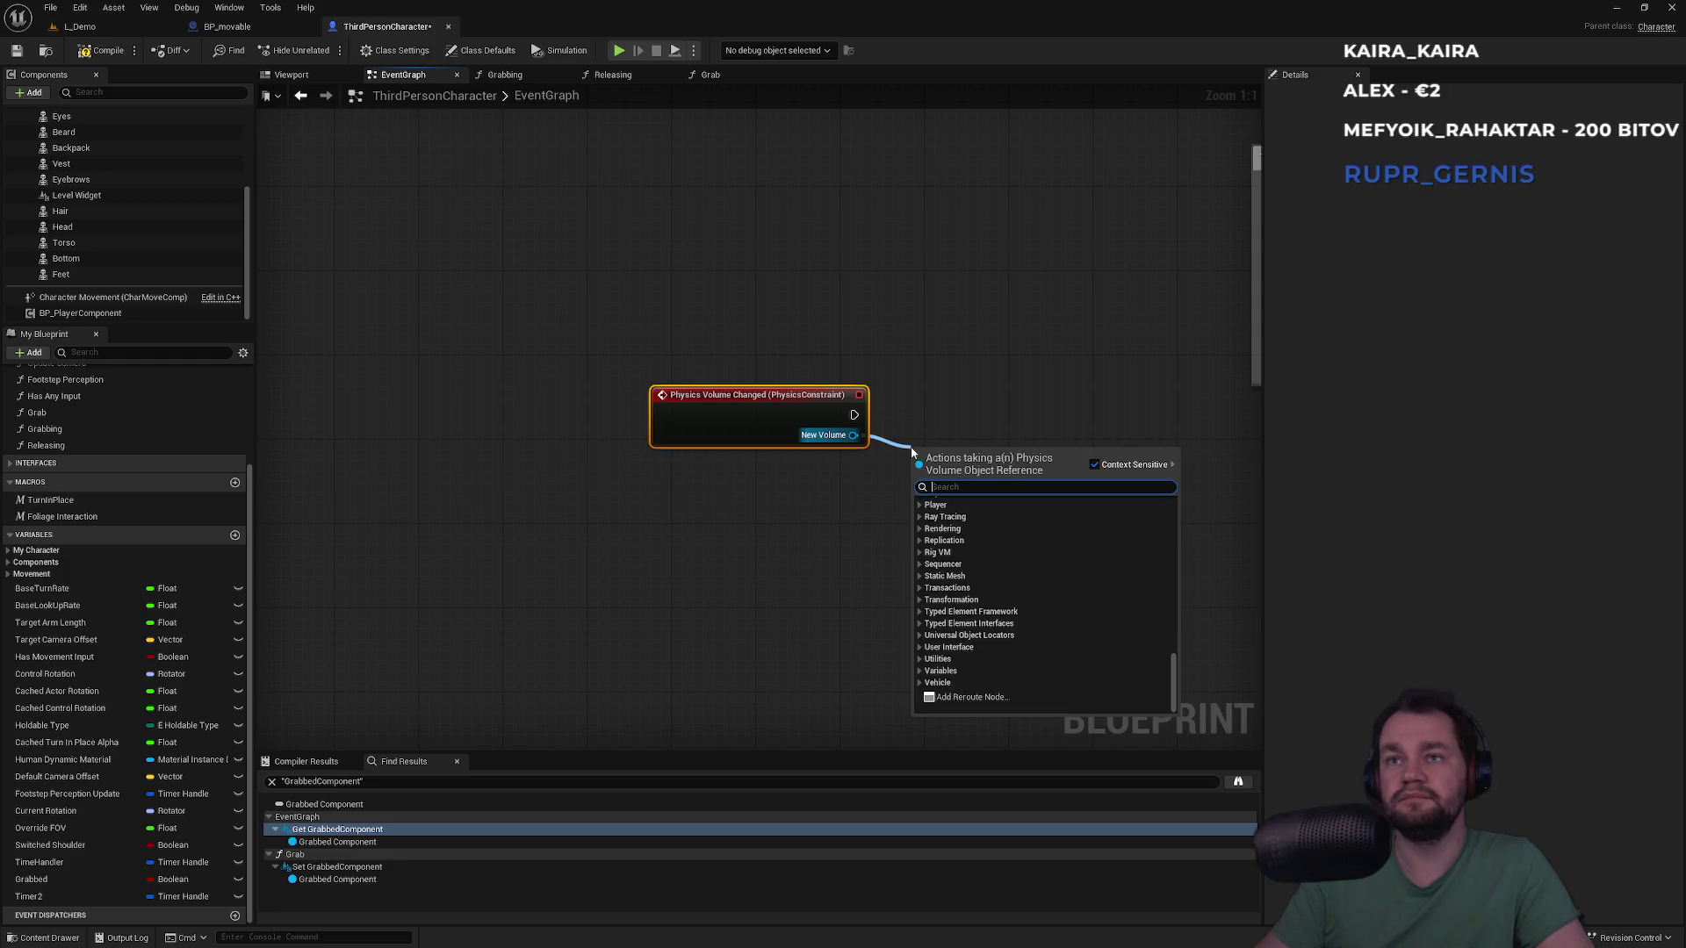
text(brea)
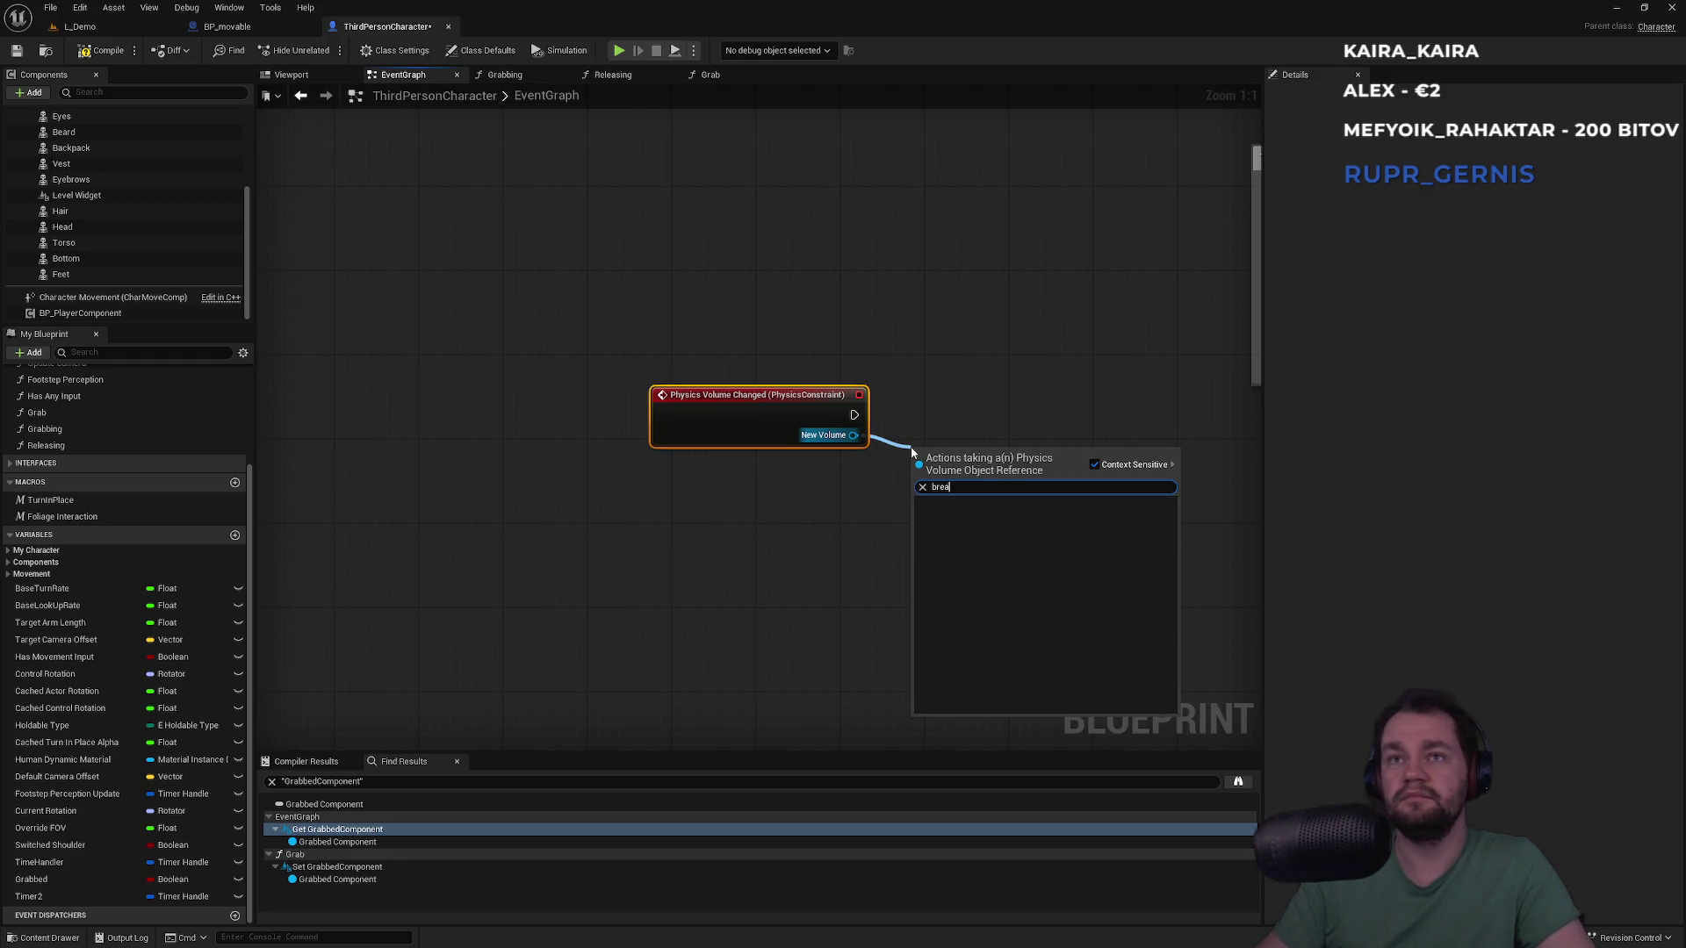
key(BackSpace)
key(BackSpace)
key(BackSpace)
text(rok)
key(BackSpace)
key(BackSpace)
key(BackSpace)
text(e)
key(BackSpace)
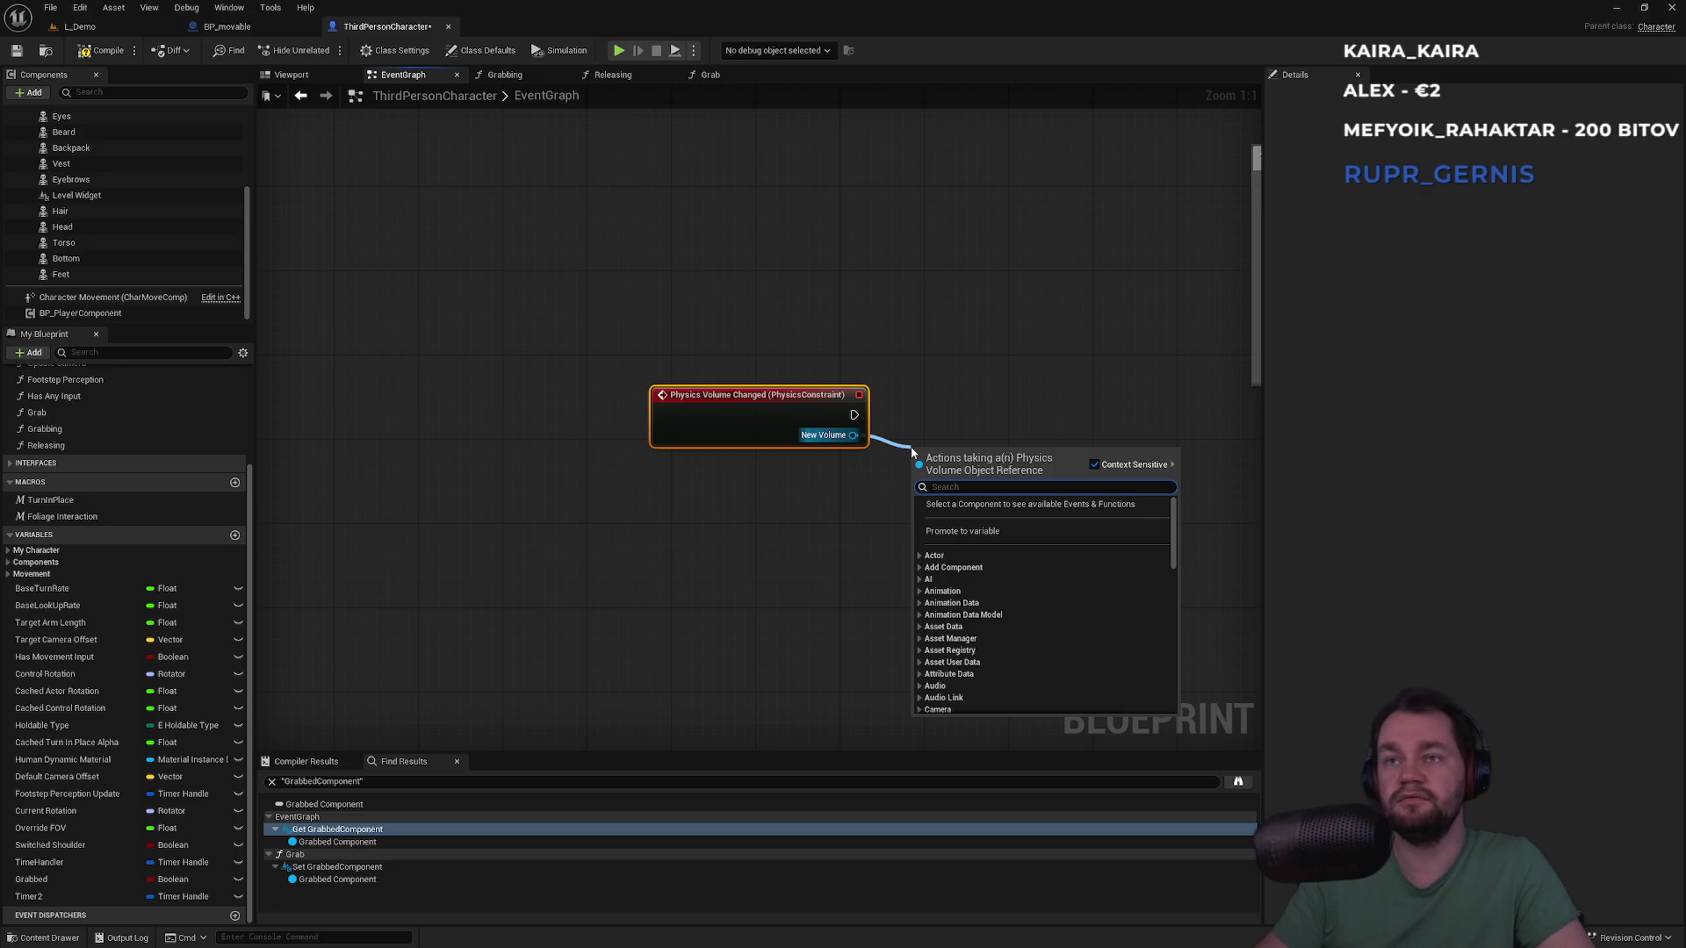
text(make)
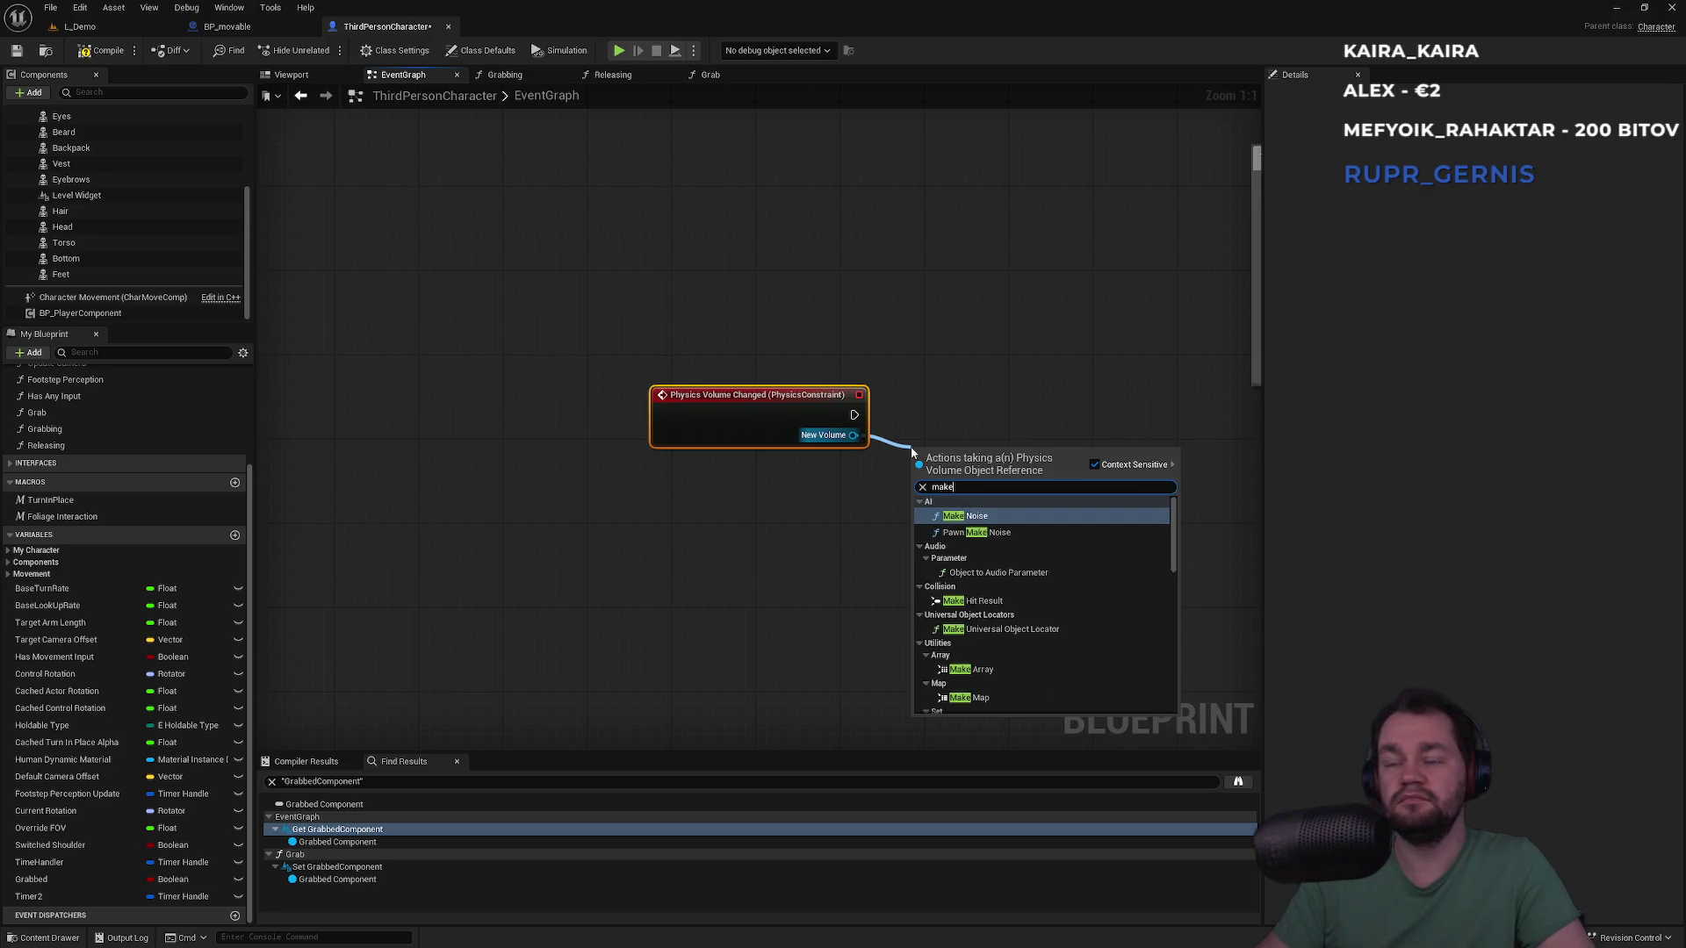
key(Escape)
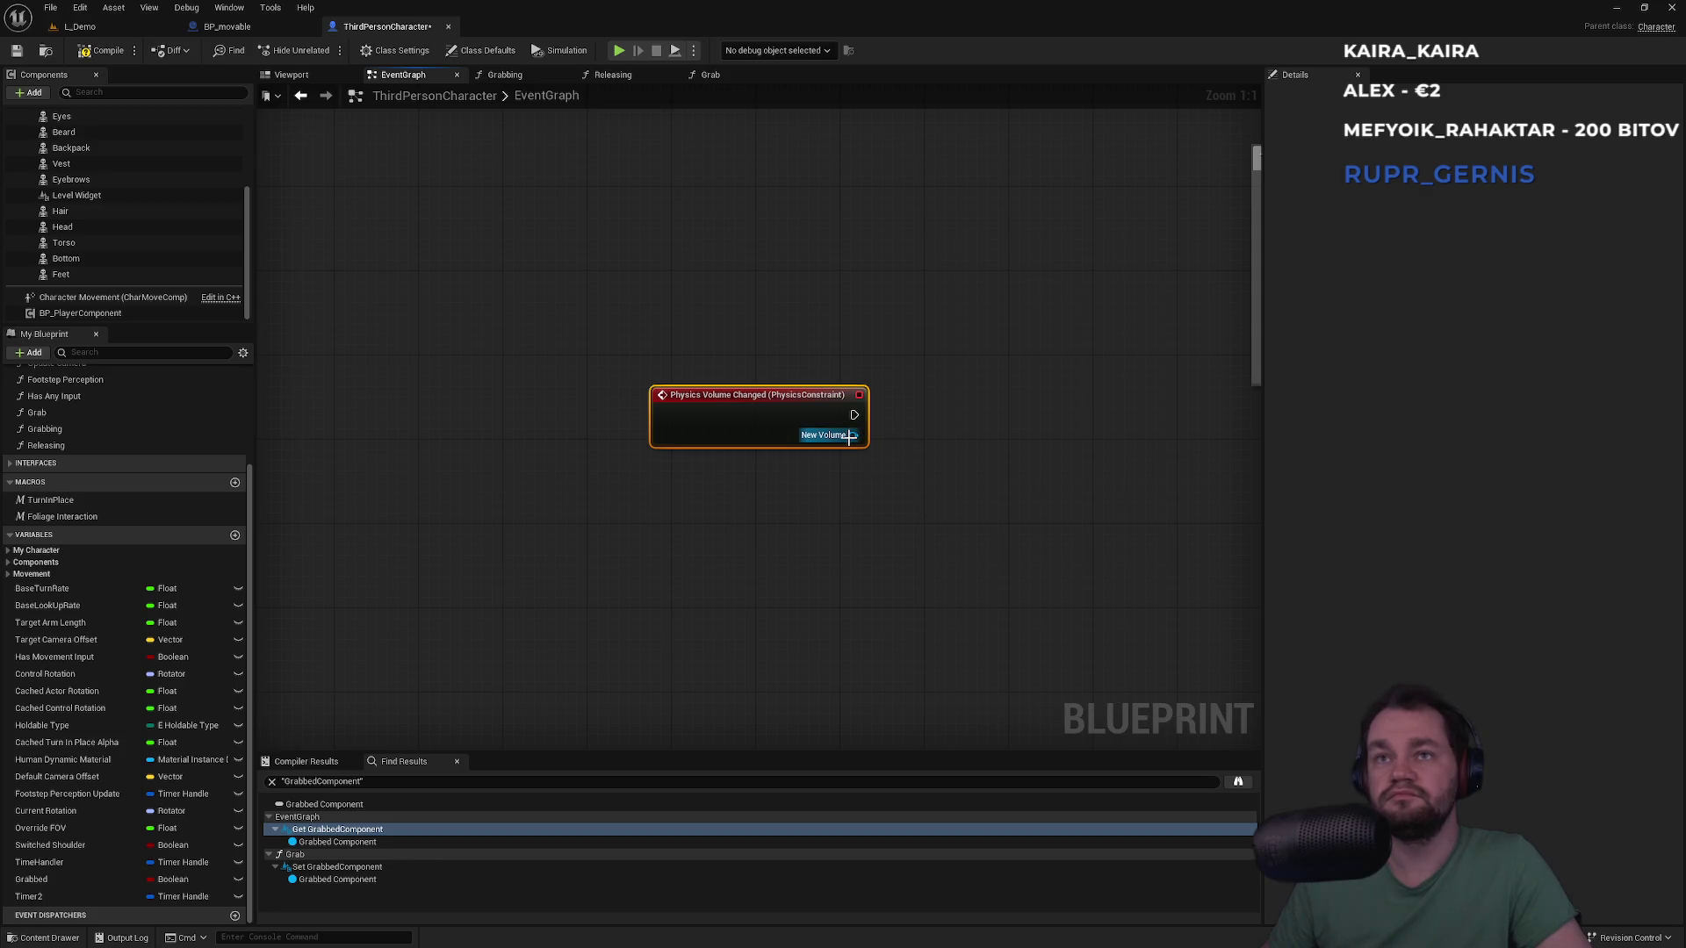
Promote the New Volume output to a new variable with a SET node
drag(850, 436, 913, 530)
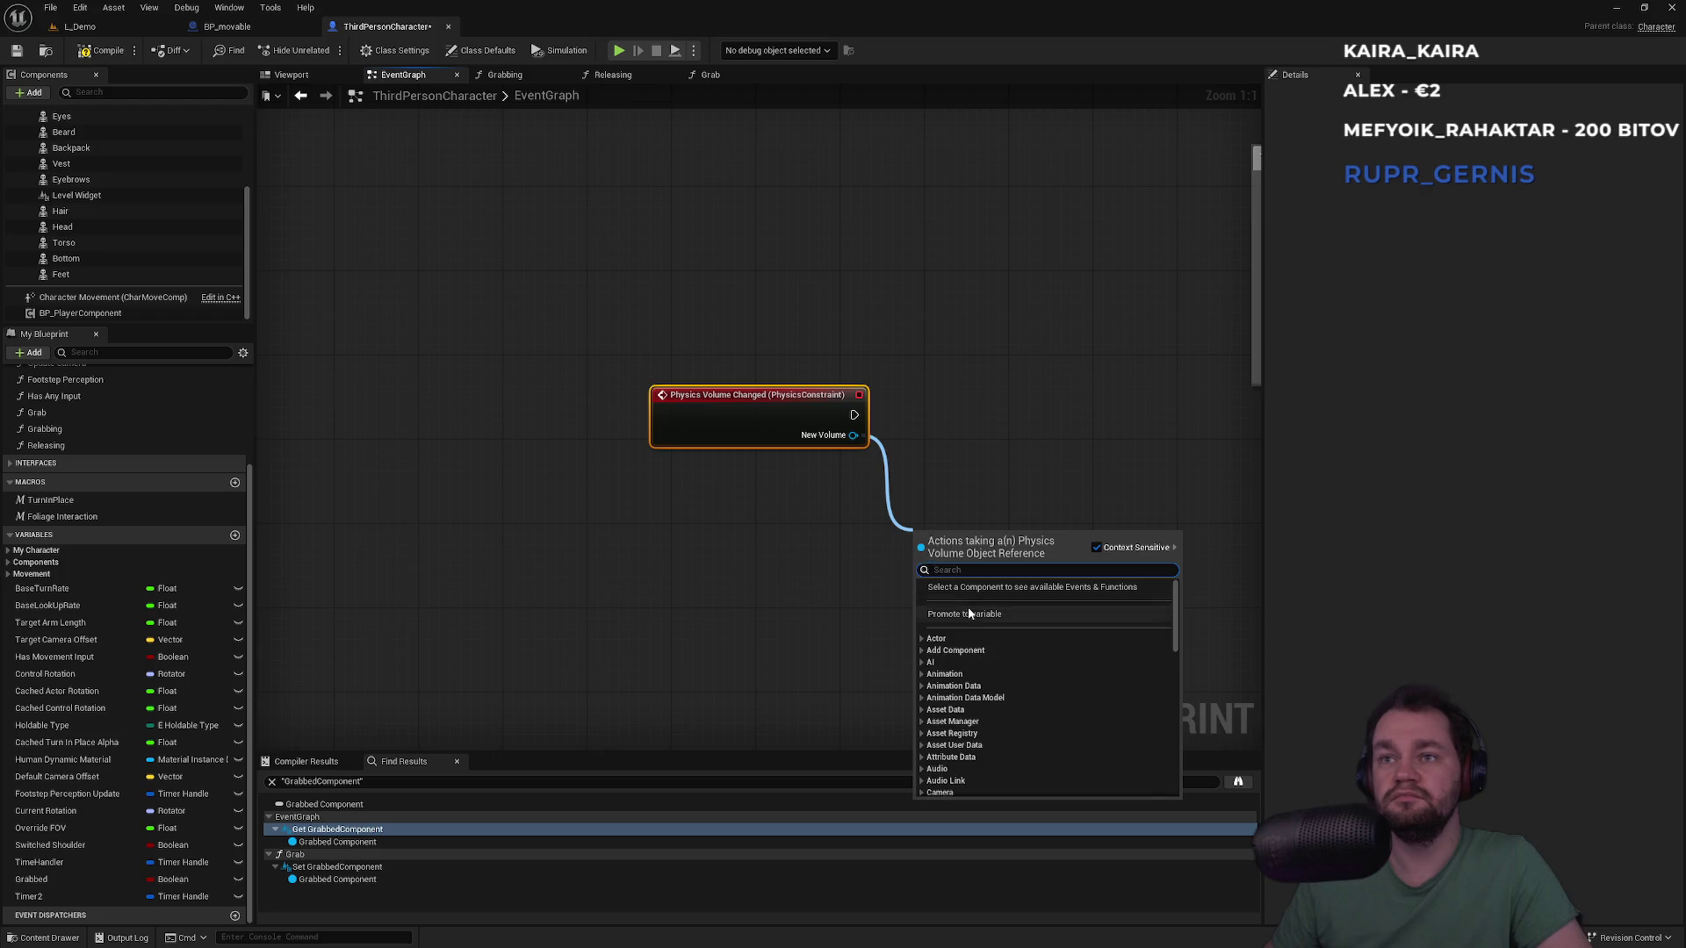
click(932, 526)
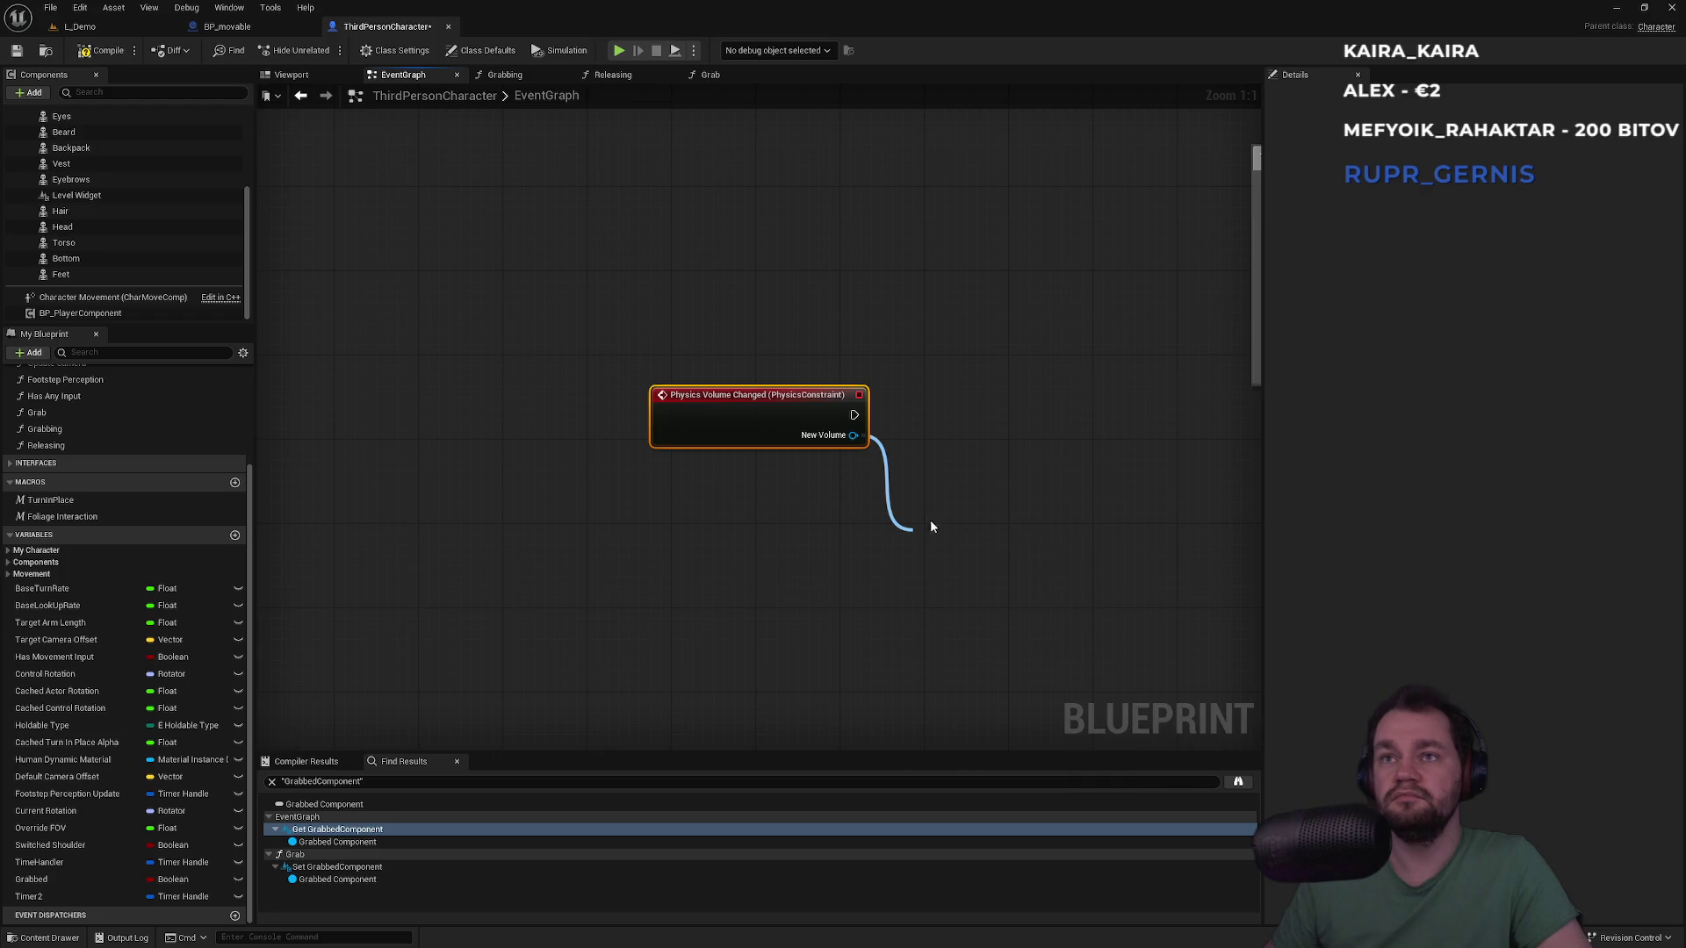
click(958, 559)
drag(1114, 414, 955, 379)
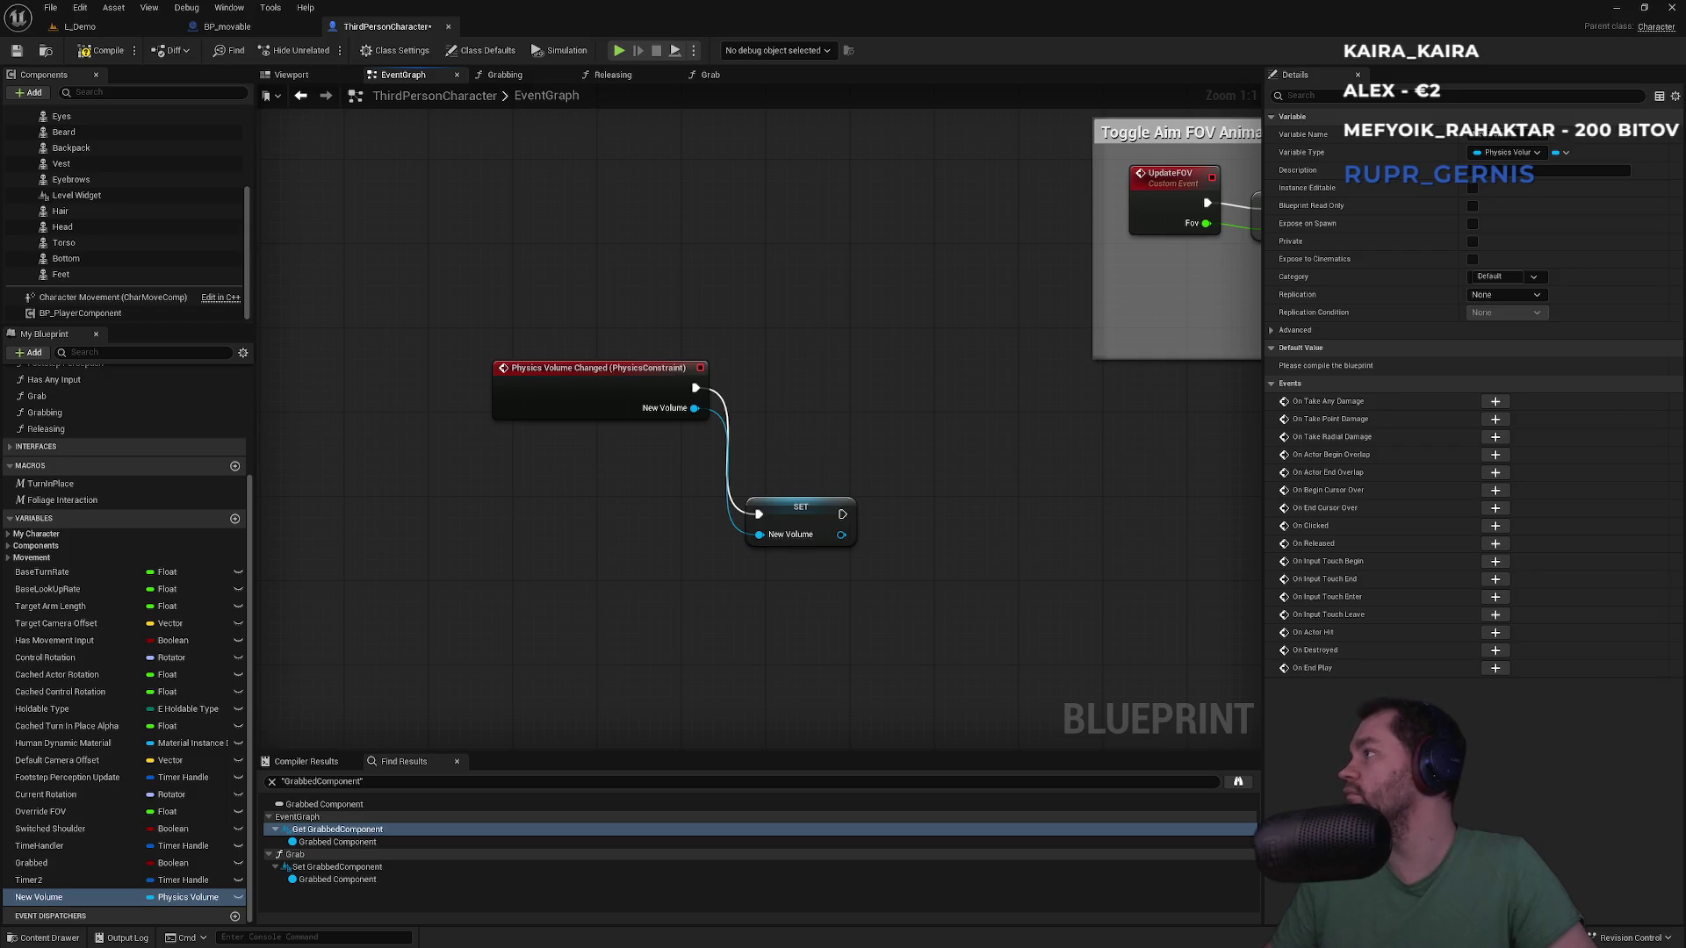
key(alt+Tab)
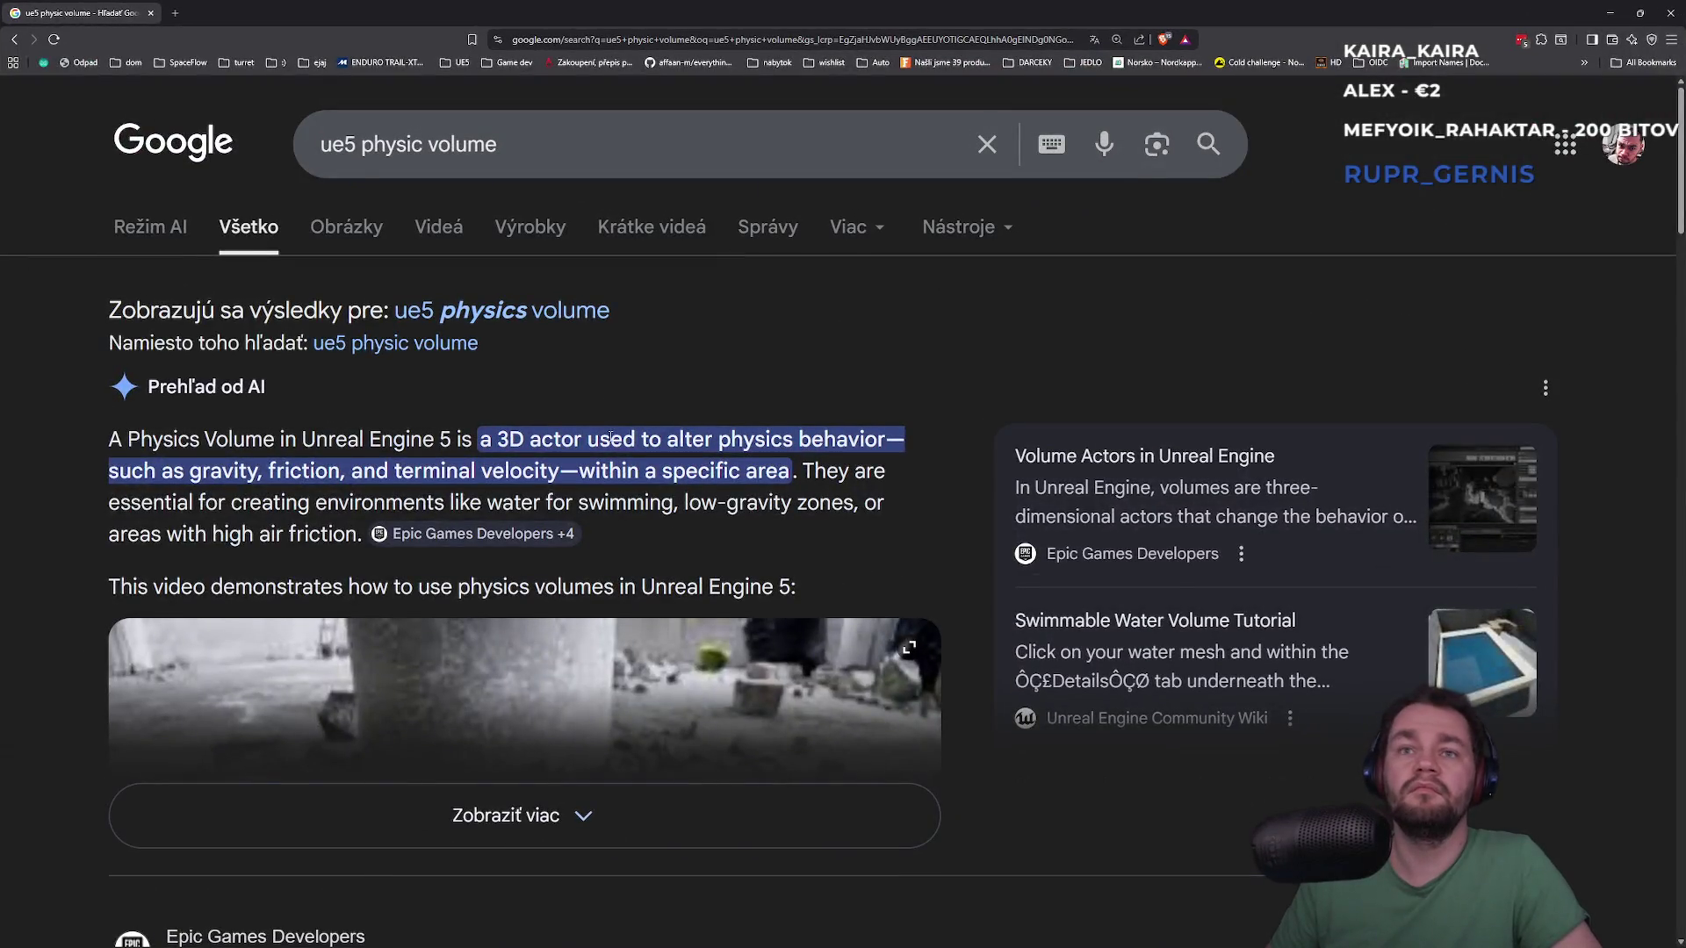
Expand the AI overview for 'ue5 physic volume' and open Epic's Volume Actors documentation
scroll(597, 427, down, 1)
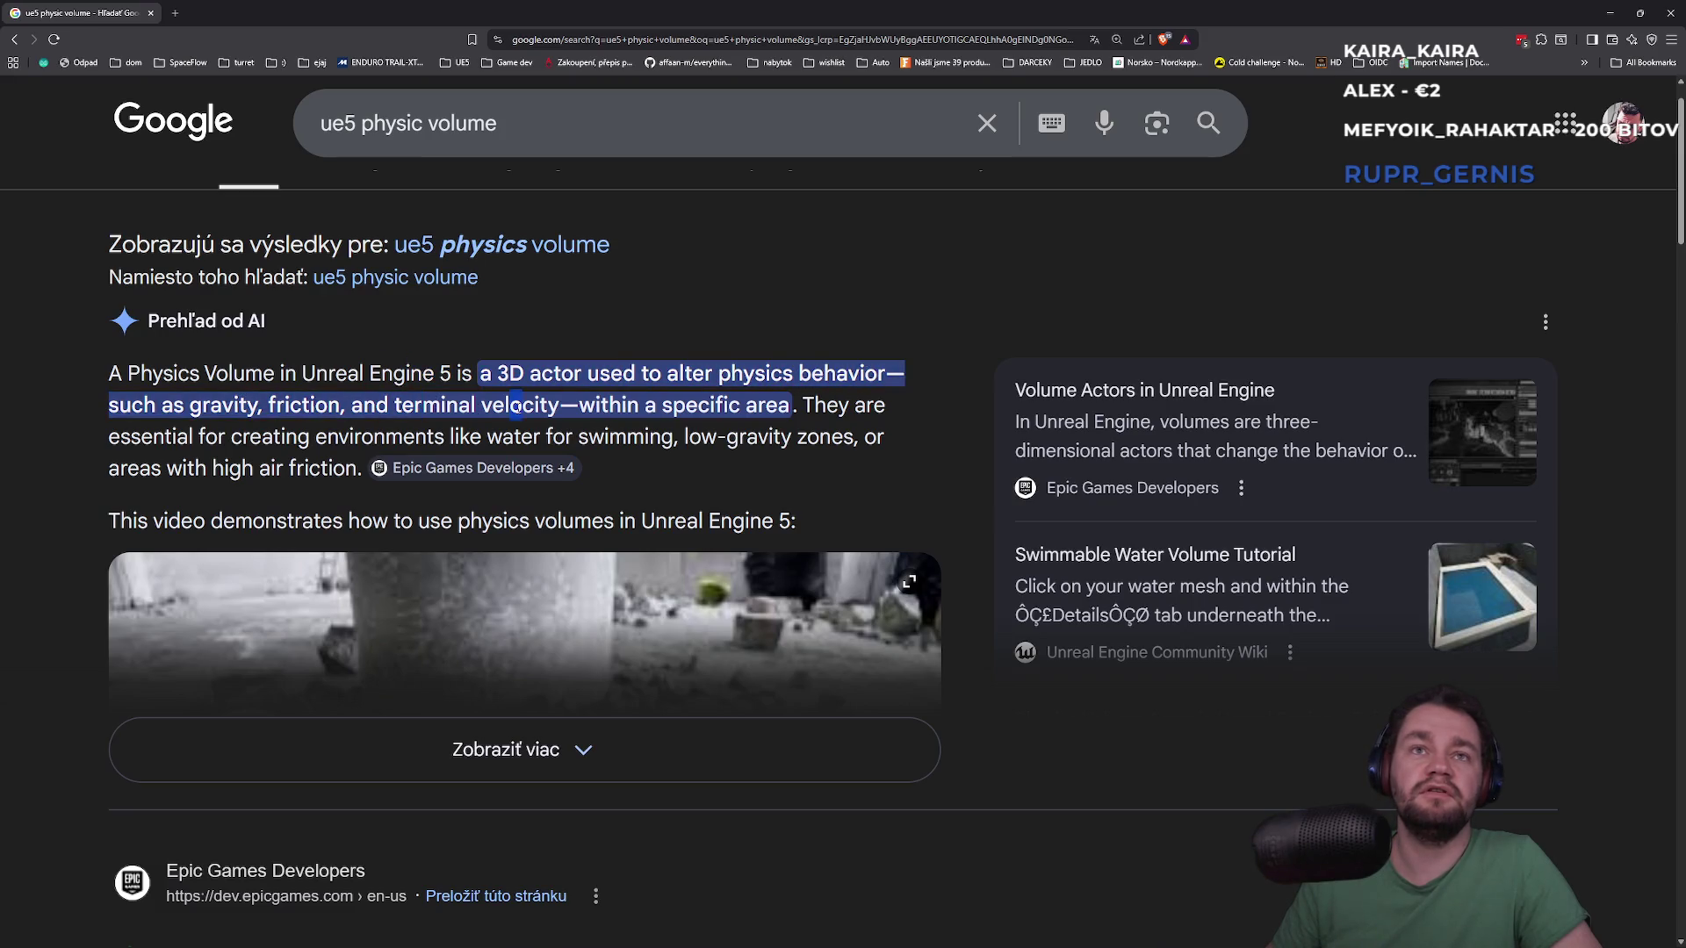
click(865, 773)
scroll(734, 733, down, 4)
scroll(714, 689, up, 5)
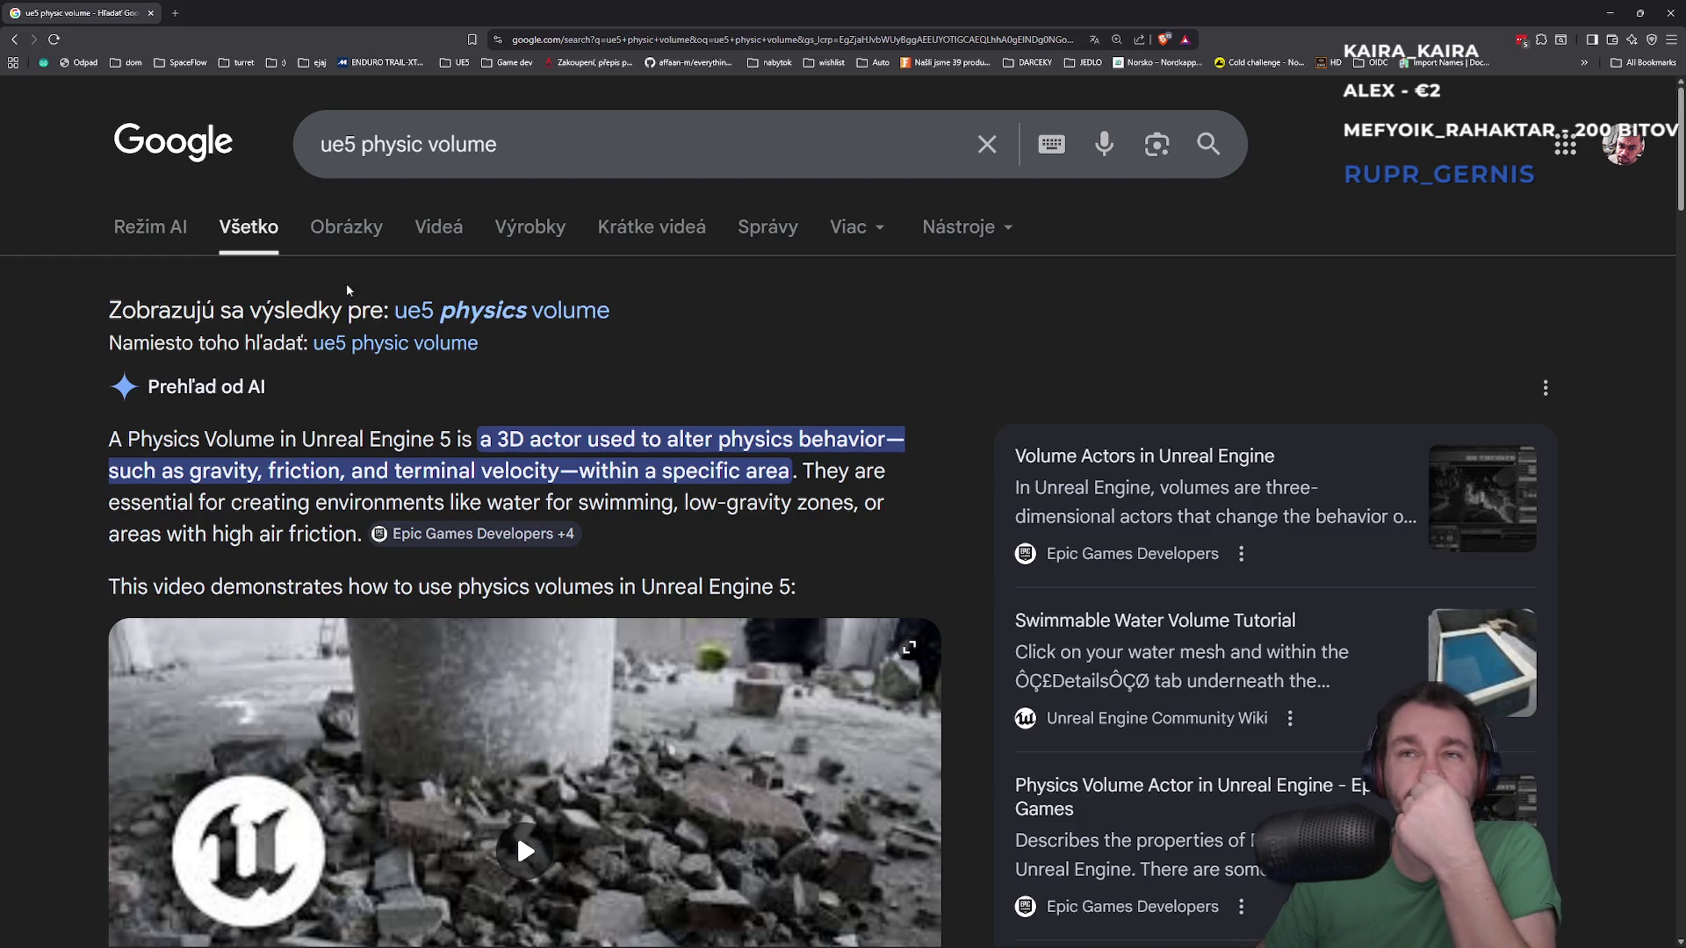
click(454, 540)
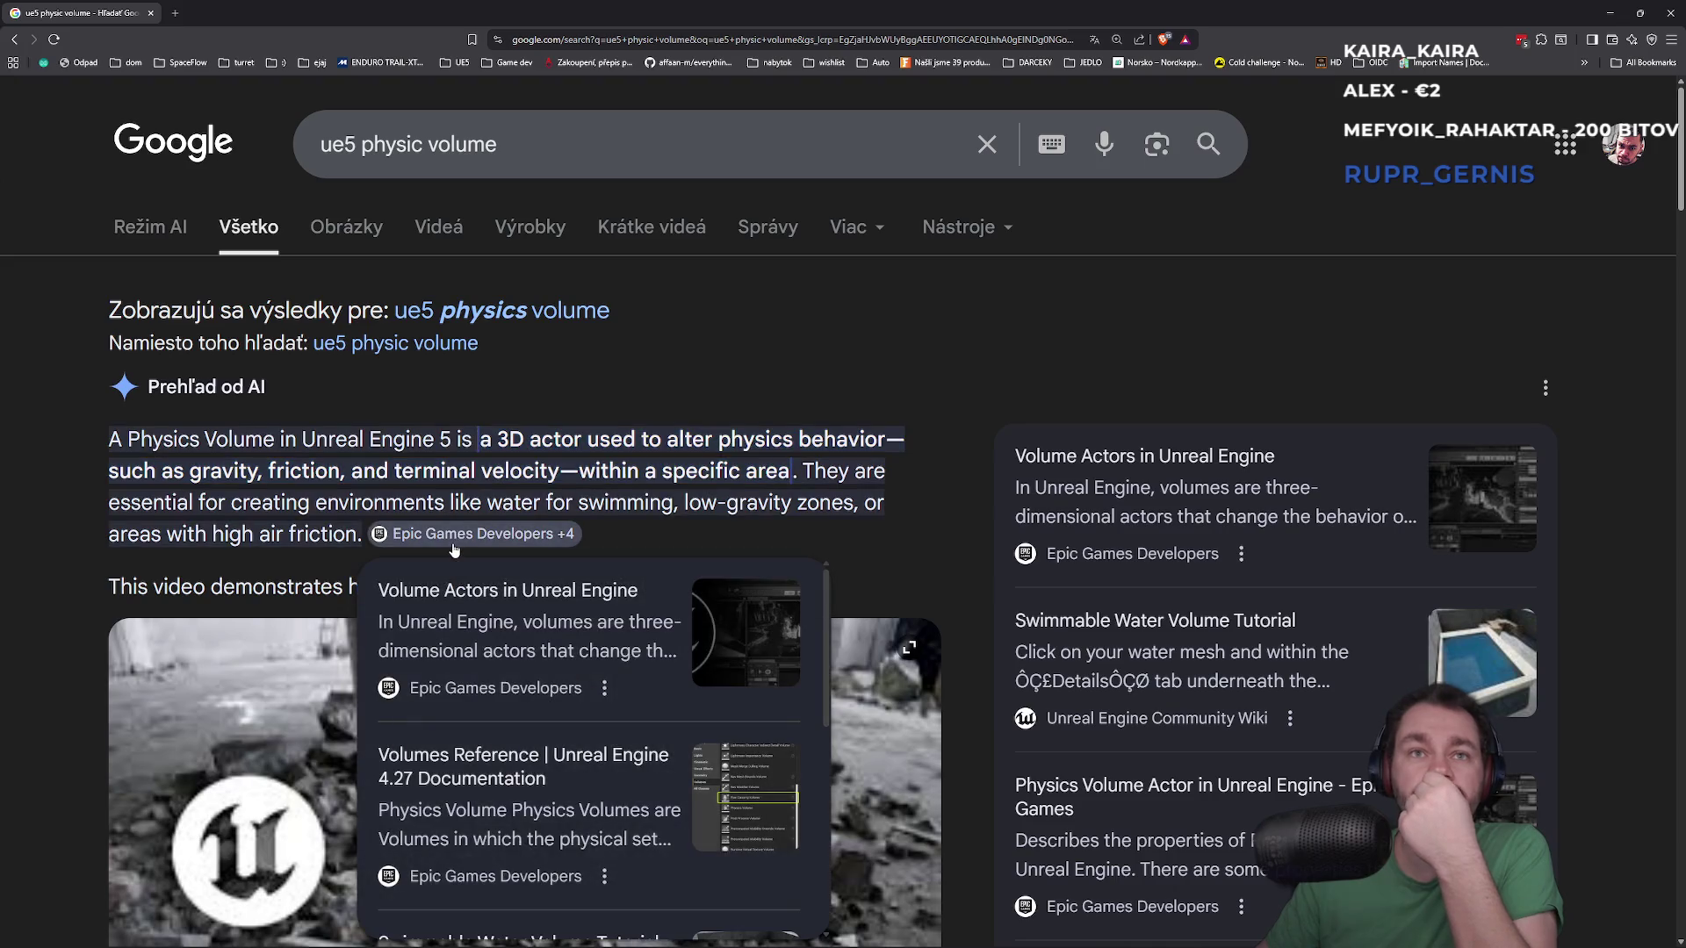
click(464, 595)
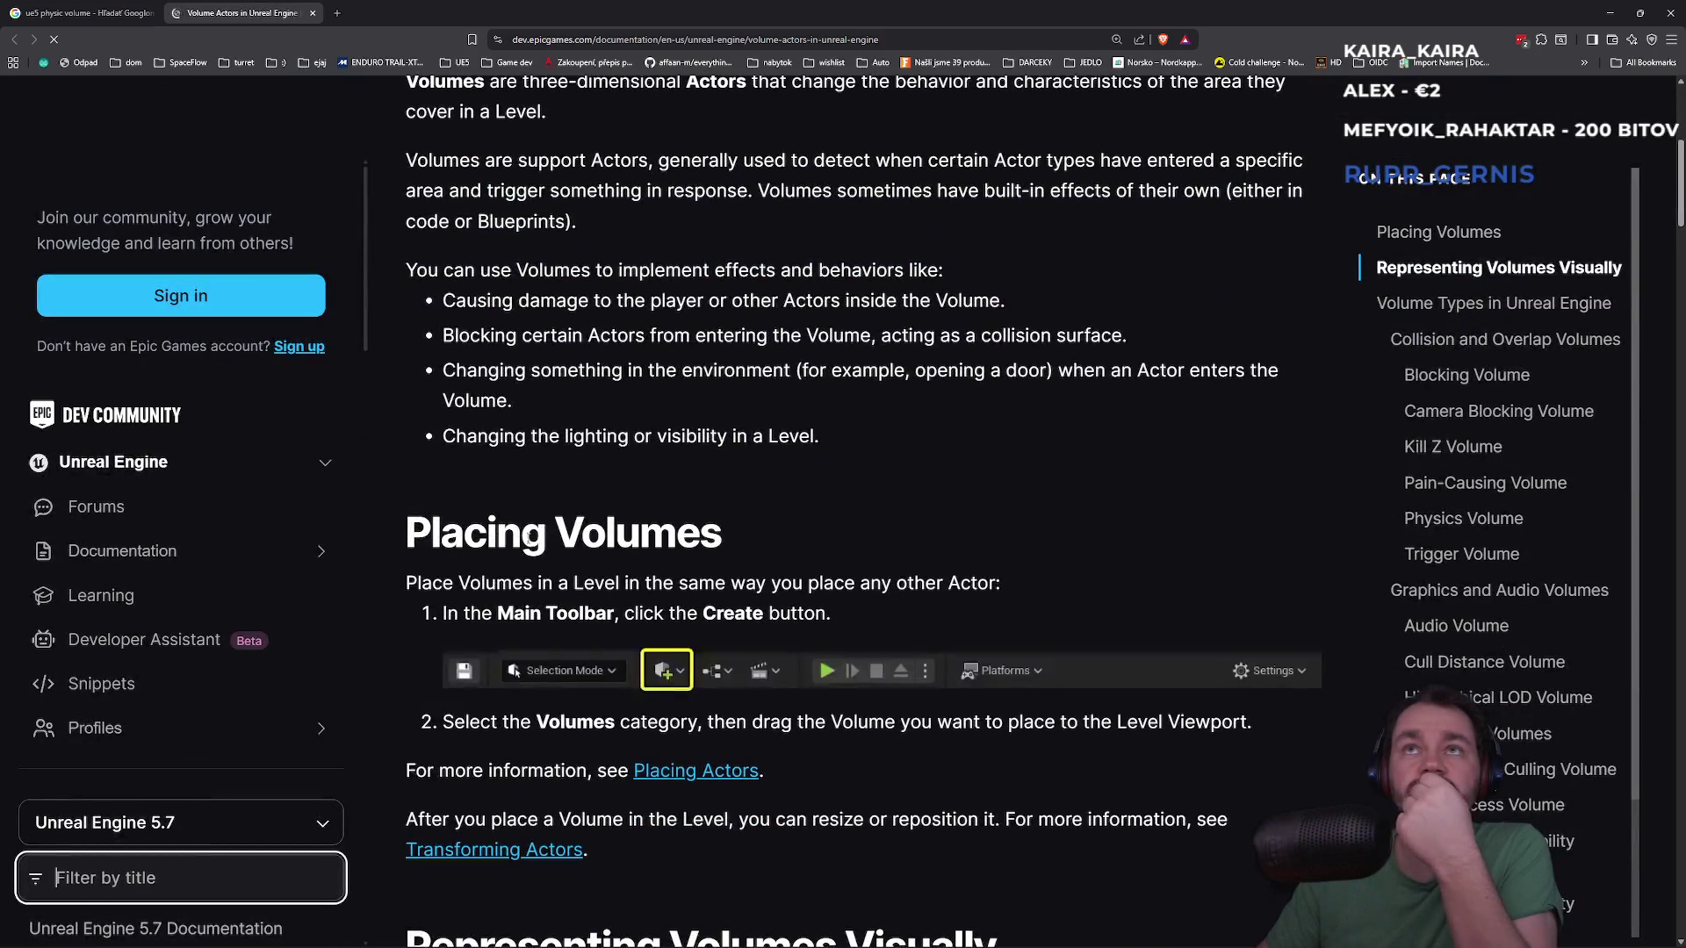
Scroll down the Volume Actors documentation to read the Physics Volume section
scroll(682, 544, down, 15)
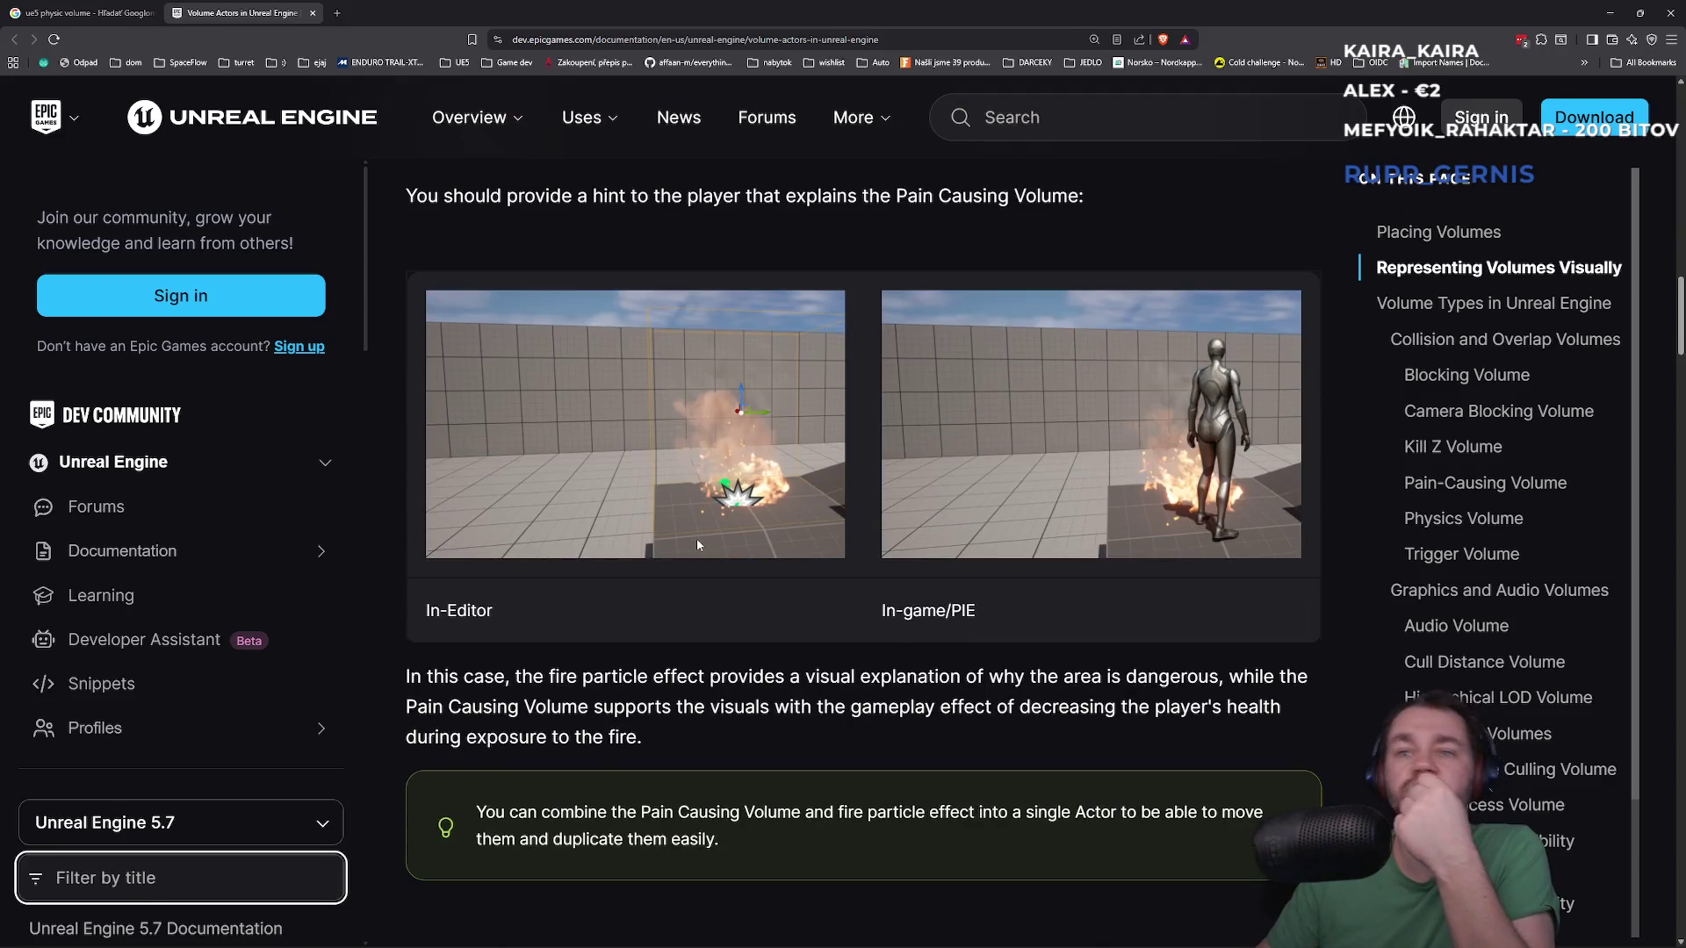
scroll(697, 543, down, 6)
scroll(699, 543, down, 4)
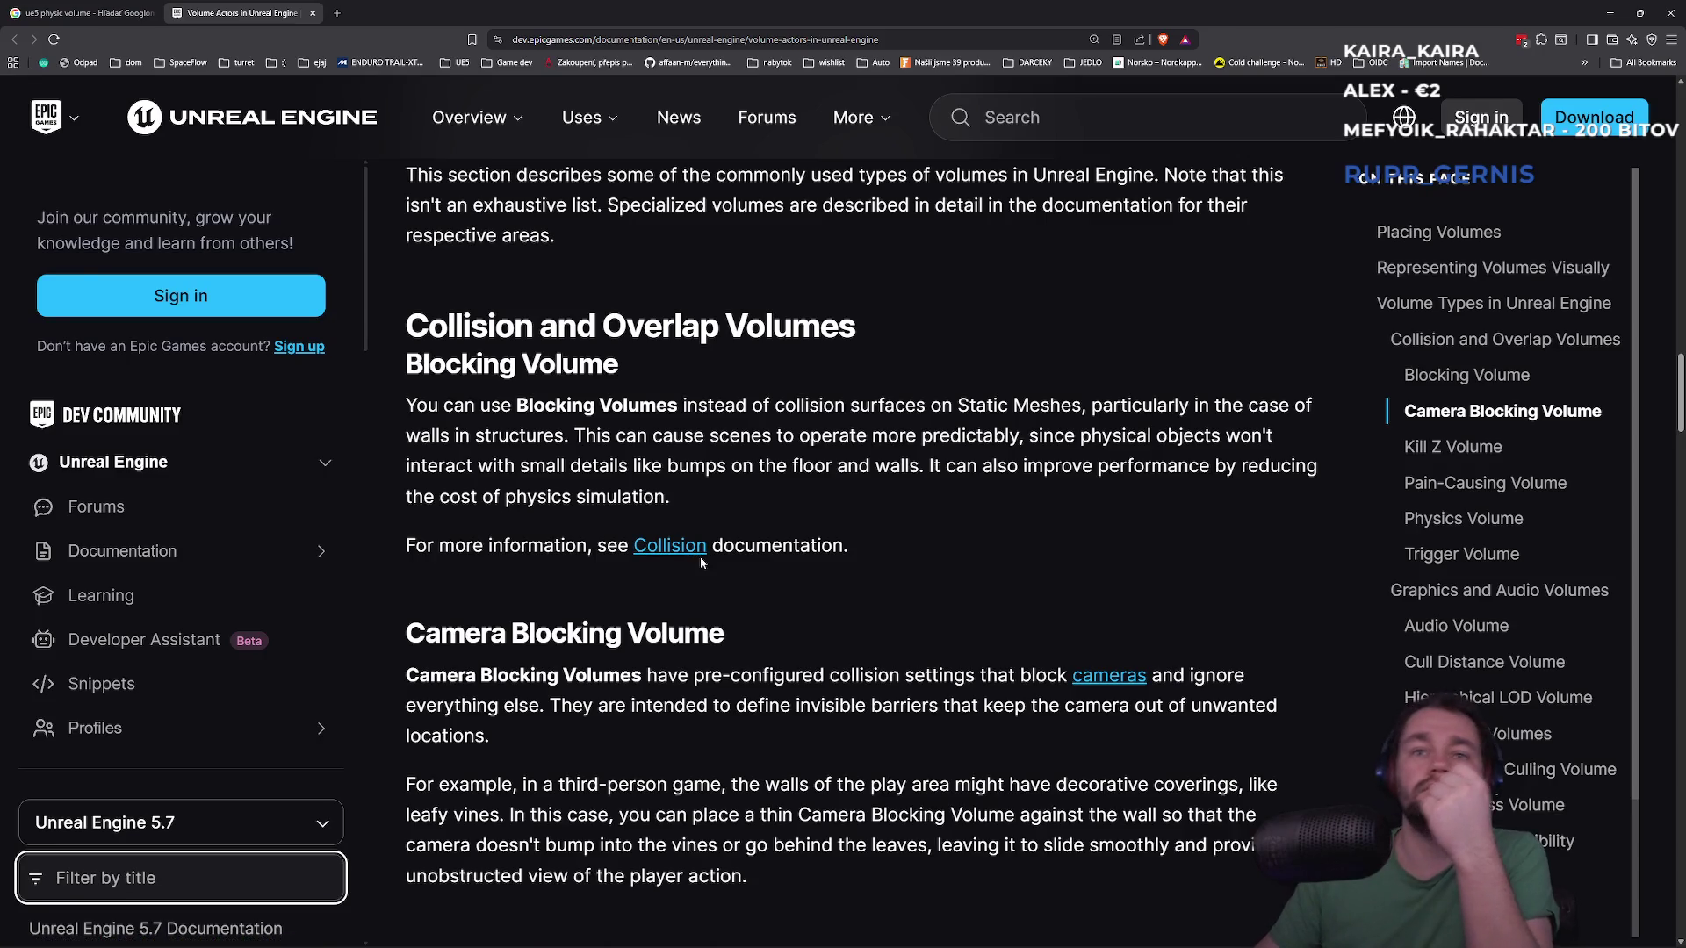
scroll(700, 559, down, 5)
scroll(703, 562, down, 4)
scroll(705, 564, down, 5)
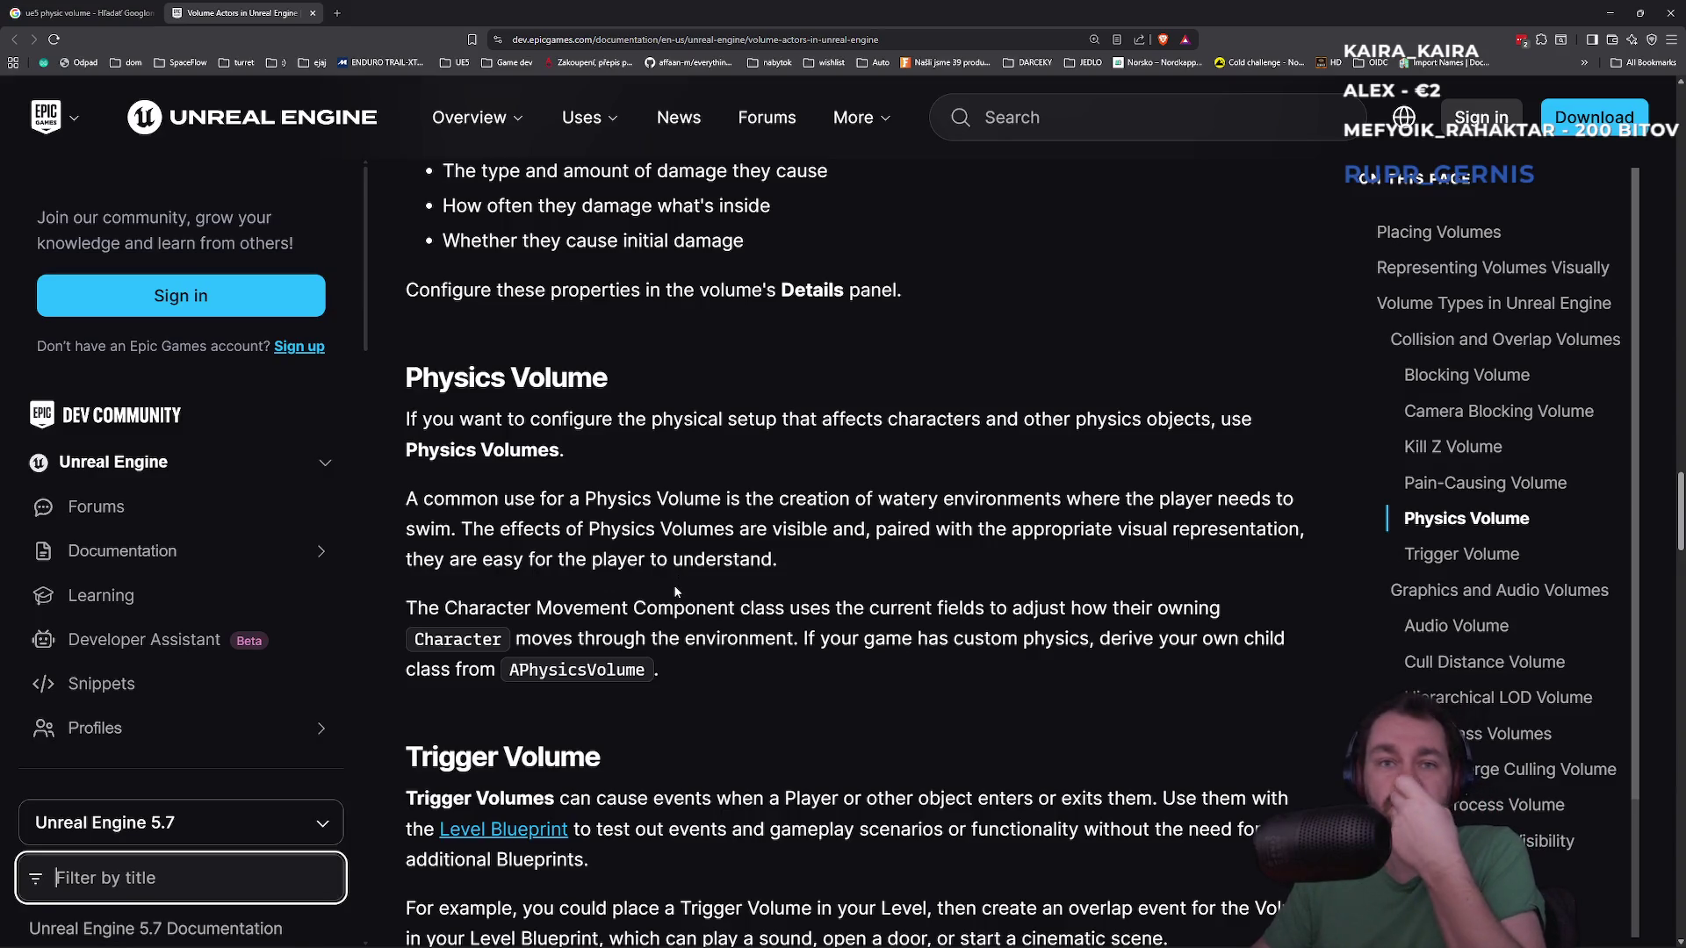
key(alt+Tab)
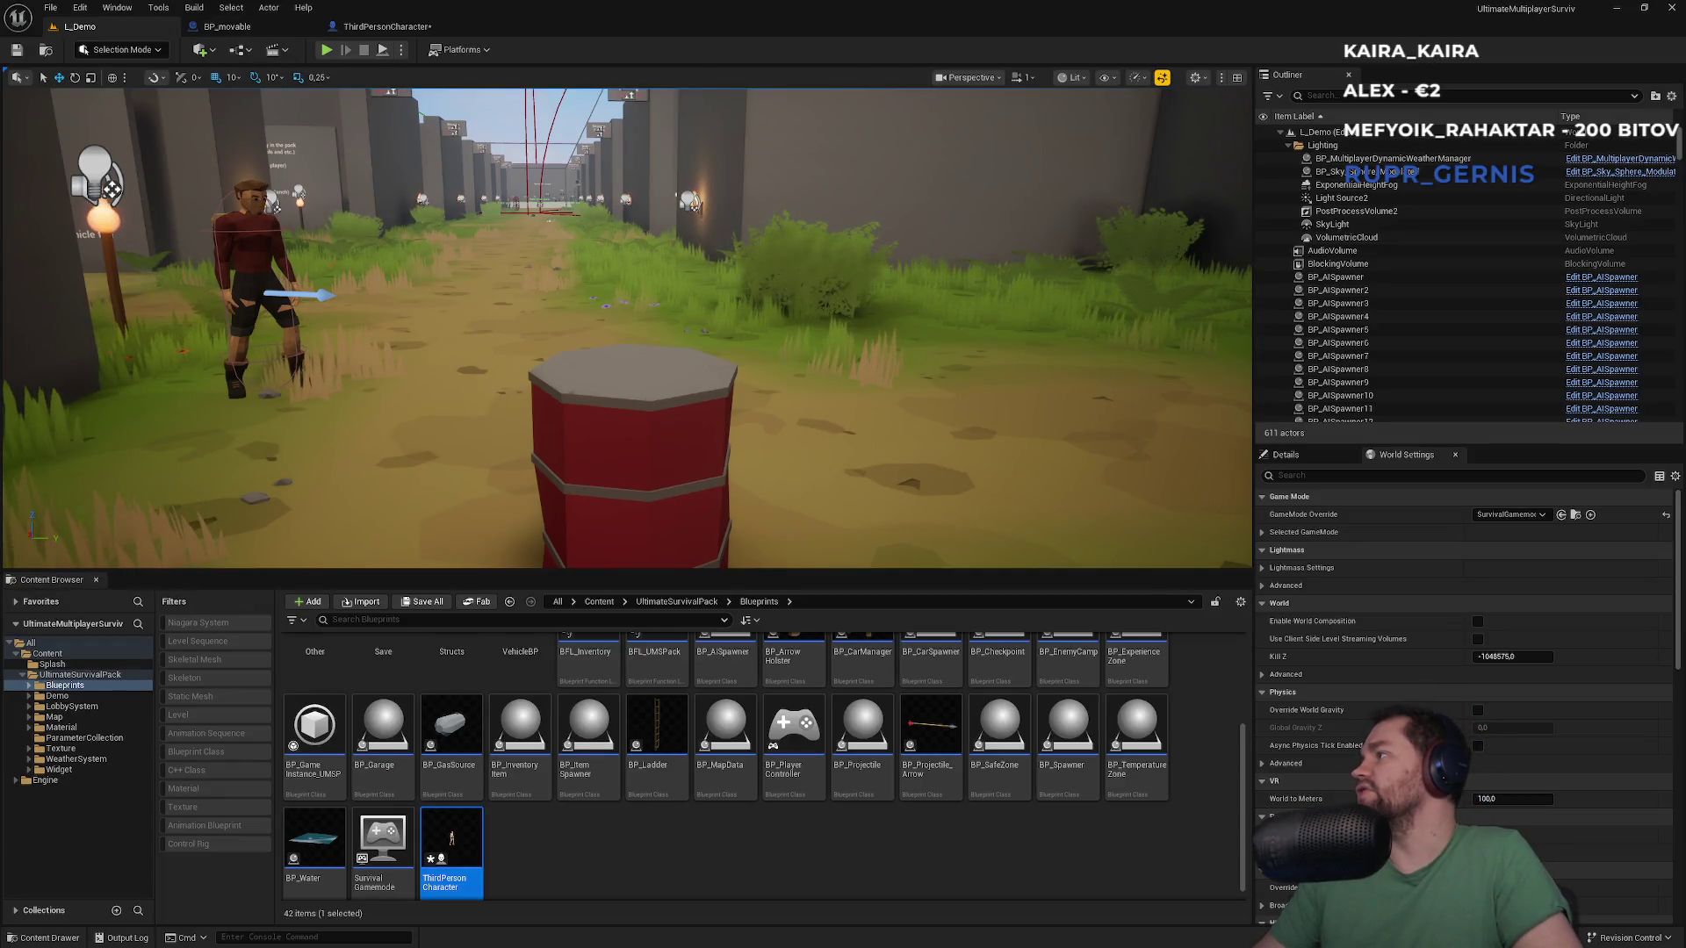
key(alt+Tab)
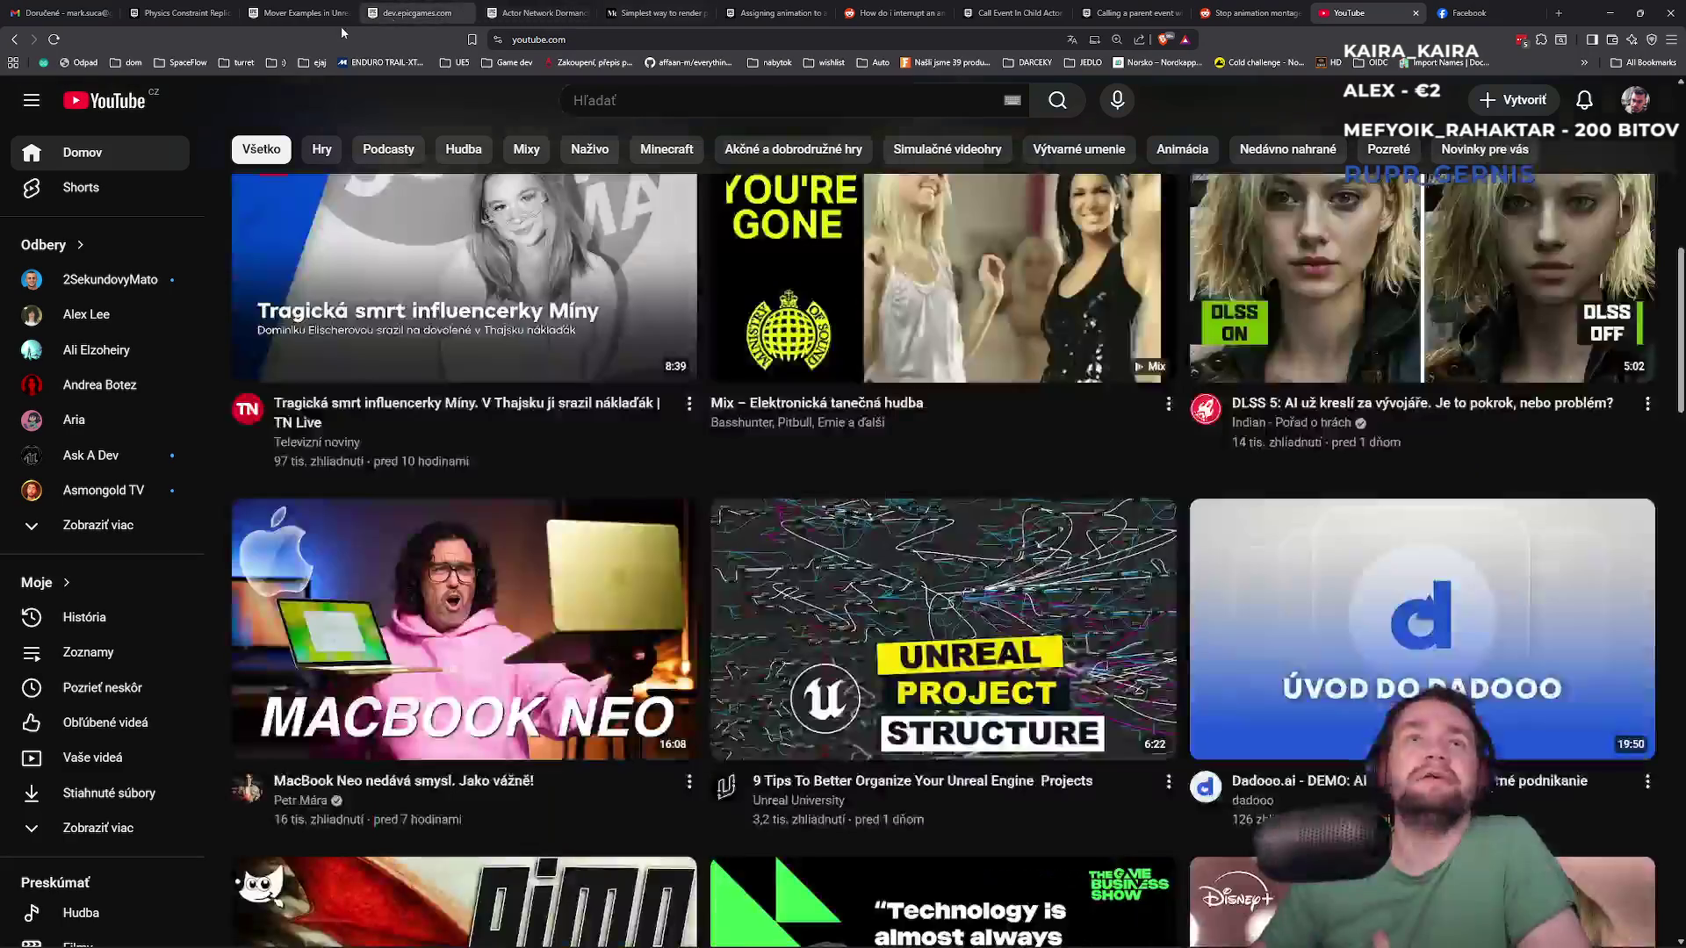
Read the Enable Plugins steps on the Mover Examples documentation page
click(317, 20)
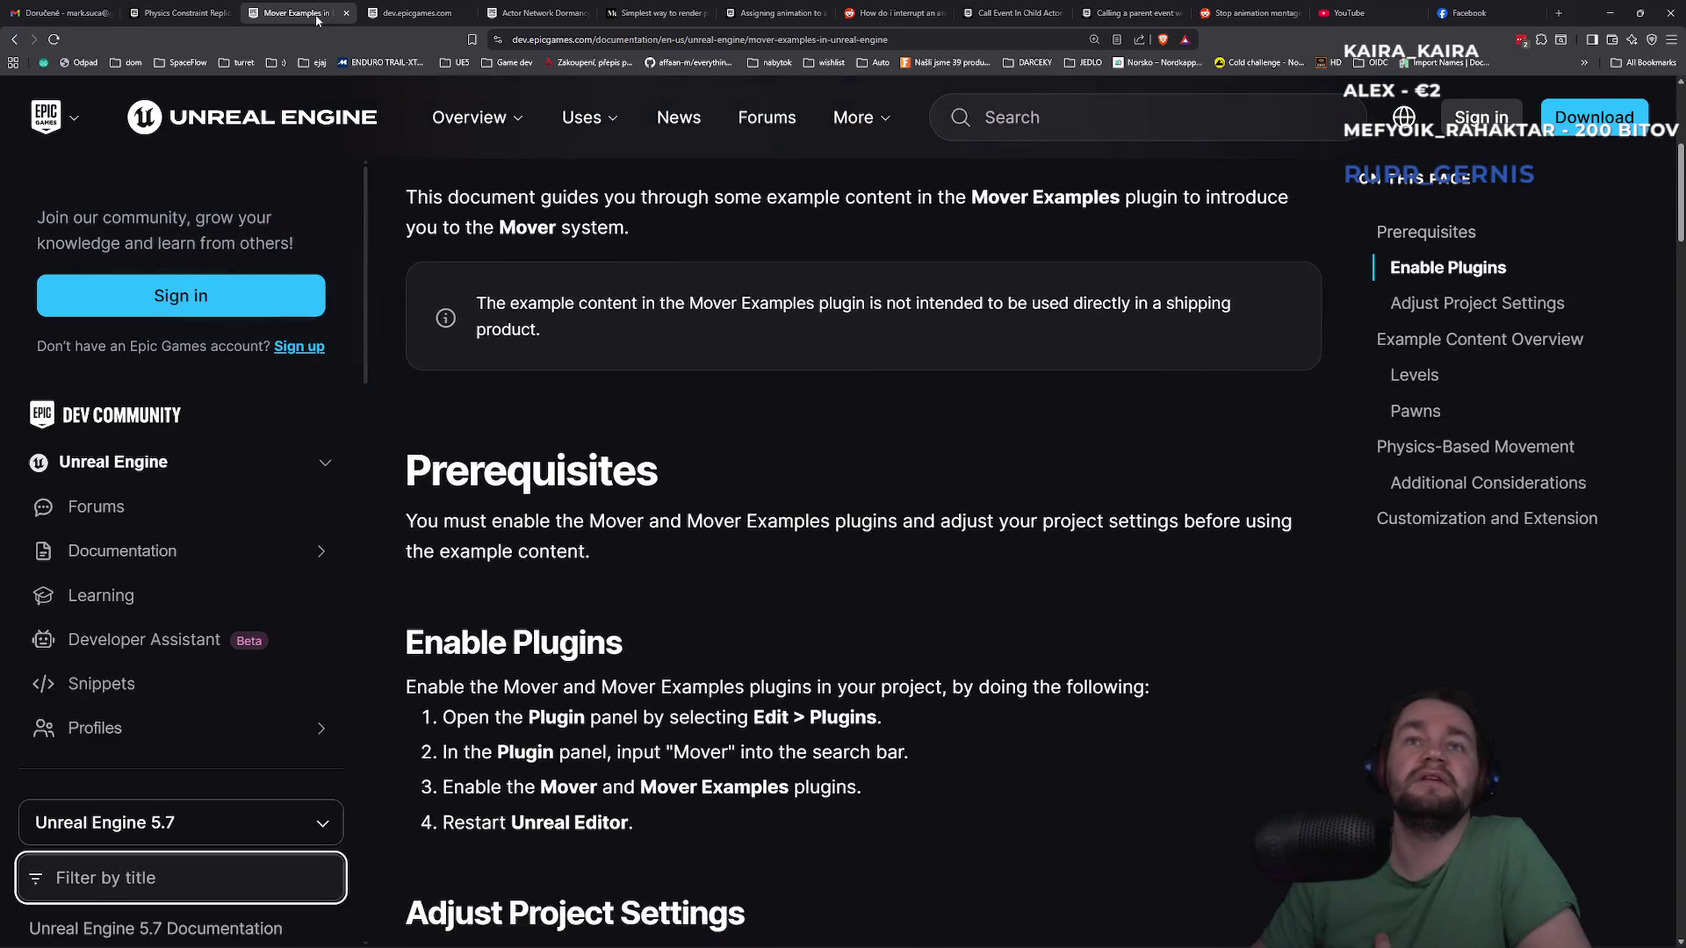
scroll(612, 333, up, 5)
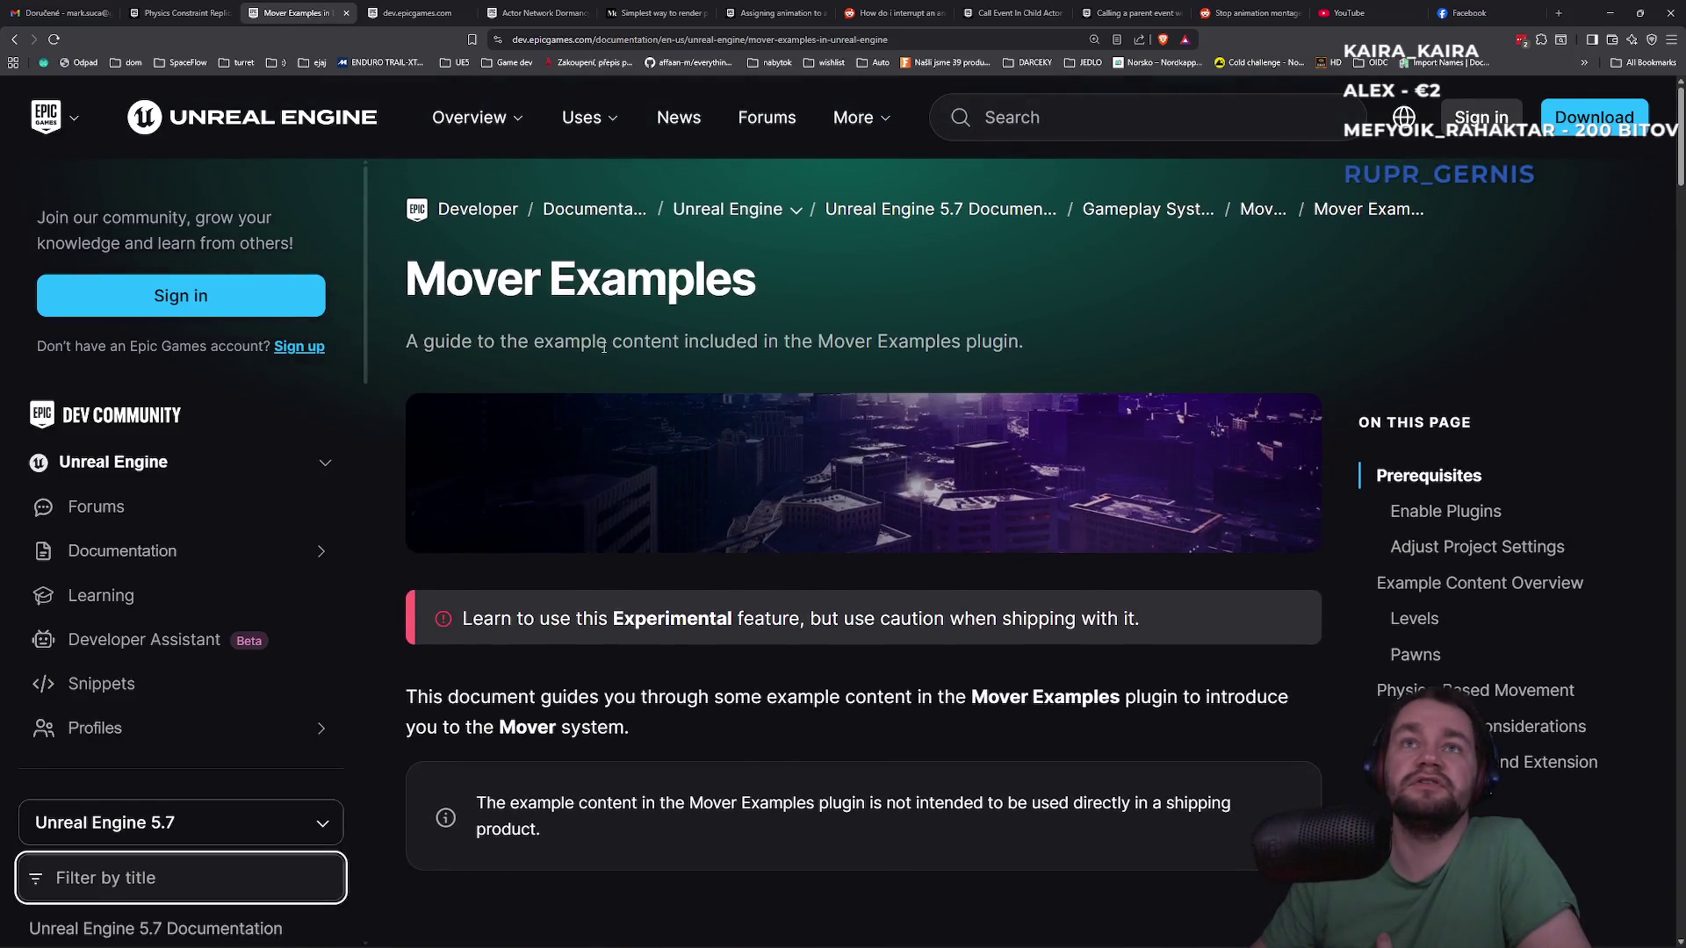
scroll(497, 309, down, 3)
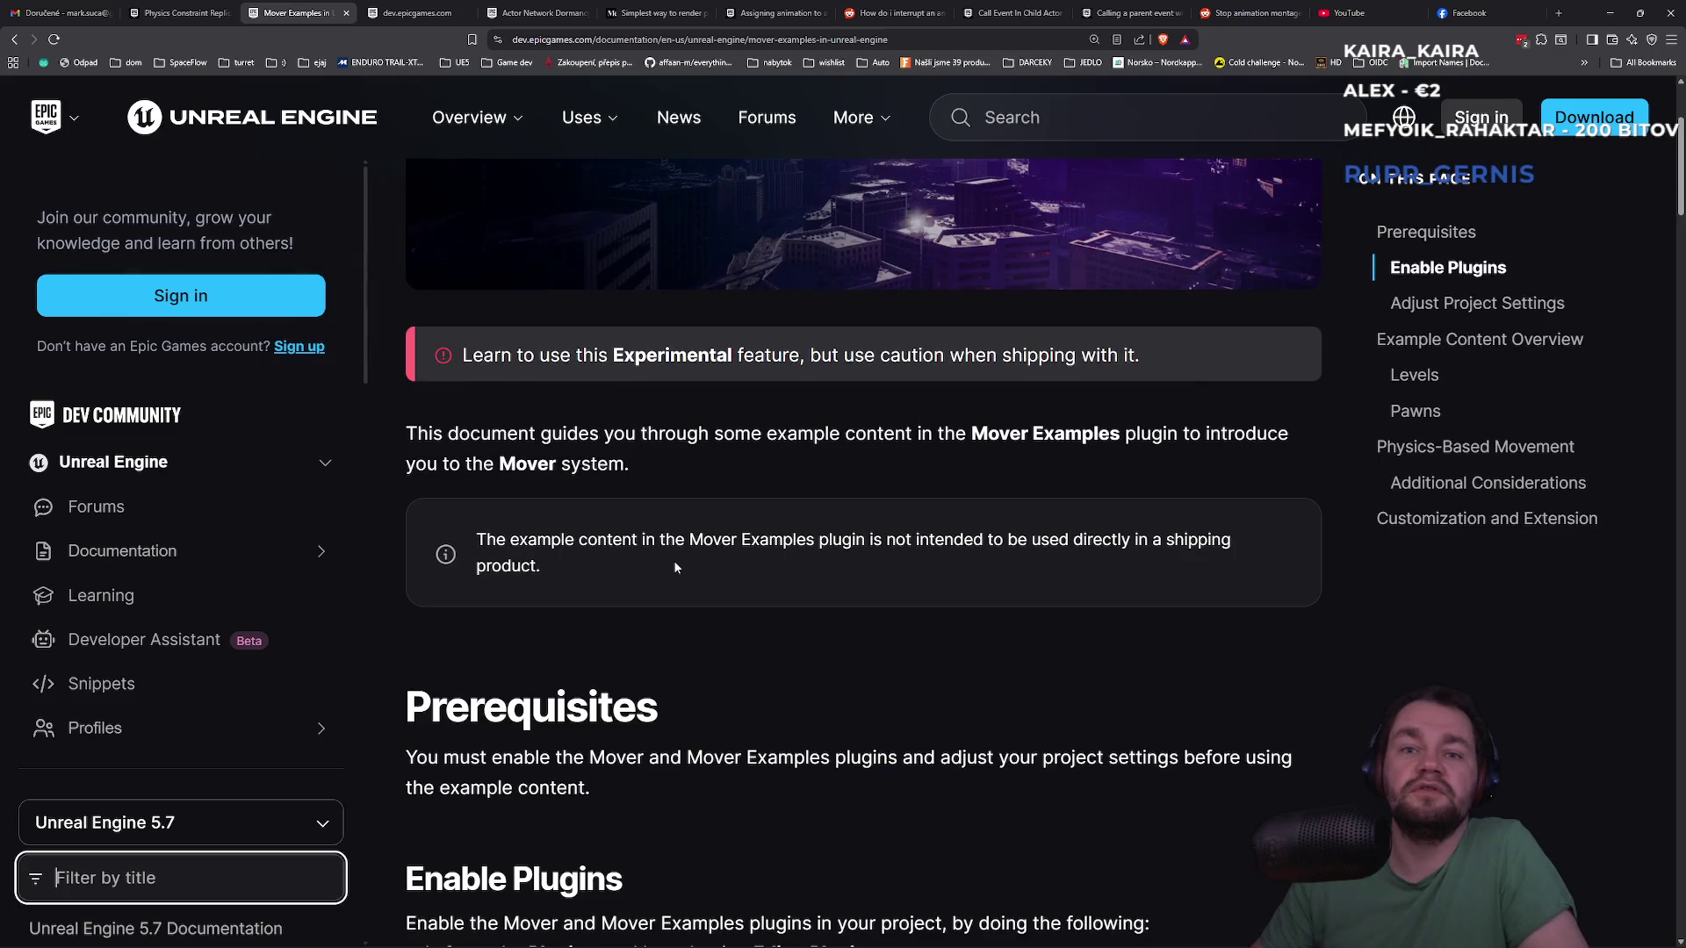
scroll(673, 560, down, 4)
drag(540, 527, 883, 528)
click(756, 568)
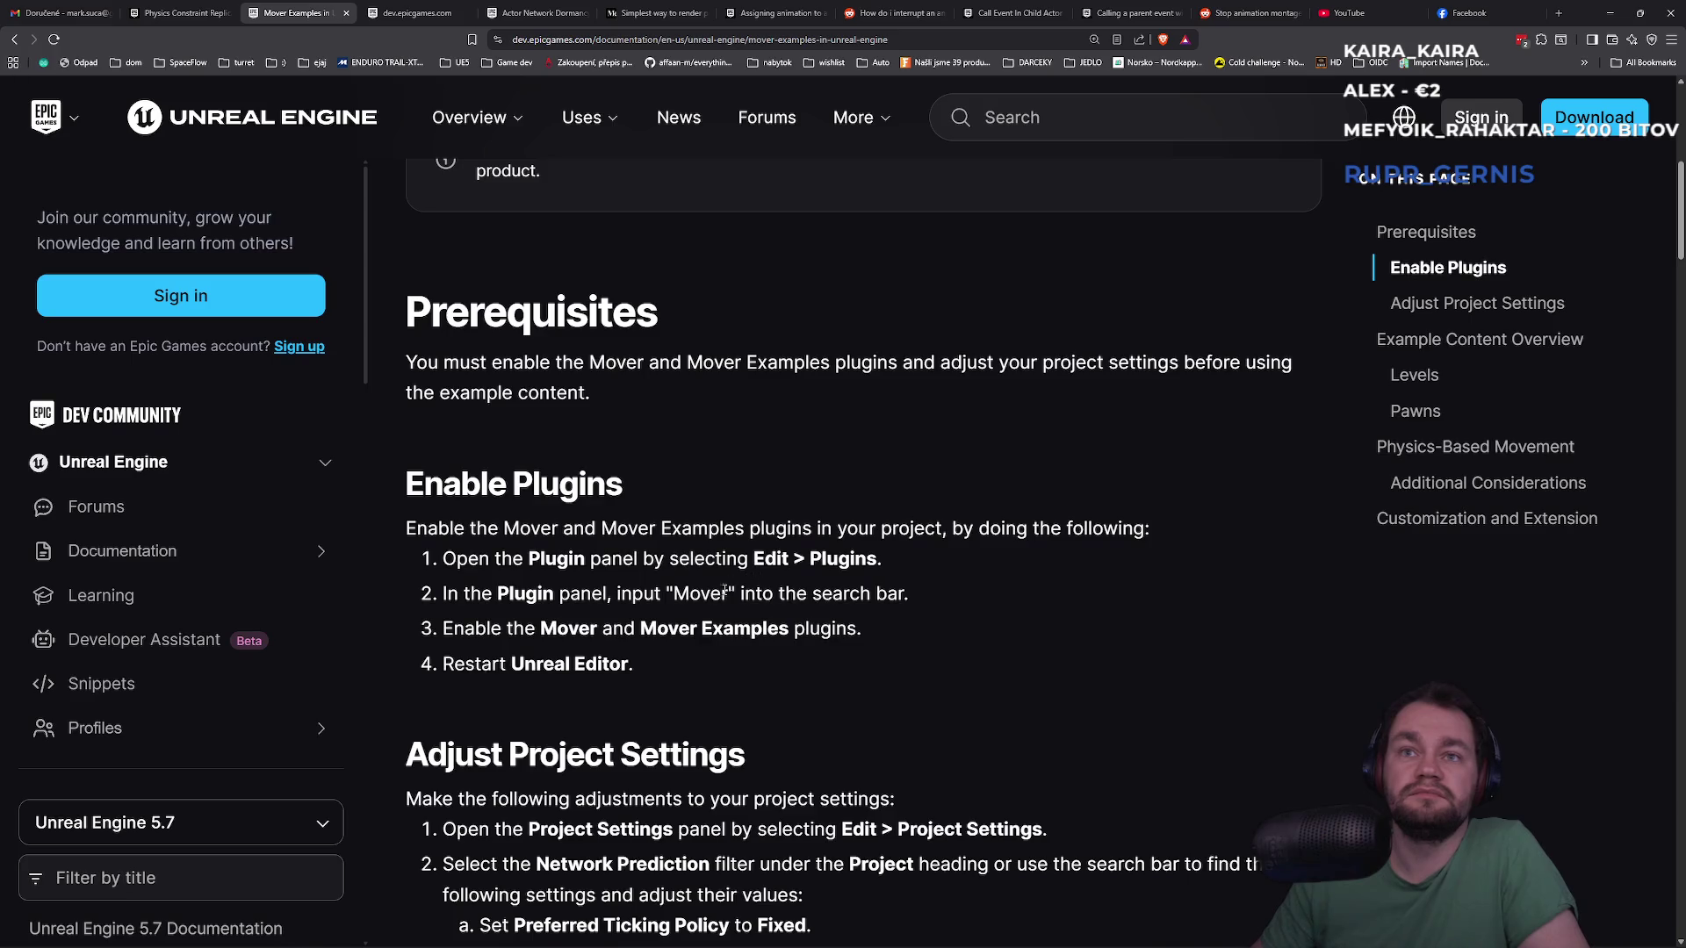
scroll(577, 672, down, 2)
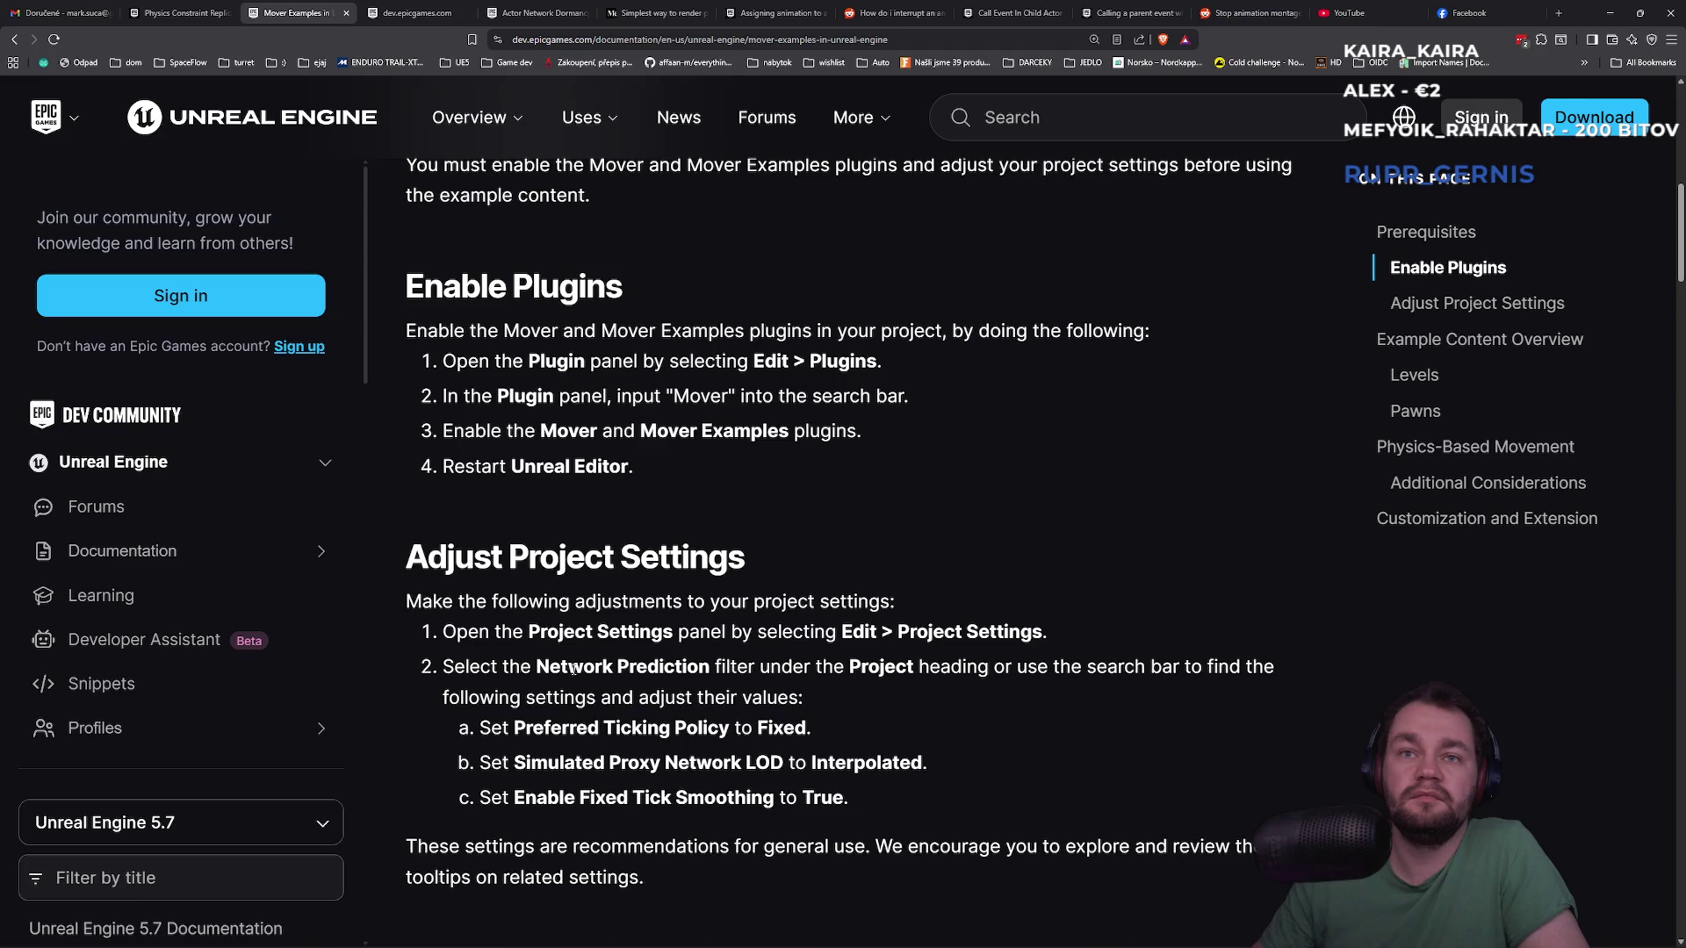
Glance at the Actor Network Dormancy and modular vehicles pages, then return to Unreal
click(506, 10)
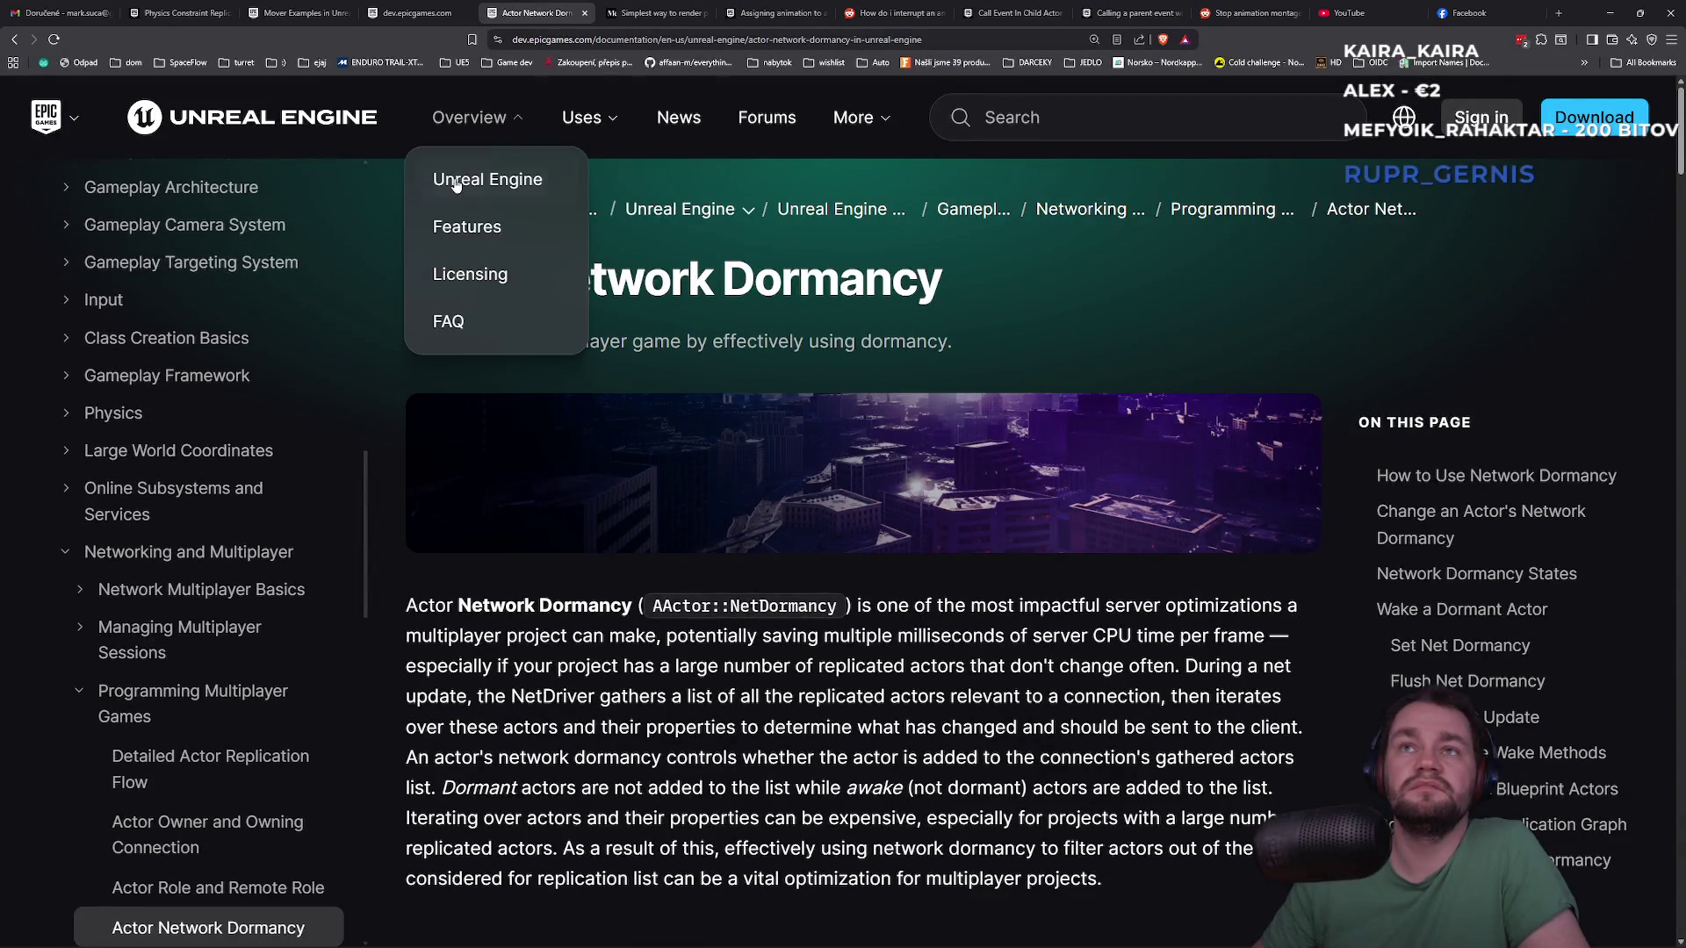
click(419, 8)
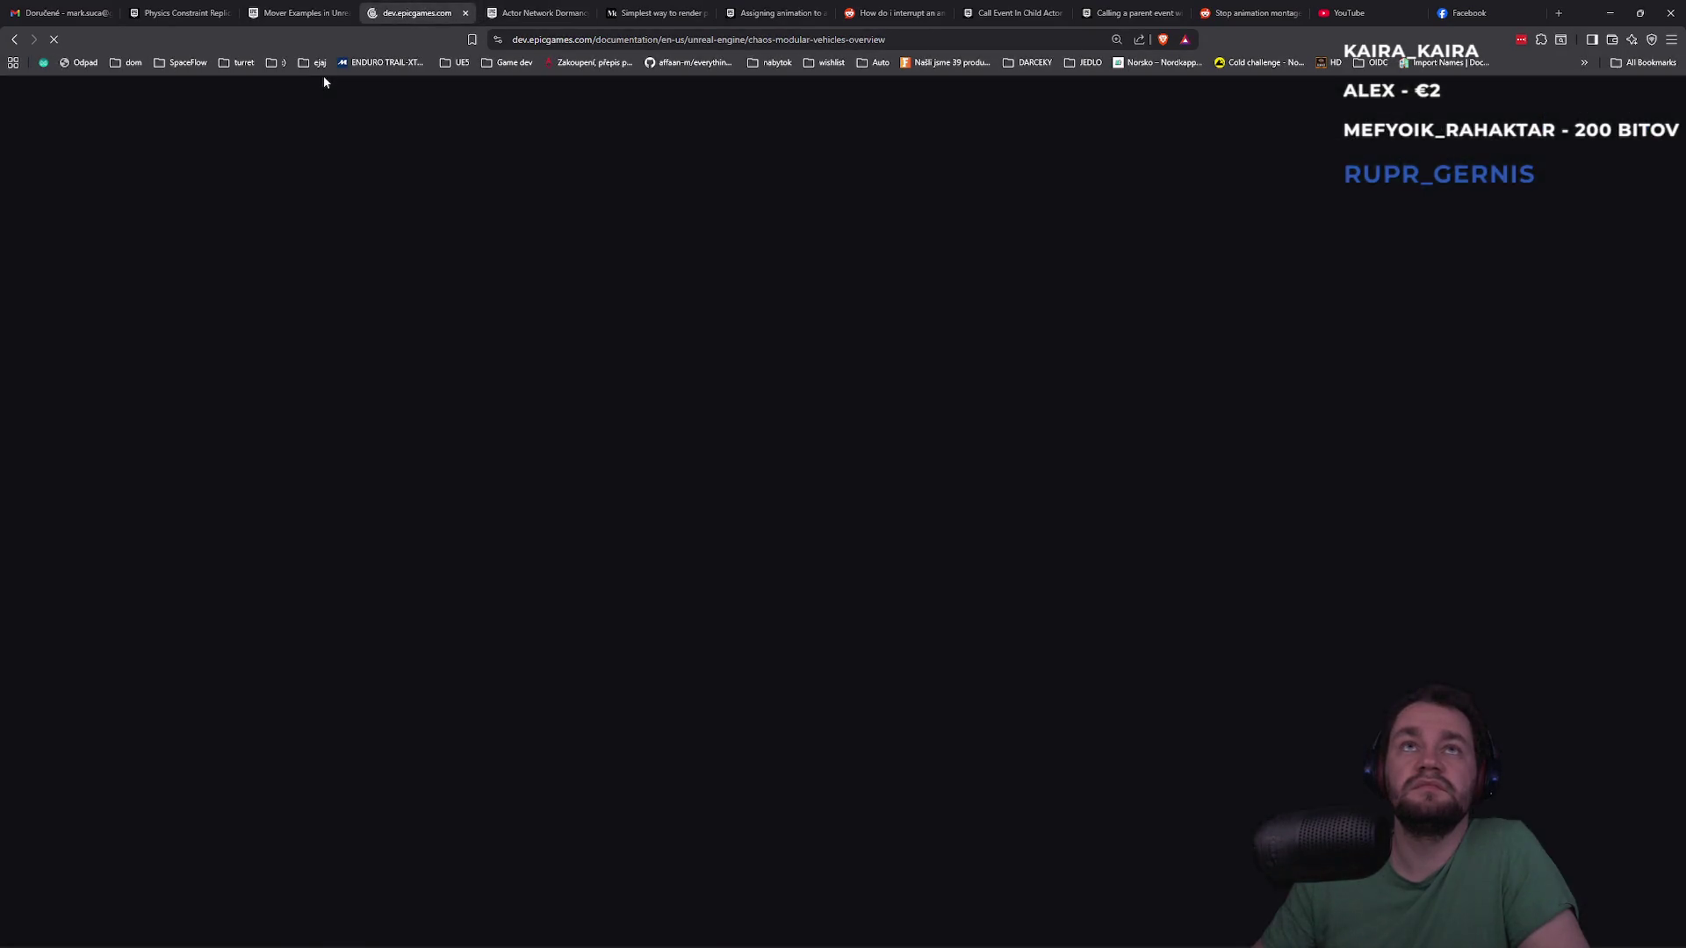
scroll(734, 413, down, 6)
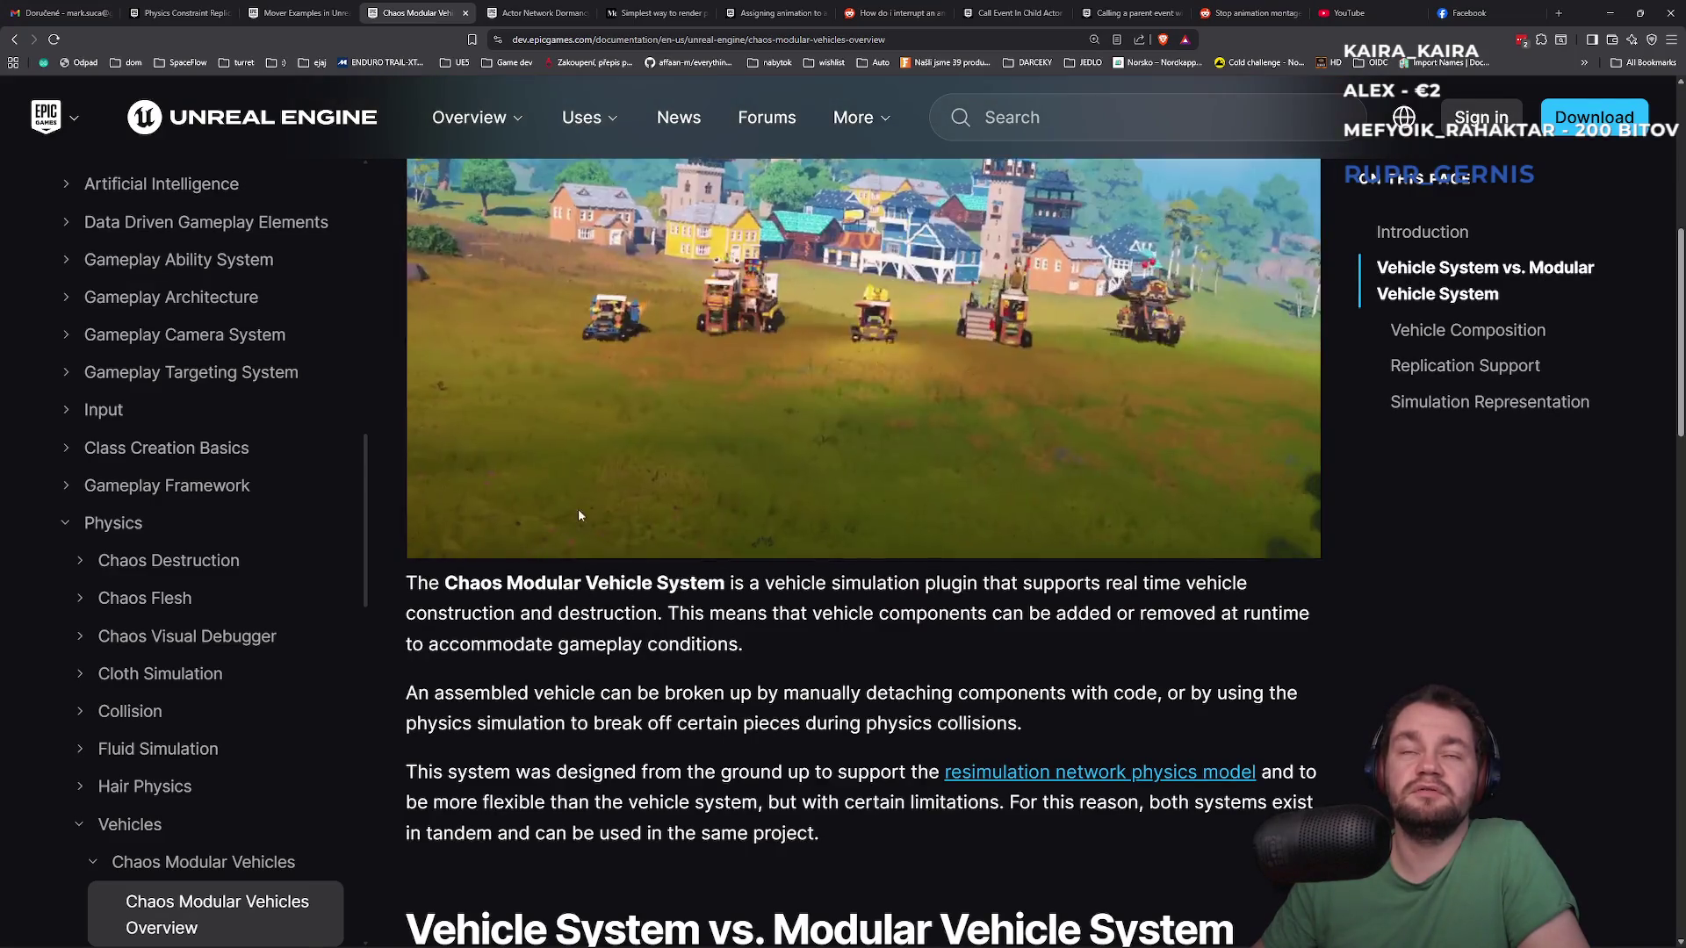
key(alt+Tab)
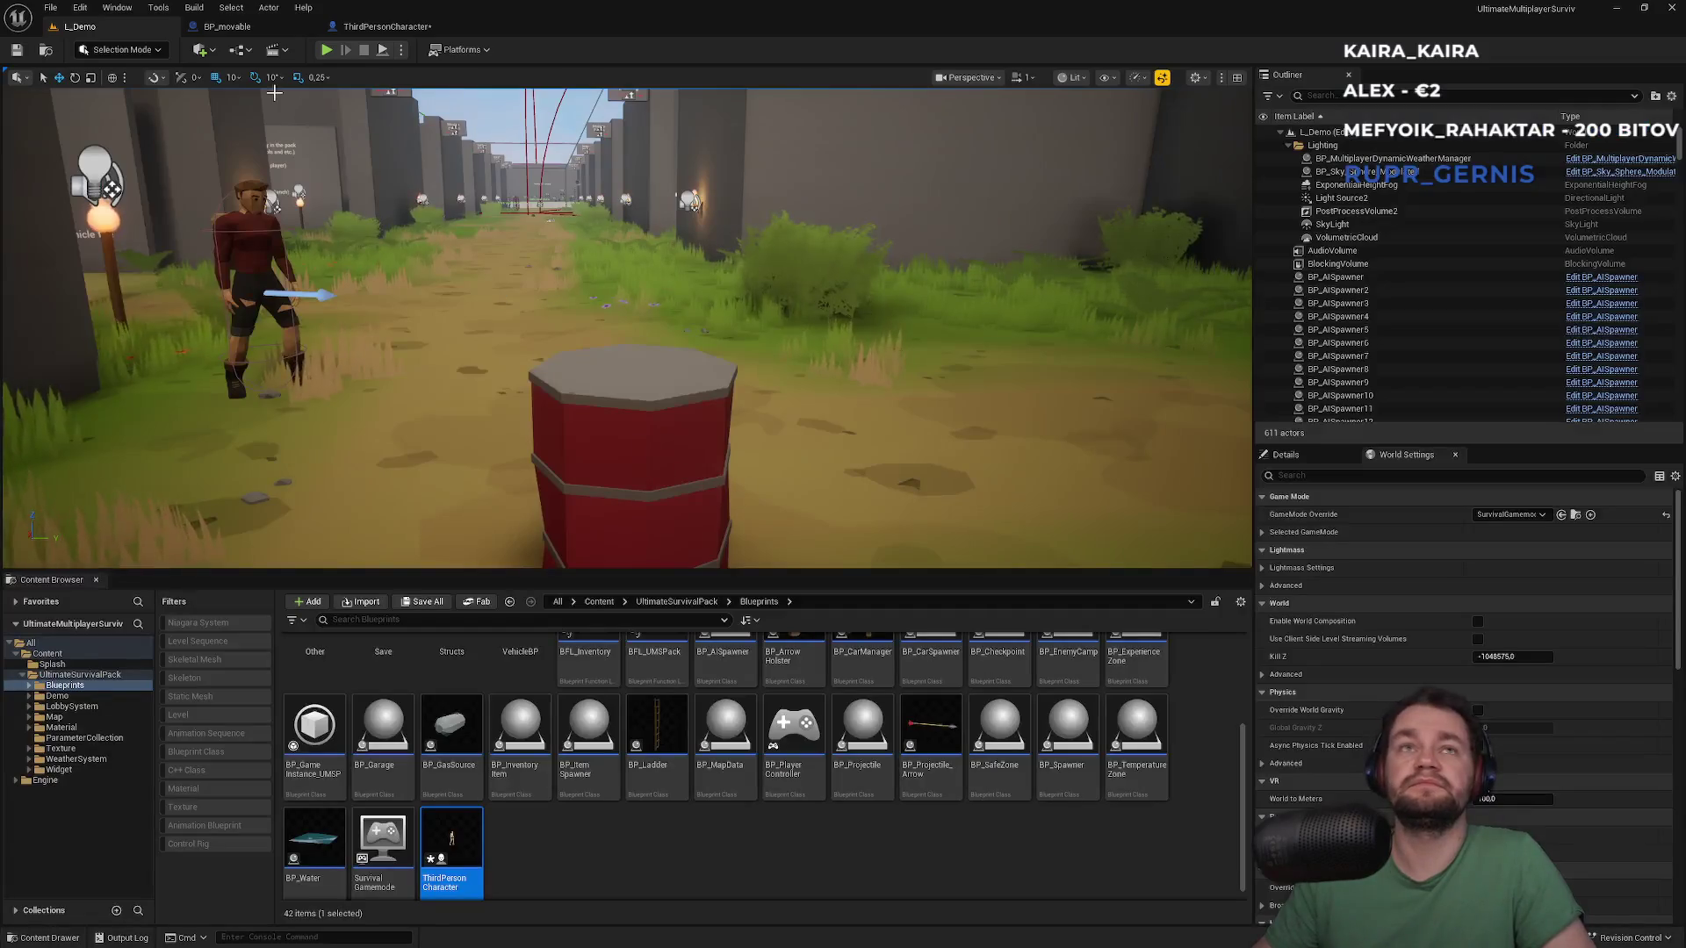
Search Plugins for 'mover' and enable the experimental Mover Examples plugin
click(80, 7)
click(112, 227)
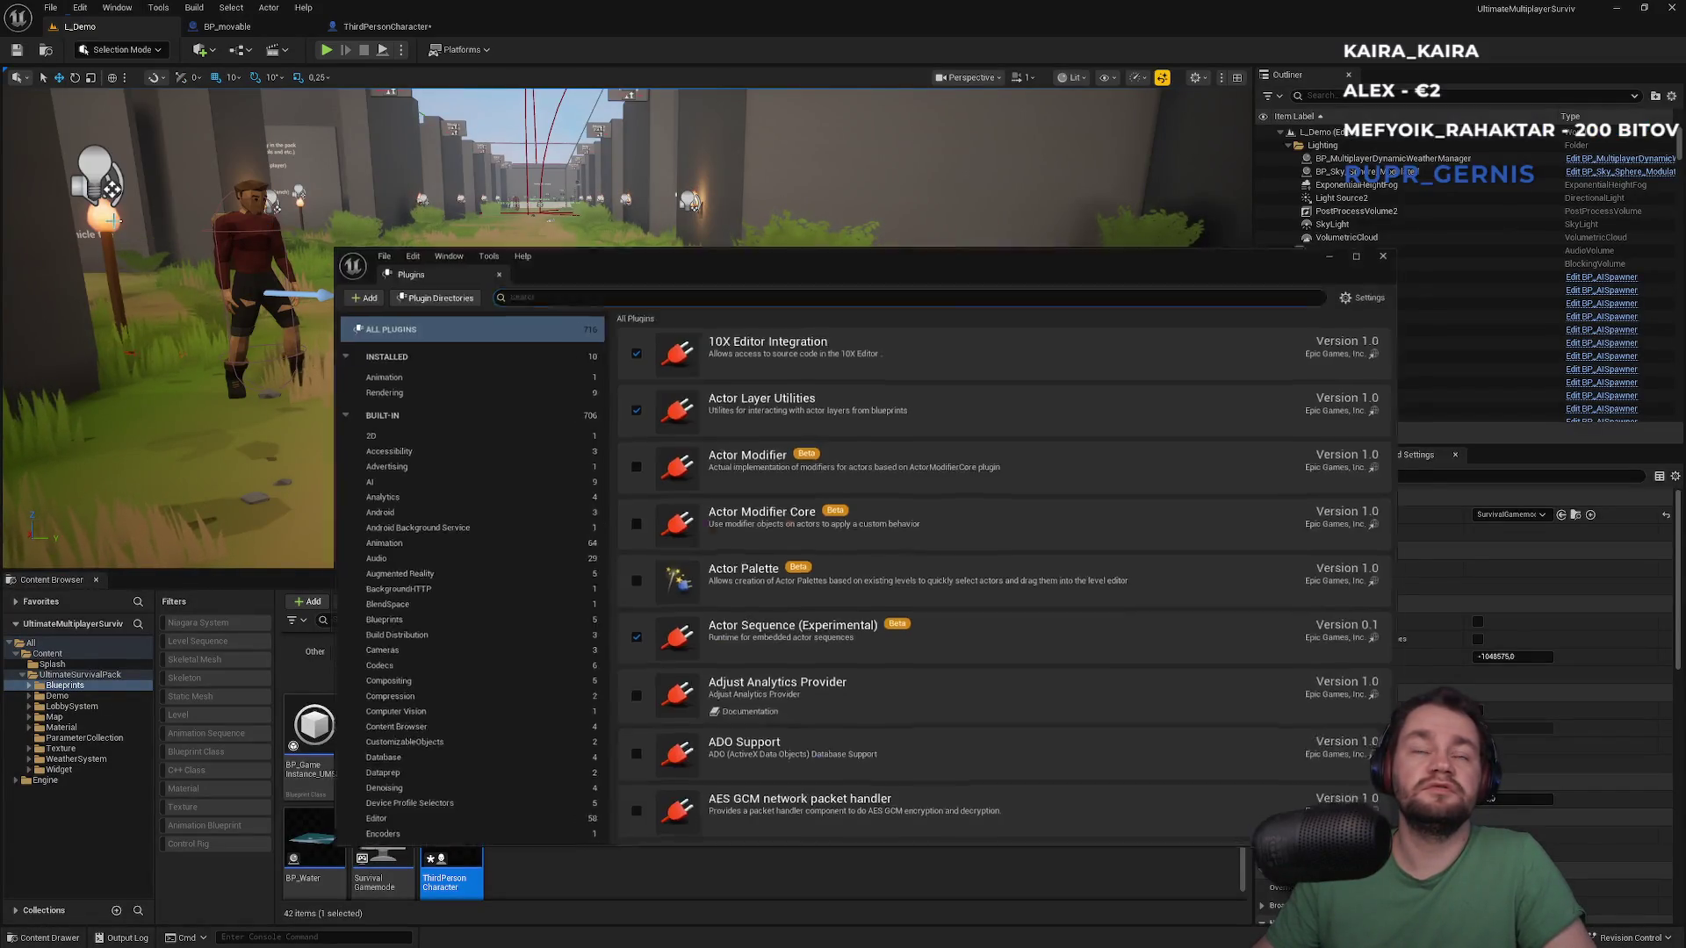
text(mover)
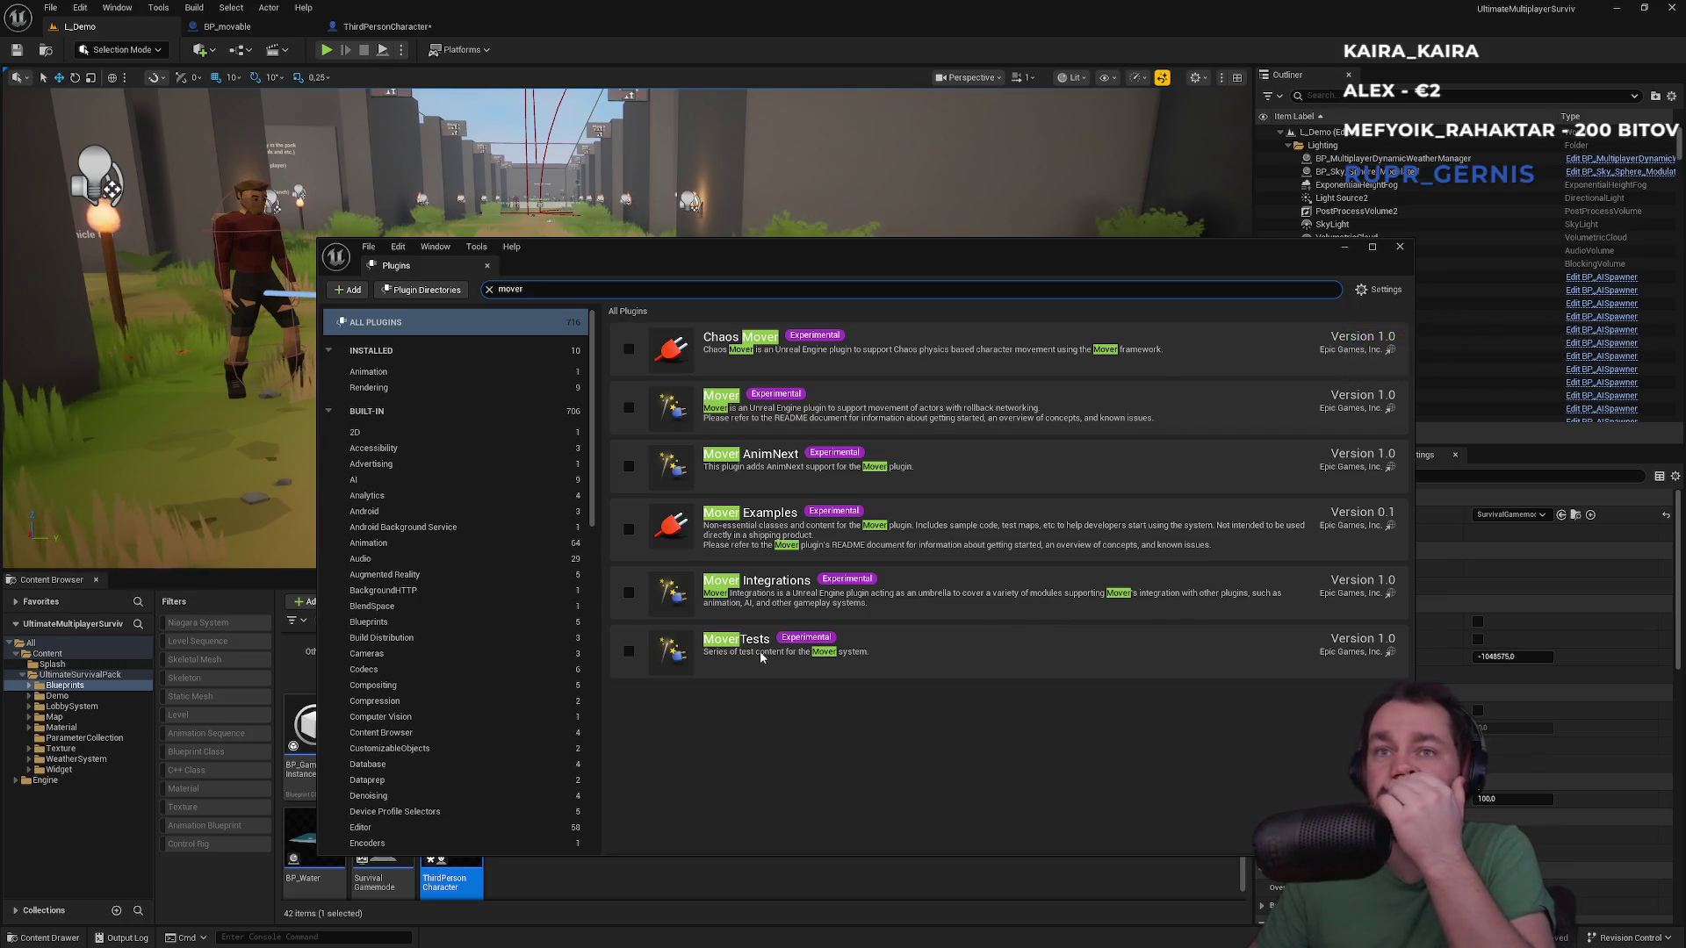
click(628, 529)
click(937, 511)
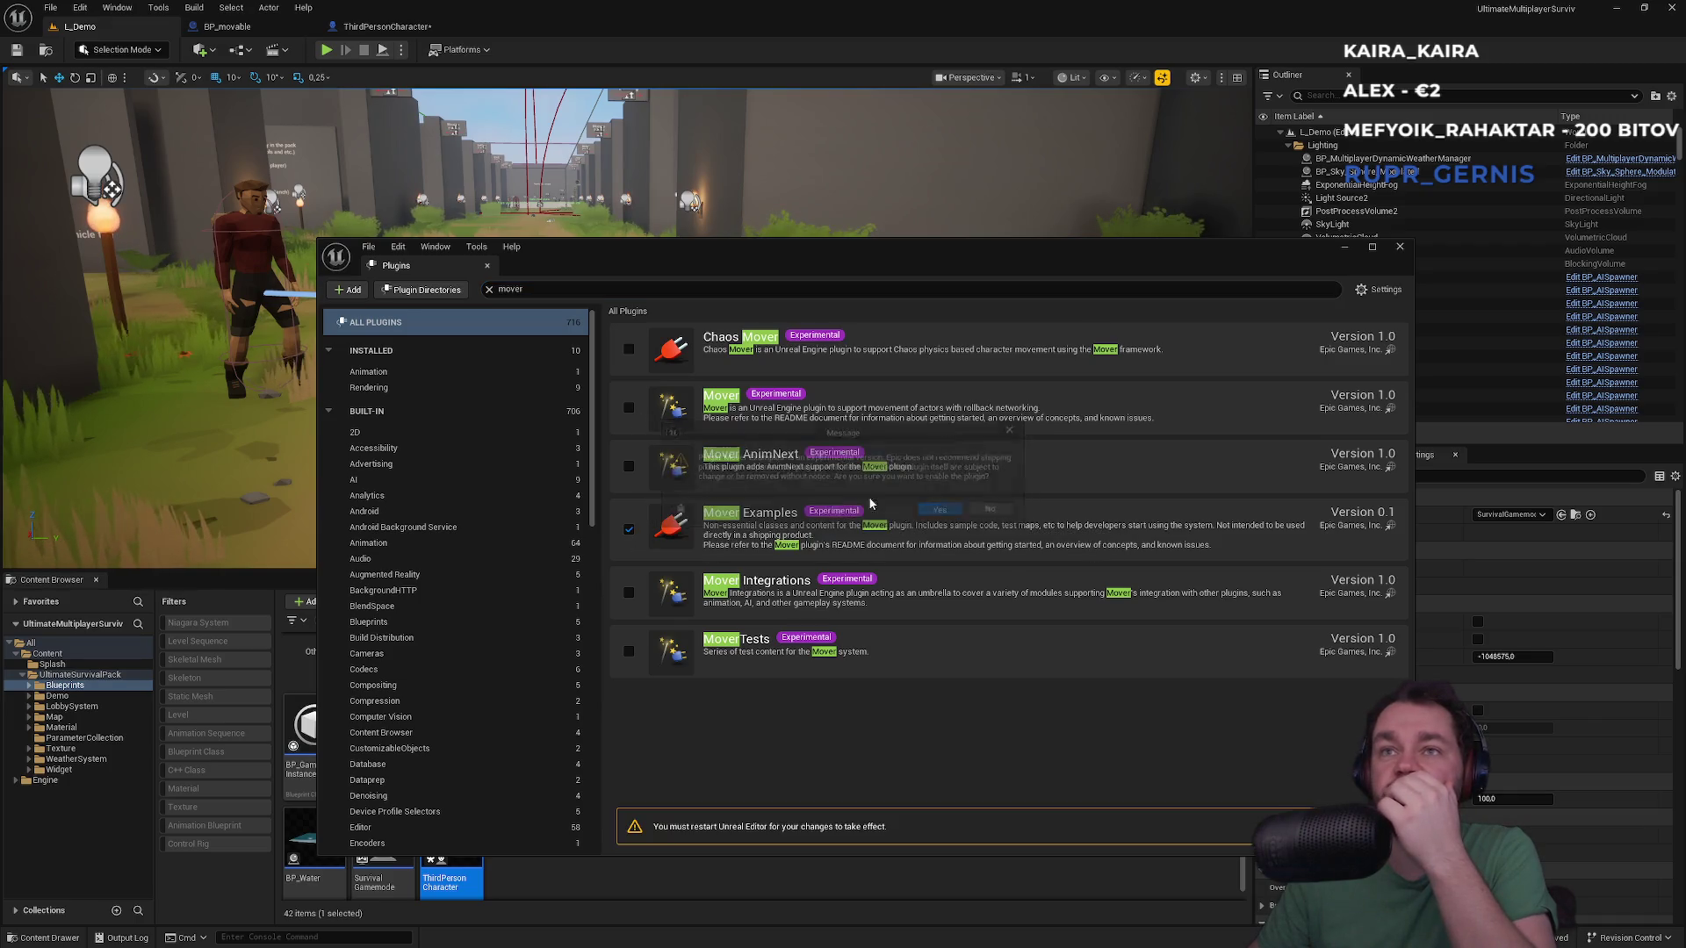
Enable the Mover and Chaos Mover plugins, then cancel the Save Content prompt
click(937, 510)
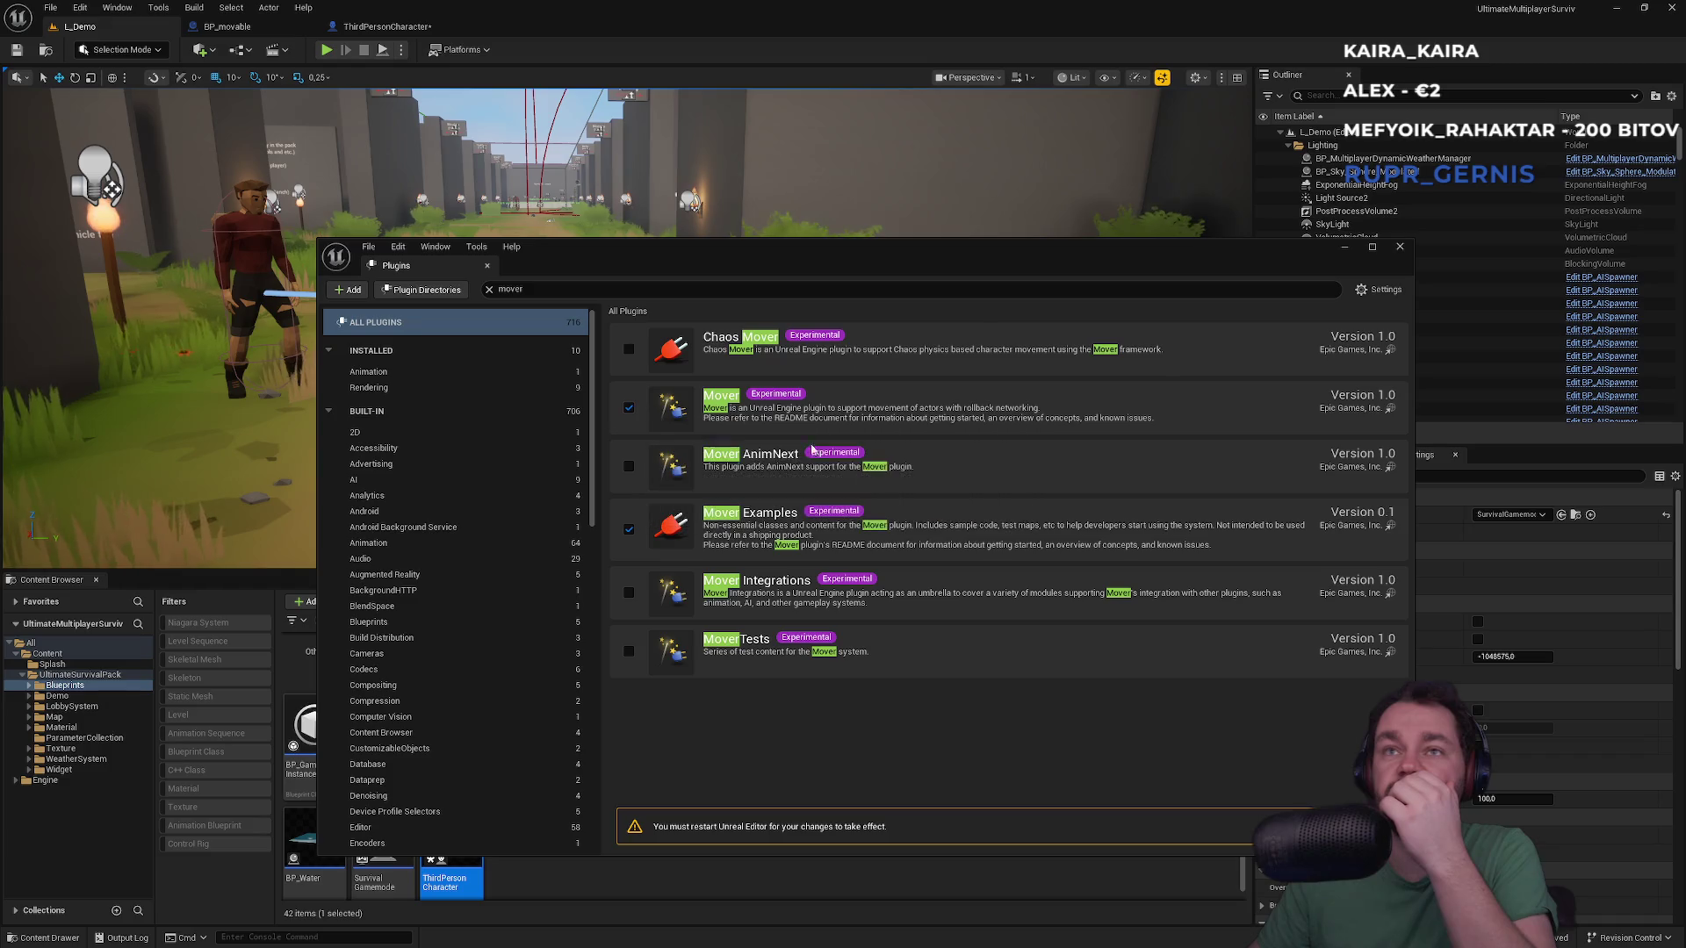
click(629, 349)
click(937, 510)
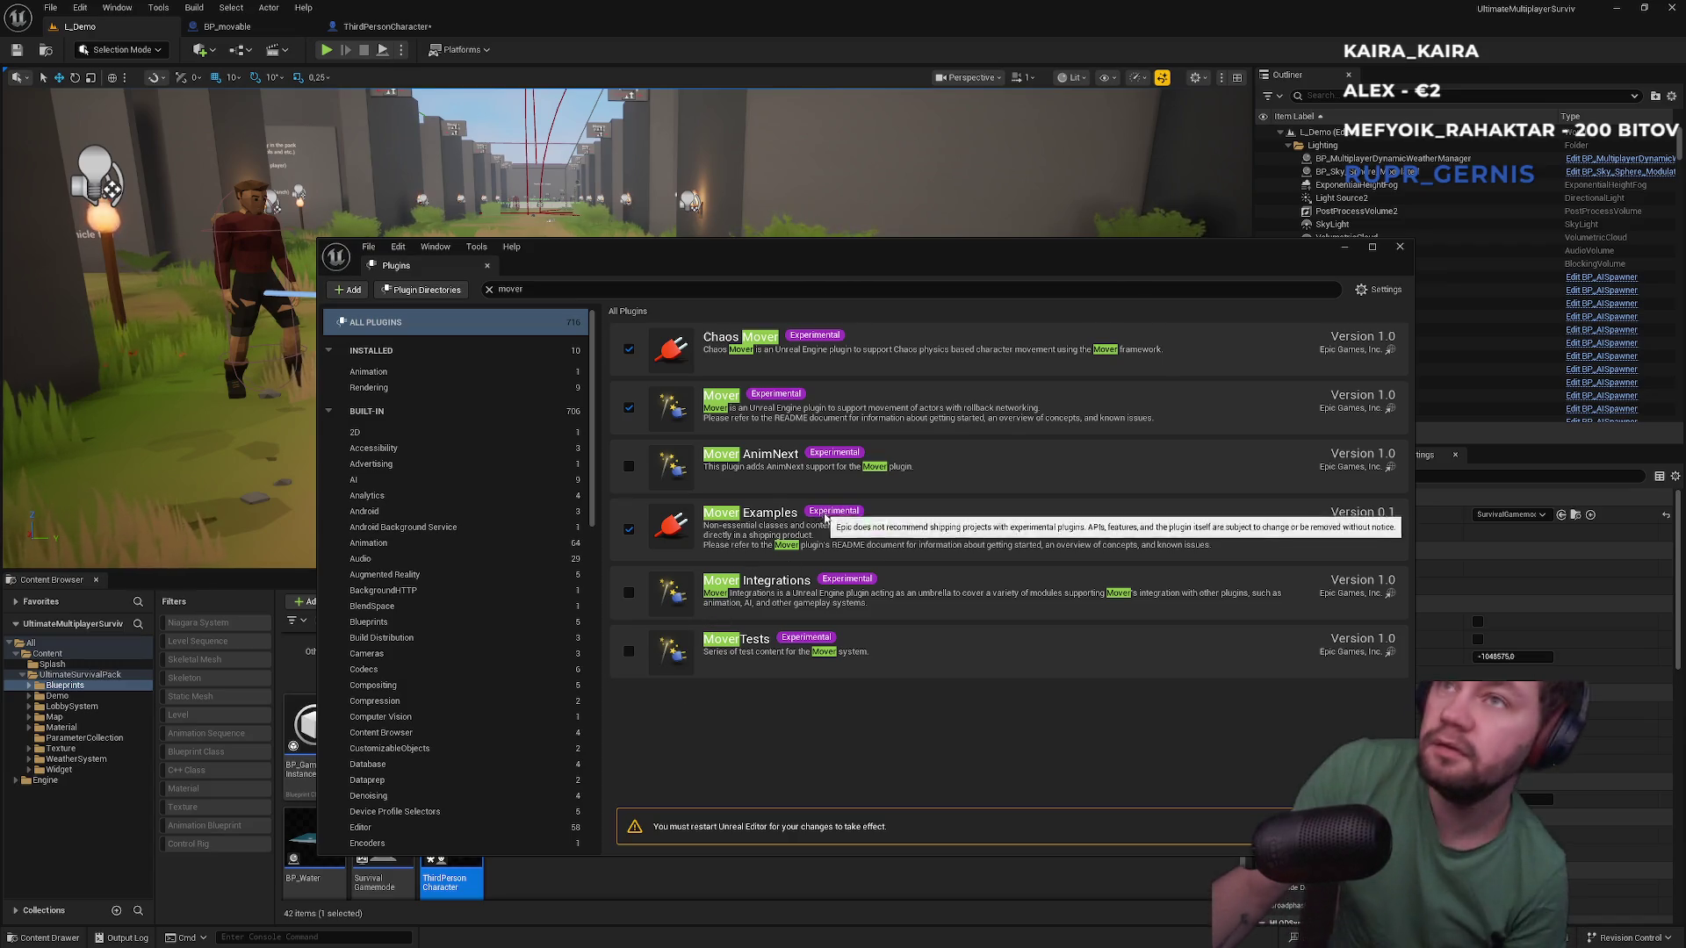
click(1343, 826)
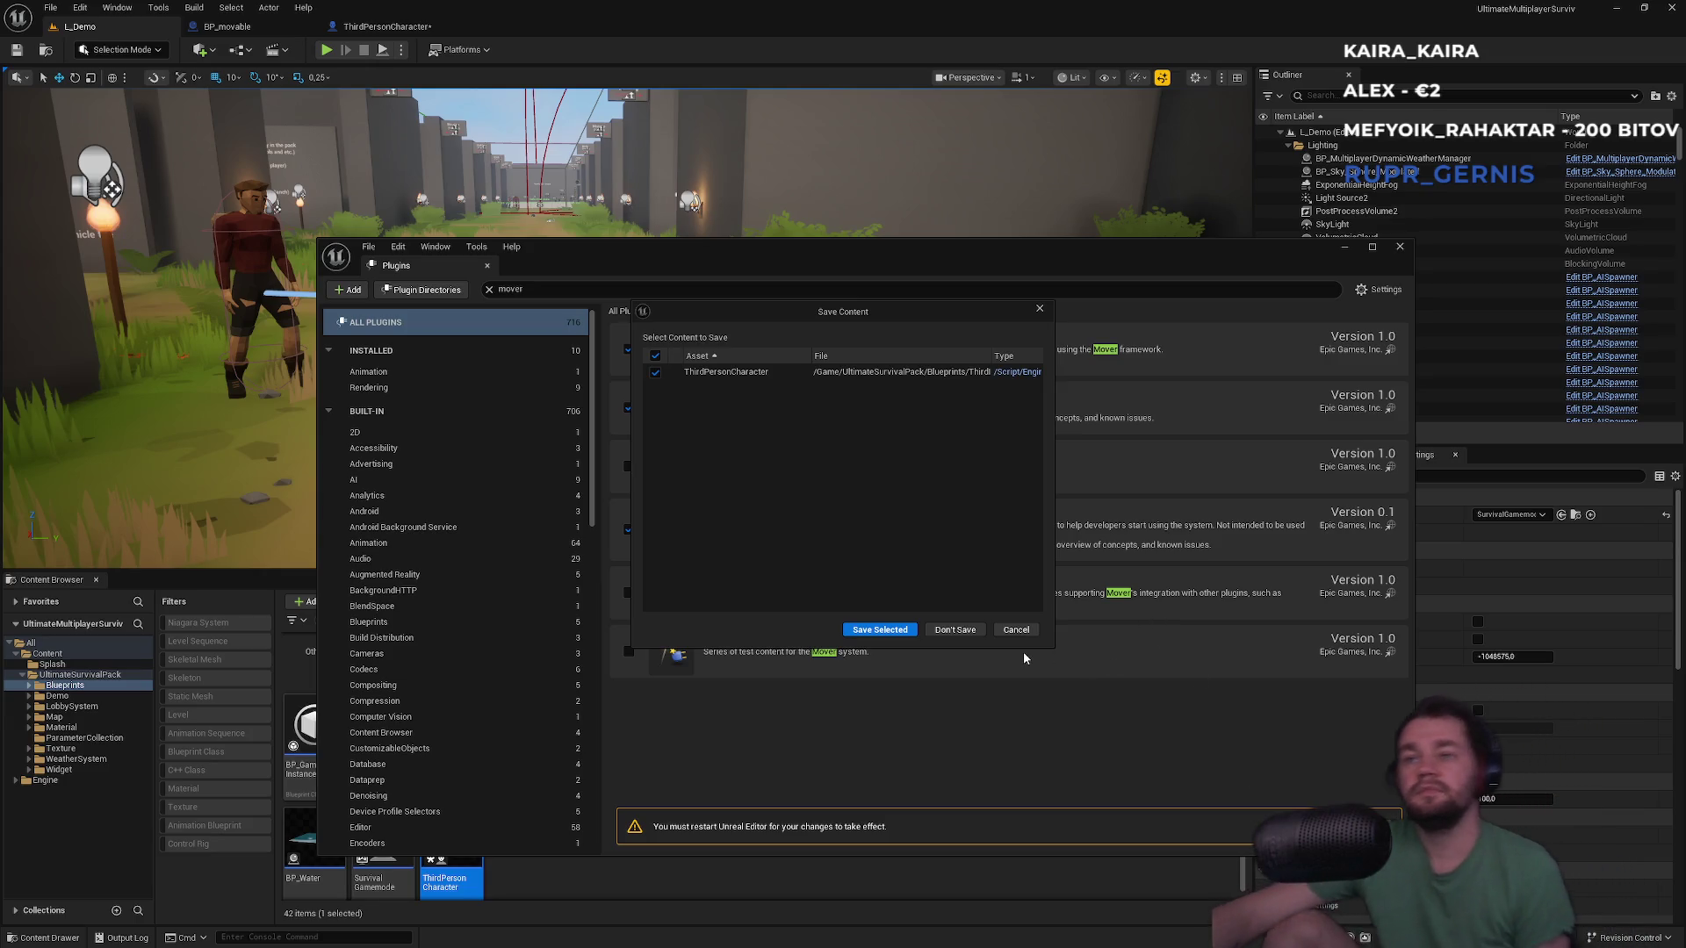
click(1009, 632)
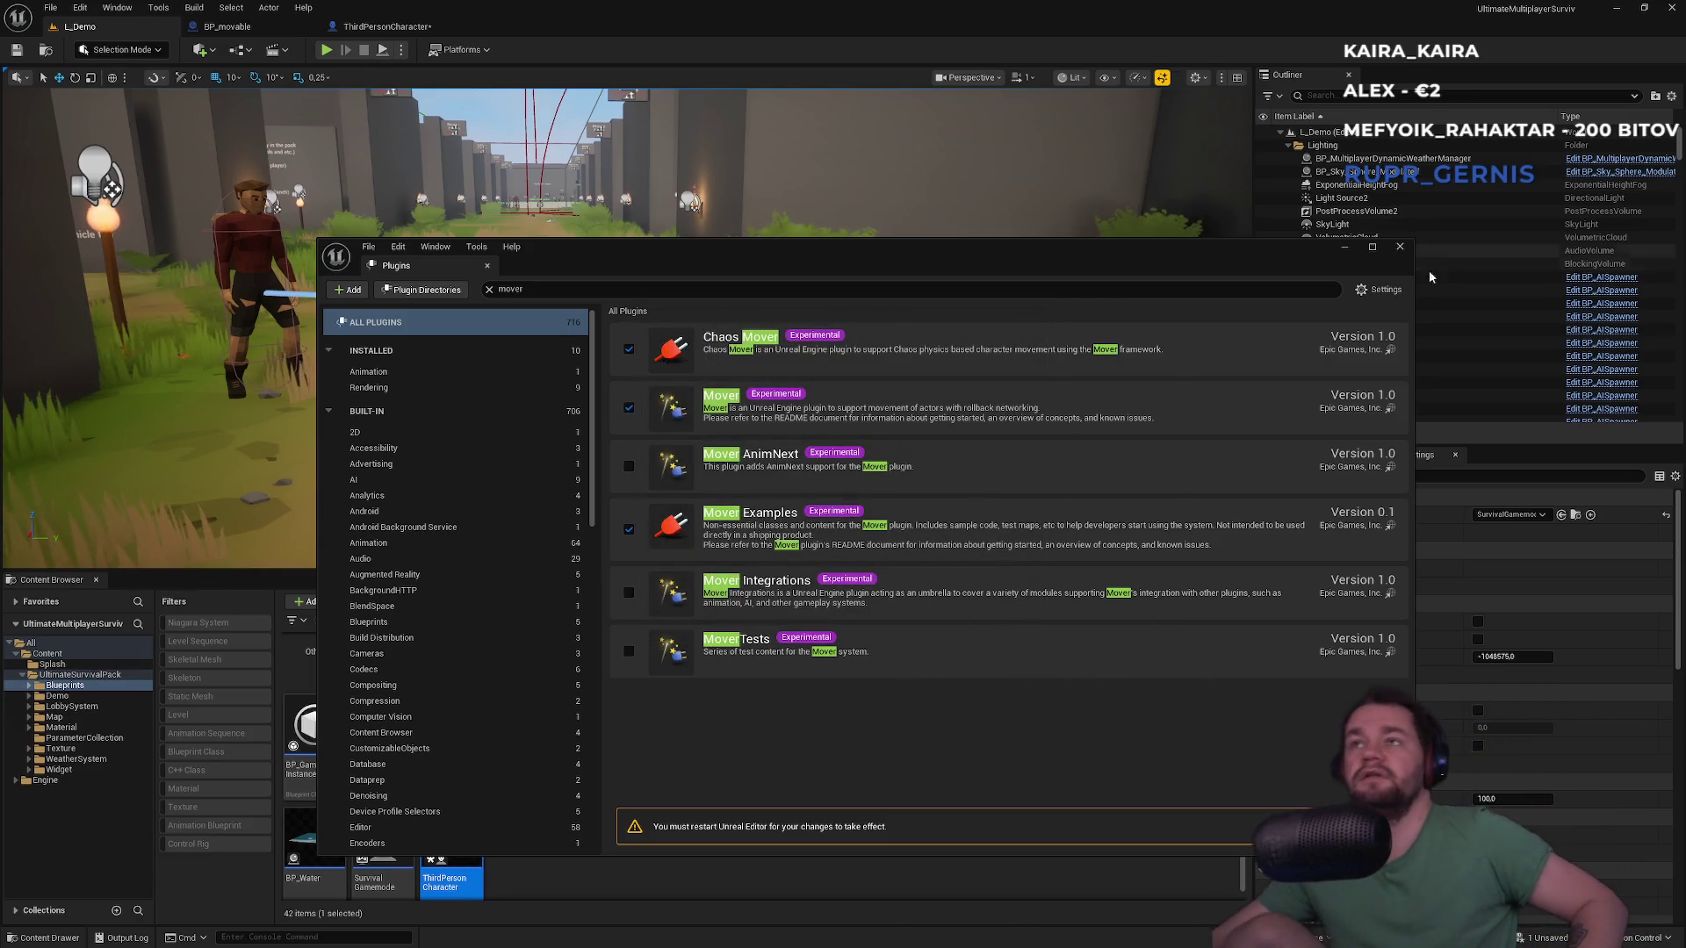
Close Plugins, go to the Content folder, and create a new Basic level
click(1402, 249)
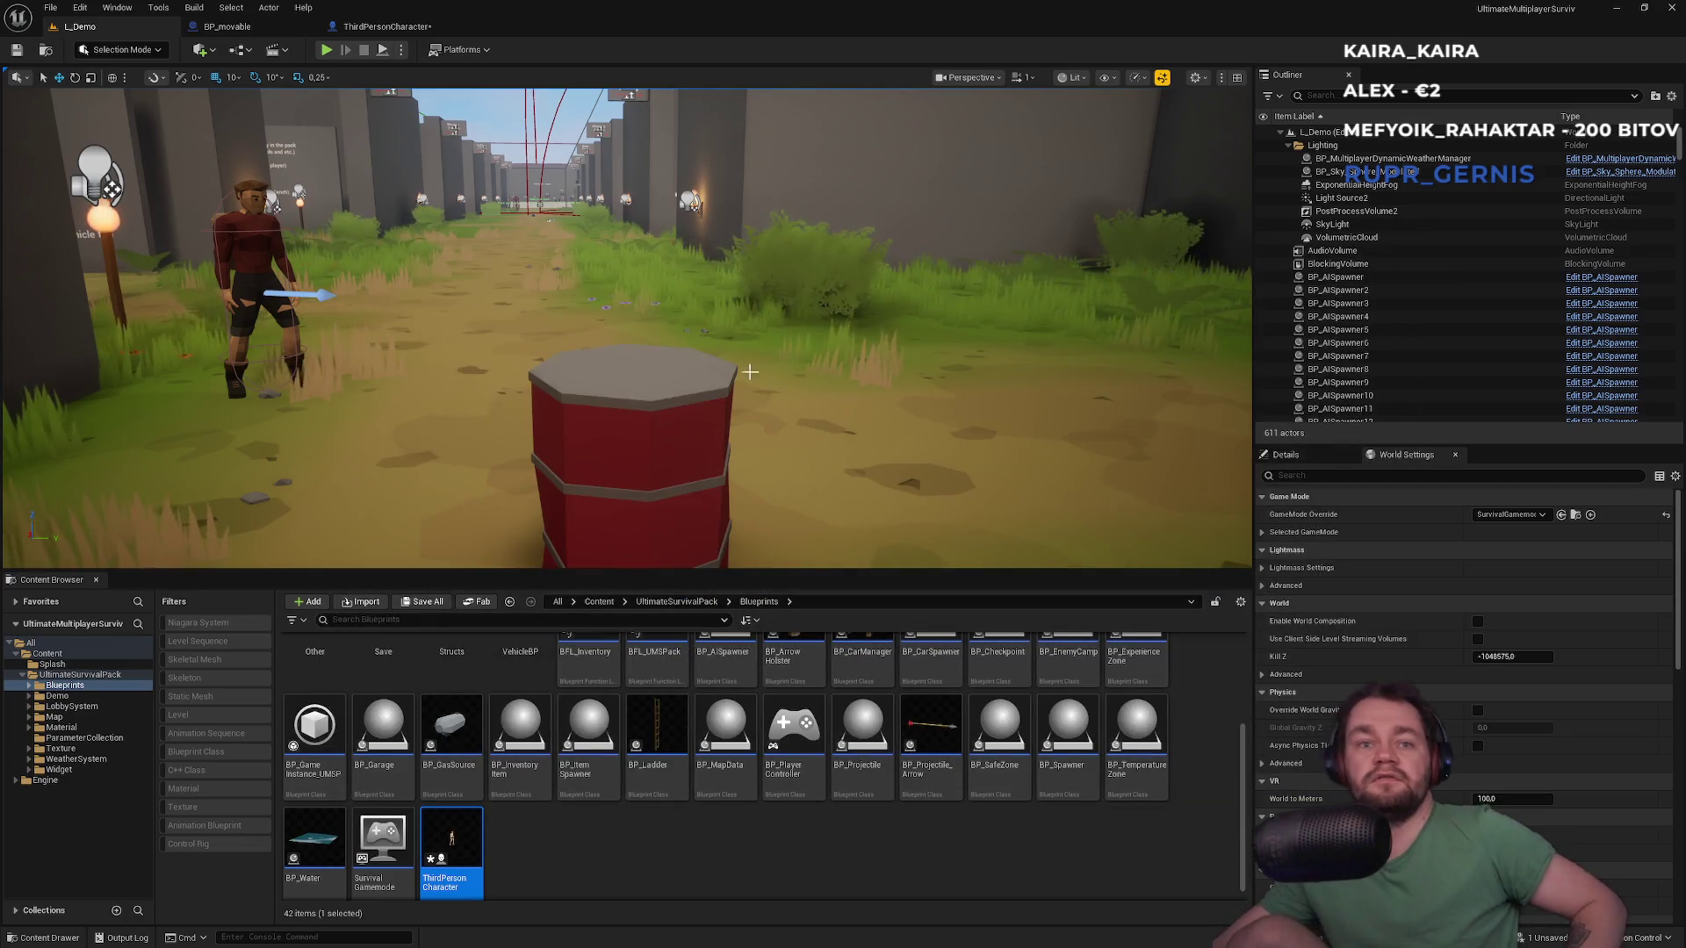
click(592, 874)
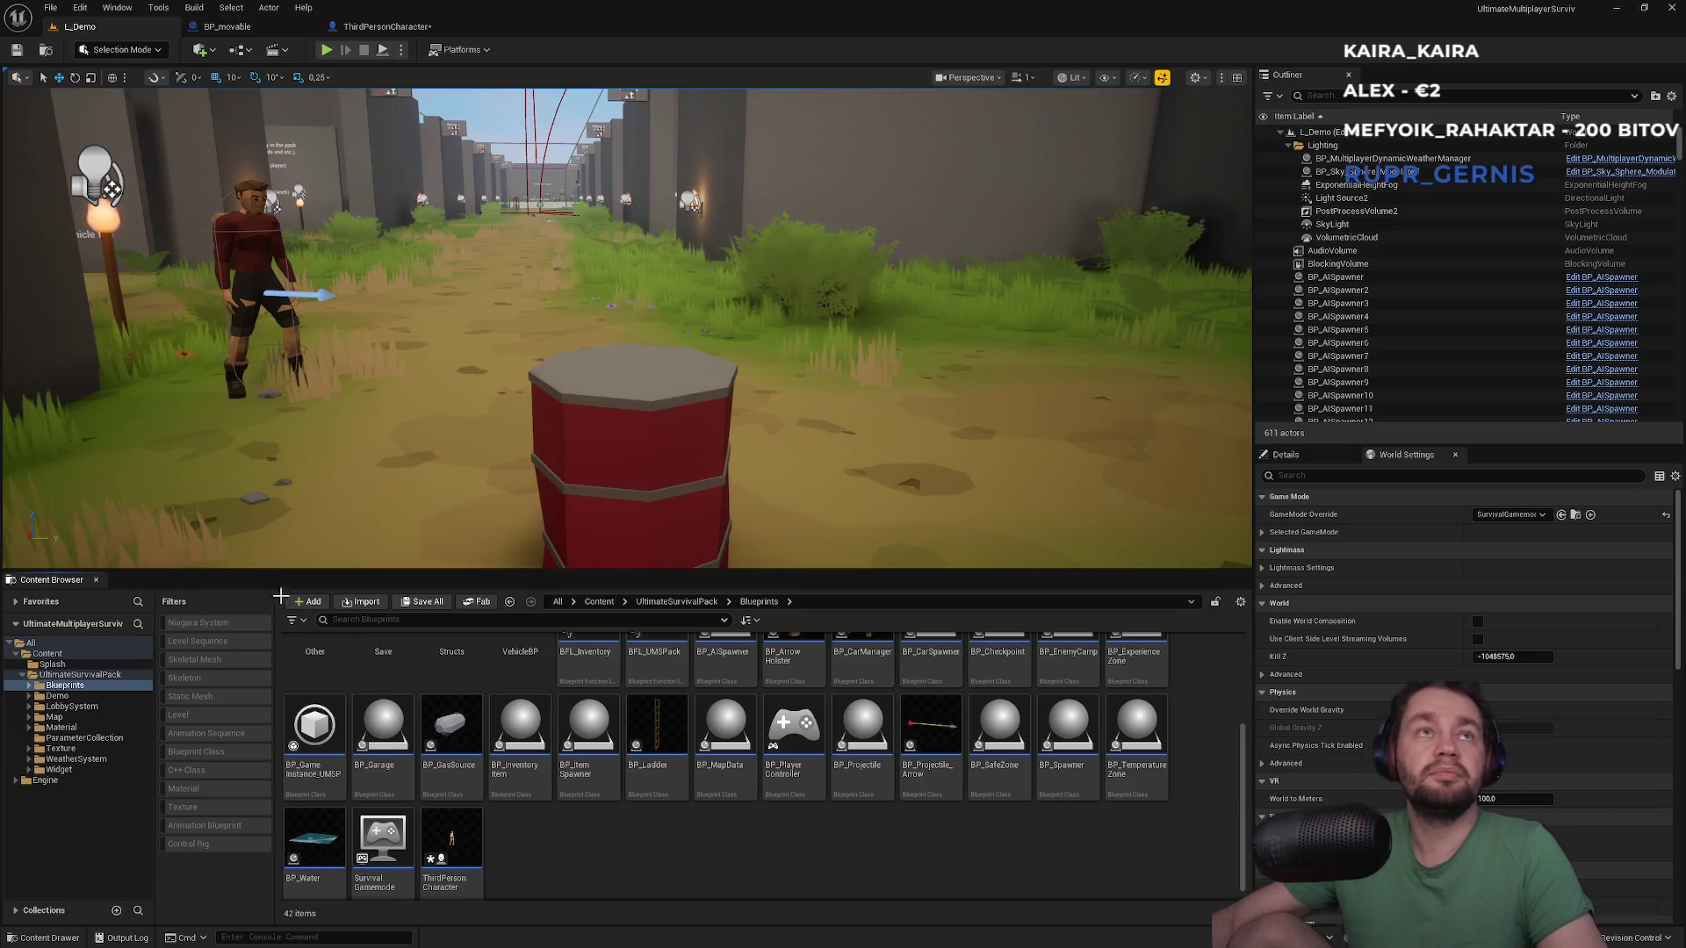
click(599, 601)
right_click(585, 841)
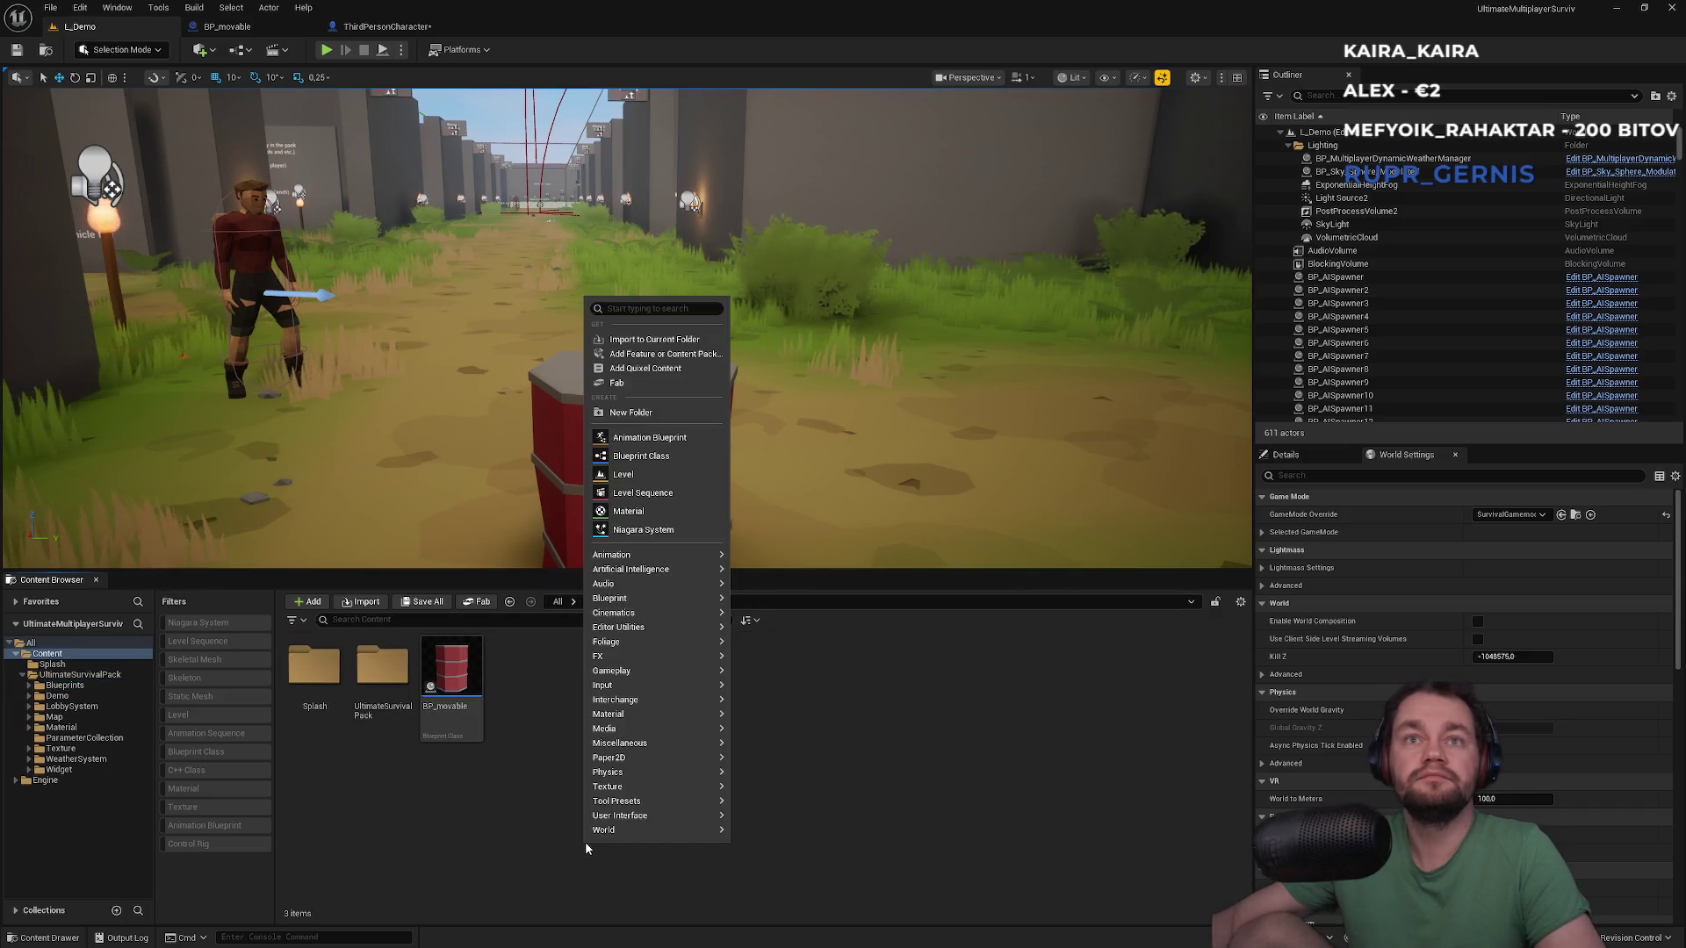
click(52, 8)
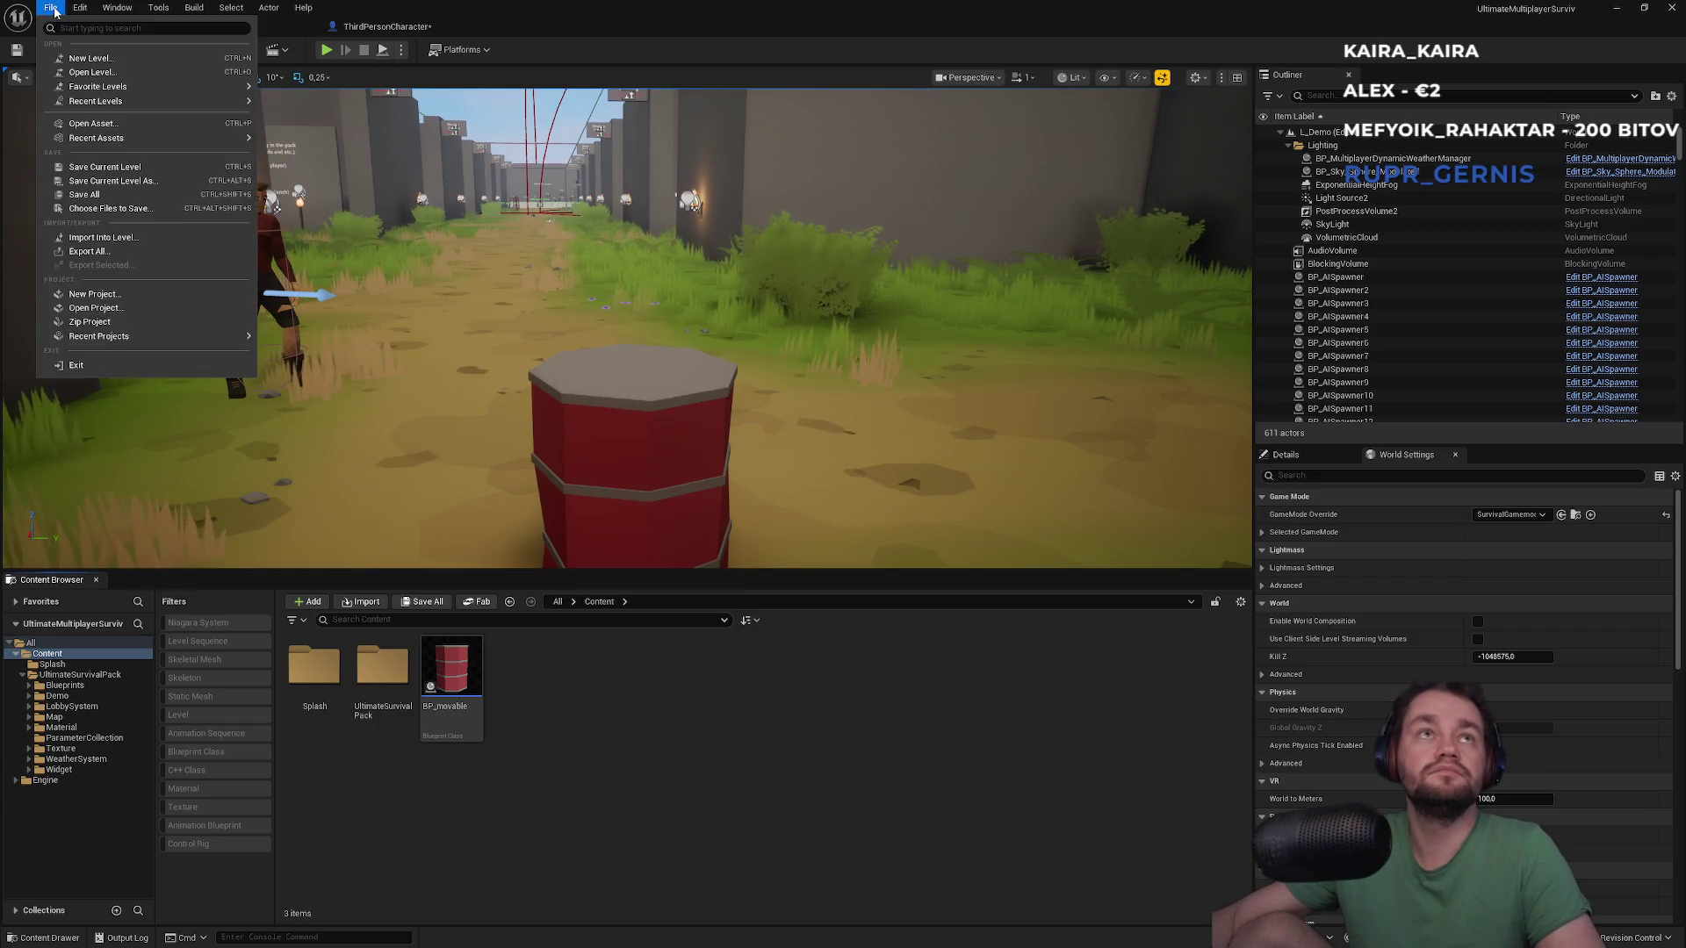
click(91, 58)
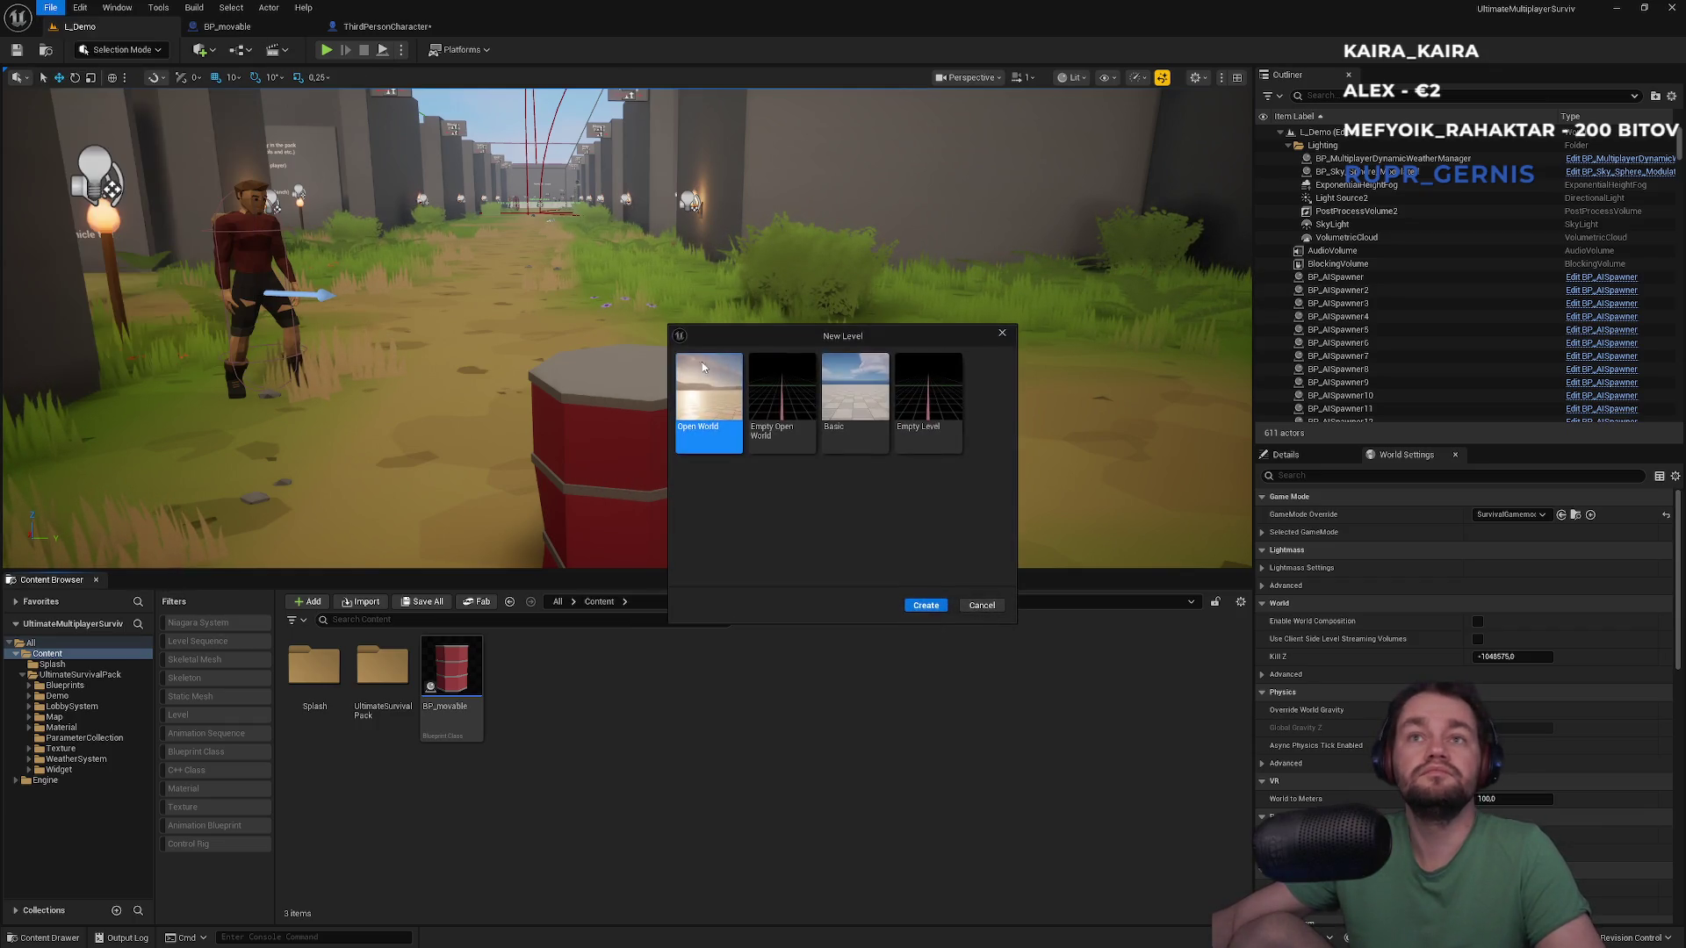
click(926, 605)
Save the new level as novaMapka in the Content folder
key(ctrl+s)
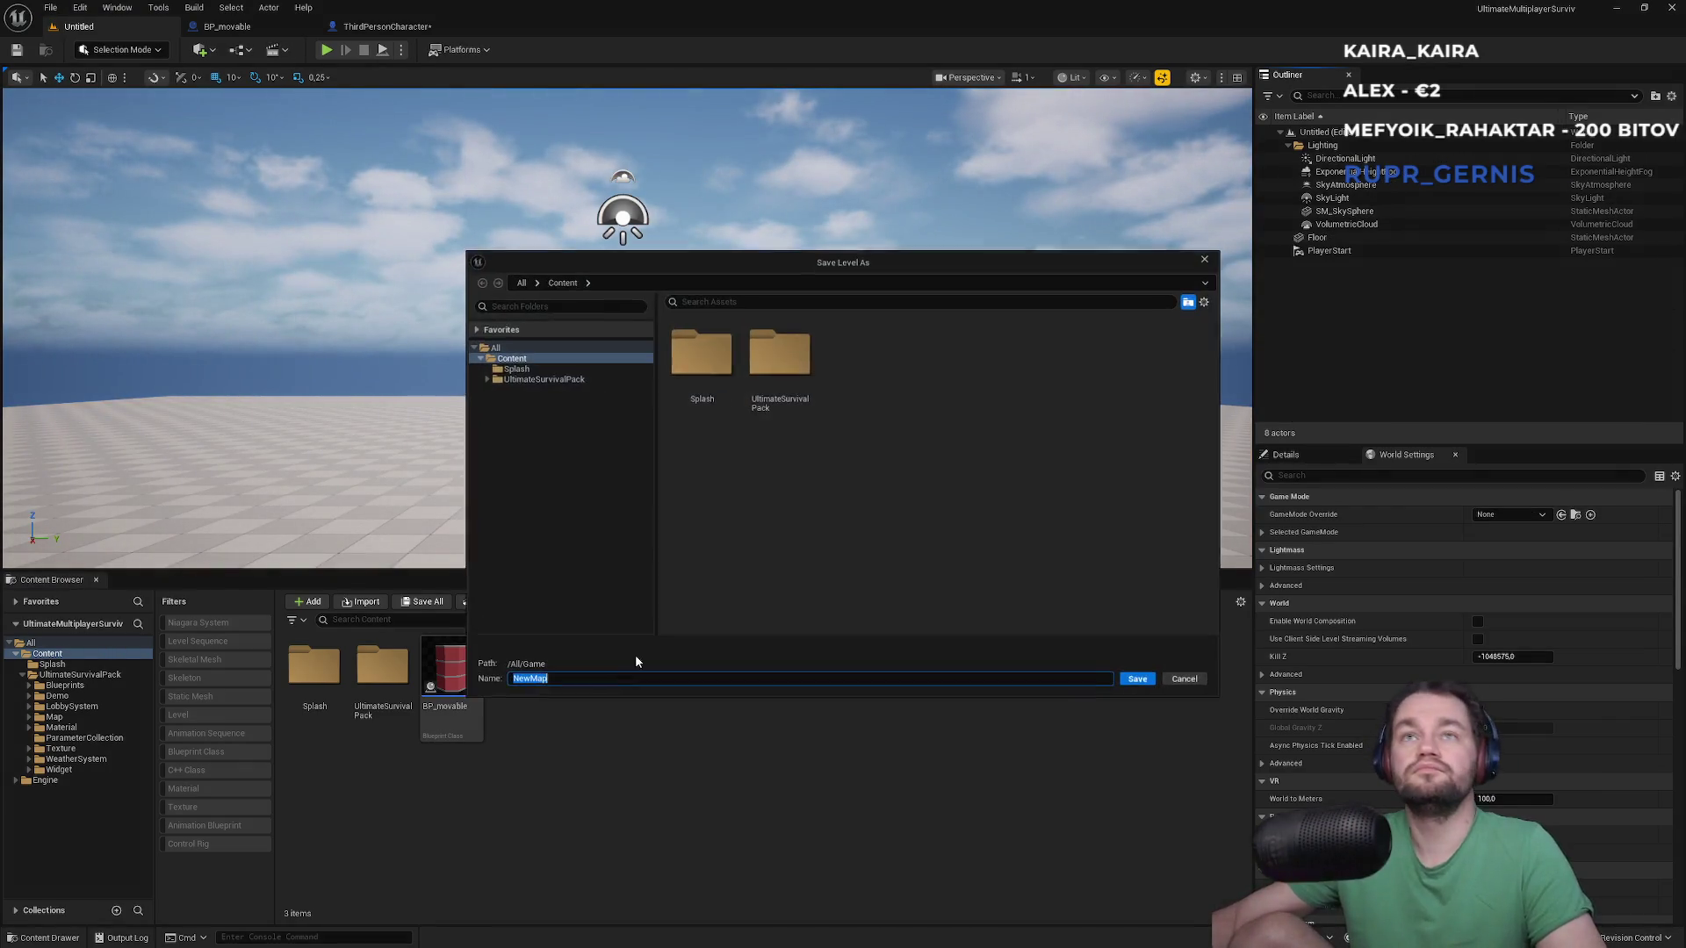
text(novaMapka)
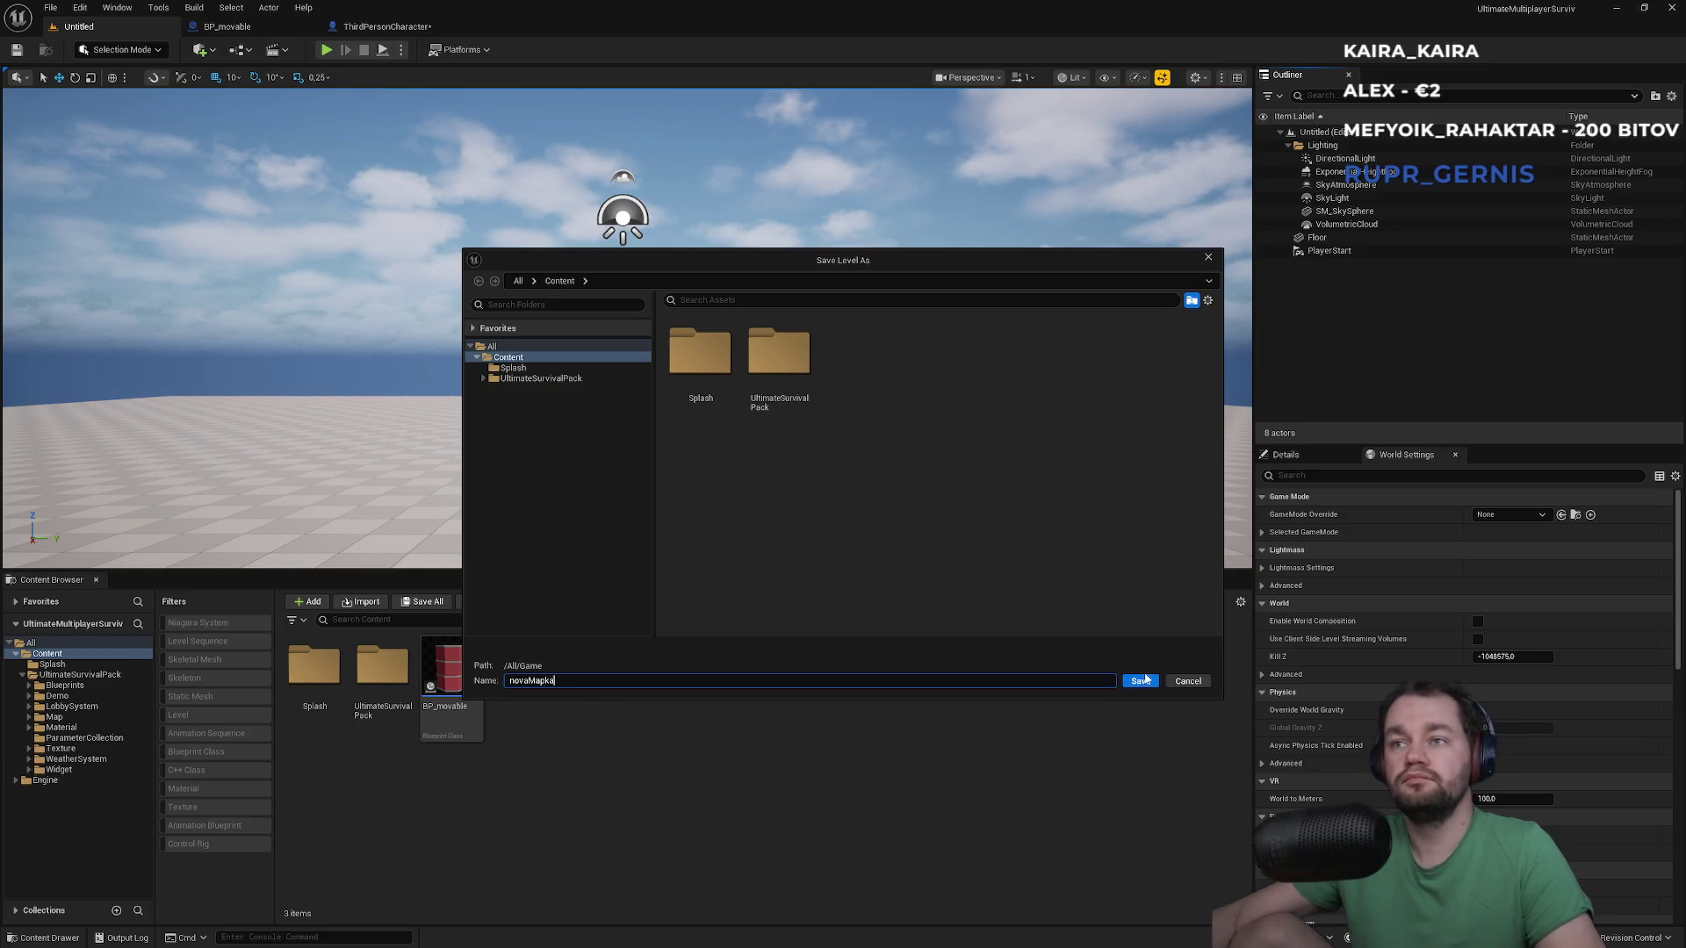
click(1140, 680)
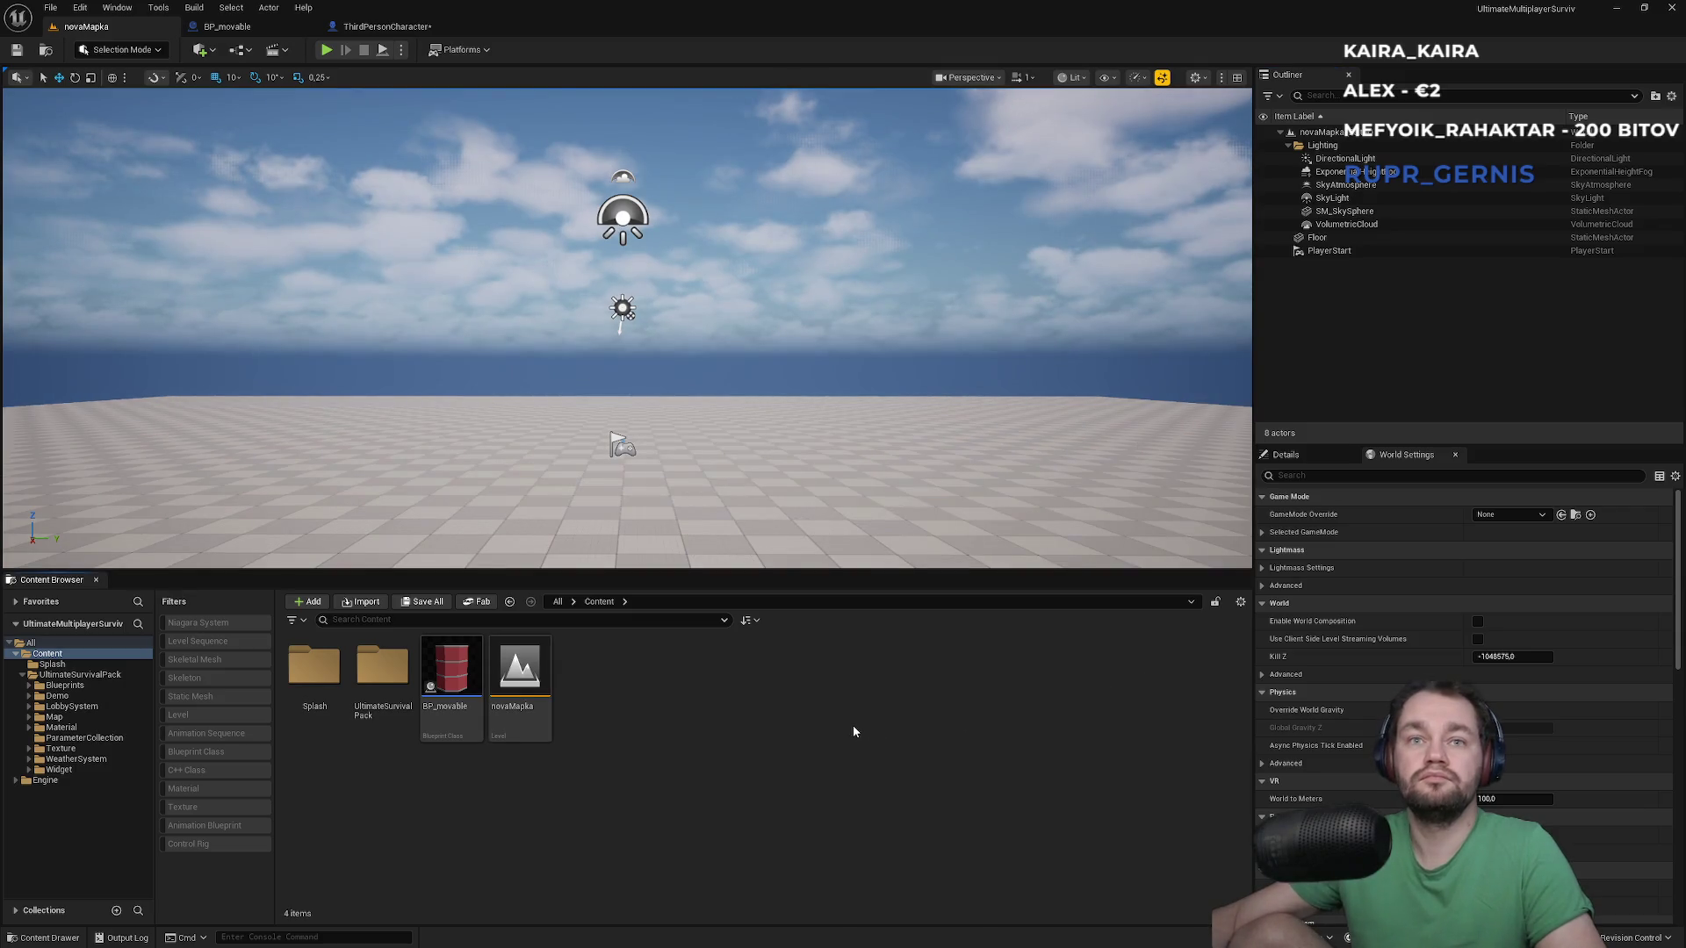
click(80, 8)
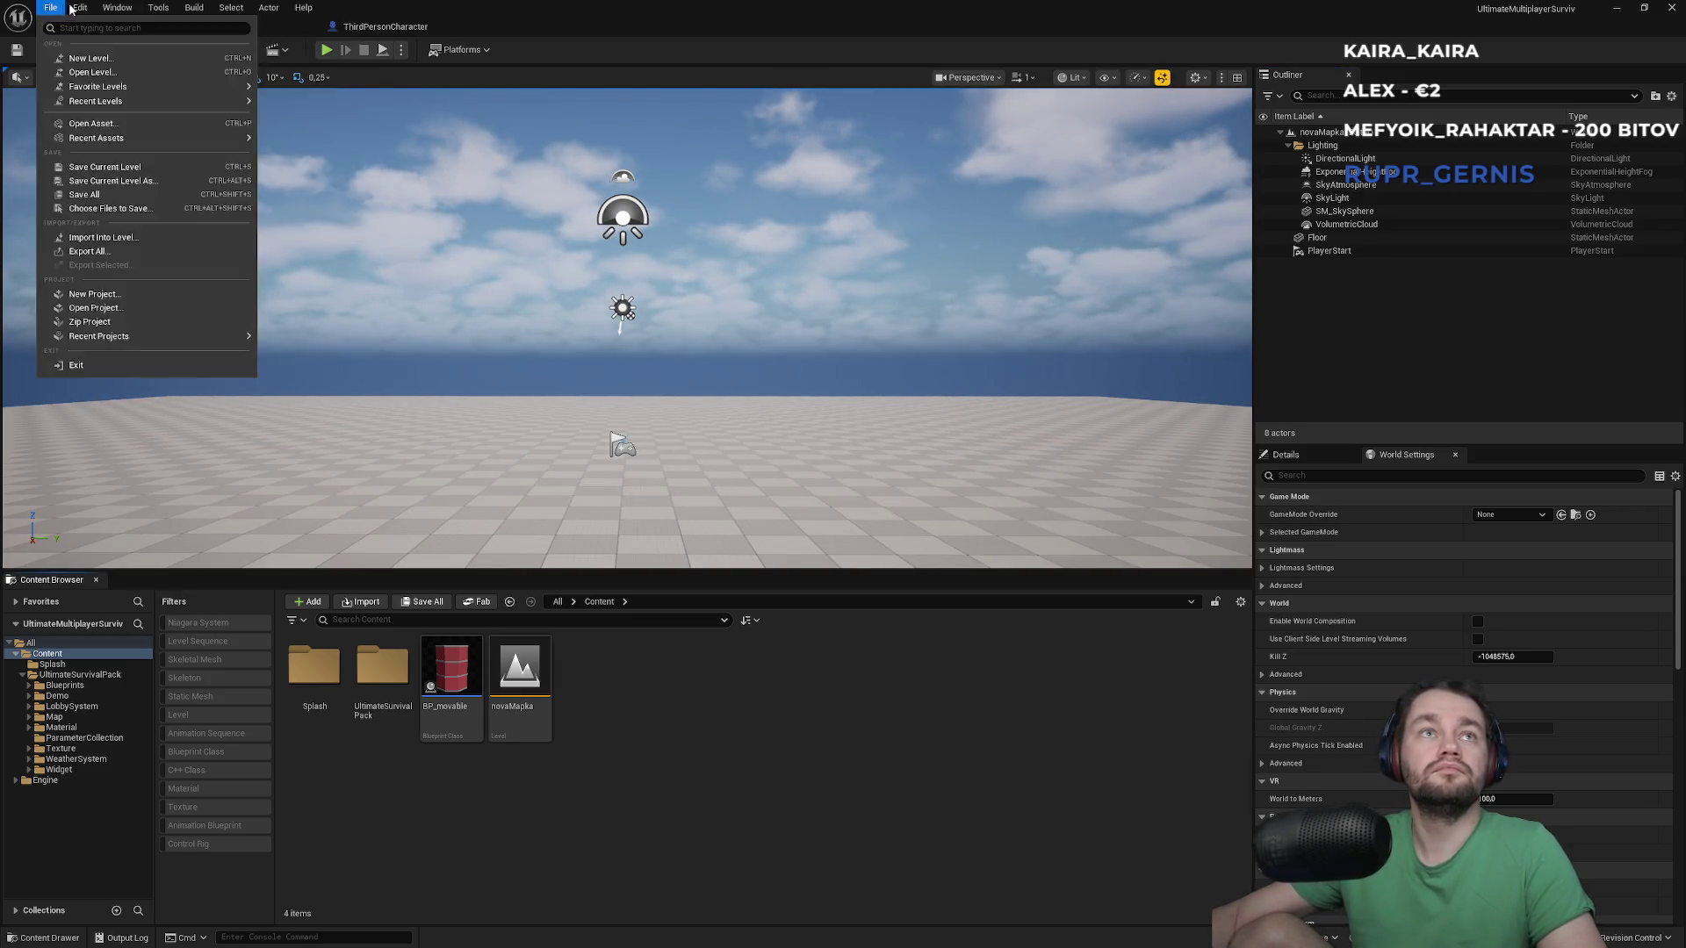
Set Maps & Modes Editor Startup Map to novaMapka and drag a BP_movable barrel into the level
click(132, 215)
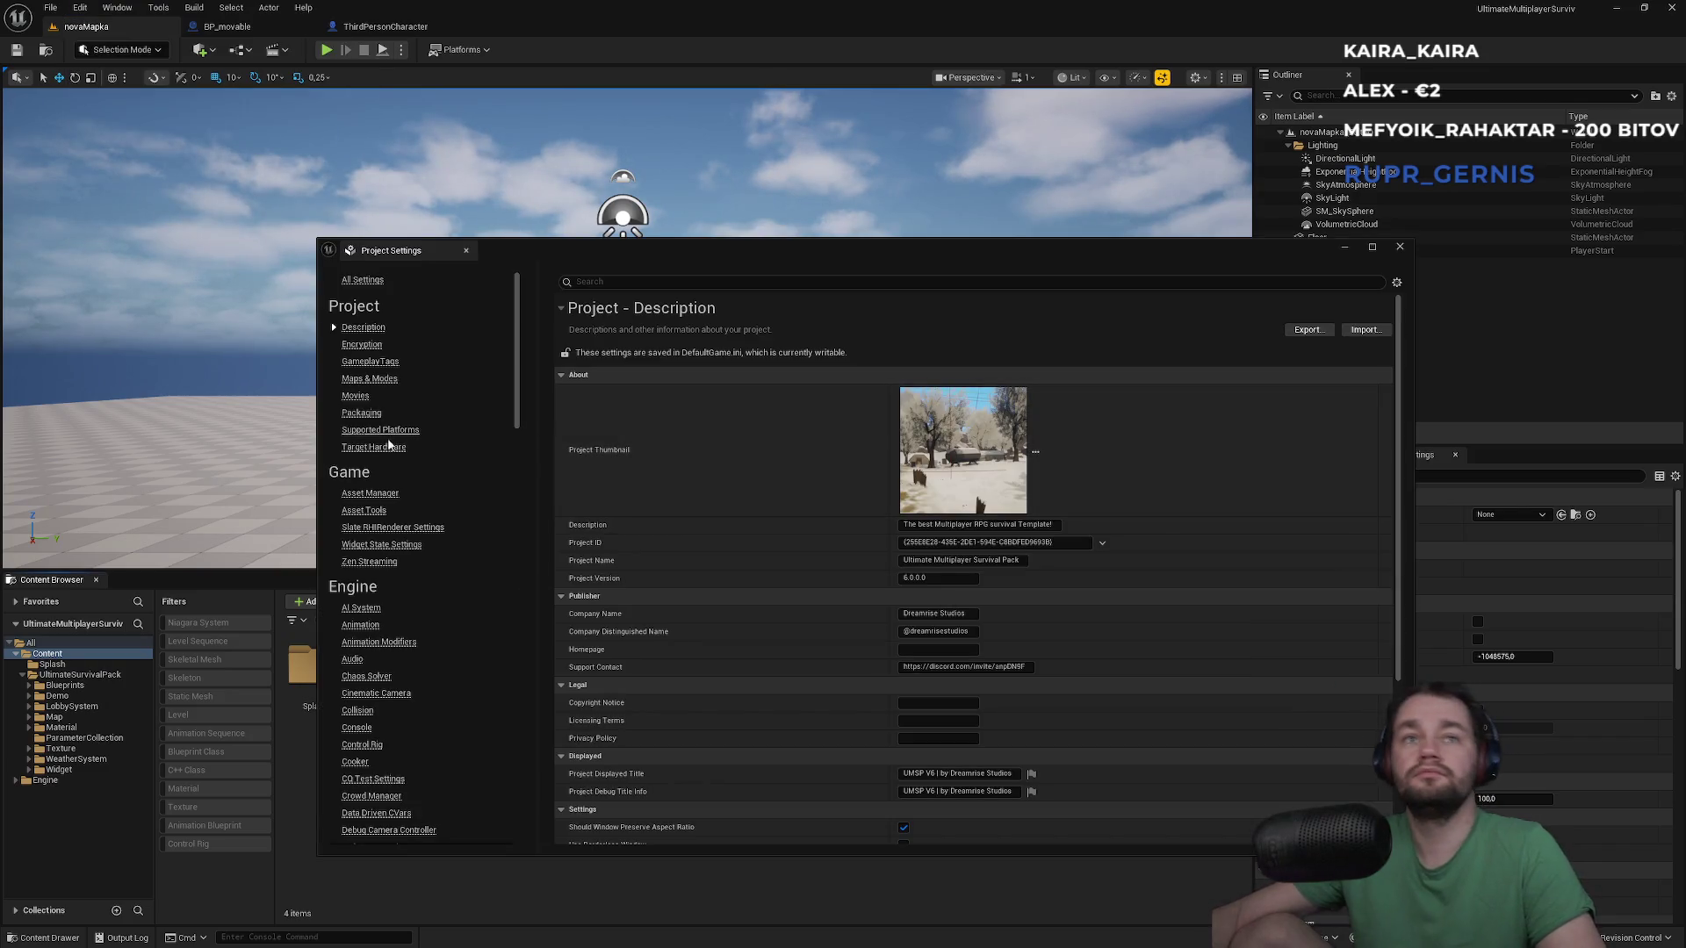
click(369, 379)
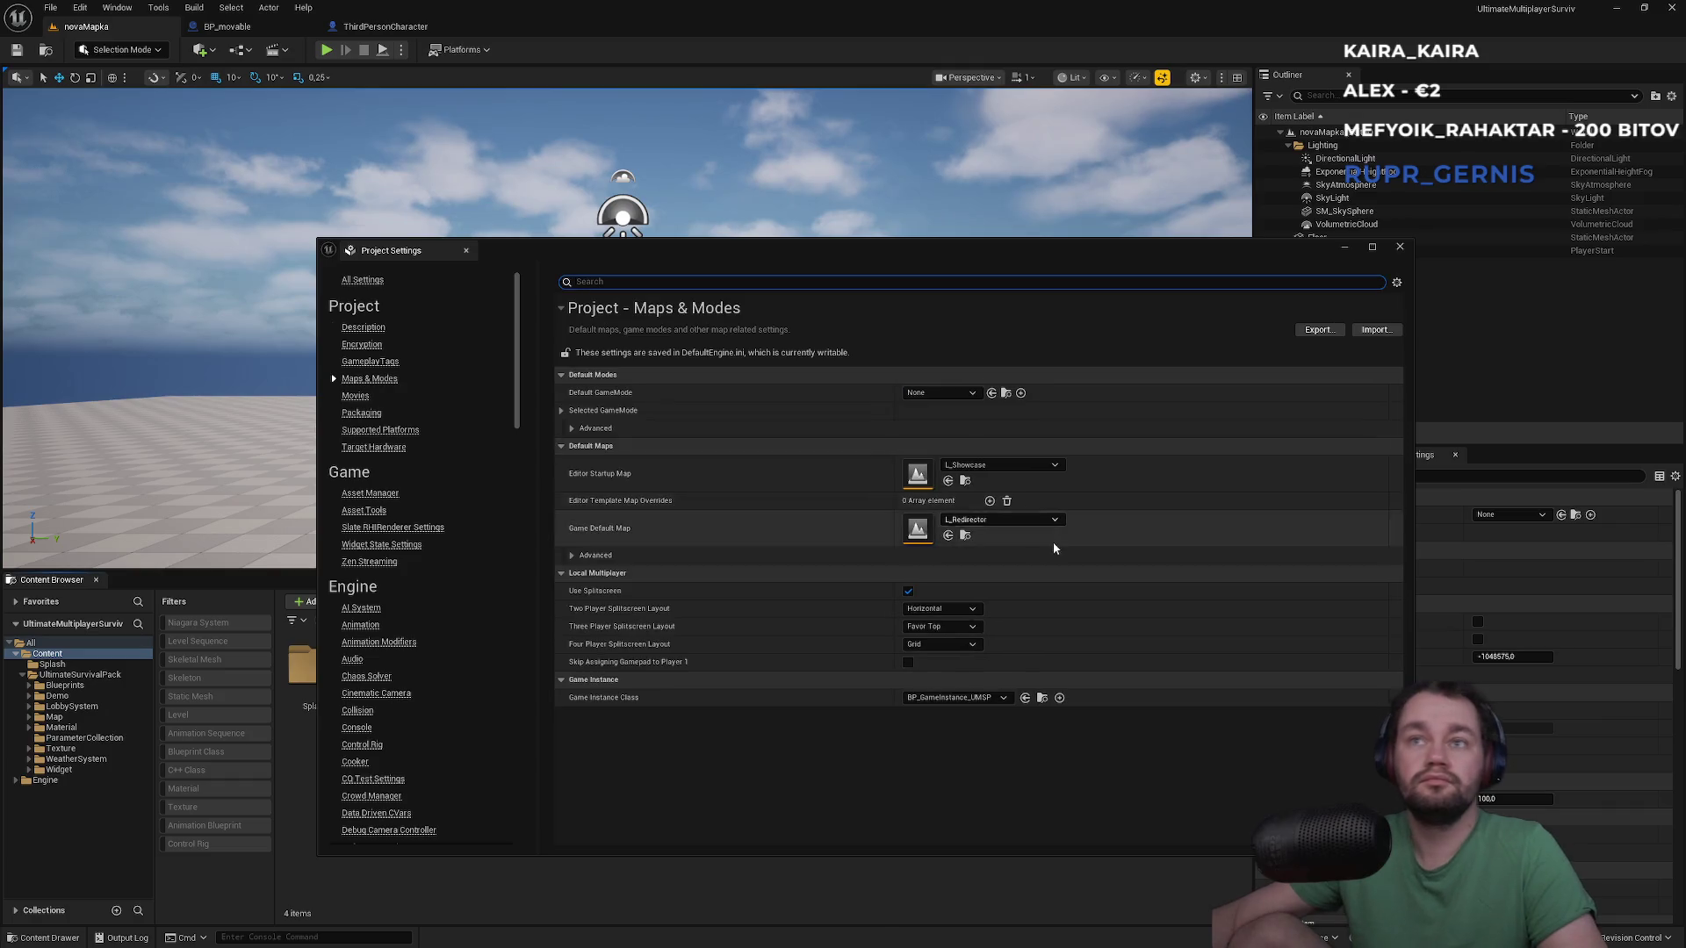
click(996, 465)
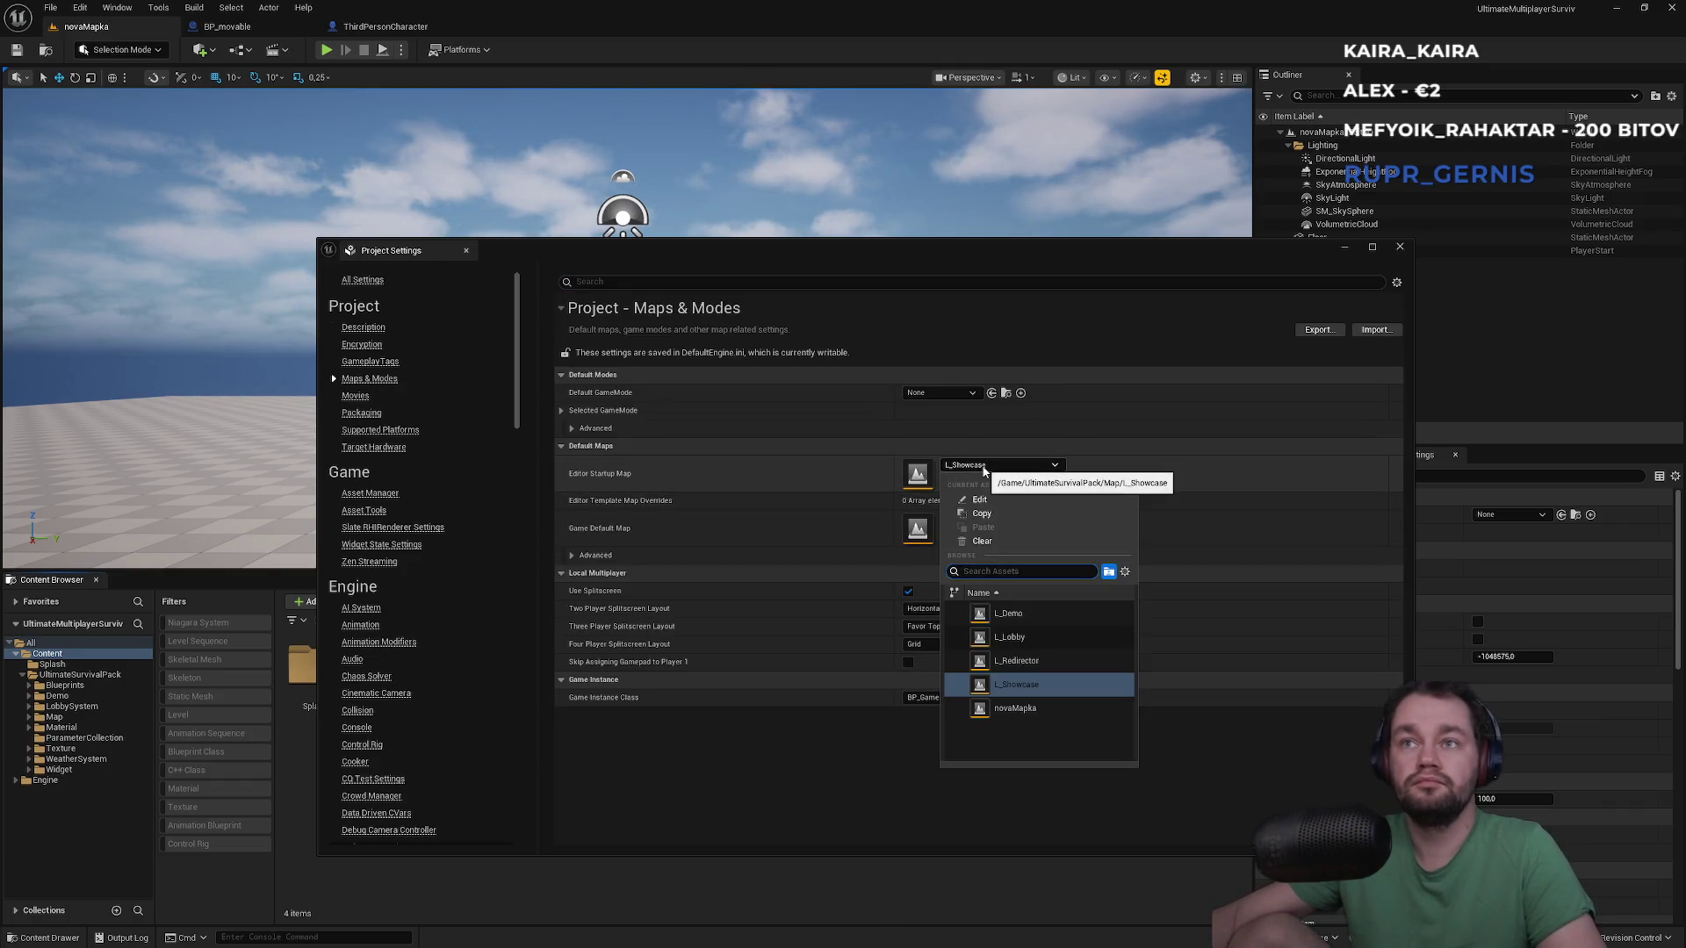
click(1016, 708)
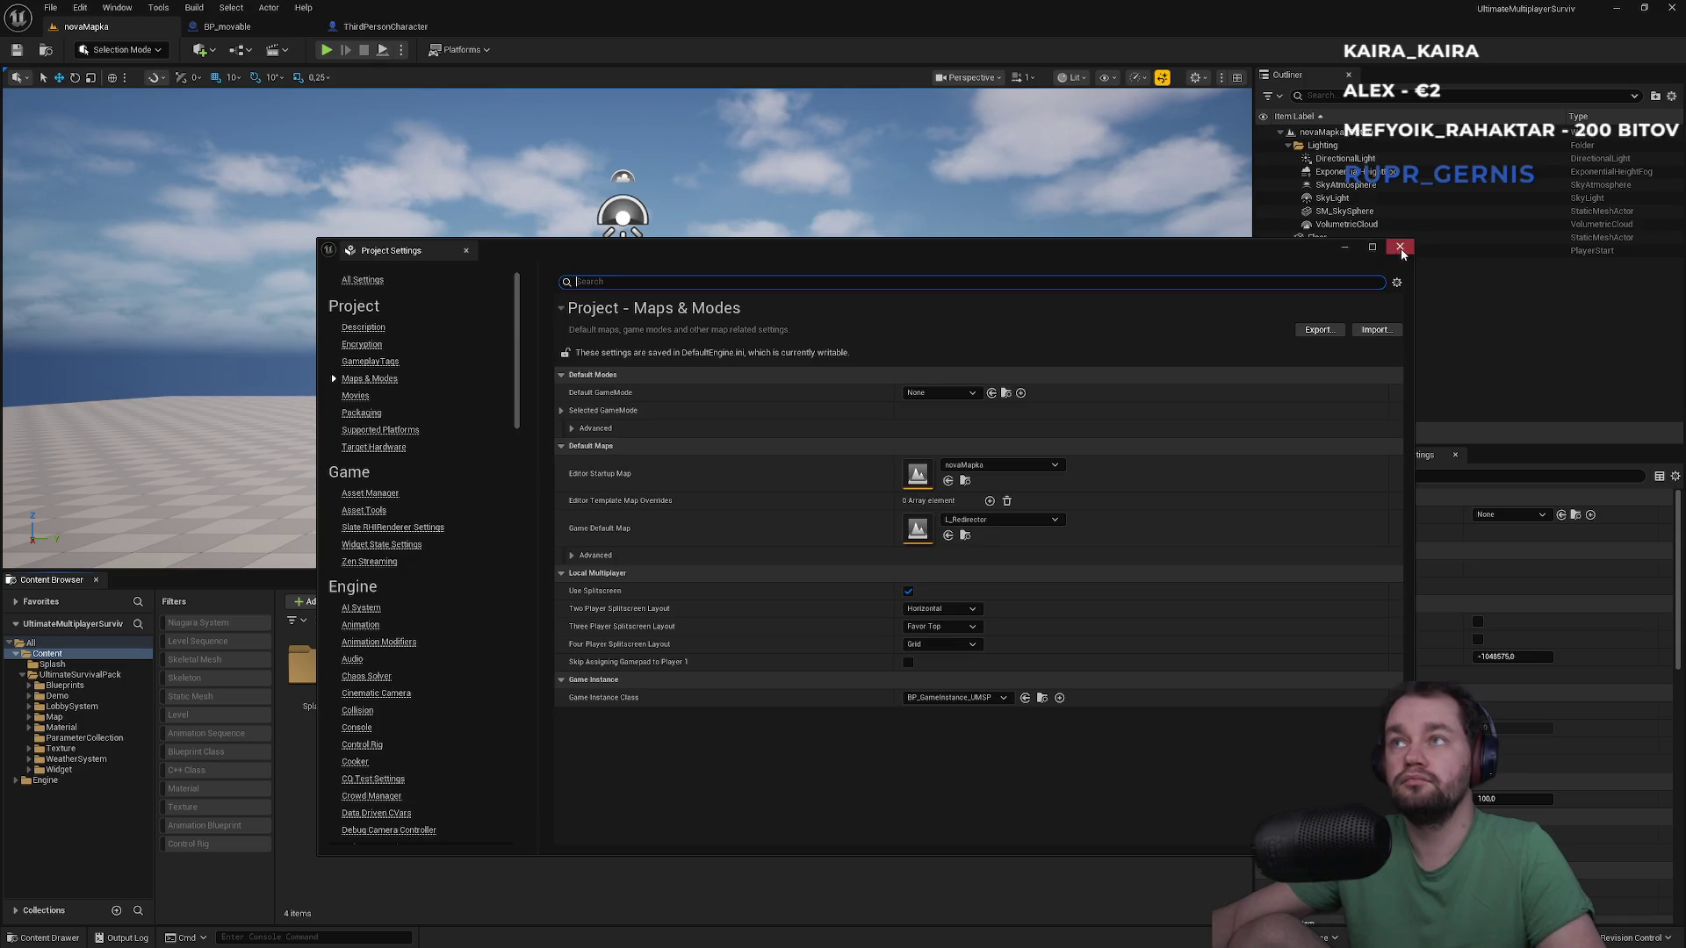
click(1400, 246)
mouse_move(452, 667)
mouse_down()
mouse_move(609, 526)
mouse_move(625, 536)
mouse_up()
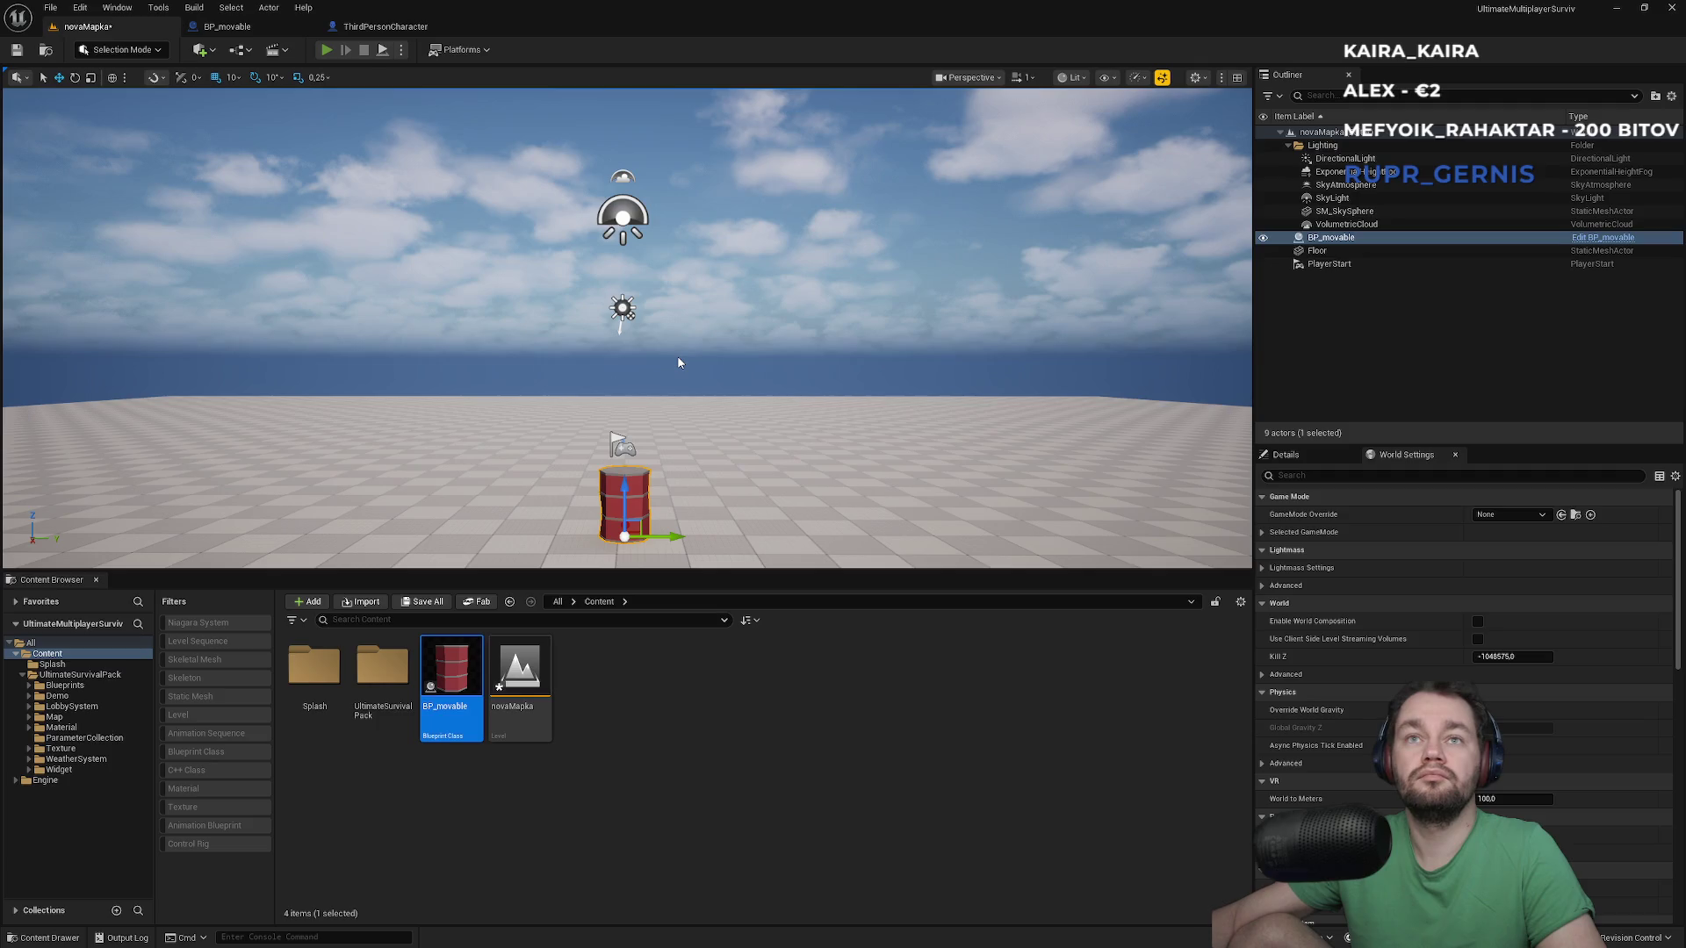
After a quick test play, set the World Settings GameMode Override to SurvivalGamemode
key(alt+p)
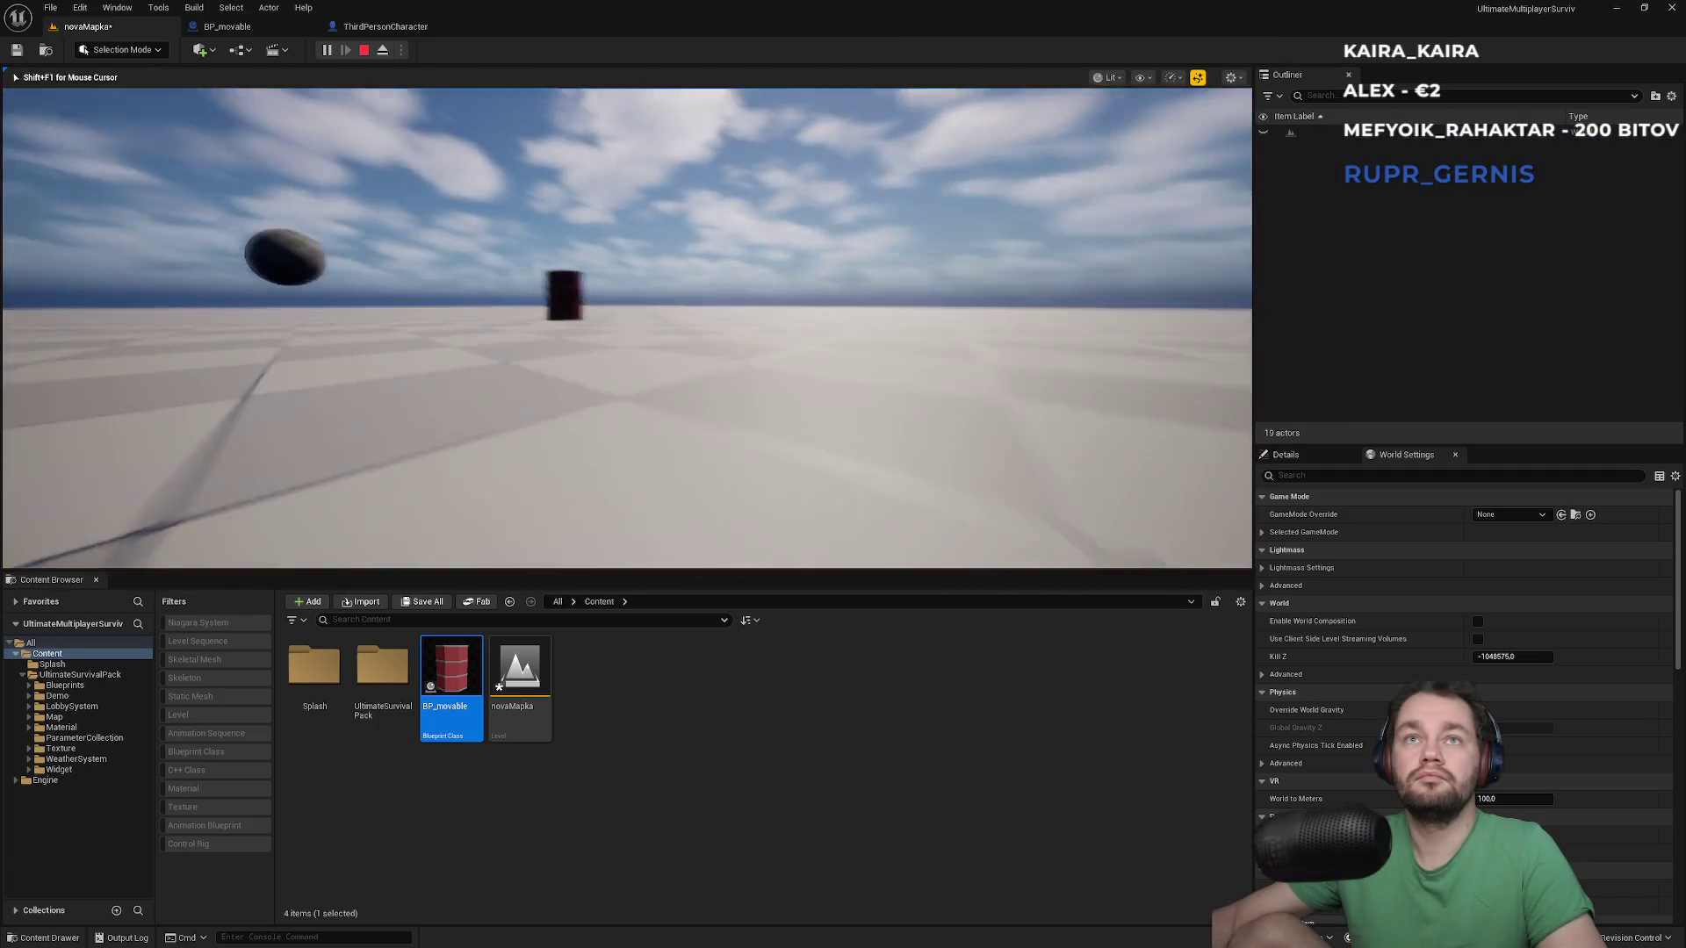
key(Escape)
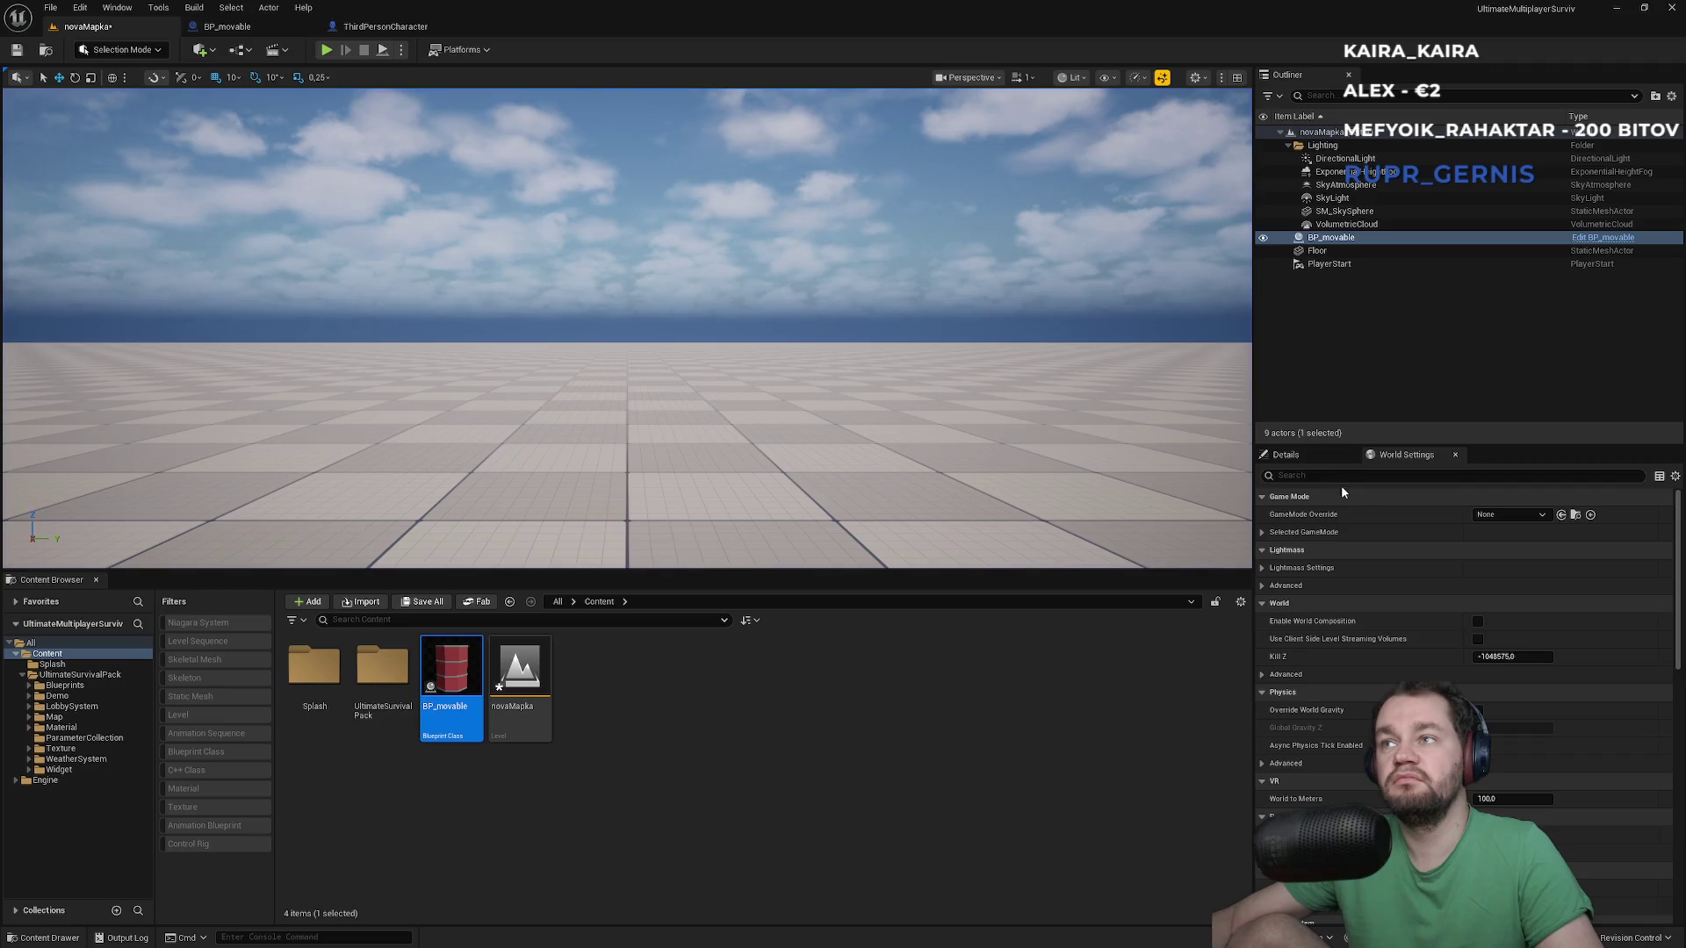
click(1497, 515)
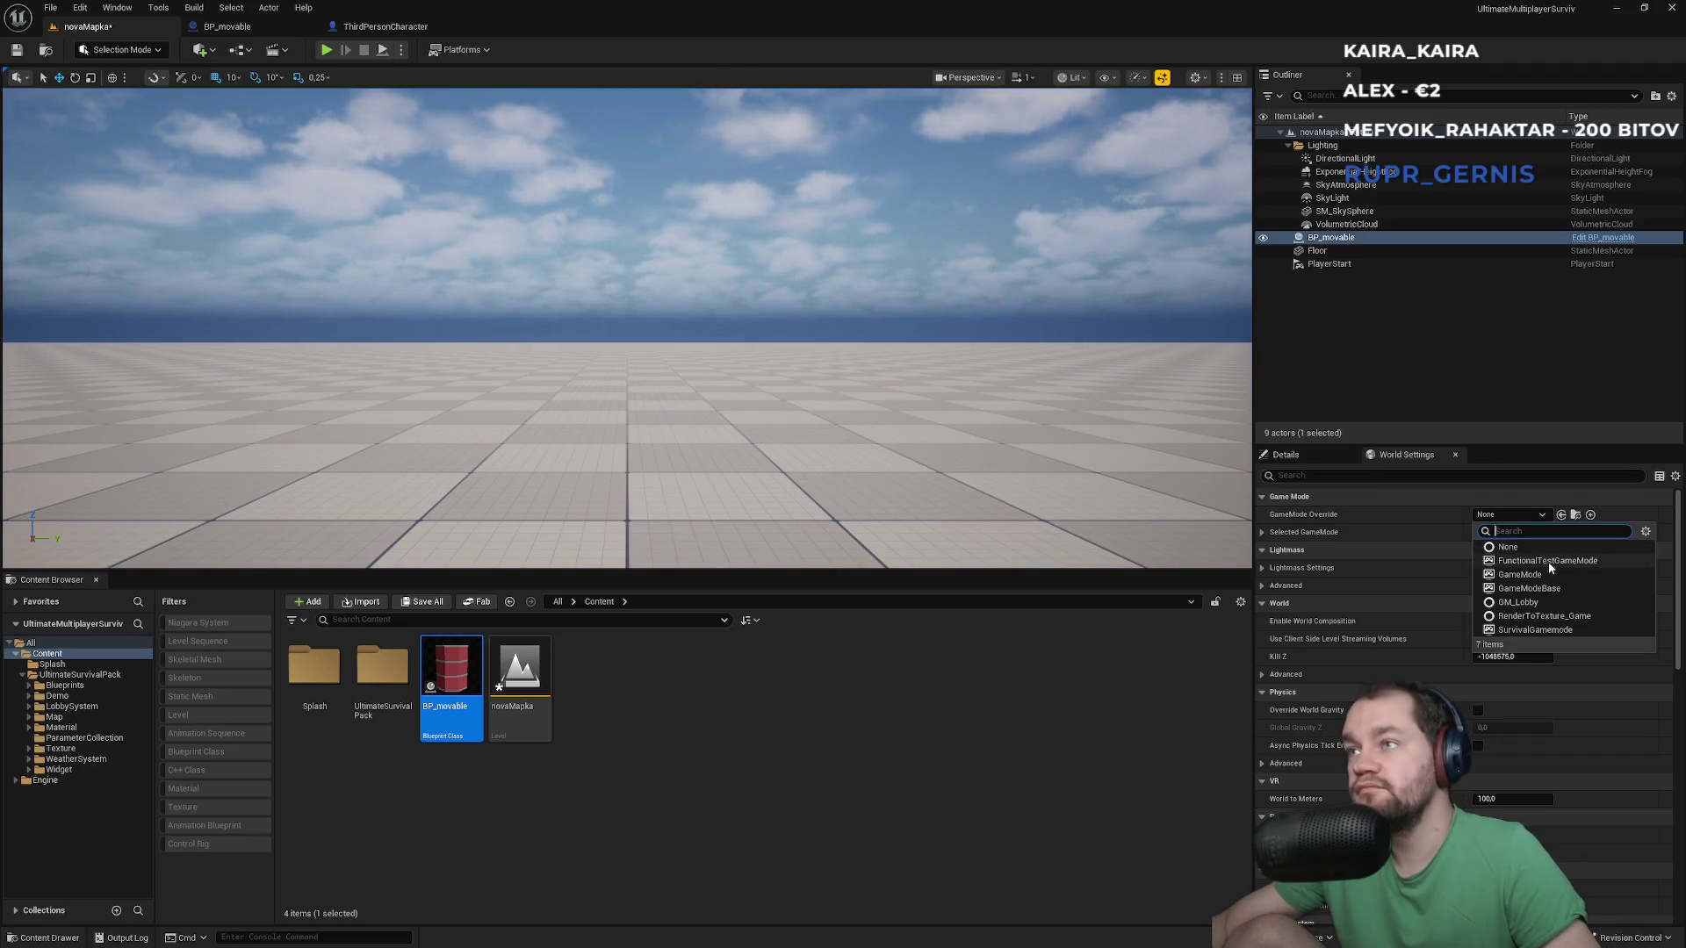
click(1527, 631)
Play a multiplayer session with a client, grab the barrel on the server view, then stop
click(324, 55)
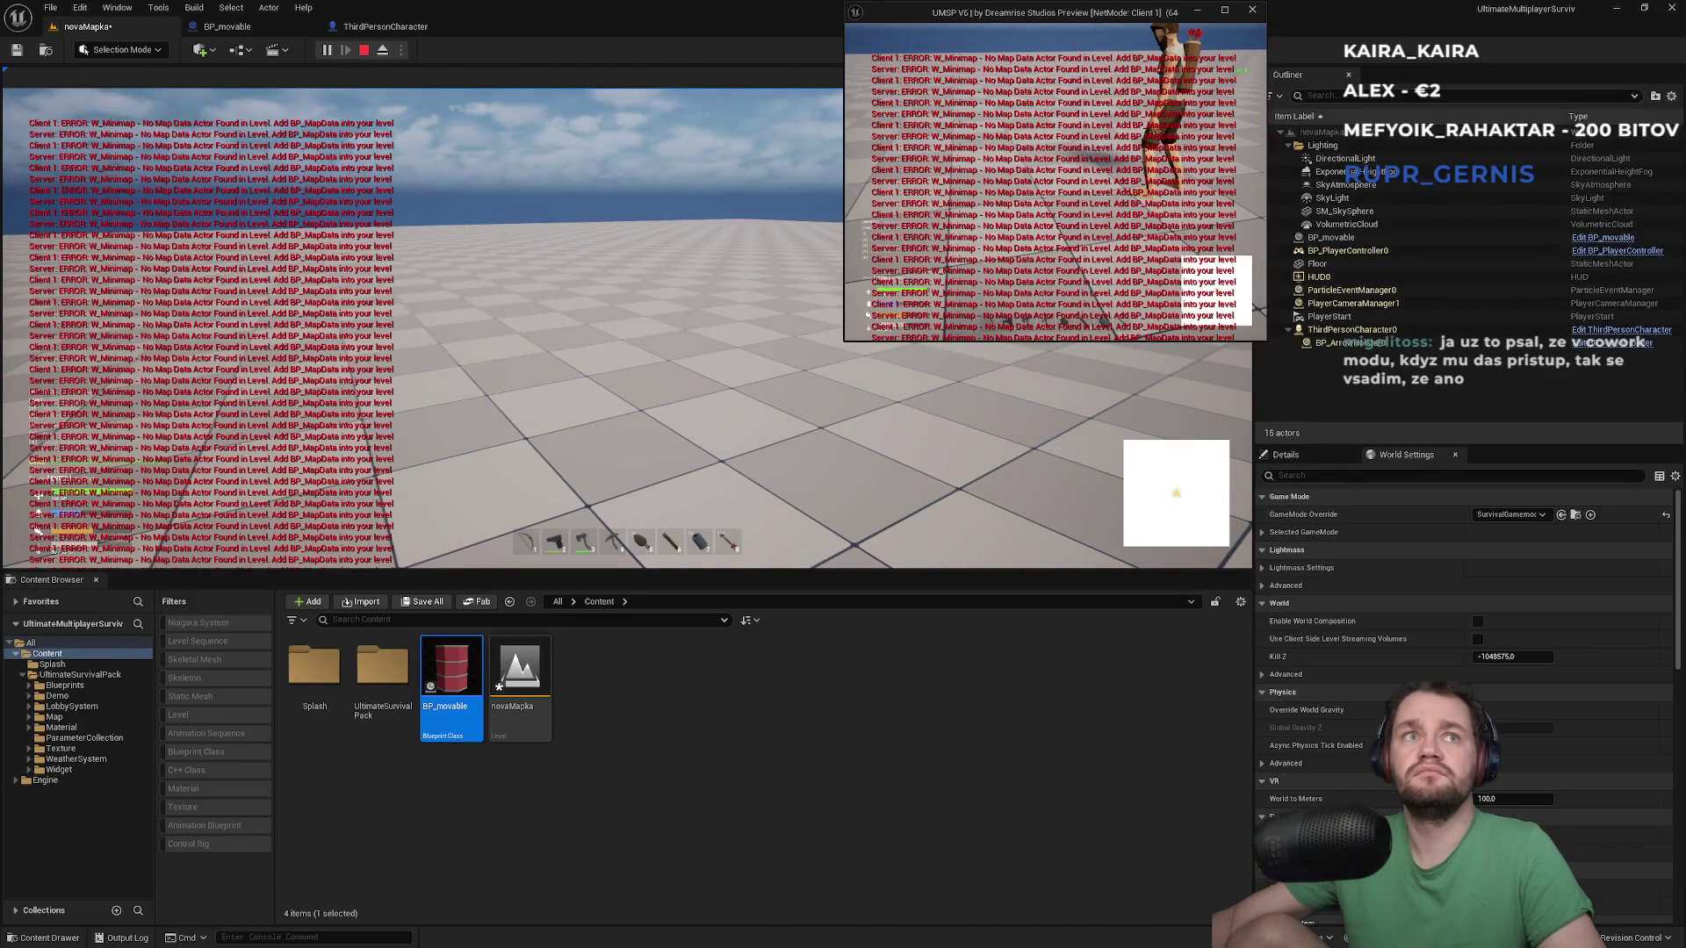
key(super)
key(super)
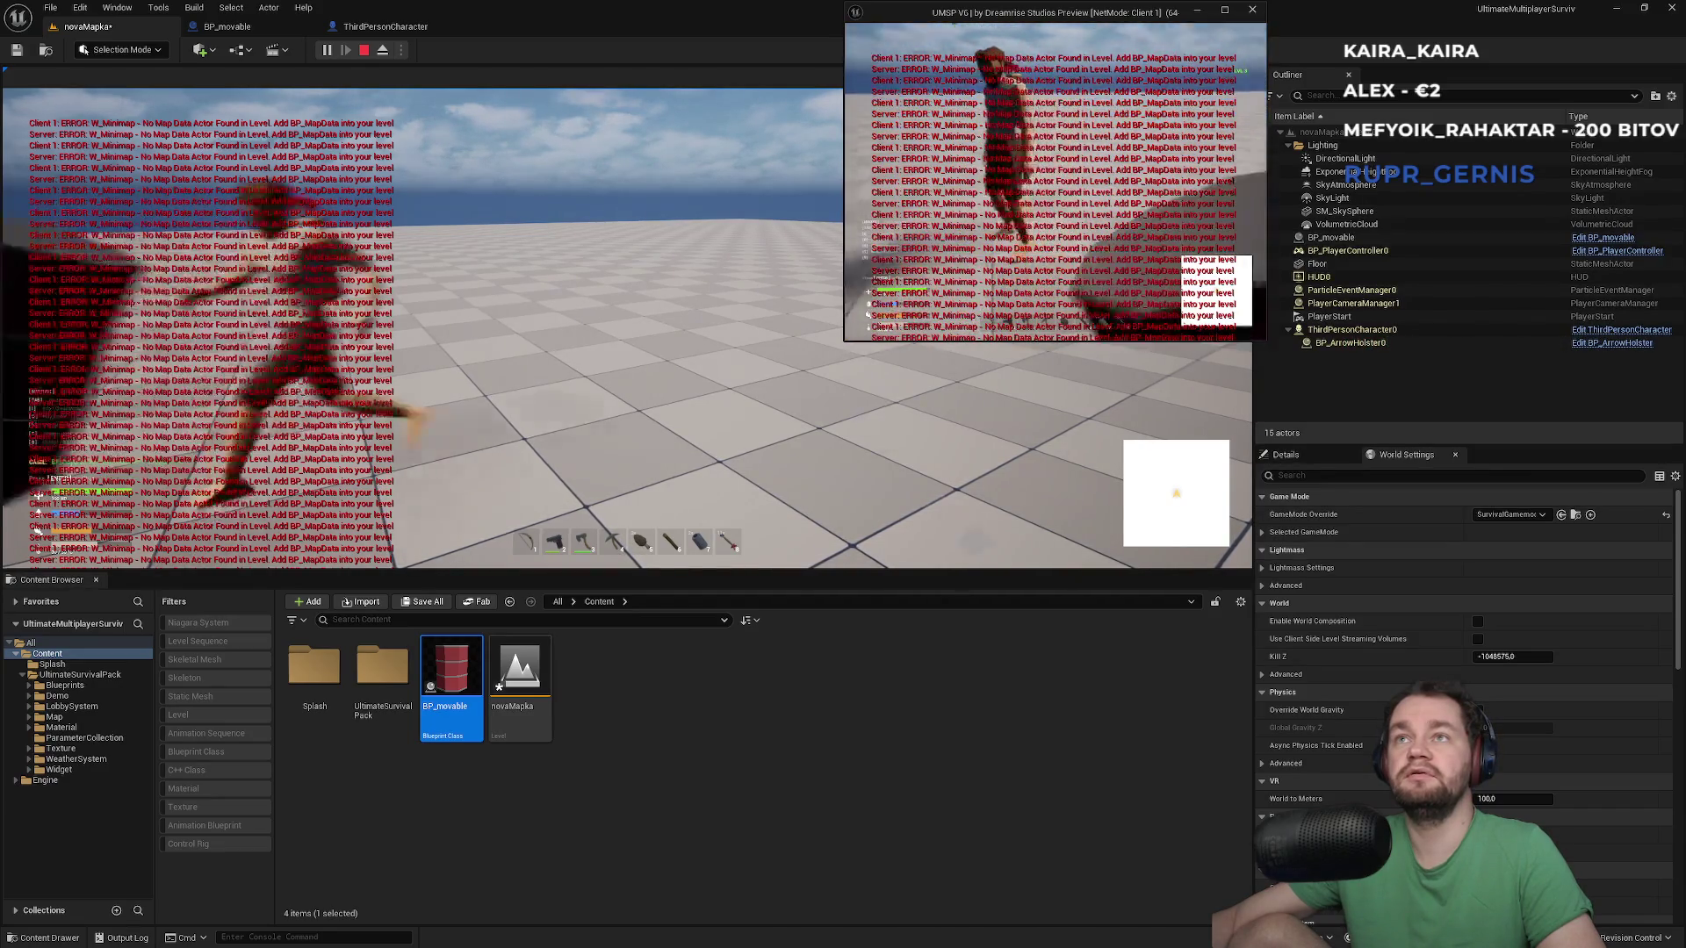
key(super)
click(614, 307)
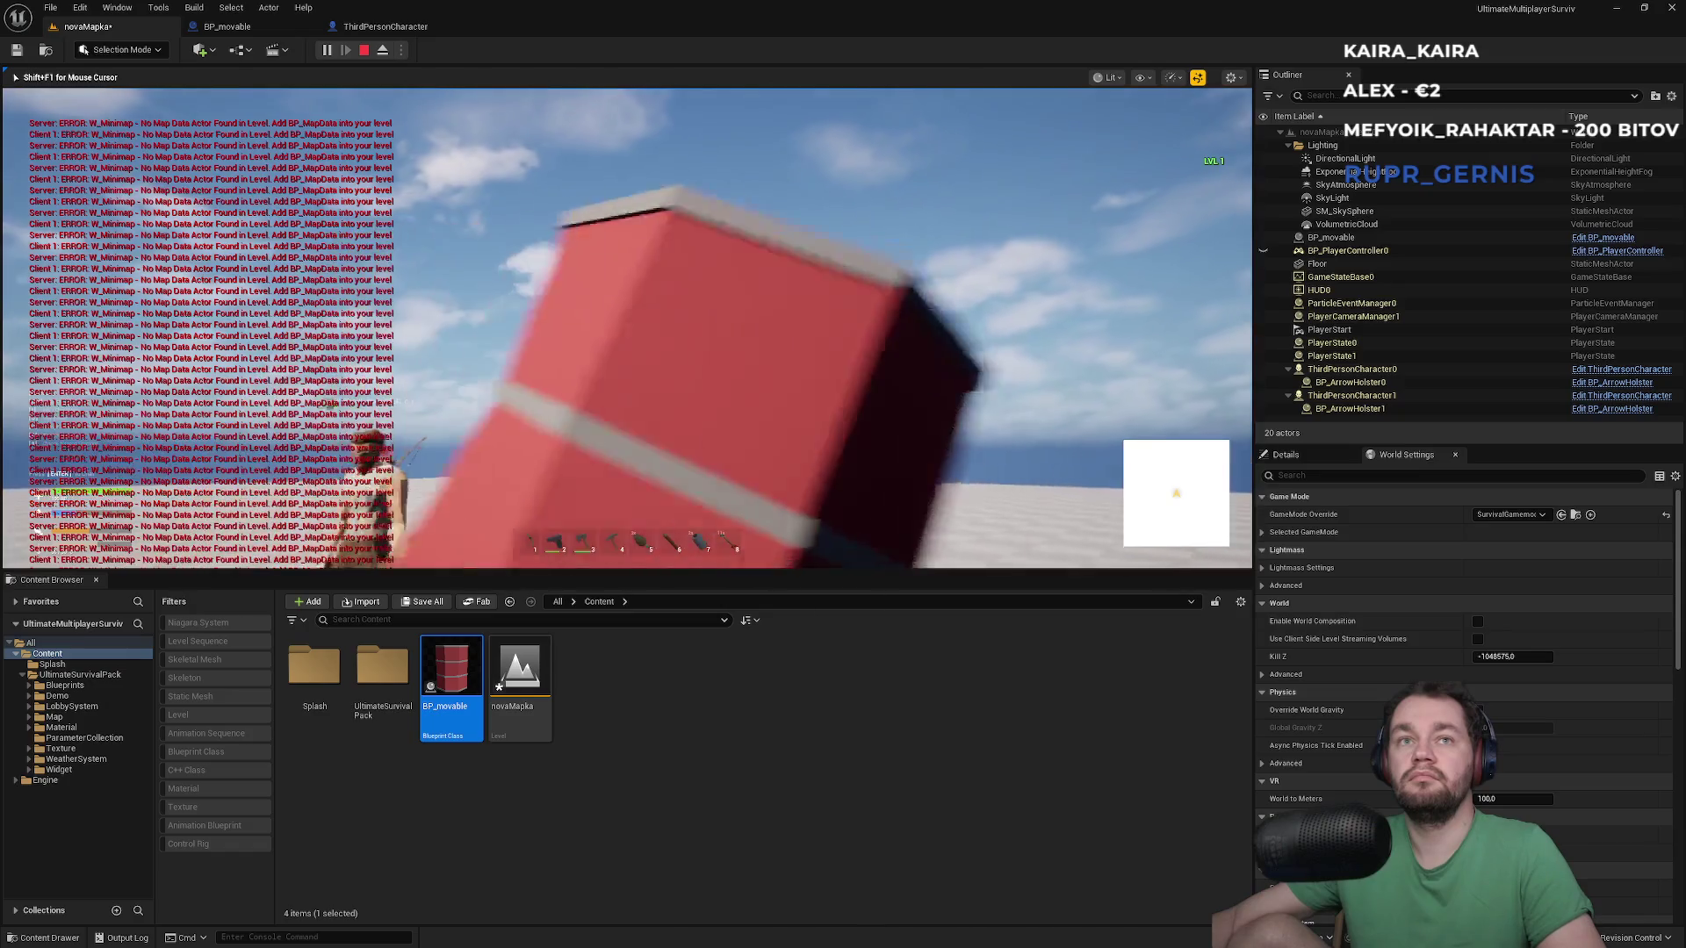
key(Escape)
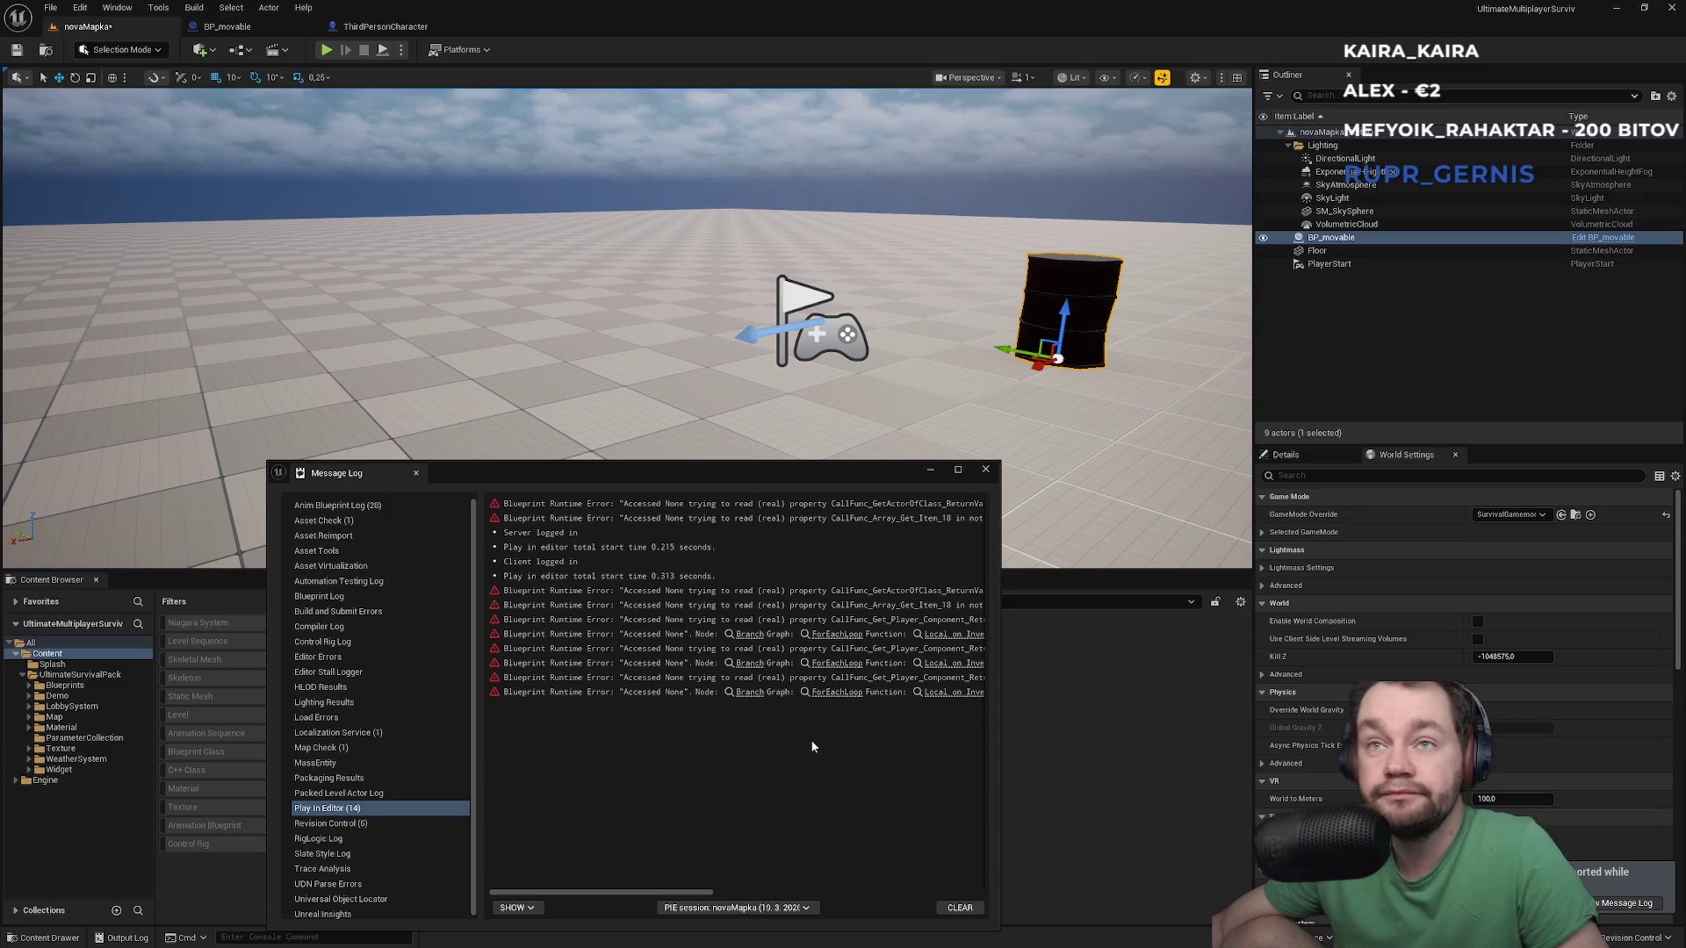
Close the Message Log, frame the barrel with F, and save novaMapka with Ctrl+S
click(984, 471)
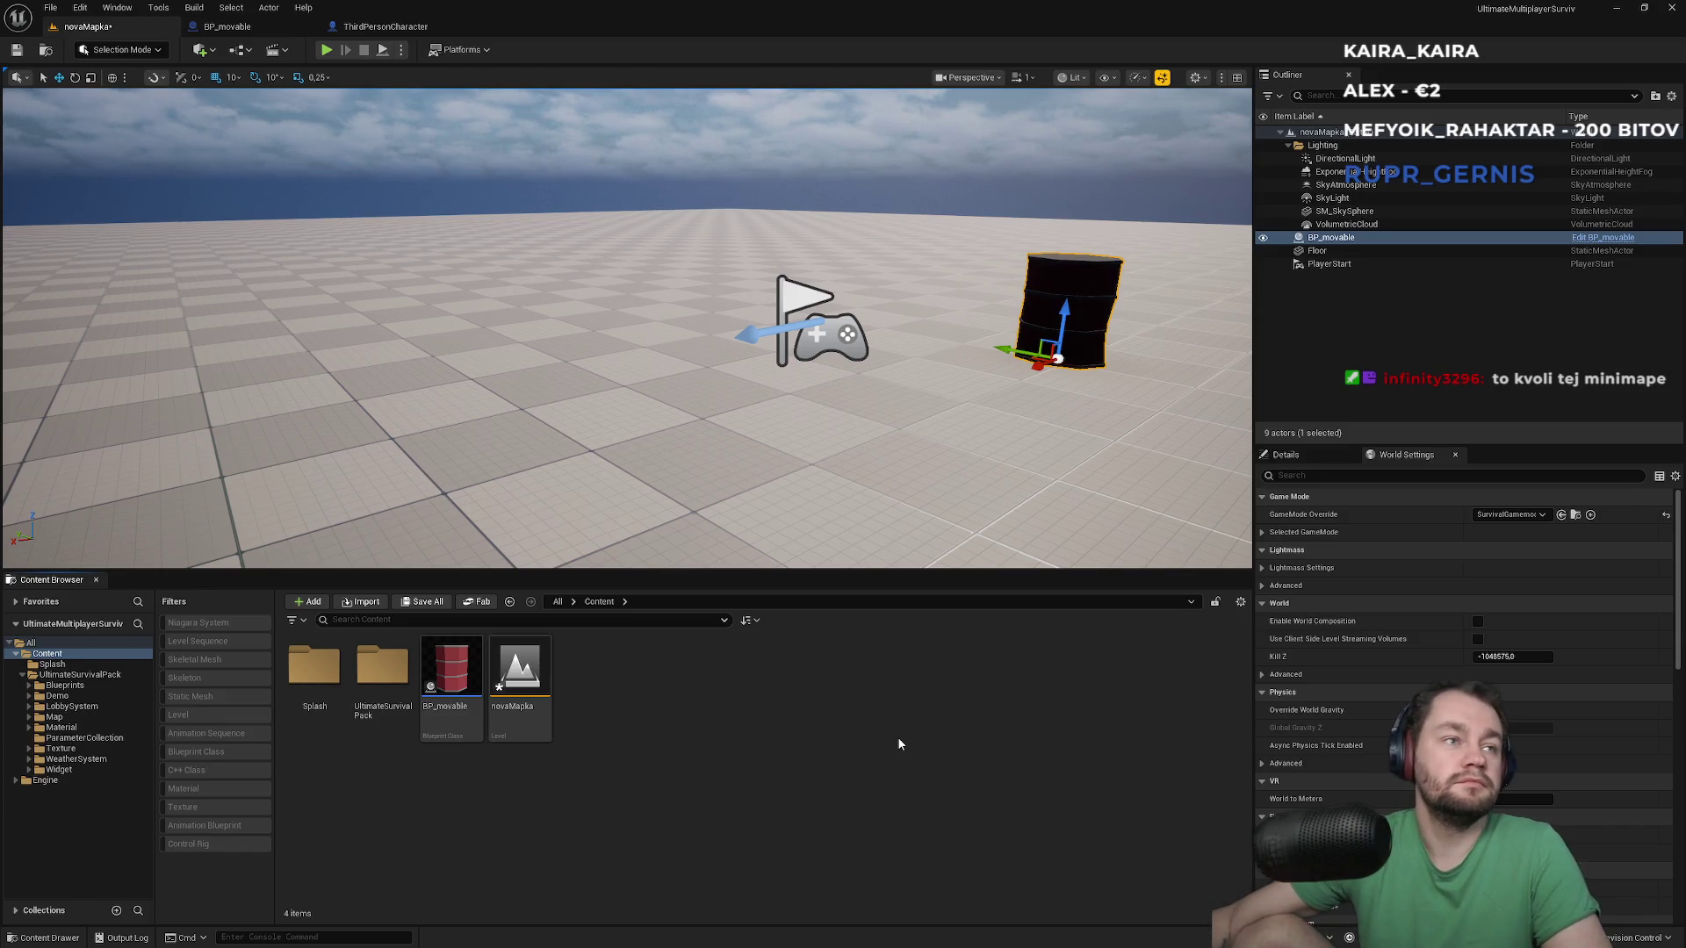
mouse_move(784, 466)
mouse_down()
mouse_move(784, 509)
mouse_move(842, 509)
mouse_move(790, 492)
mouse_move(817, 474)
mouse_move(790, 492)
mouse_move(790, 422)
mouse_up()
key(f)
key(ctrl+s)
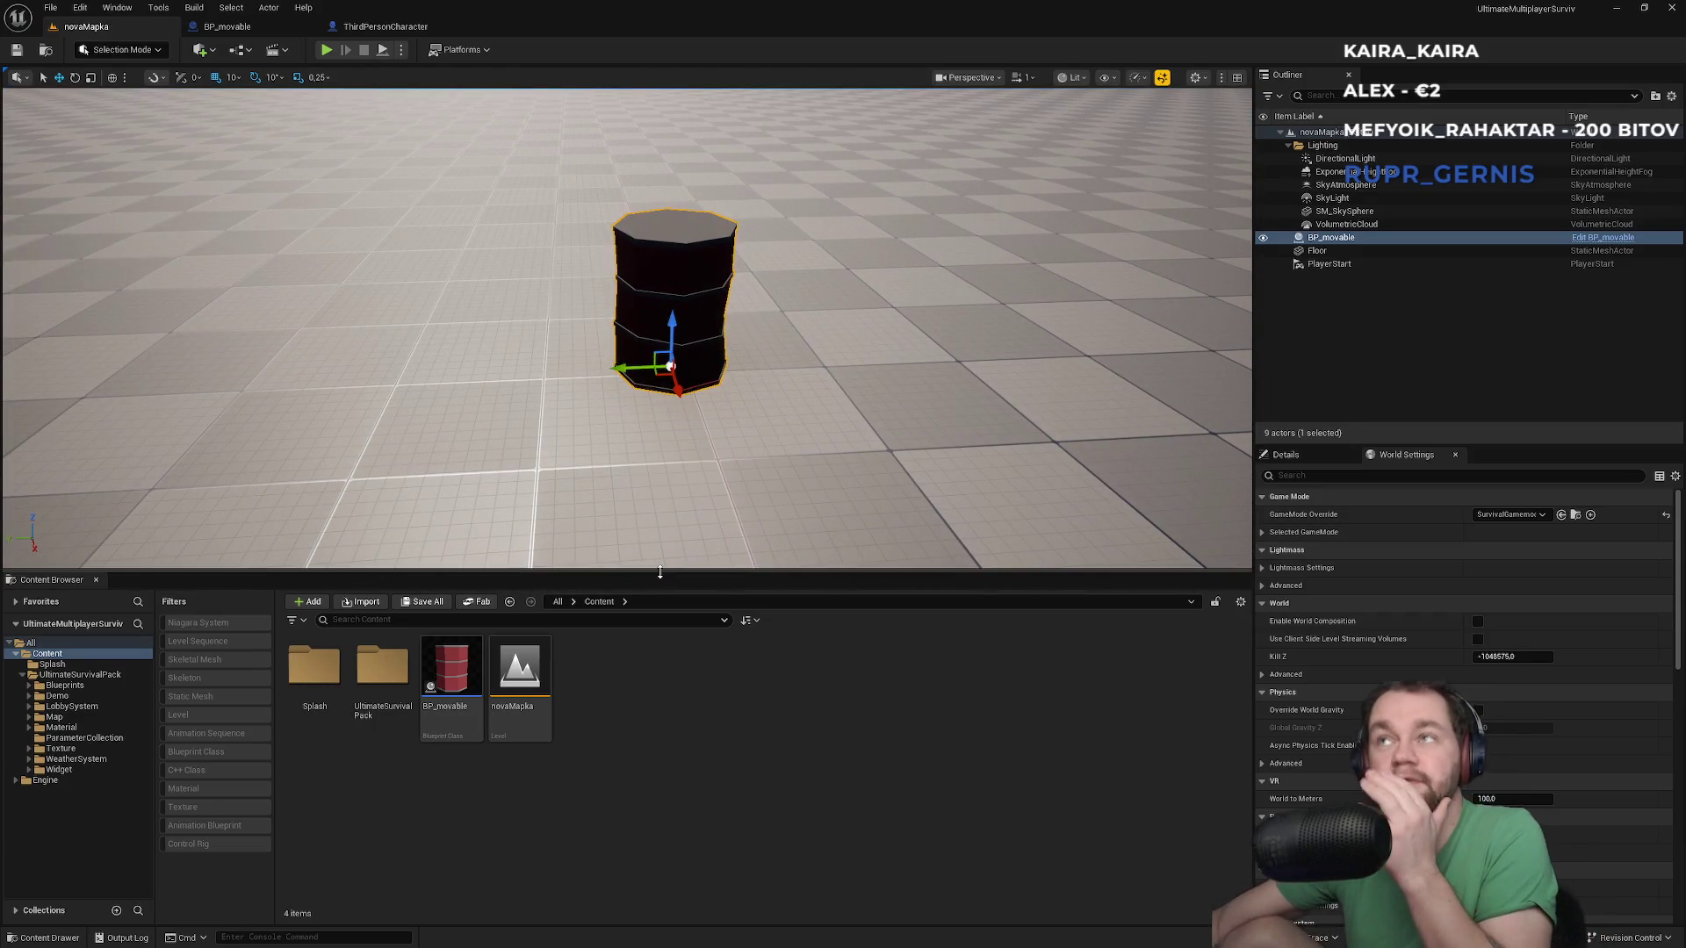
click(432, 27)
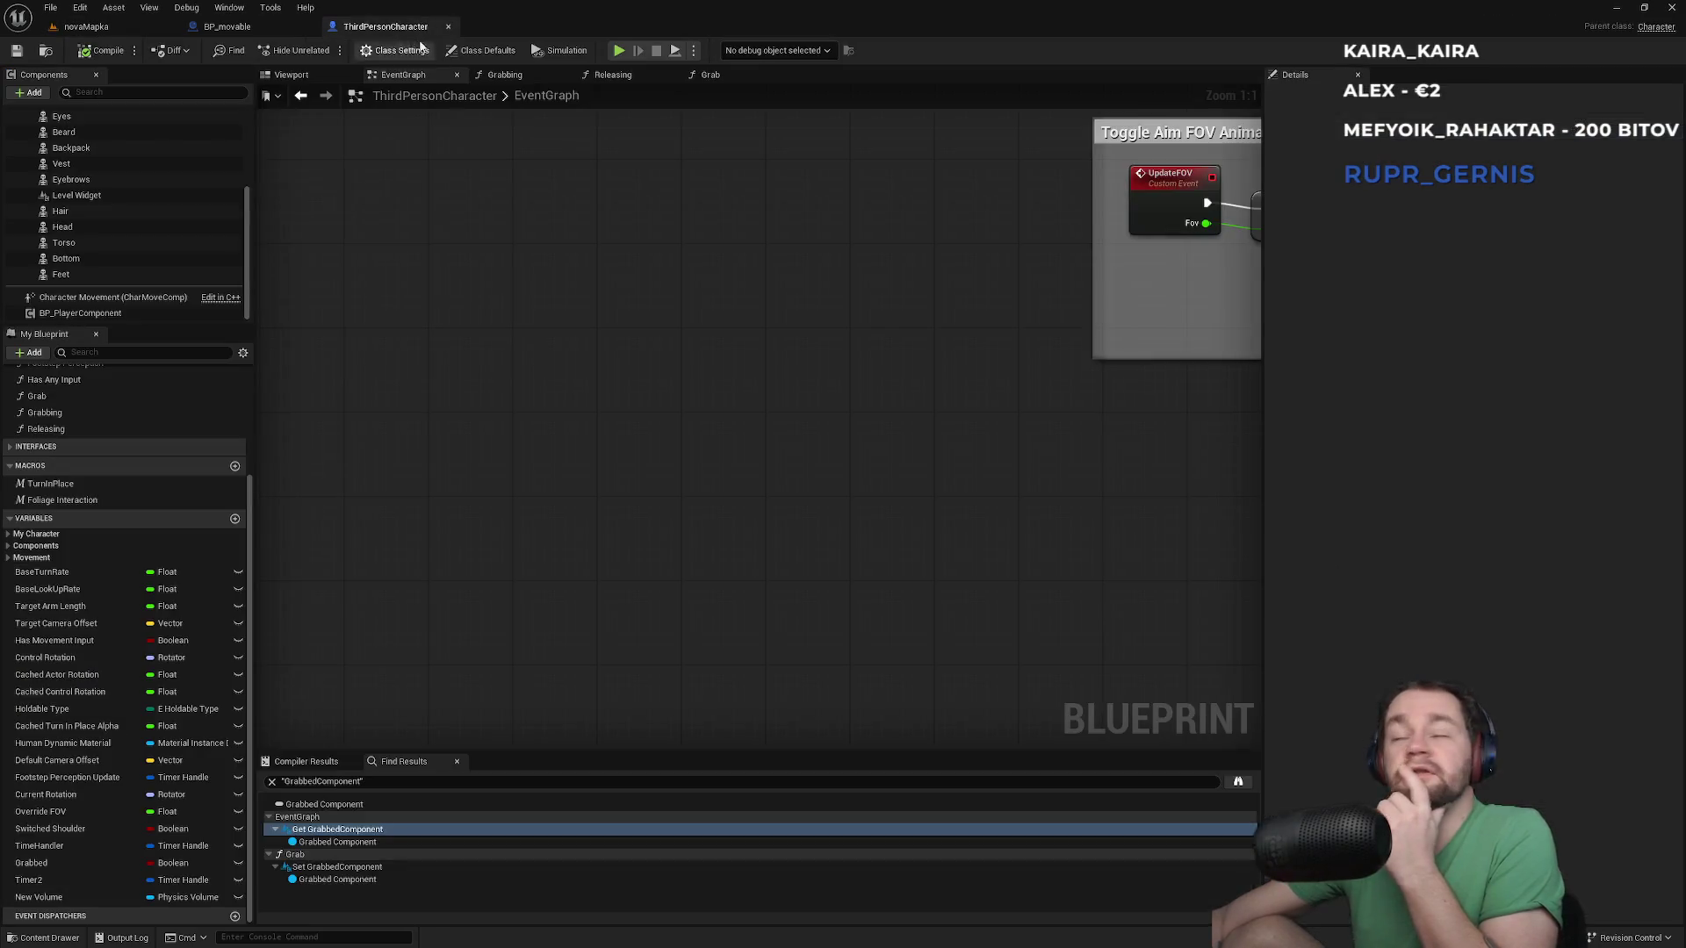
Look through the File and Edit menus, then switch to the Chaos Modular Vehicles docs
click(80, 7)
click(54, 7)
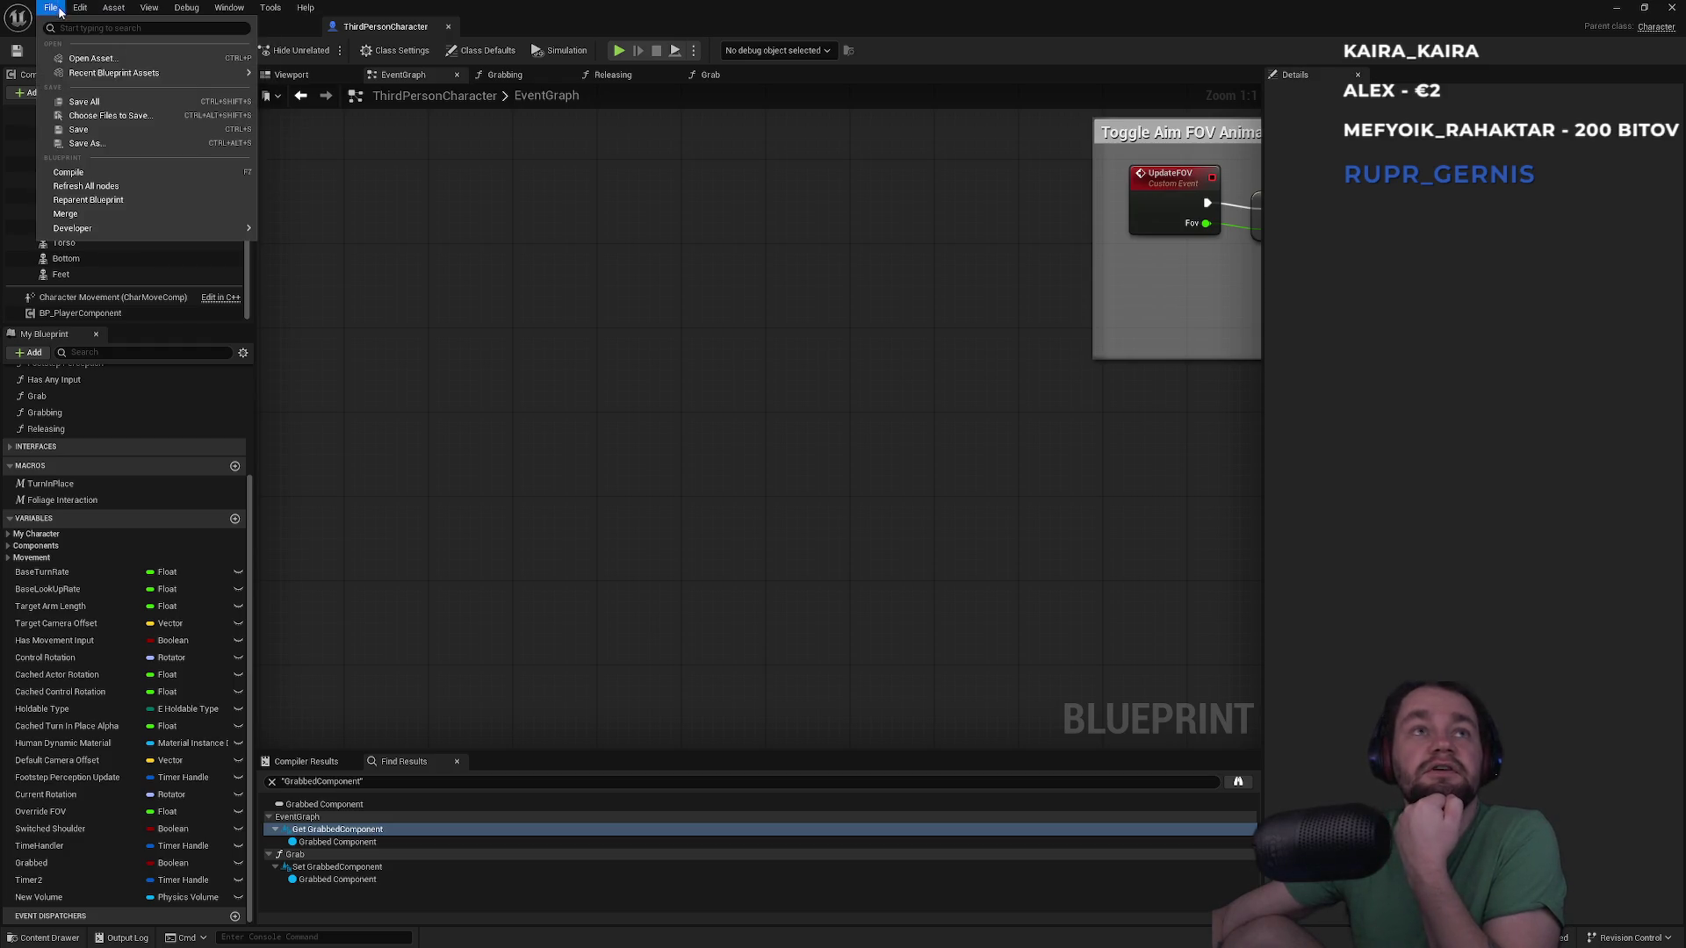
click(80, 8)
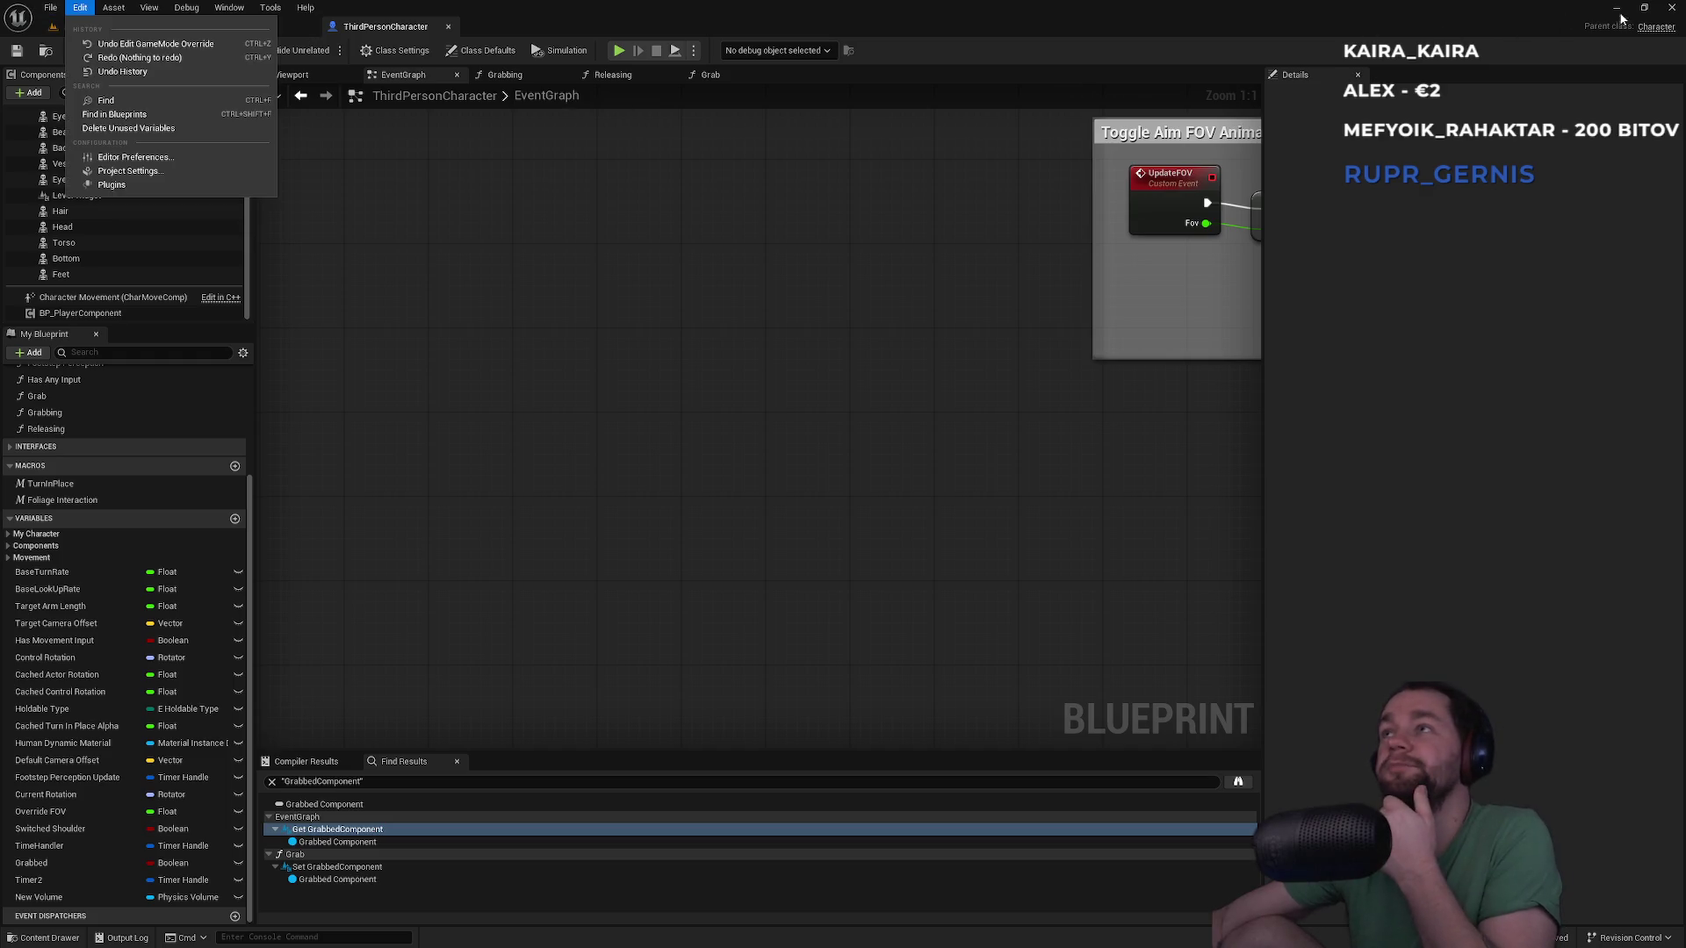
click(1677, 12)
key(alt+Tab)
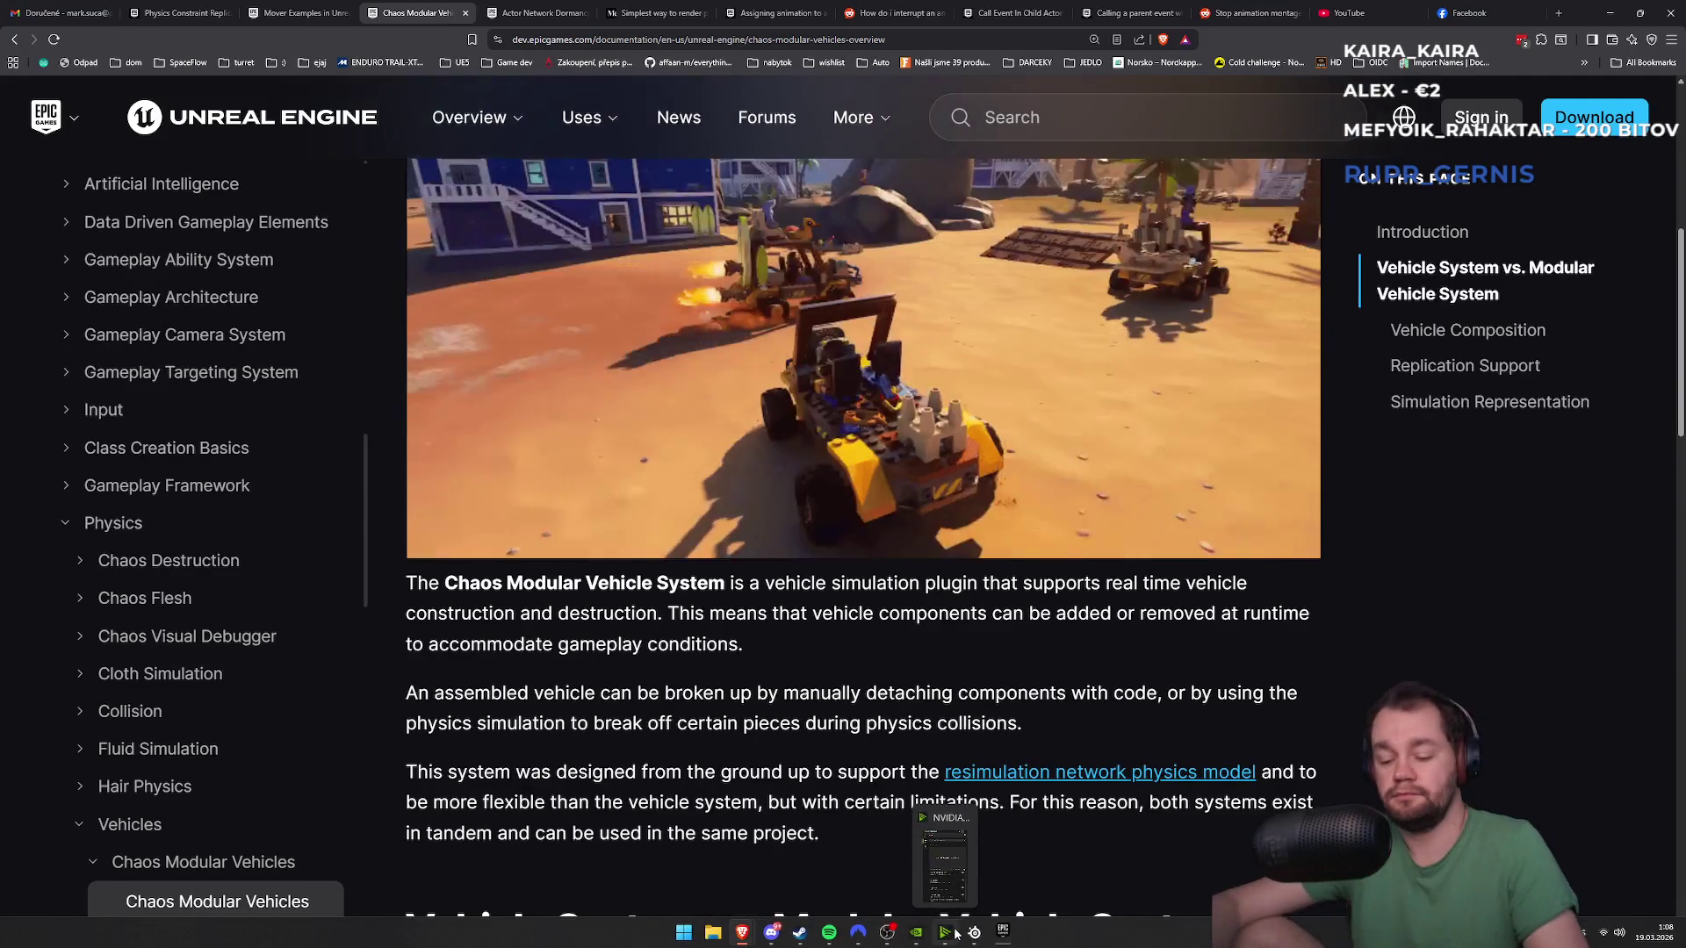
Open Epic Games Launcher via Start search 'ep' and launch the UltimateMultiplayerSurvival project
key(super)
text(ep)
key(Return)
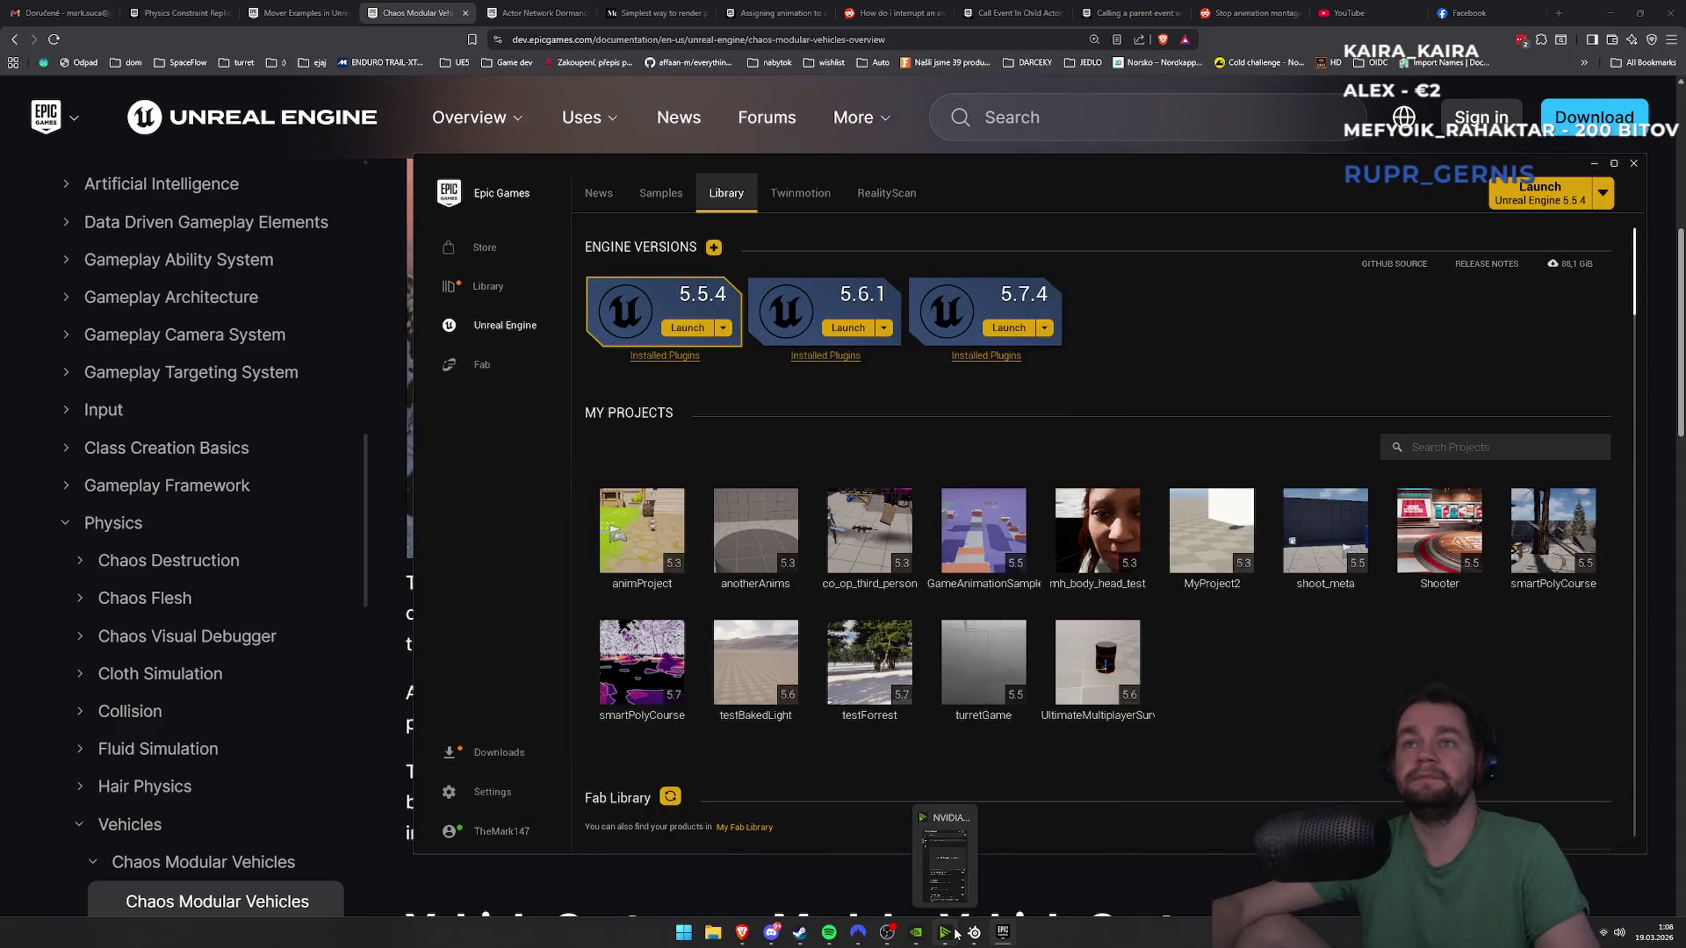
double_click(1087, 687)
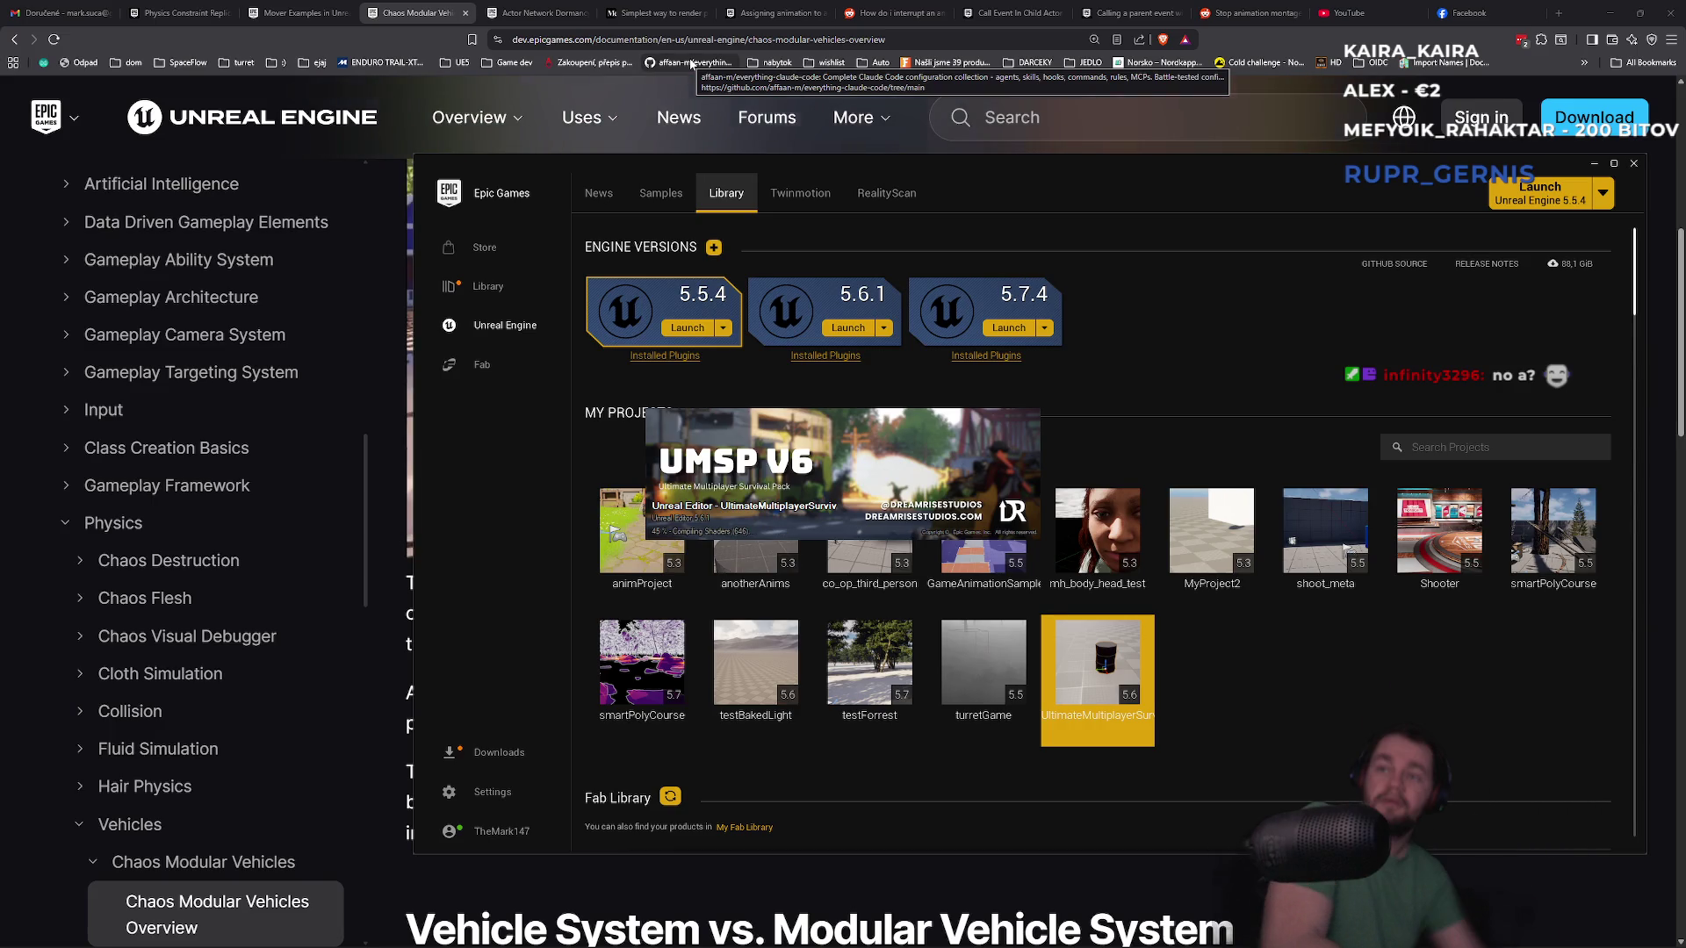
mouse_move(903, 119)
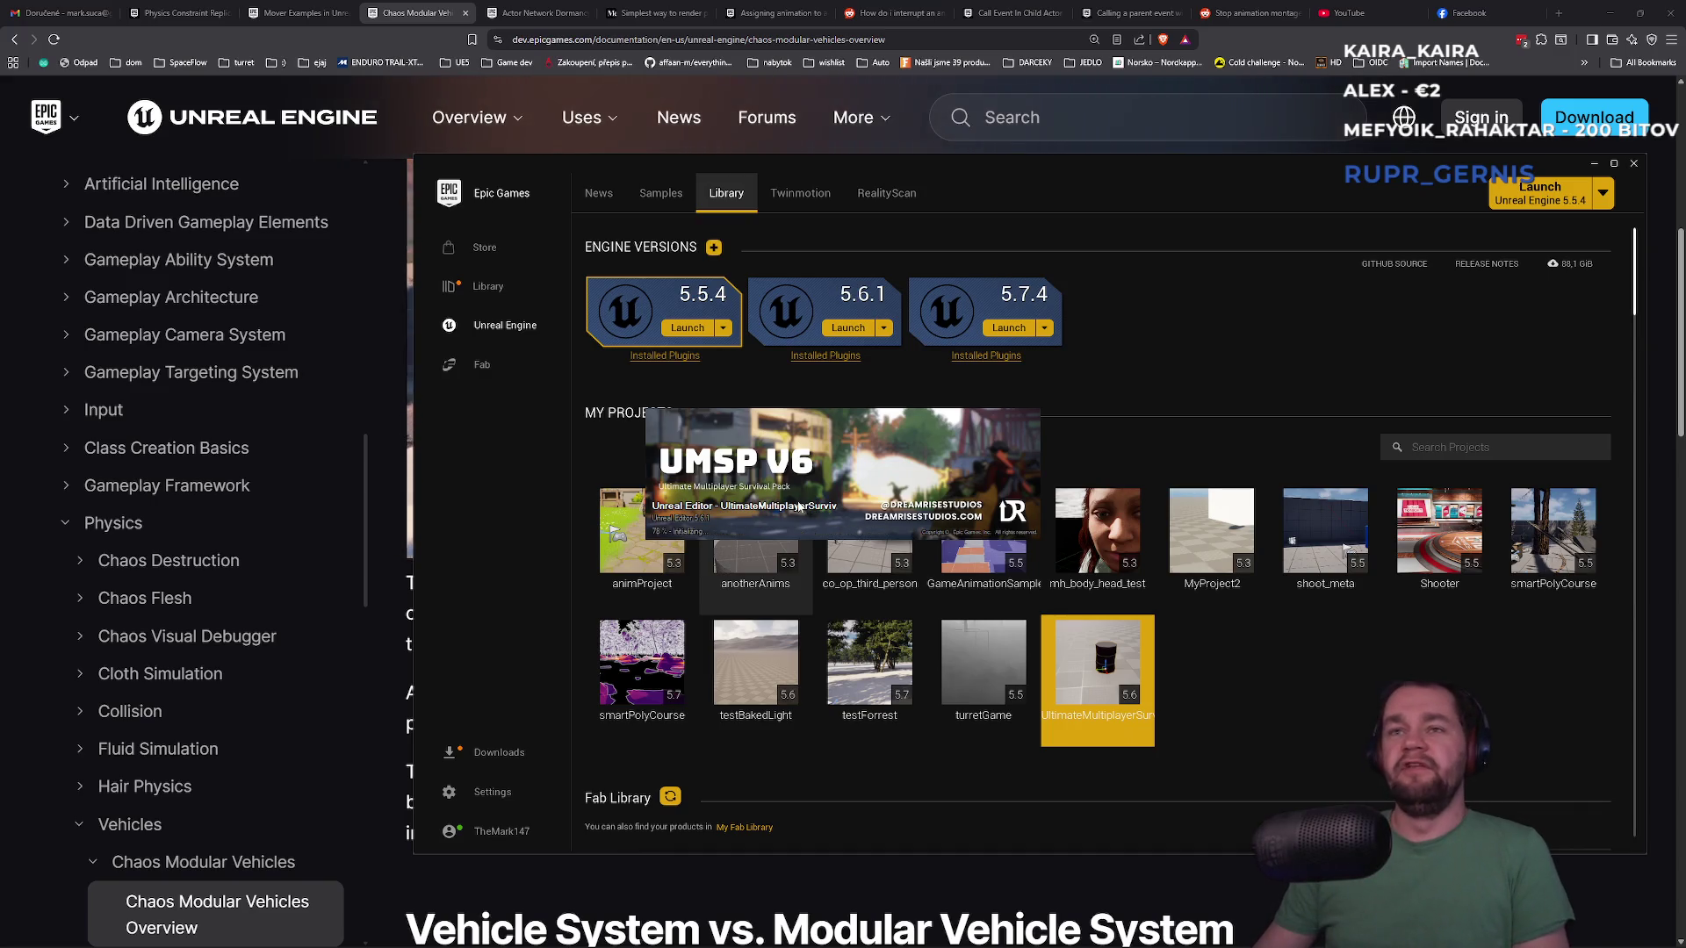
Scroll through the Chaos Modular Vehicles Overview down to Simulation Representation
click(447, 19)
scroll(762, 654, down, 3)
scroll(762, 657, down, 1)
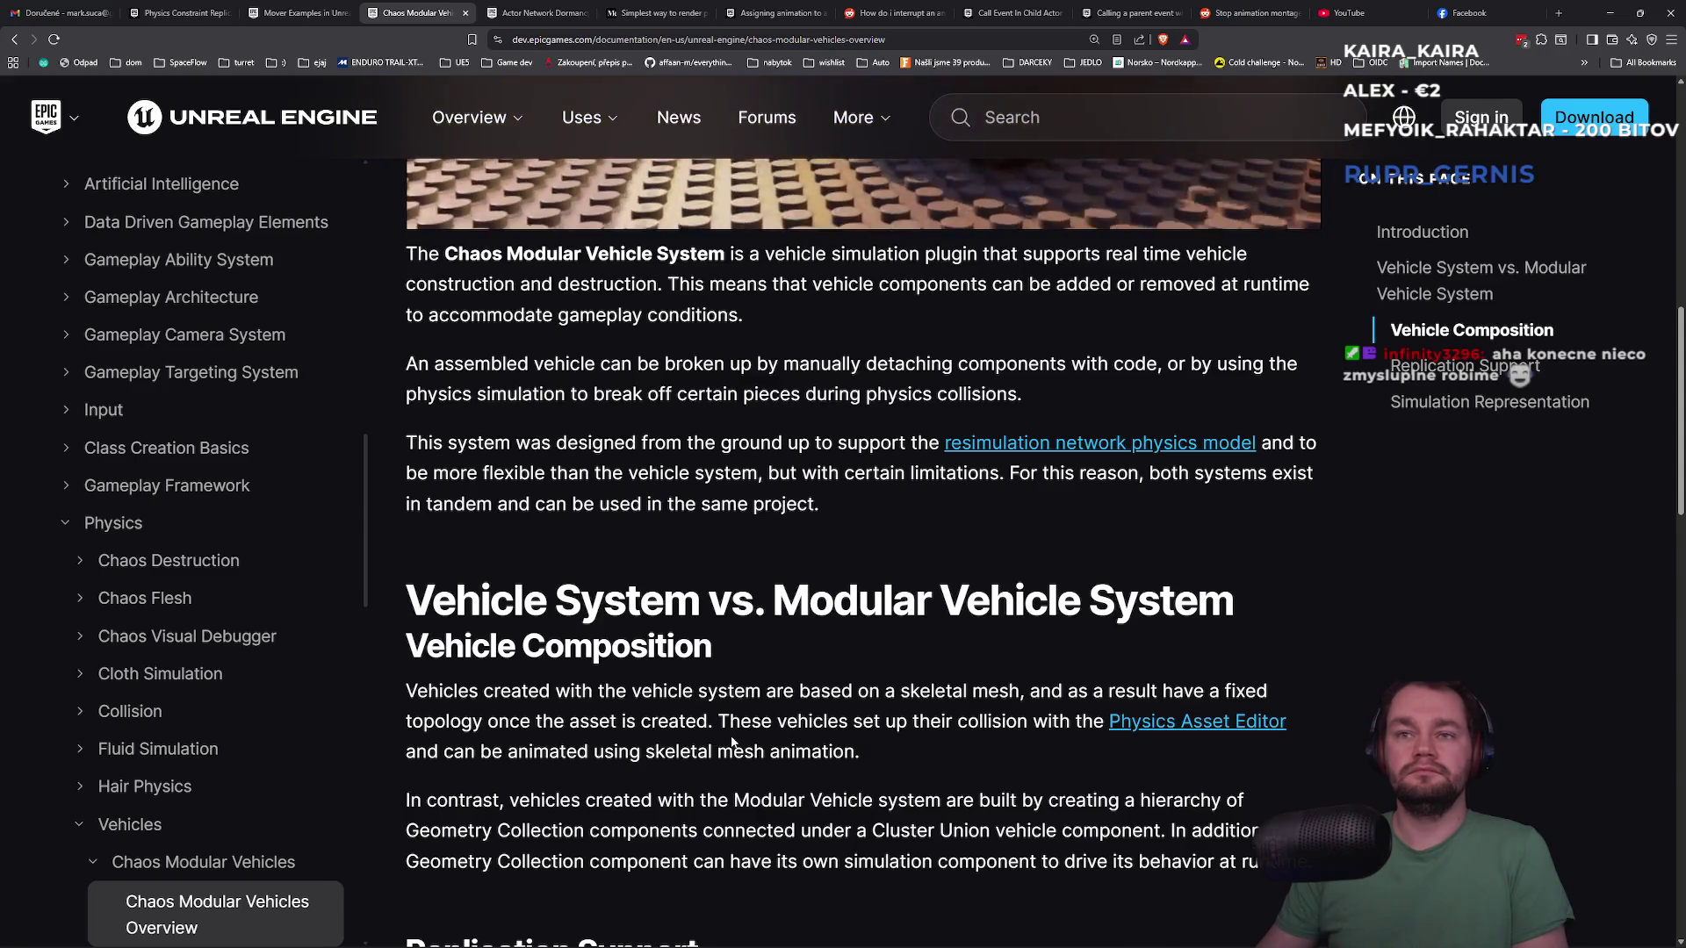
scroll(732, 736, down, 1)
scroll(720, 729, down, 4)
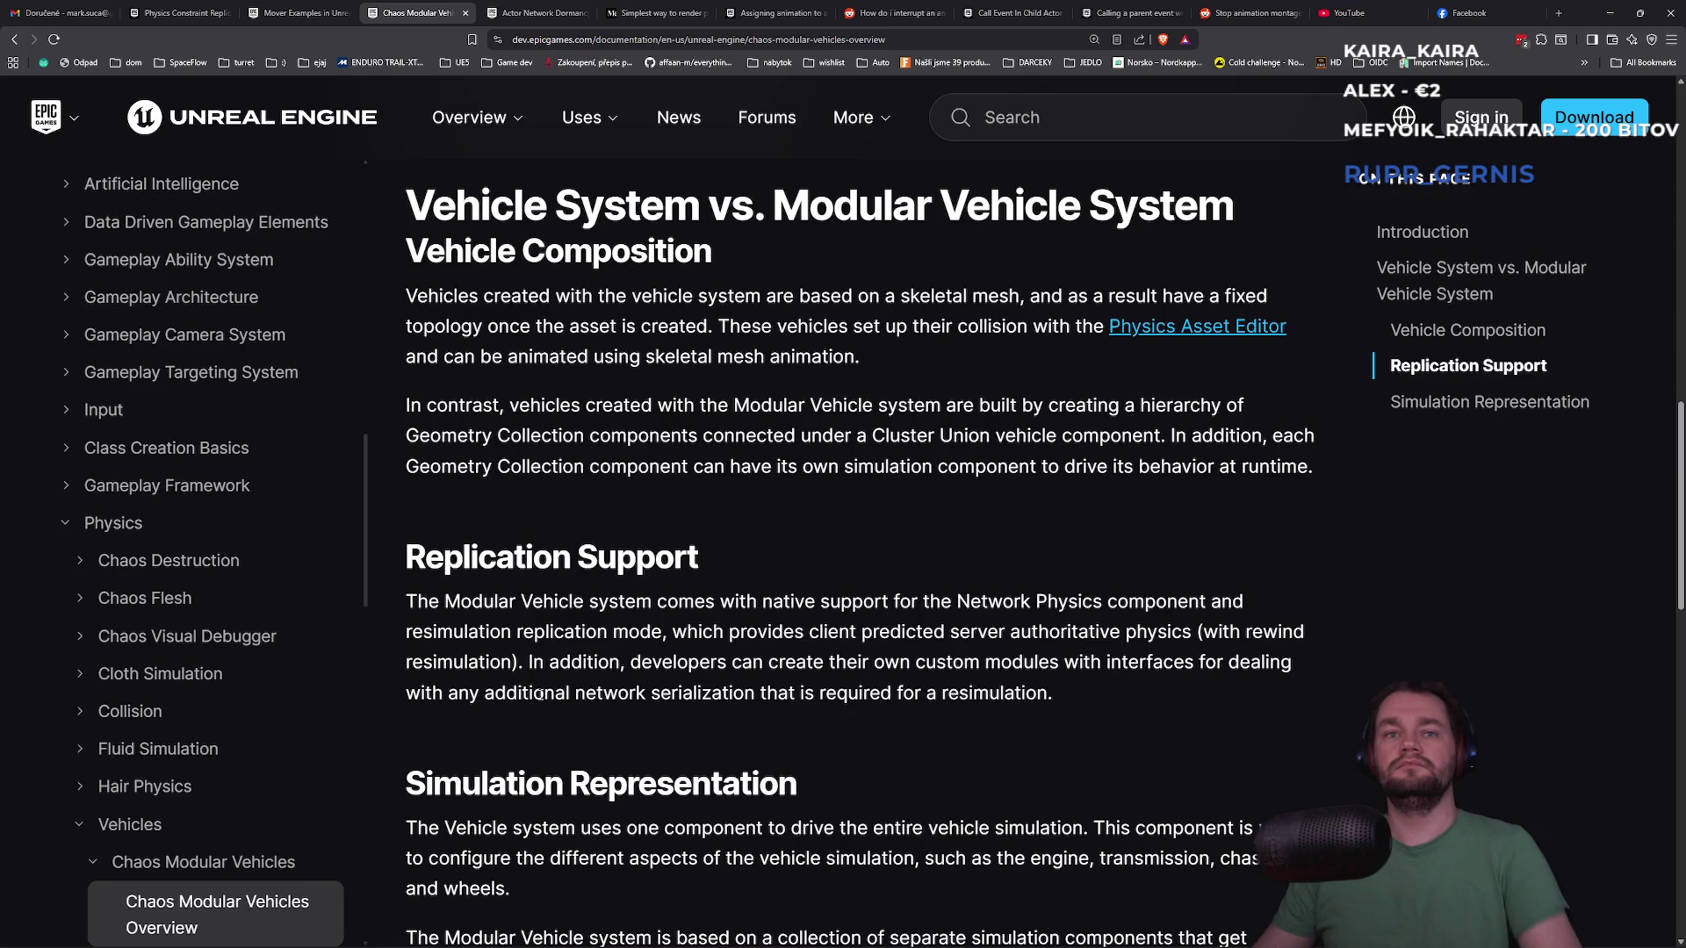
scroll(571, 692, down, 4)
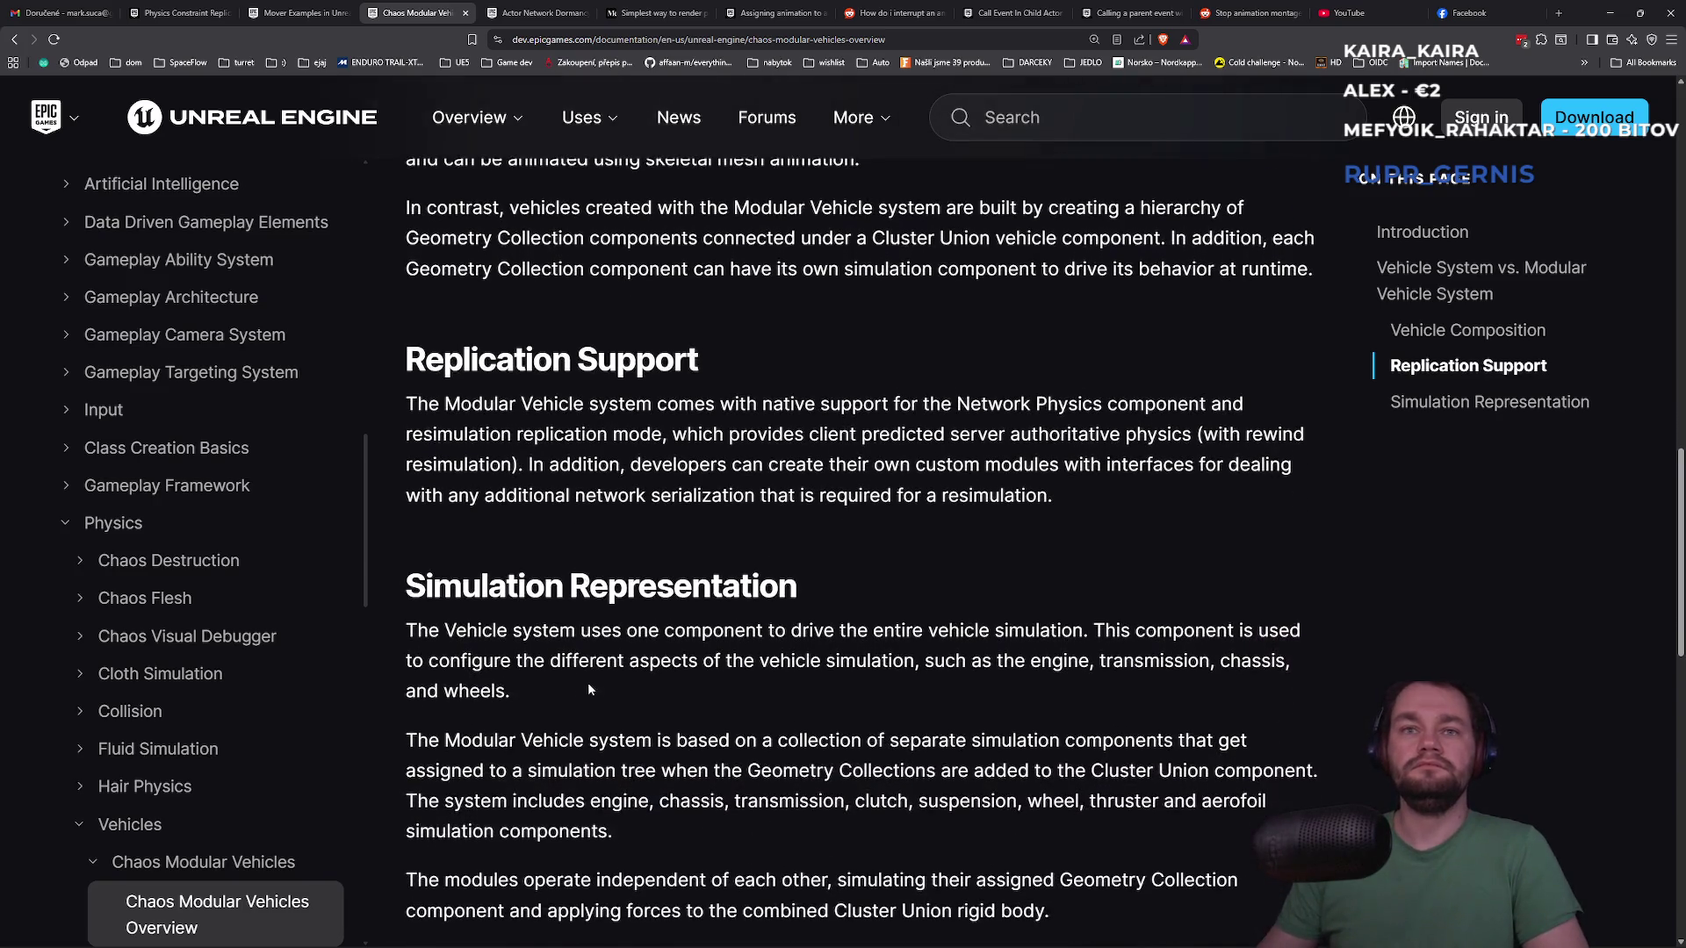
scroll(594, 646, down, 2)
scroll(594, 646, up, 3)
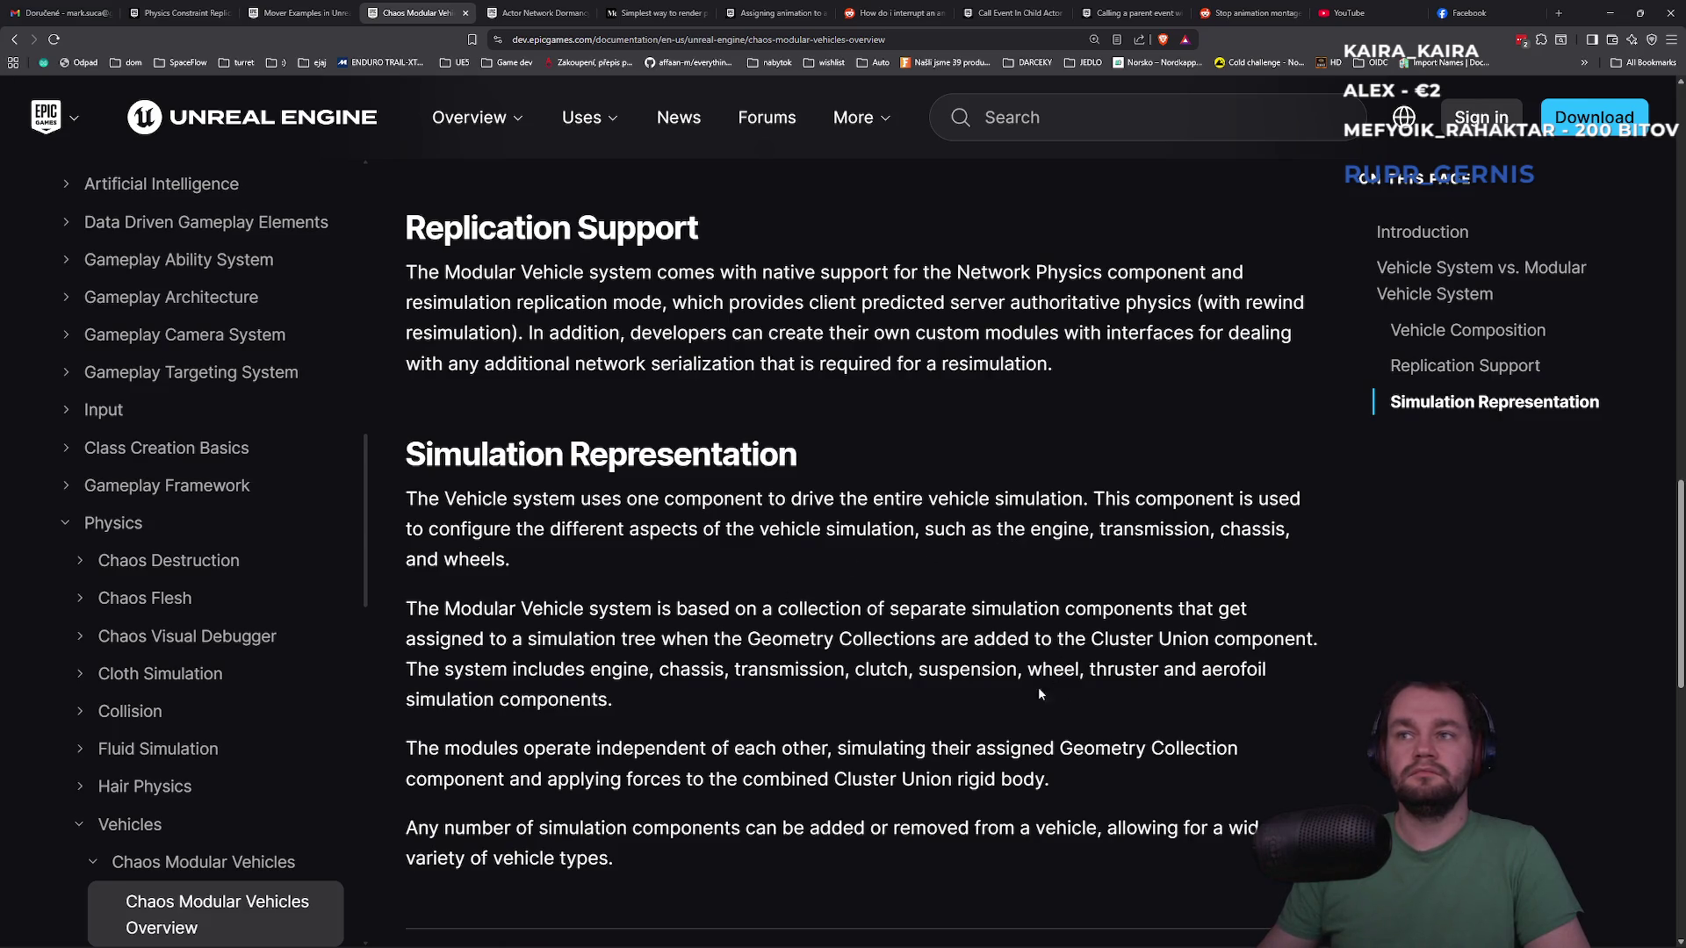
Switch back to the restarted Unreal Editor window
key(alt+Tab)
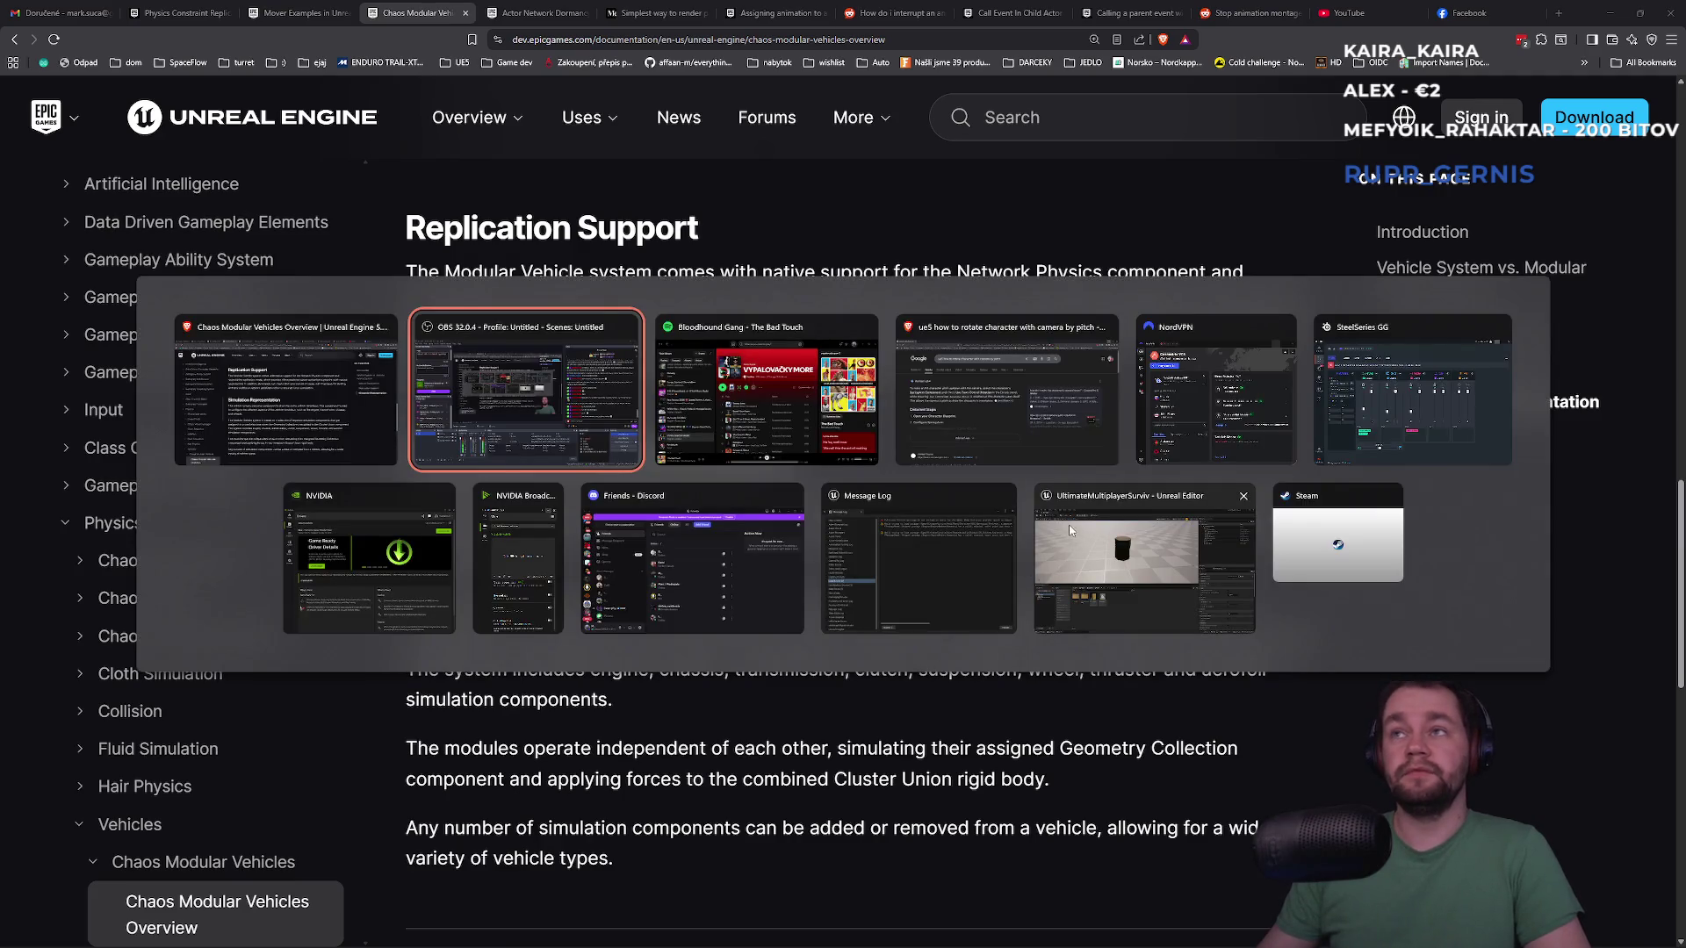
key(alt+Tab)
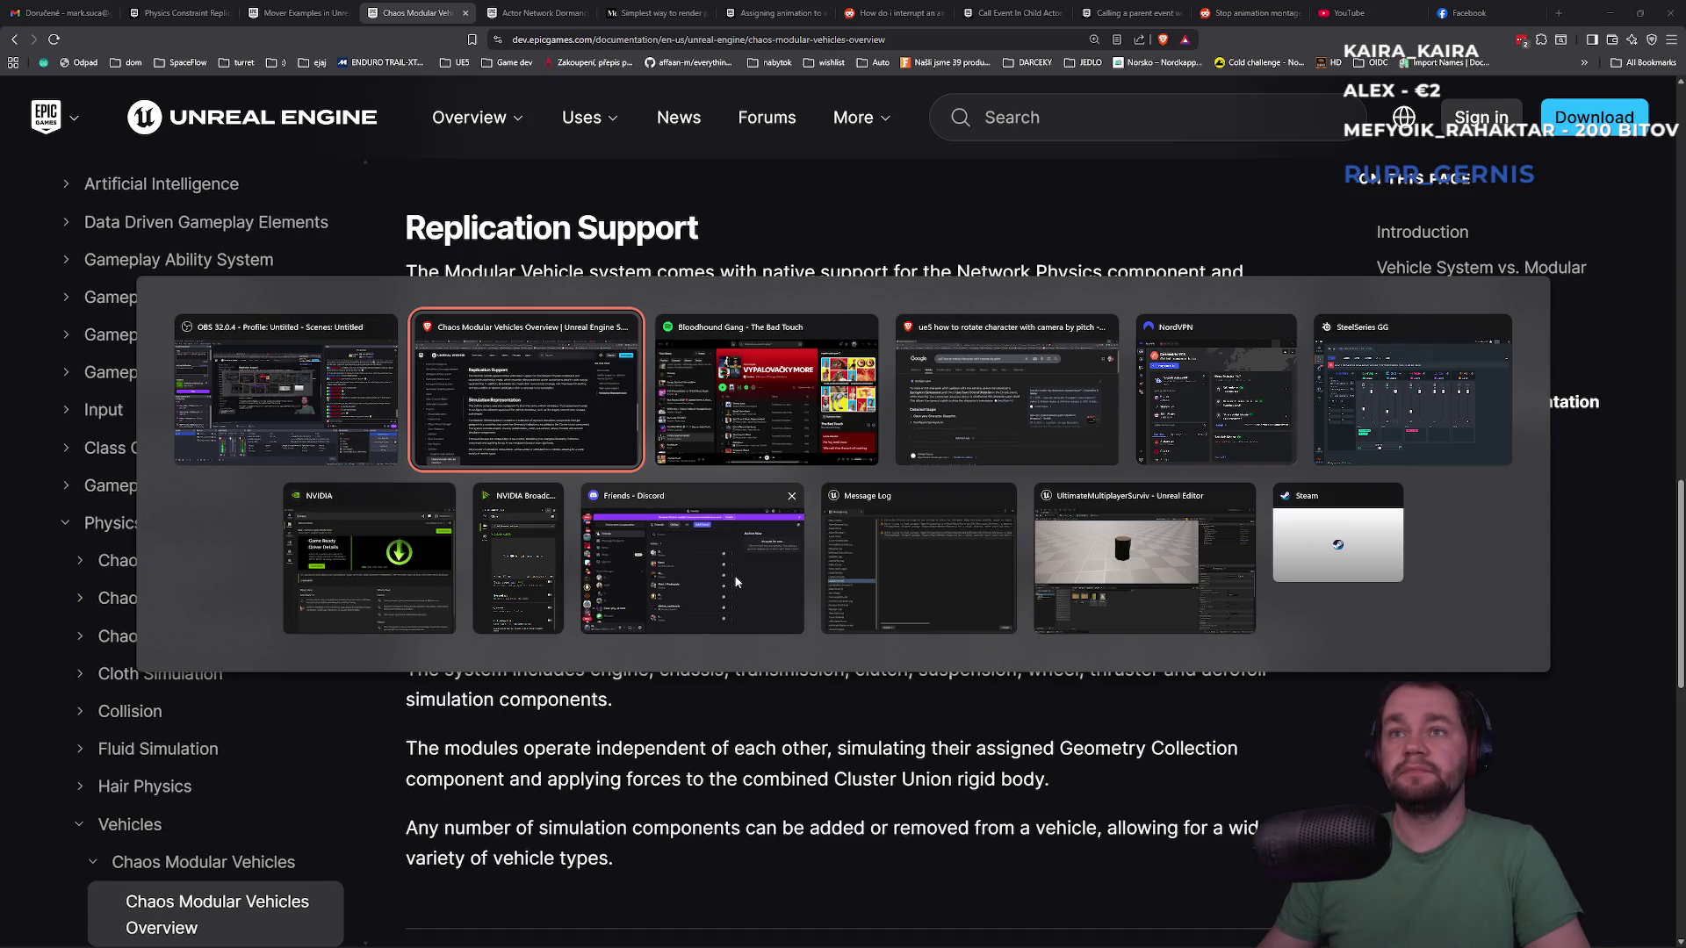
click(1078, 611)
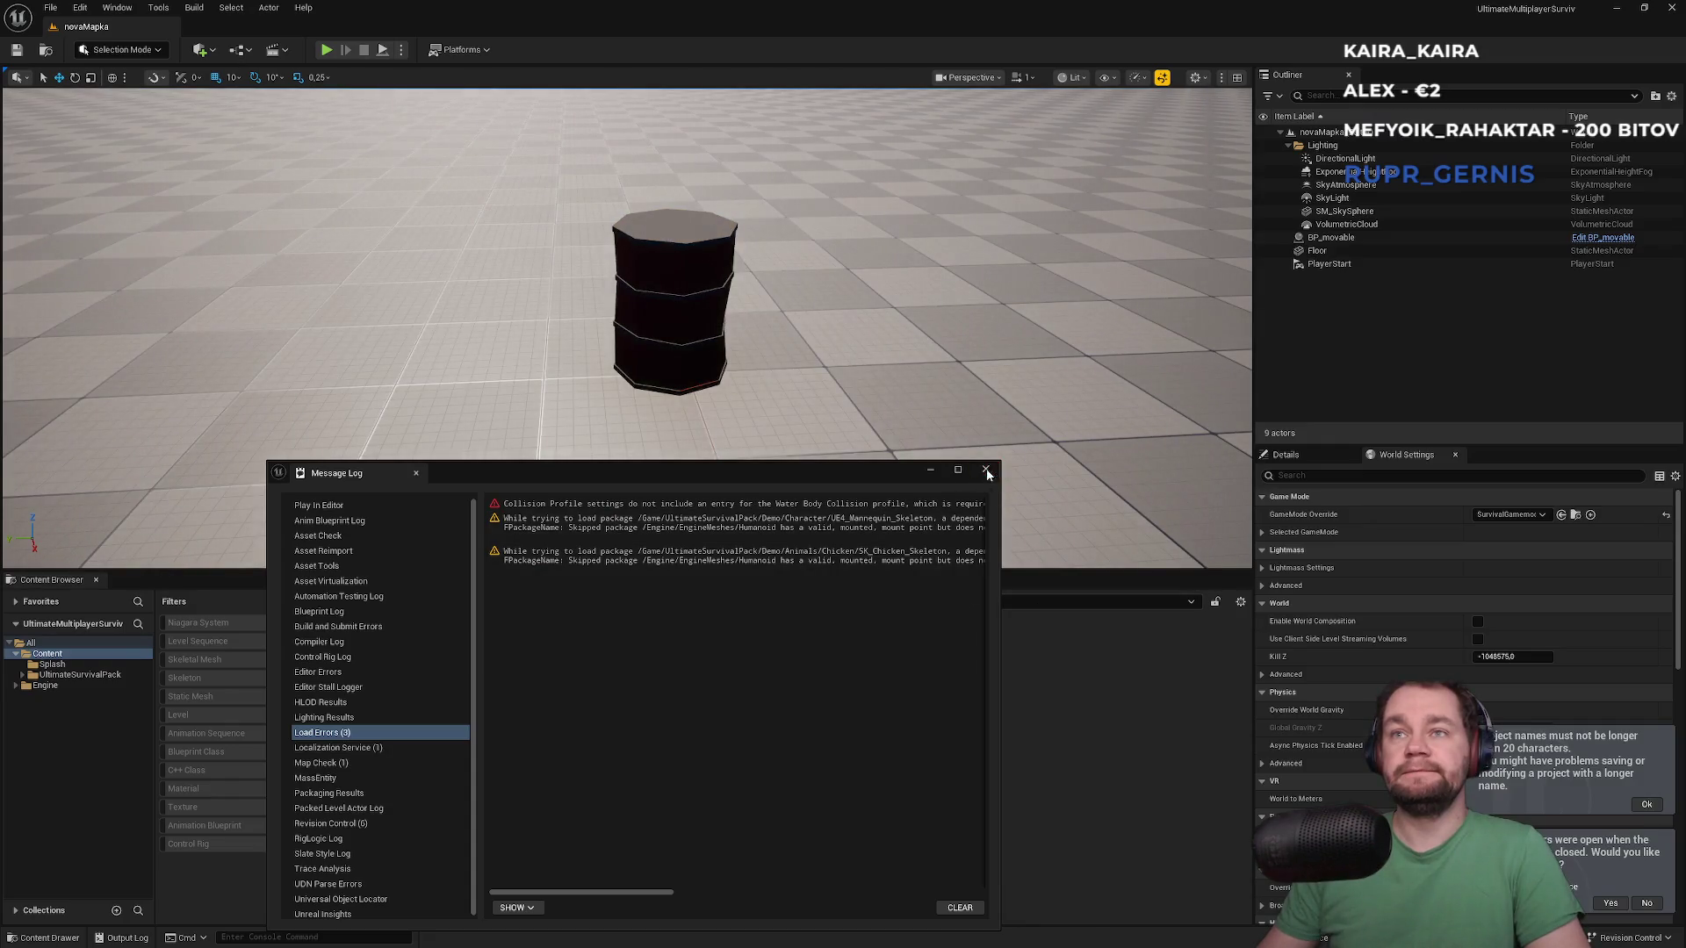
Close the Message Log, enable Show Engine Content, and open Engine > Plugins
click(987, 474)
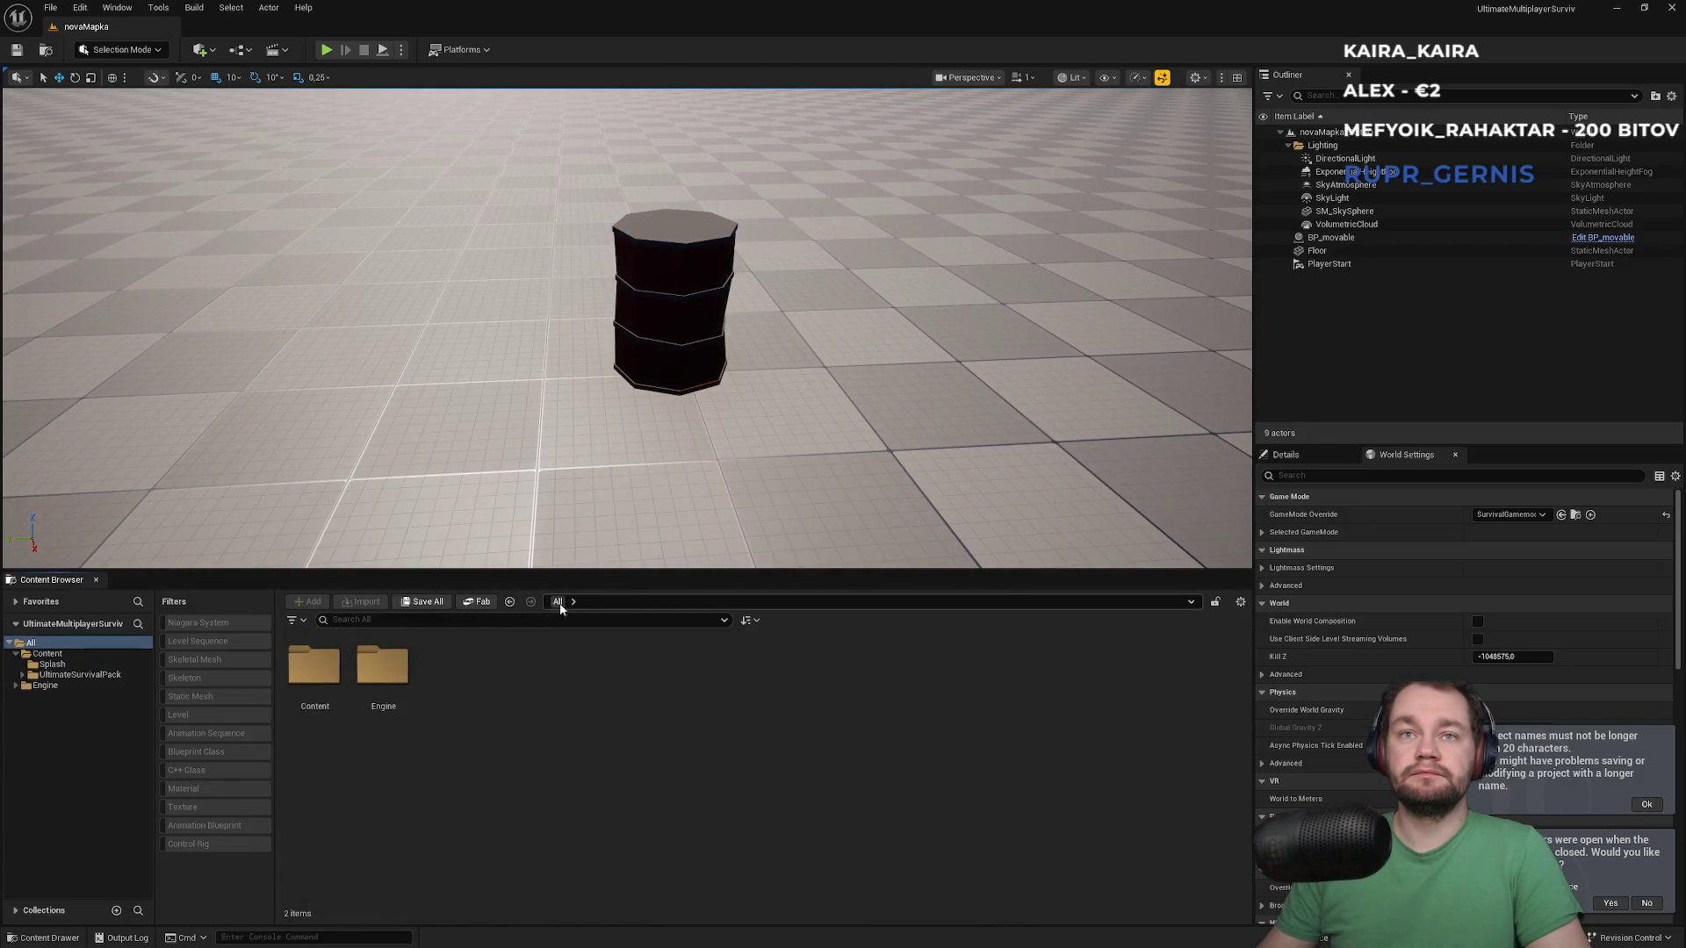
click(1236, 603)
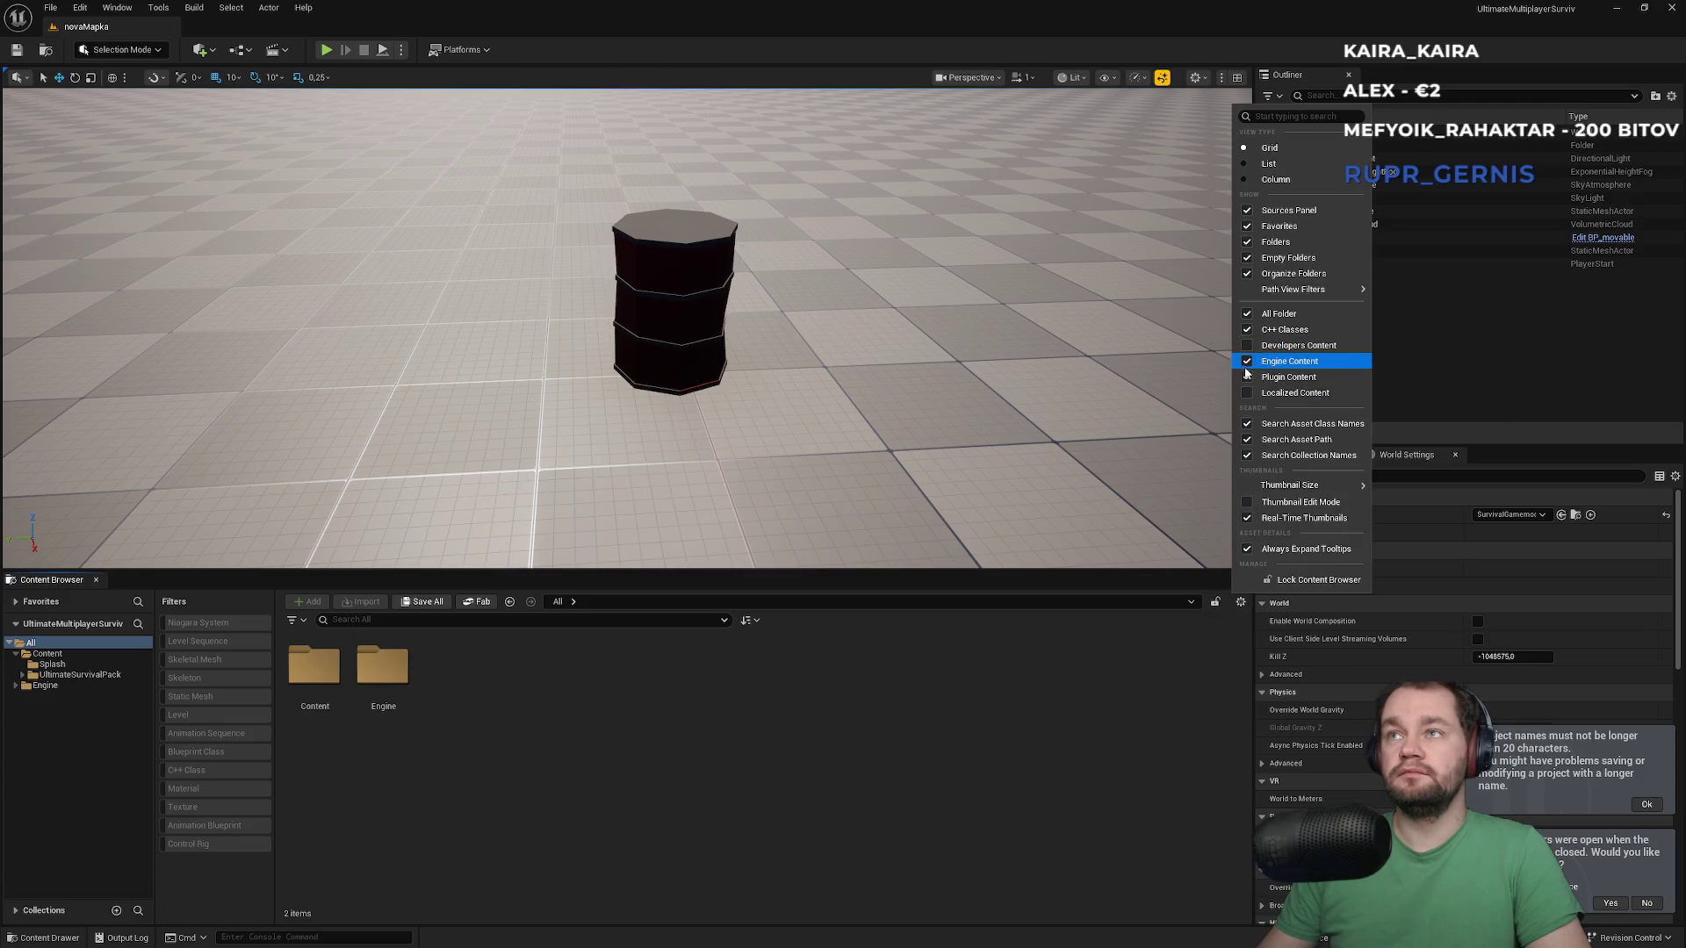
click(538, 761)
double_click(383, 669)
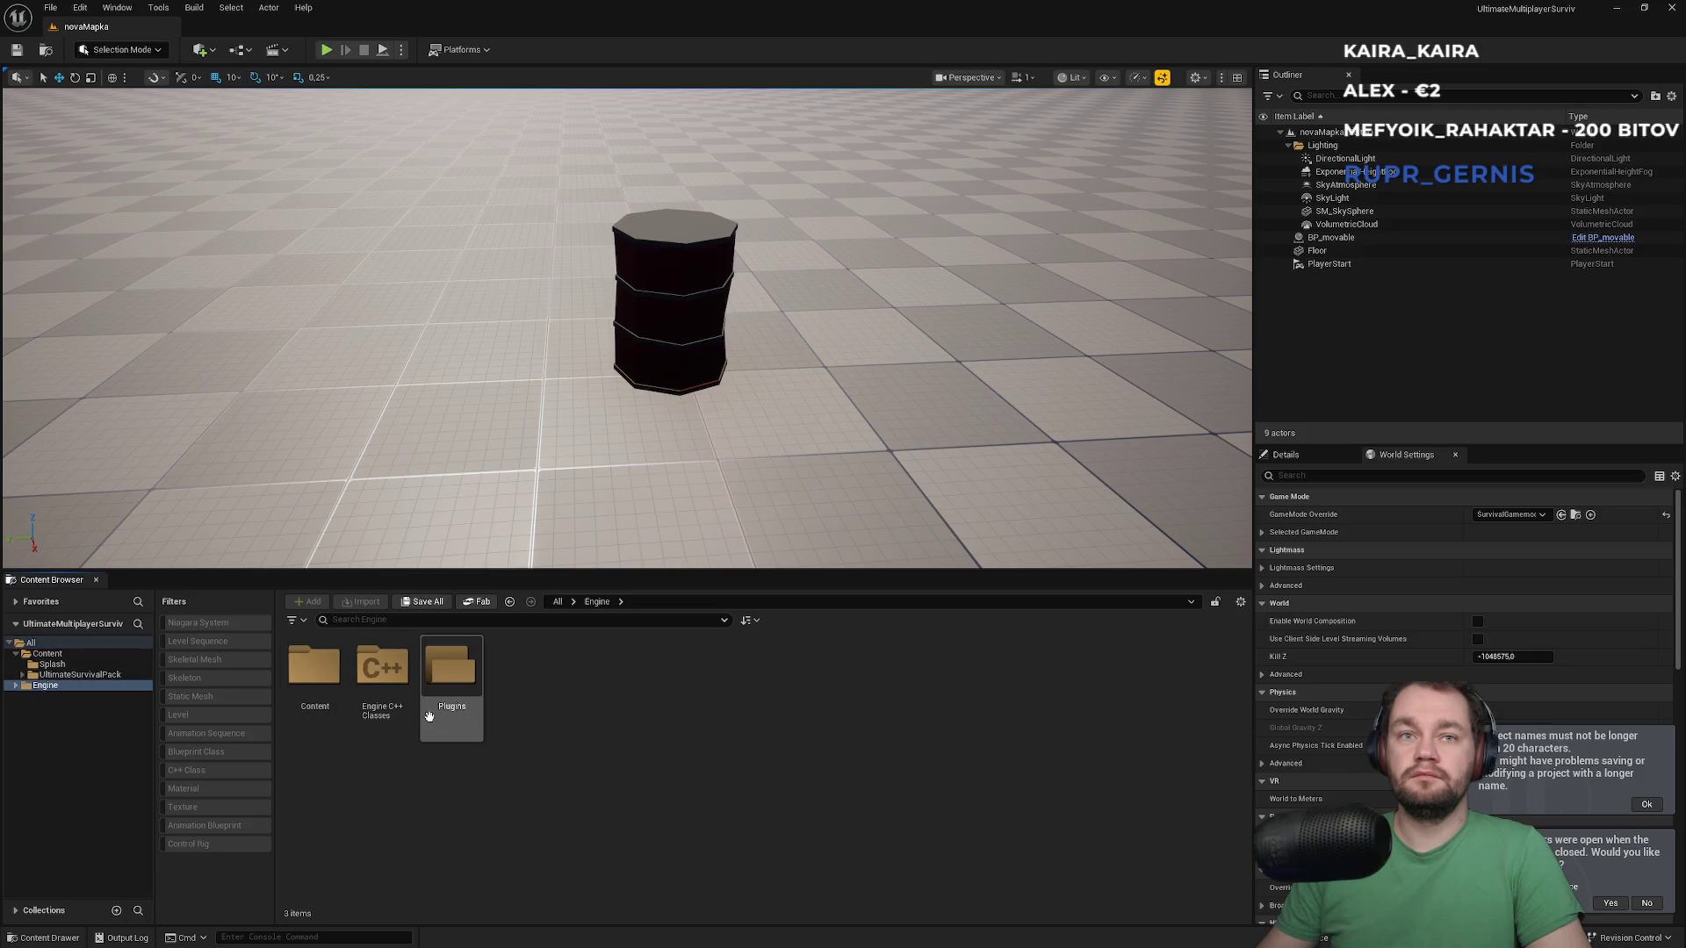
double_click(451, 669)
Search the plugins for 'mover', clear the search, and scroll down the plugin list
click(395, 625)
text(mover)
key(ctrl+a)
key(BackSpace)
scroll(782, 803, down, 5)
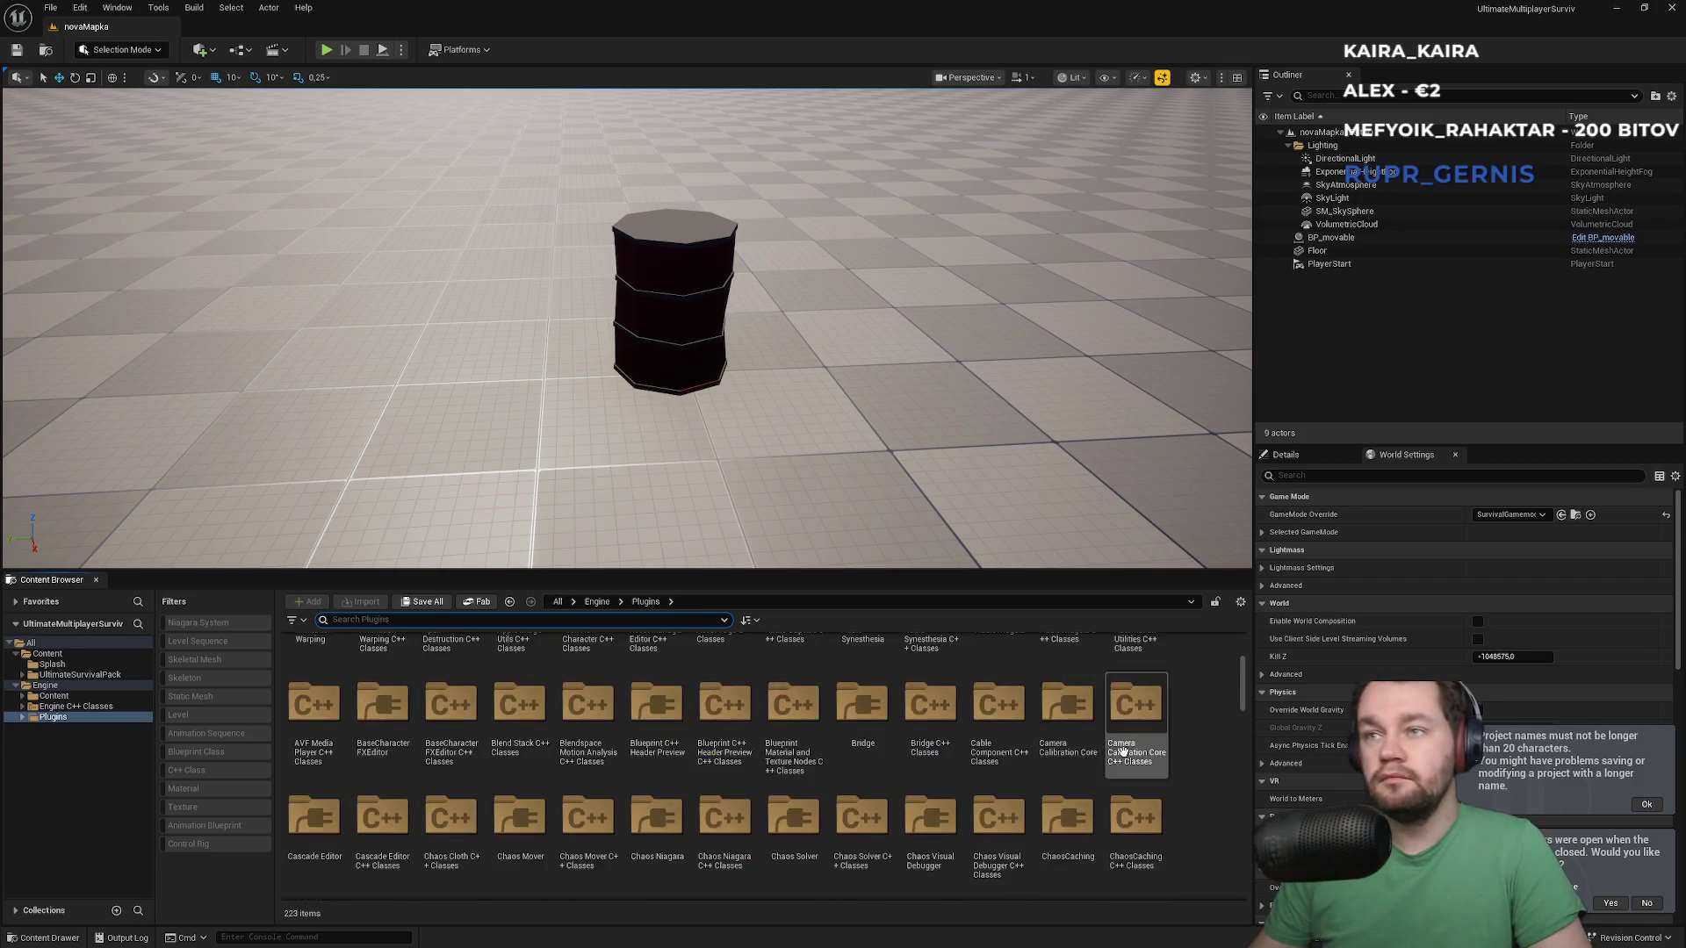
scroll(1138, 785, down, 4)
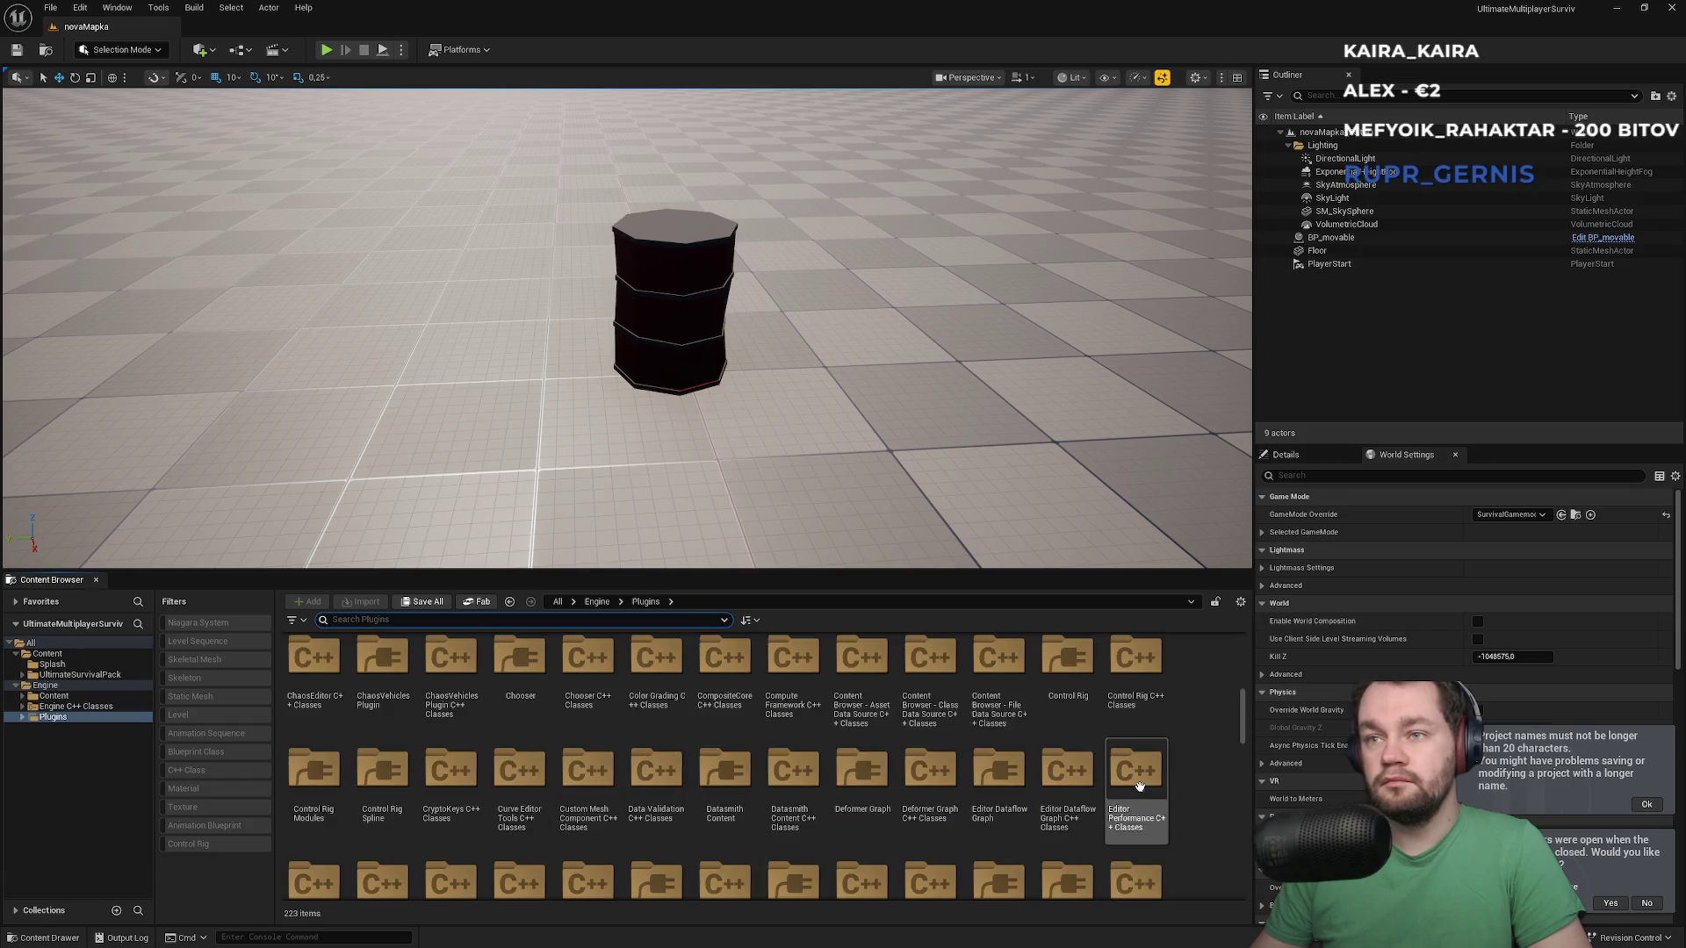
scroll(1186, 781, down, 3)
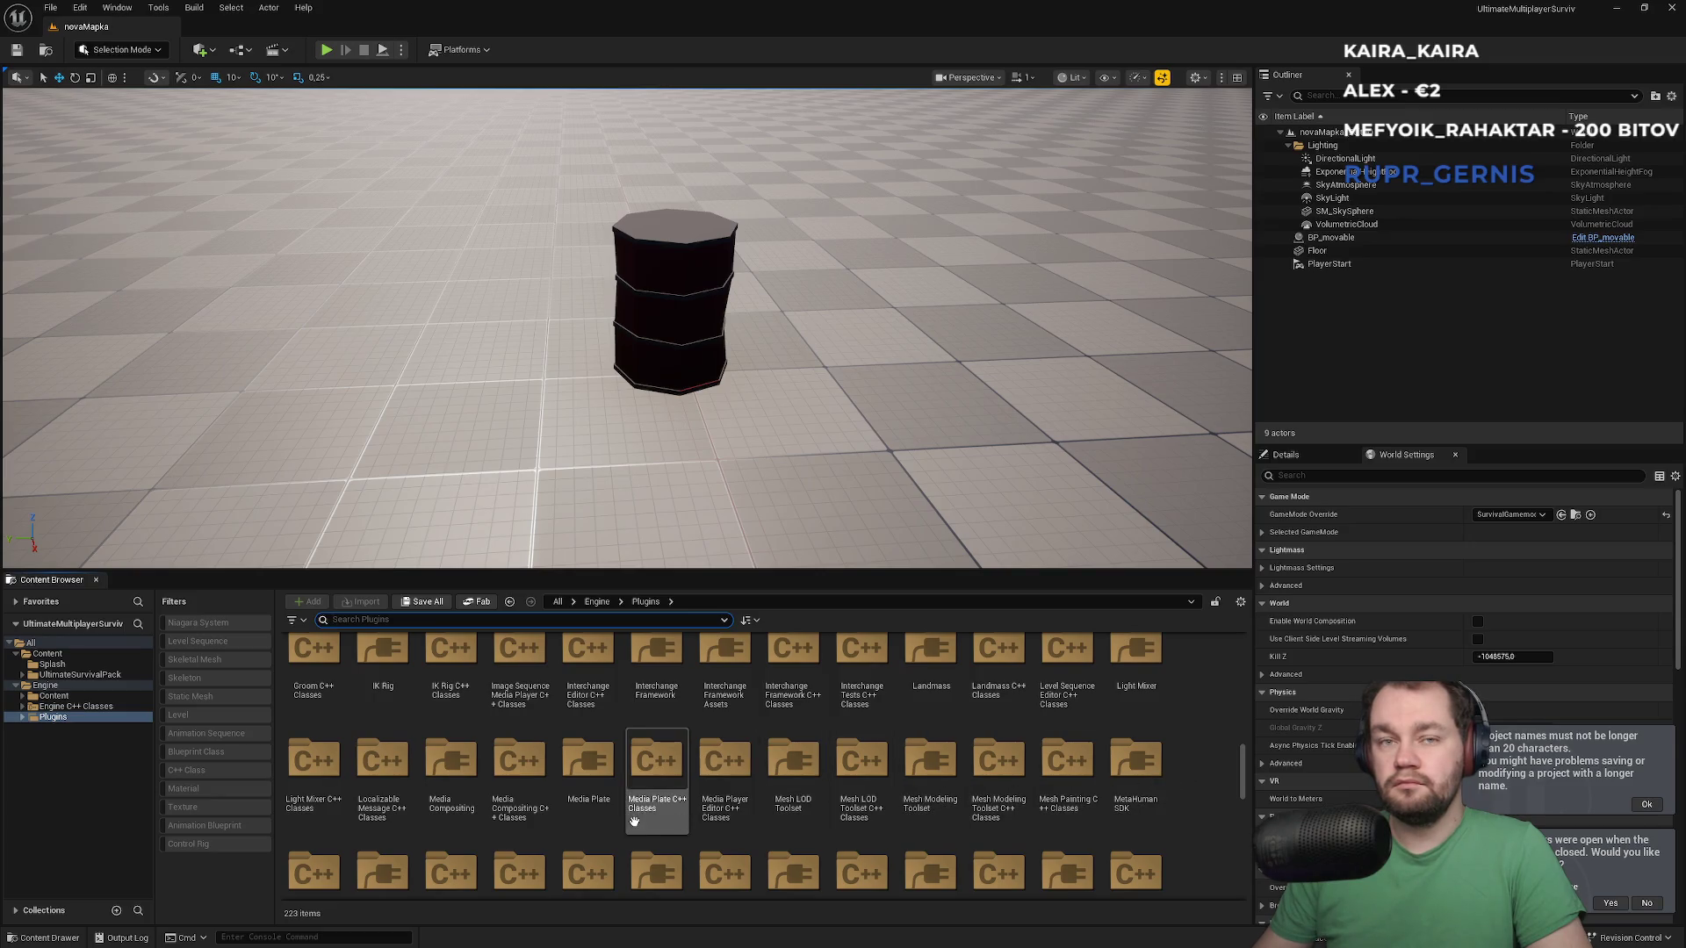
scroll(592, 820, down, 1)
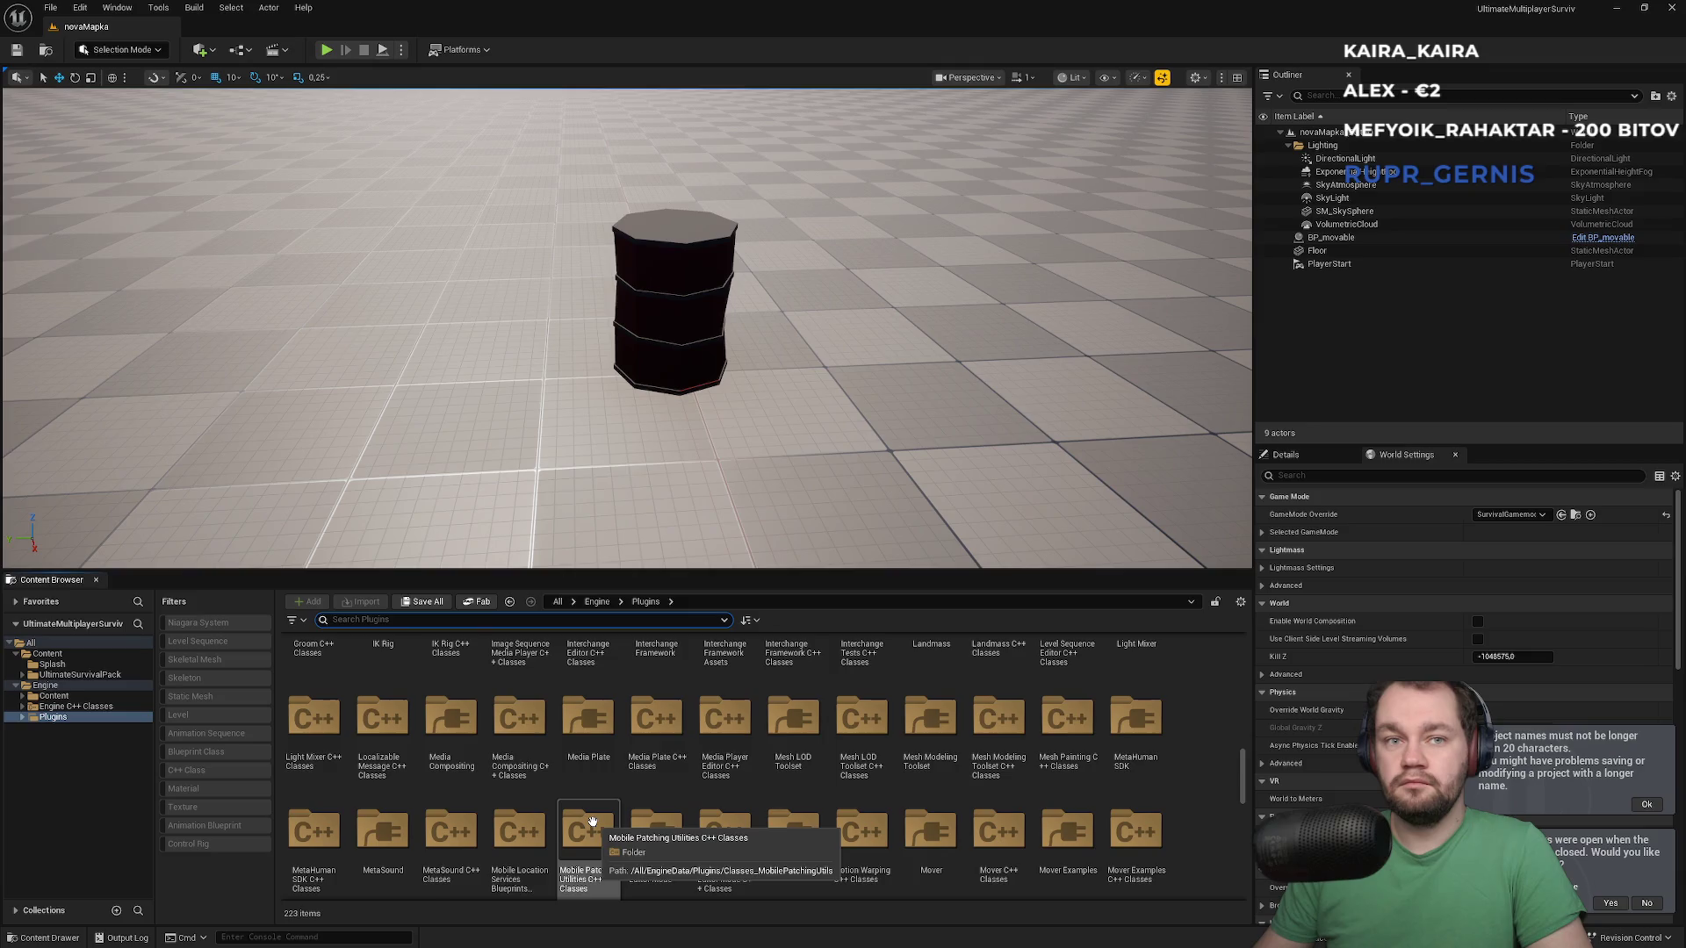
scroll(592, 820, down, 1)
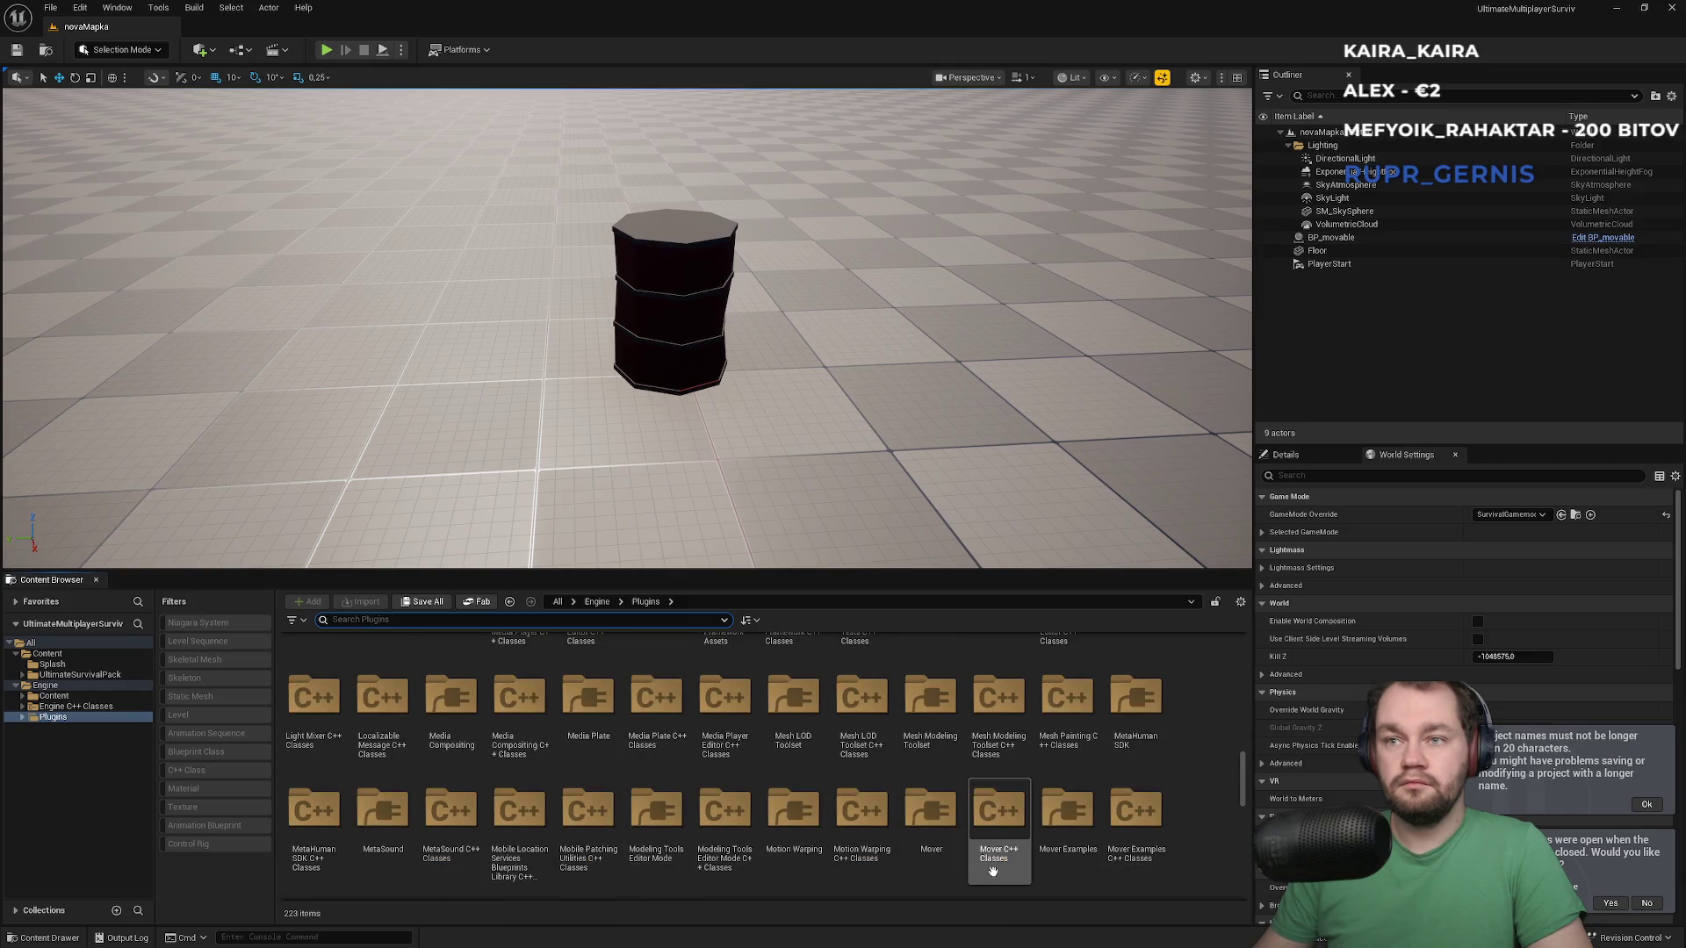
Open Mover Examples > Maps and load the L_CharacterMovementBasics level
double_click(1067, 812)
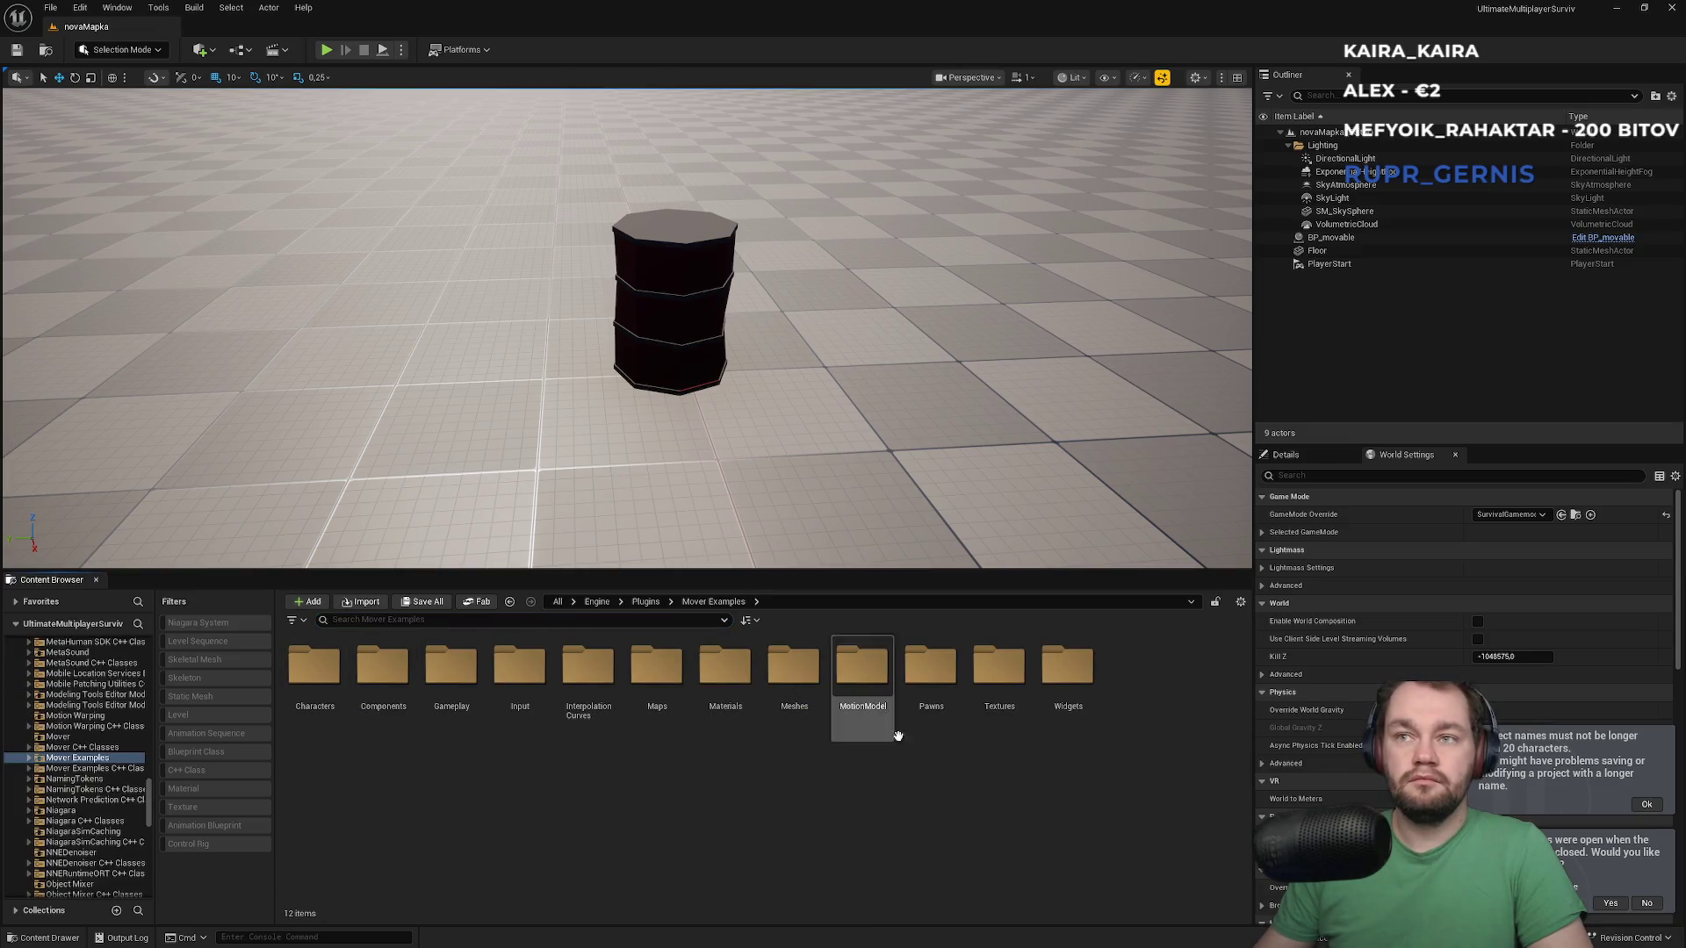
click(658, 727)
double_click(657, 727)
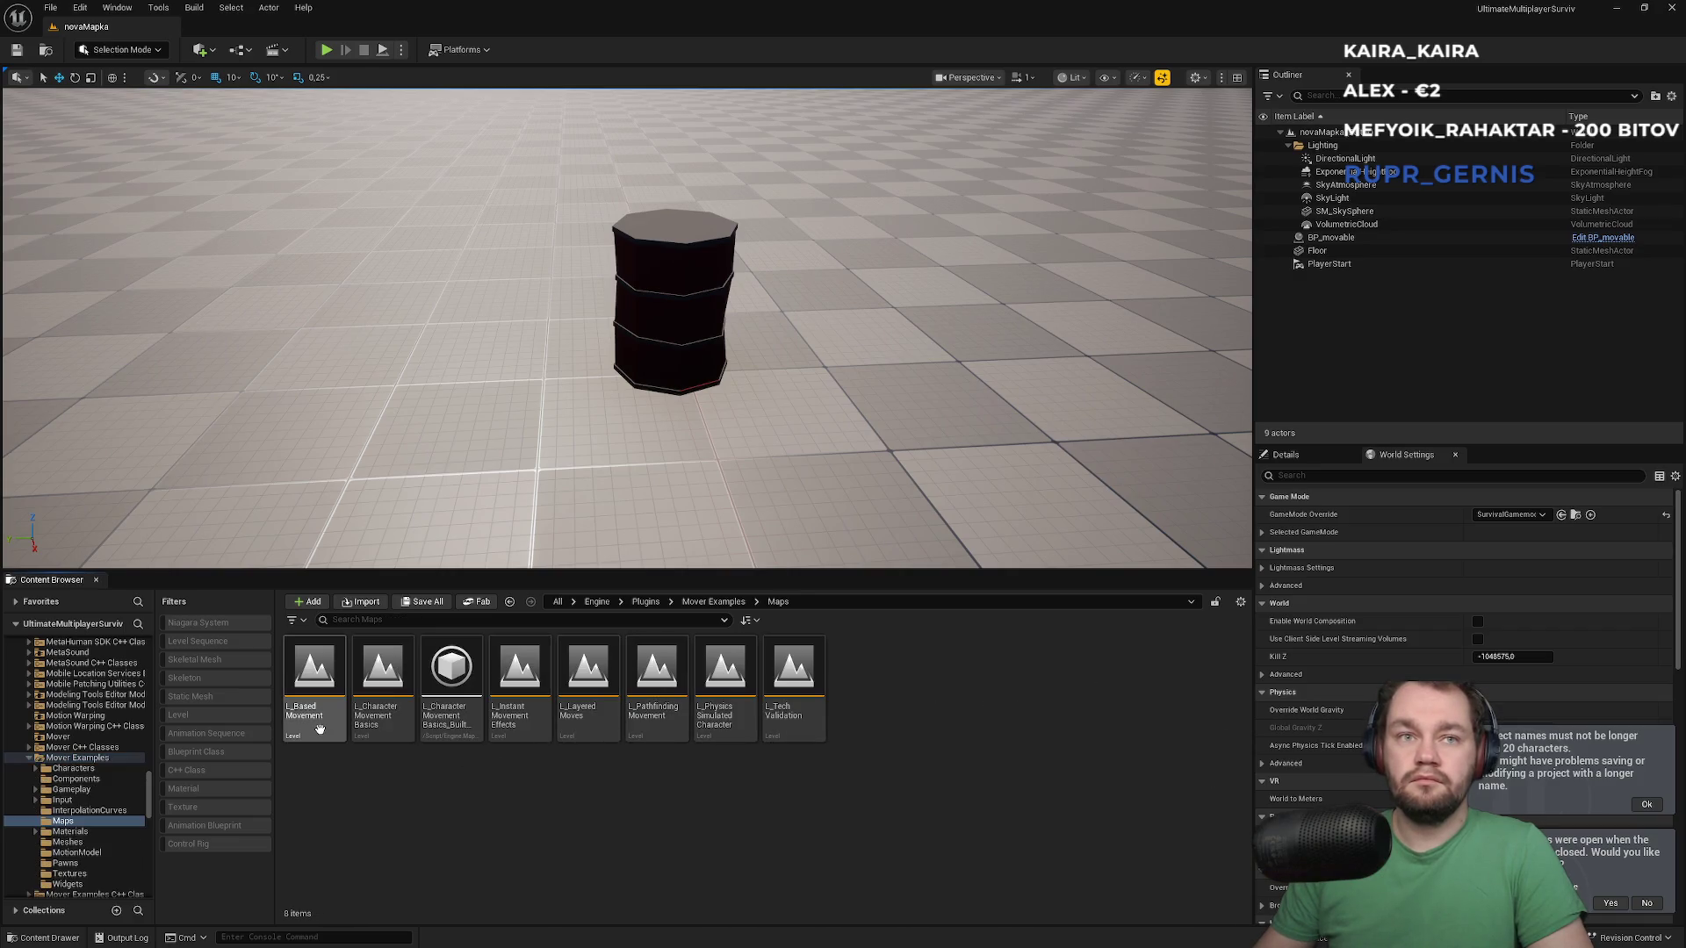
double_click(389, 734)
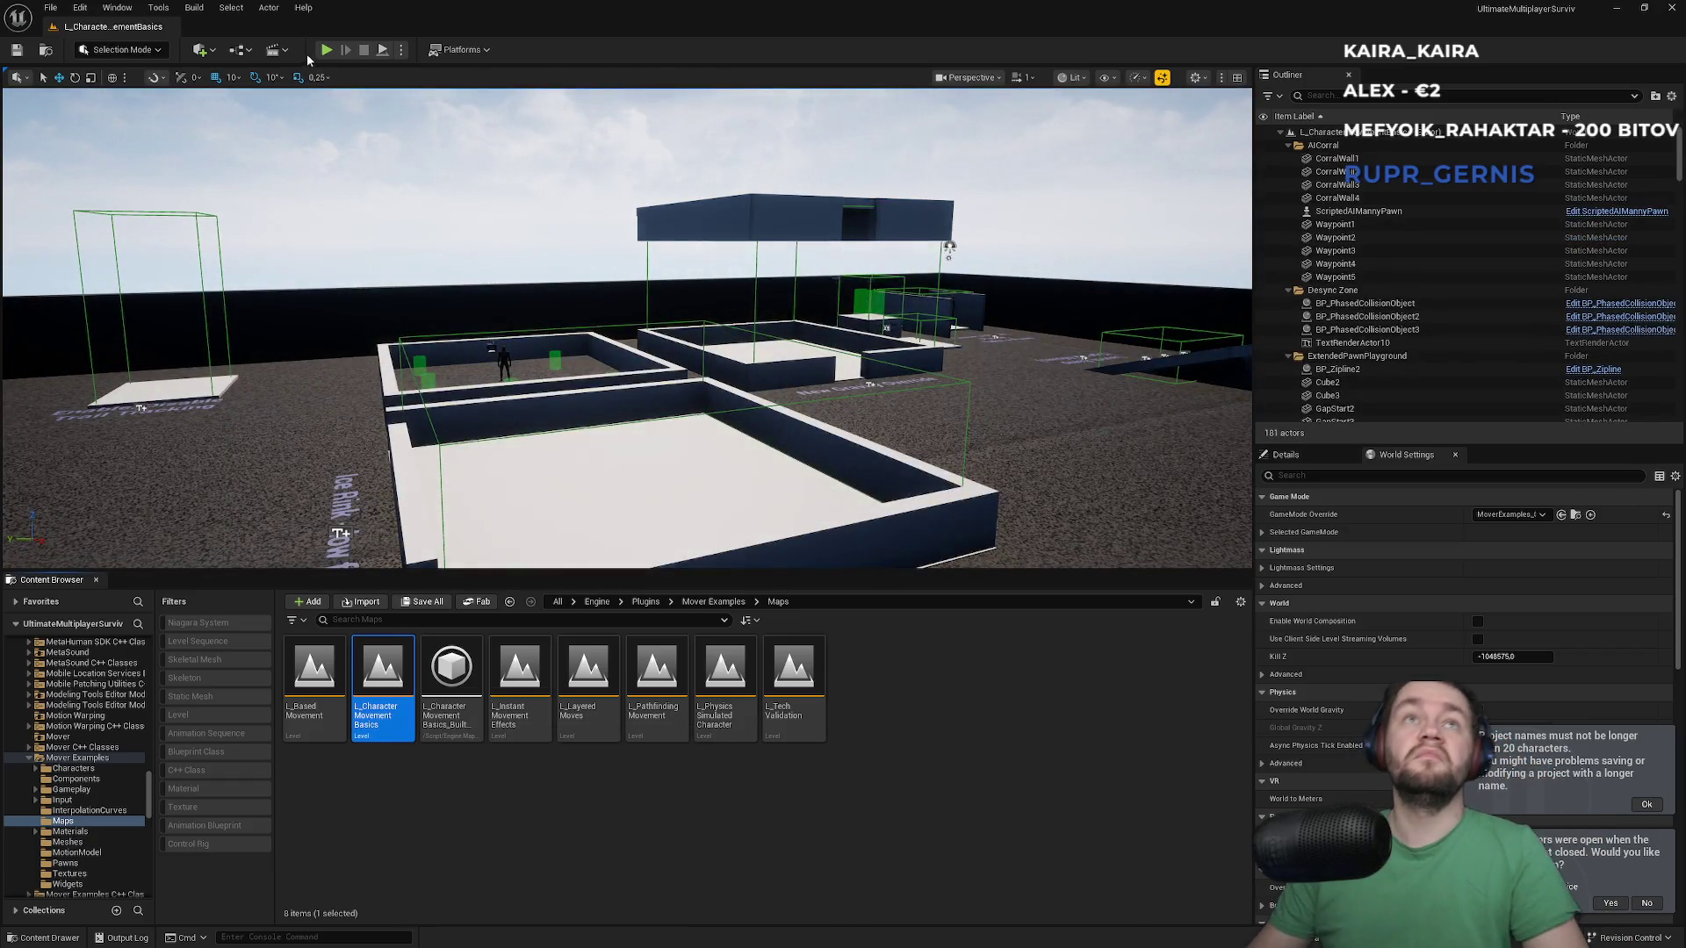
Start Play-in-Editor on L_CharacterMovementBasics and run the character back and forth toward the sign
click(323, 55)
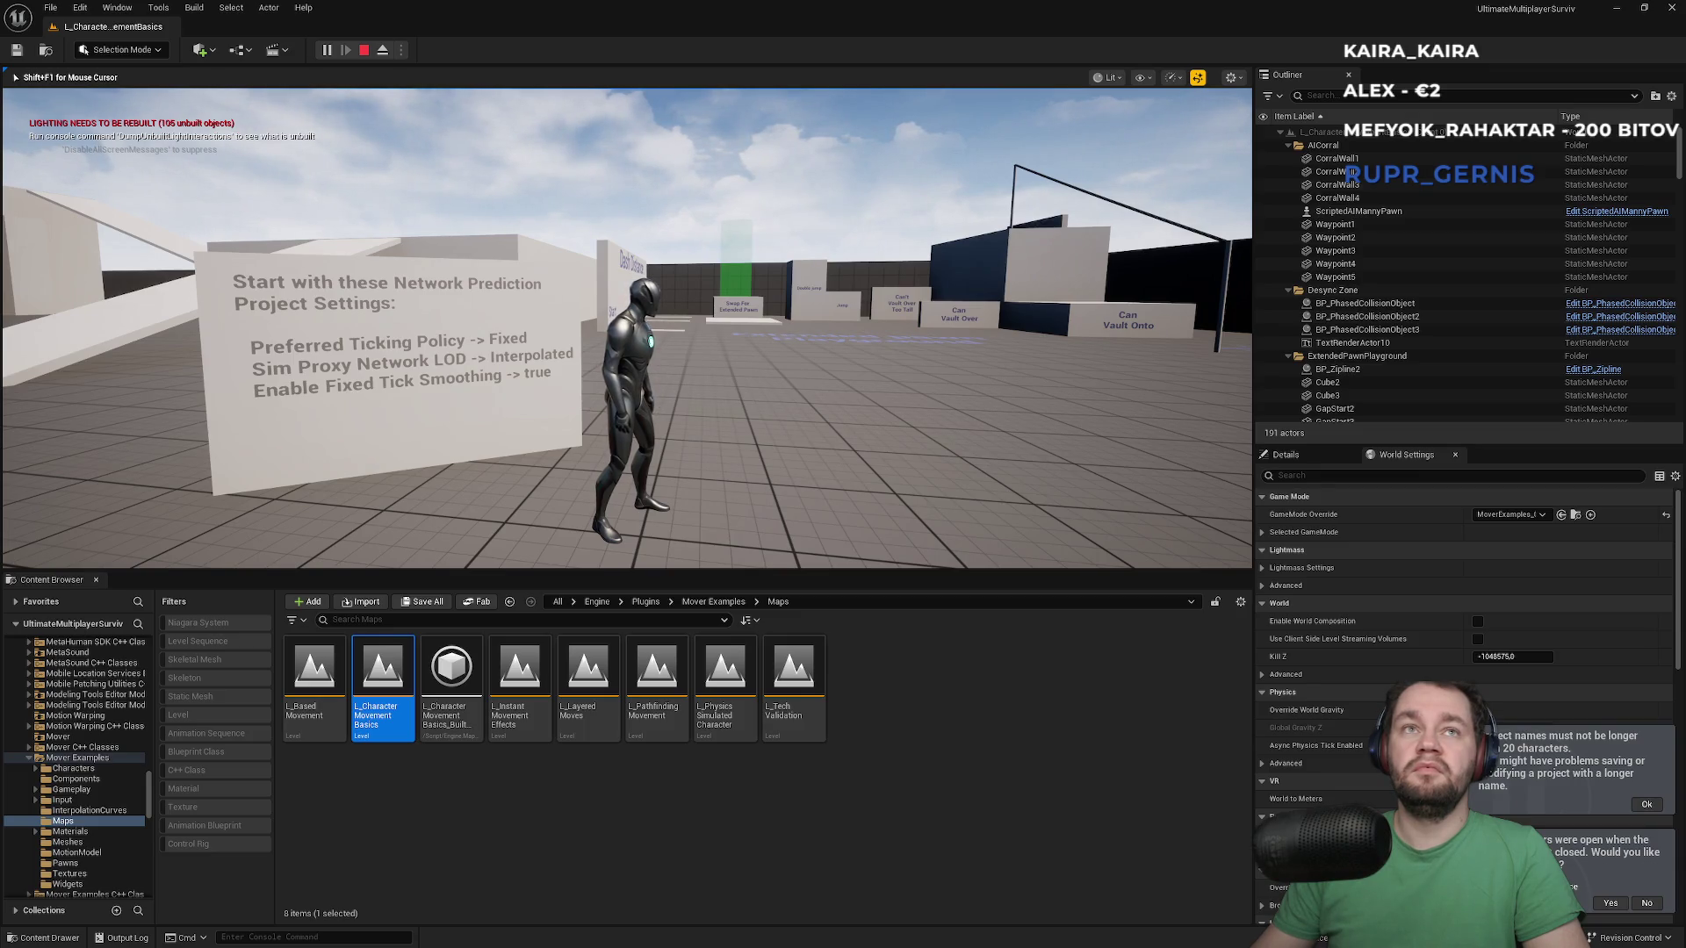
key(s)
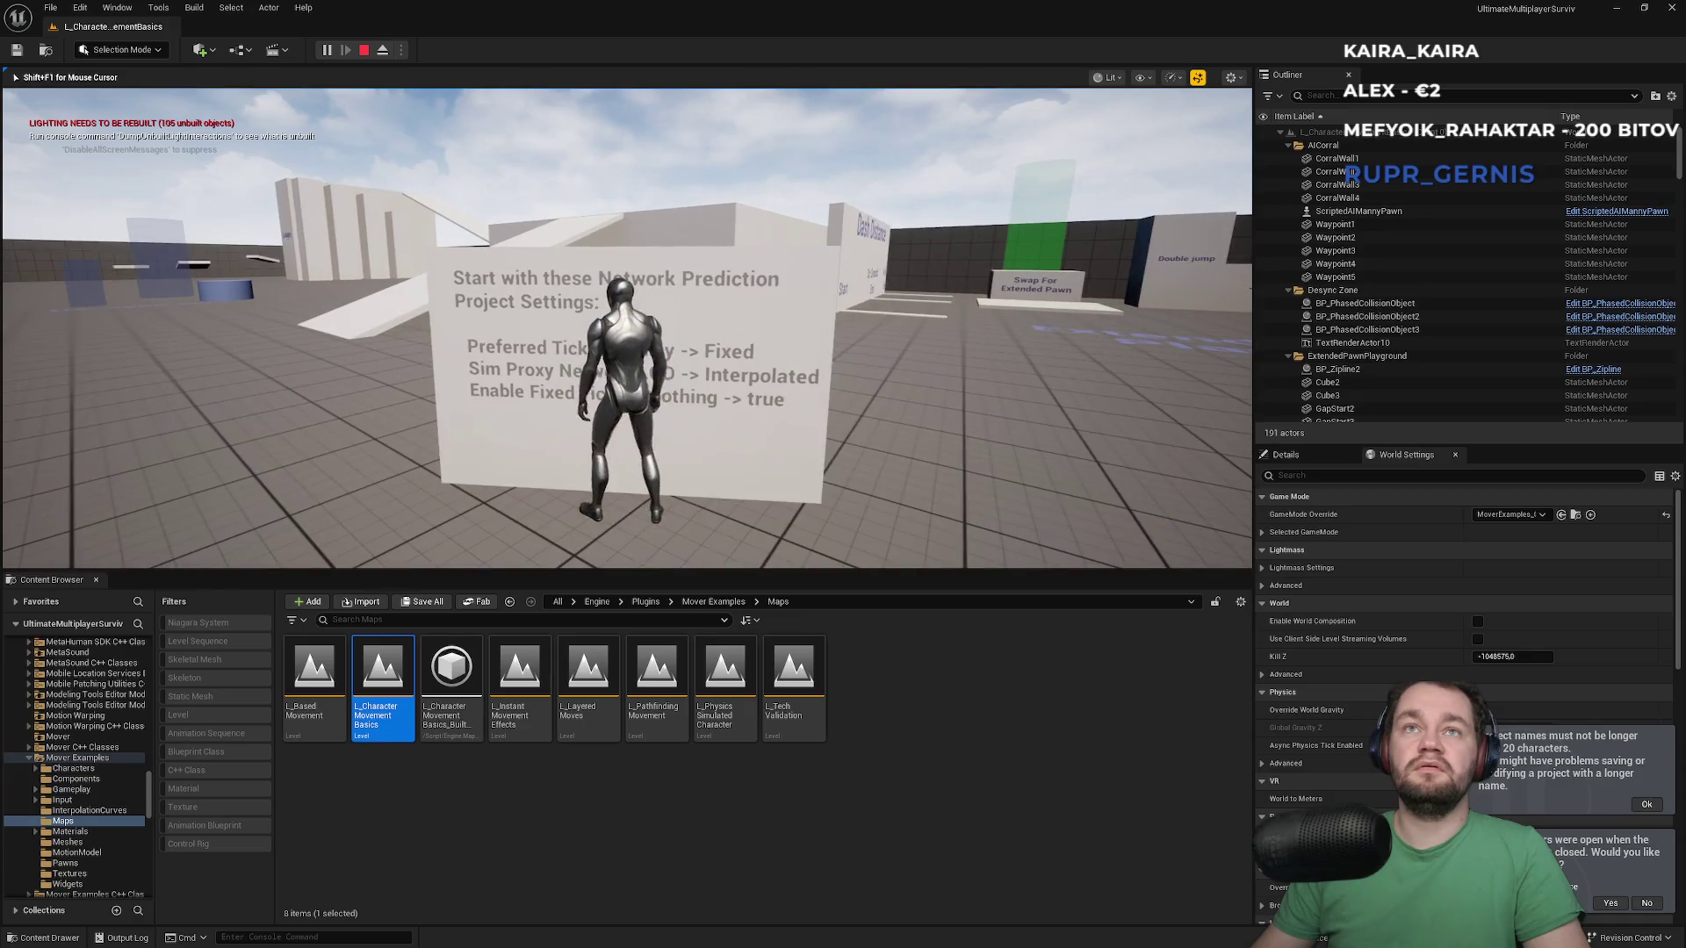
key(s)
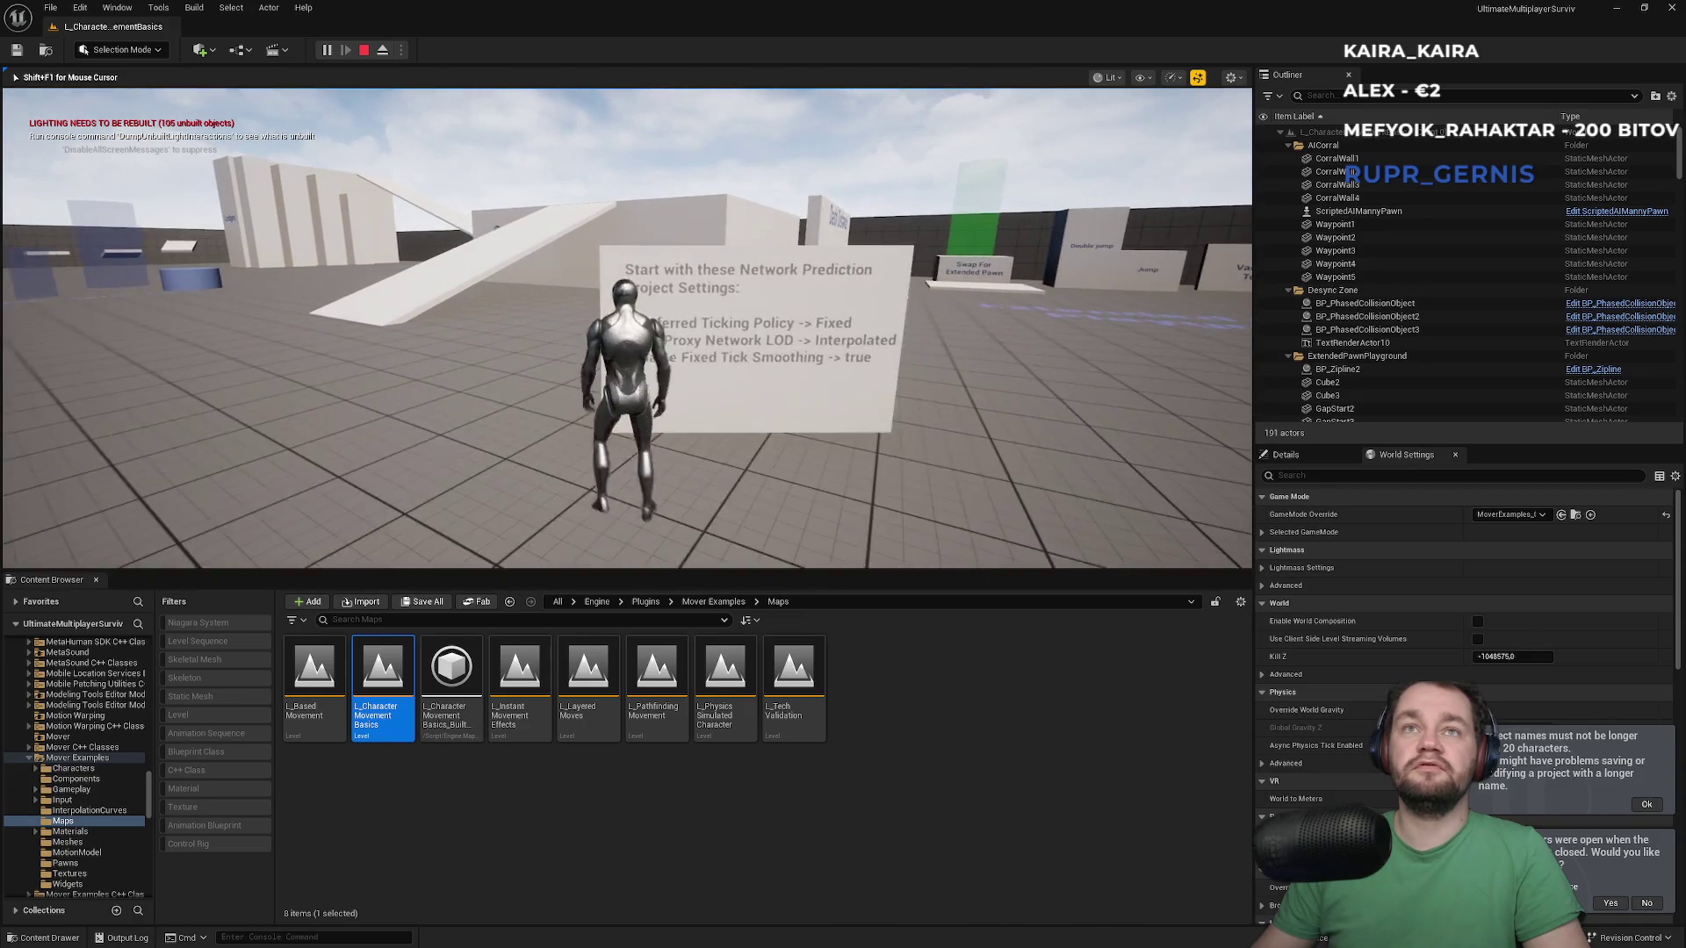
key(w)
key(s)
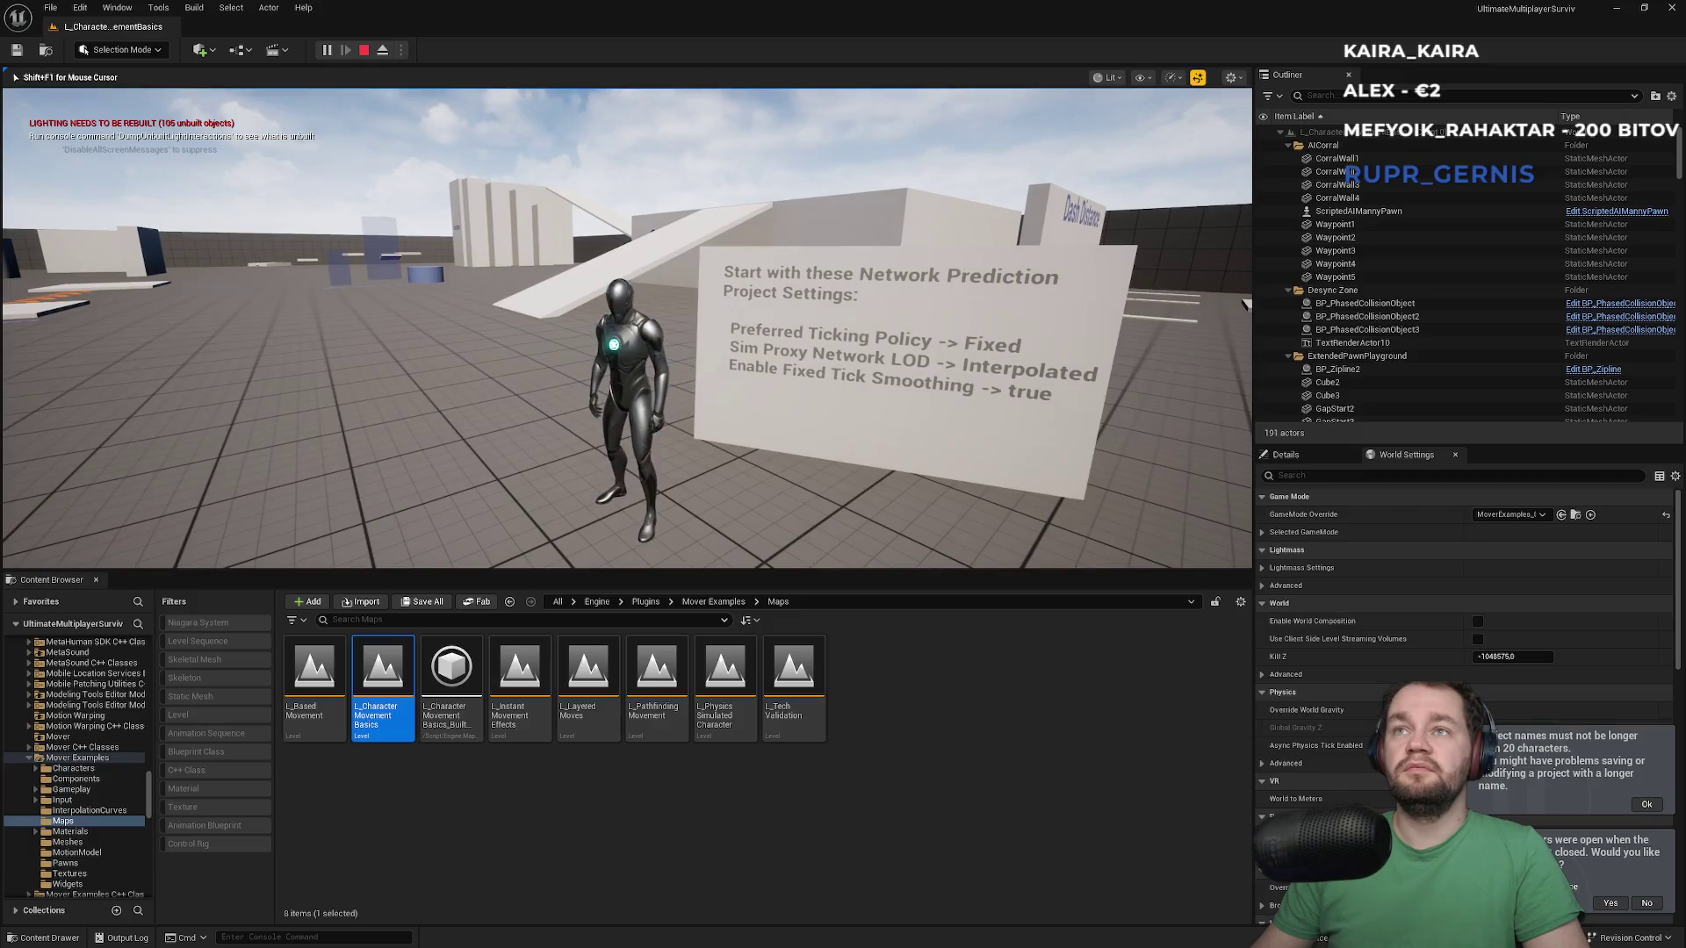
key(w)
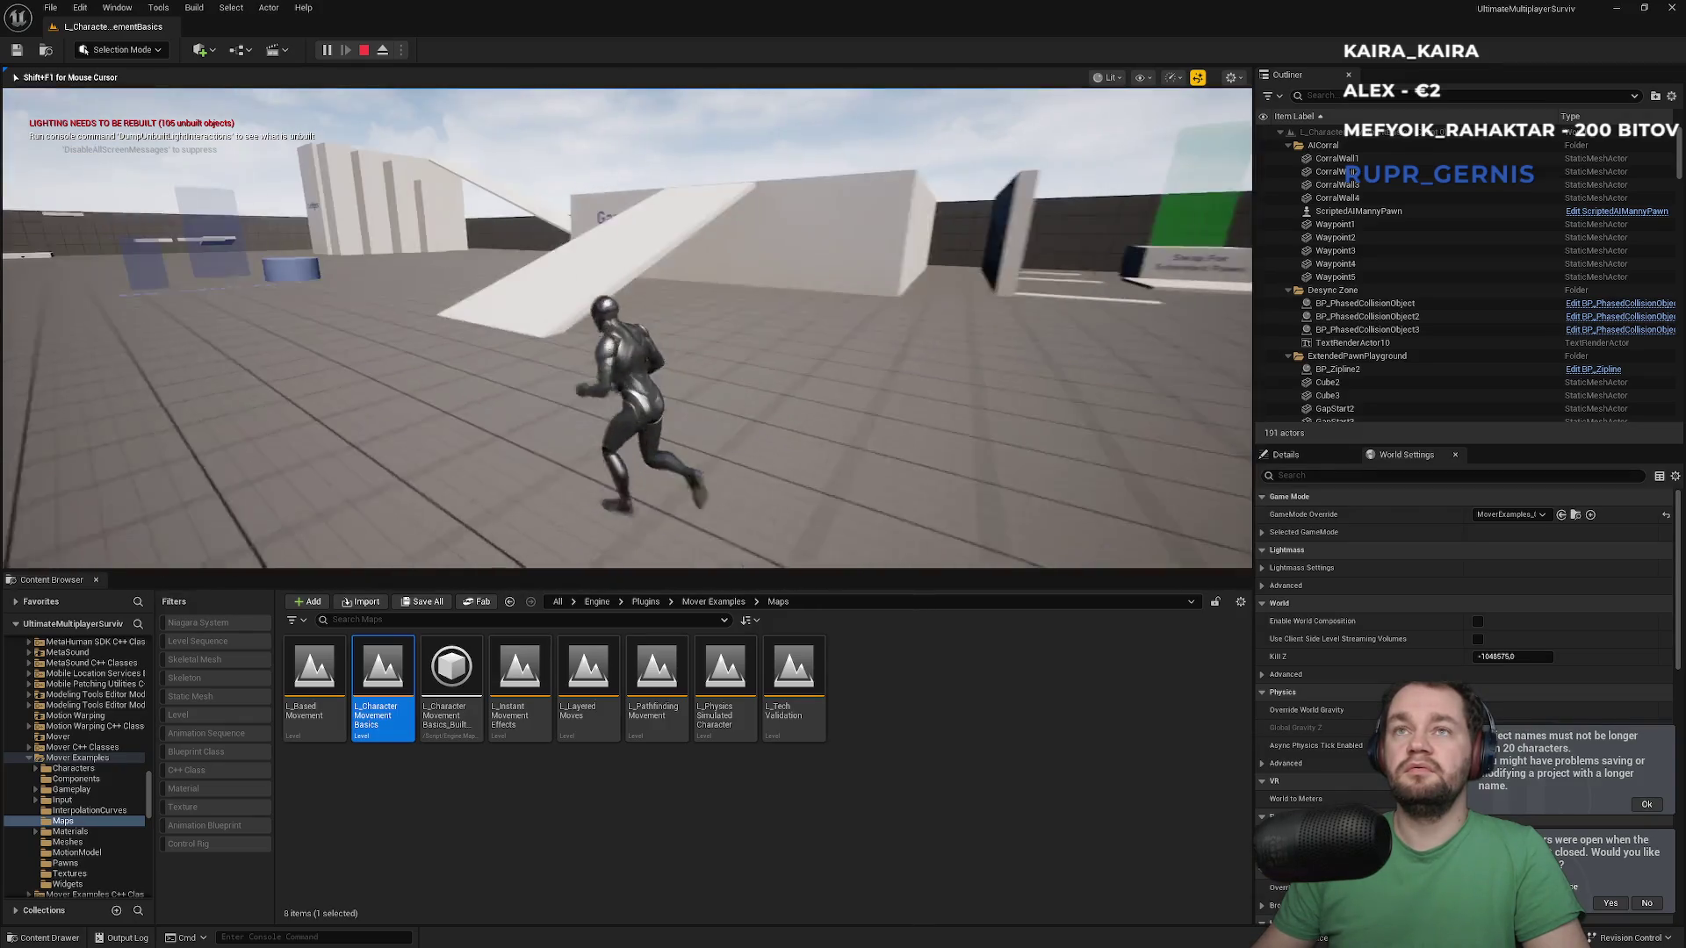
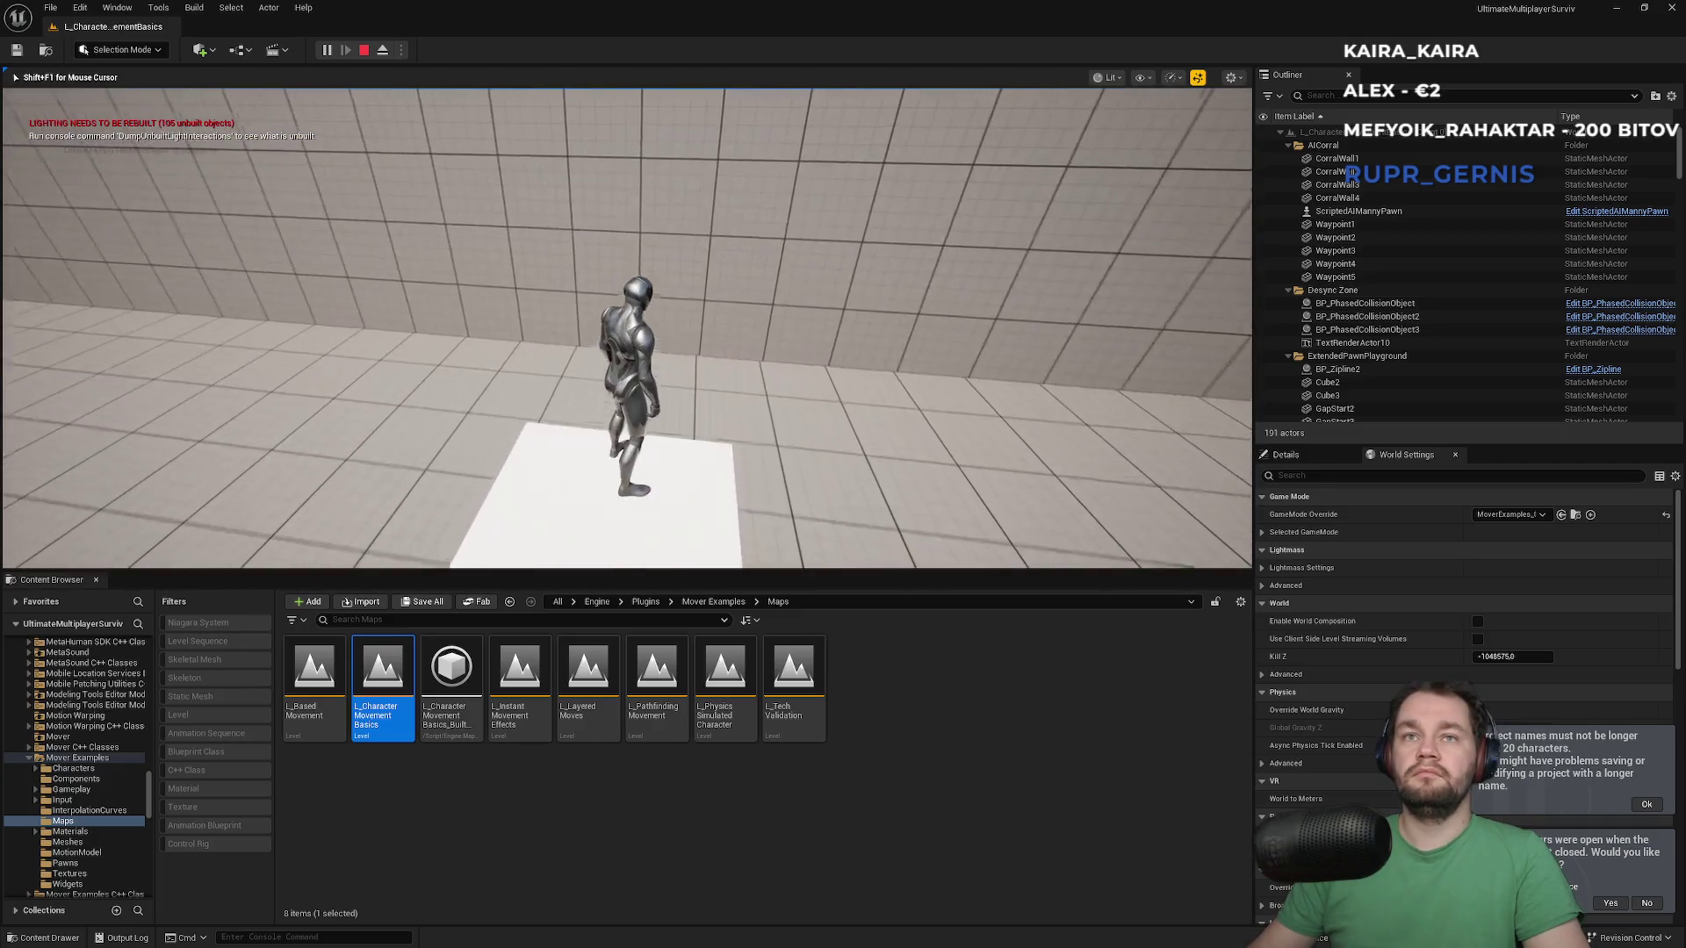
In the client window, run the character forward and jump onto the white ledge
key(super)
key(alt+Tab)
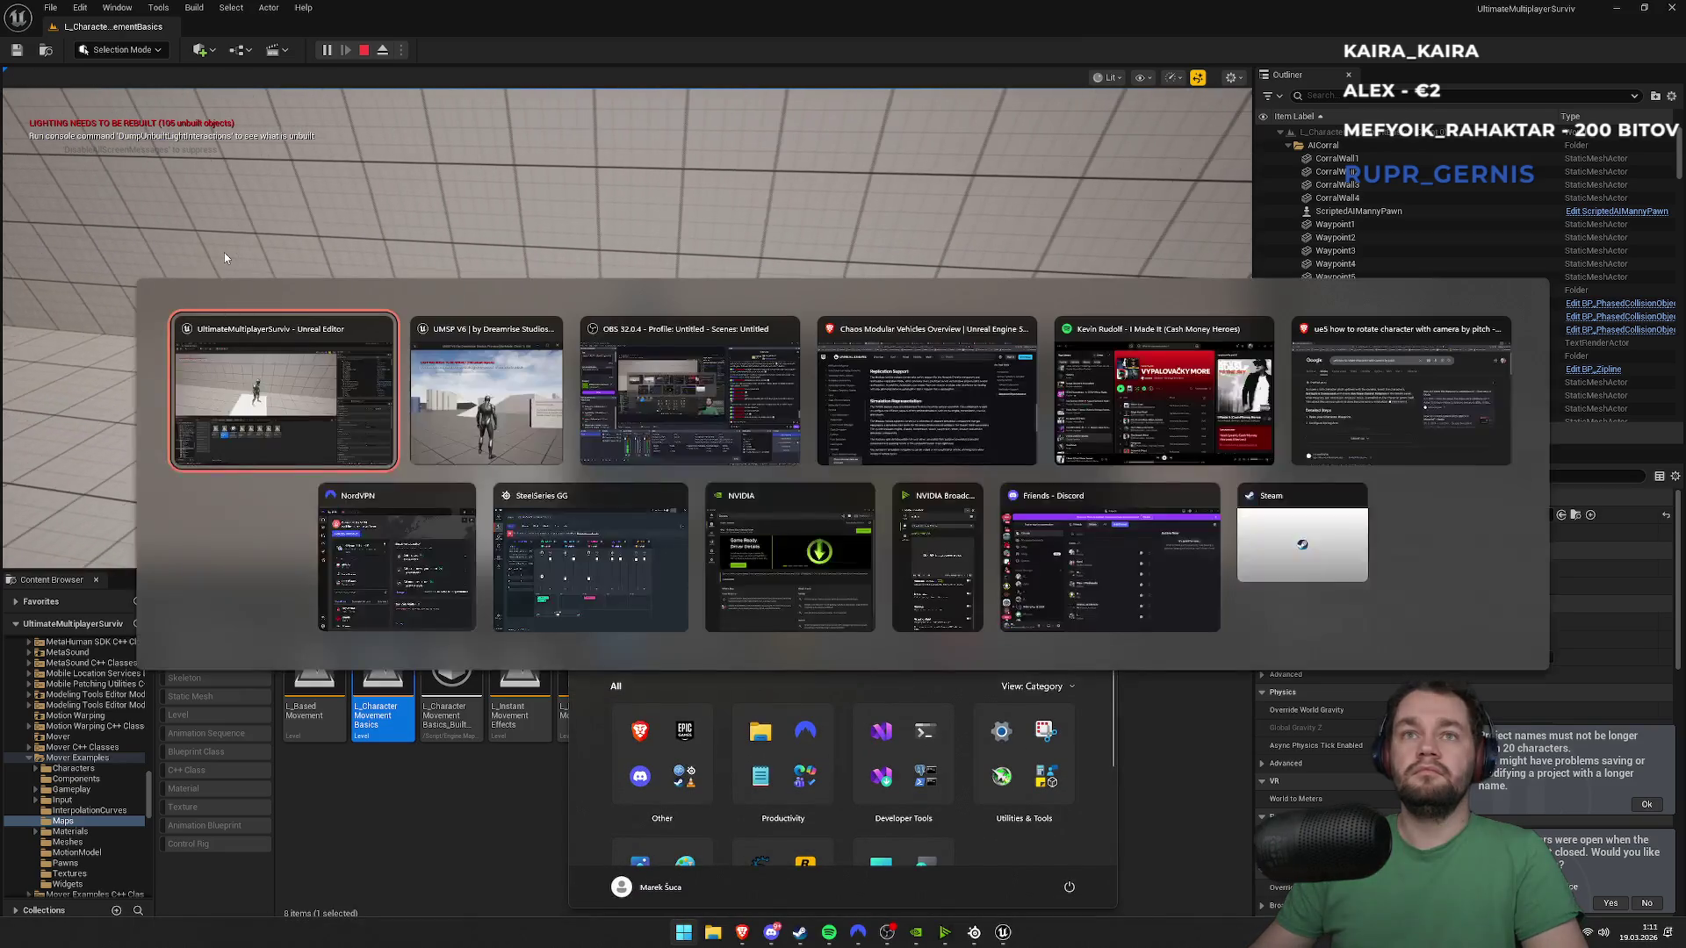
key(Escape)
key(alt+Tab)
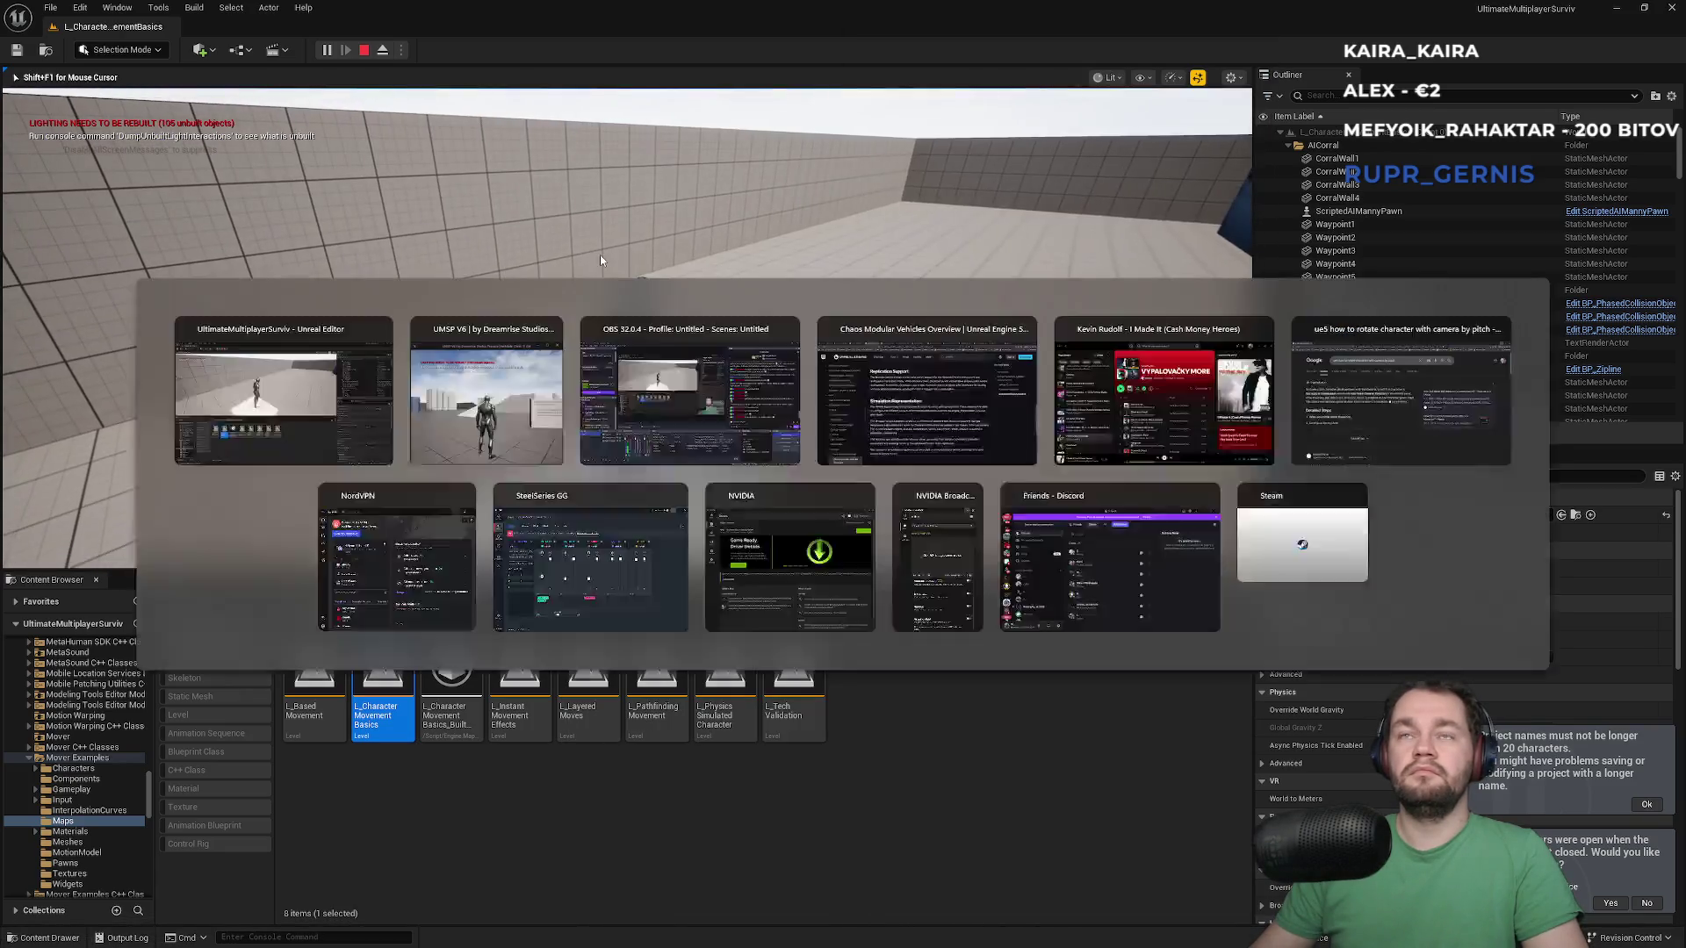
click(1025, 223)
key(w)
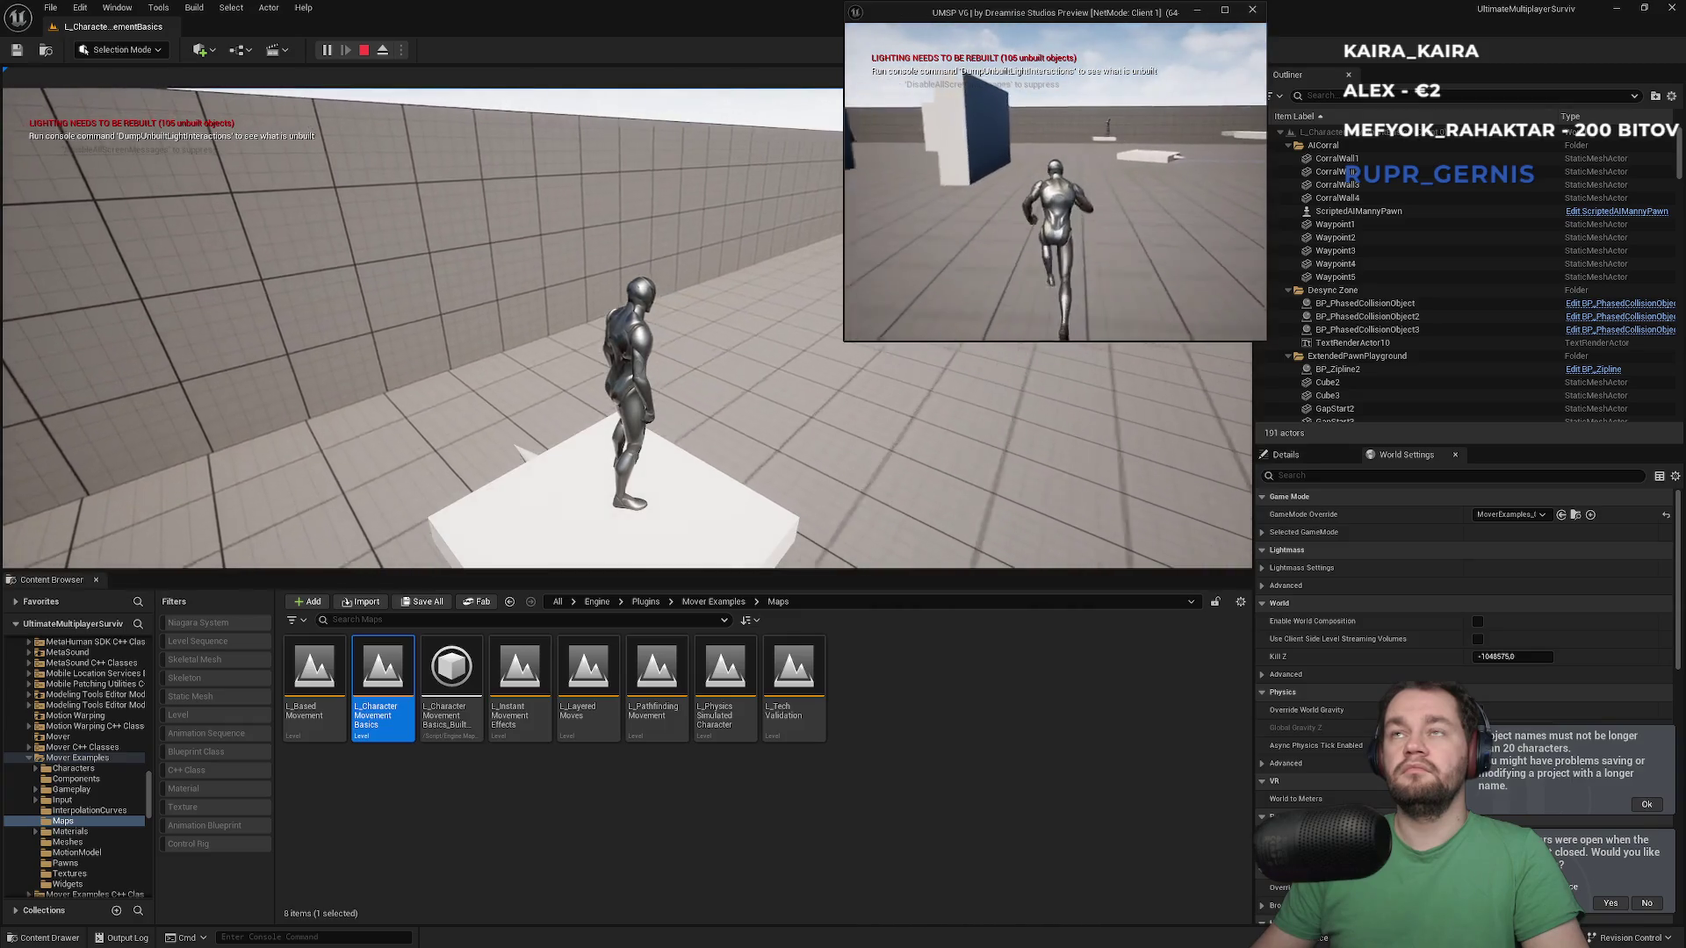
key(space)
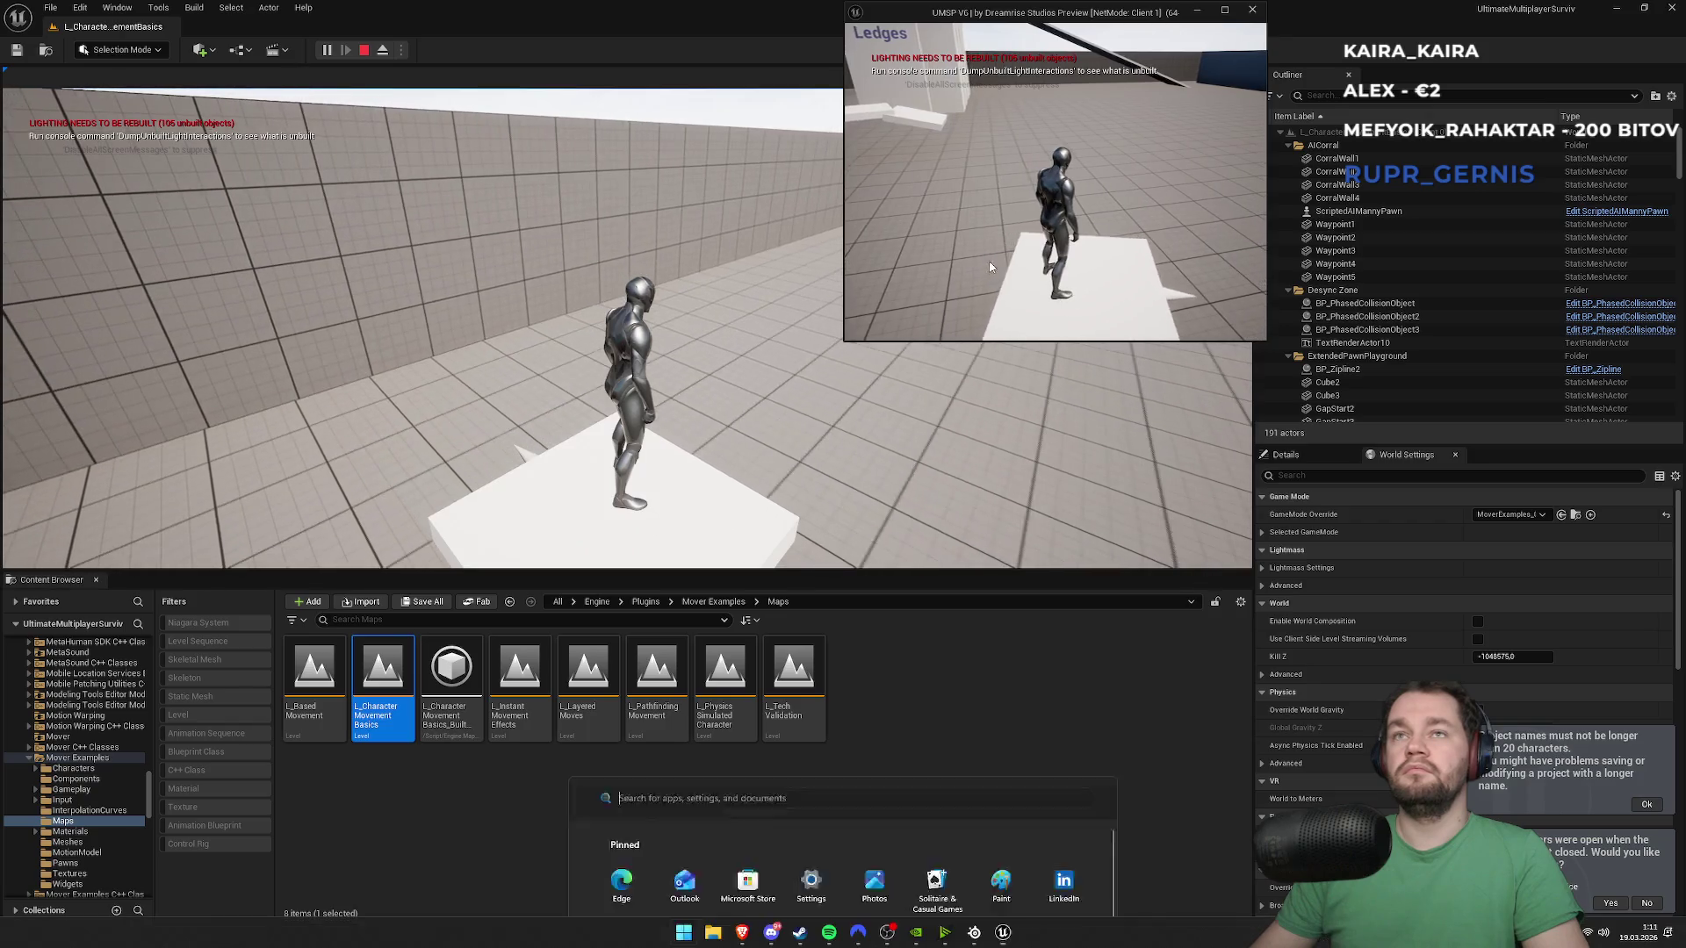
Stop the play session from the main game view and open the L_BasedMovement level
key(super)
click(594, 247)
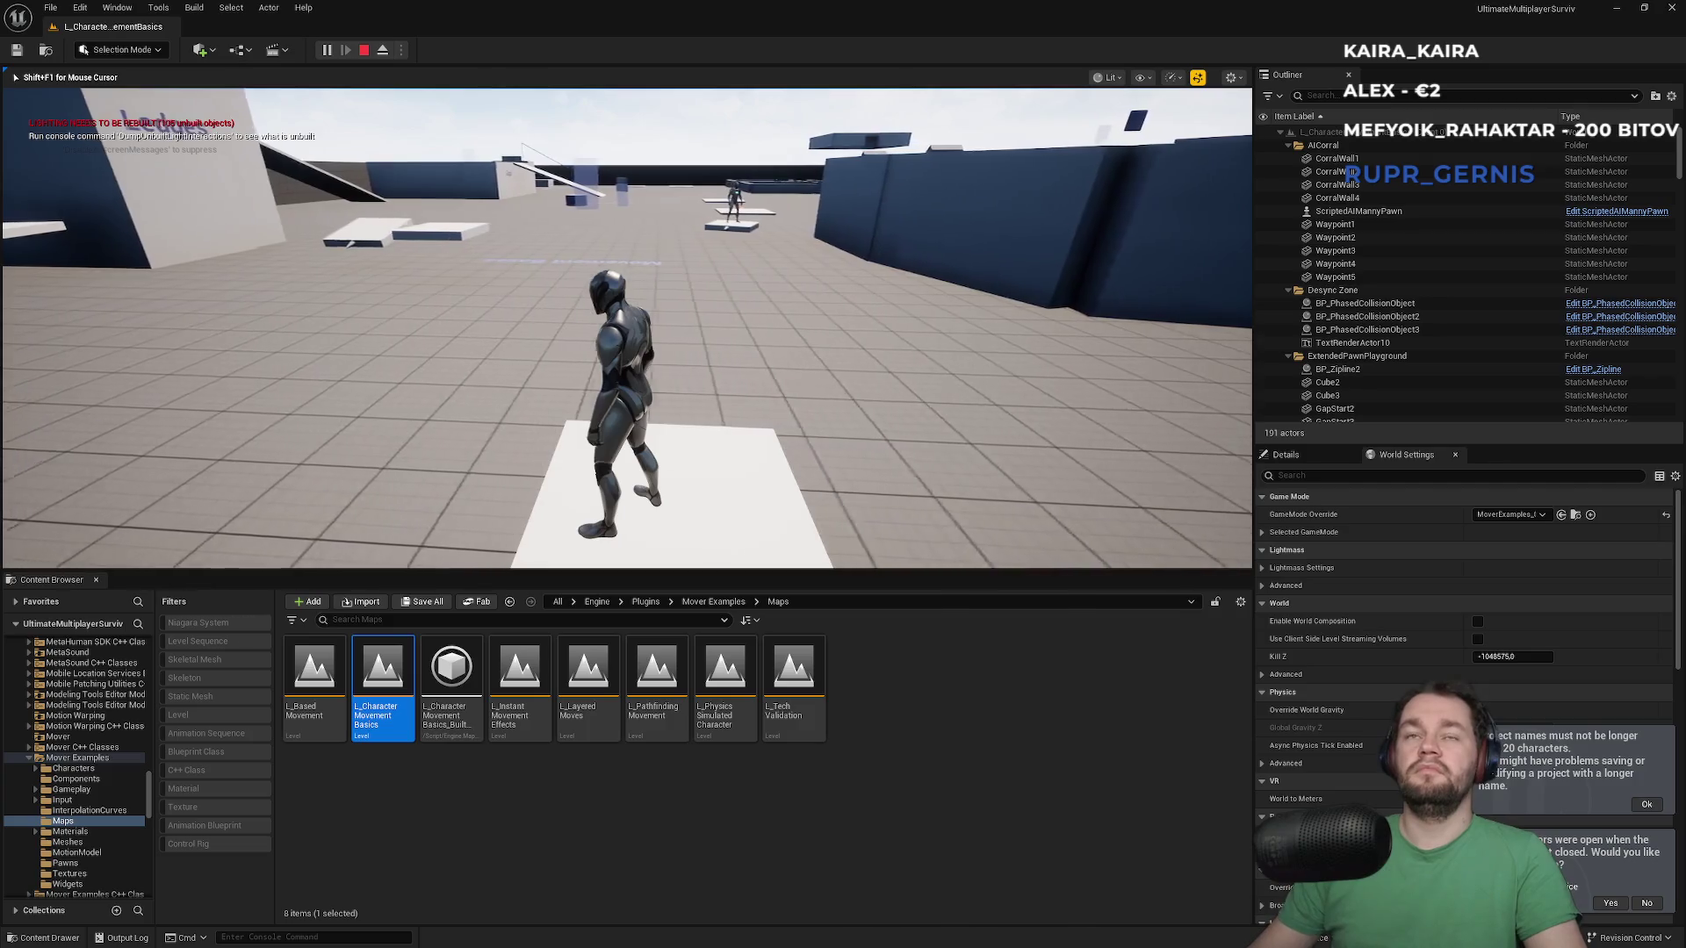
key(Escape)
double_click(314, 676)
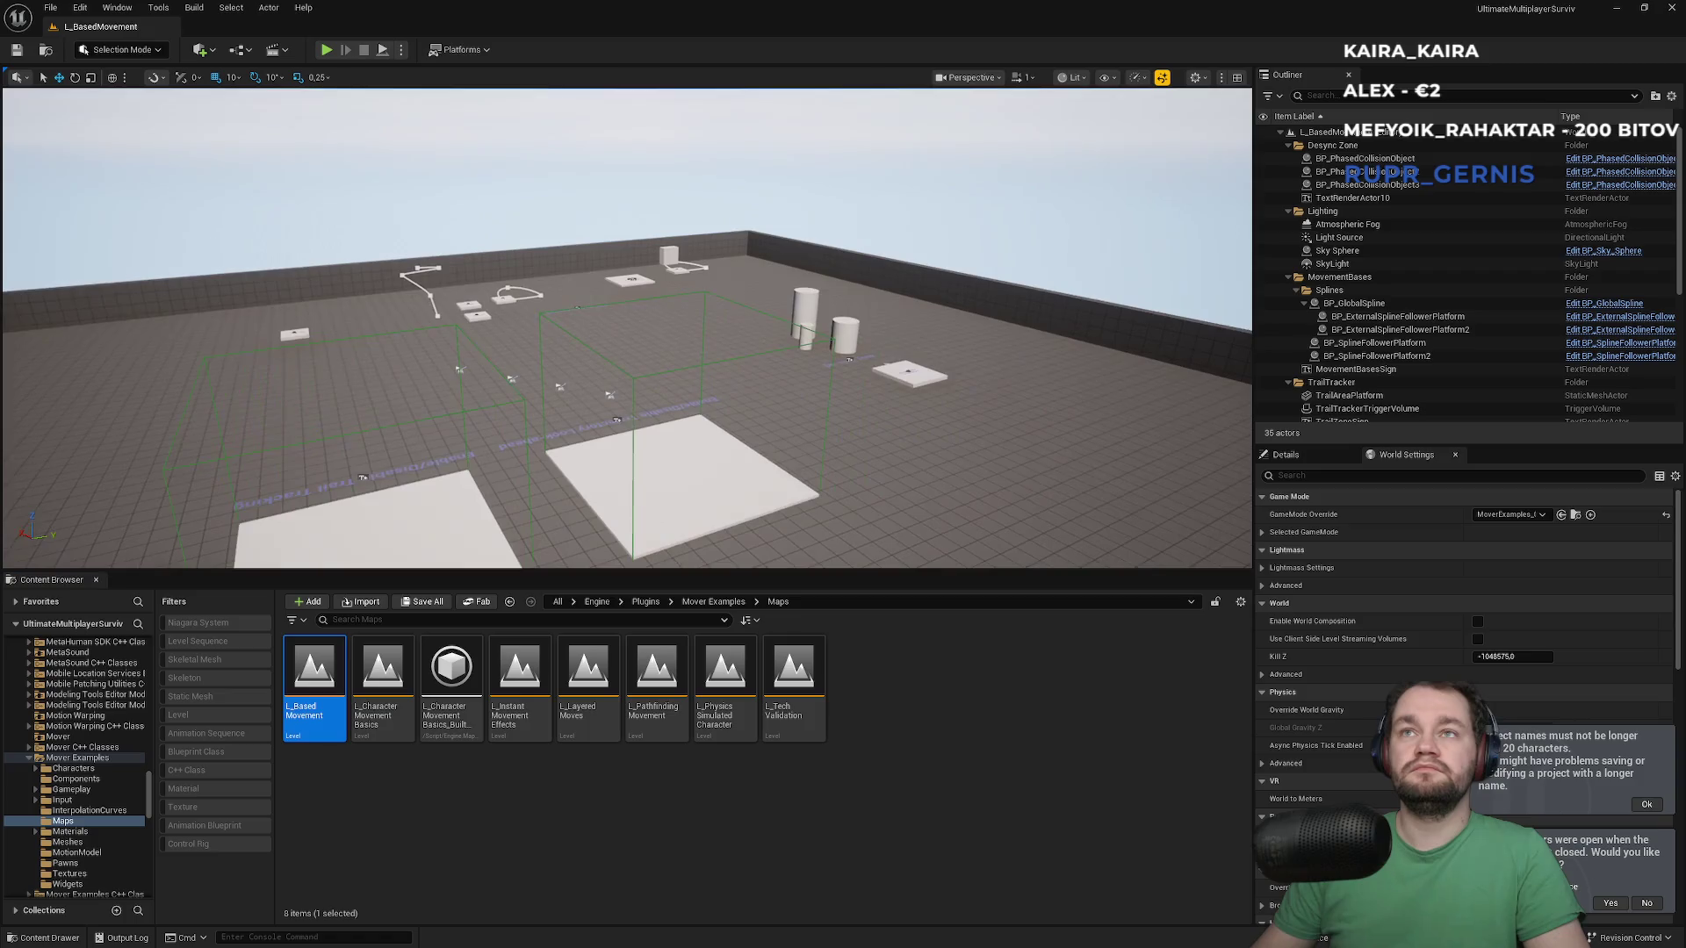
Play L_BasedMovement, walk onto the External Spline Follower platform, then stop the session
click(325, 51)
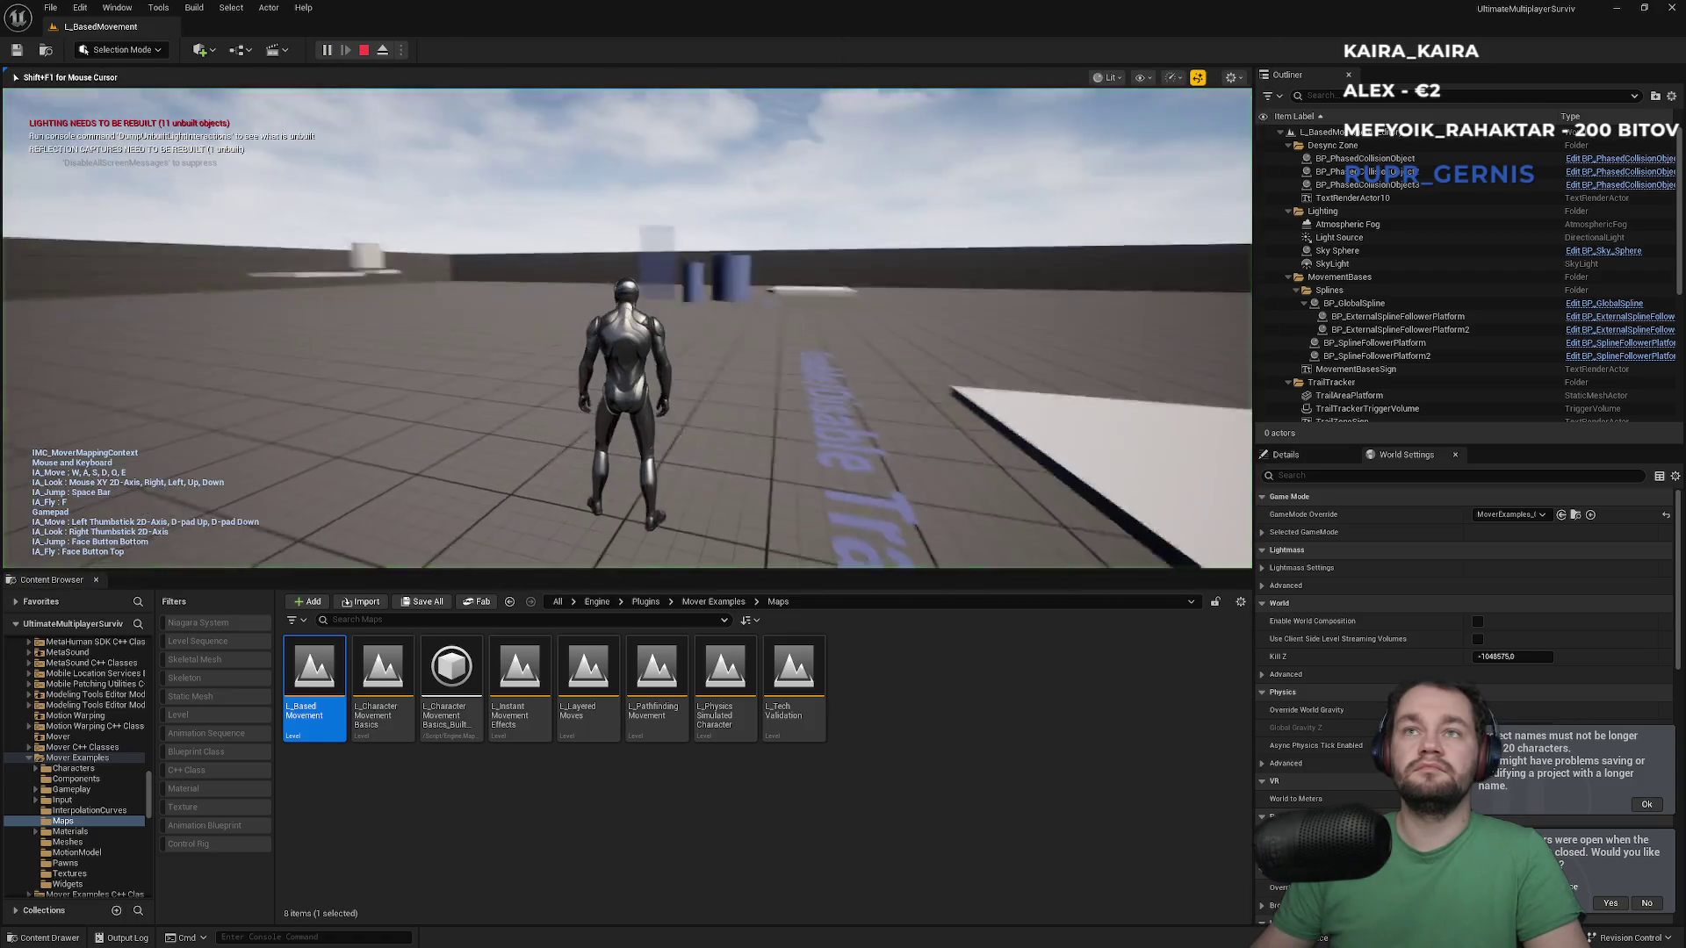
key(w)
key(w)
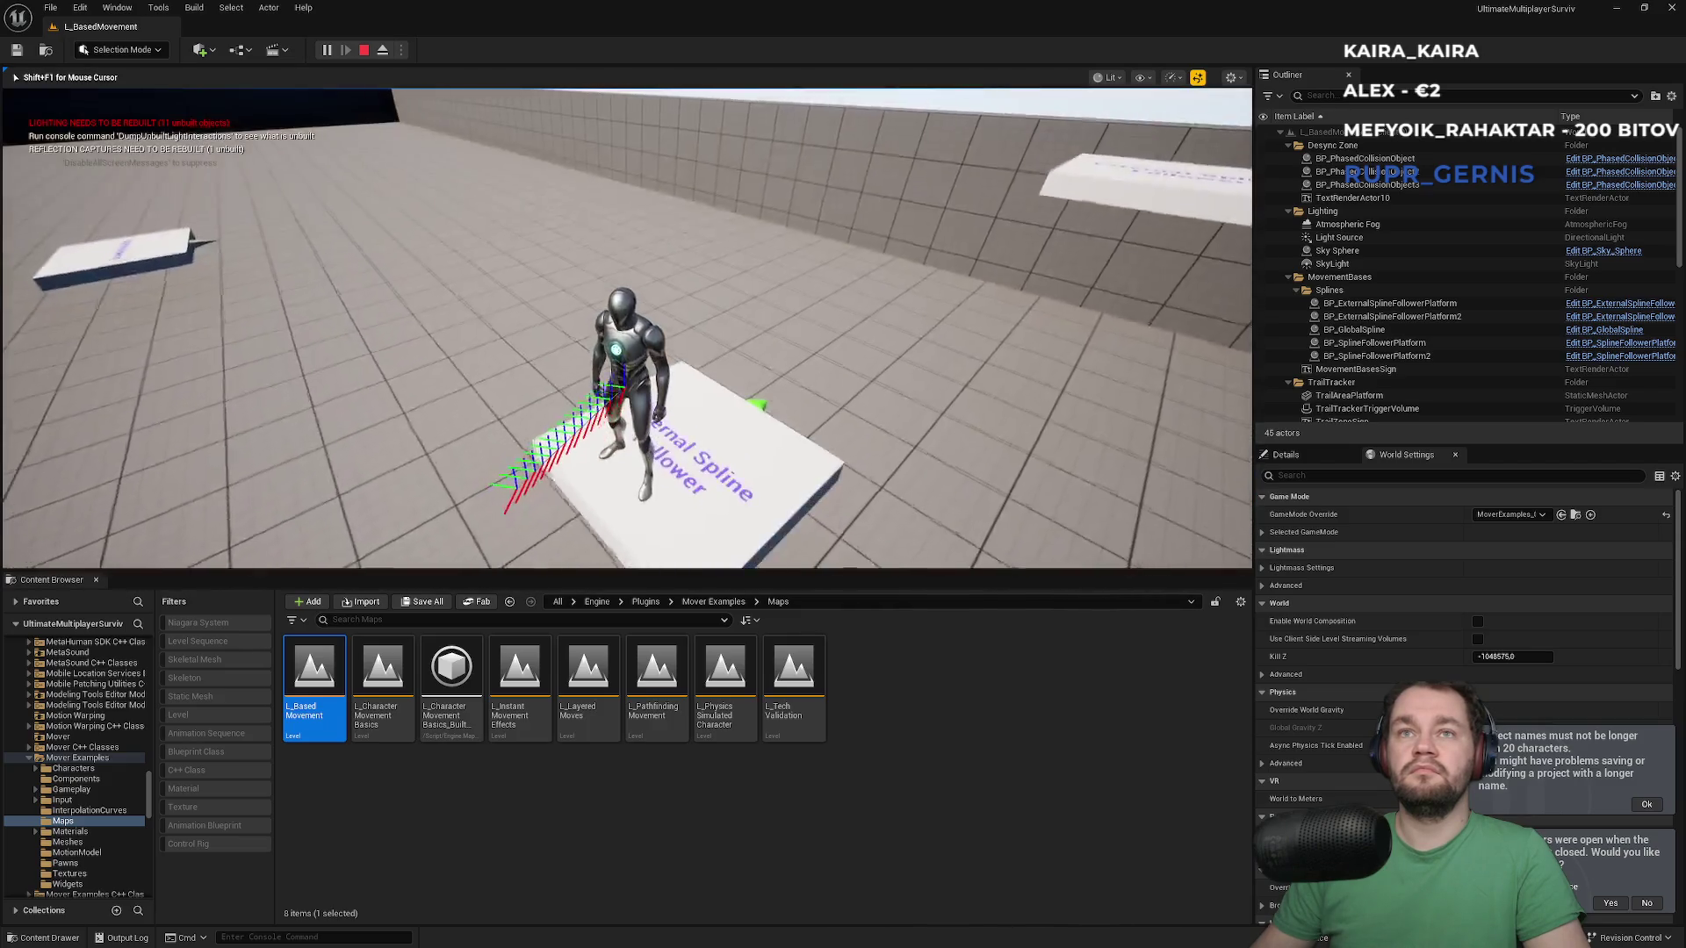
mouse_move(626, 329)
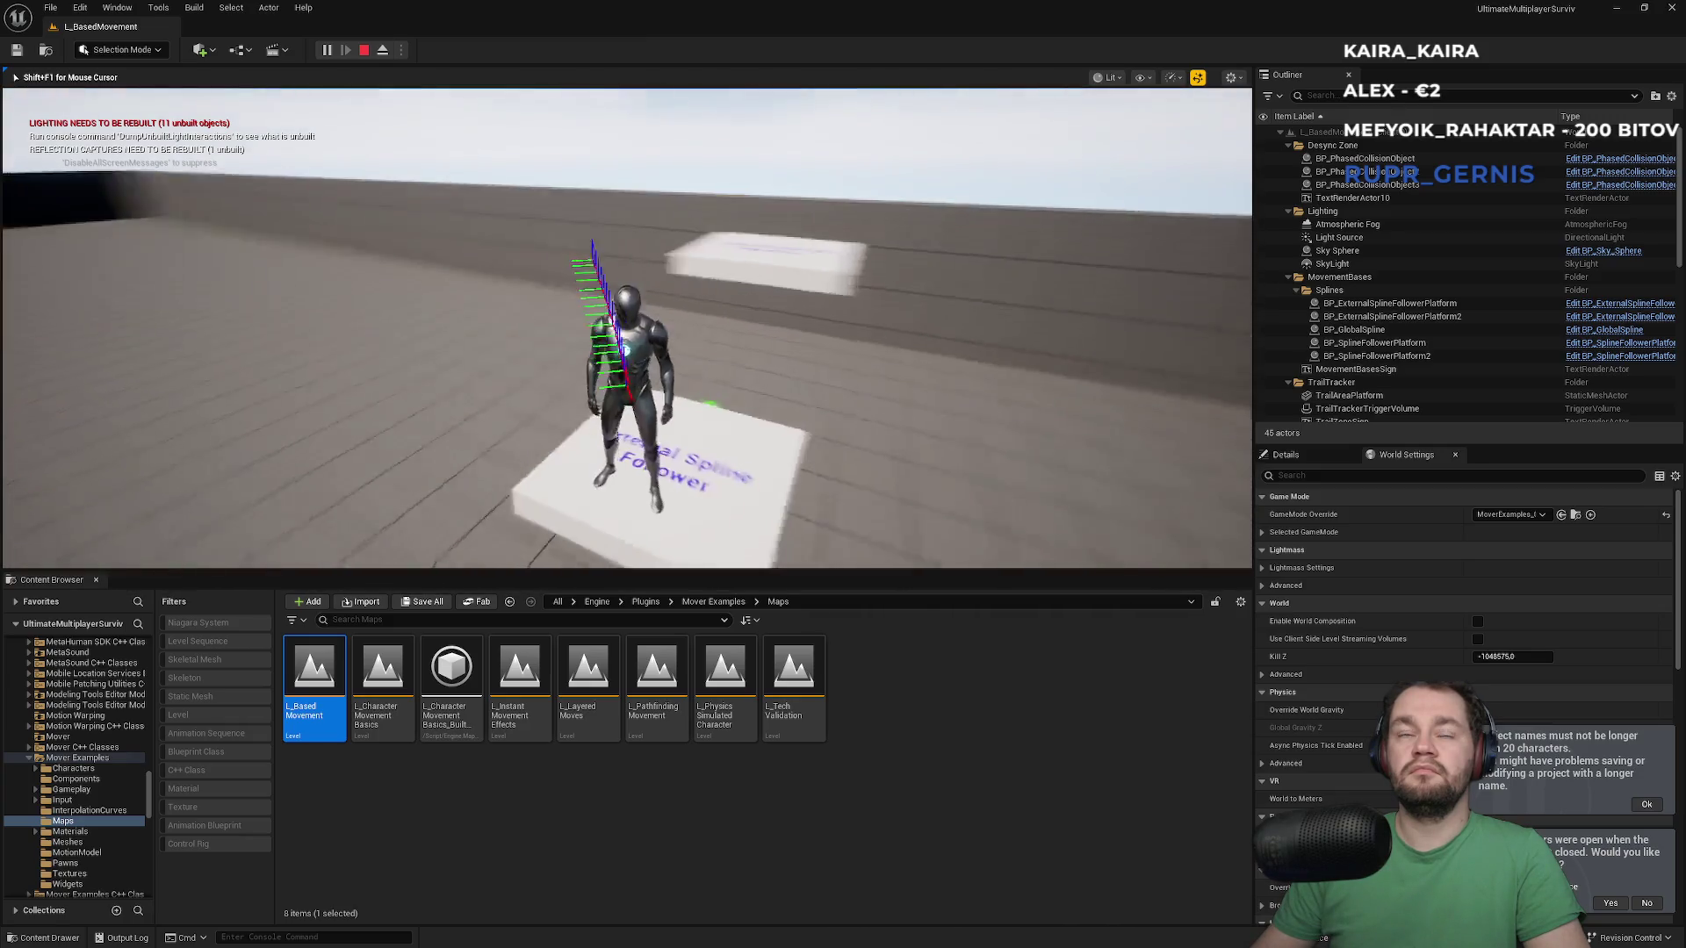
key(Escape)
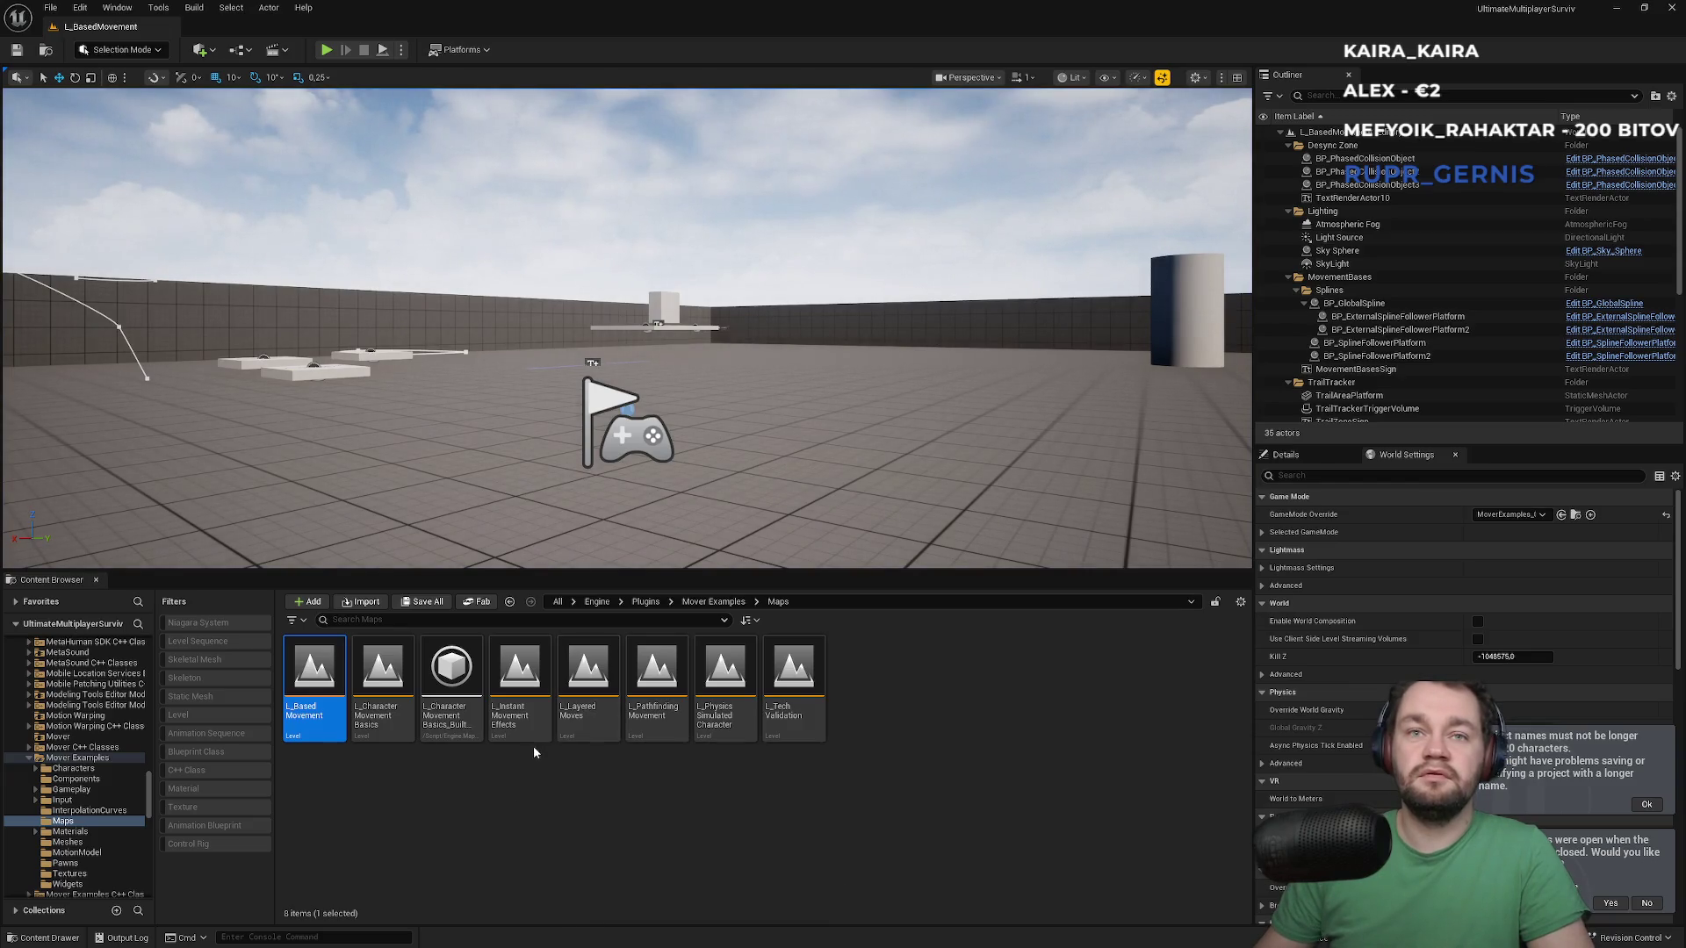
mouse_move(734, 735)
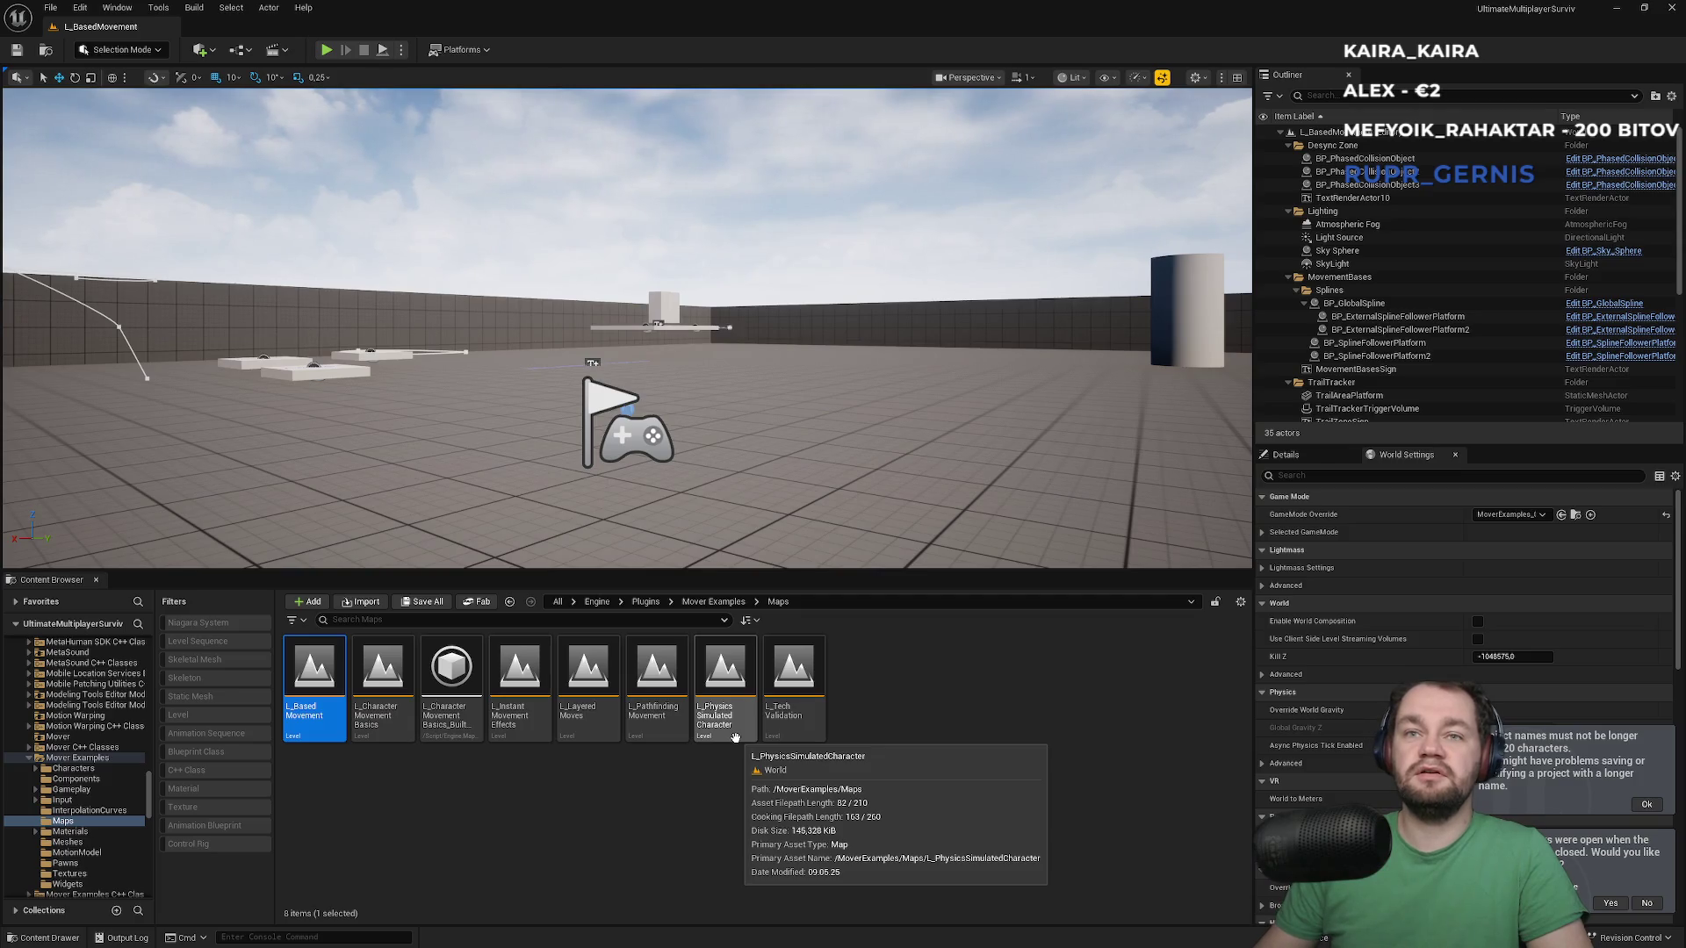
Open L_PhysicsSimulatedCharacter and play it, checking the client window before stopping
double_click(734, 736)
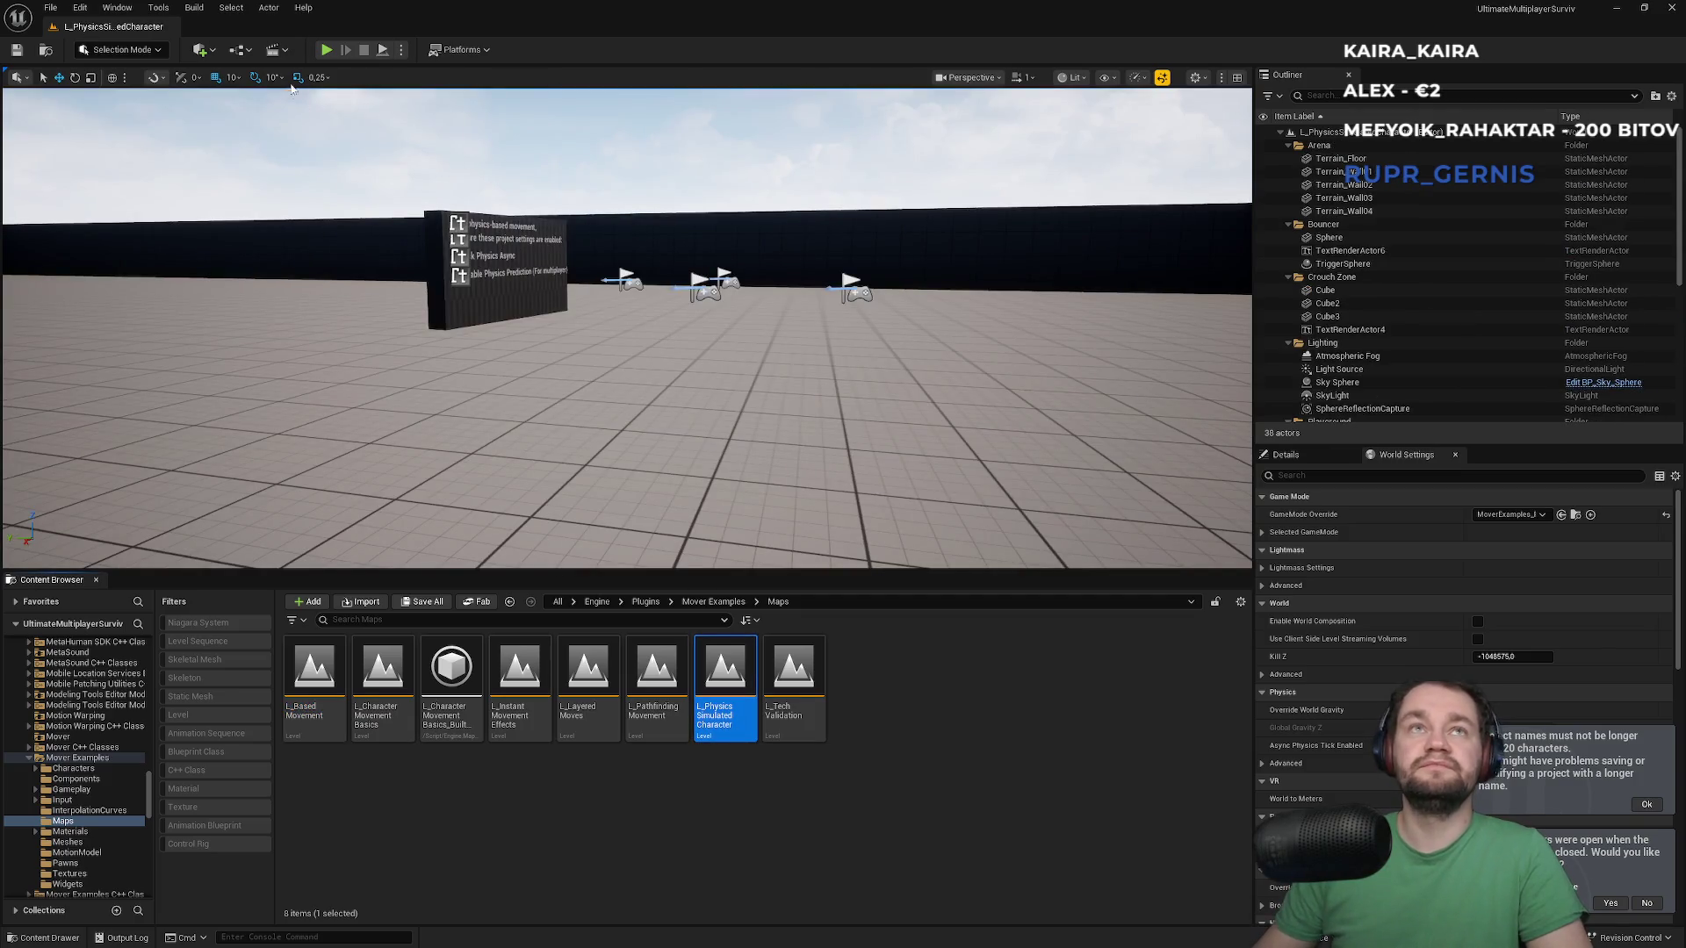
click(327, 50)
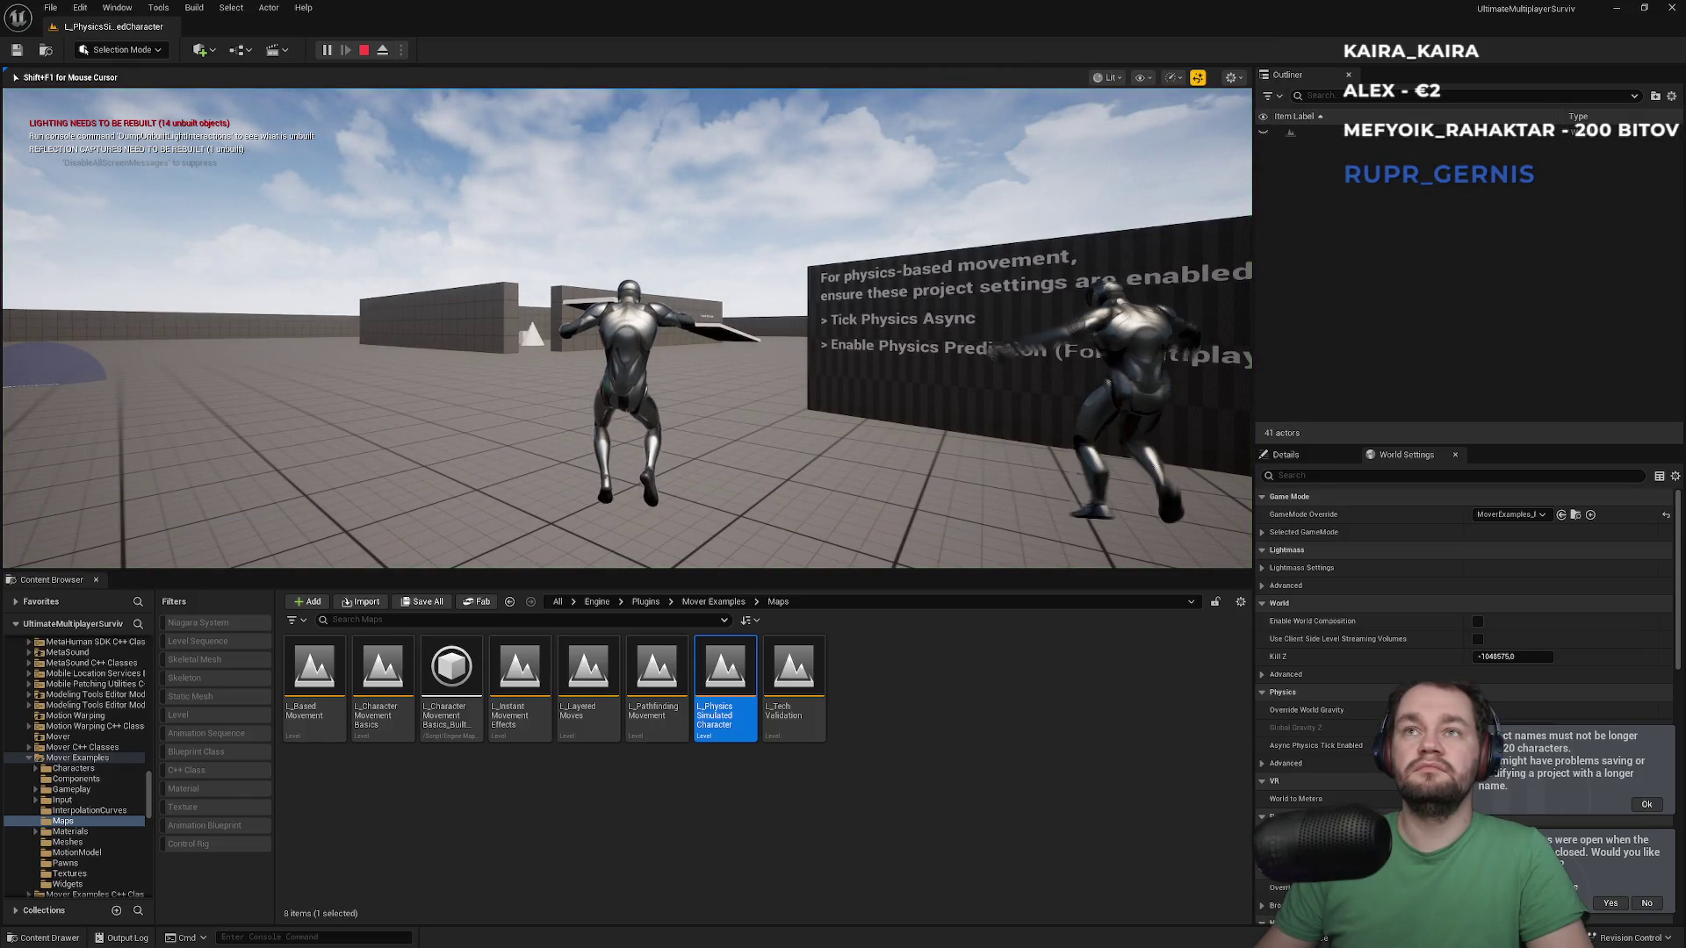
key(alt+Tab)
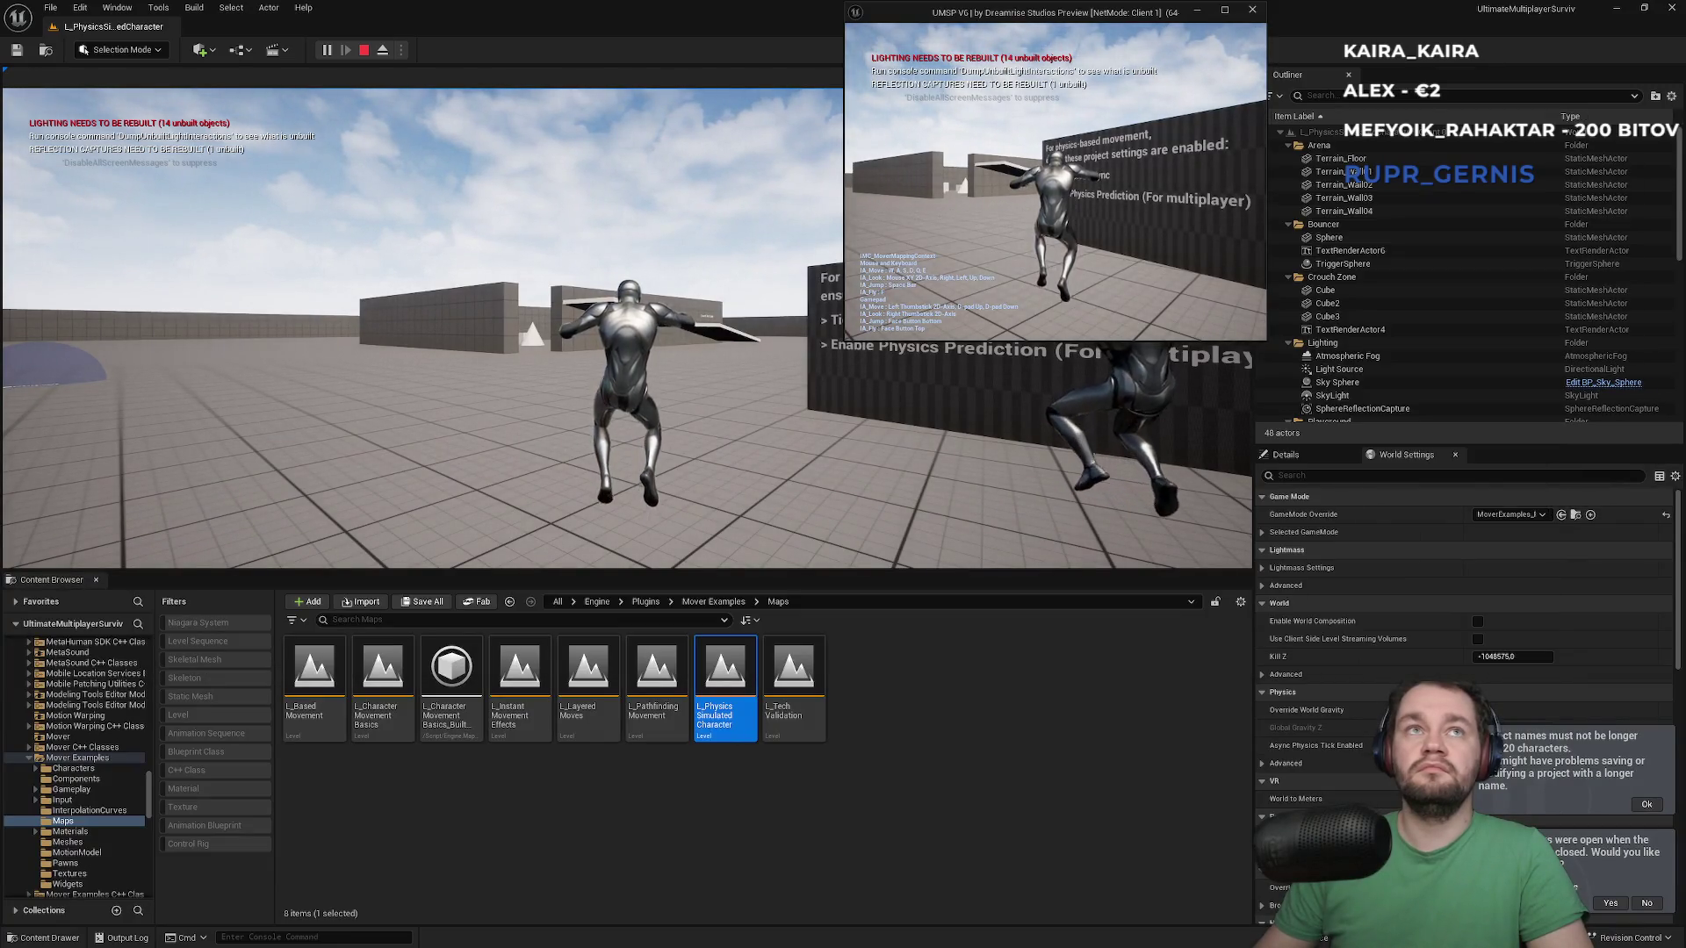
key(alt+Tab)
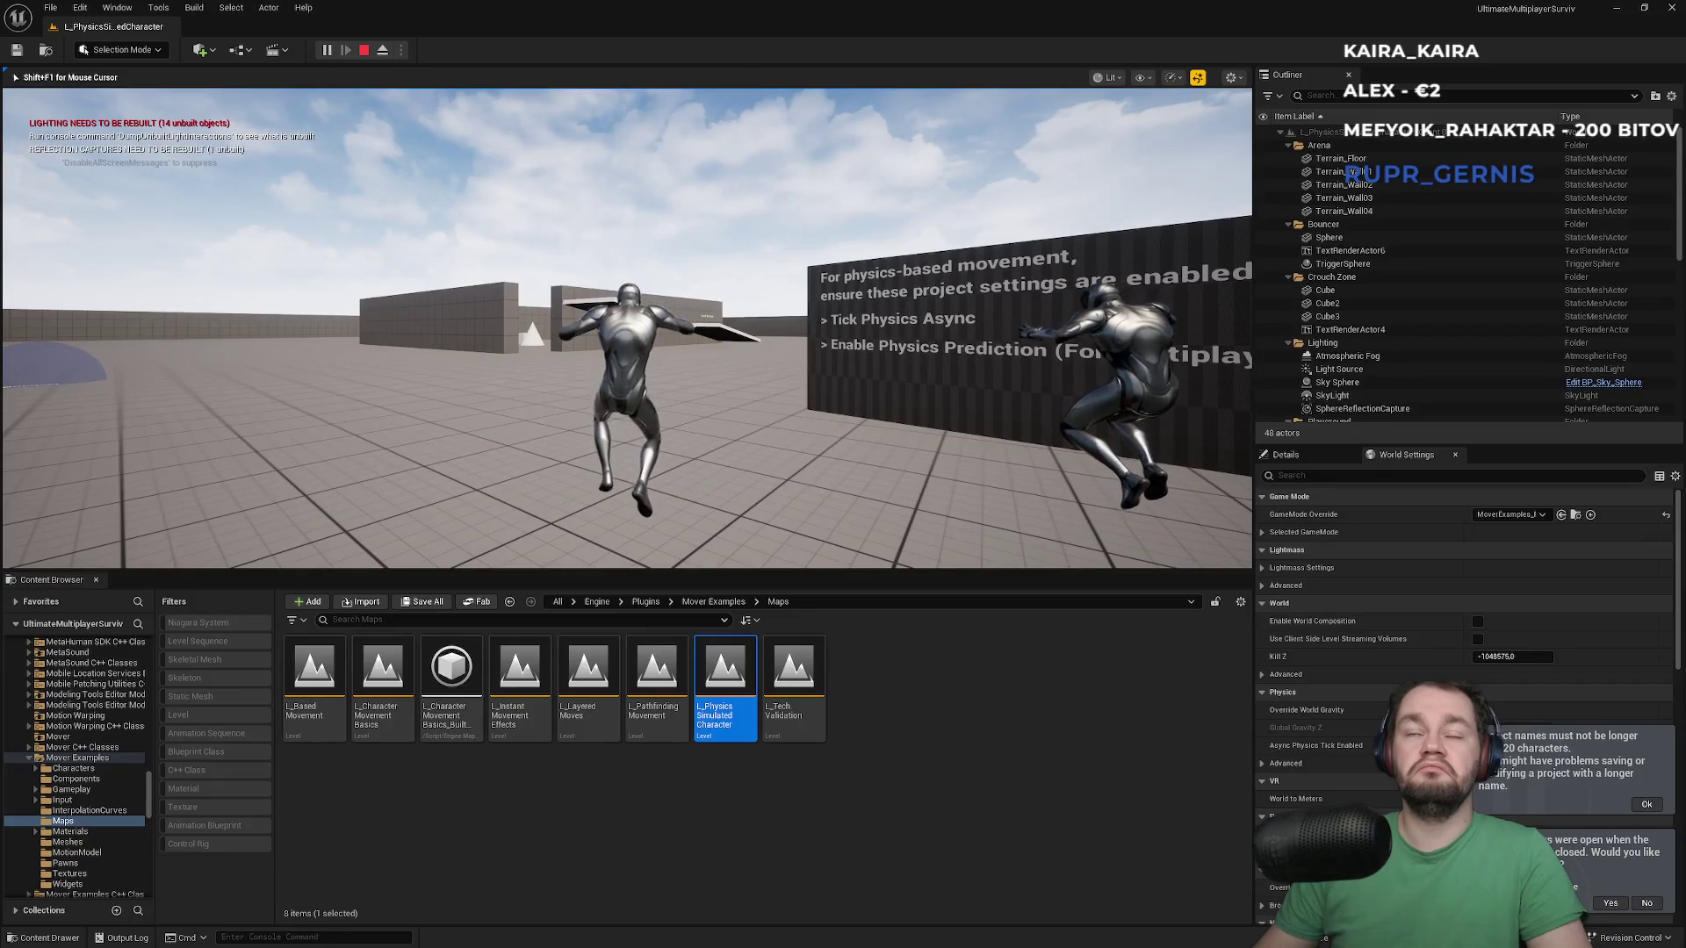
key(Escape)
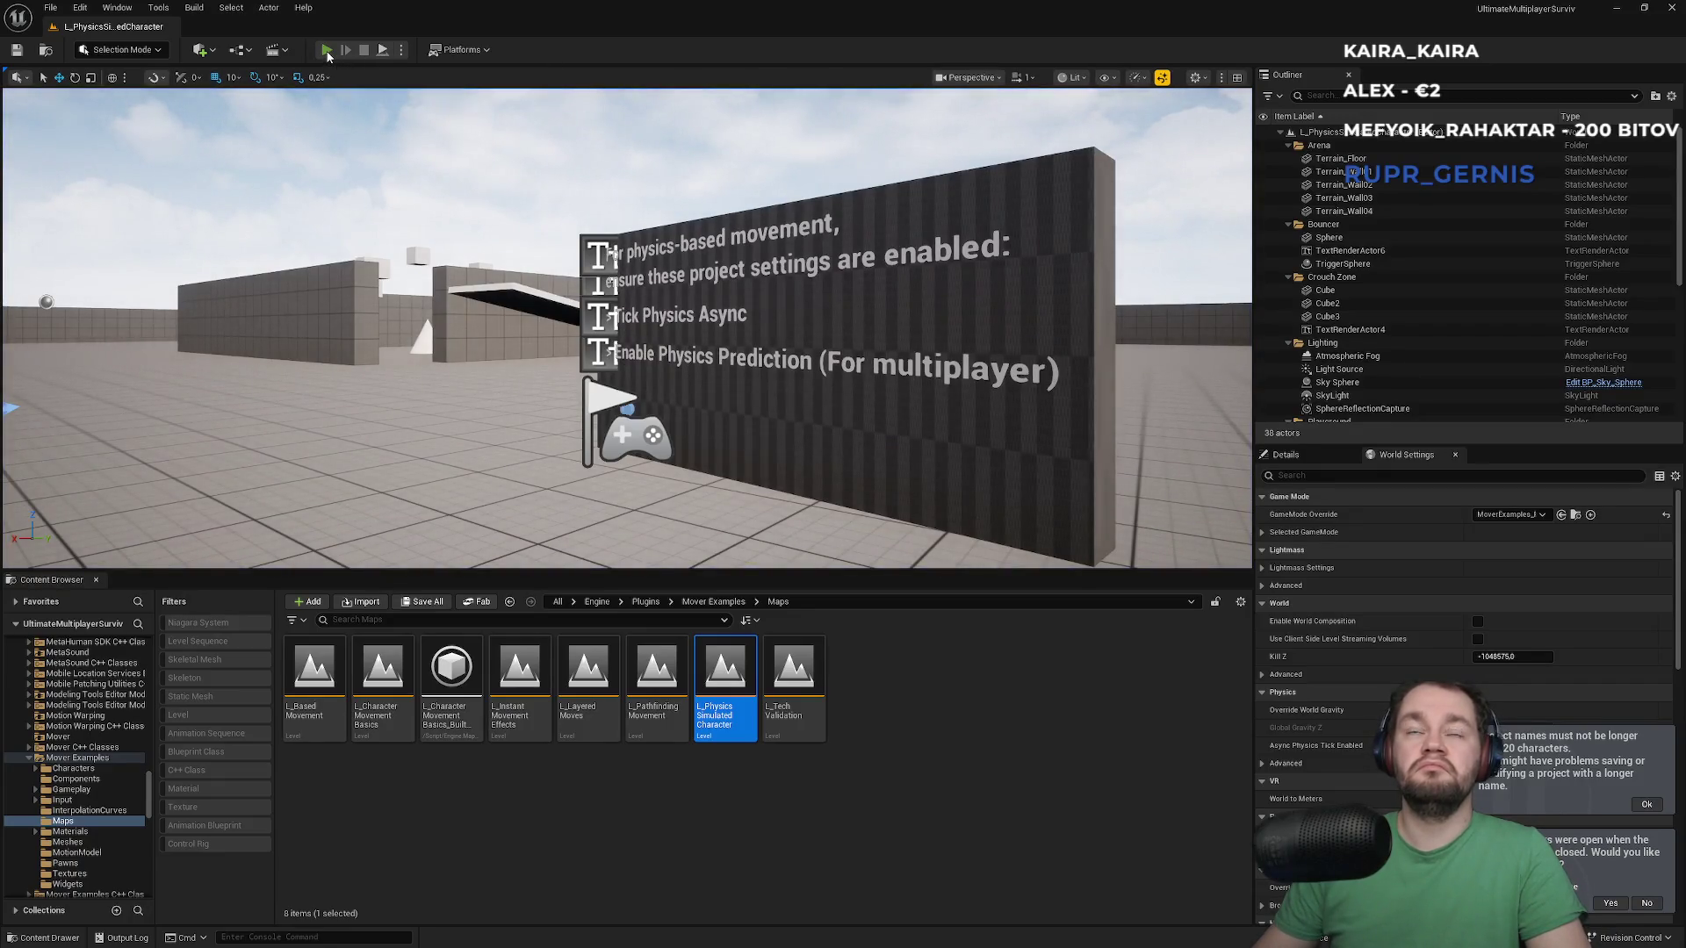
Run two more multiplayer play sessions of the physics character level
click(328, 53)
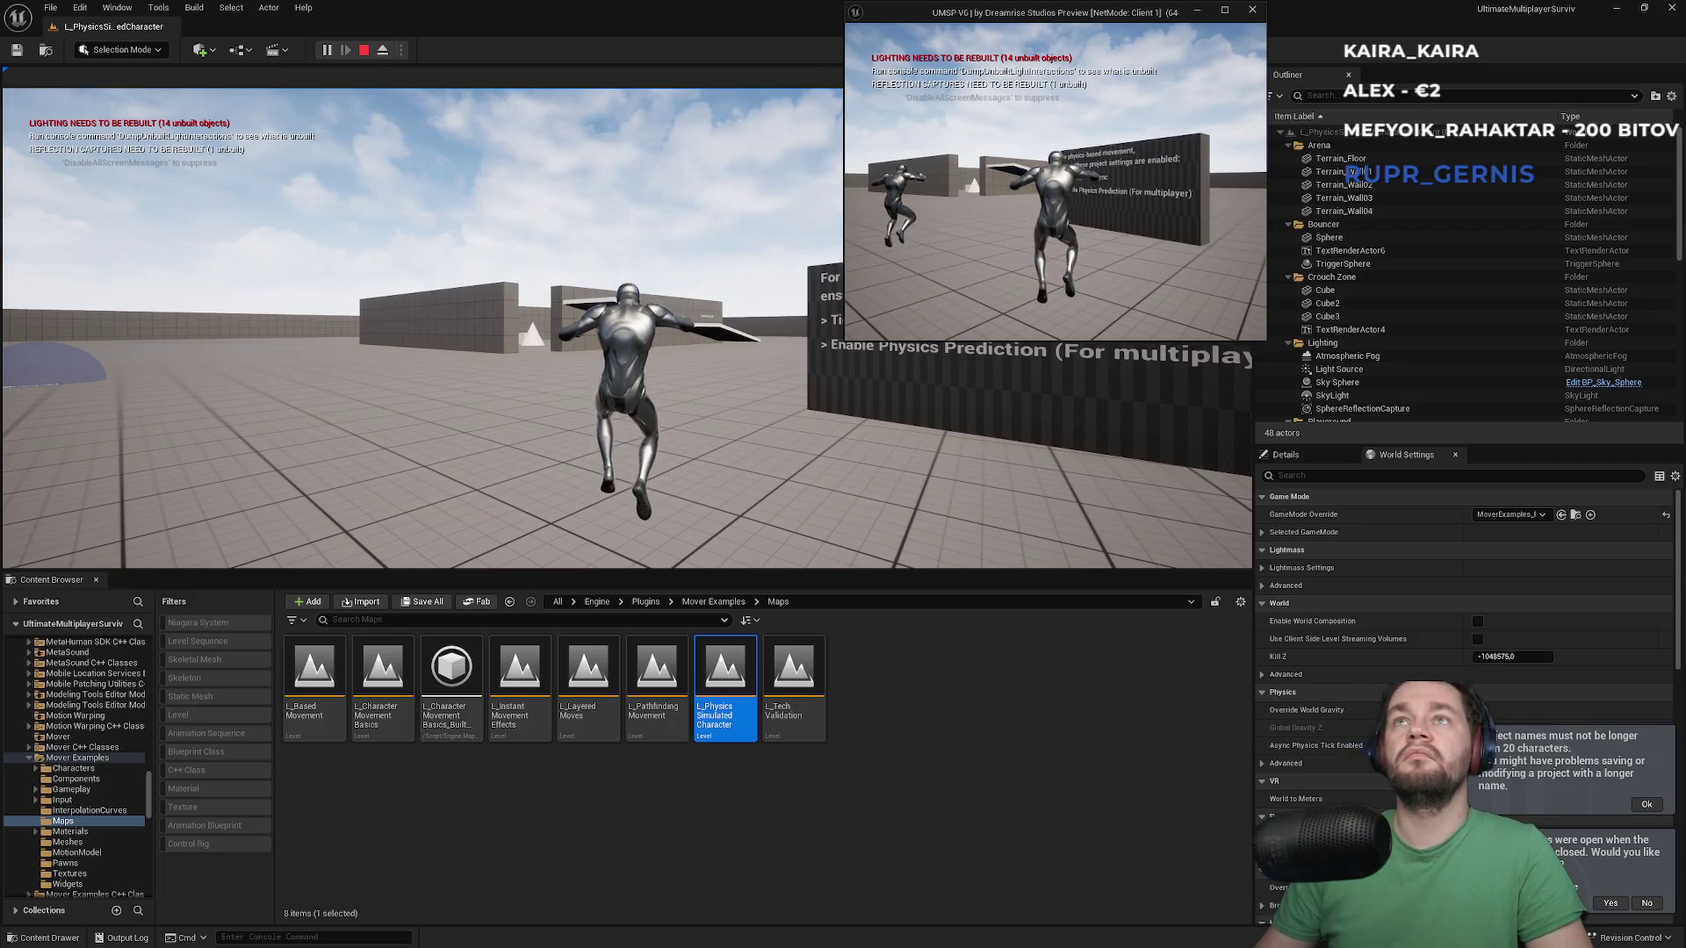
key(Escape)
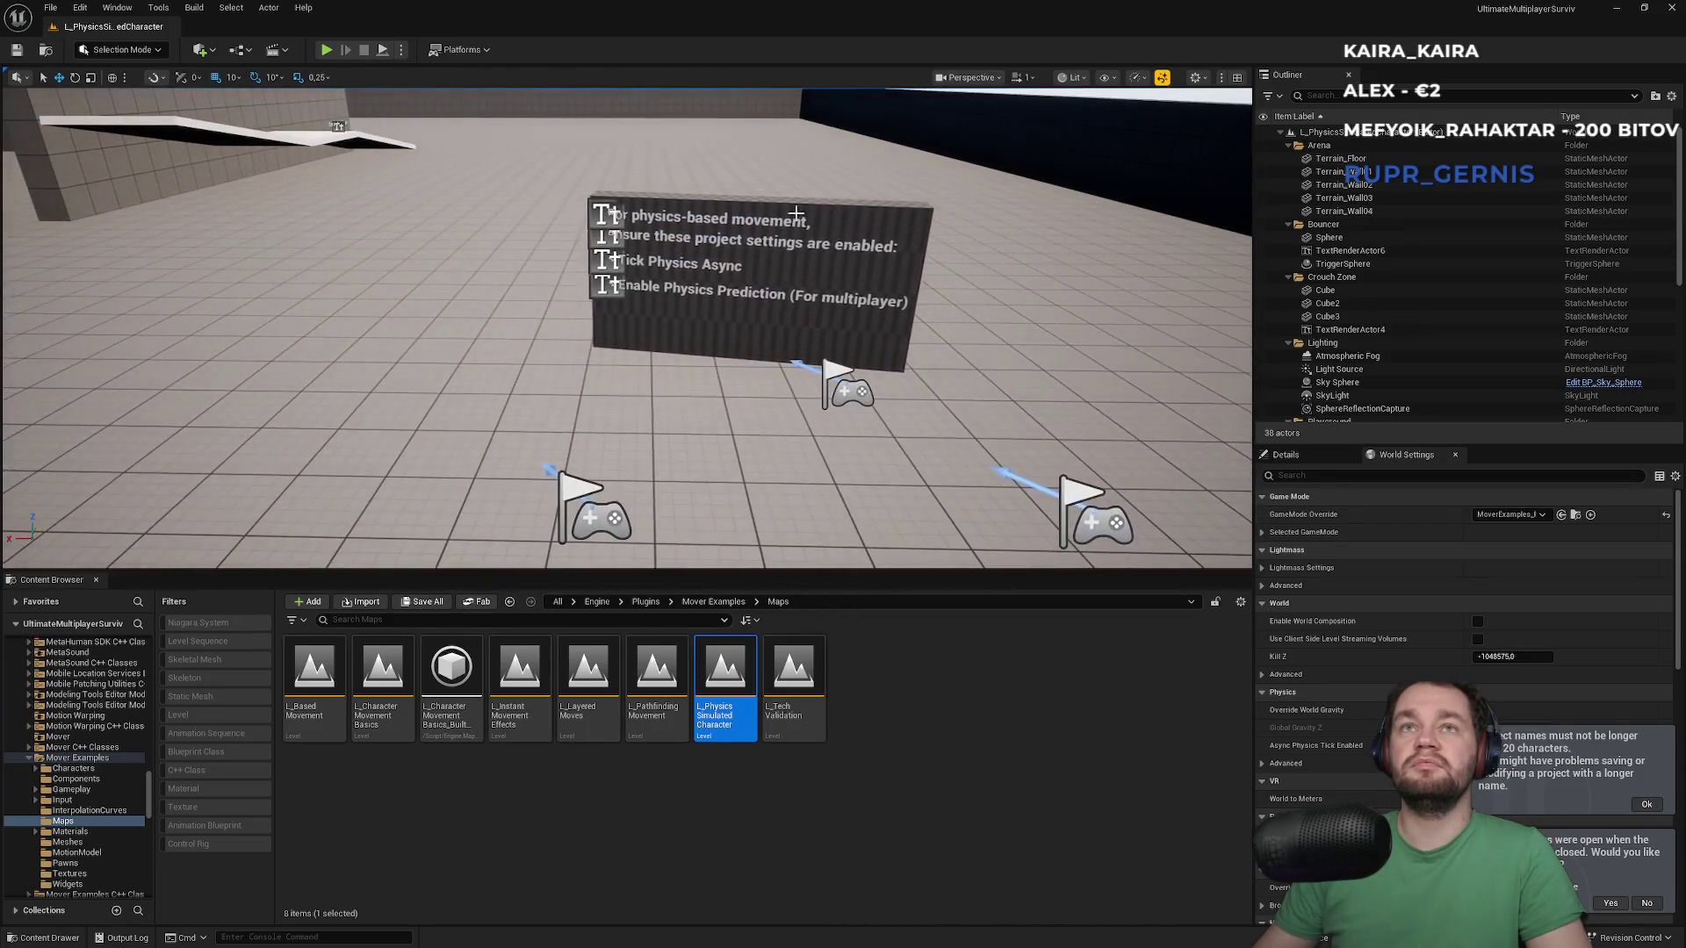
click(327, 50)
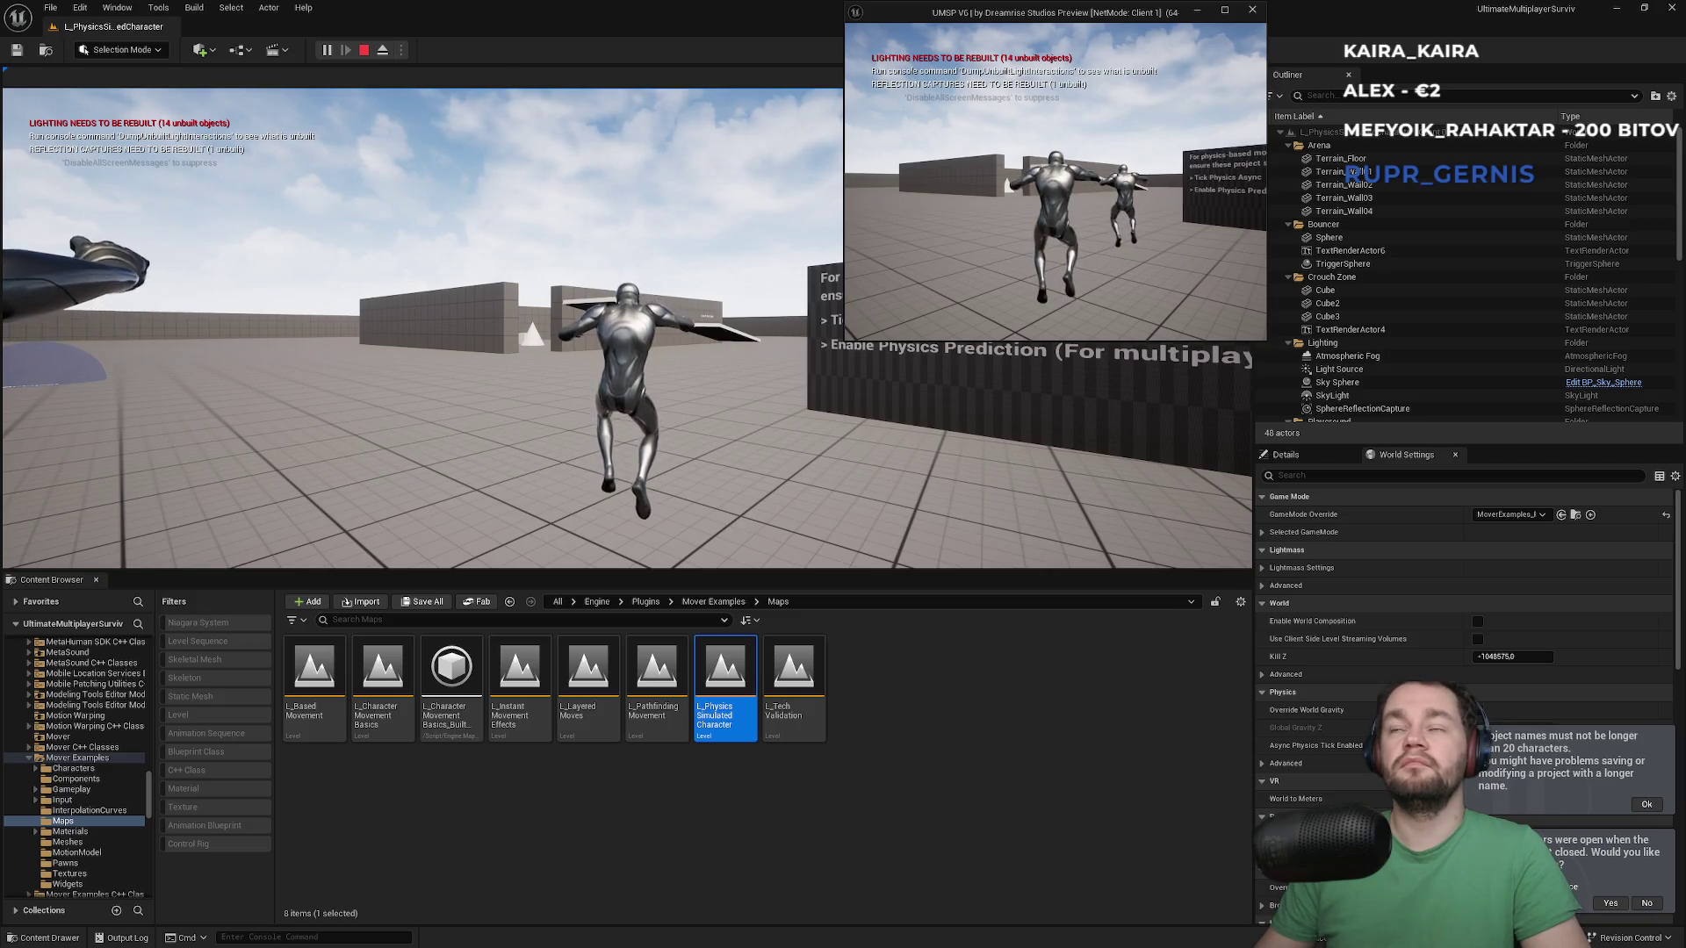
key(Escape)
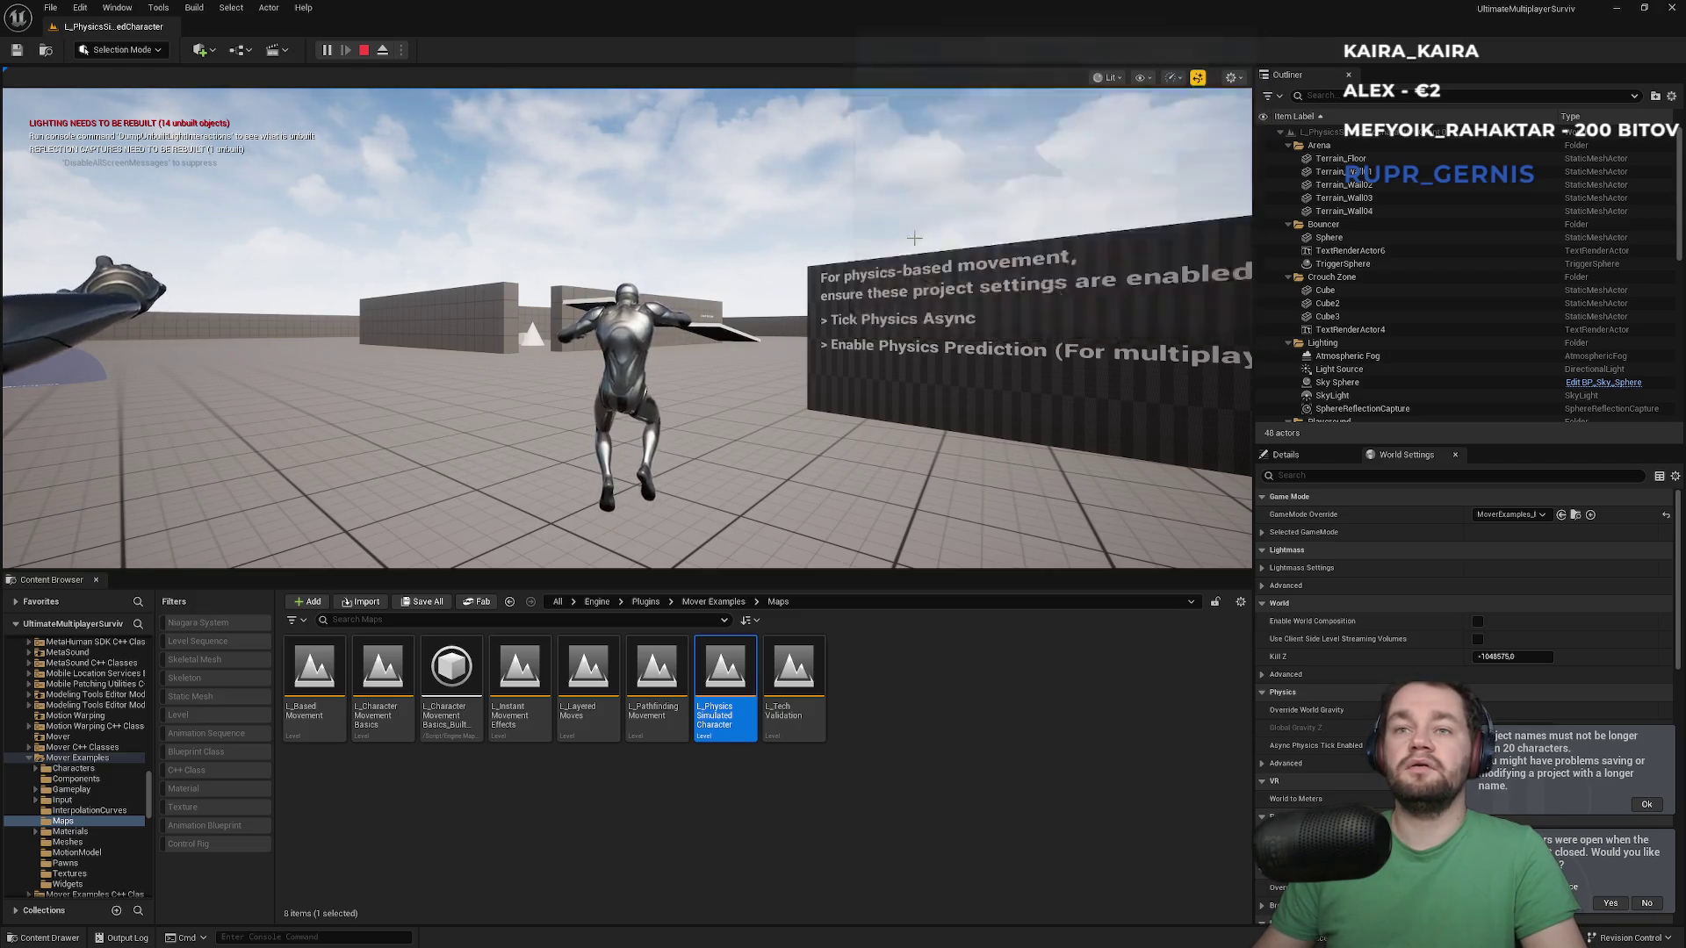
click(401, 49)
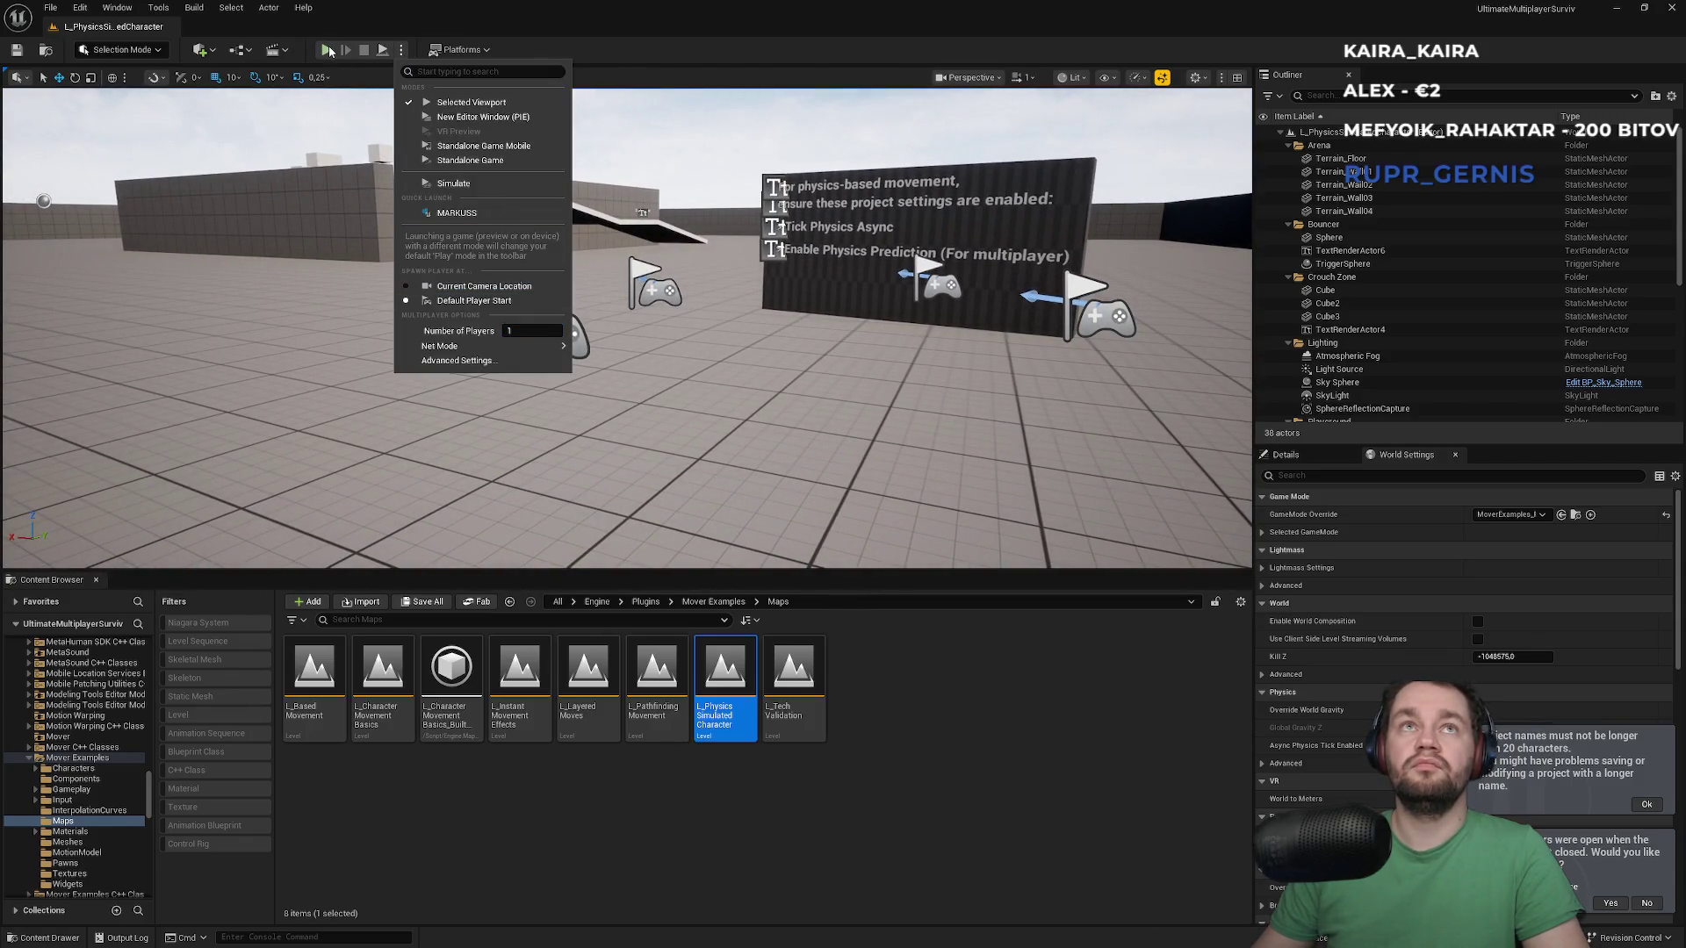
click(326, 49)
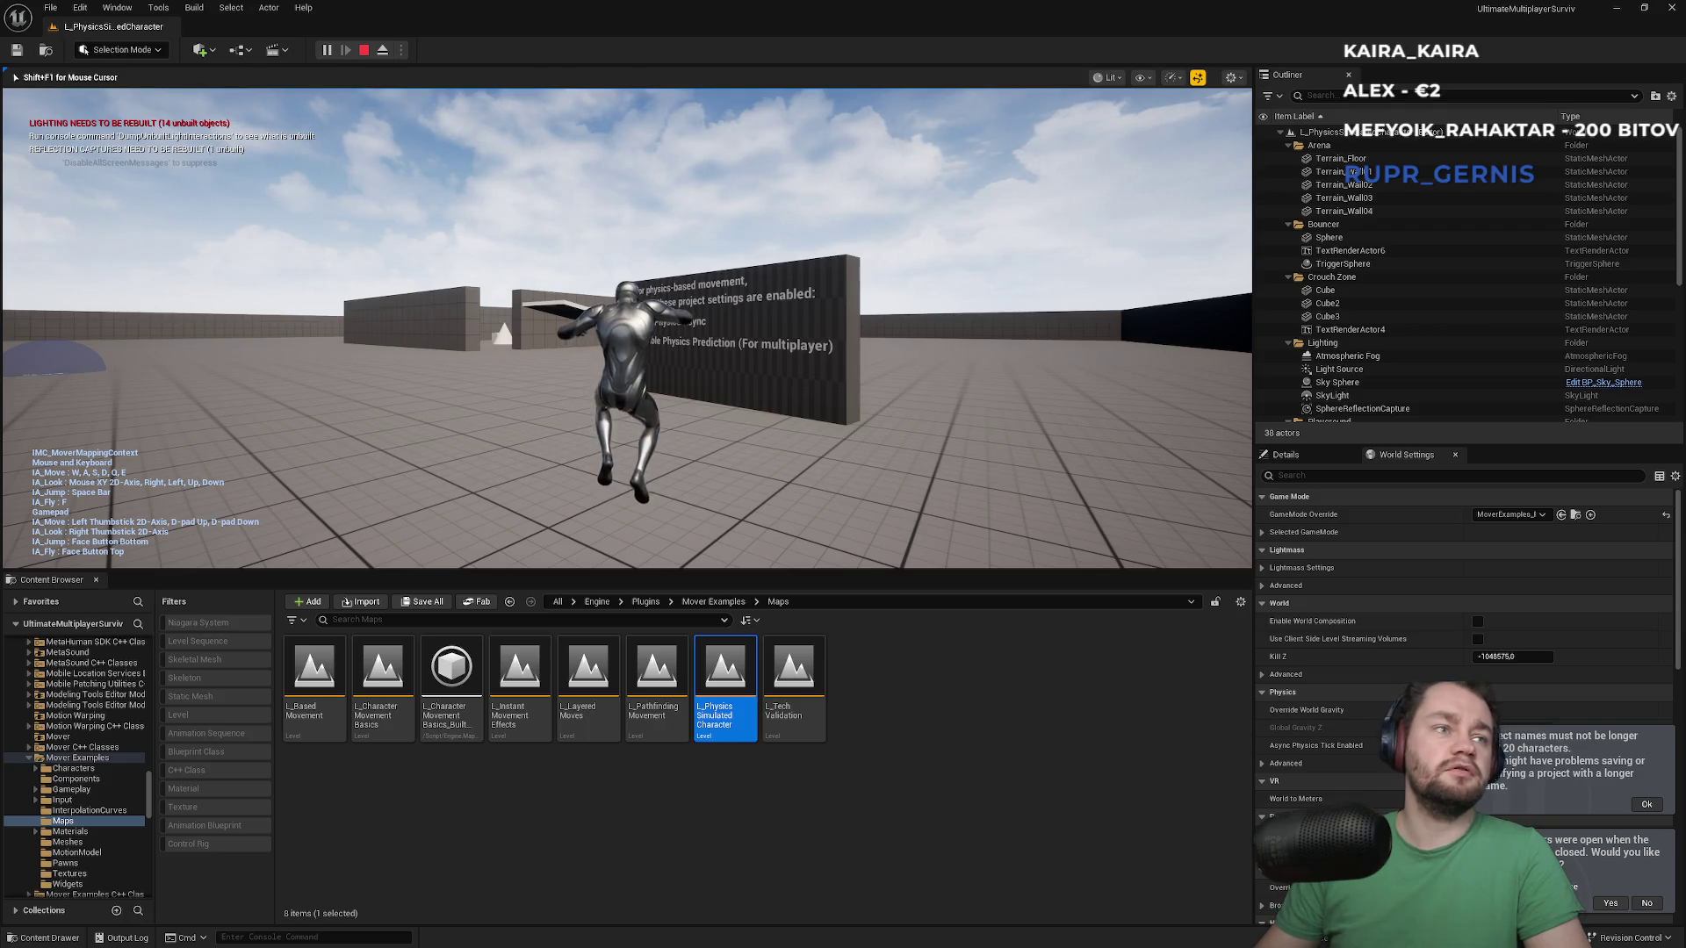
key(Escape)
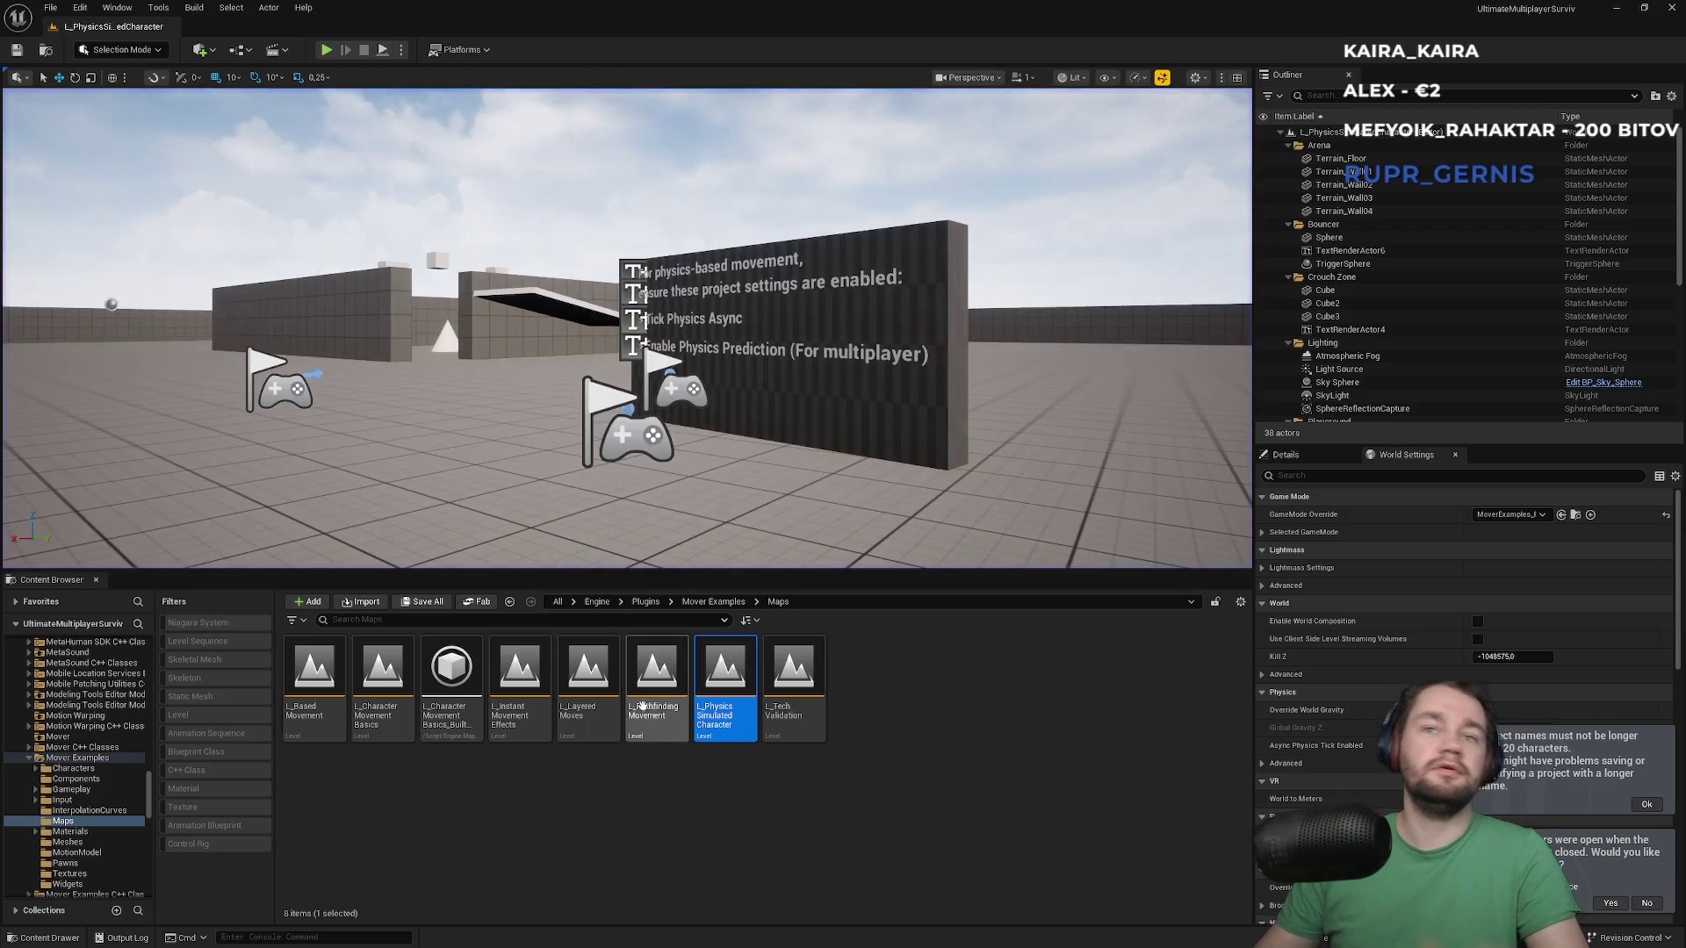
click(745, 781)
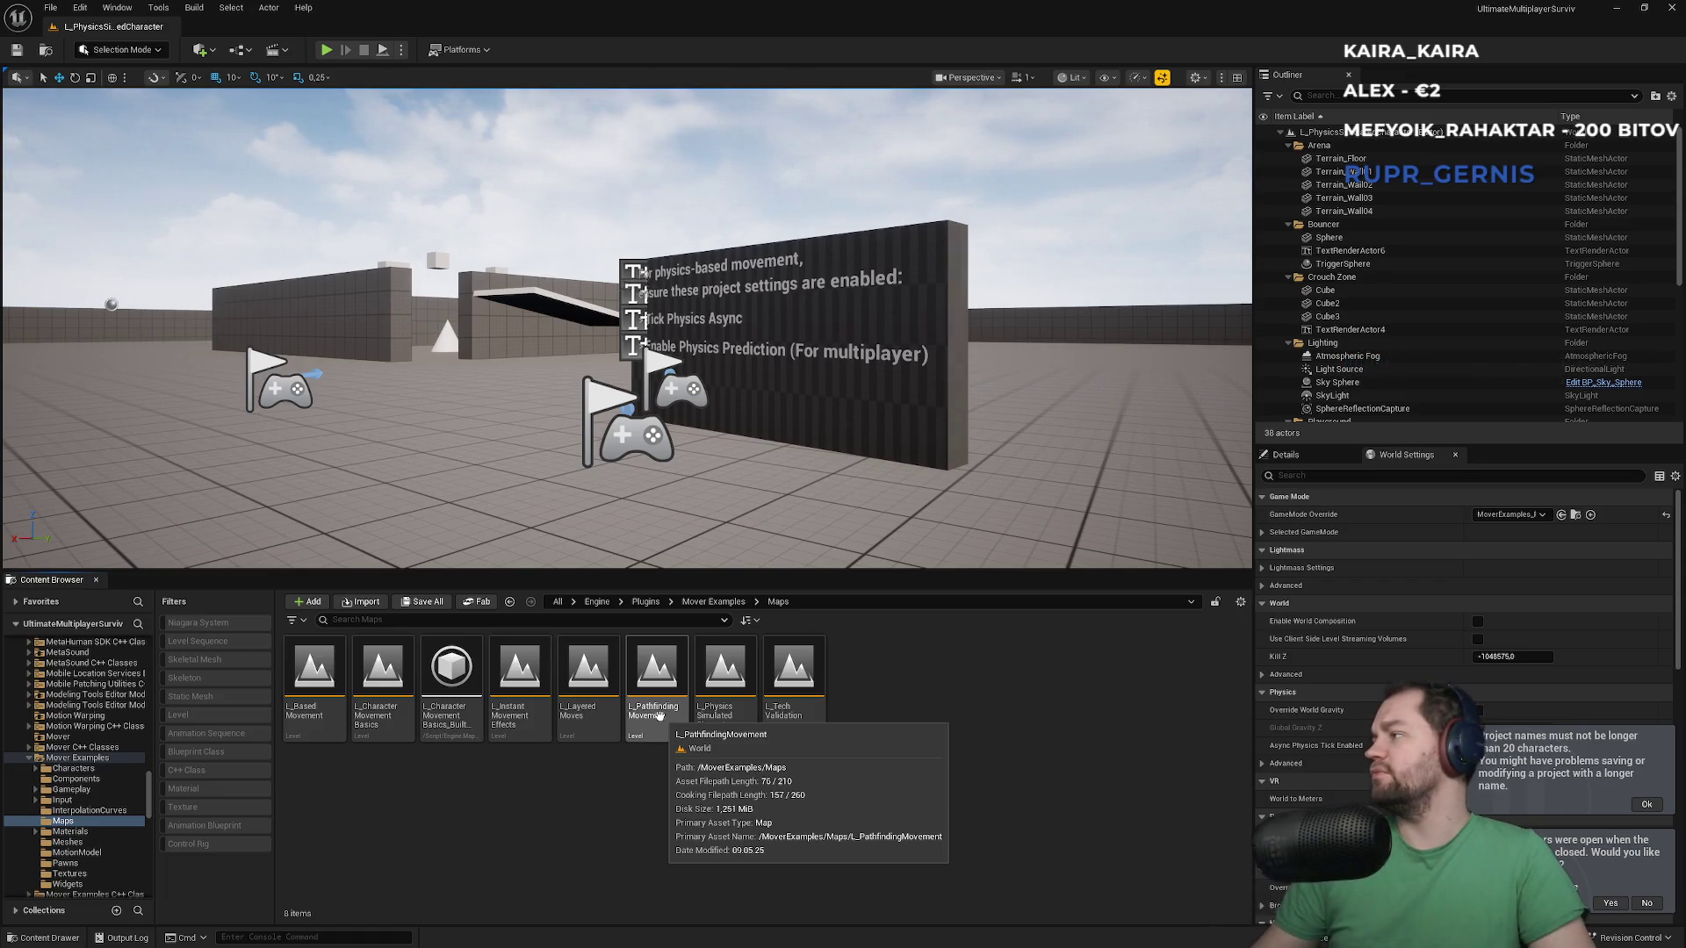
drag(615, 395, 588, 289)
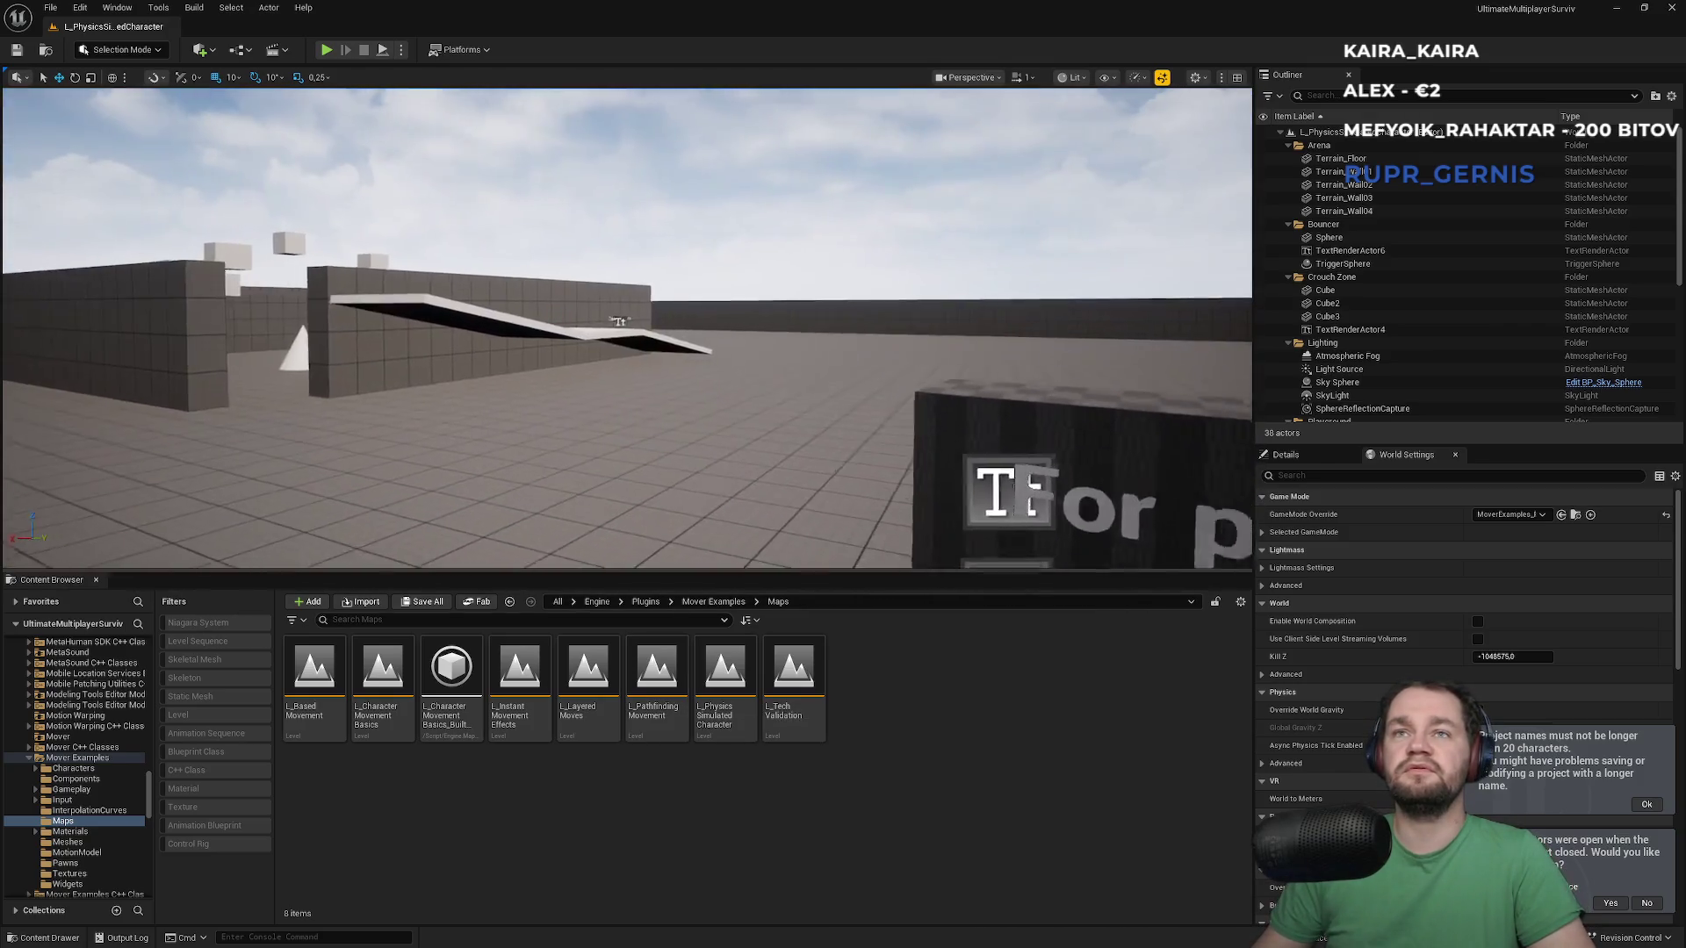
key(alt+Tab)
key(alt+Tab)
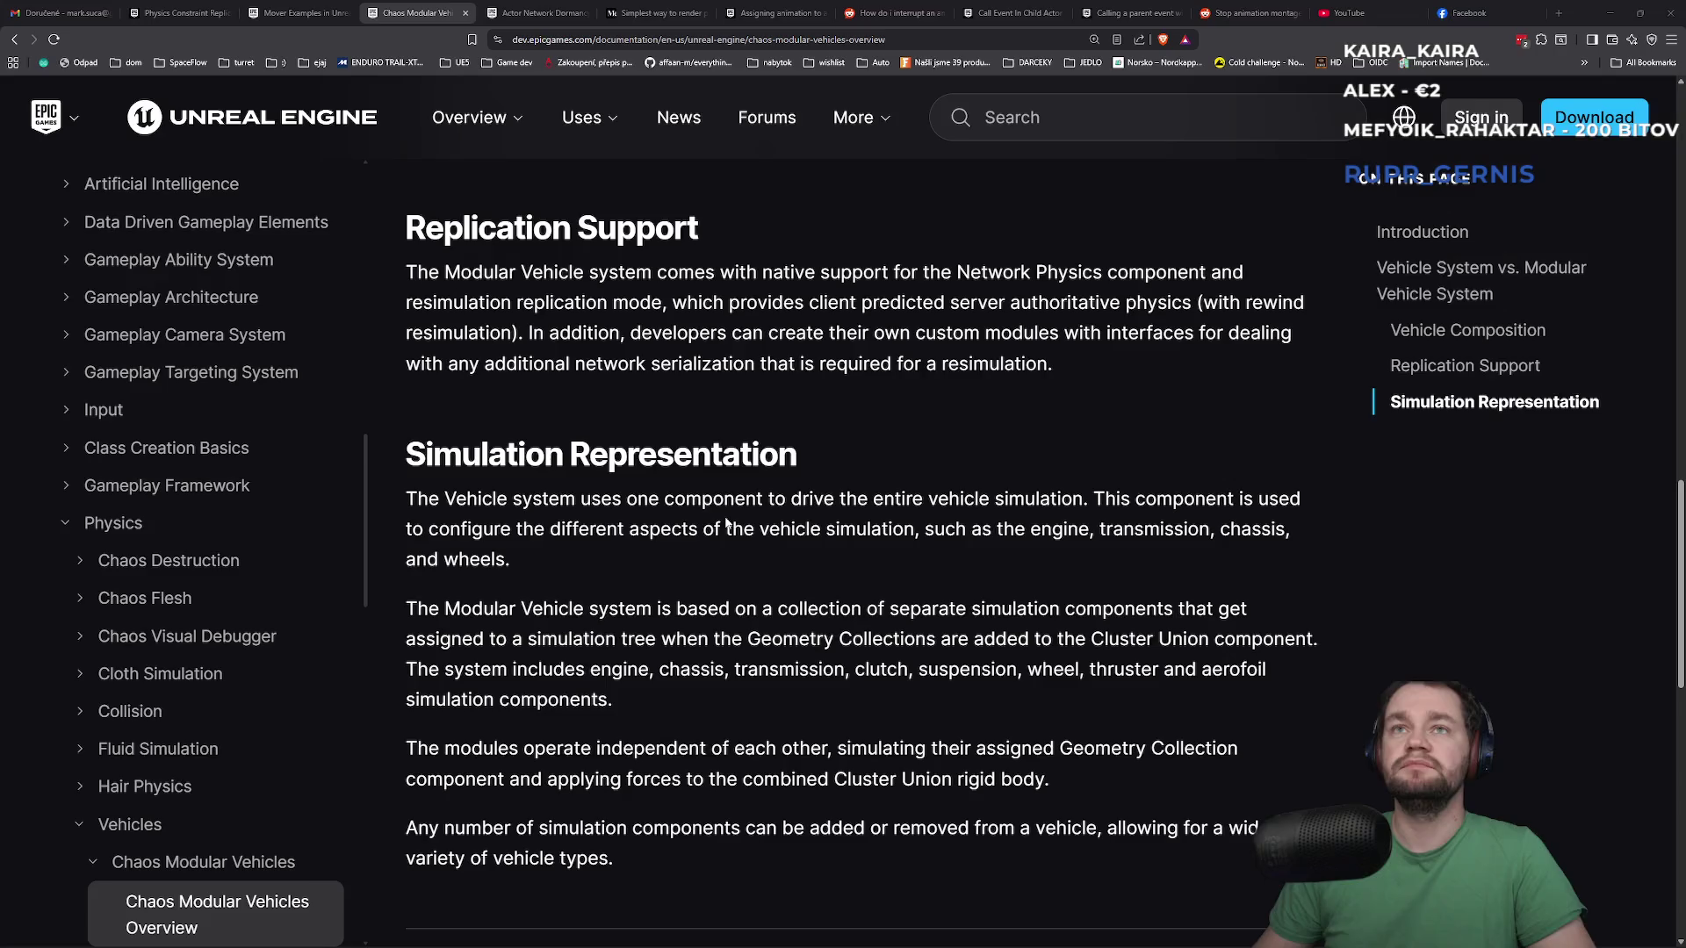
Go to the Physics Constraint Replication forum thread and scroll through the post
scroll(677, 443, down, 5)
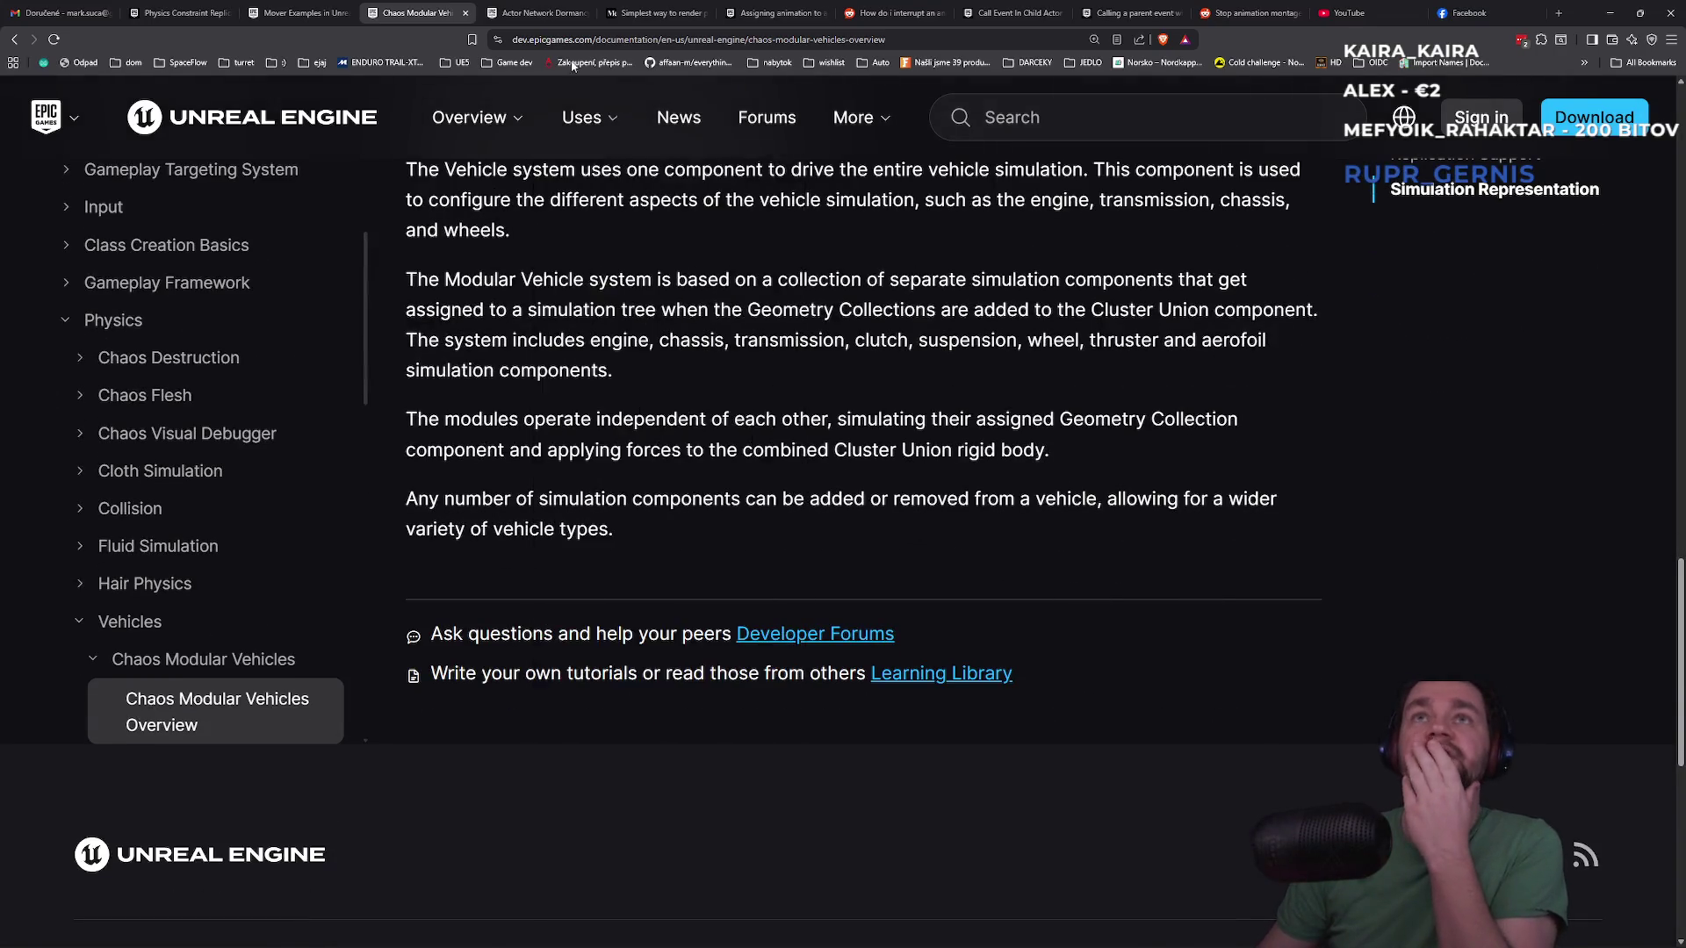
click(545, 8)
click(175, 12)
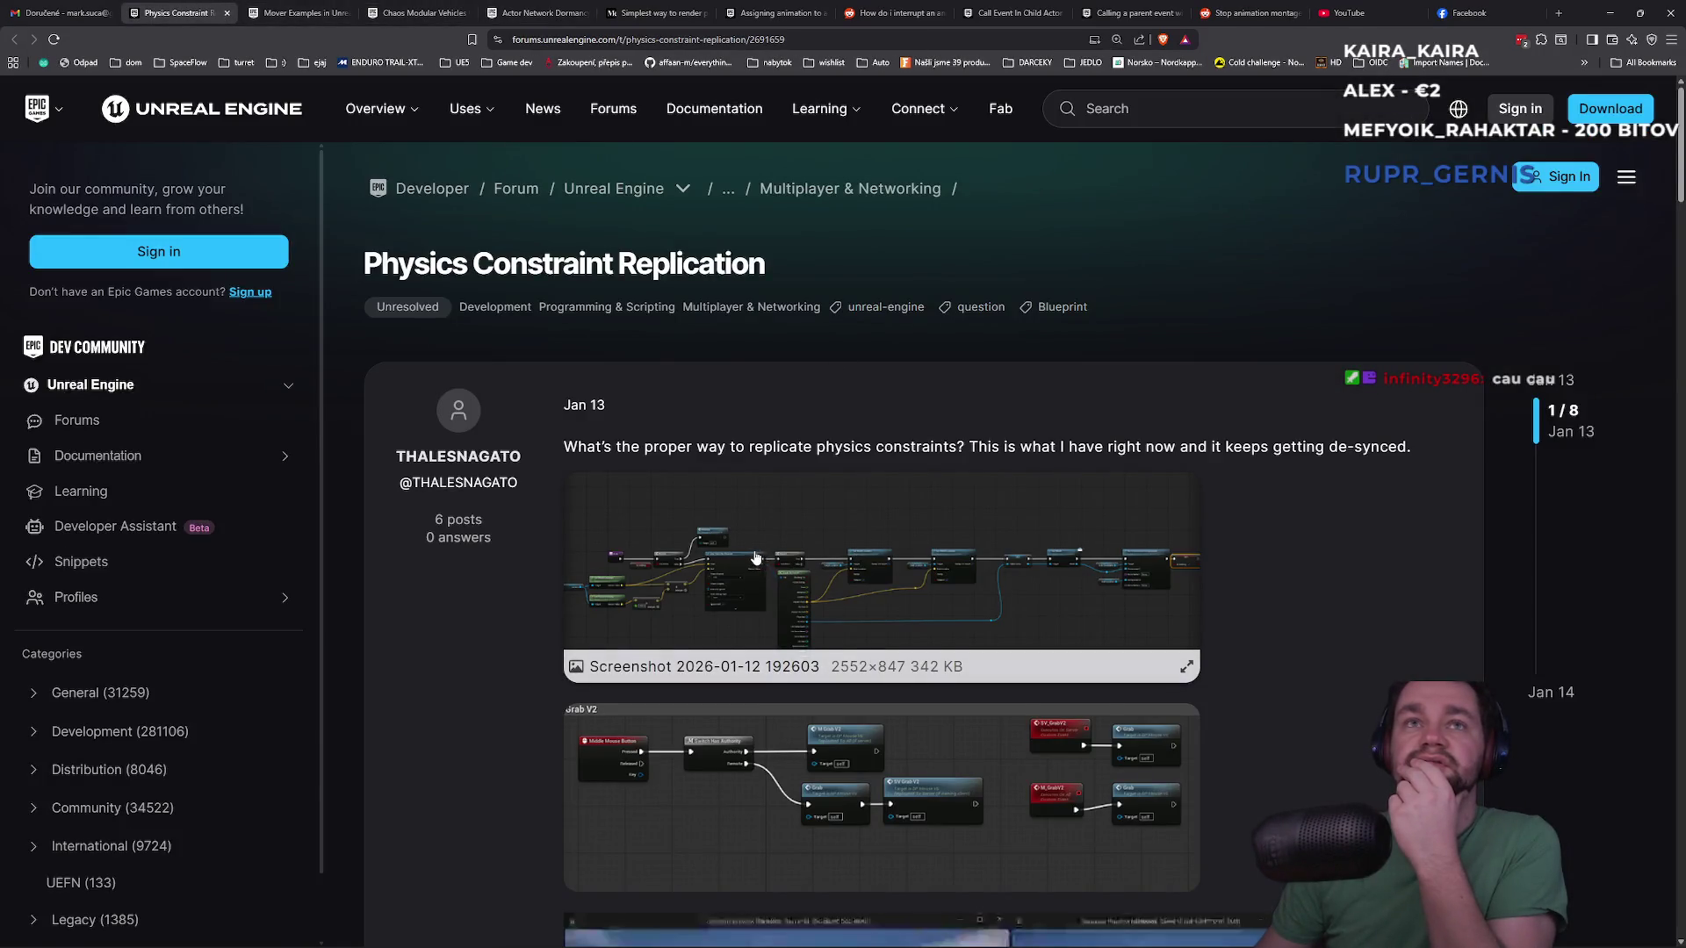
scroll(755, 558, down, 3)
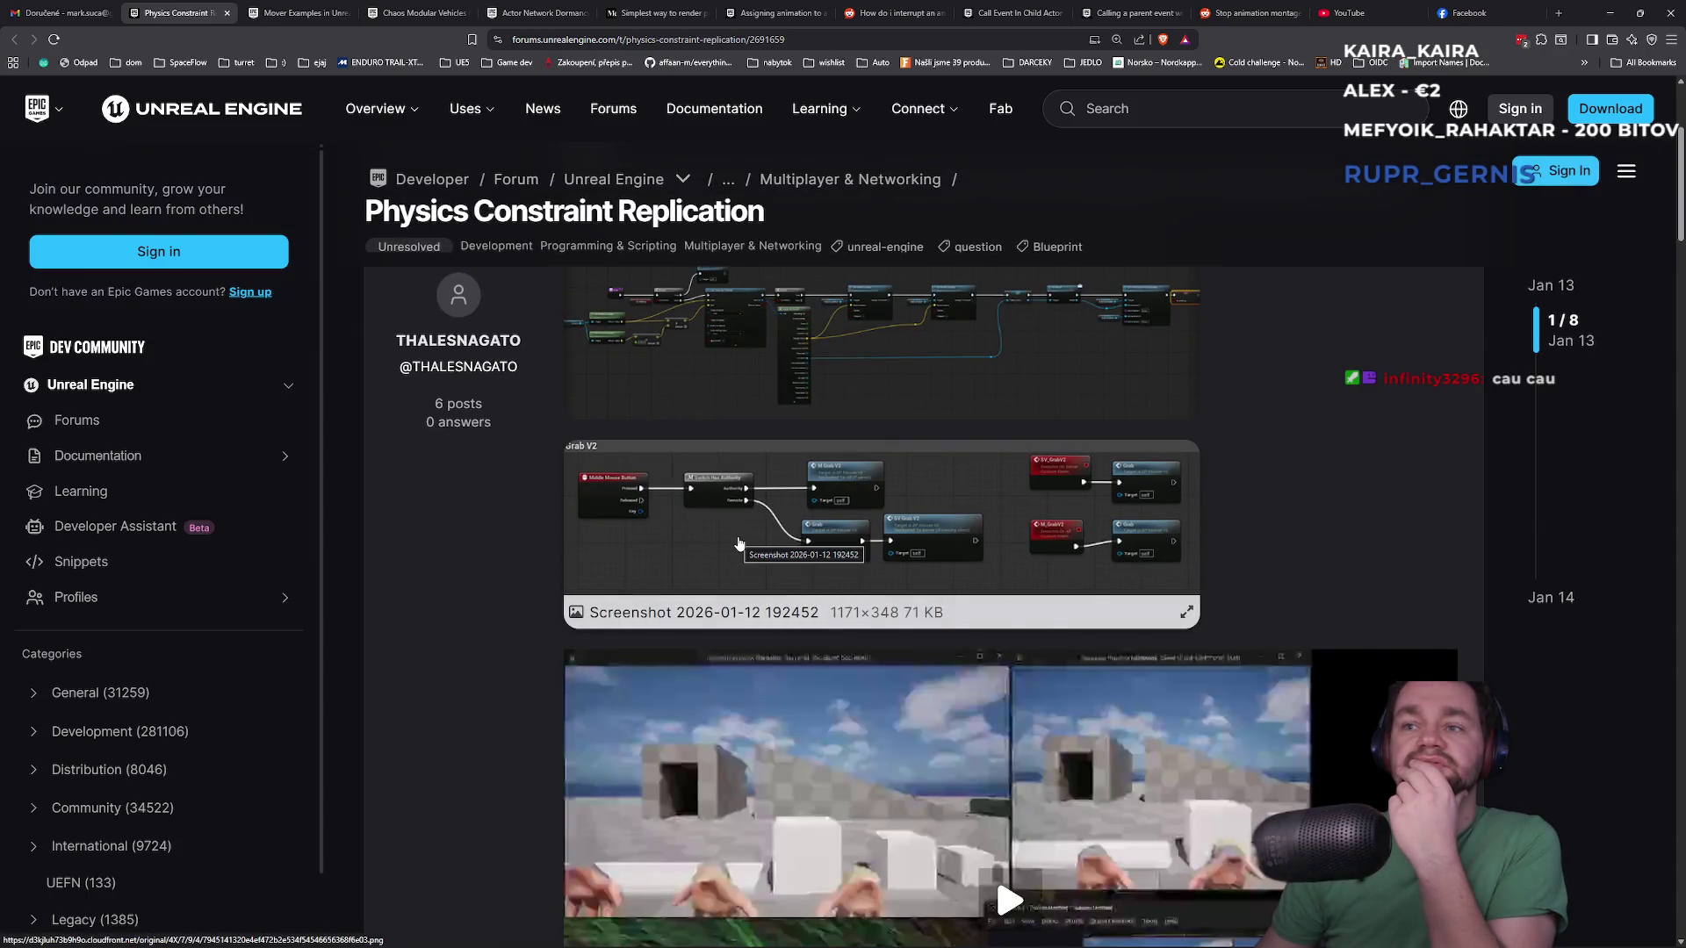
scroll(742, 545, down, 5)
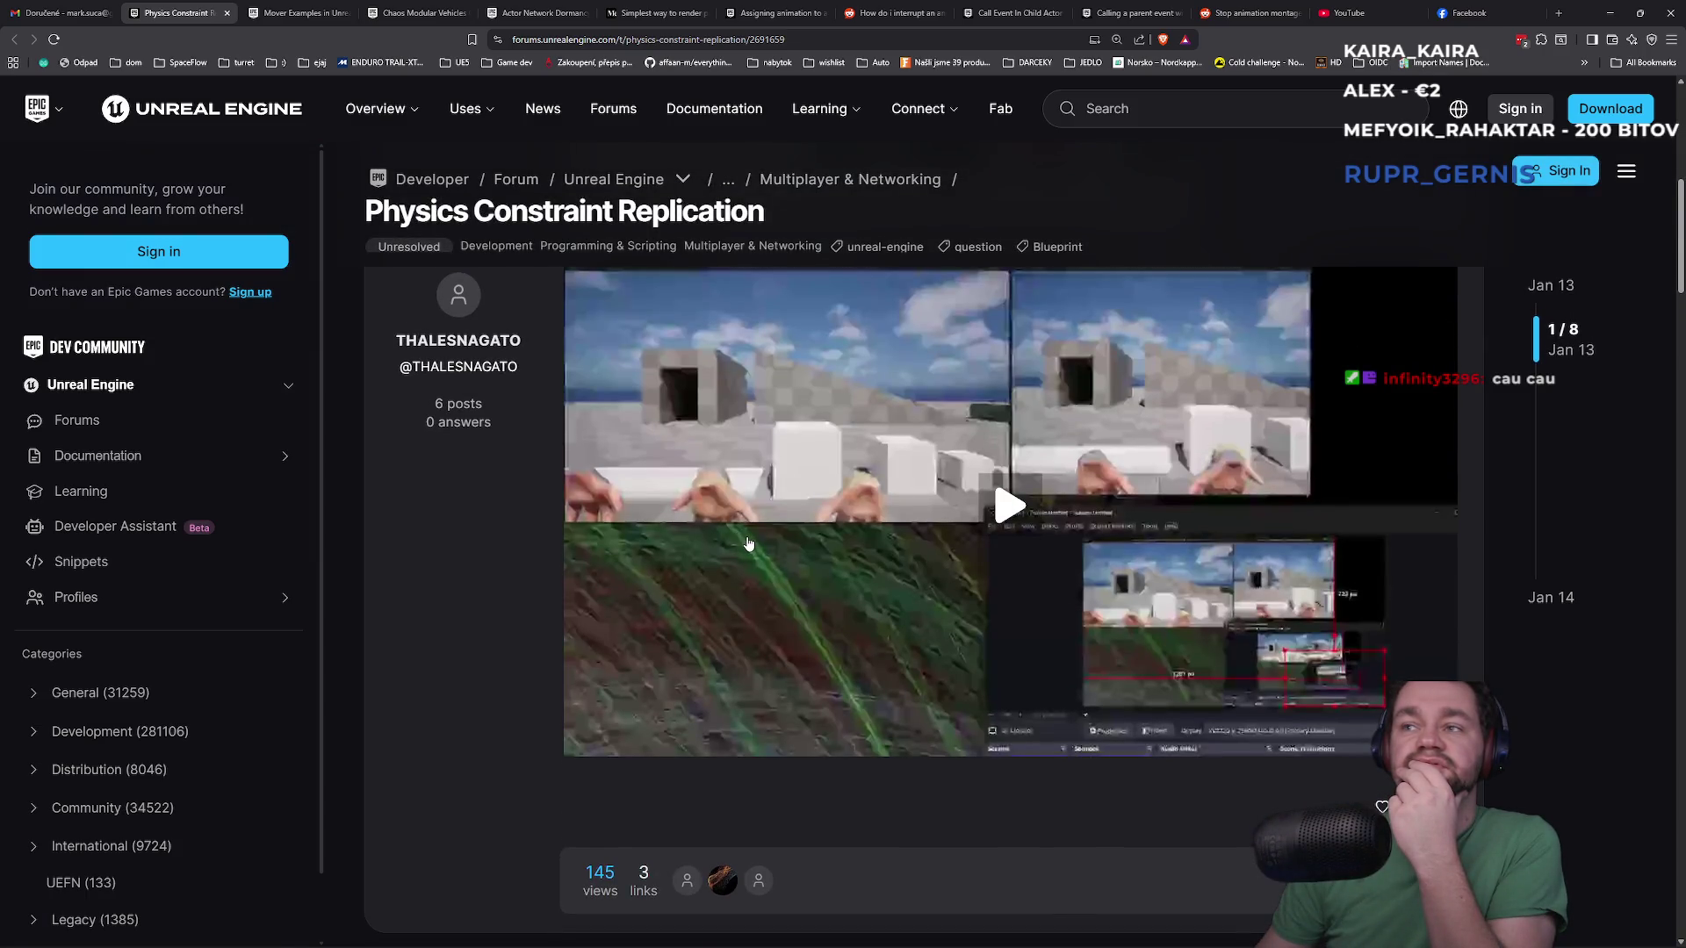
scroll(748, 544, up, 5)
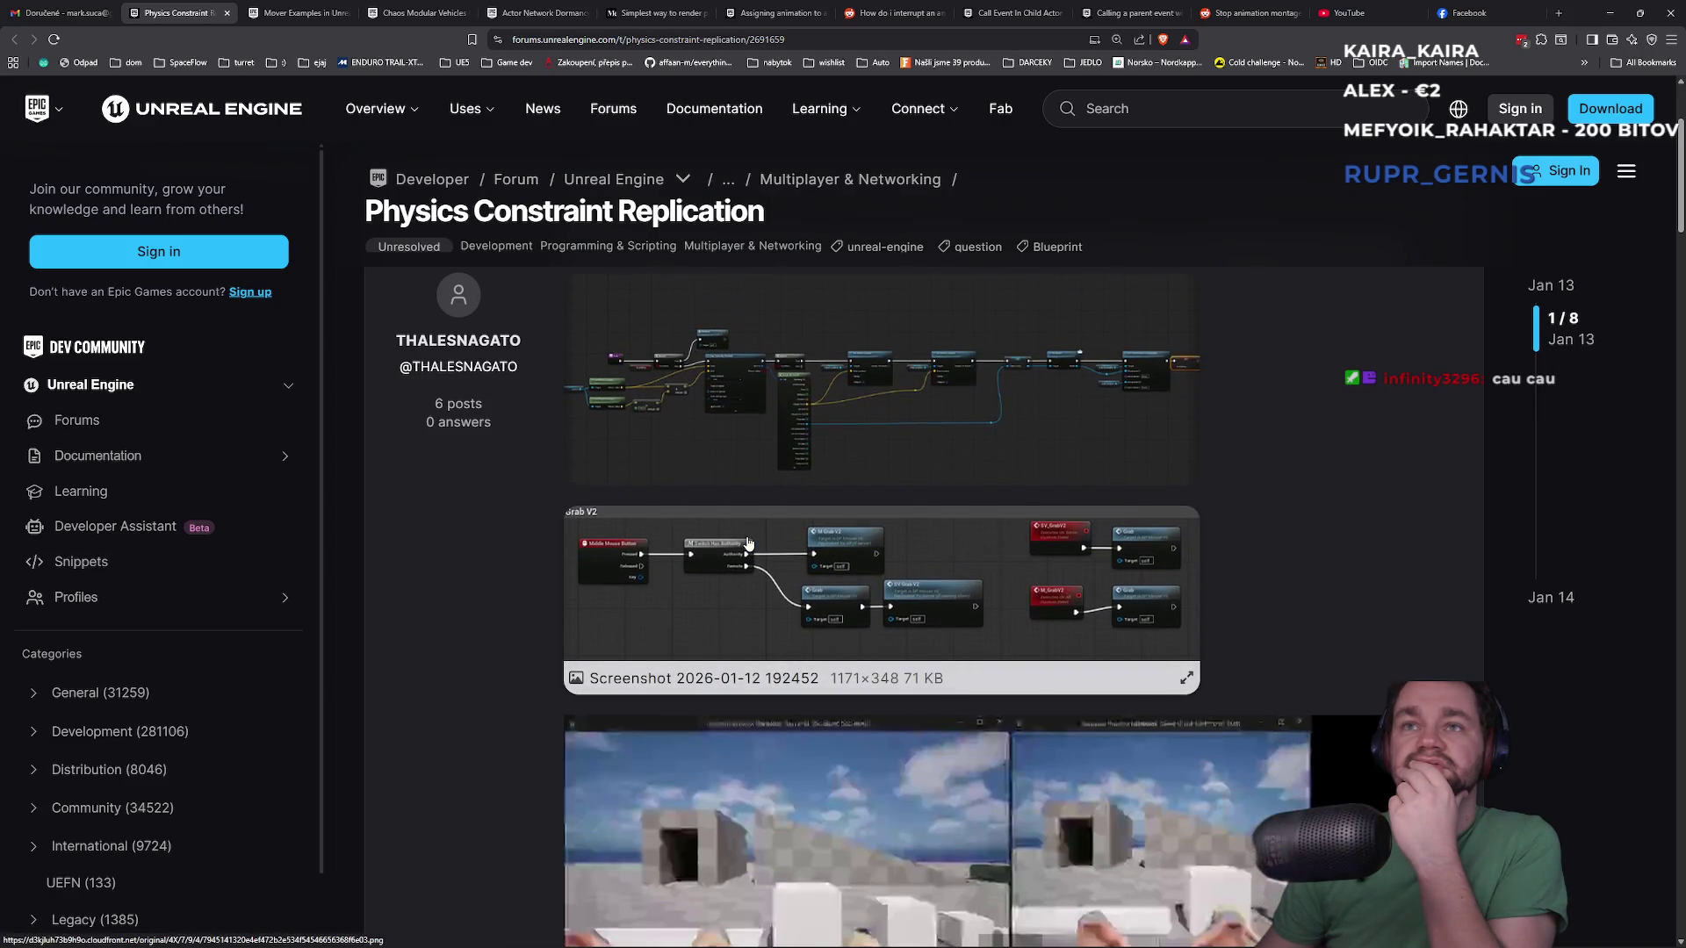
scroll(748, 543, up, 2)
Enlarge the first blueprint screenshot, study it, and return to the Unreal Editor
click(760, 511)
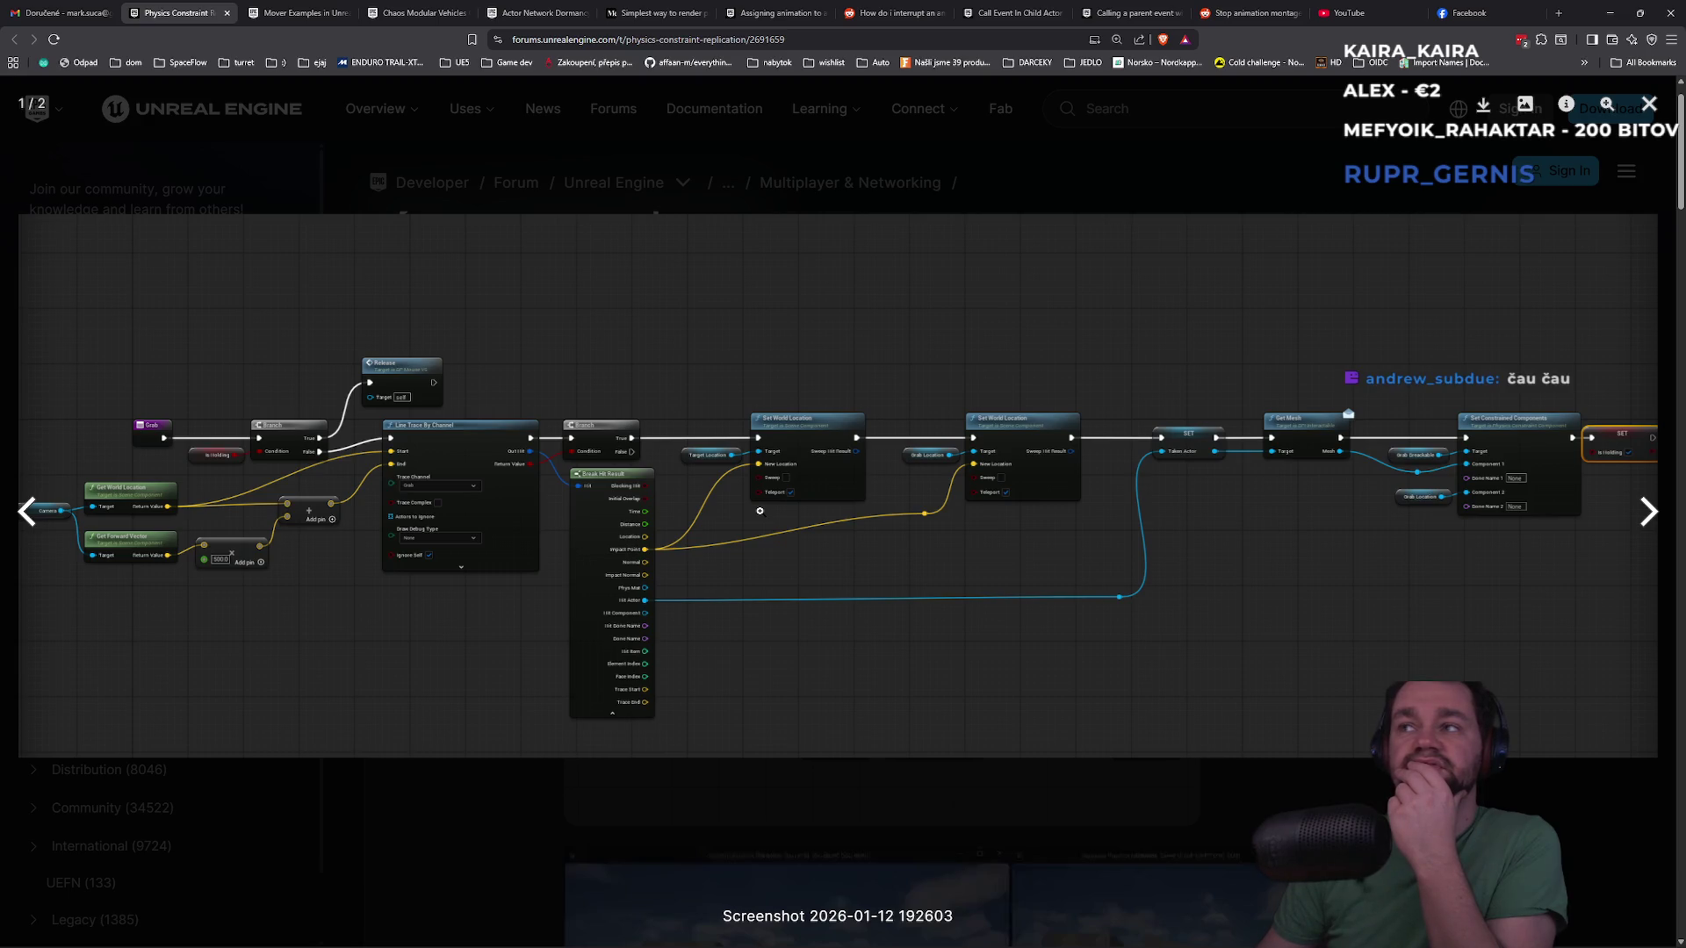
scroll(760, 514, down, 2)
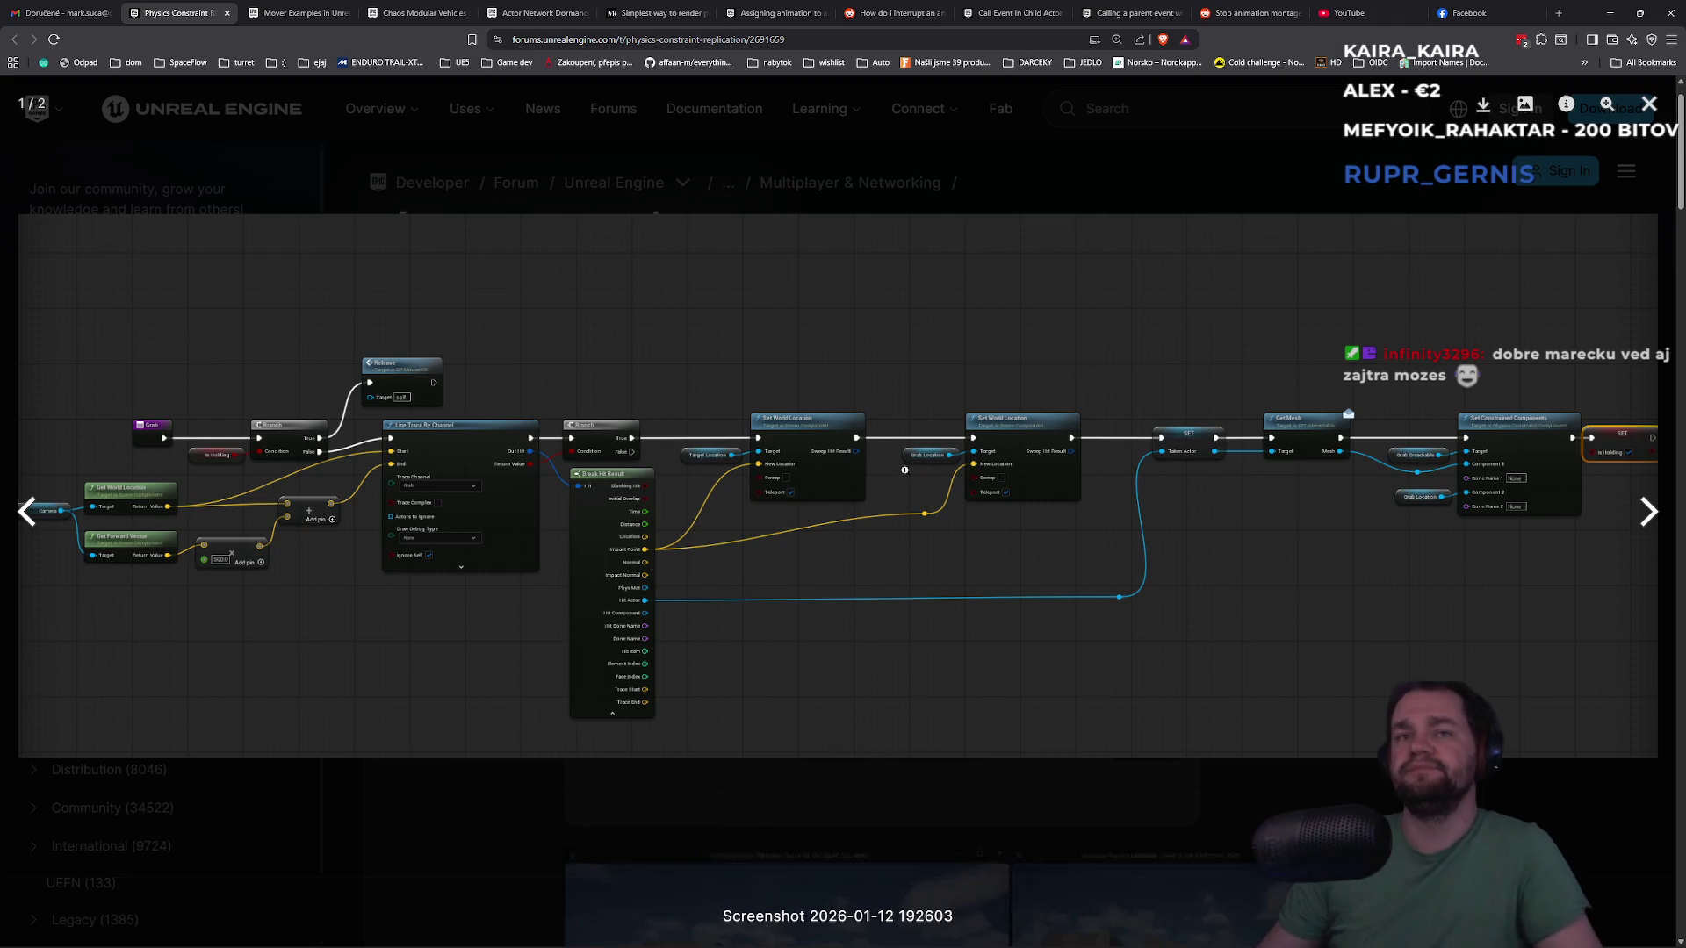
key(alt+Tab)
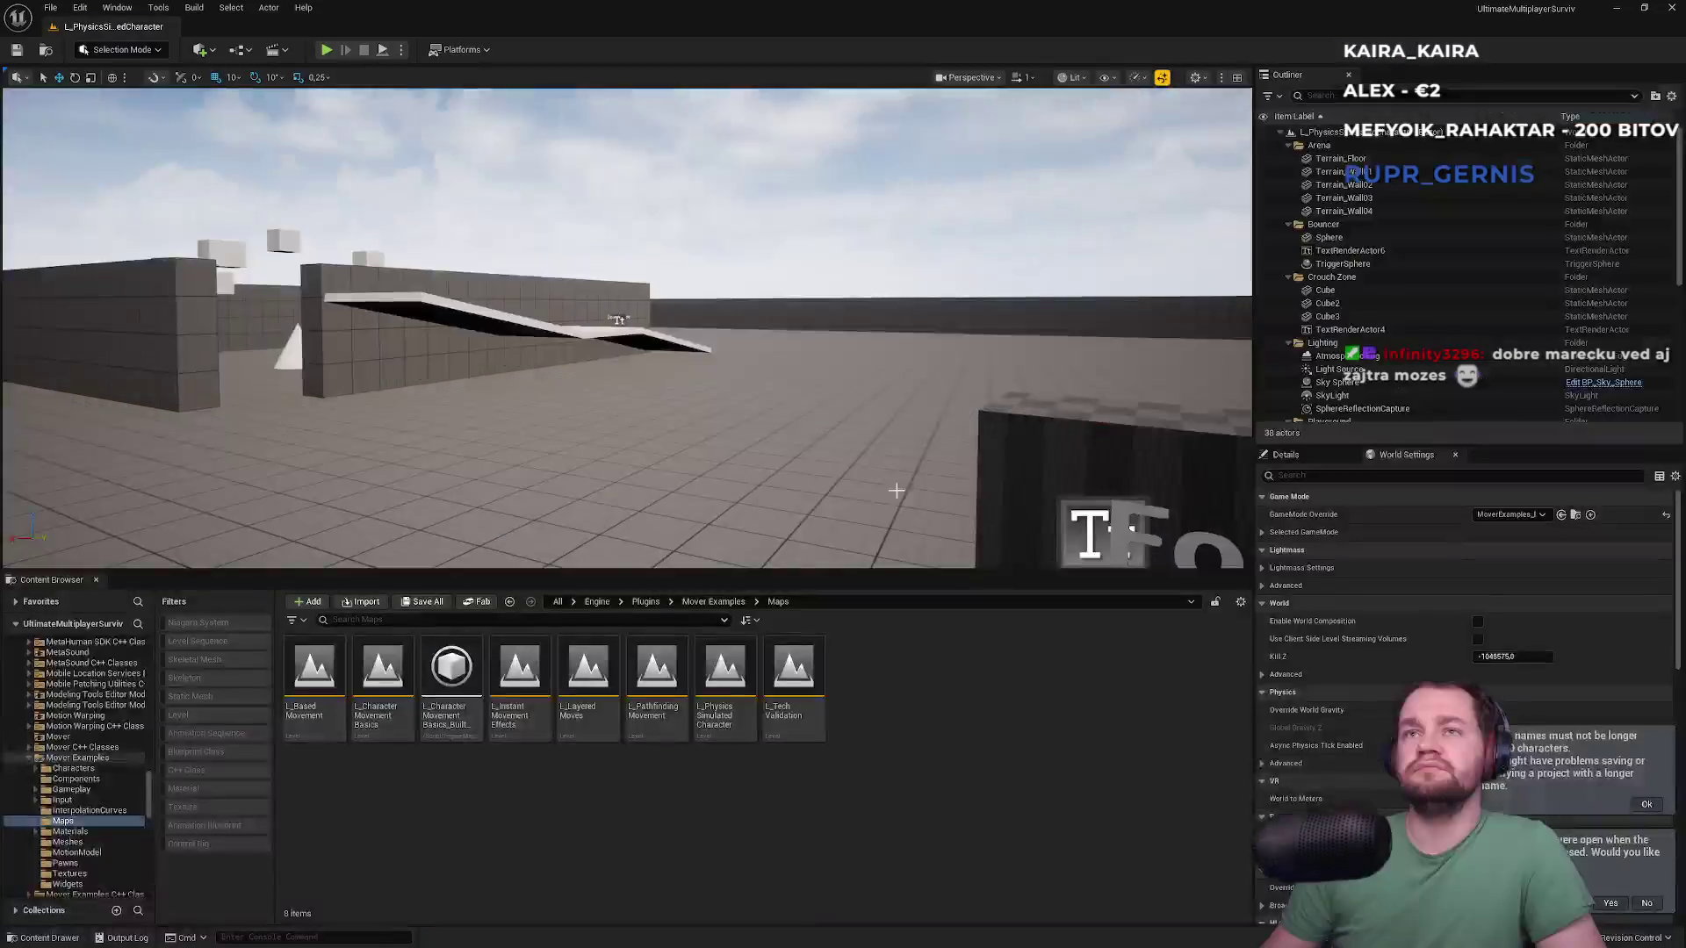
Navigate to the project Content folder and open the BP_movable Blueprint
click(597, 601)
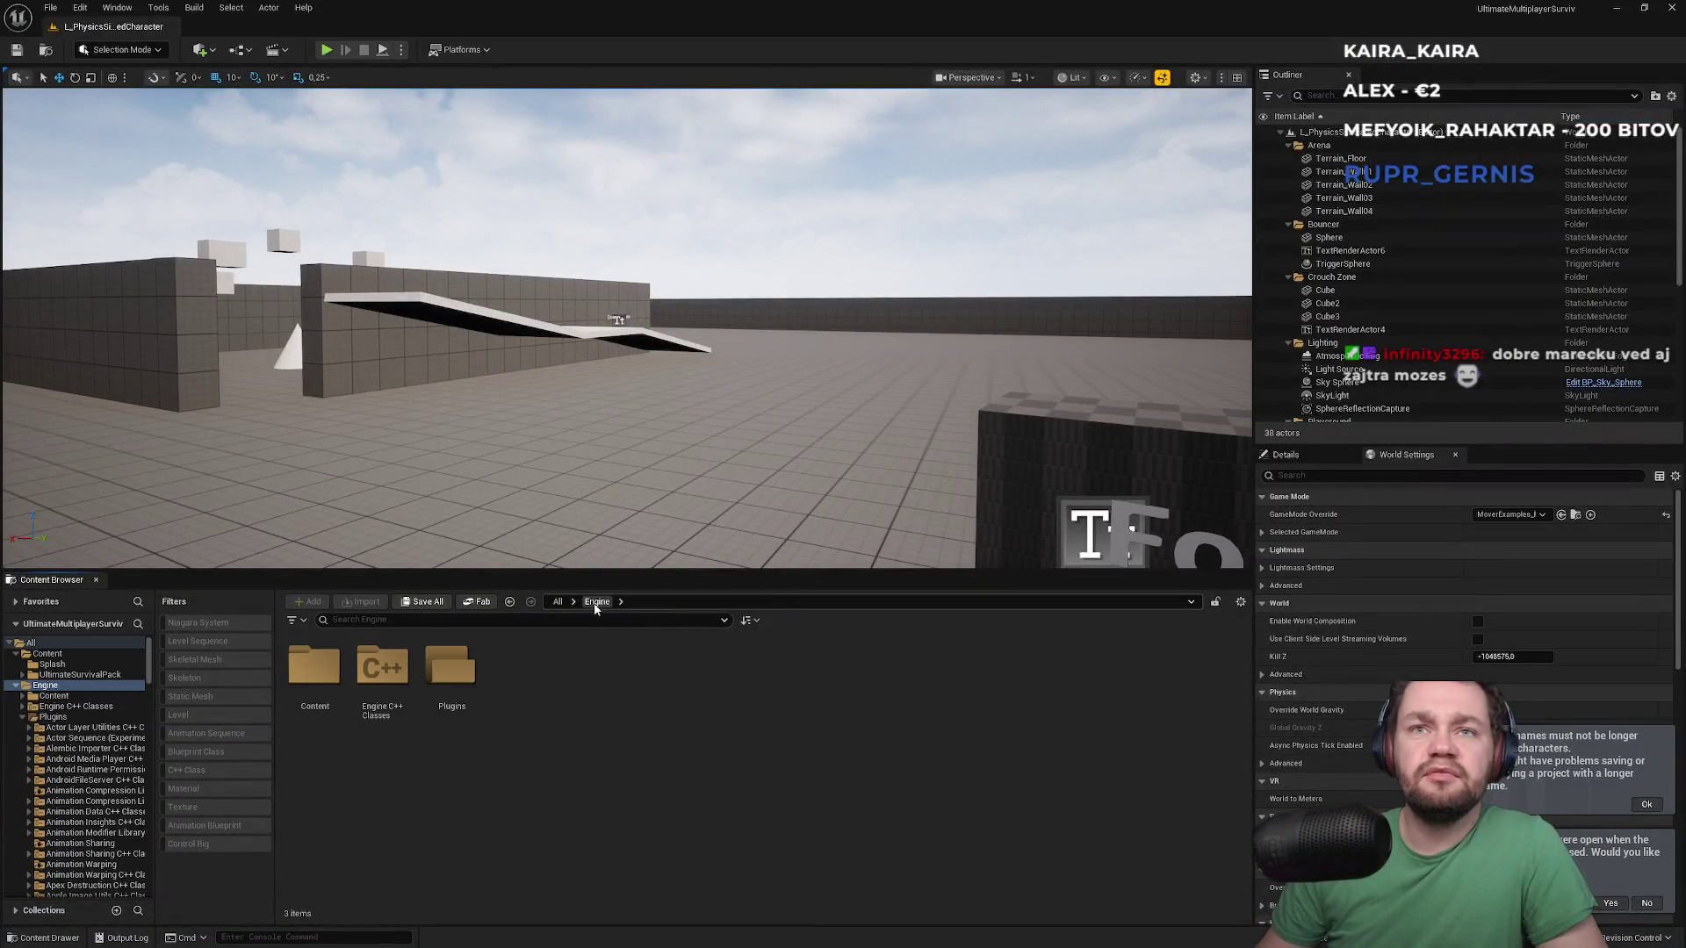
click(557, 603)
double_click(314, 667)
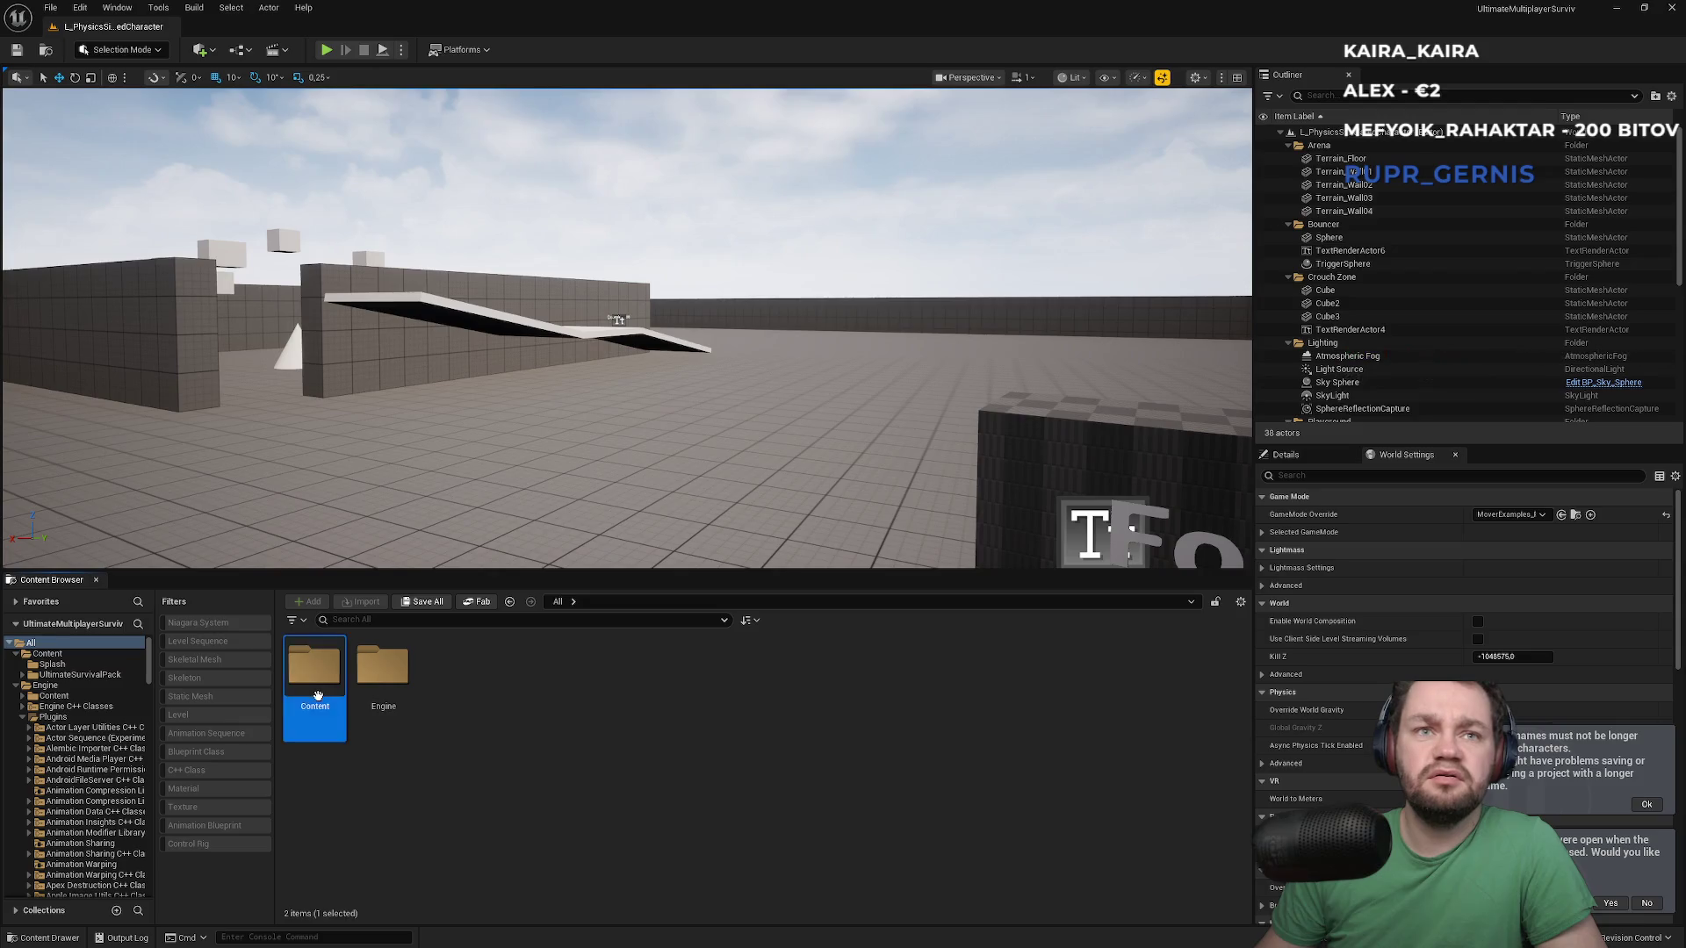
double_click(459, 727)
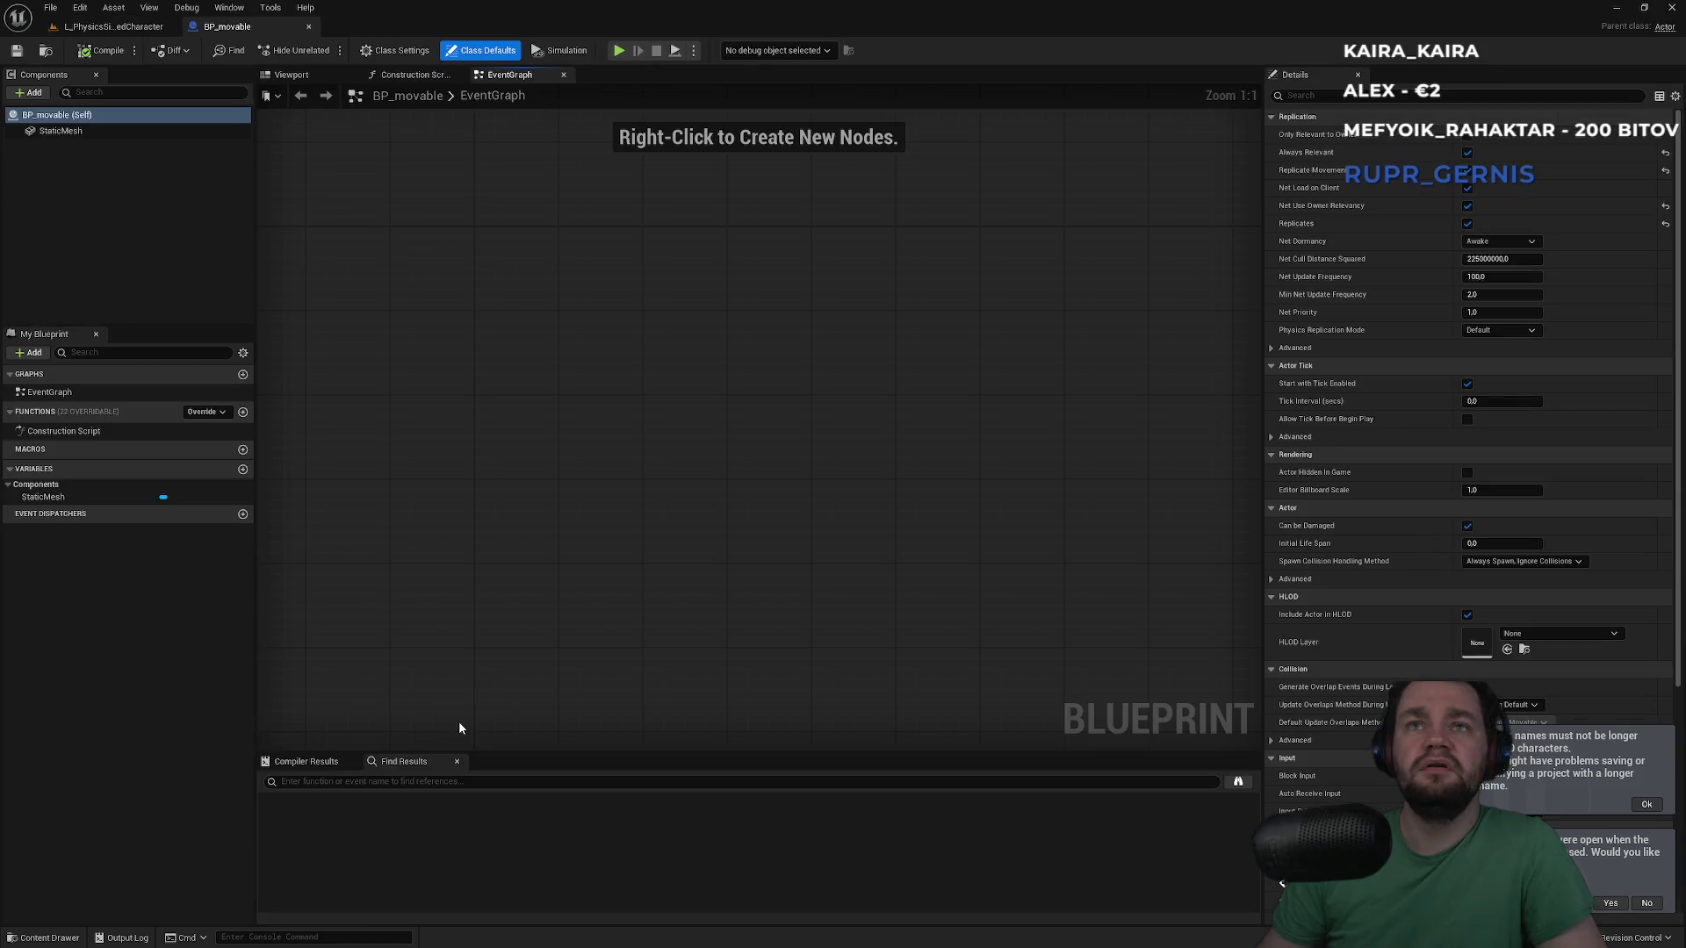
click(133, 27)
Open ThirdPersonCharacter from UltimateSurvivalPack > Blueprints
click(382, 716)
double_click(382, 716)
double_click(316, 671)
scroll(417, 867, down, 2)
drag(443, 856, 859, 319)
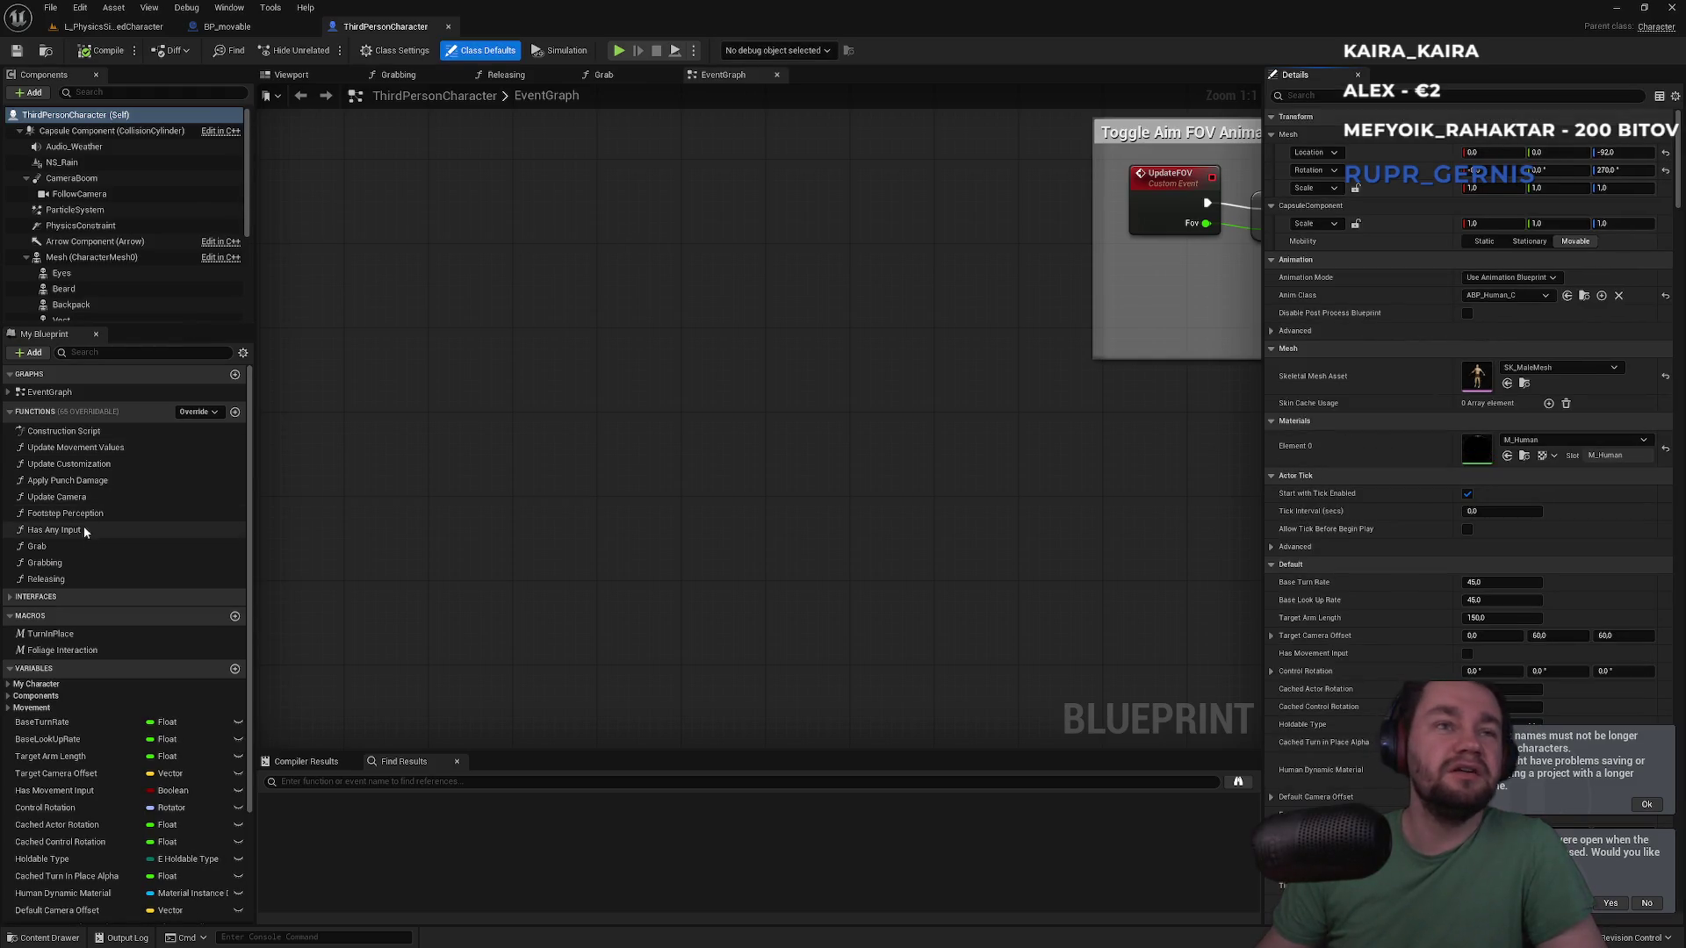
click(62, 547)
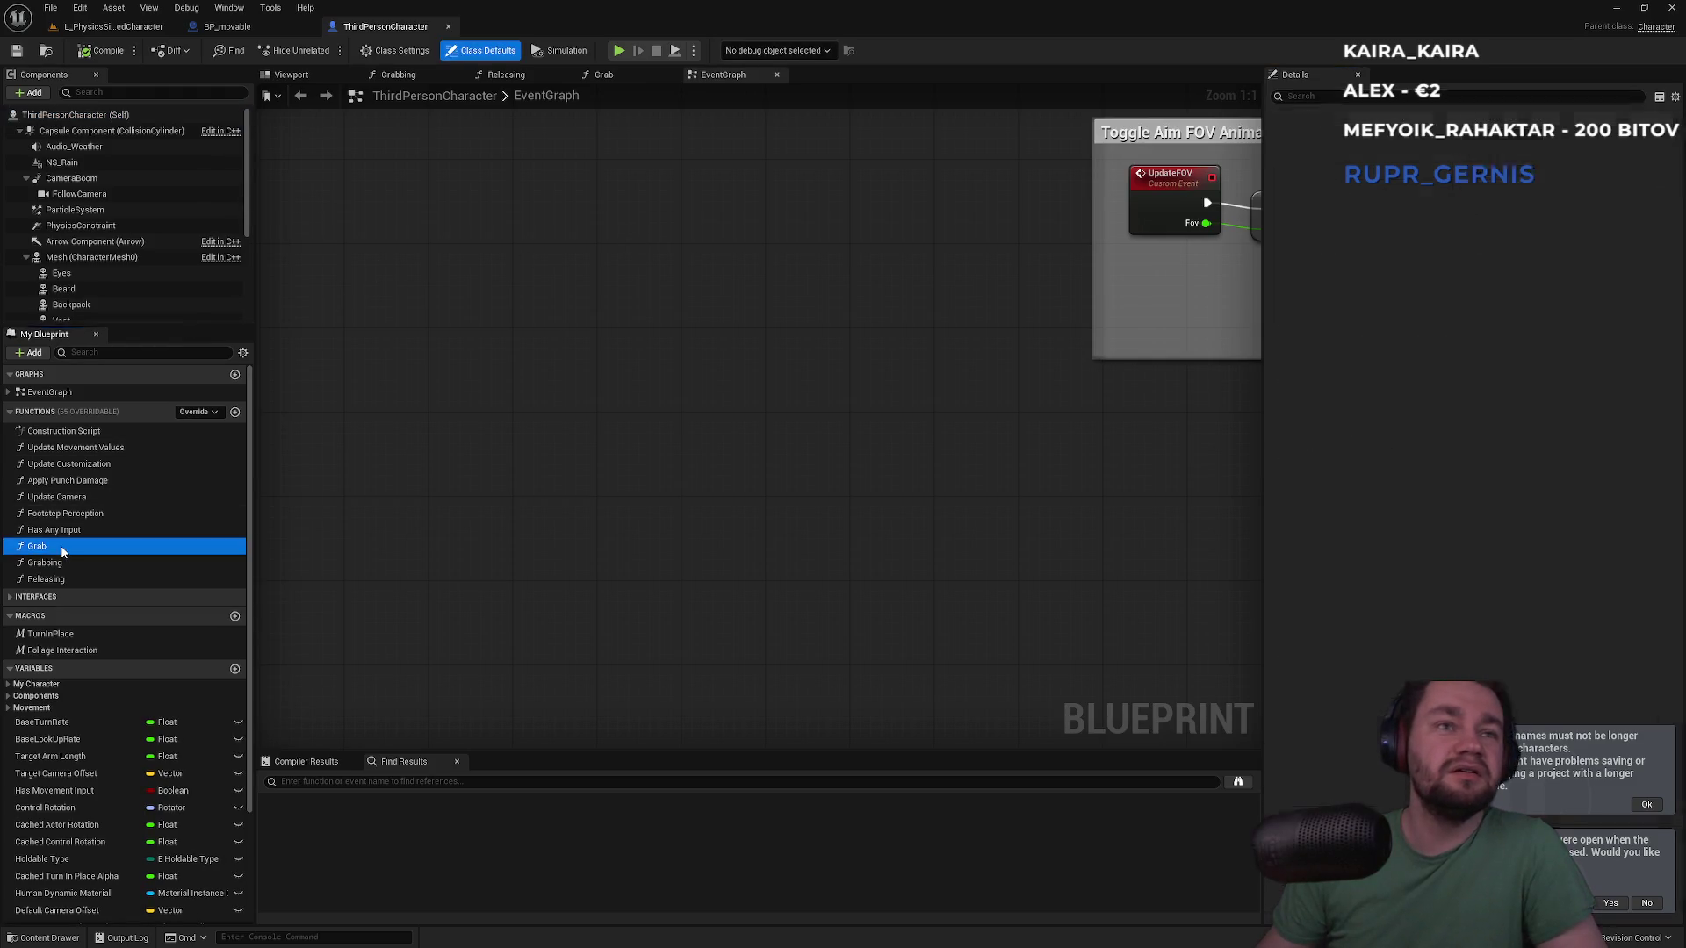
Open the Grab function graph and pan to the sphere trace and Set Constrained Components nodes
double_click(105, 563)
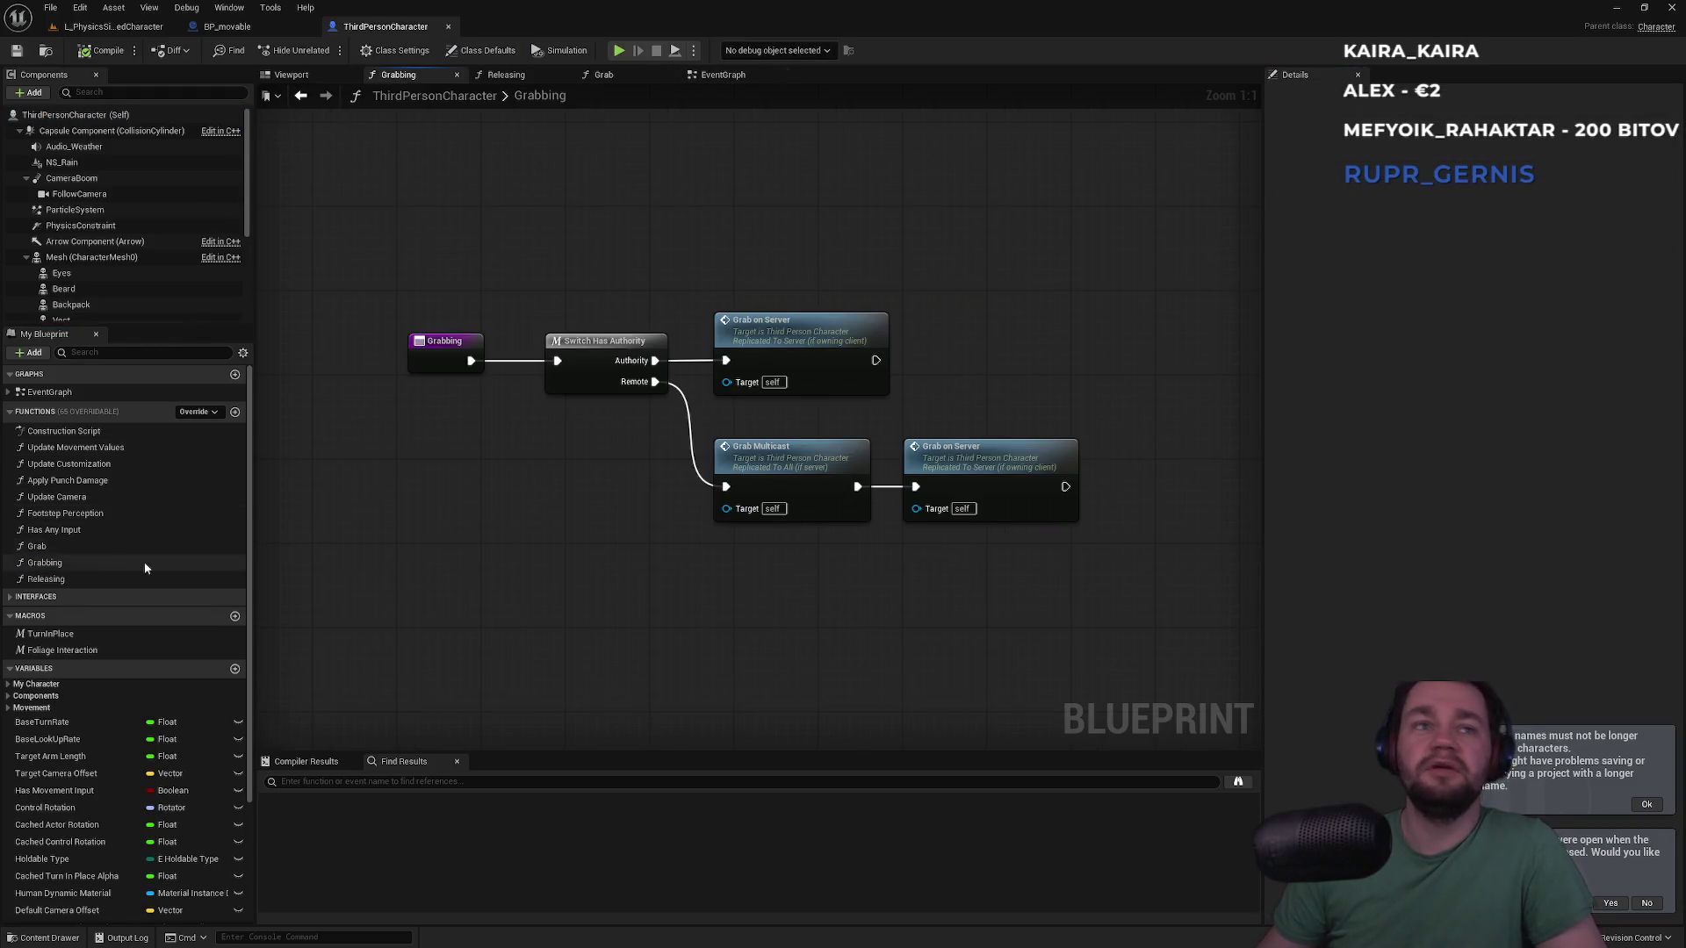
double_click(65, 550)
mouse_move(759, 519)
mouse_down()
mouse_move(576, 403)
mouse_move(650, 445)
mouse_up()
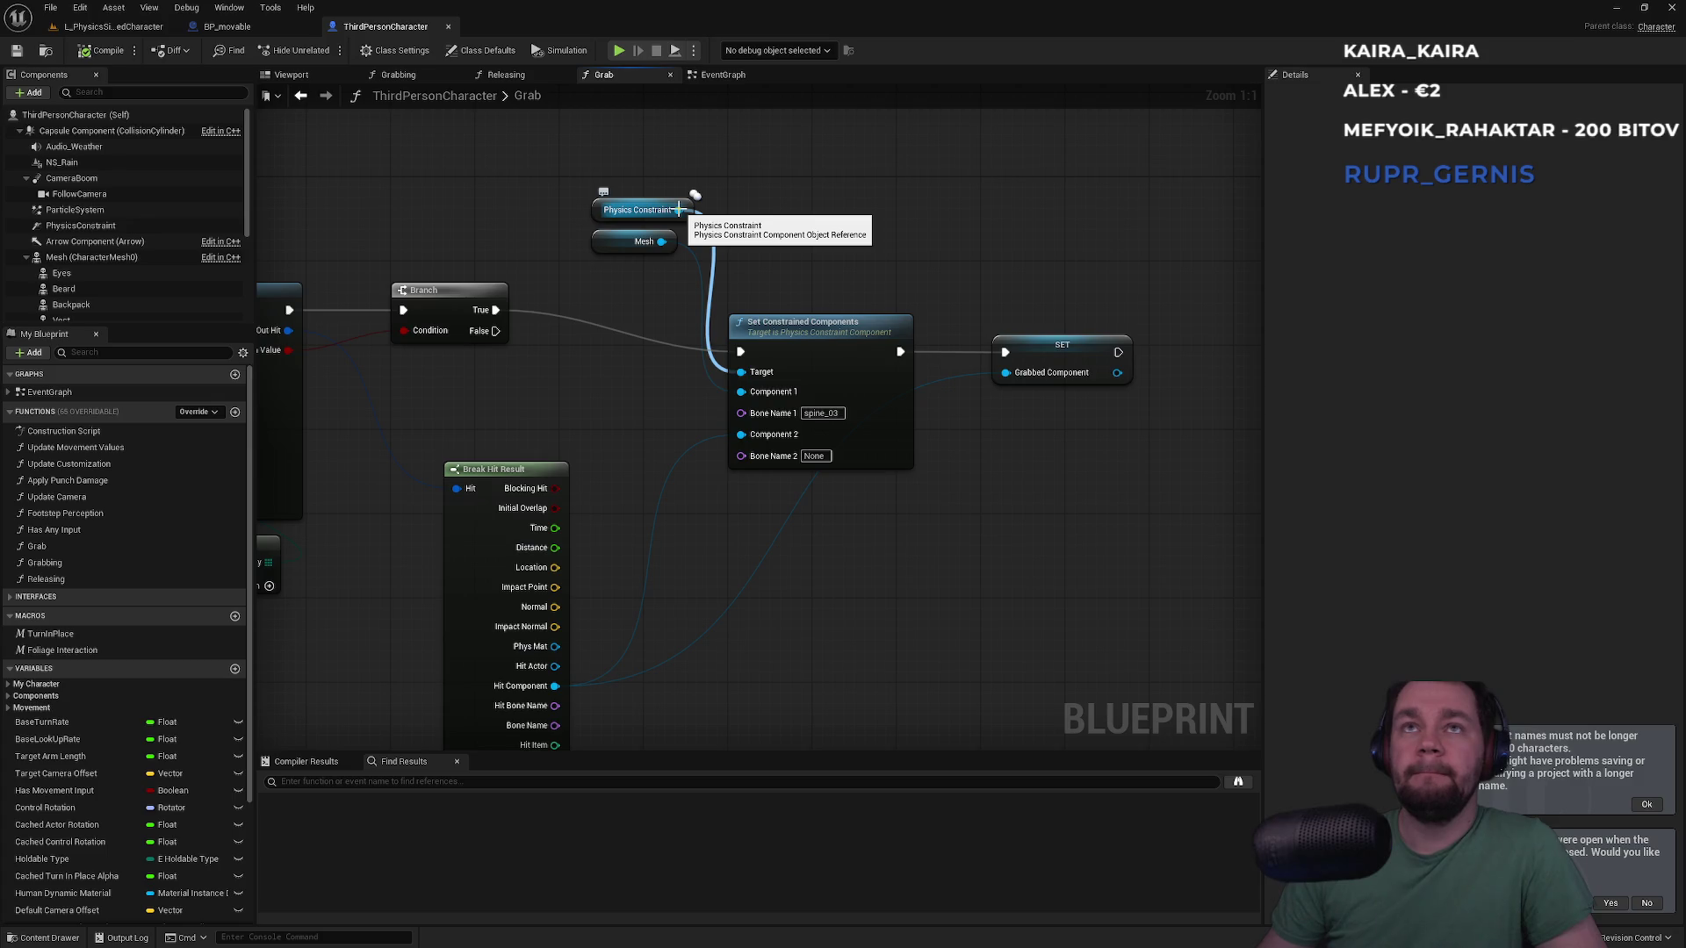
drag(615, 398, 903, 388)
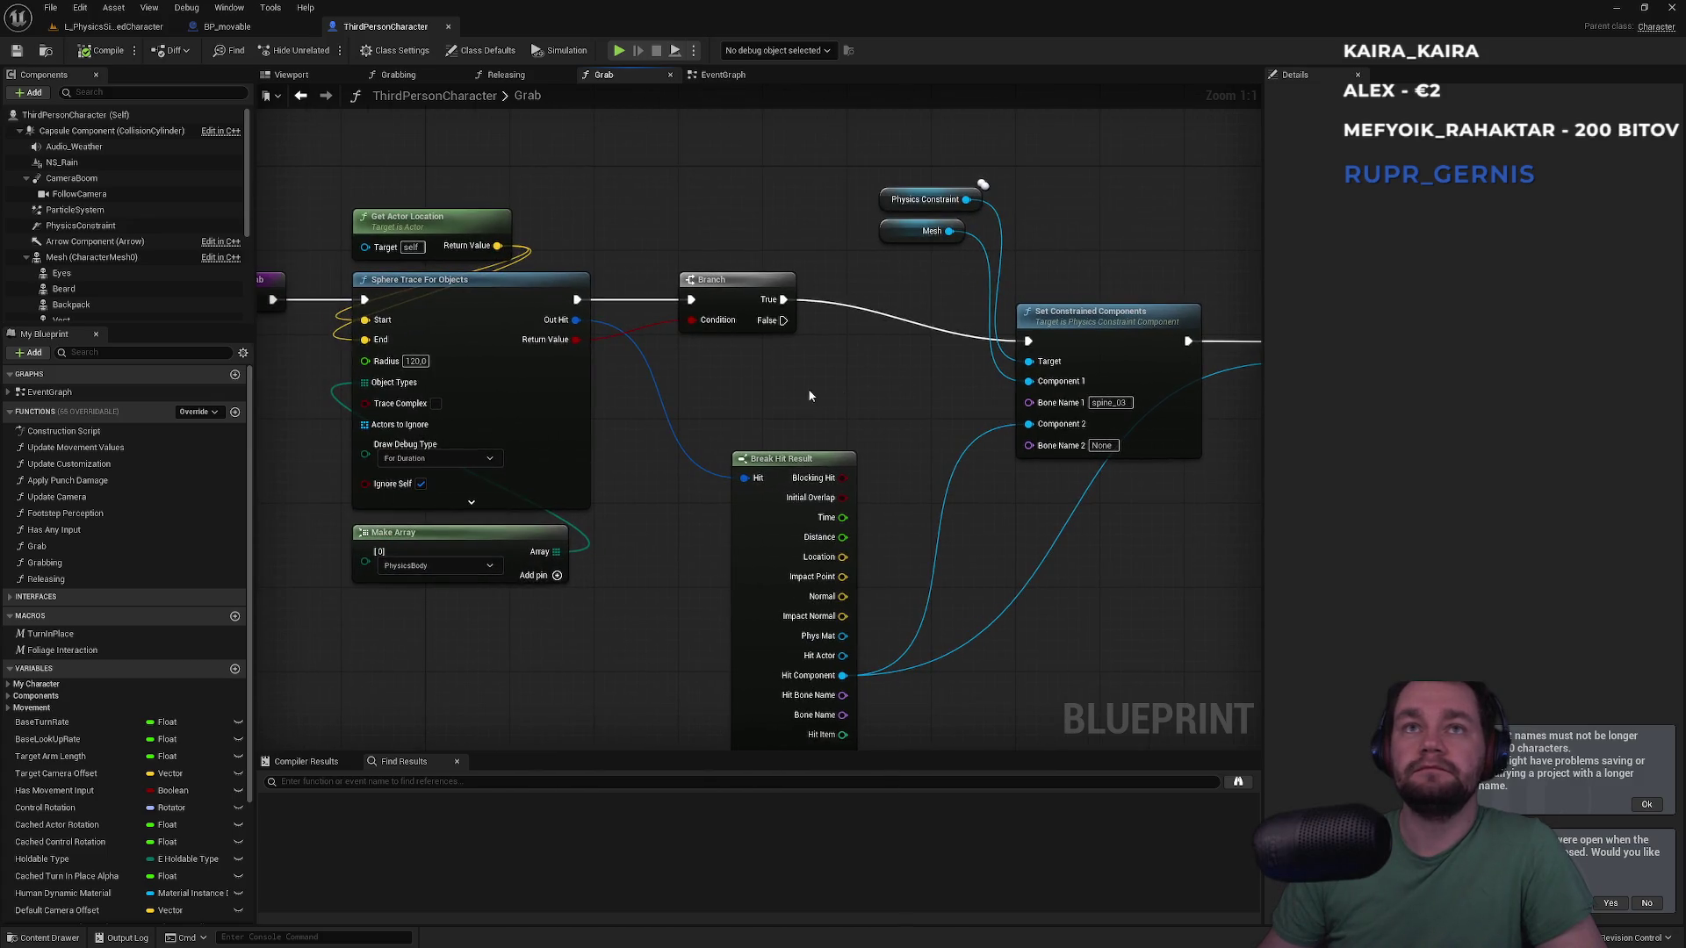
drag(994, 616, 415, 620)
drag(812, 381, 881, 450)
Add a Set World Location node from Grabbed Component and compare with the forum screenshot
text(set w)
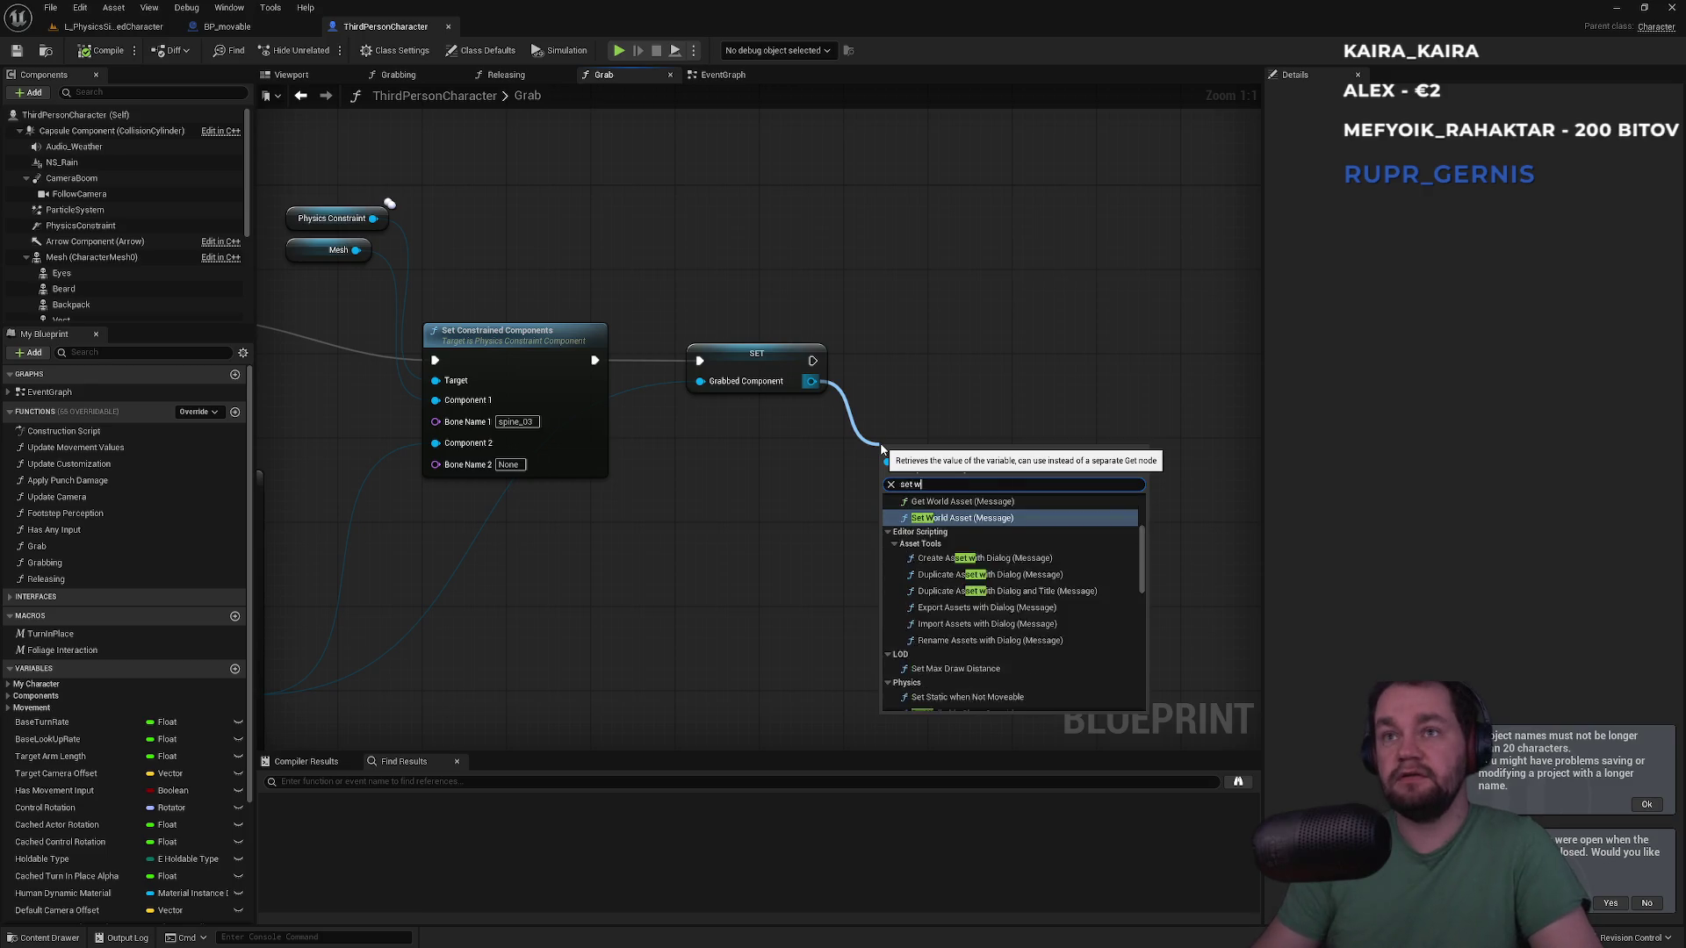
text(orld loc)
key(Return)
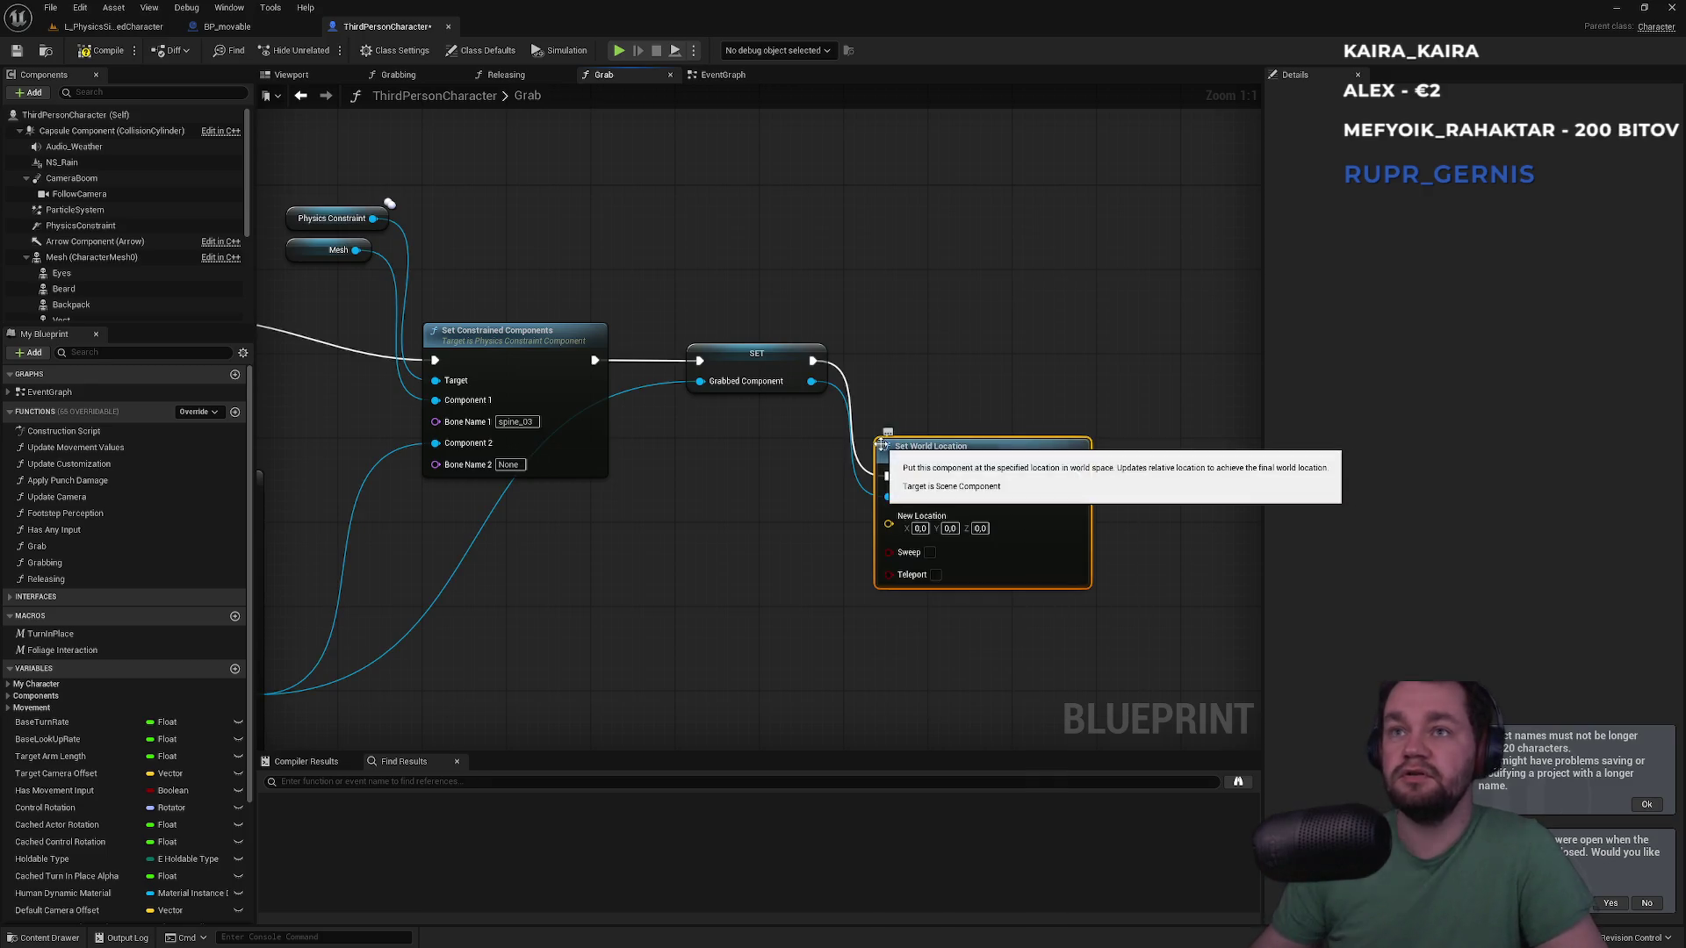
key(alt+Tab)
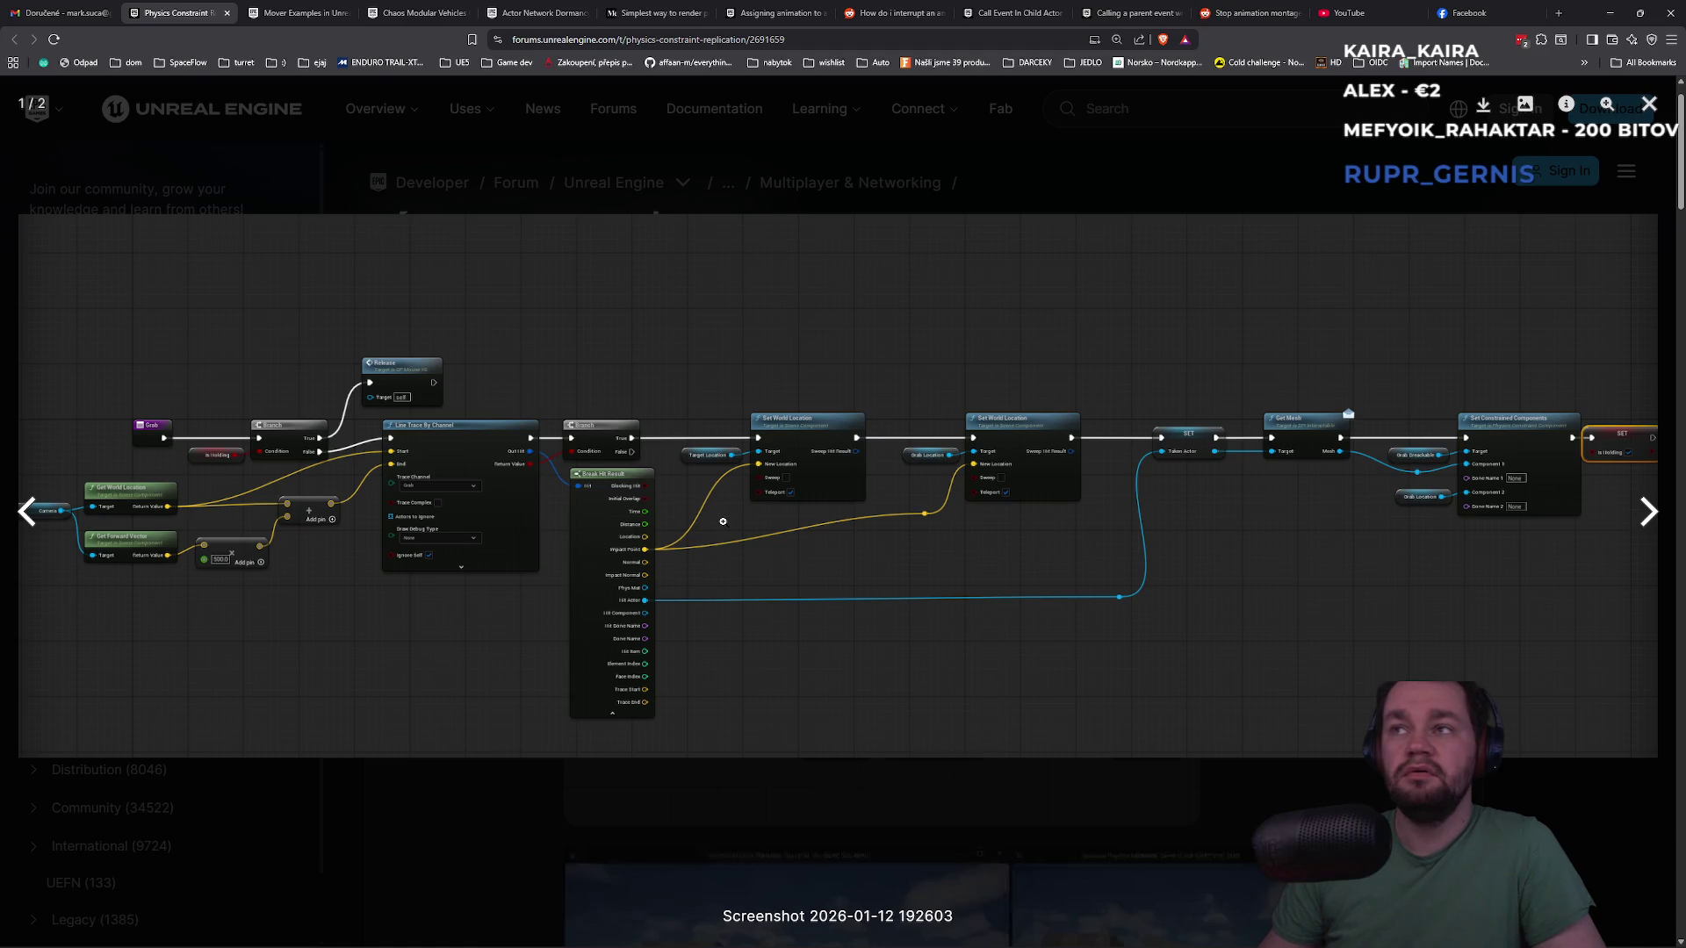
key(alt+Tab)
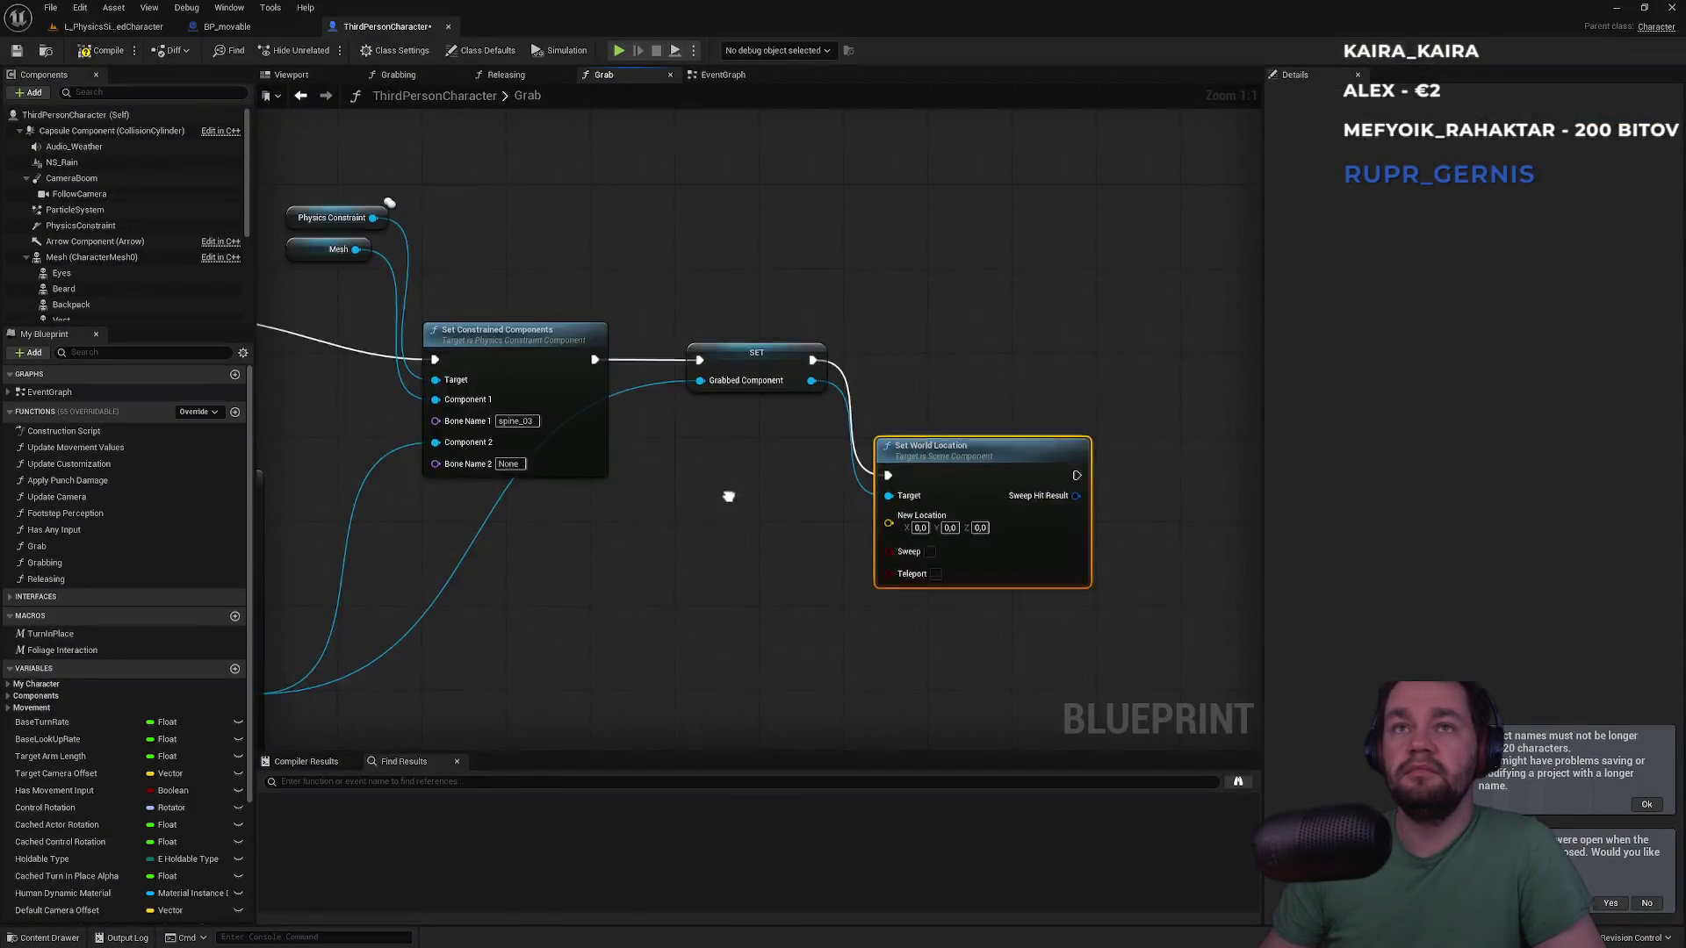
Pan to see the whole Grab chain, recheck the forum image, and close the enlarged screenshot
scroll(913, 483, down, 1)
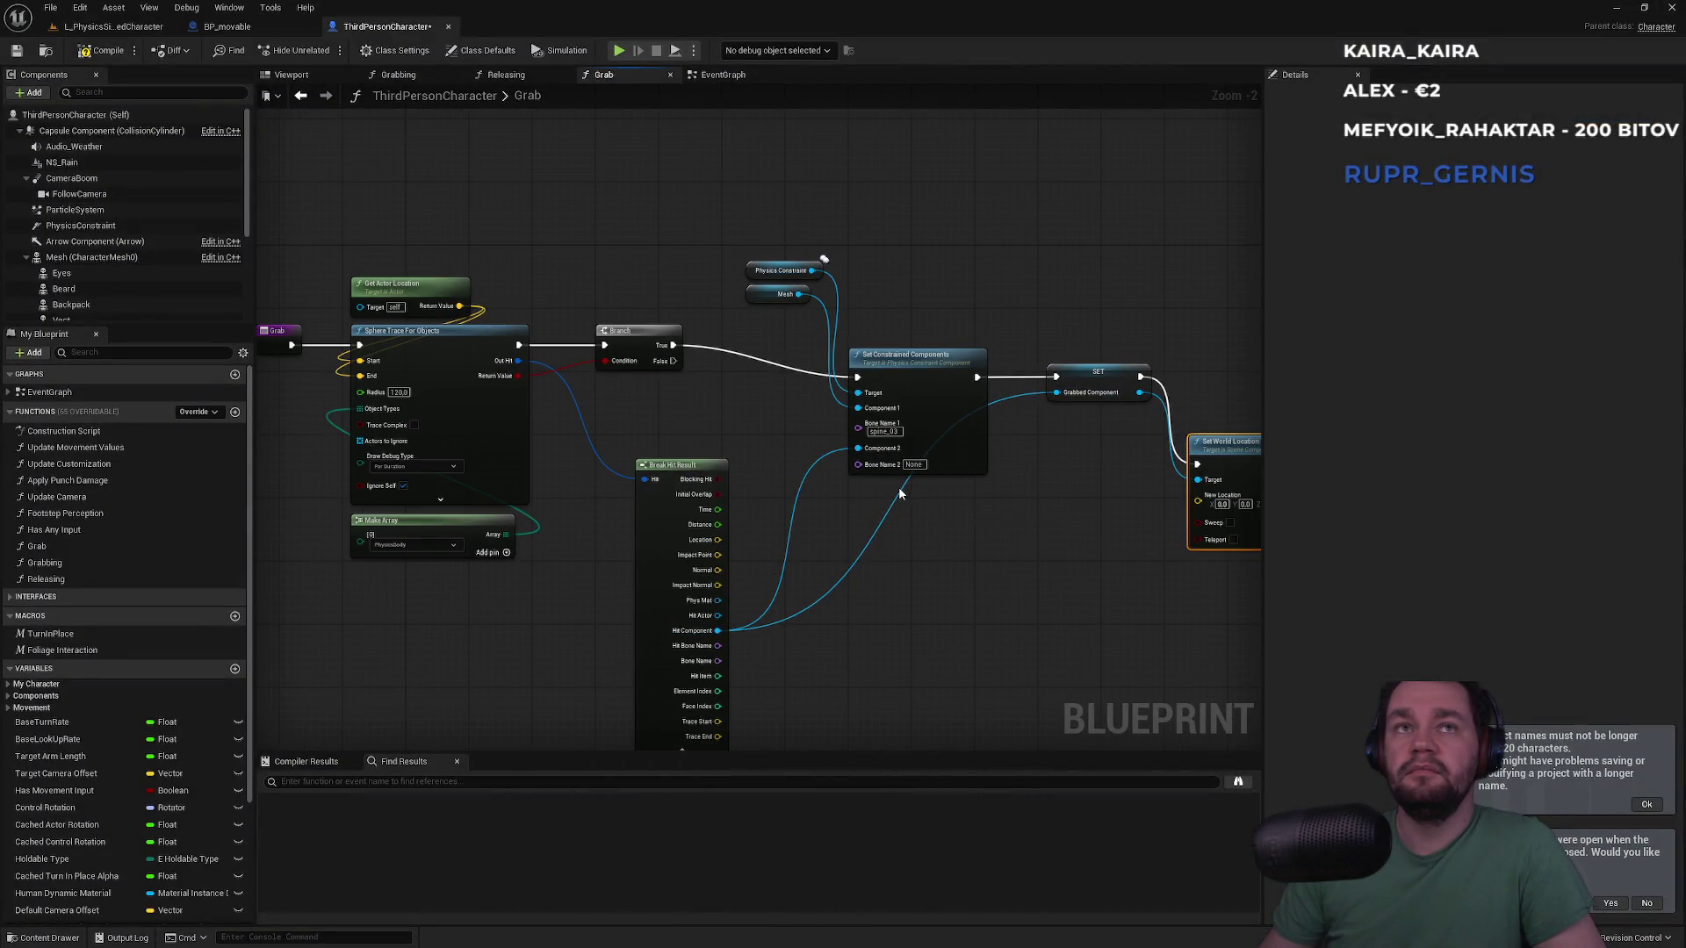
drag(896, 493, 680, 502)
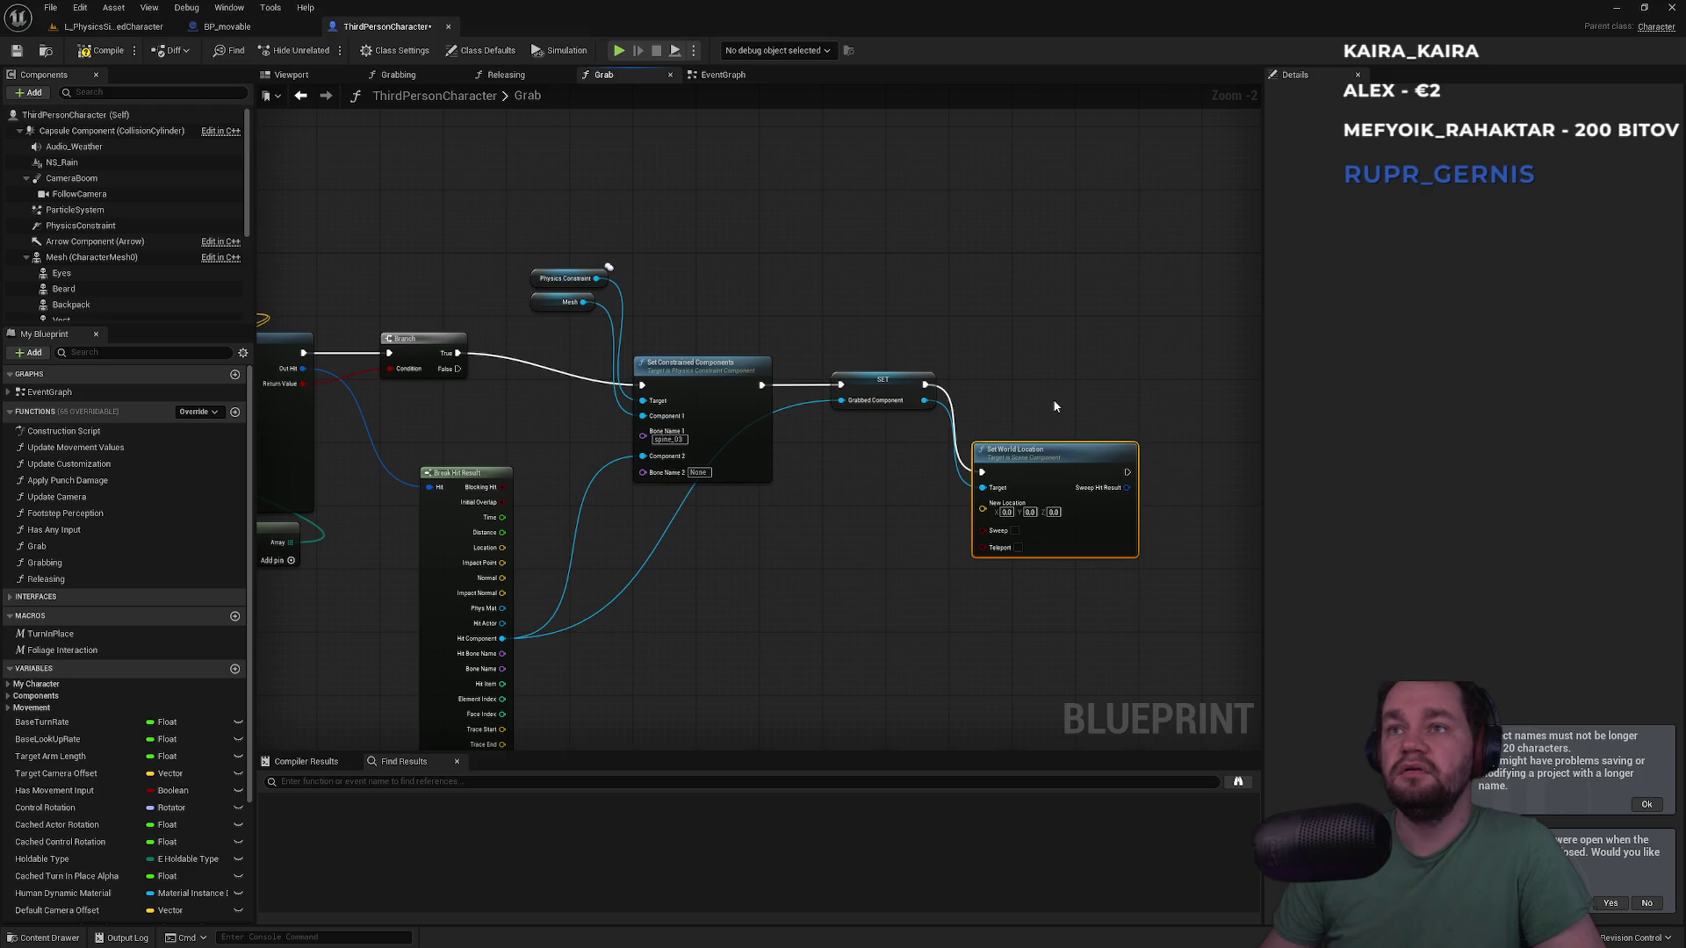
key(alt+Tab)
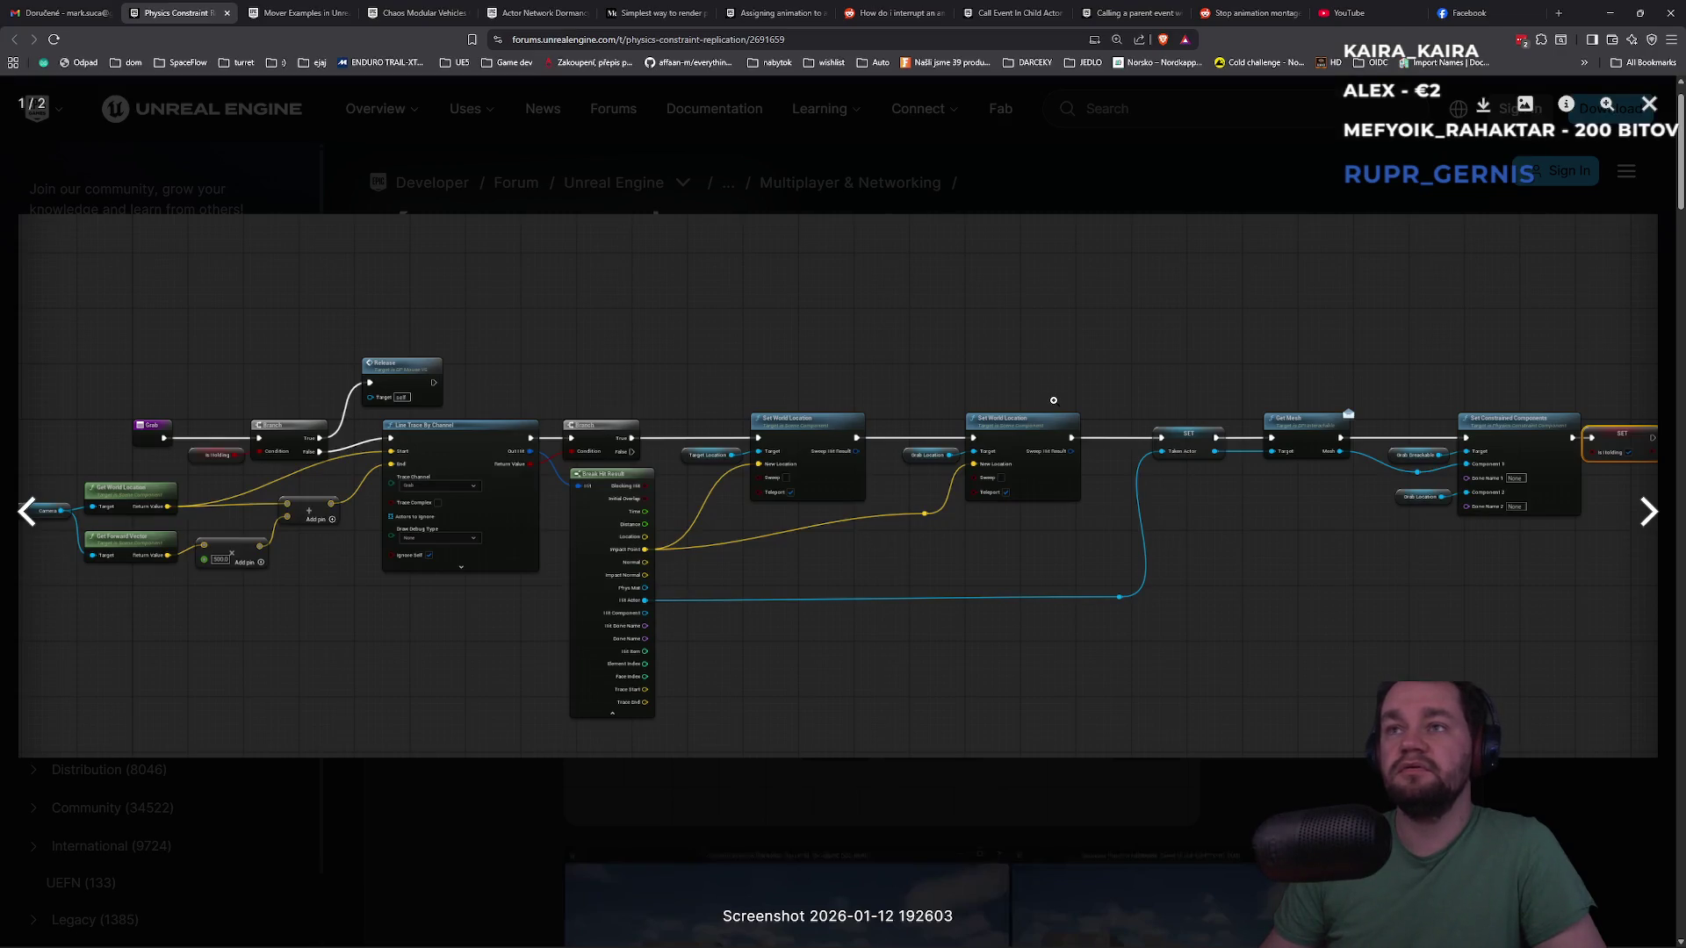
key(alt+Tab)
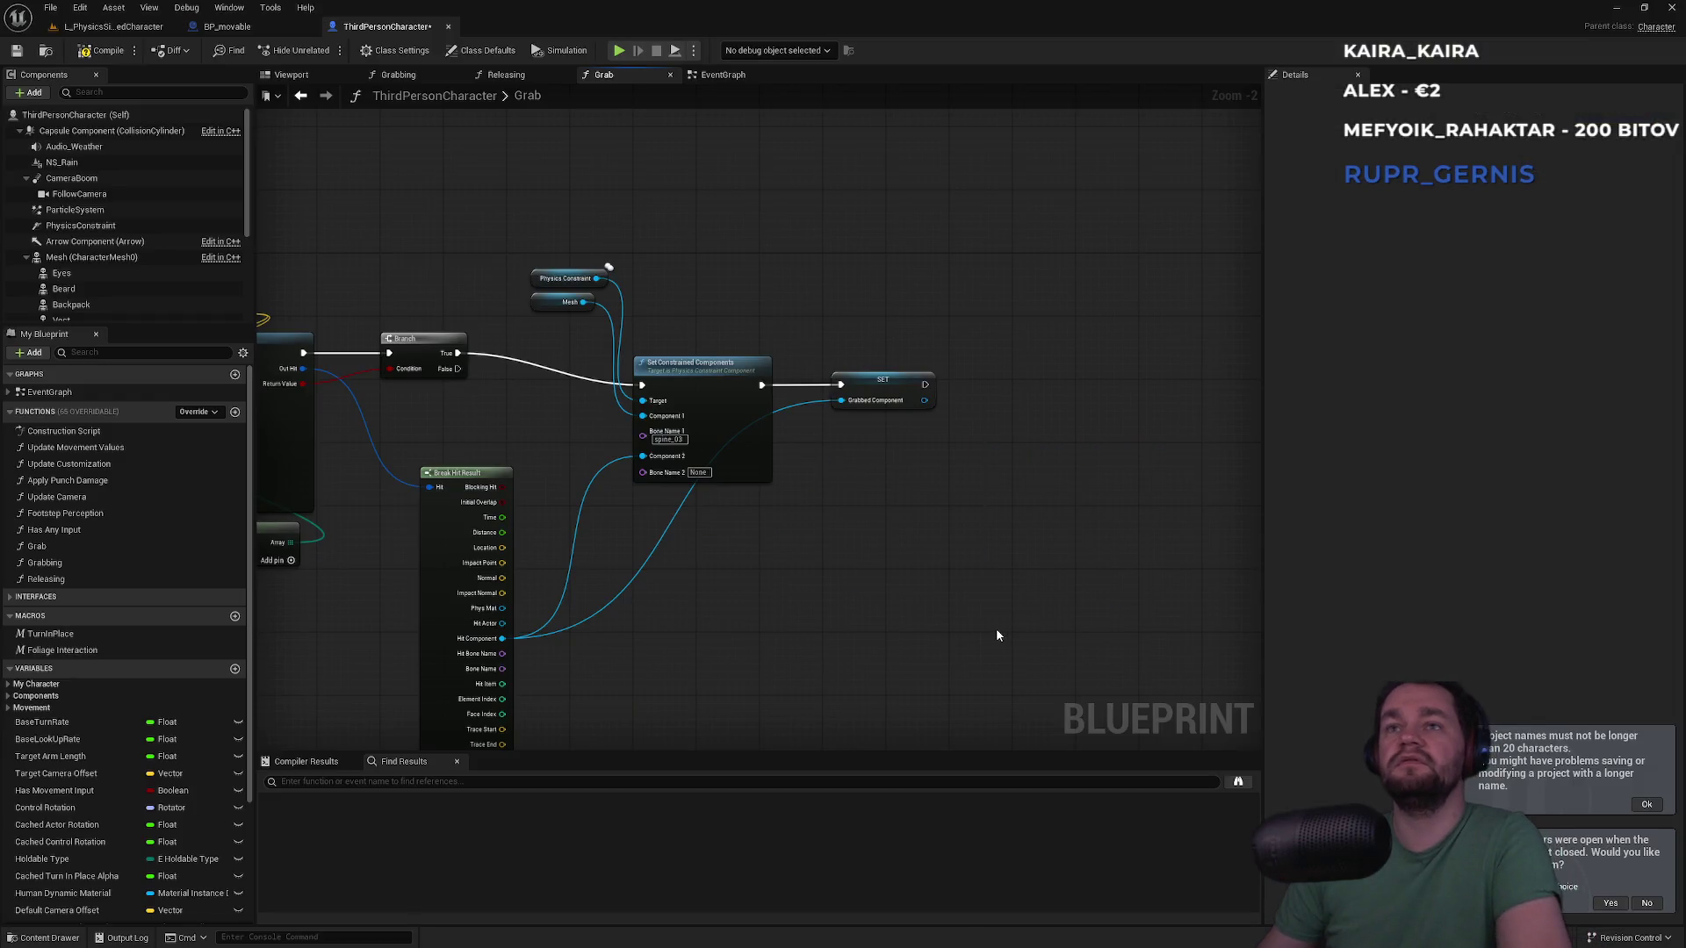
key(alt+Tab)
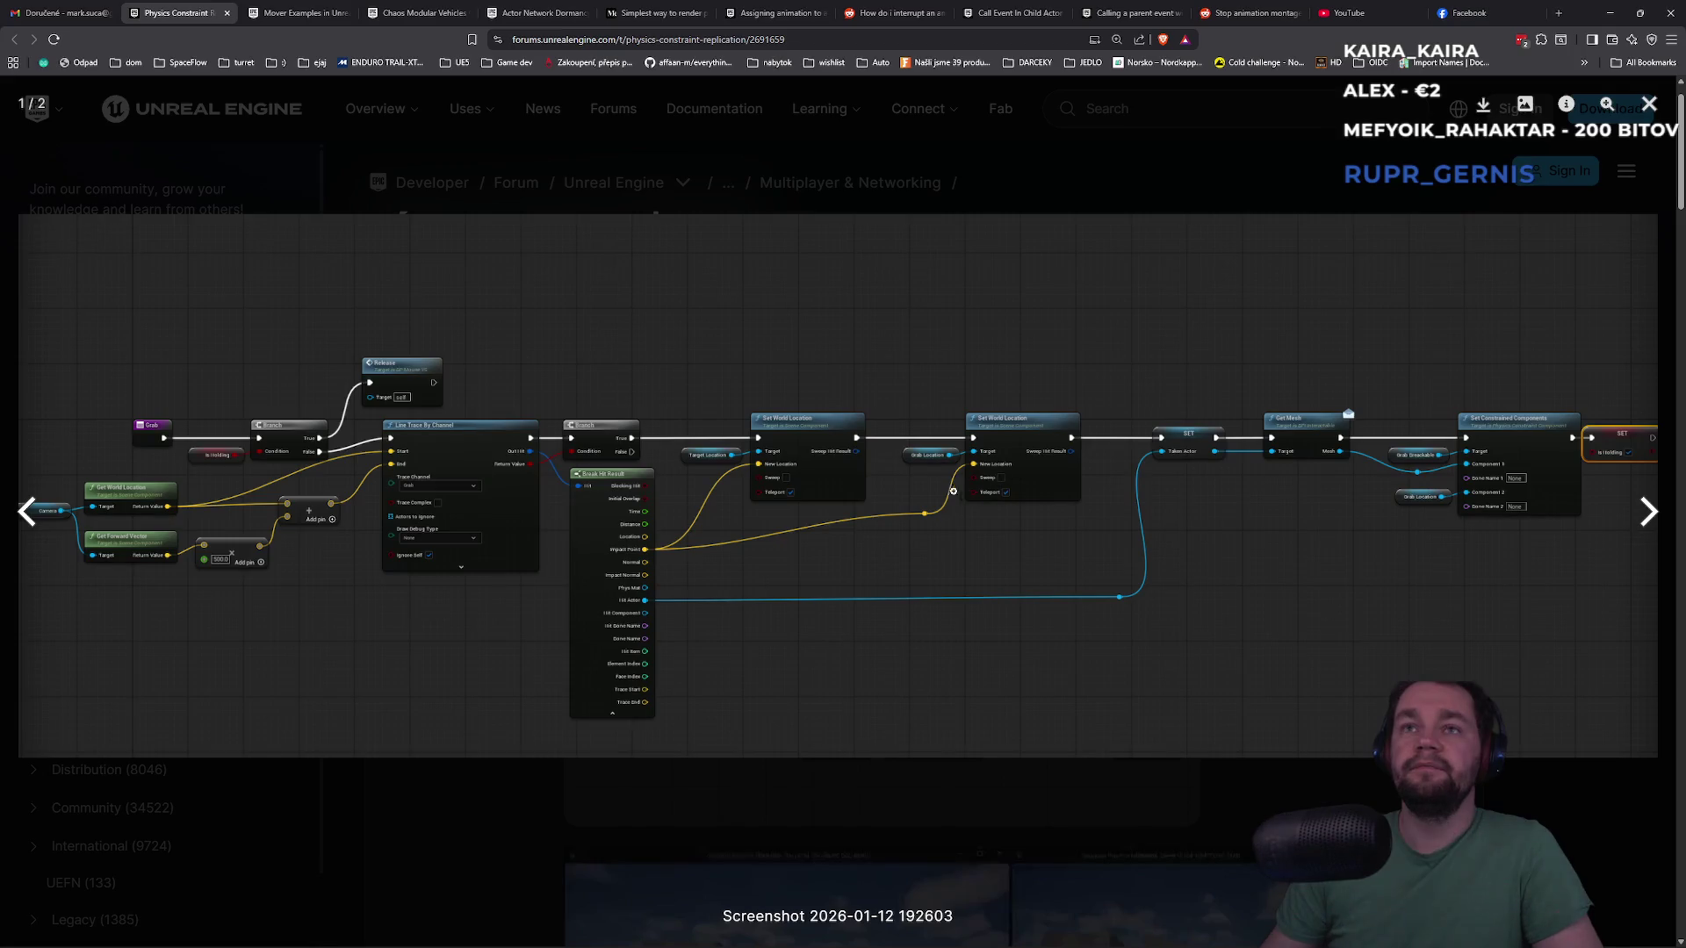
click(1014, 178)
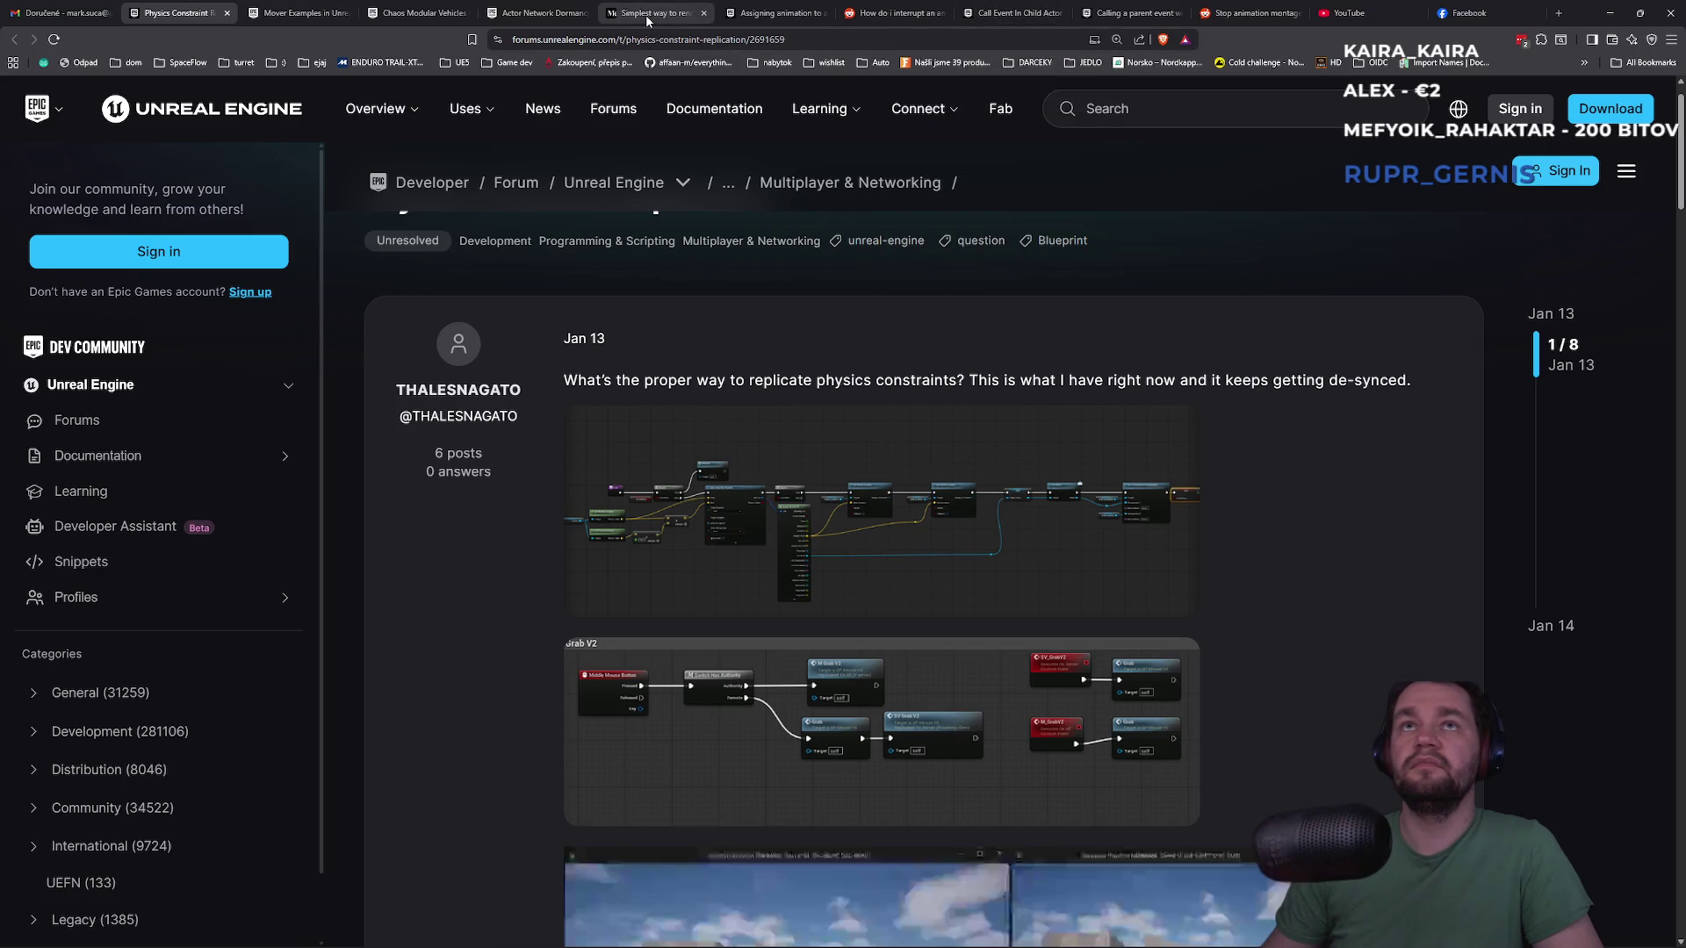
Look over the Actor Network Dormancy page, close it, and show the Mover Examples page
click(536, 12)
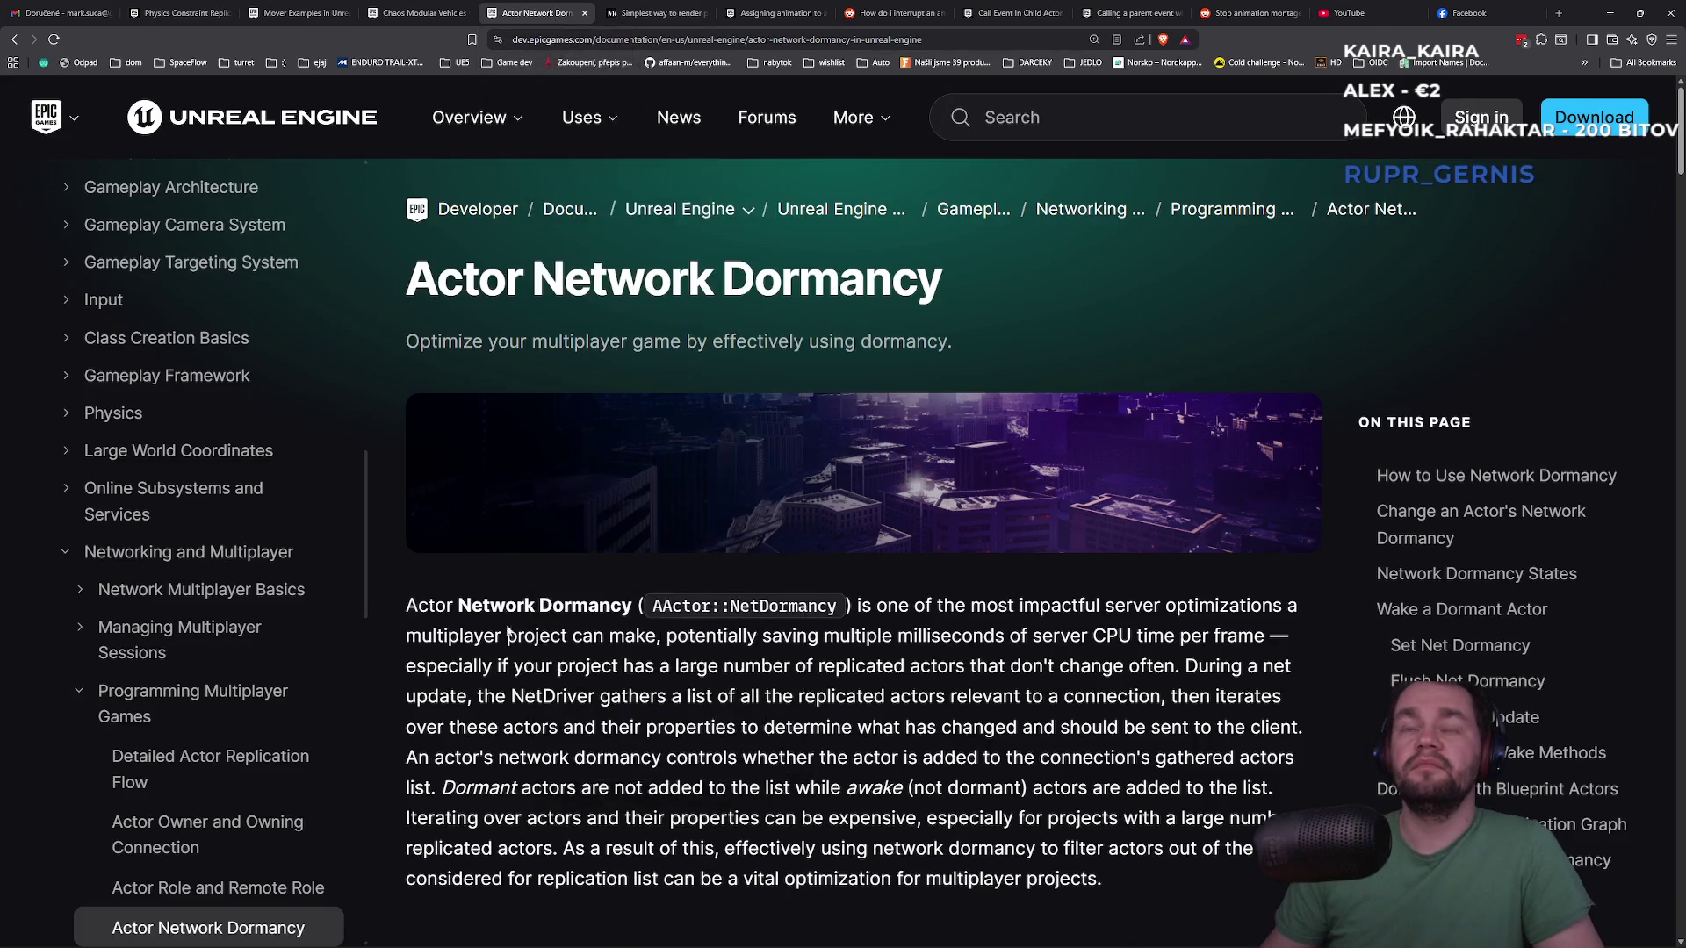
scroll(542, 615, down, 5)
scroll(536, 619, down, 4)
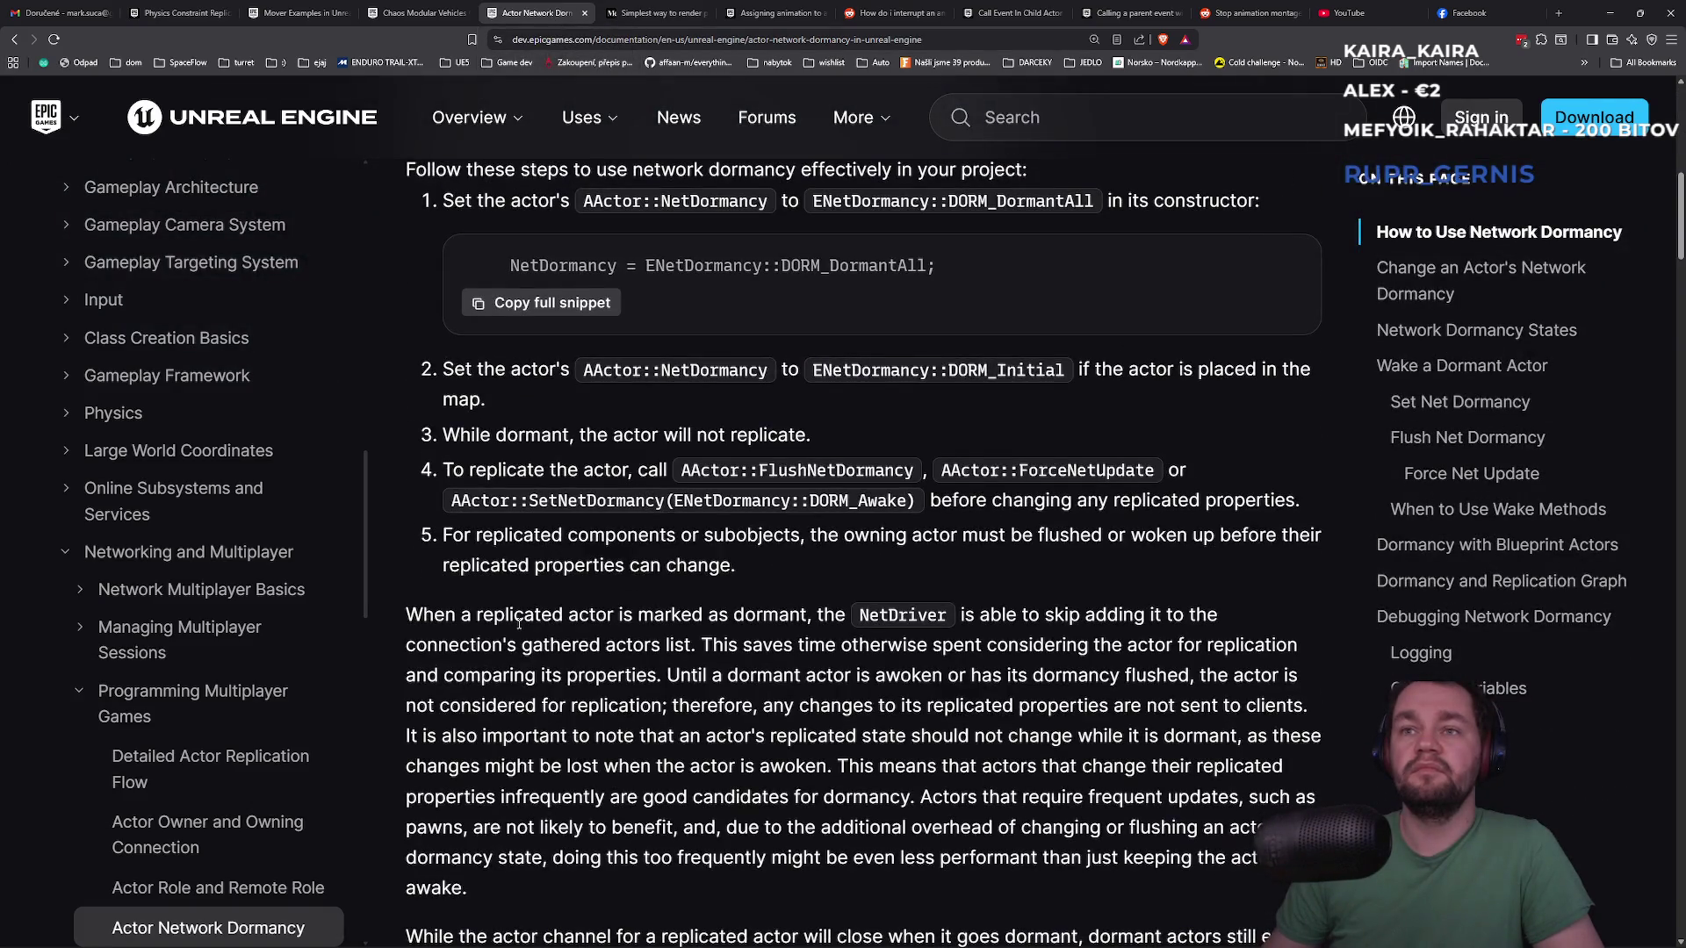
middle_click(527, 12)
scroll(588, 589, up, 20)
scroll(587, 589, up, 9)
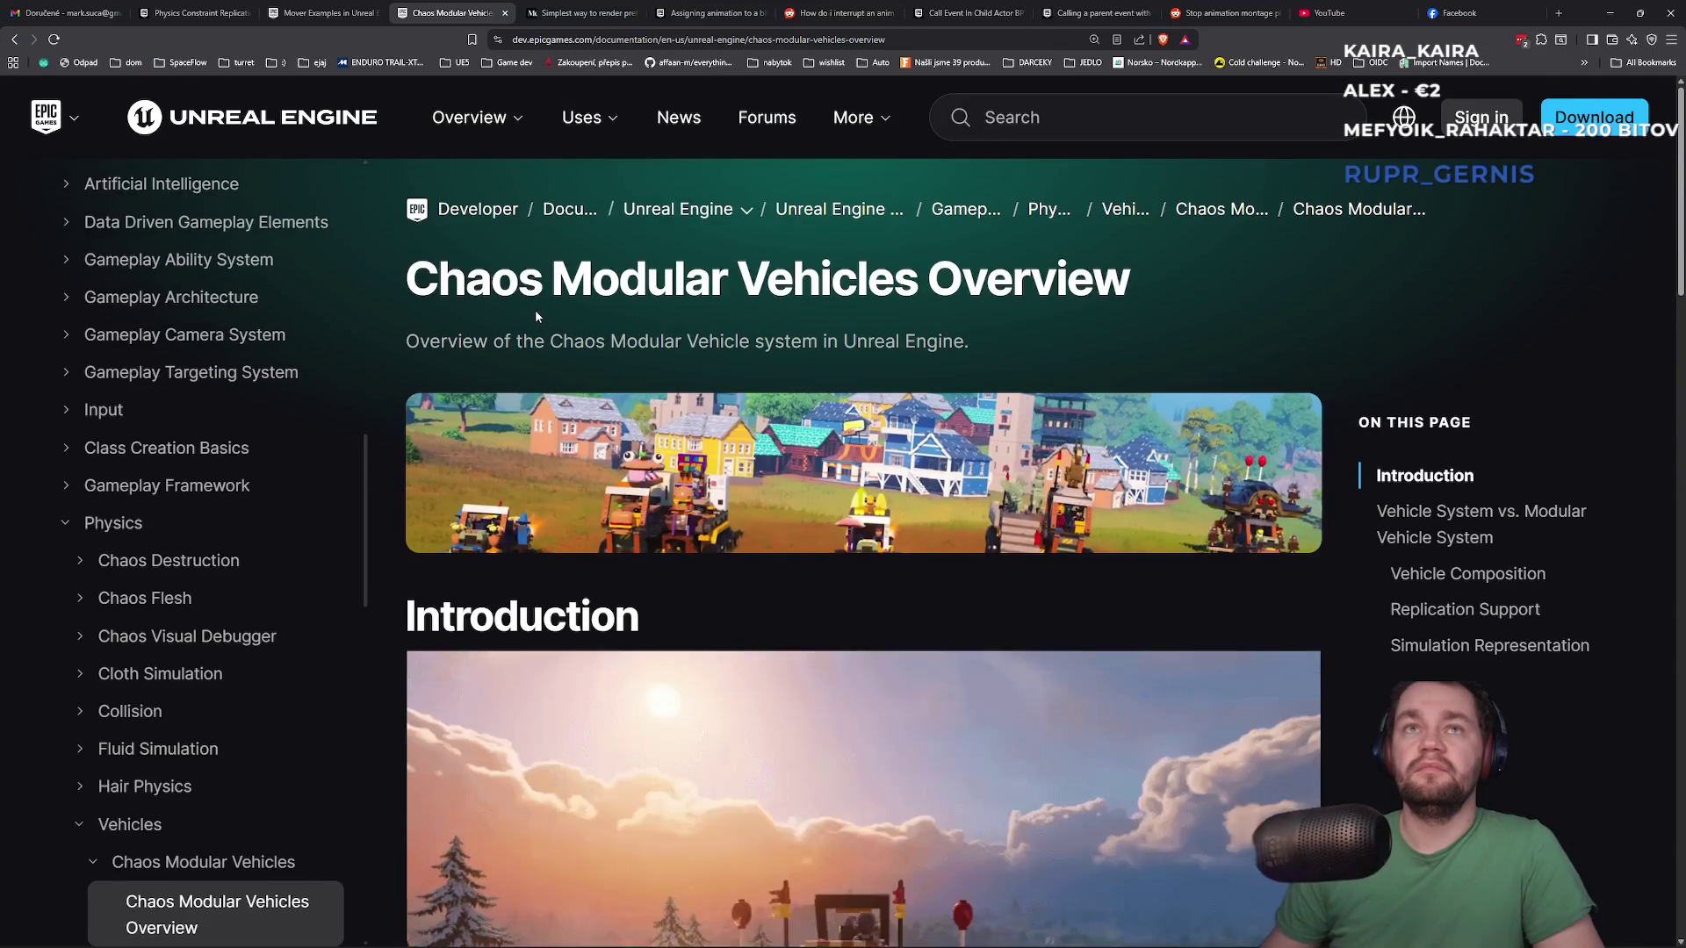
click(294, 13)
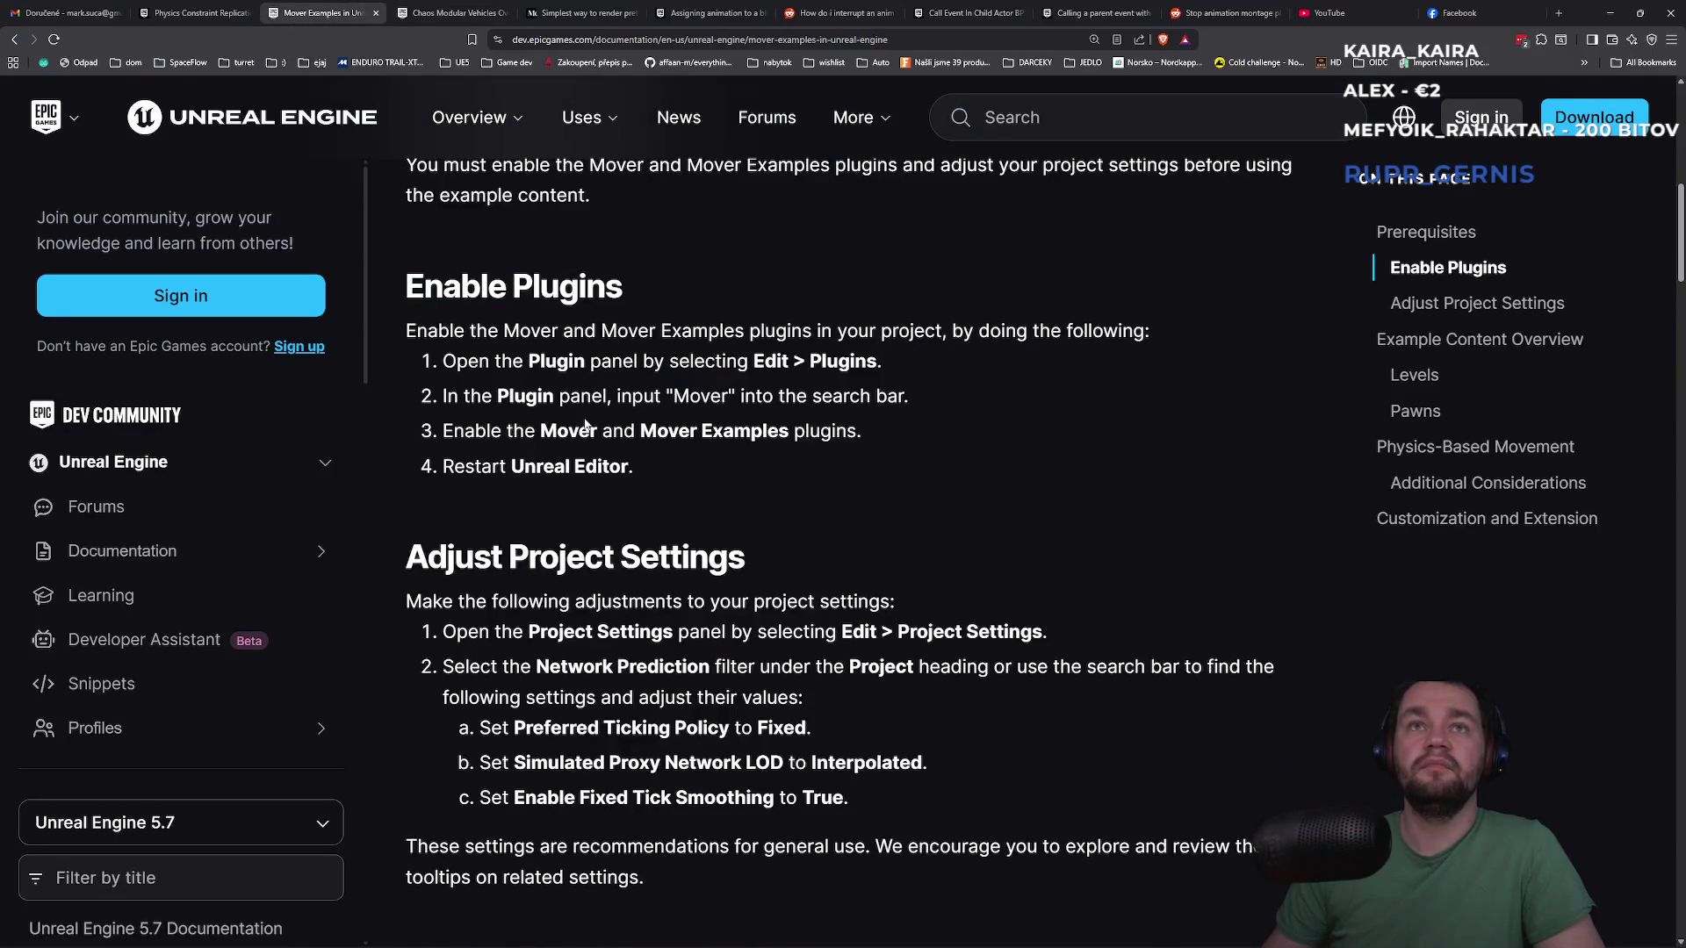
Scroll the Mover Examples page down to the example pawns section
scroll(586, 425, up, 5)
scroll(574, 464, up, 6)
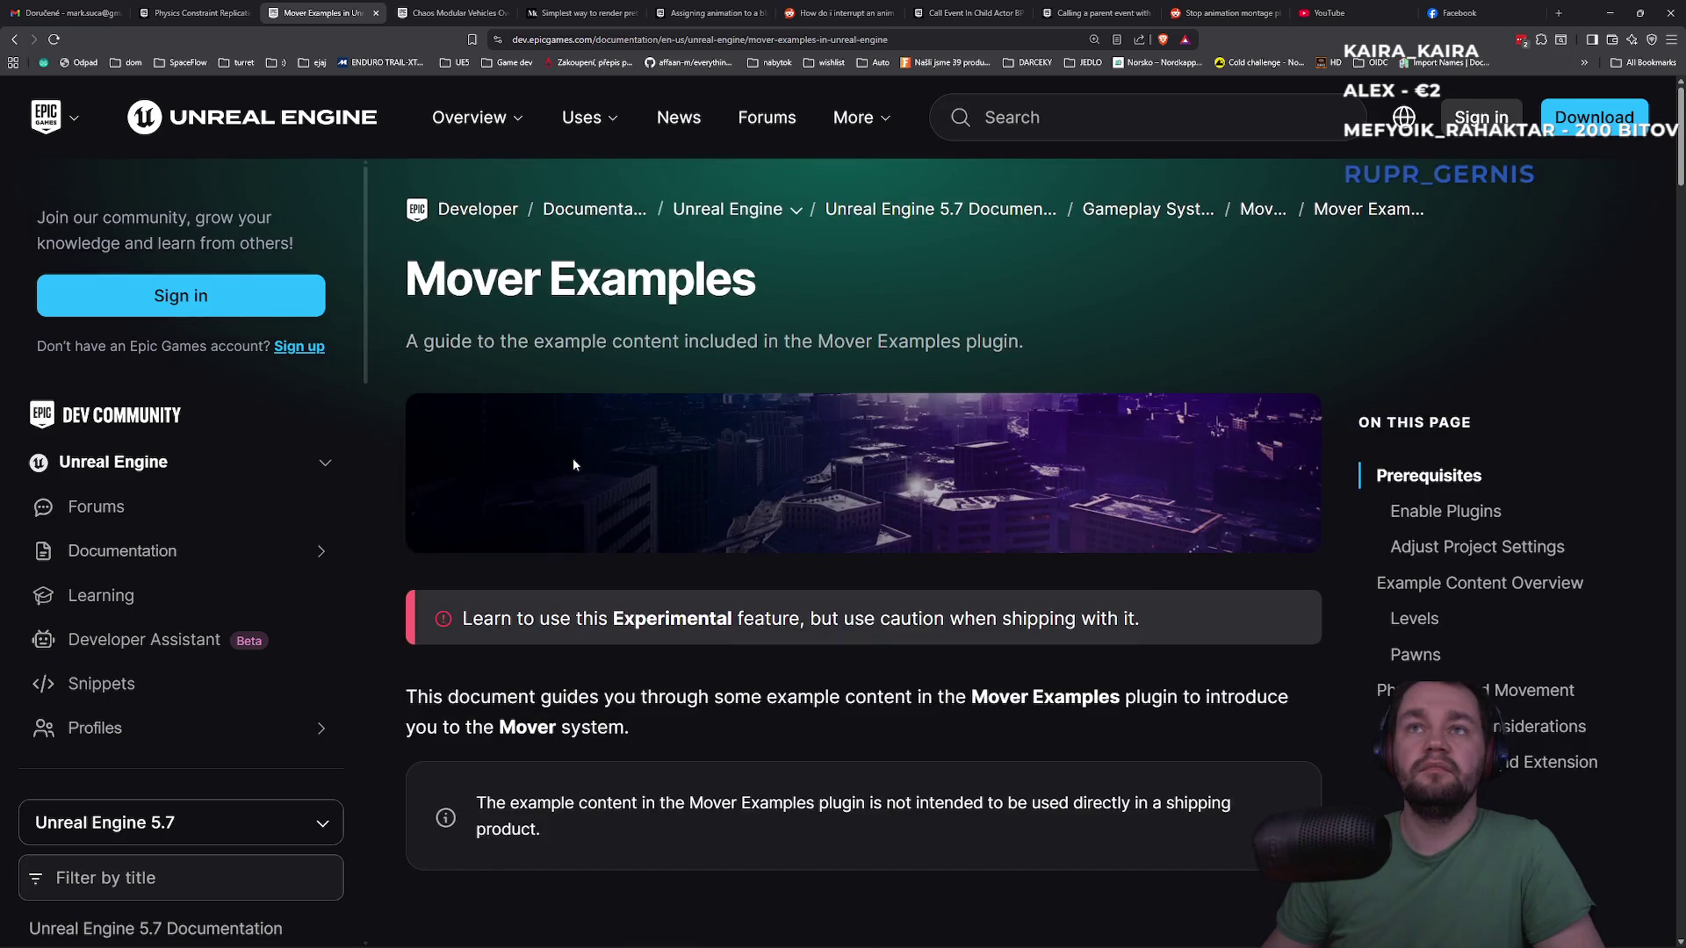
scroll(570, 460, down, 5)
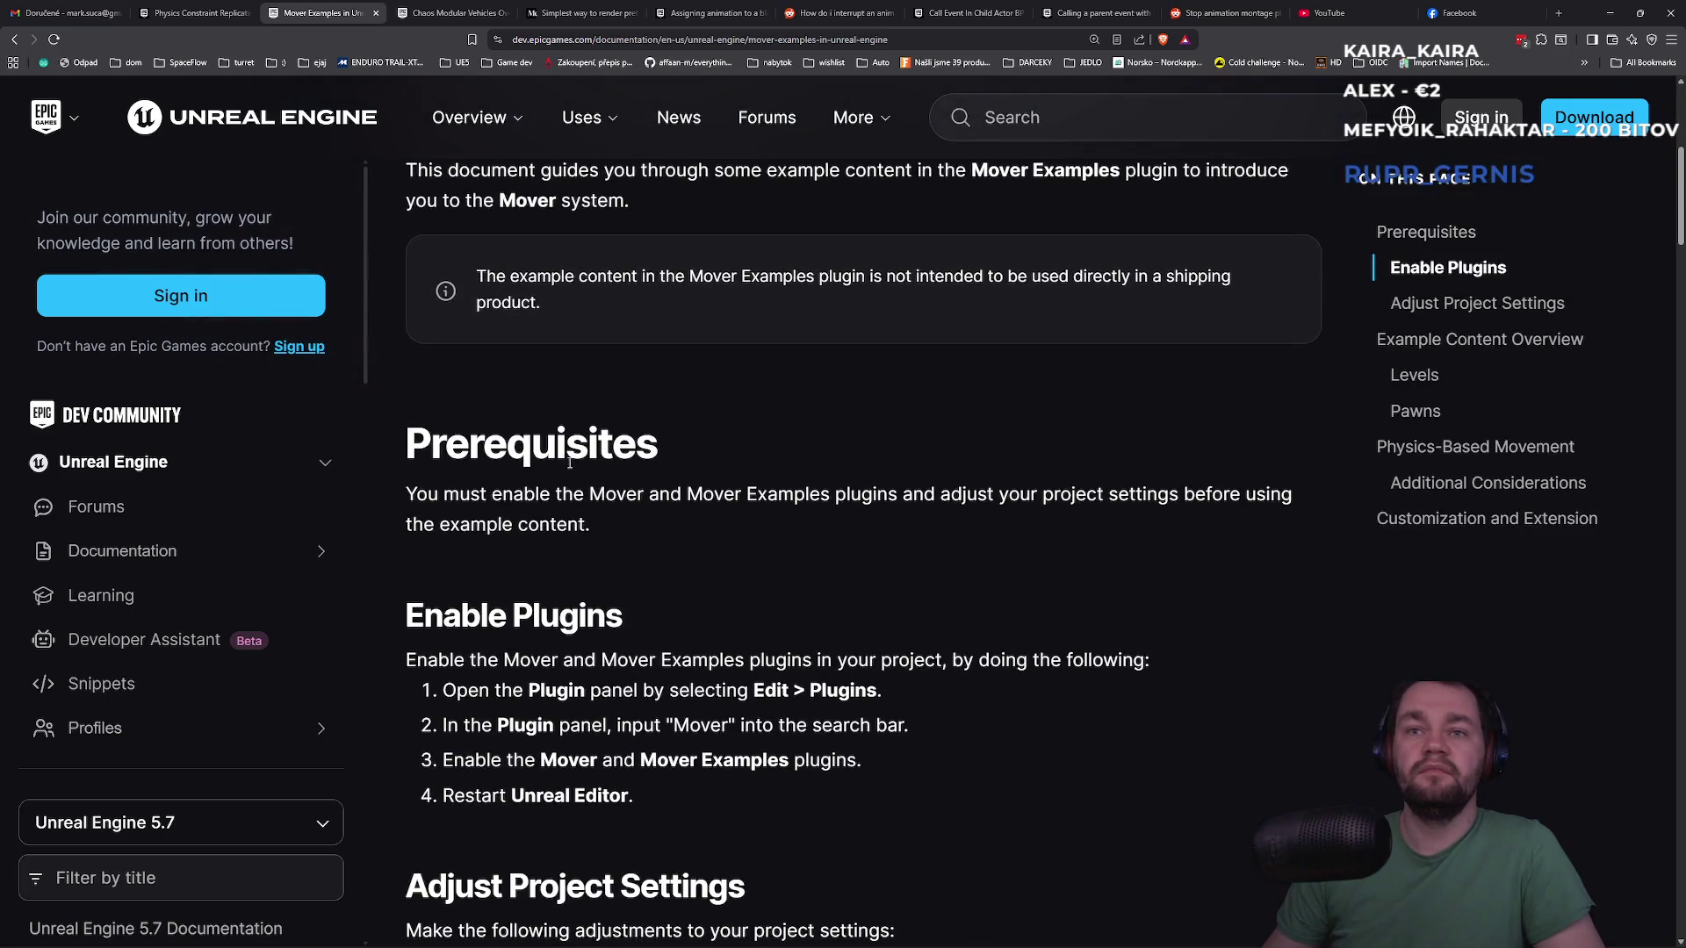
scroll(569, 463, down, 4)
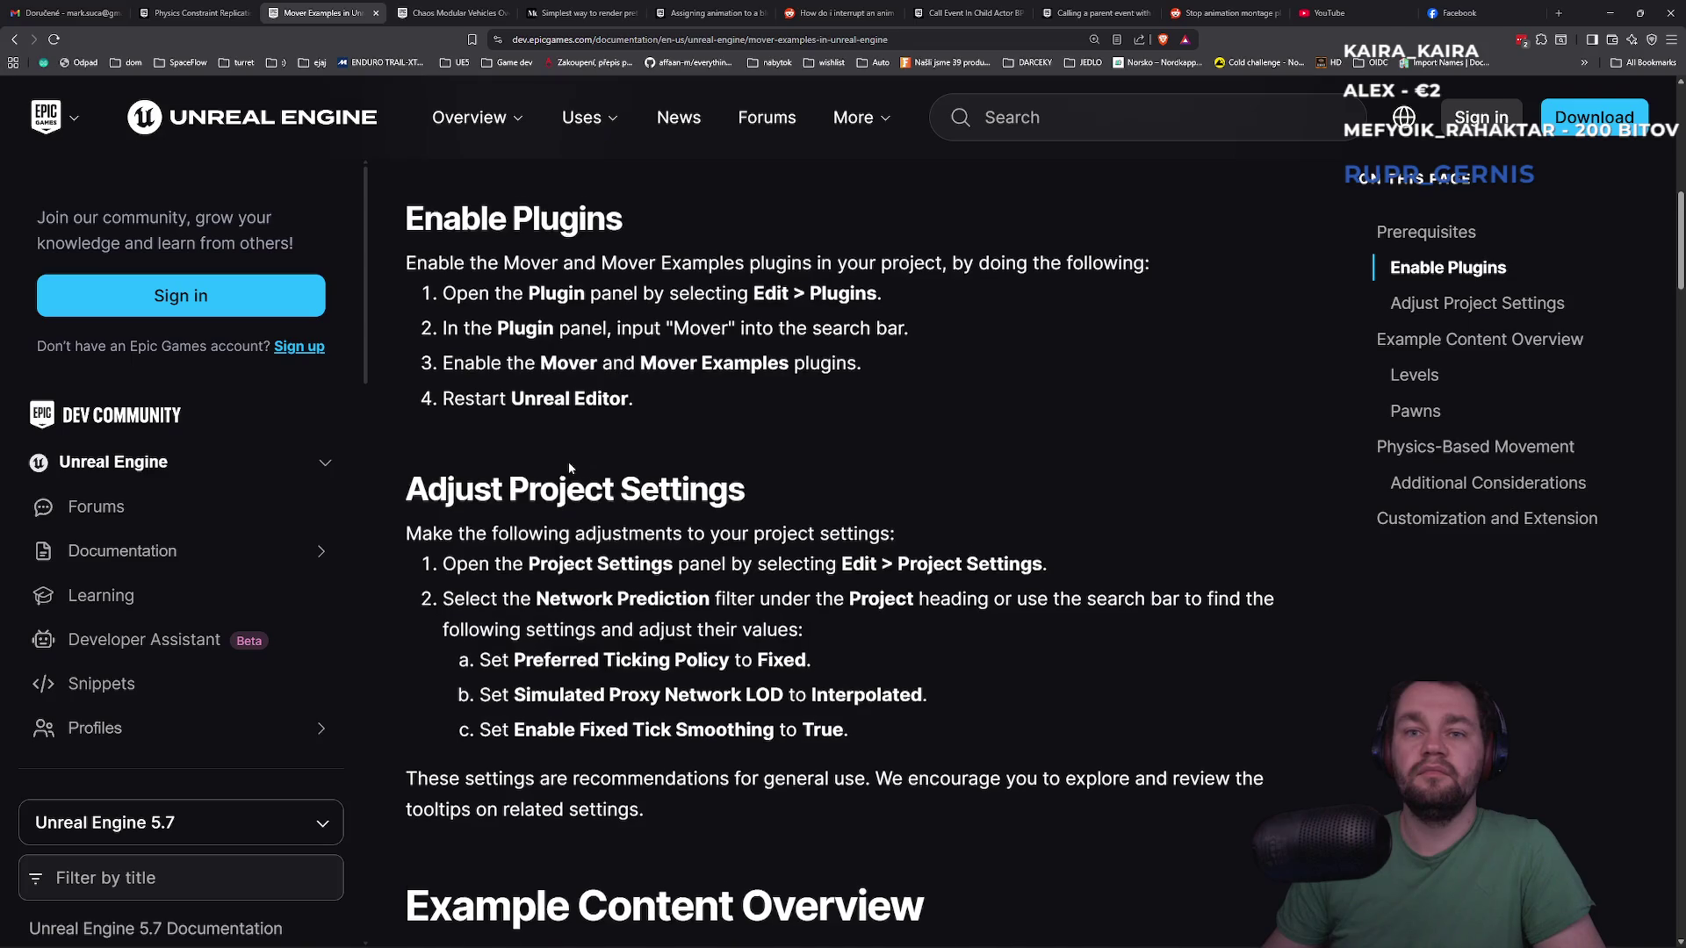
scroll(569, 463, down, 7)
scroll(568, 462, down, 3)
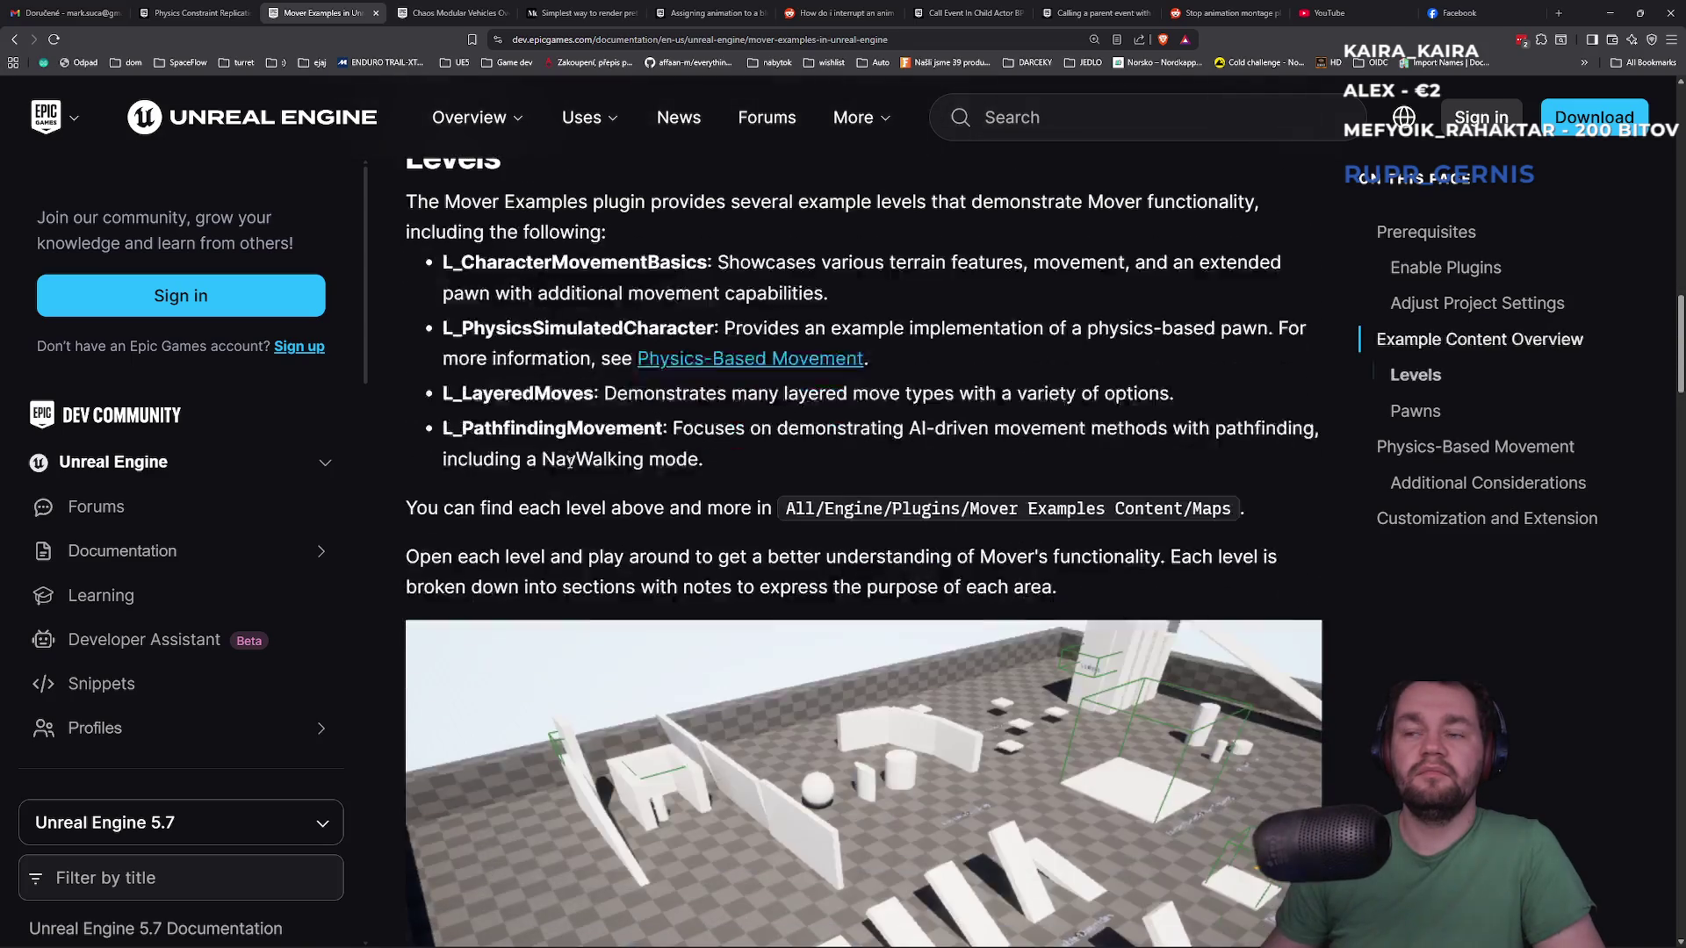
scroll(569, 462, down, 2)
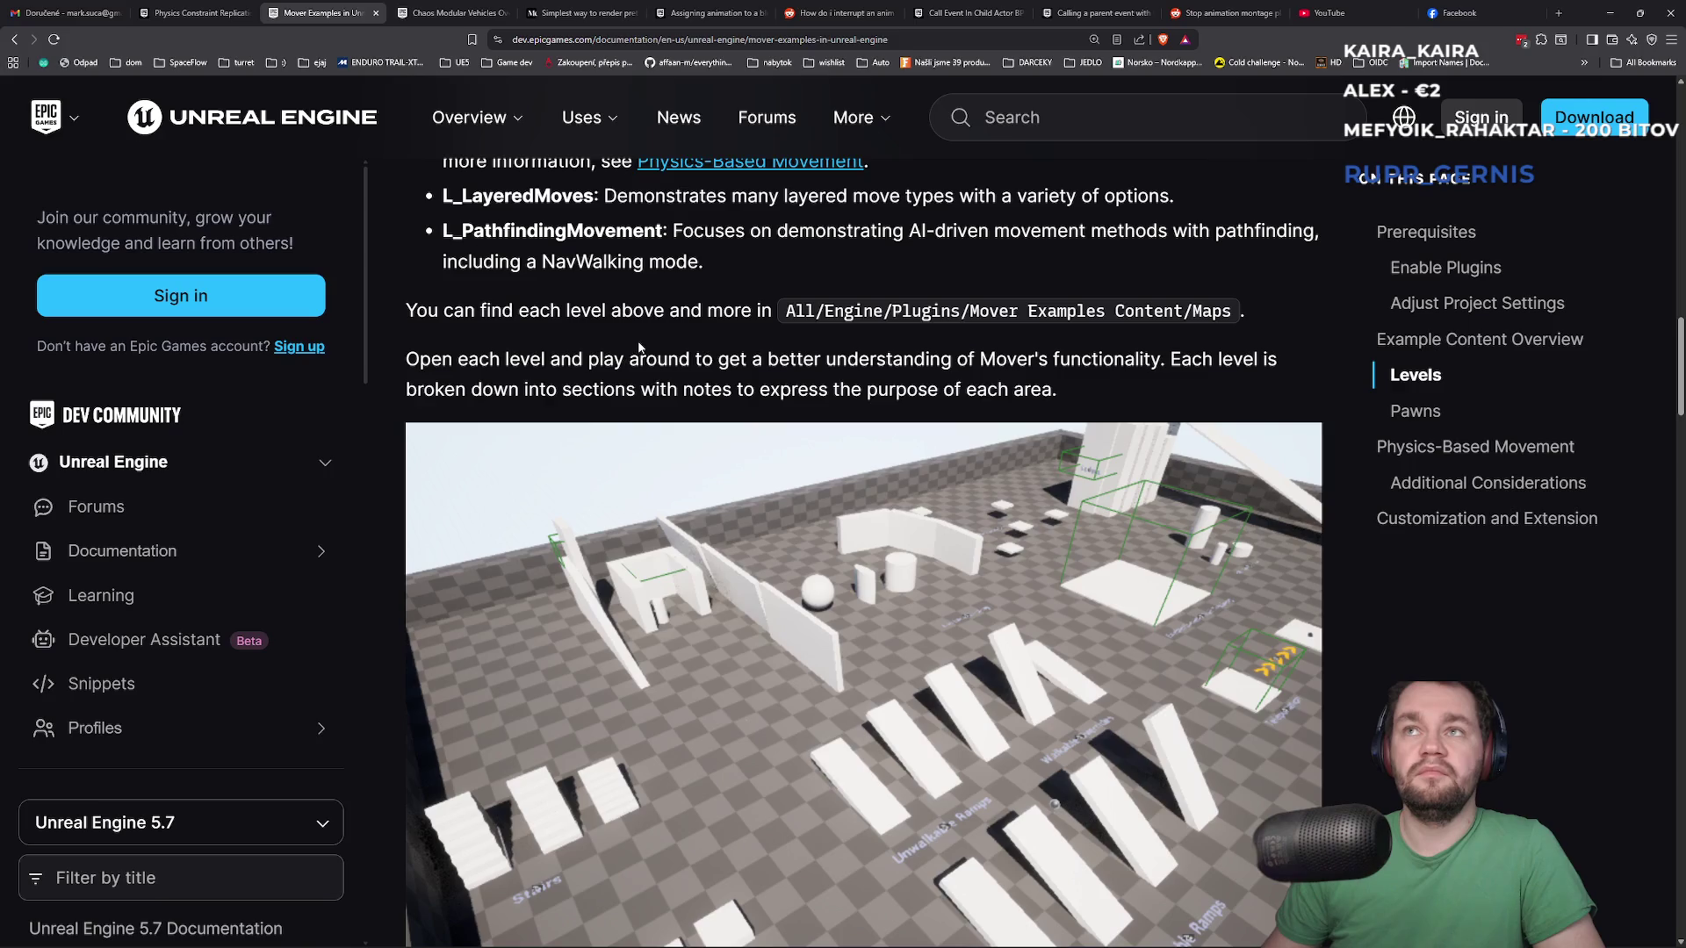
scroll(624, 423, down, 3)
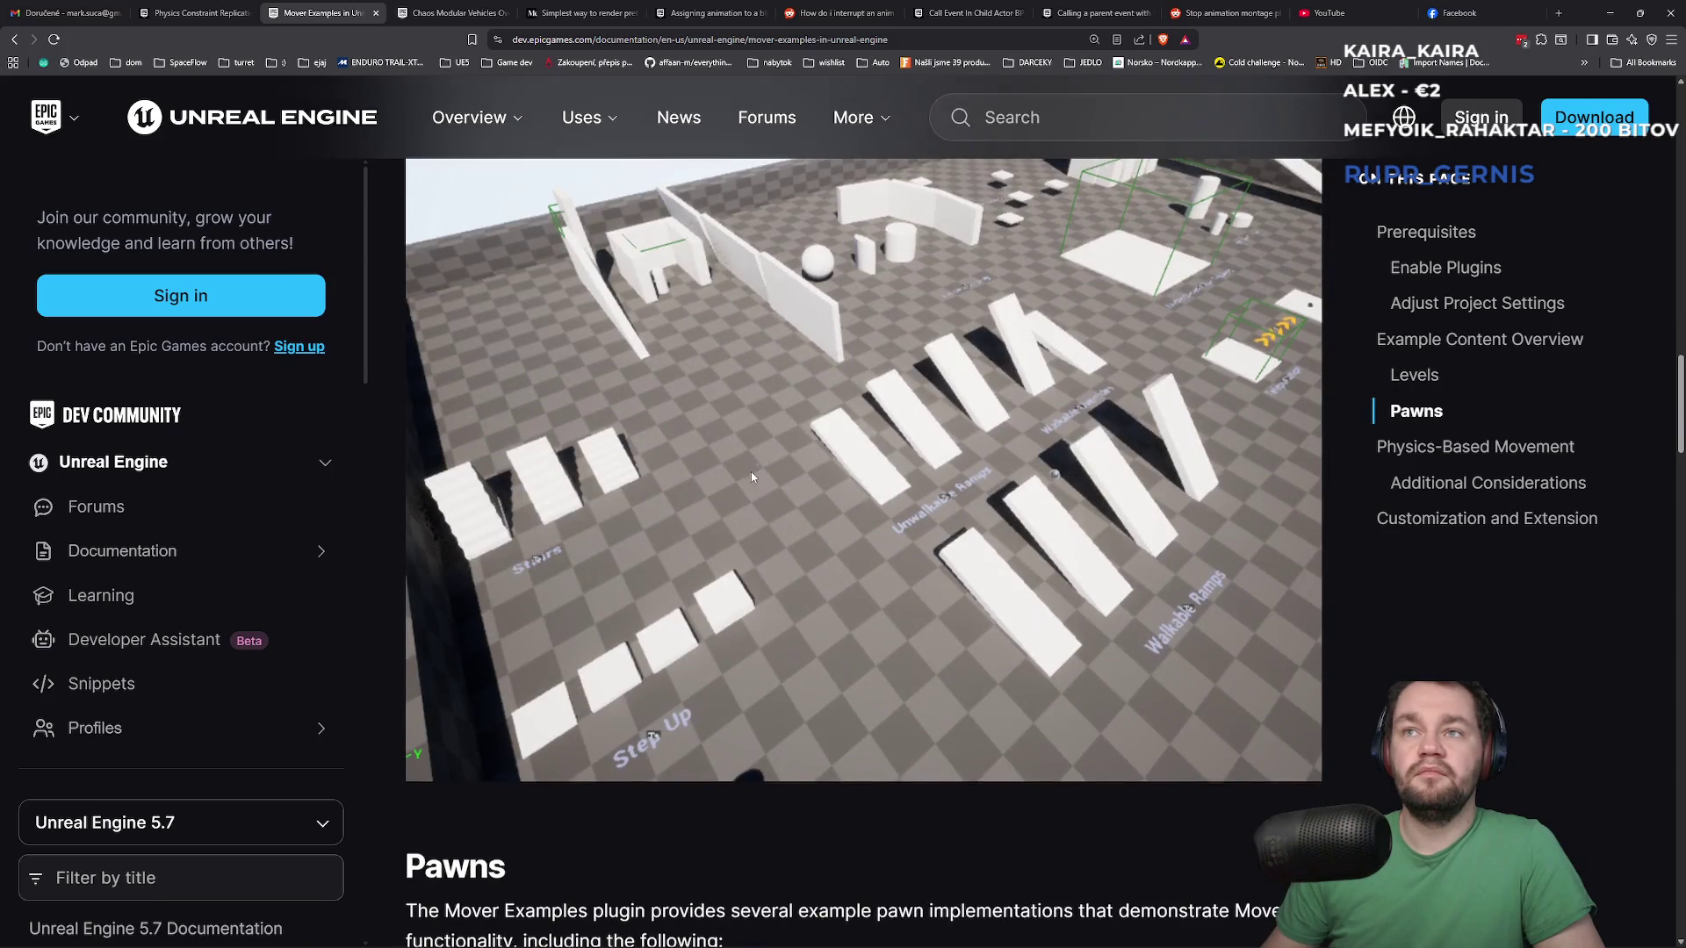
scroll(753, 475, down, 3)
scroll(749, 477, down, 2)
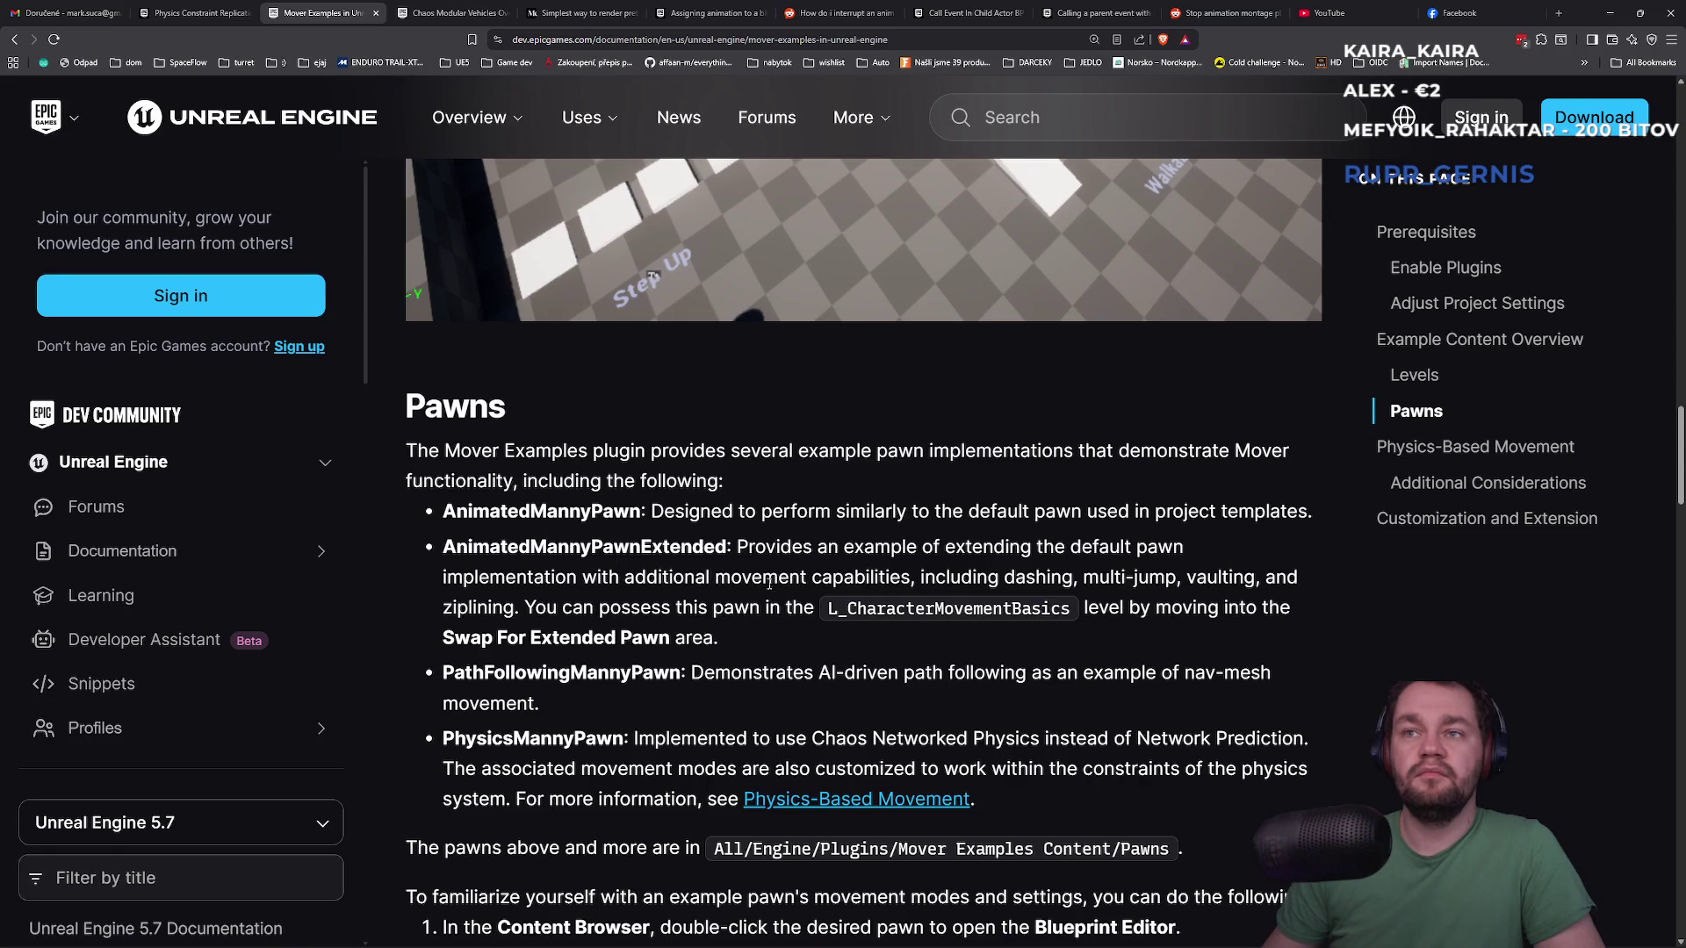
Read the PathFollowingMannyPawn and PhysicsMannyPawn descriptions, then go to the forum thread
double_click(570, 675)
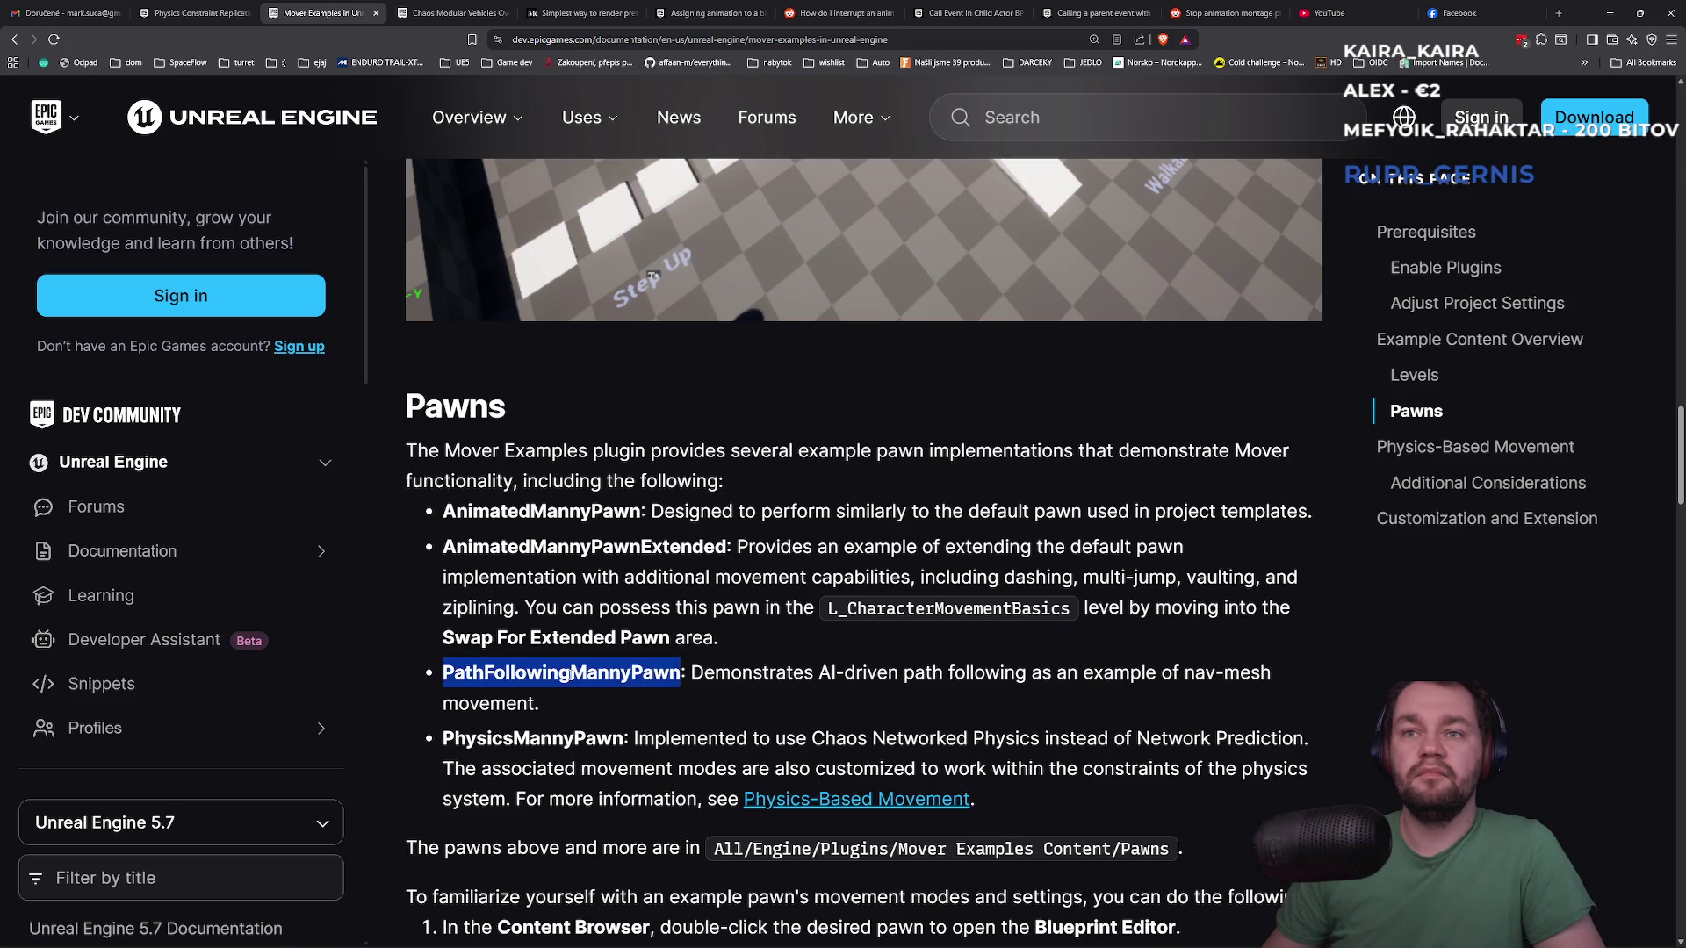
mouse_move(813, 673)
mouse_down()
mouse_move(1263, 691)
mouse_move(1192, 698)
mouse_up()
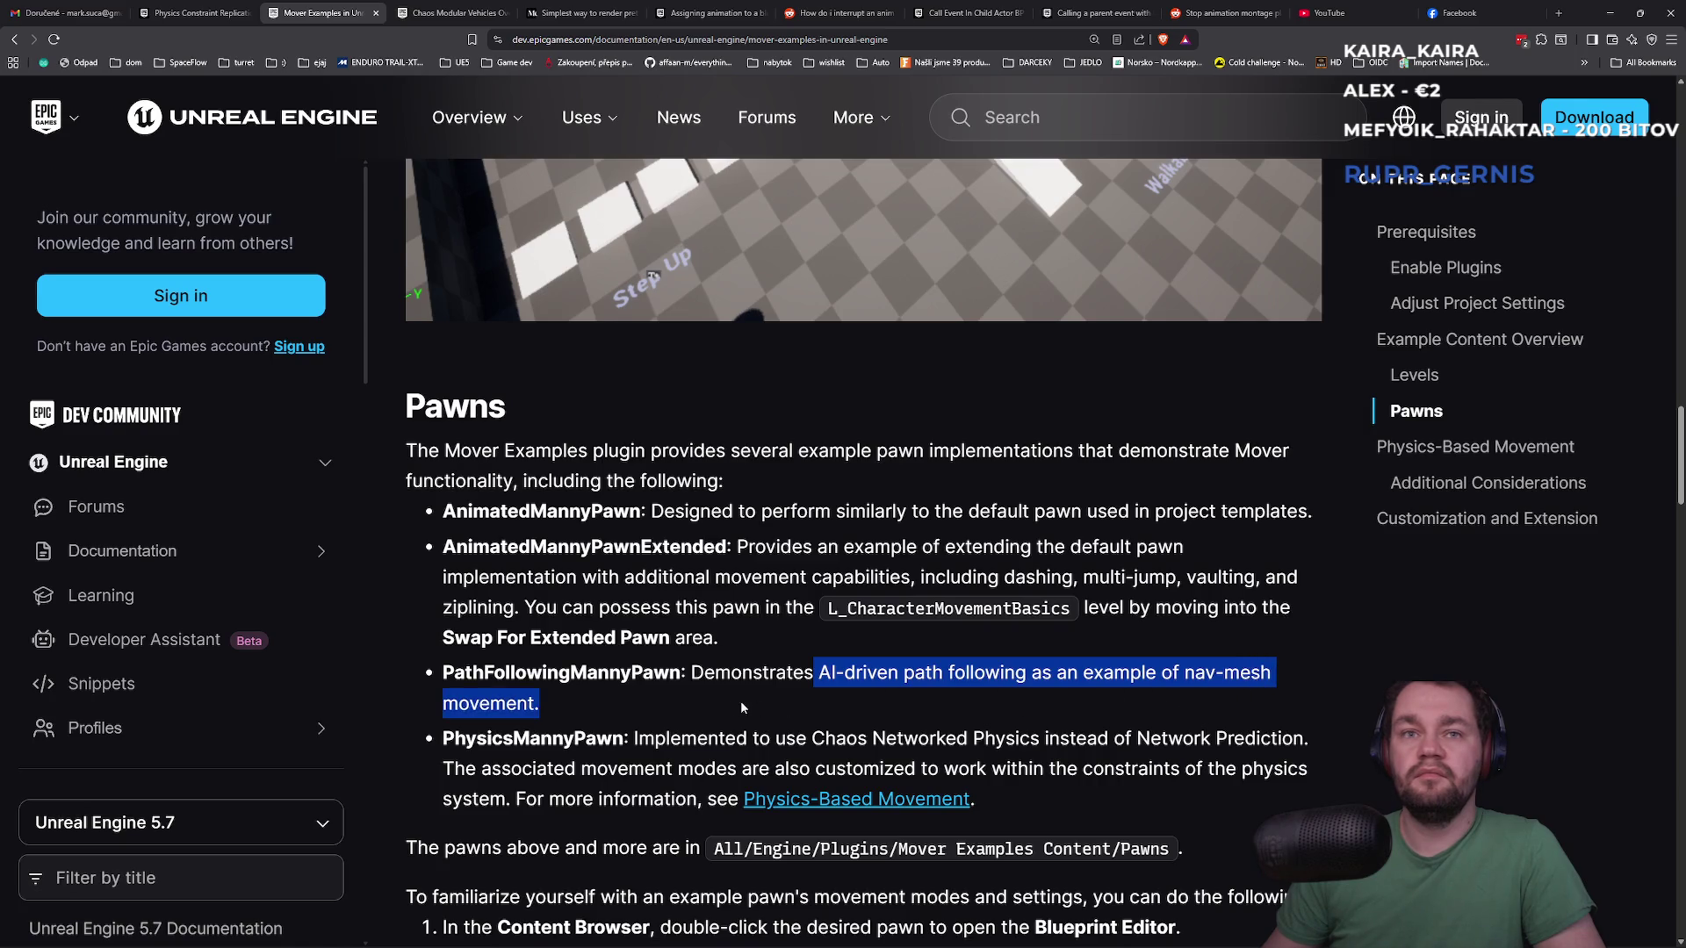
click(670, 720)
double_click(527, 740)
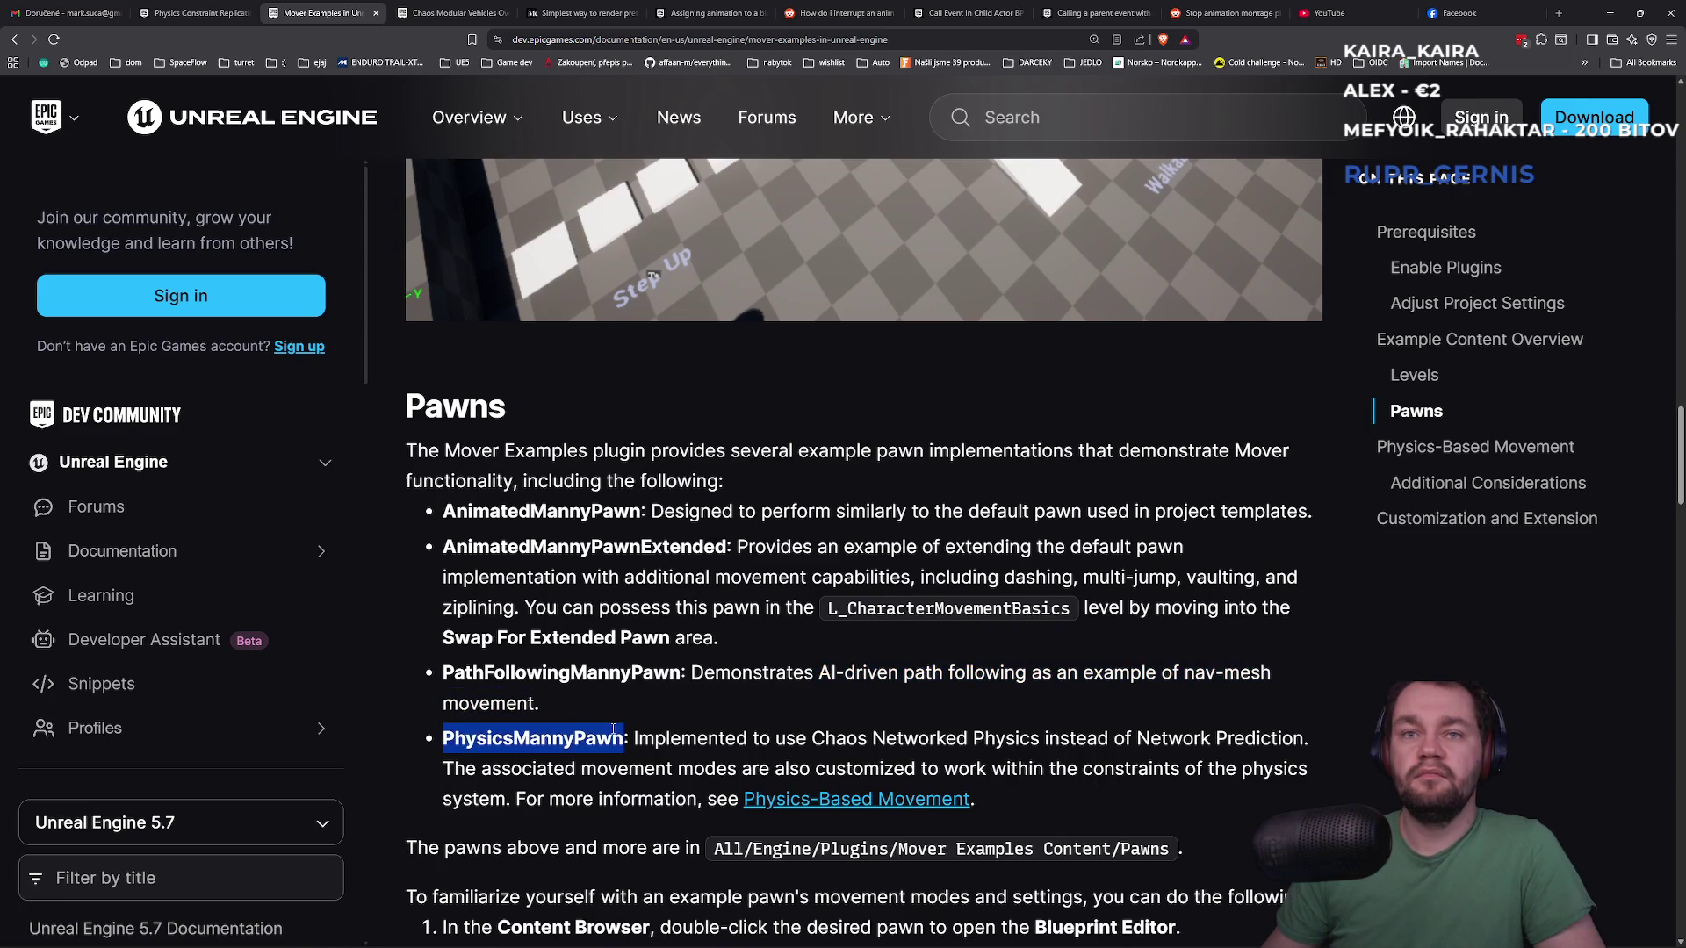
scroll(613, 730, down, 2)
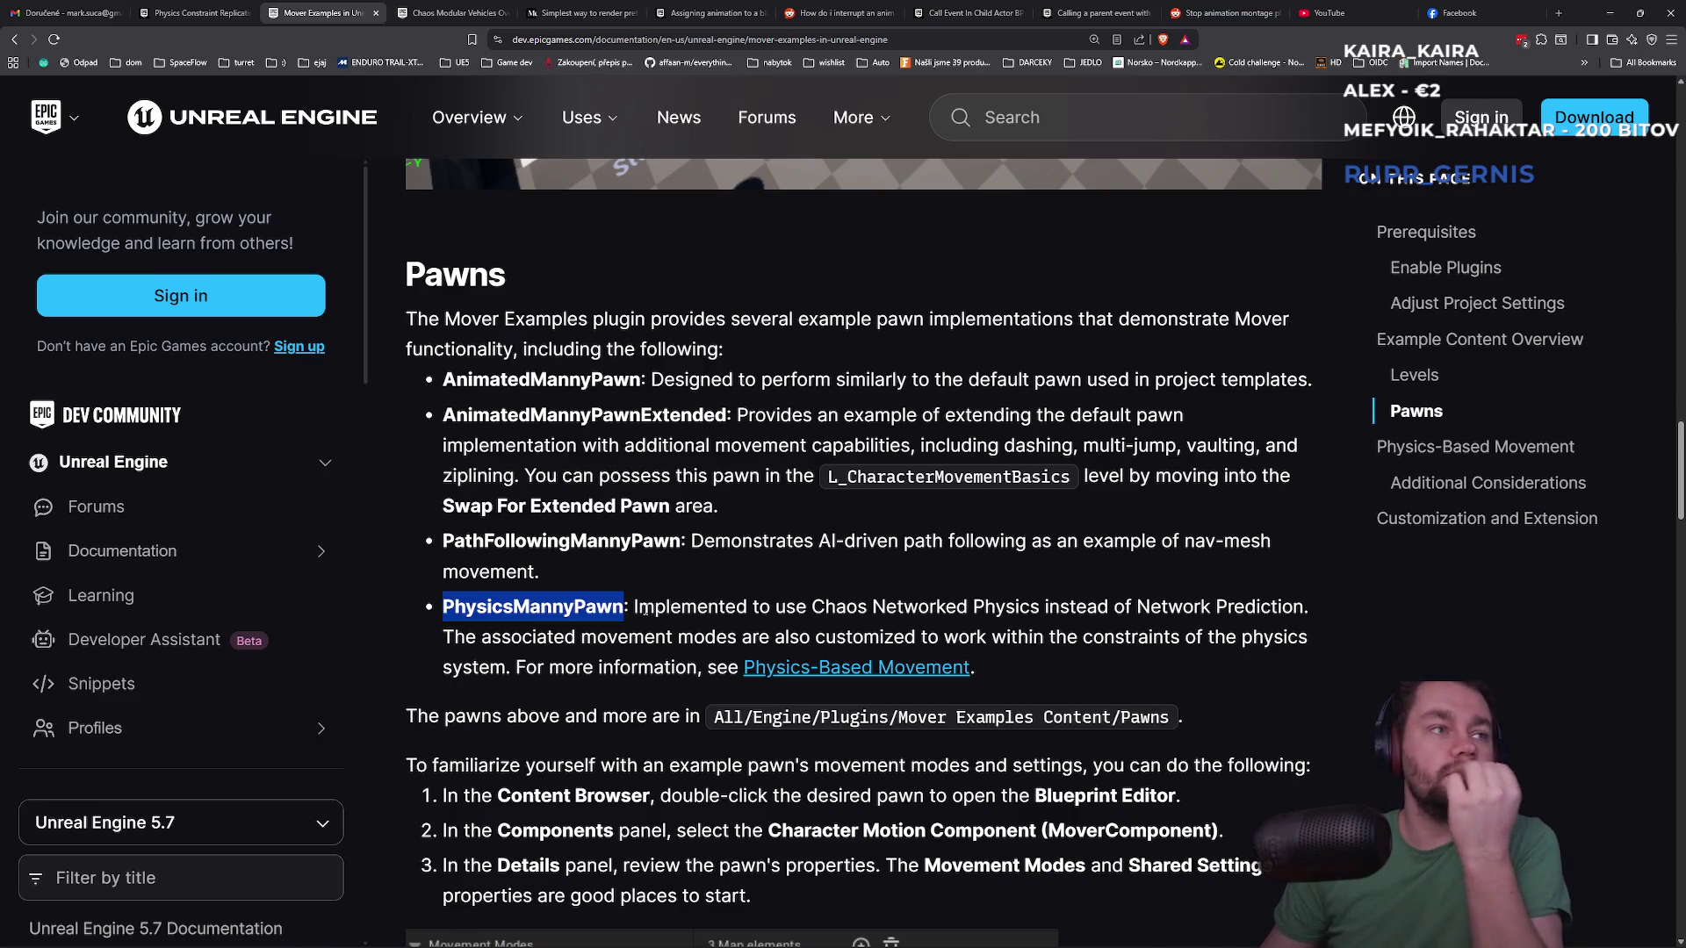
scroll(676, 604, down, 2)
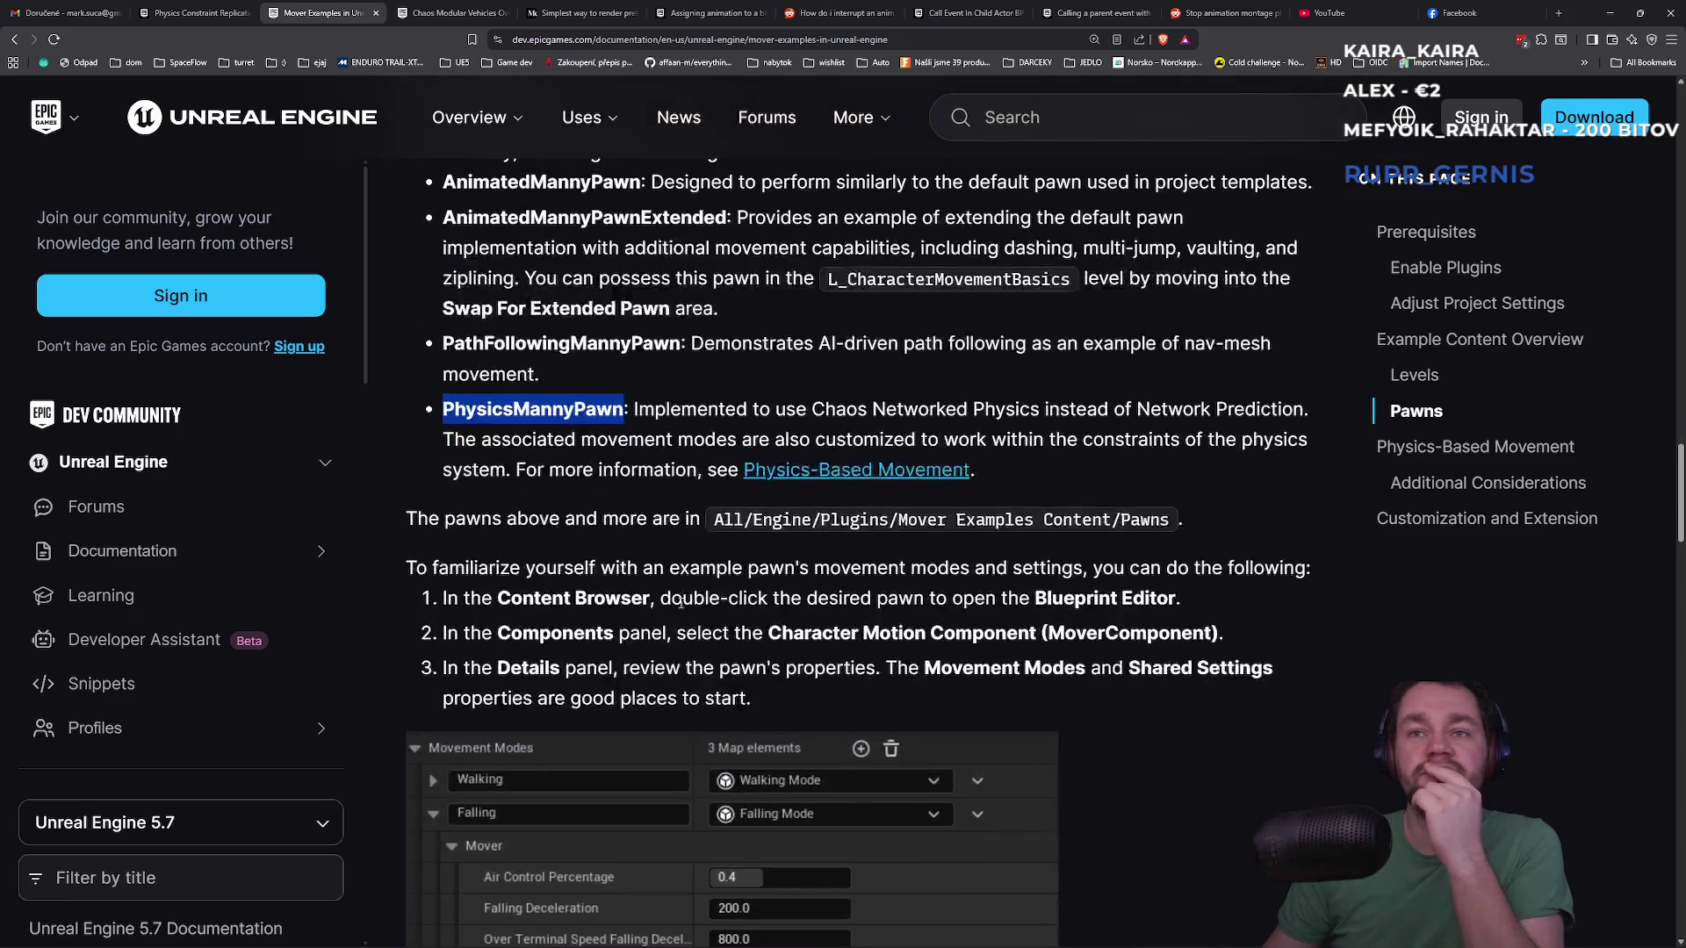
scroll(681, 600, down, 3)
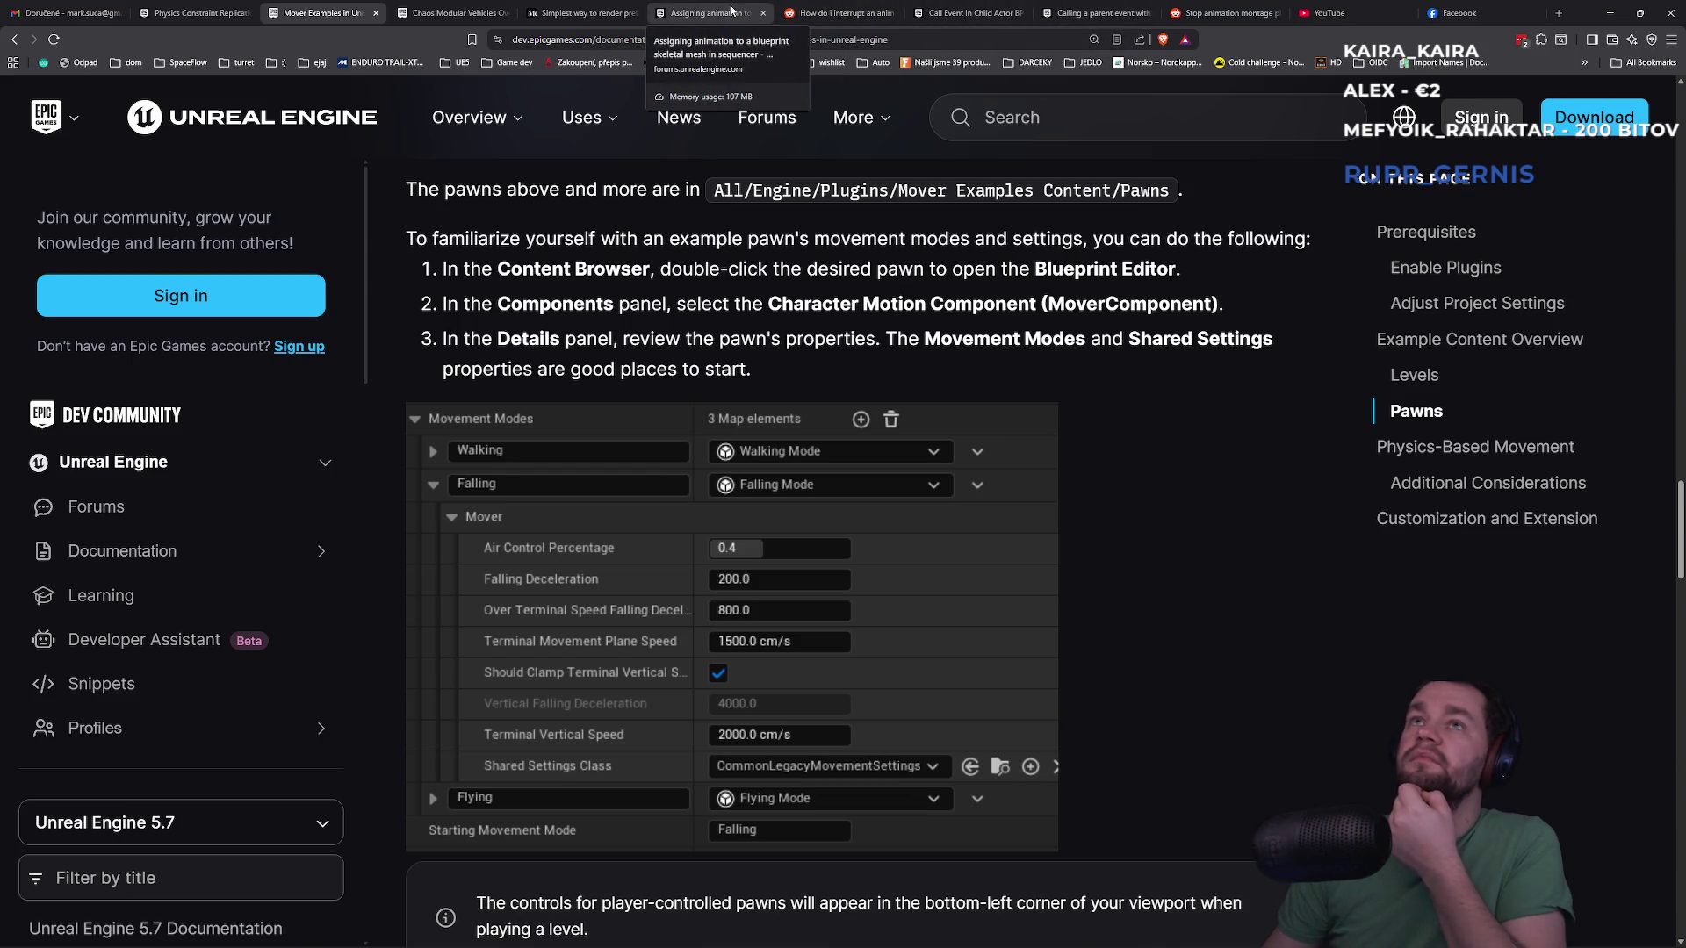
click(194, 13)
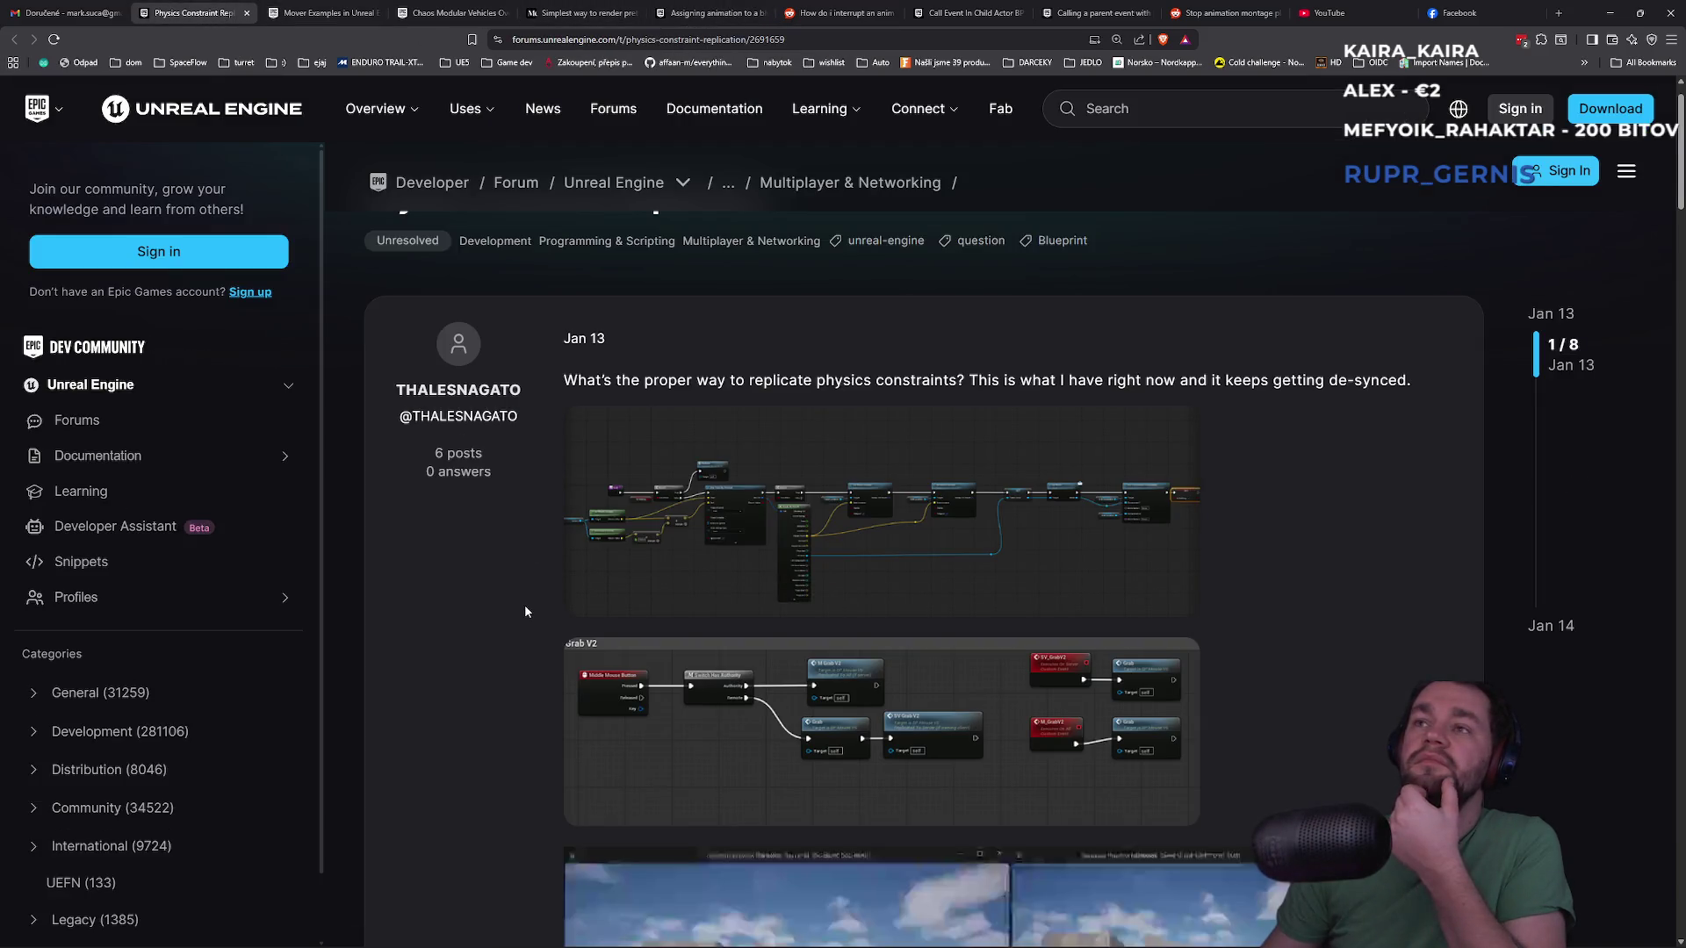
Scroll to the demo video in the Physics Constraint Replication question post and play it
scroll(524, 611, down, 4)
scroll(519, 615, down, 2)
scroll(662, 630, up, 2)
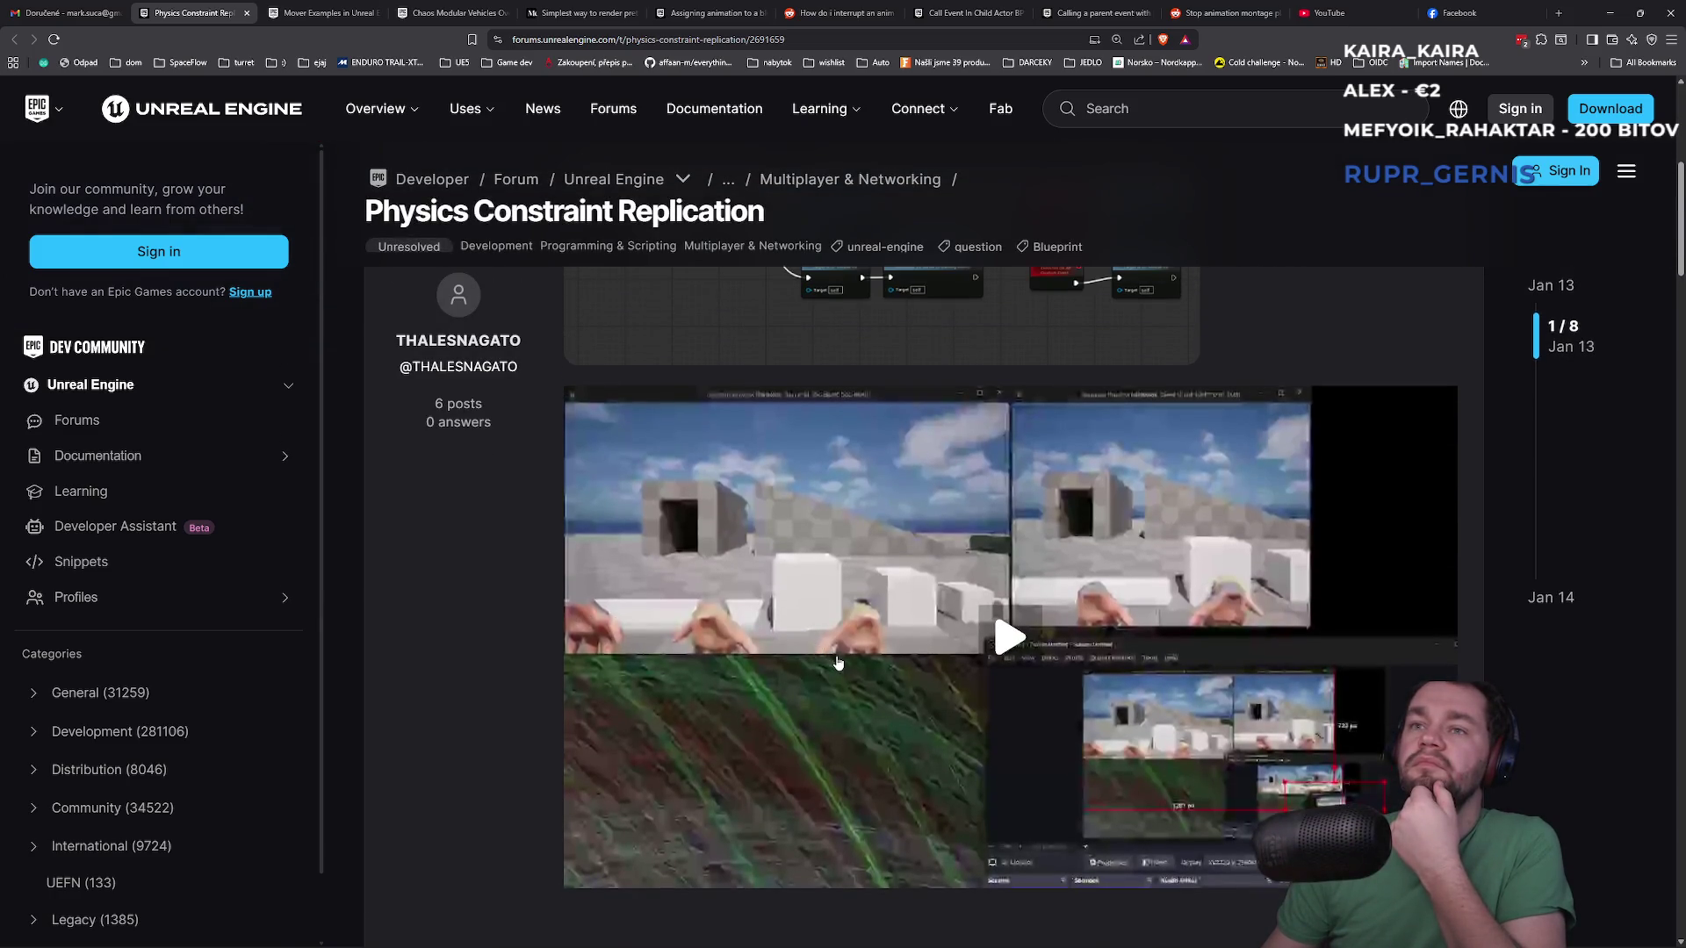
click(1003, 640)
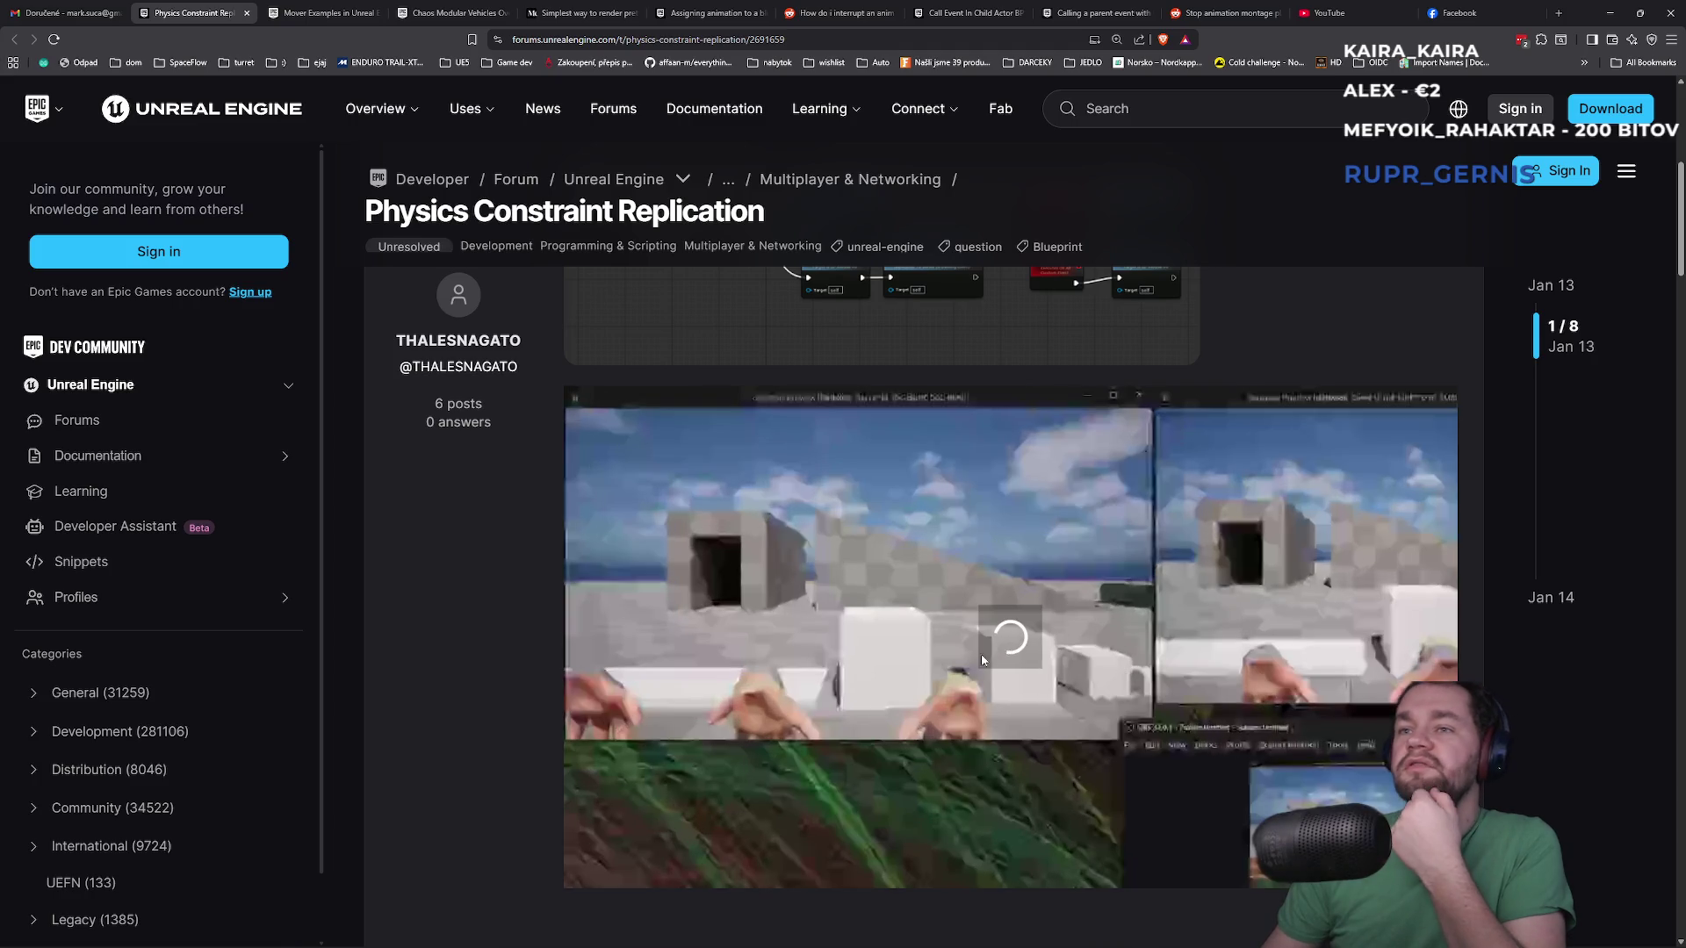
mouse_move(1345, 802)
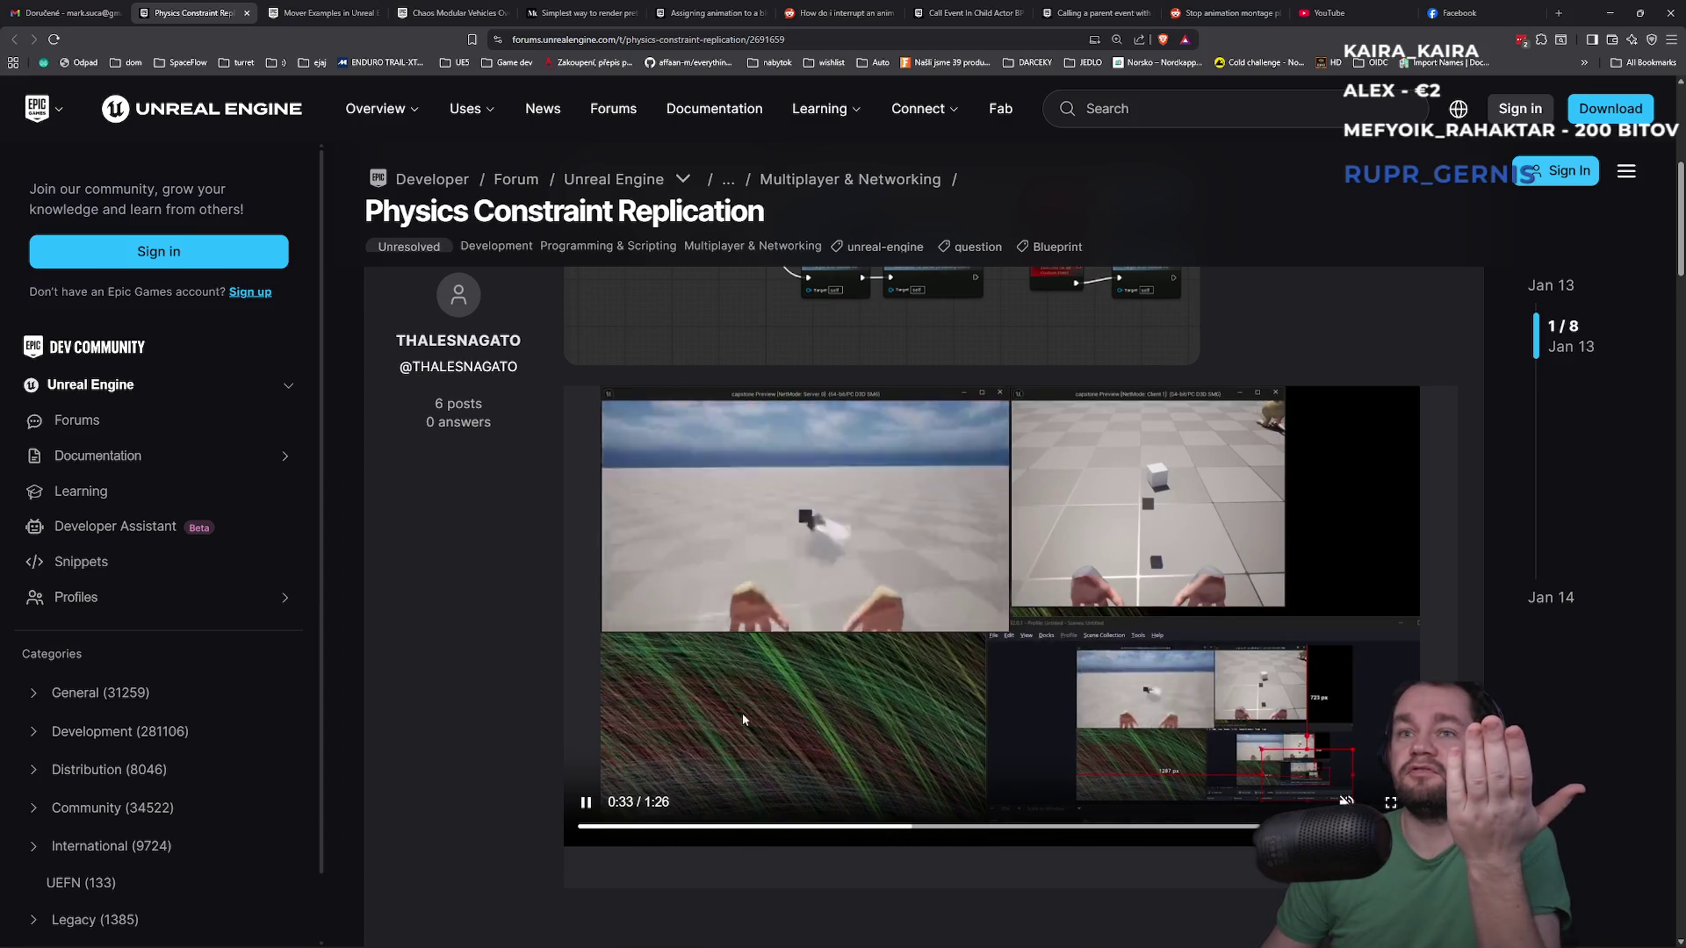
click(586, 805)
scroll(725, 713, down, 5)
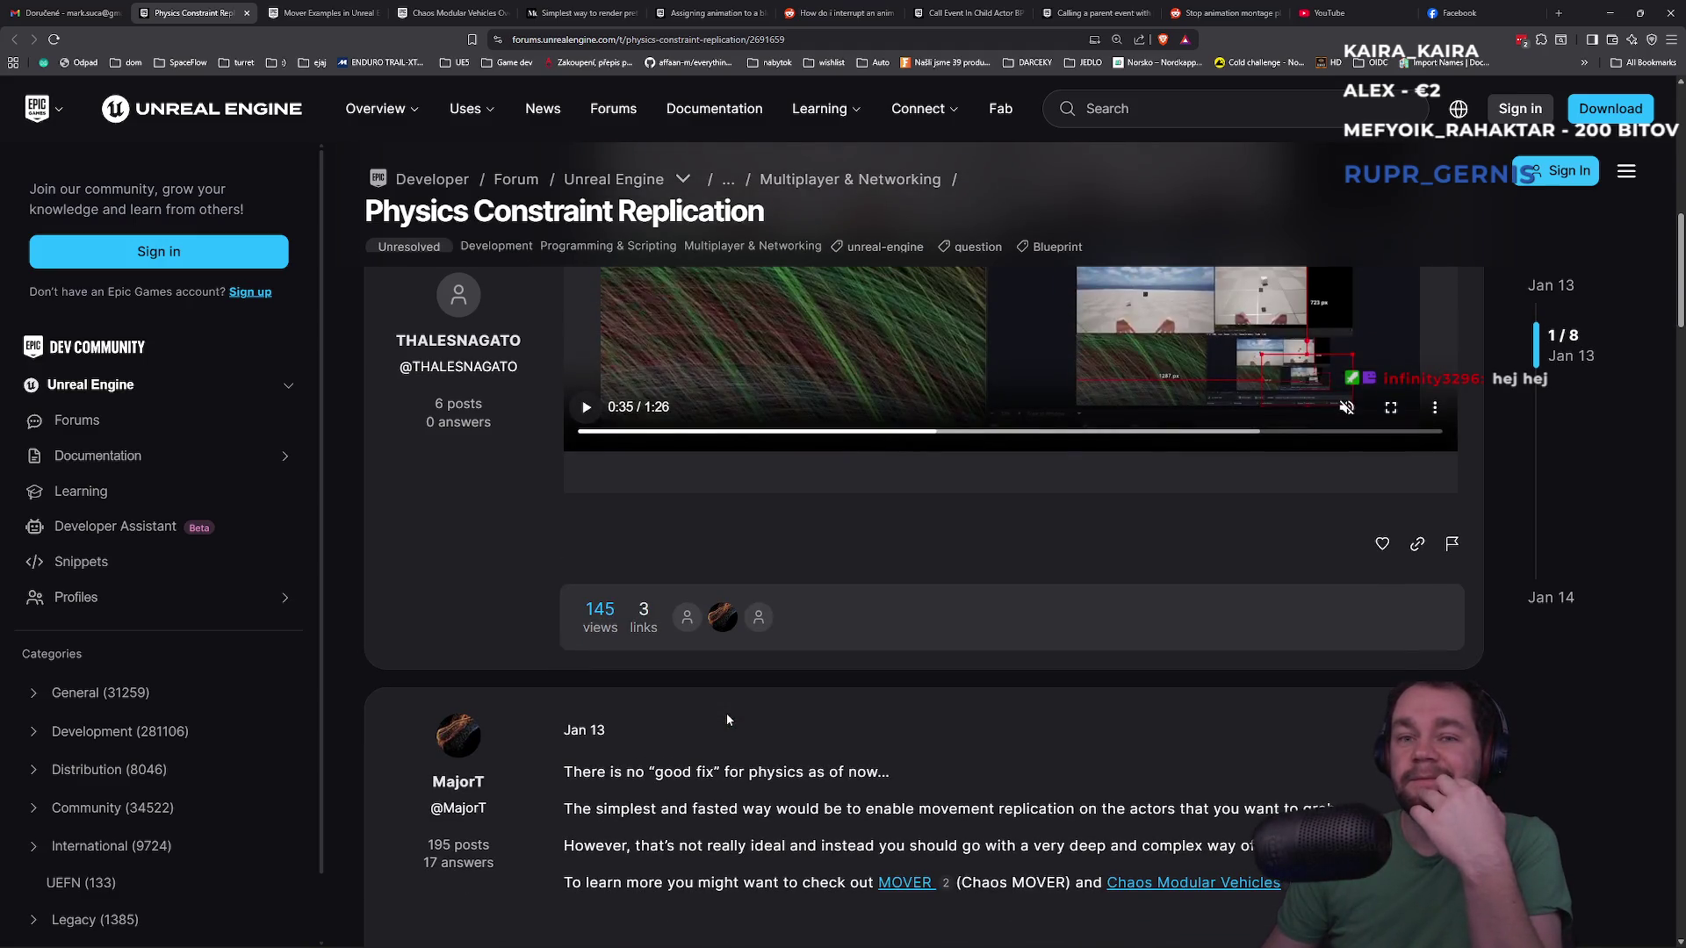
scroll(726, 719, down, 2)
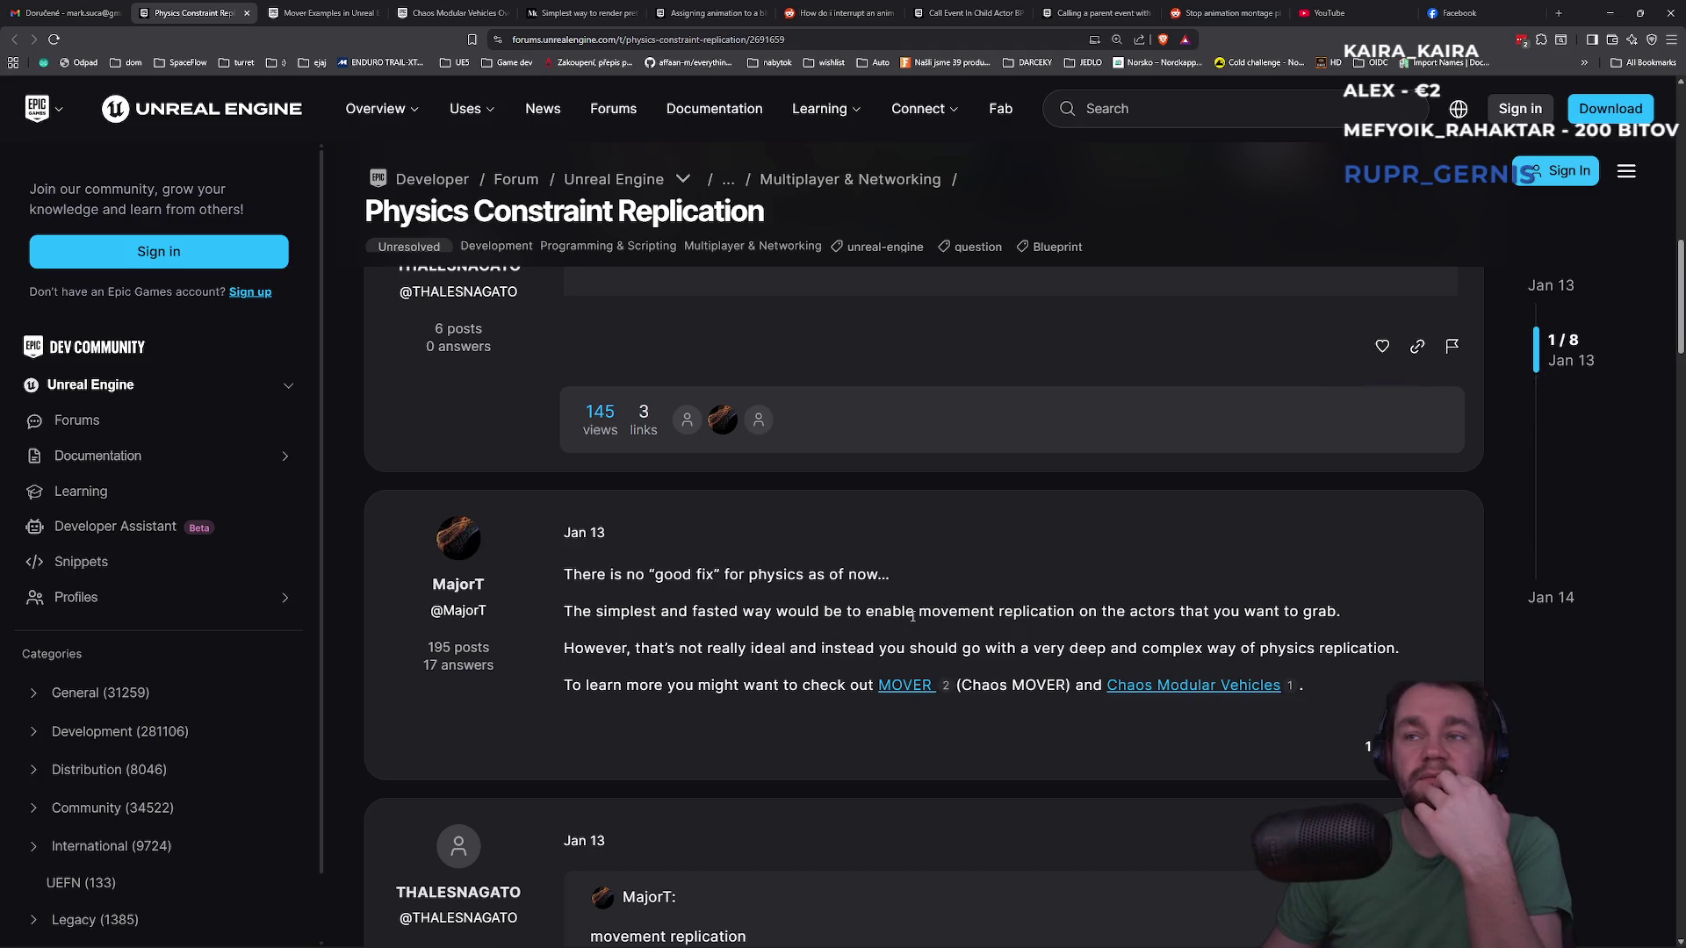
drag(924, 612, 1341, 613)
click(1173, 614)
click(1184, 582)
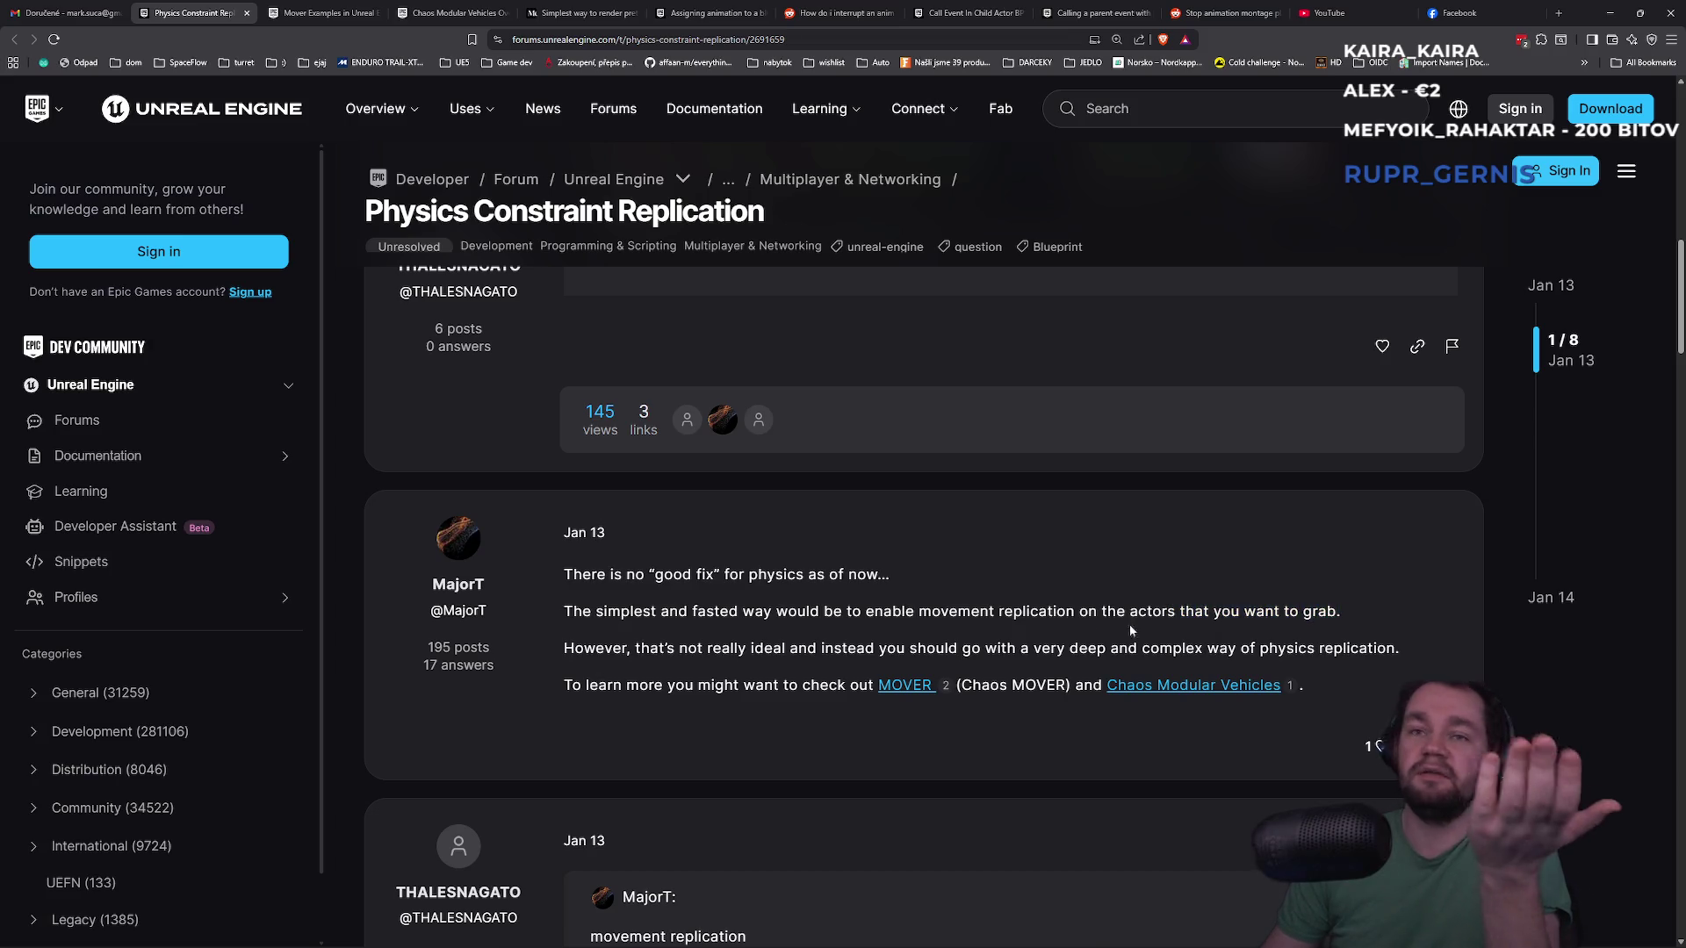
scroll(958, 648, down, 5)
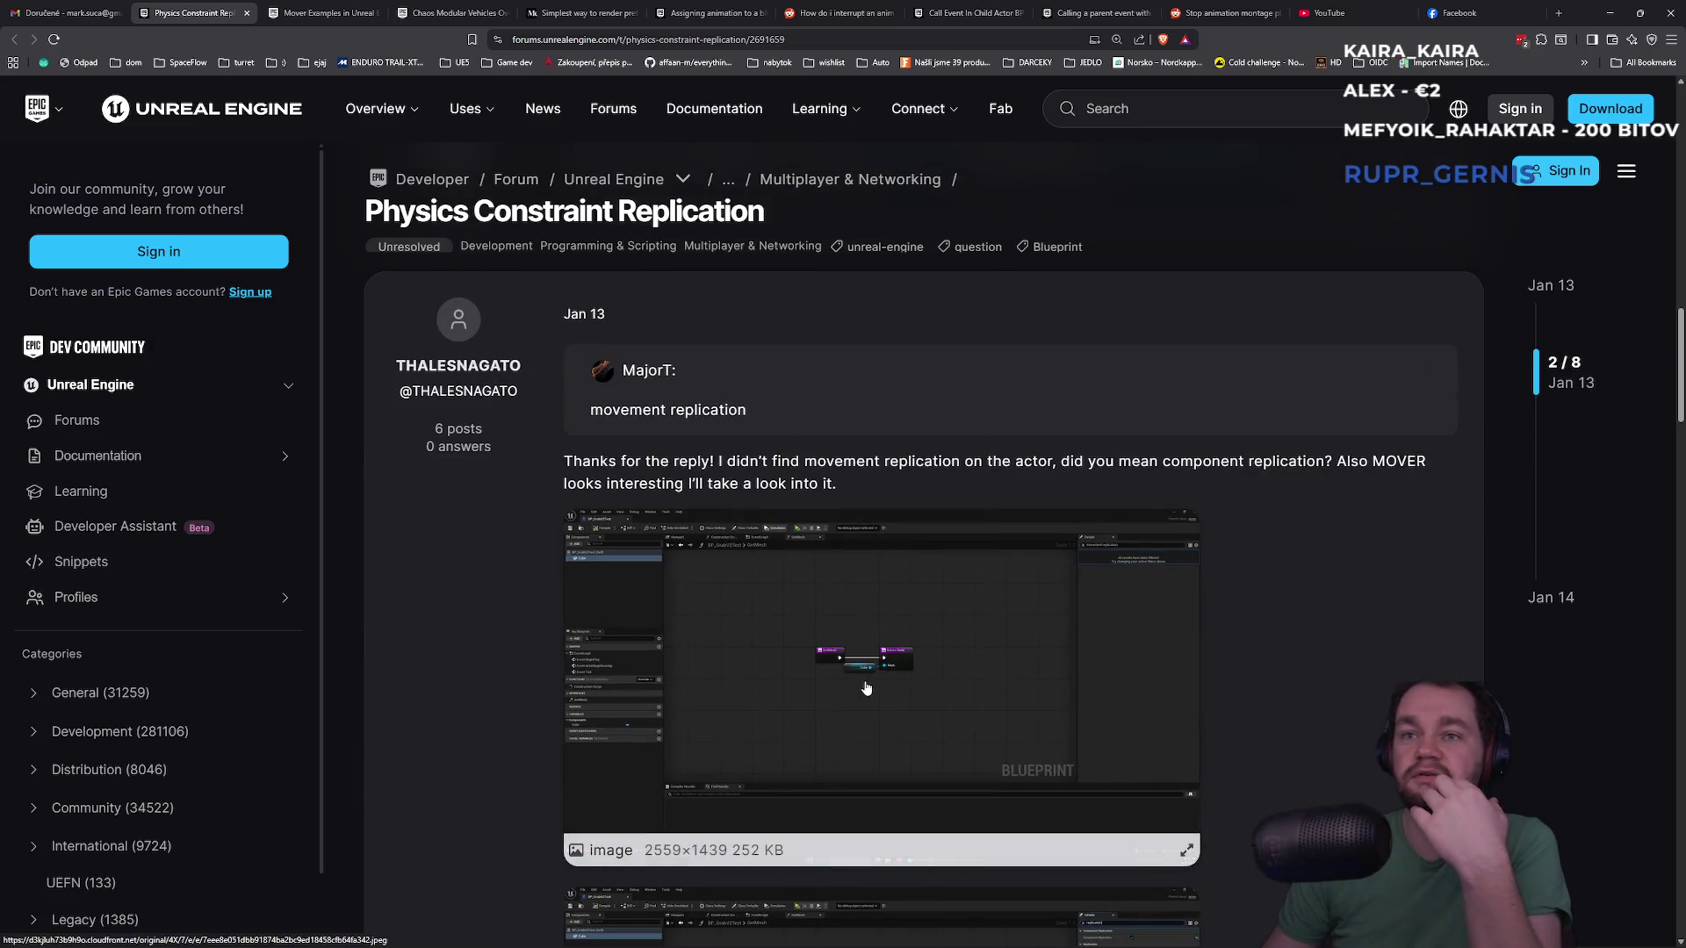
mouse_move(718, 461)
mouse_down()
mouse_move(1359, 468)
mouse_move(1104, 483)
mouse_up()
click(824, 503)
scroll(824, 503, down, 2)
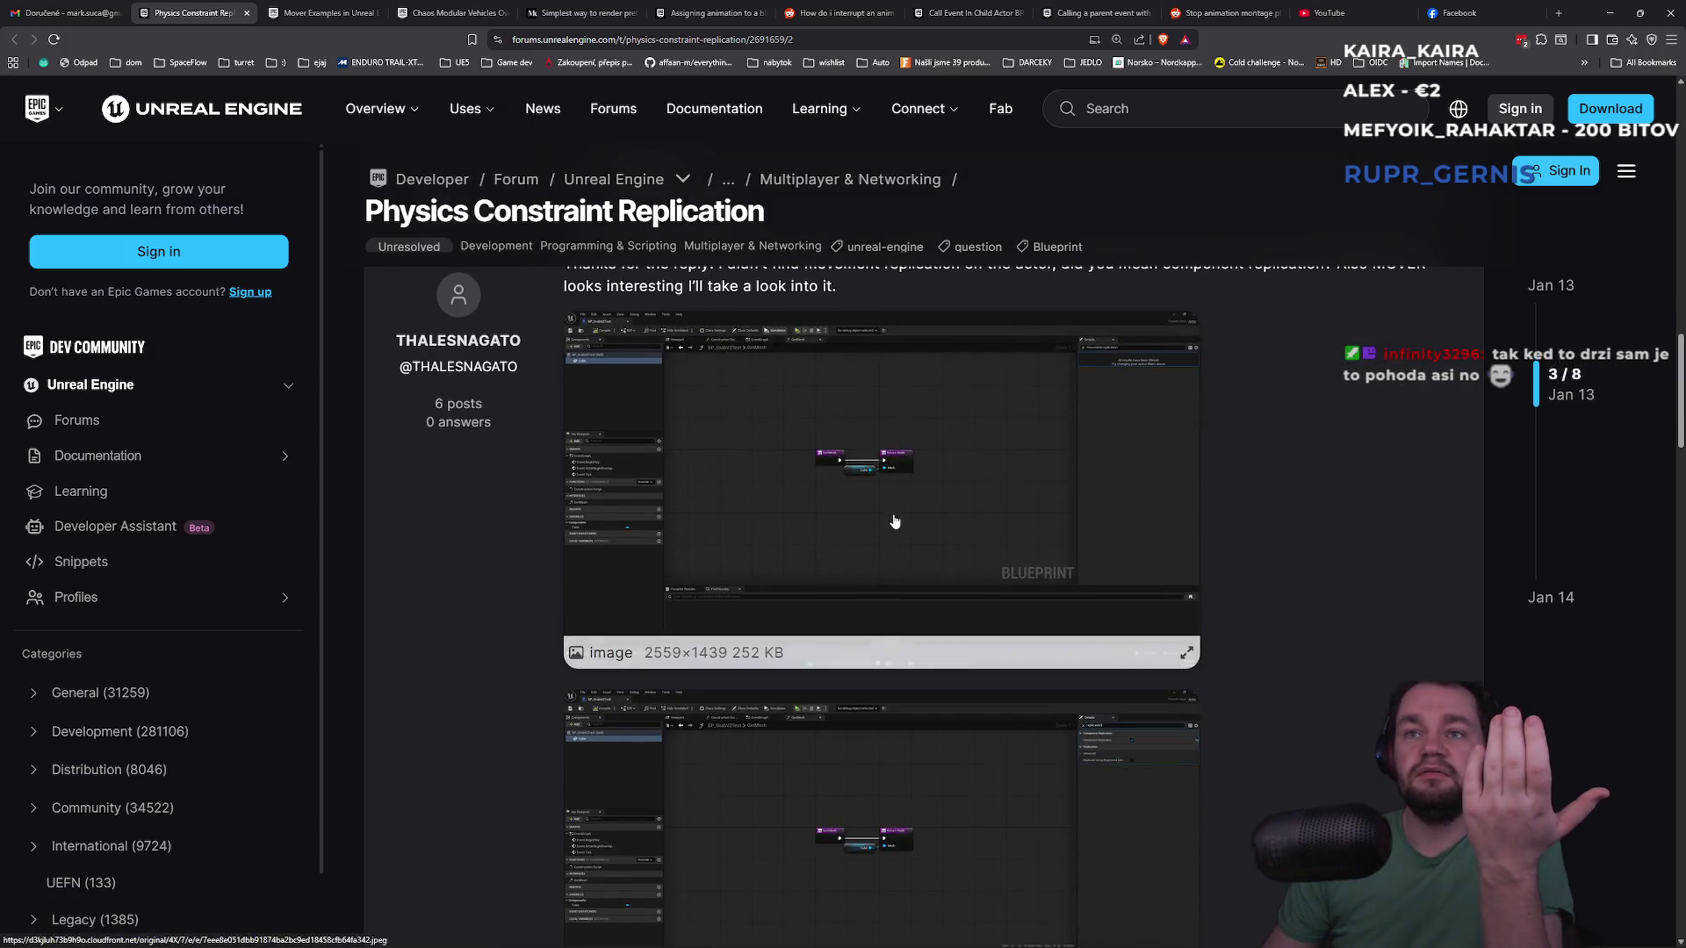
click(826, 501)
click(843, 518)
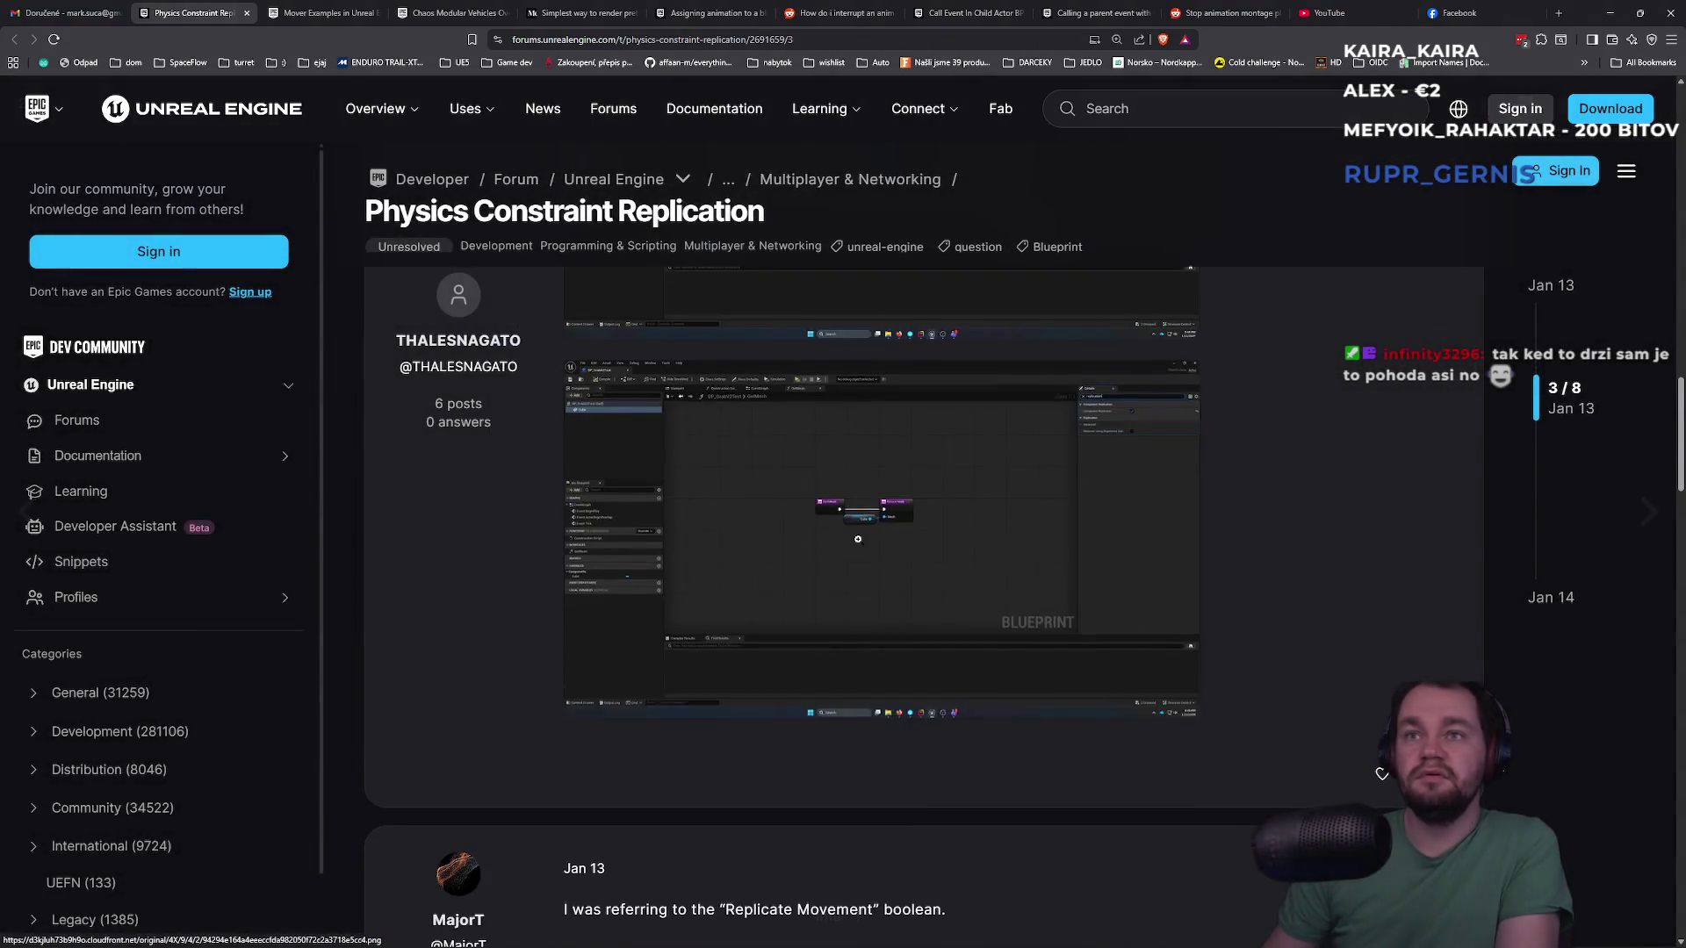
click(828, 646)
click(828, 647)
scroll(808, 635, down, 3)
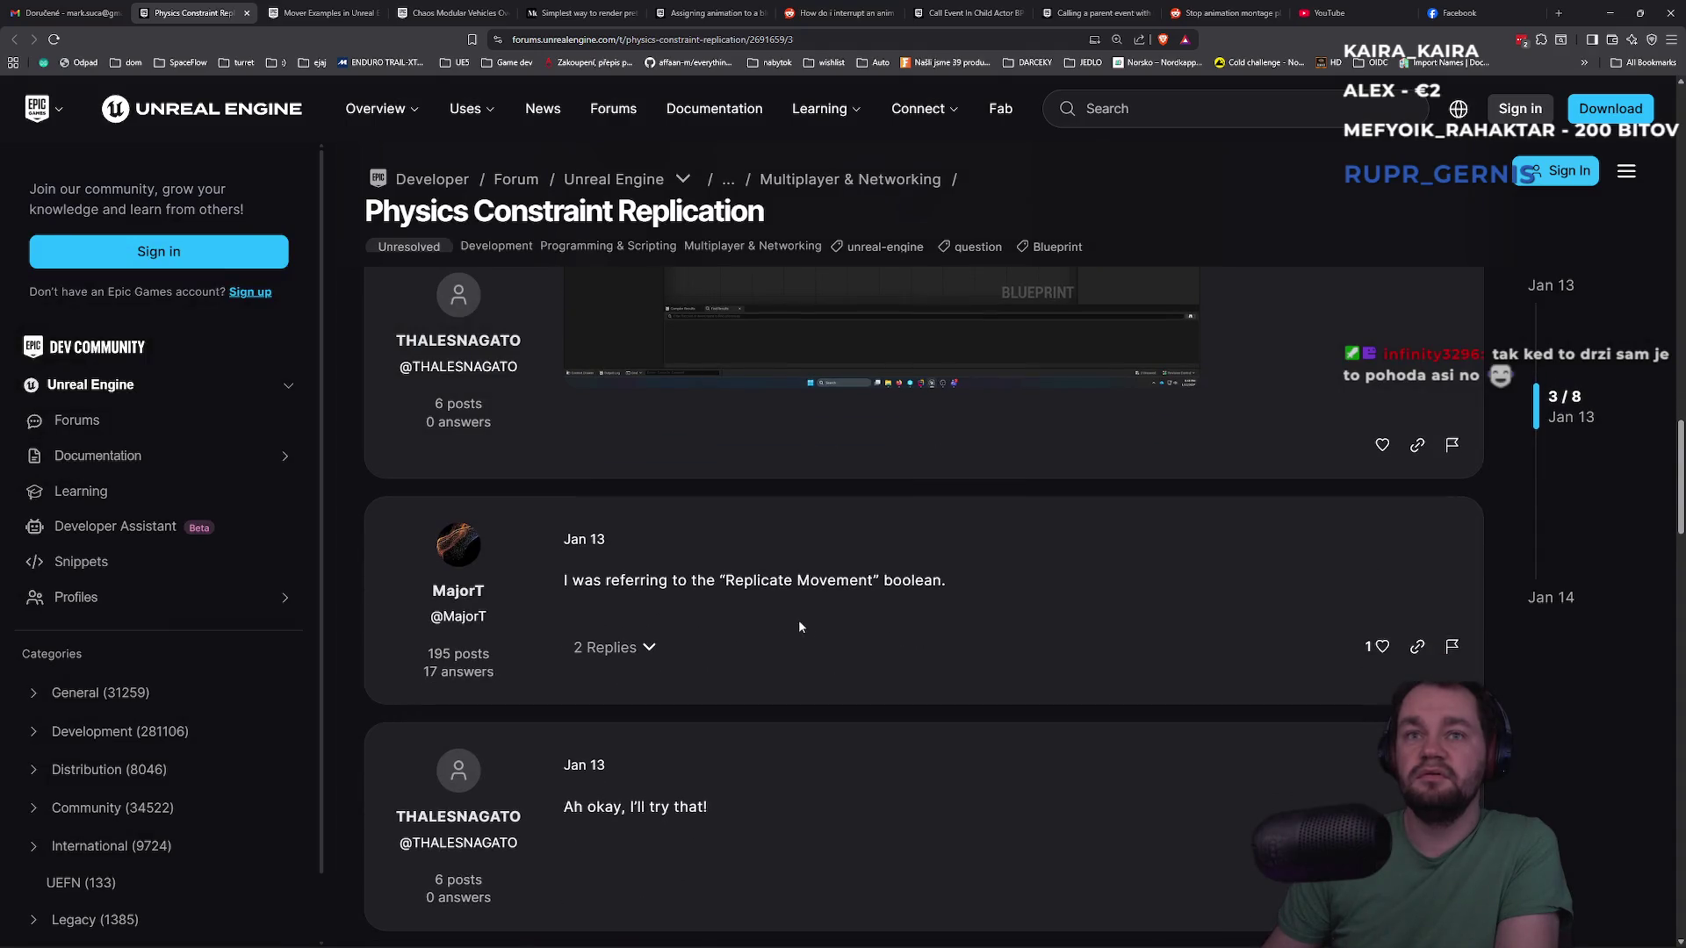
scroll(760, 574, down, 5)
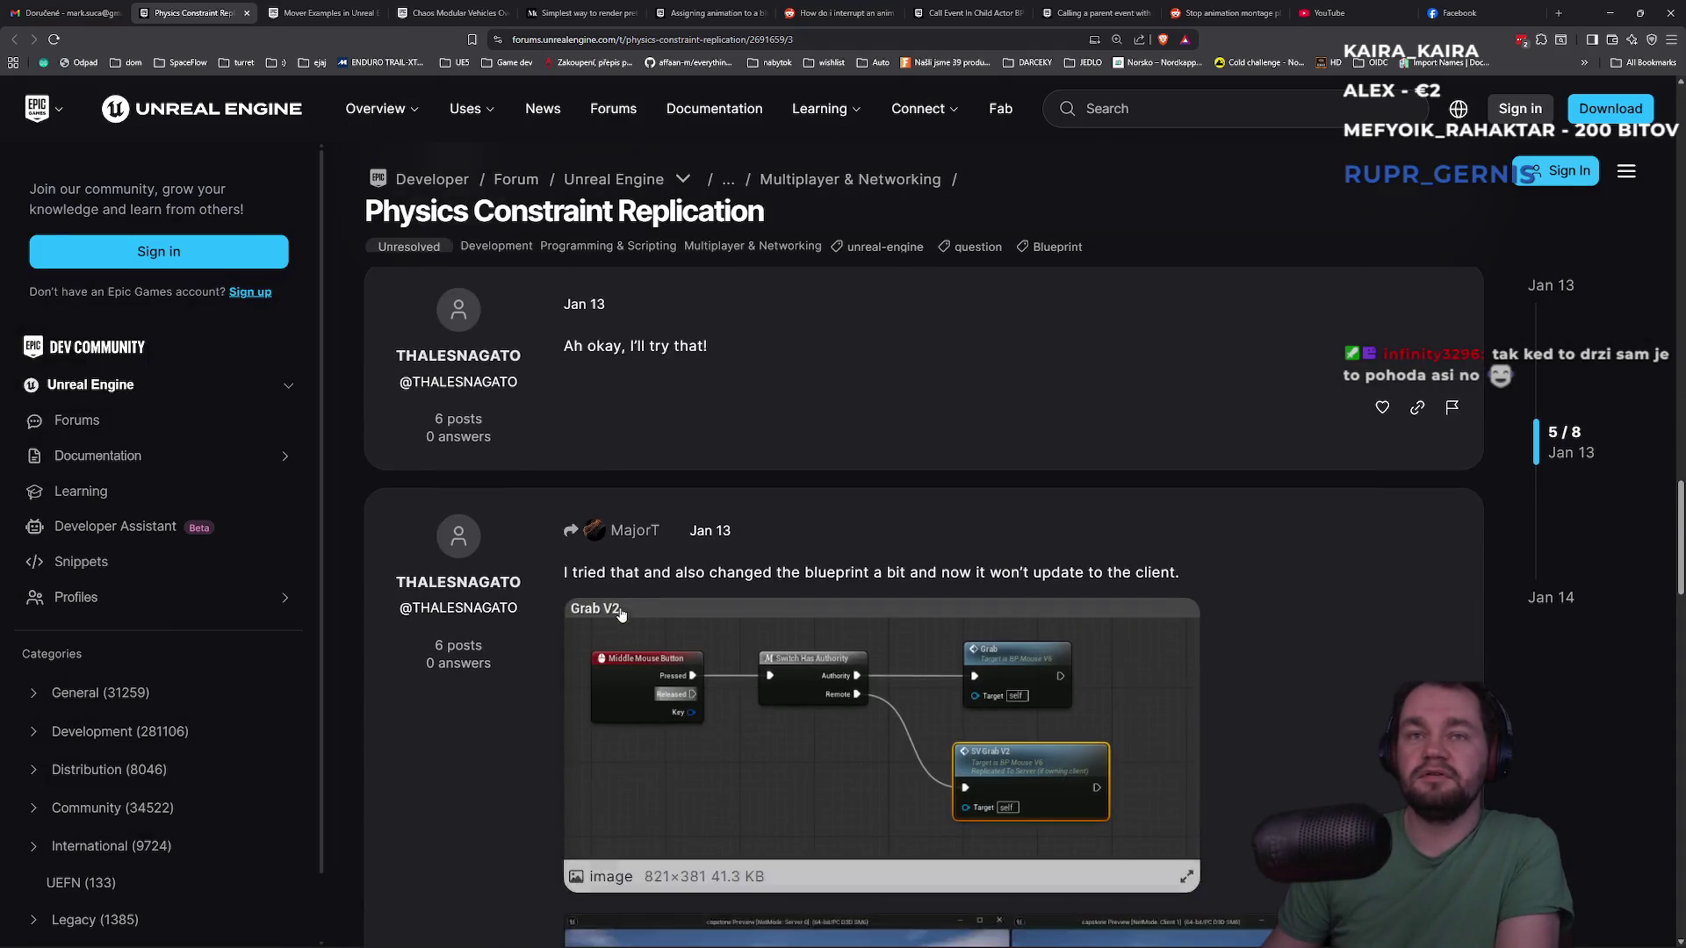
drag(661, 573, 1070, 572)
click(1127, 576)
scroll(980, 617, down, 5)
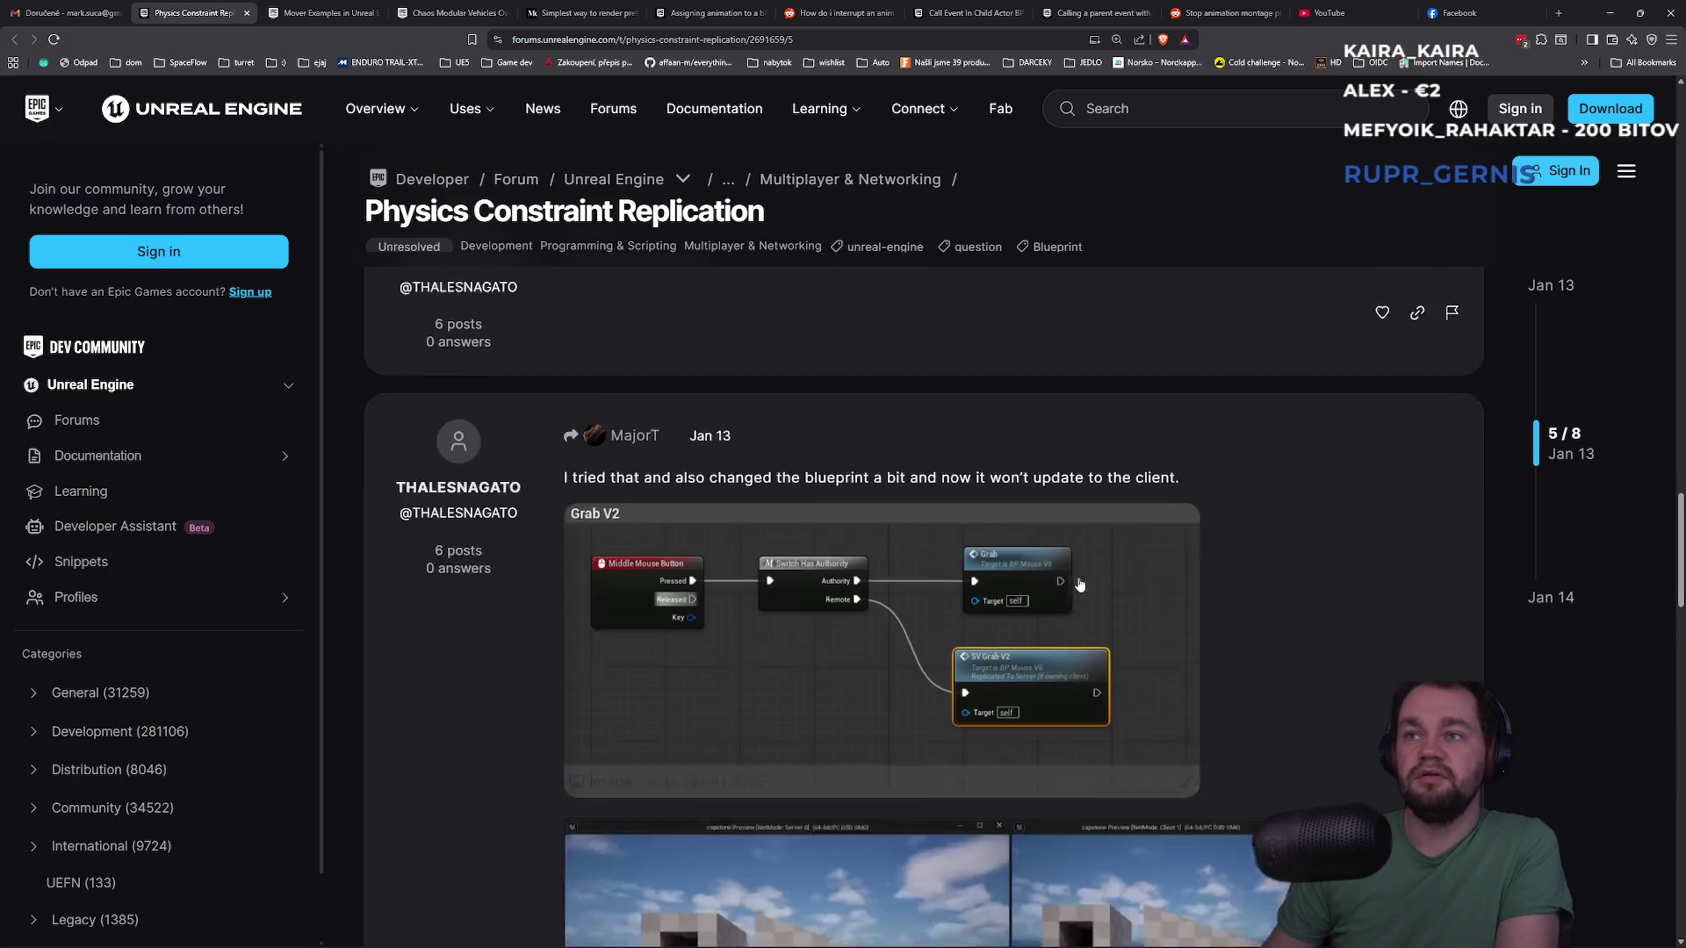
scroll(980, 617, down, 4)
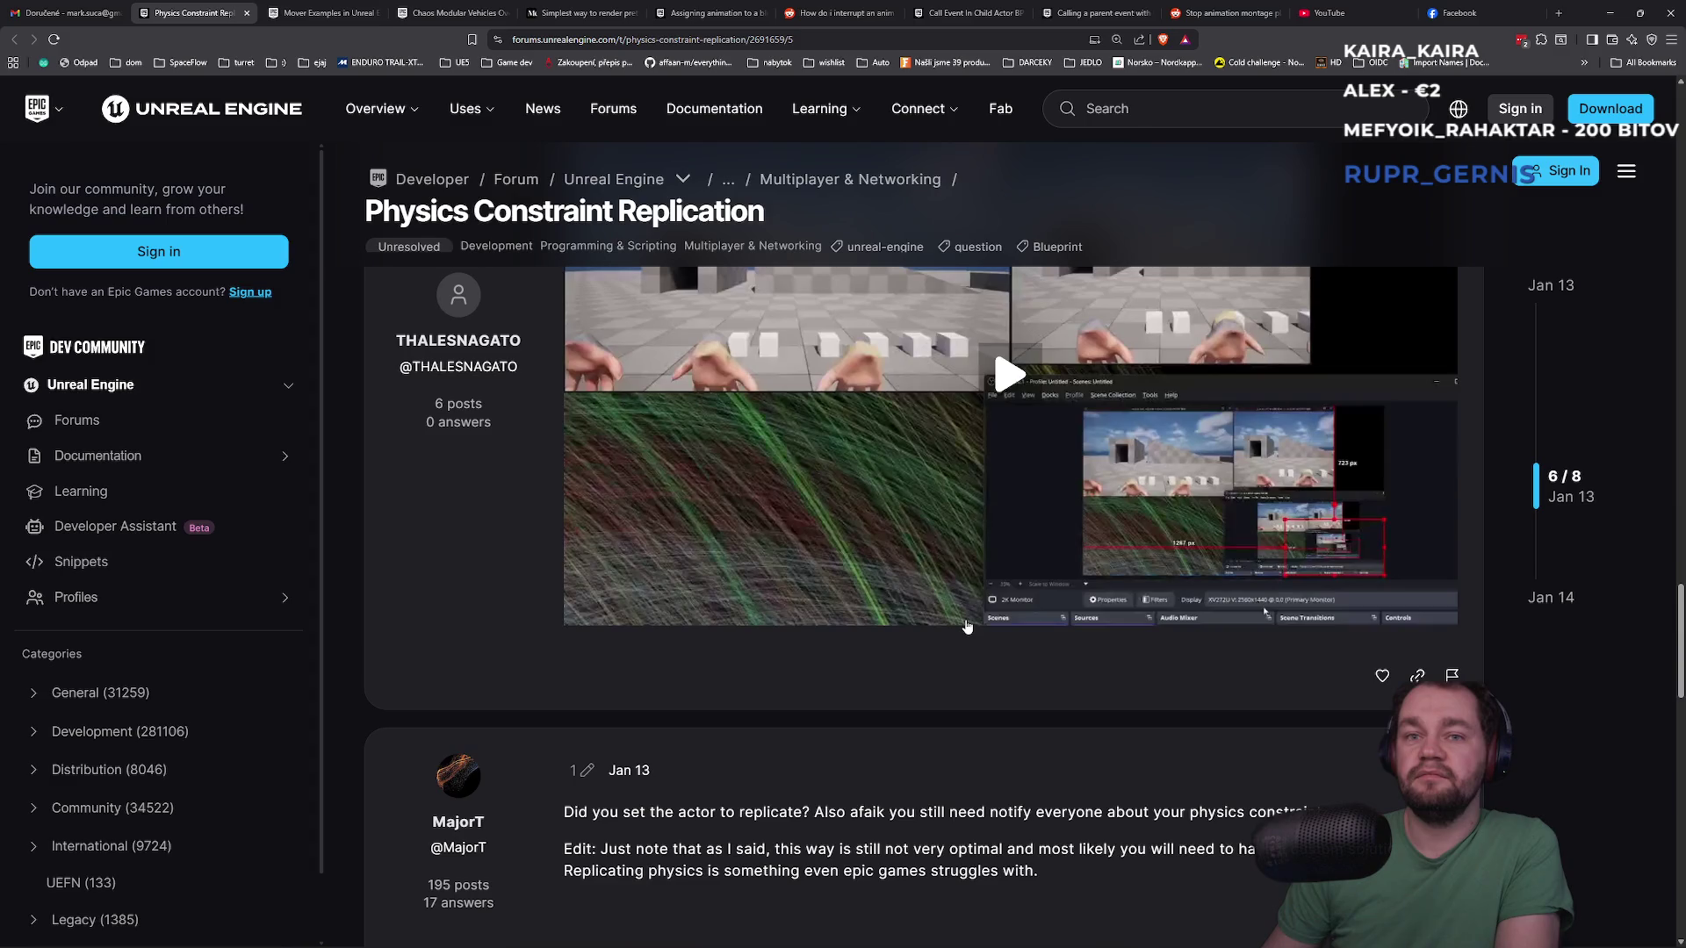
scroll(967, 626, down, 4)
scroll(709, 731, down, 2)
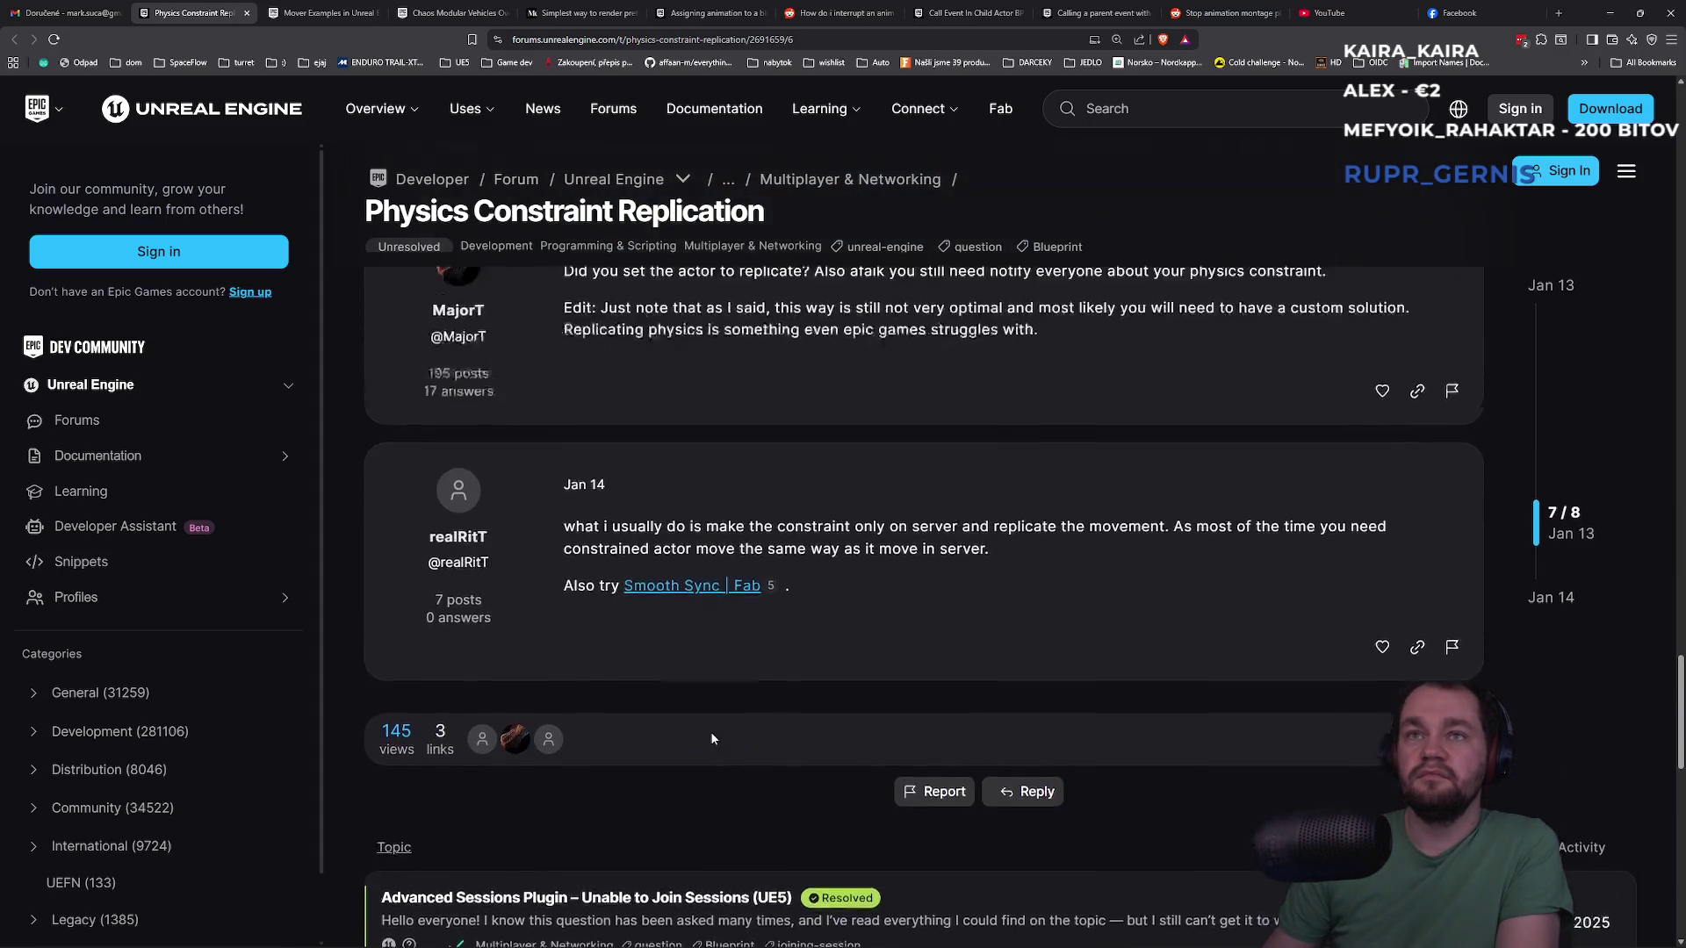
scroll(746, 667, up, 3)
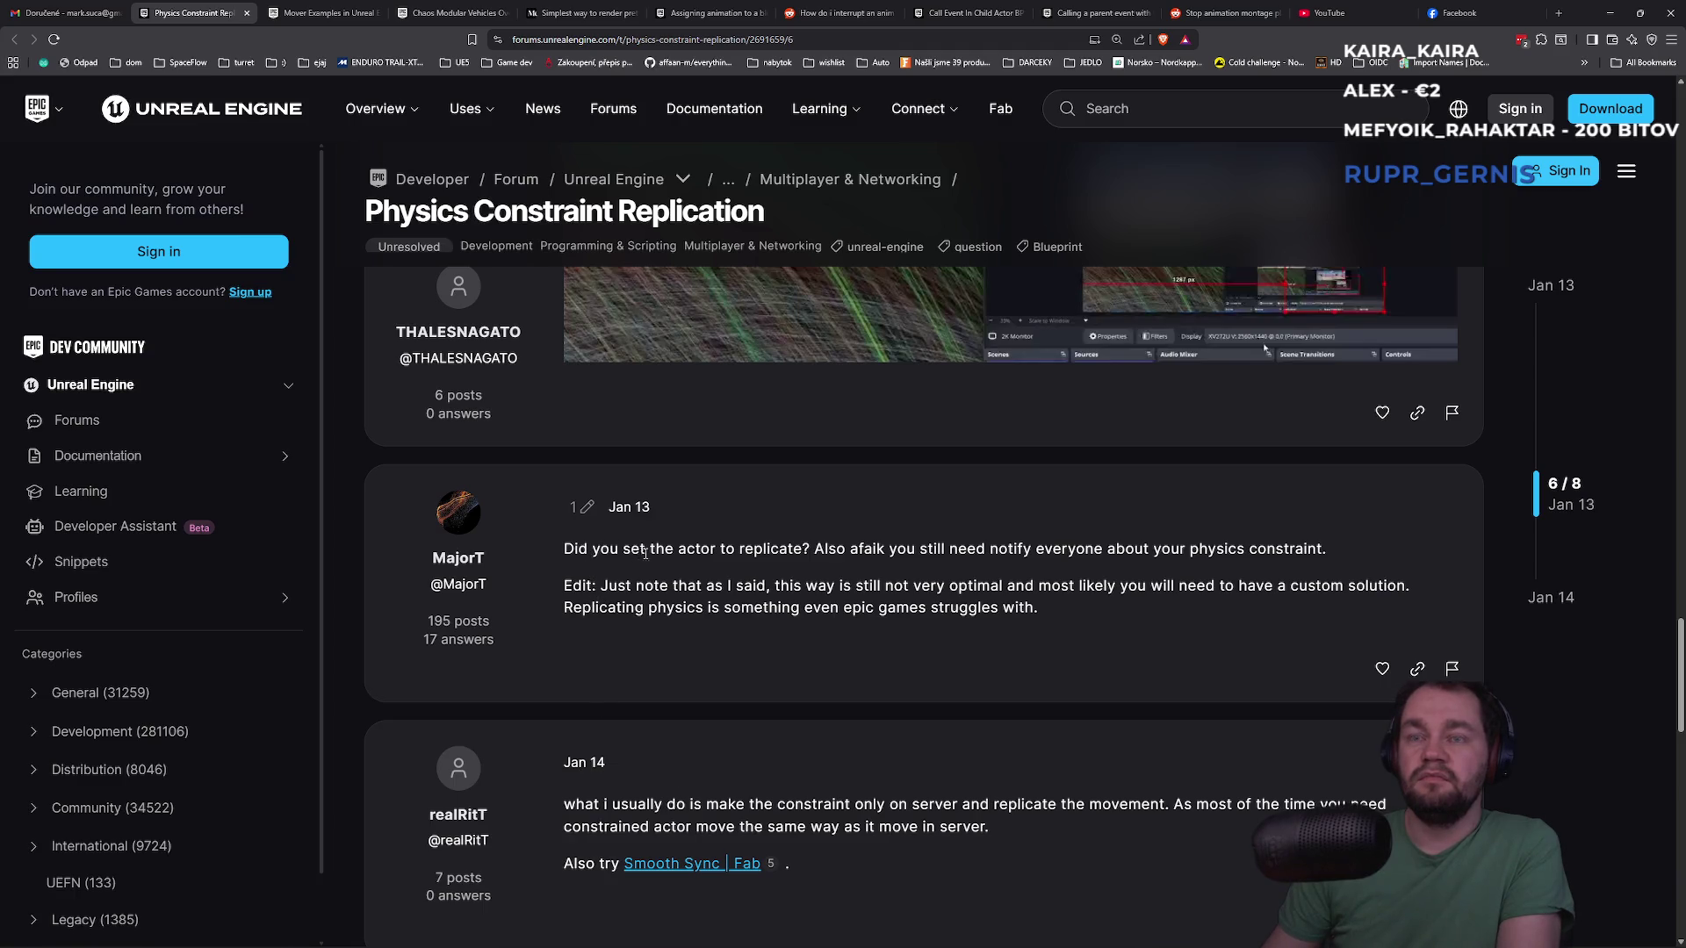
drag(837, 549, 1318, 548)
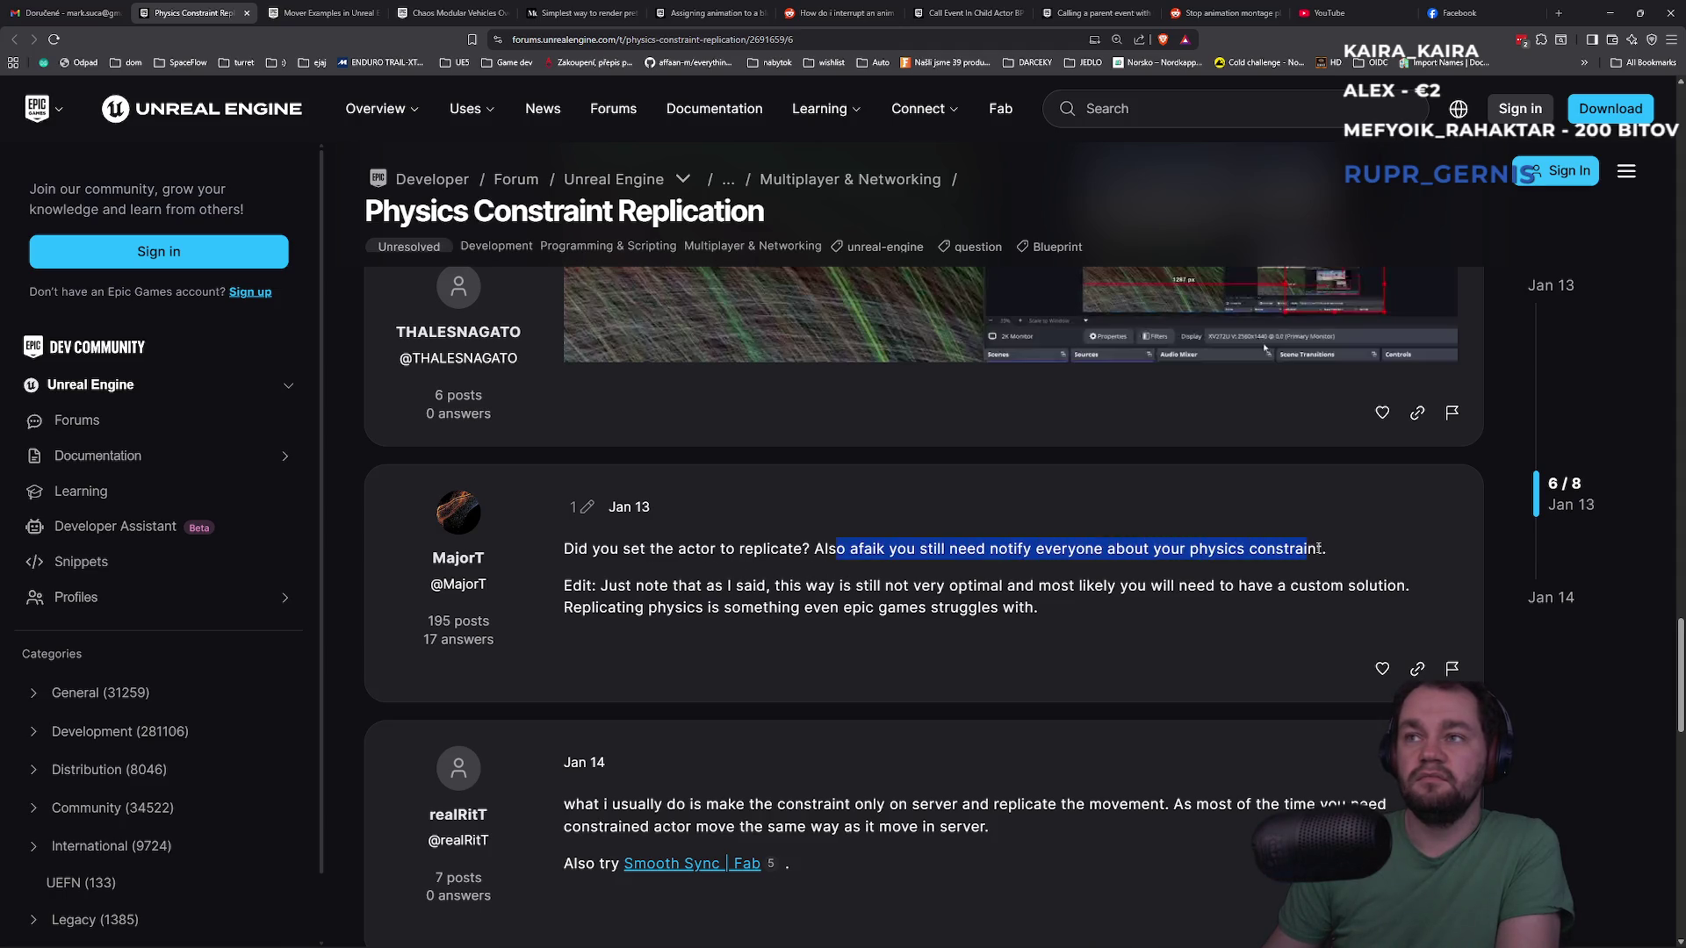
click(1046, 588)
drag(601, 589, 901, 586)
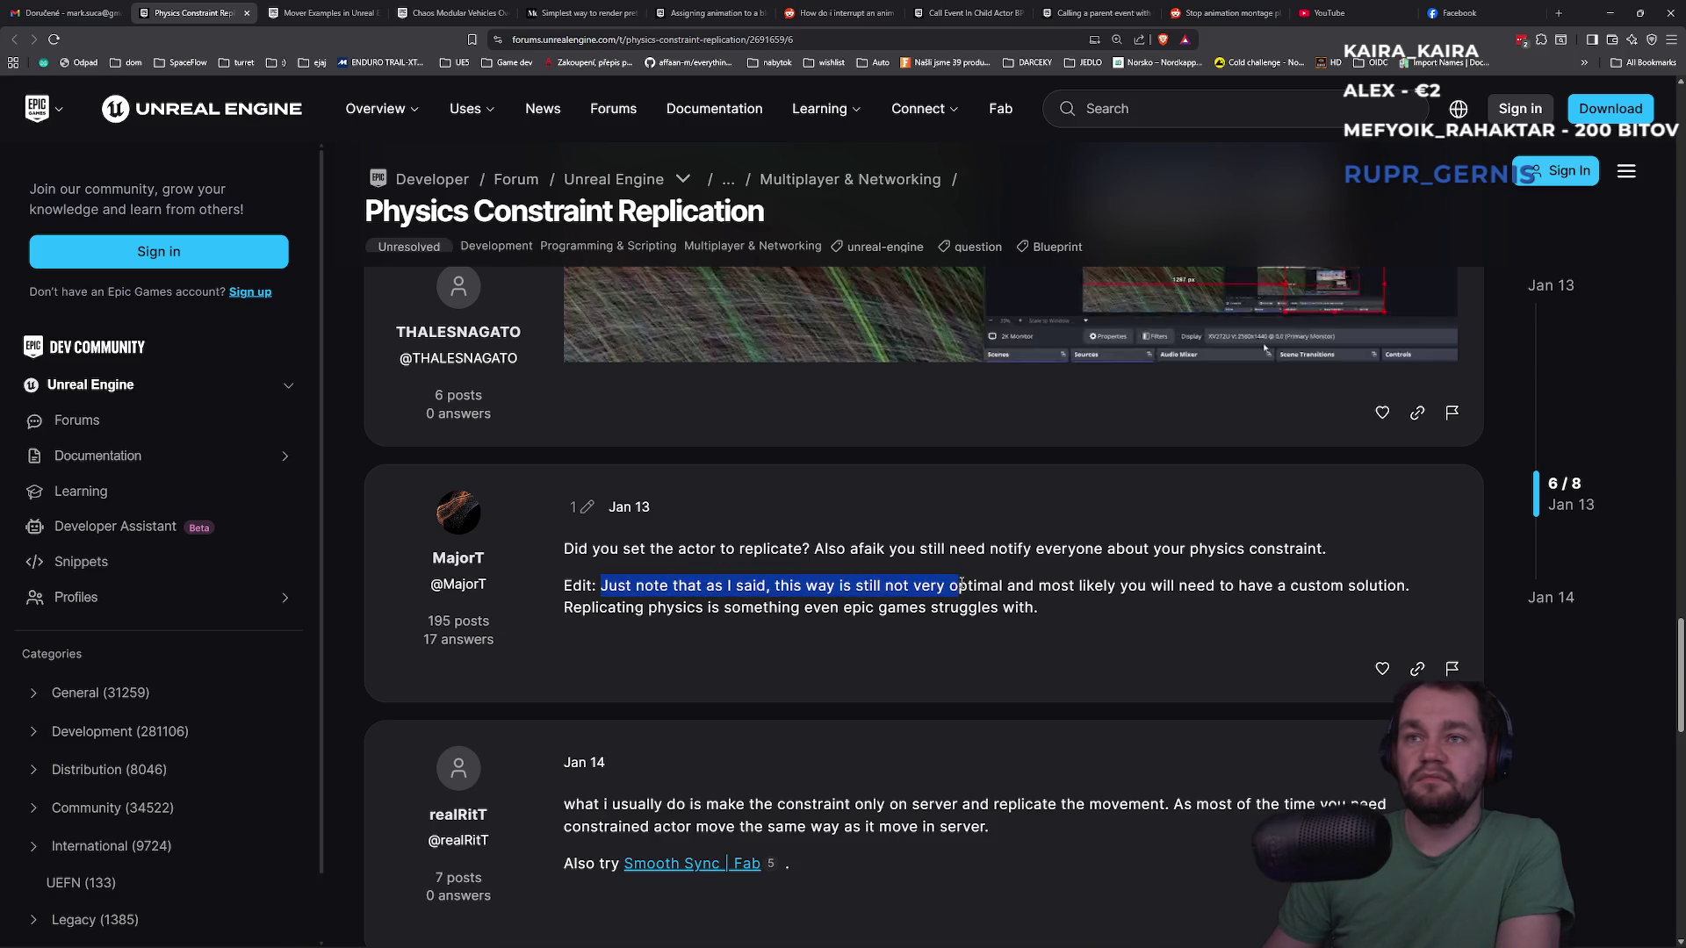
mouse_move(1044, 583)
mouse_down()
mouse_move(1406, 589)
mouse_move(669, 610)
mouse_move(1053, 621)
mouse_up()
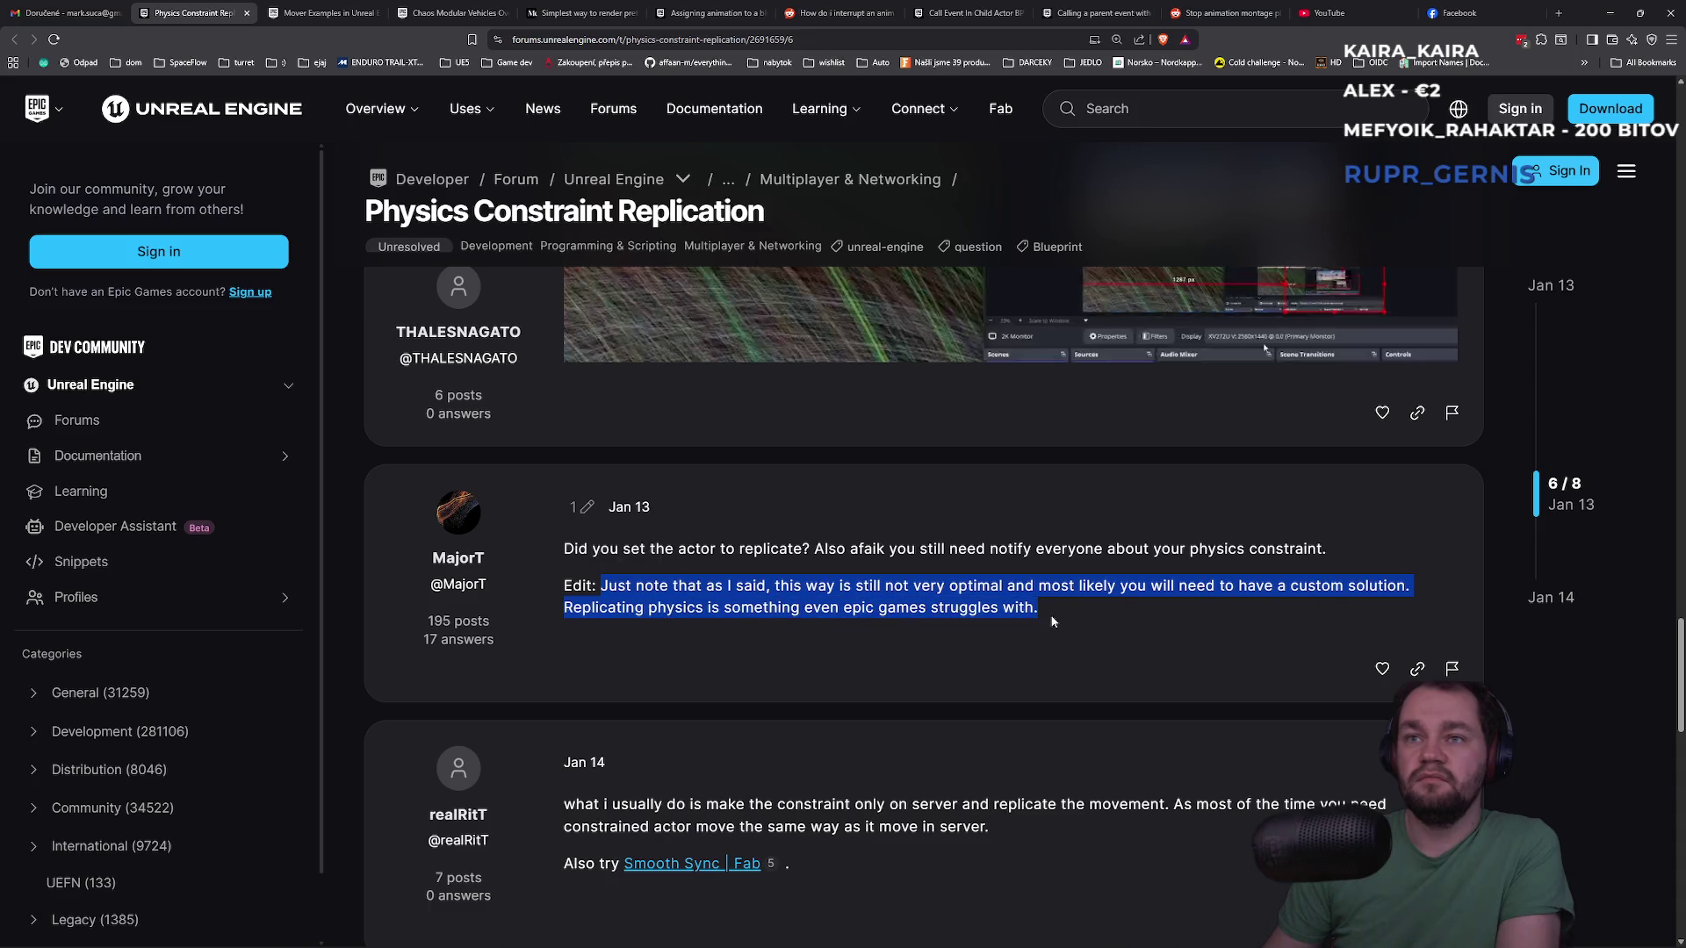
click(869, 627)
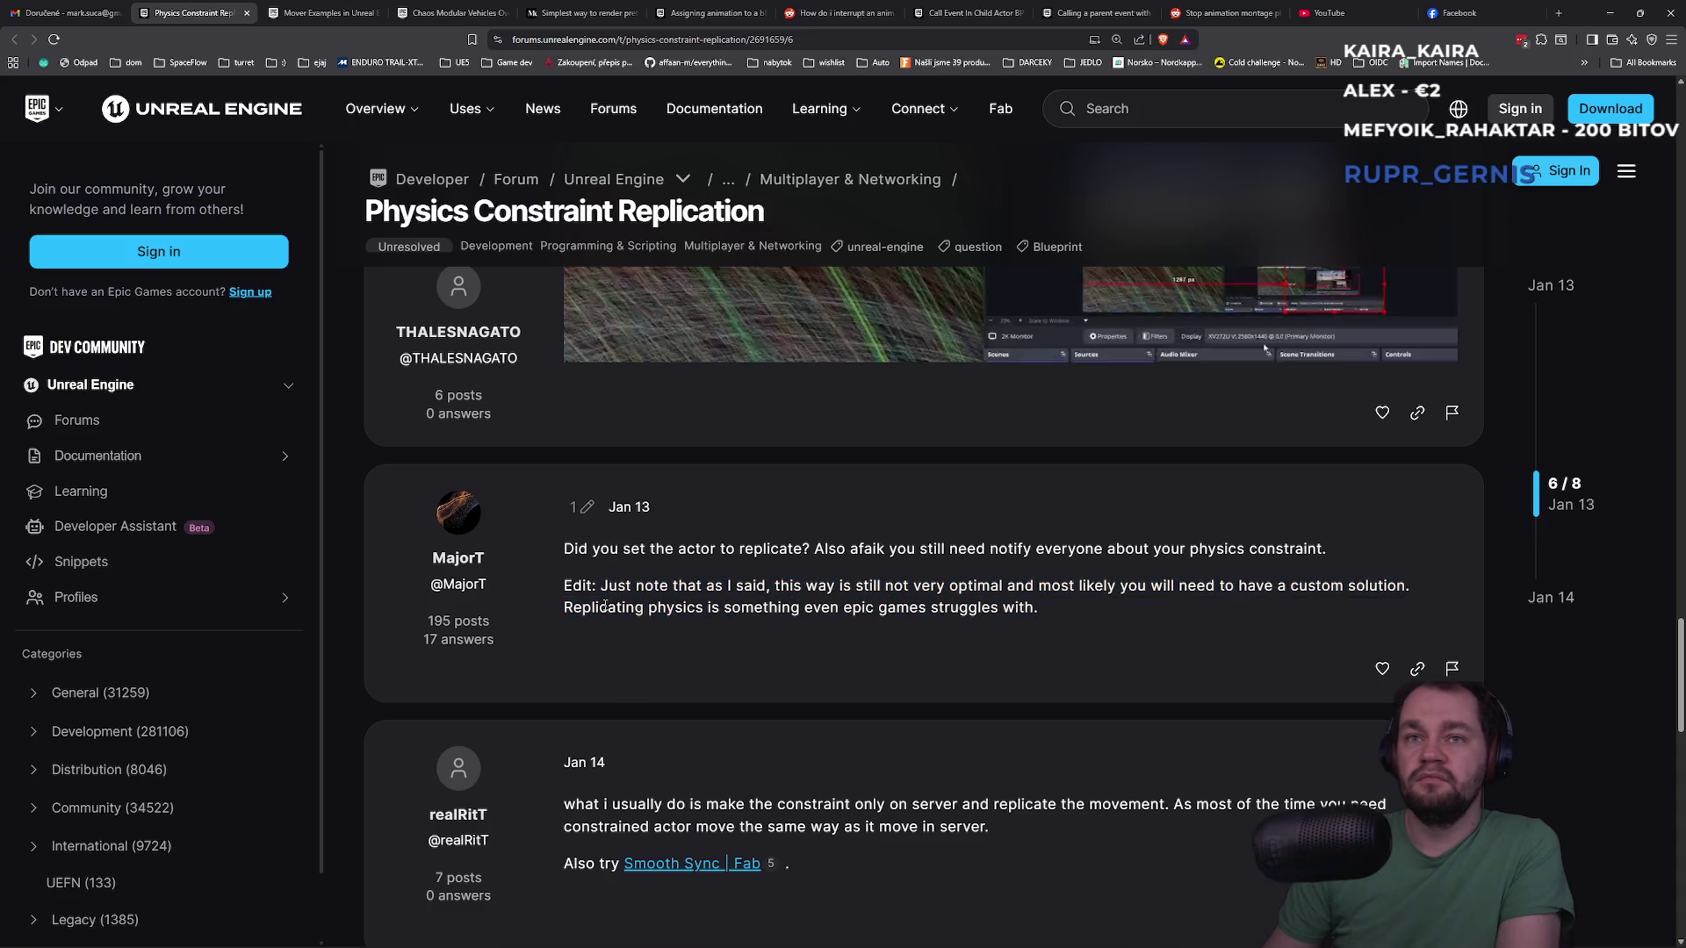
drag(565, 608, 1042, 618)
click(1042, 617)
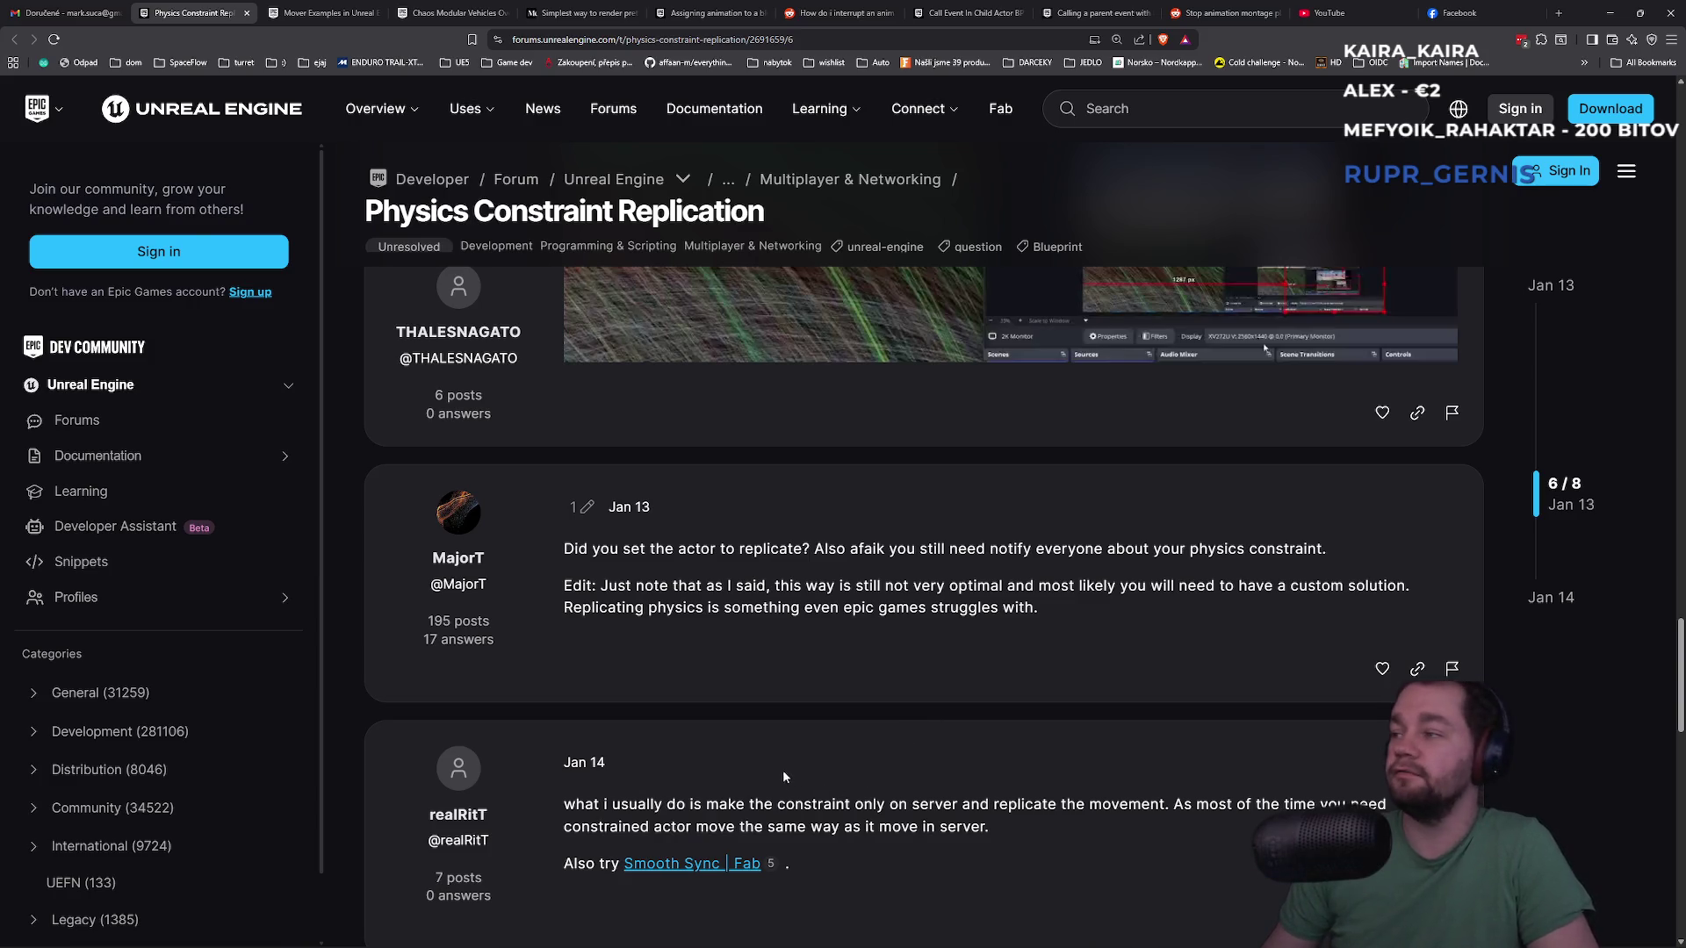
scroll(764, 736, down, 3)
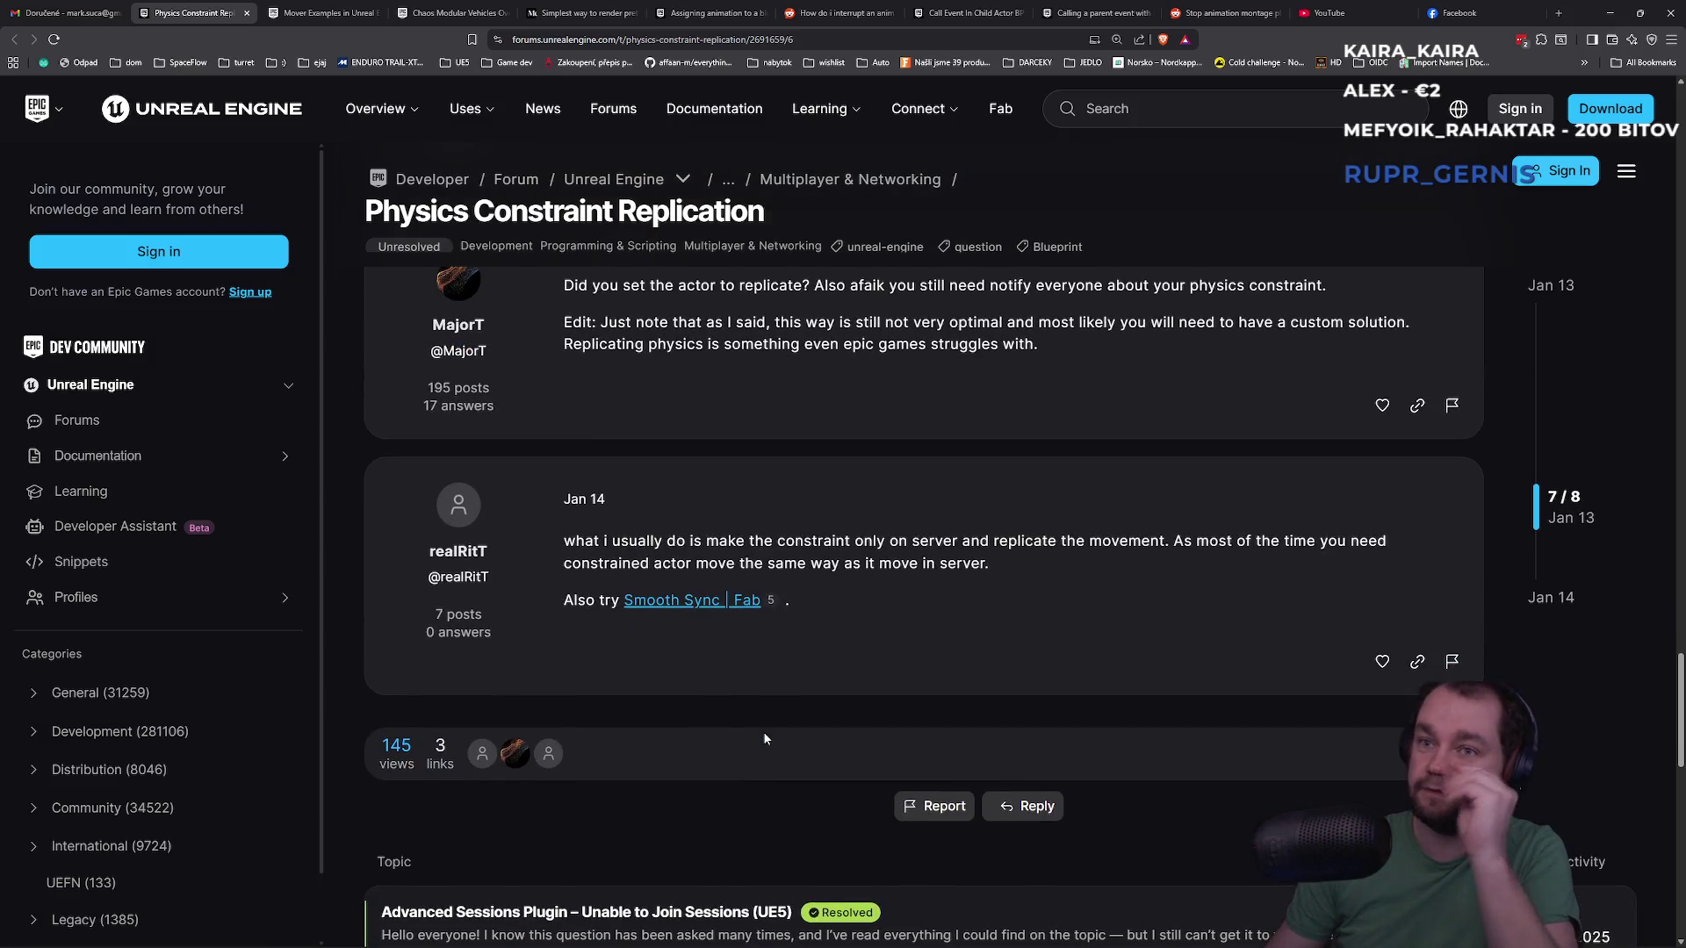
scroll(766, 723, up, 3)
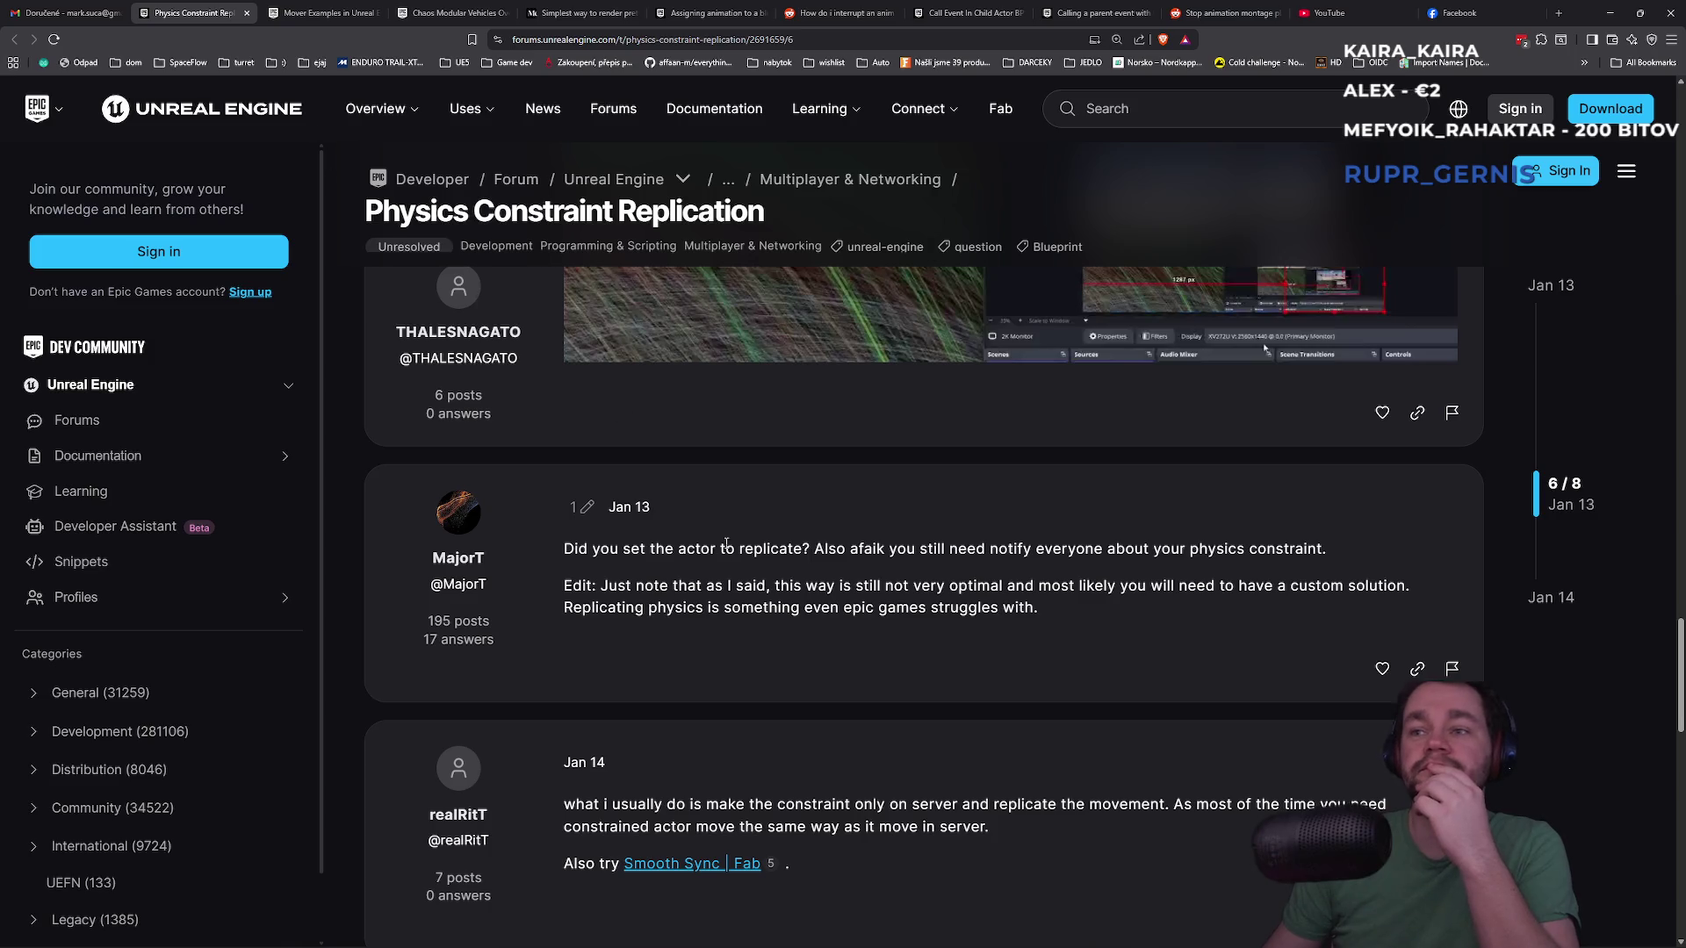
scroll(722, 544, down, 3)
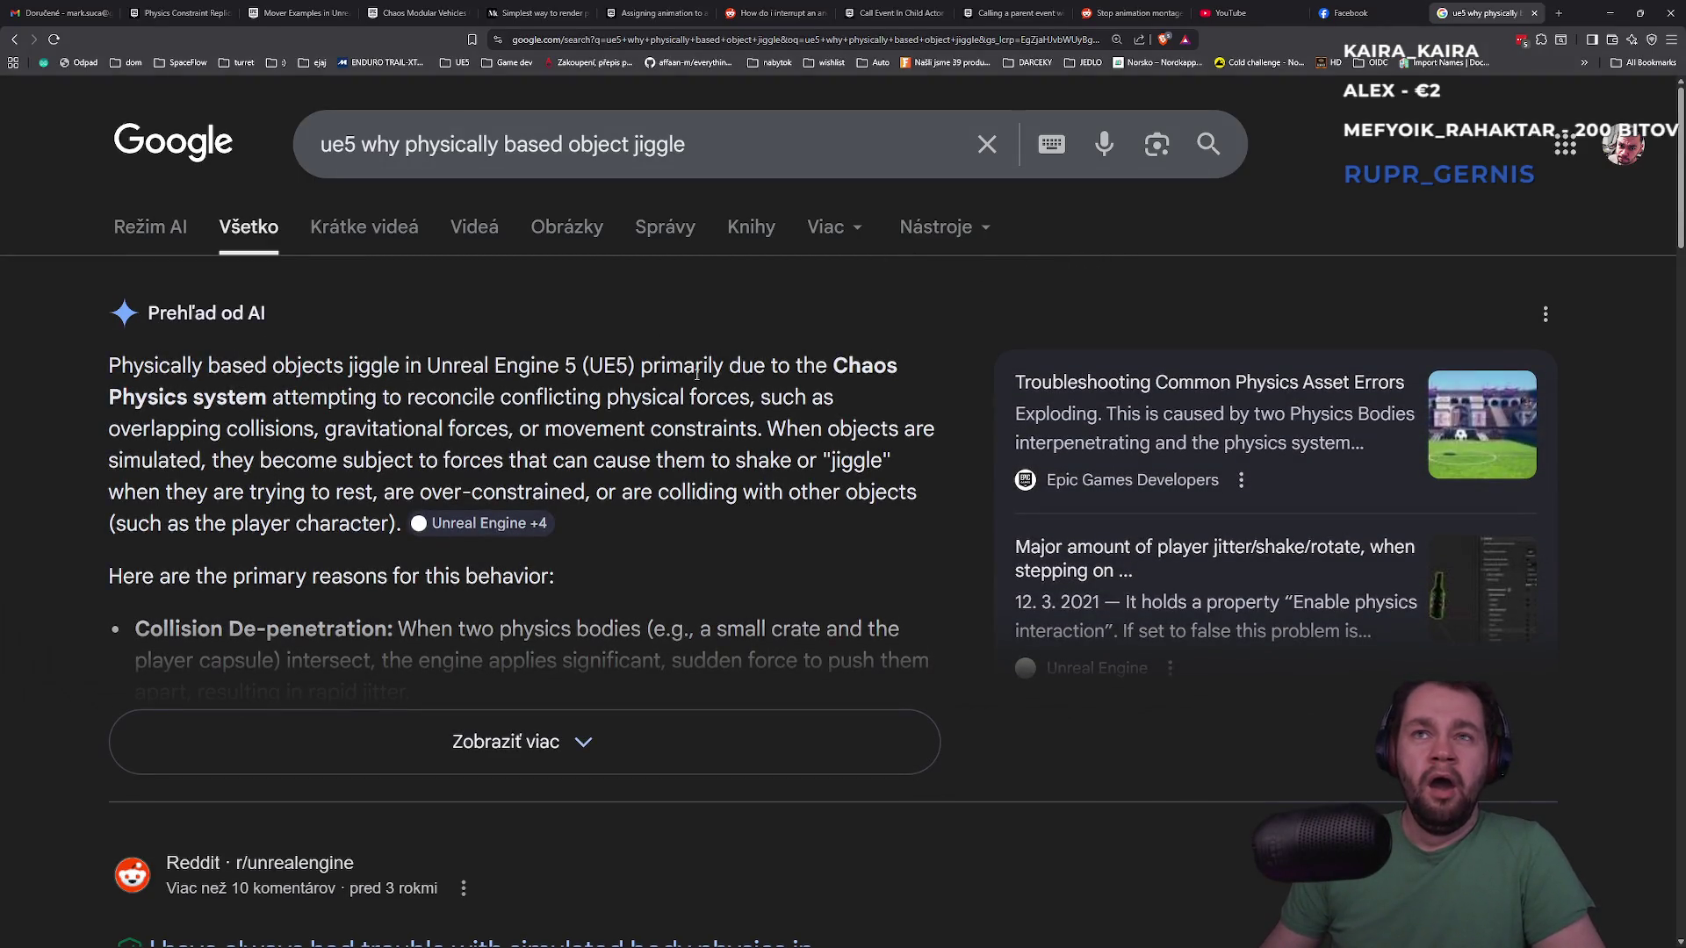
Expand the jiggle AI overview to list Collision De-penetration, Over-Constraint and Inadequate Damping
drag(280, 402, 660, 405)
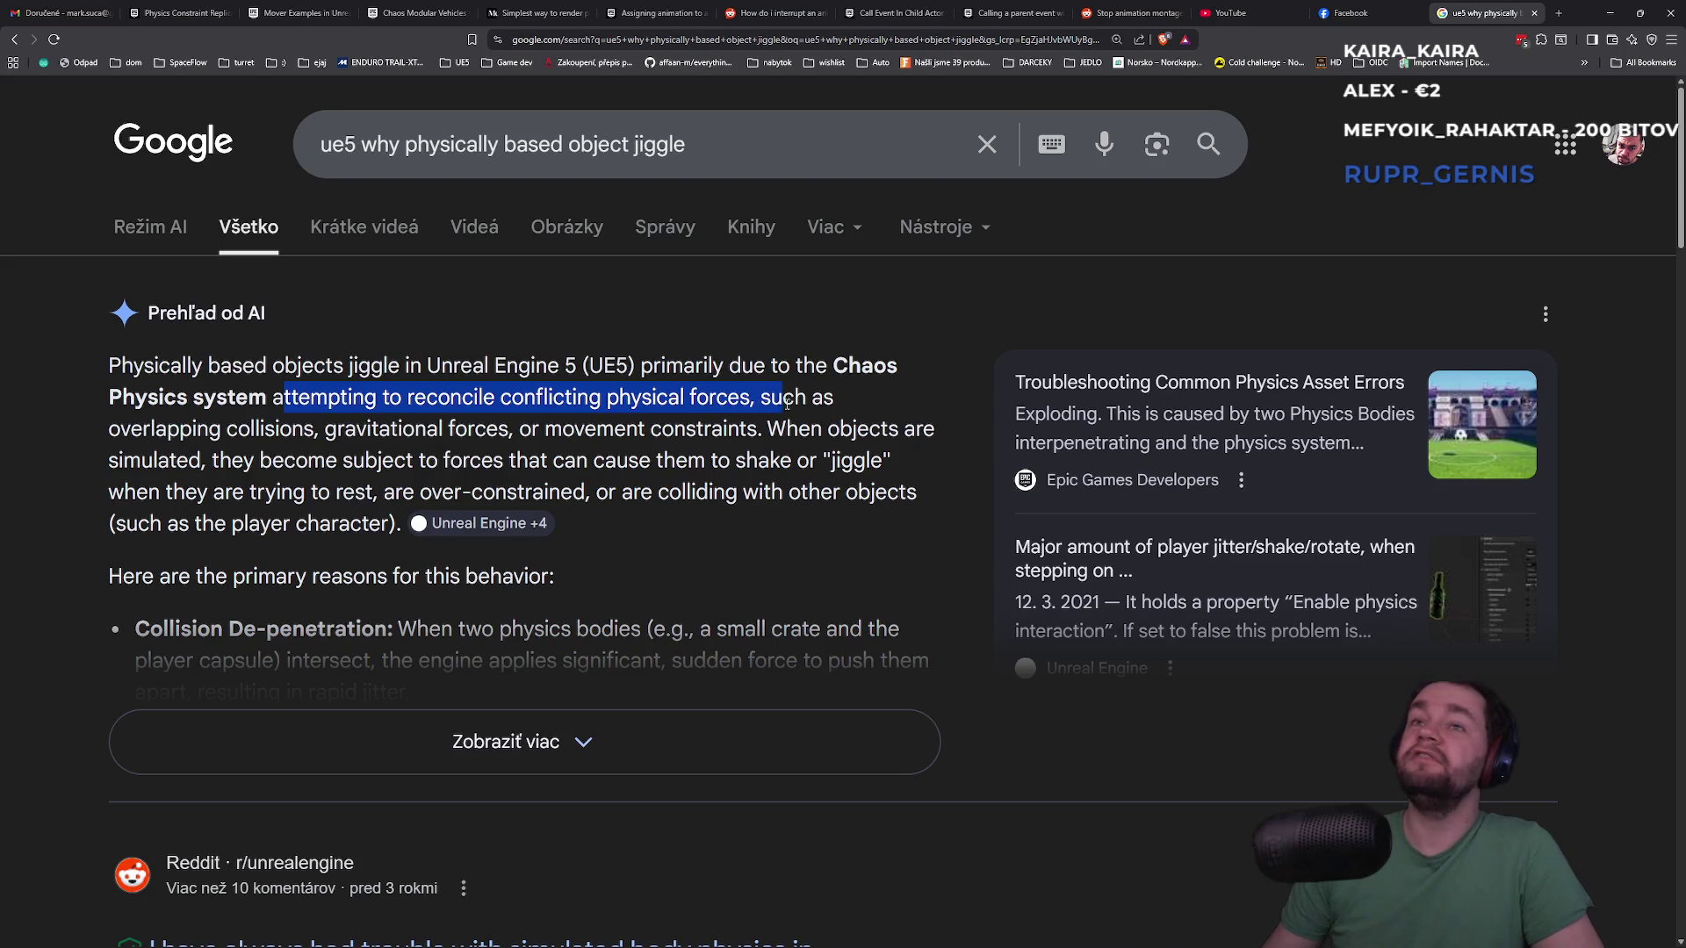
mouse_move(818, 404)
mouse_down()
mouse_move(314, 430)
mouse_move(820, 431)
mouse_move(506, 463)
mouse_move(219, 462)
mouse_move(763, 466)
mouse_move(263, 487)
mouse_up()
click(263, 488)
click(514, 741)
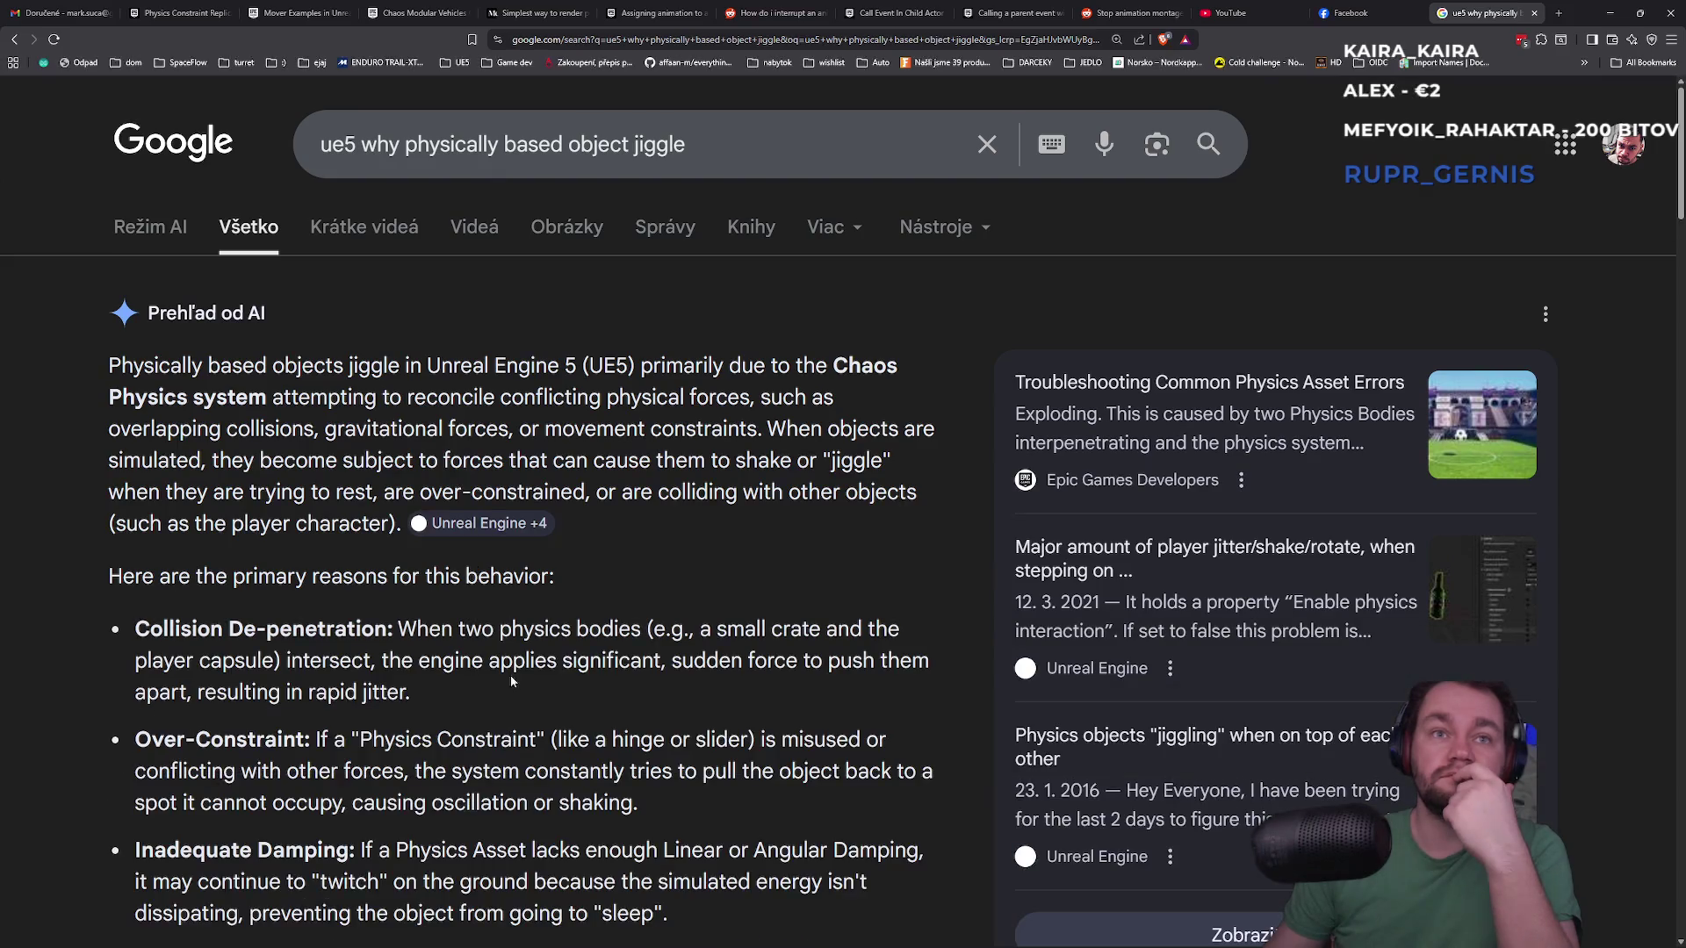
scroll(479, 417, down, 3)
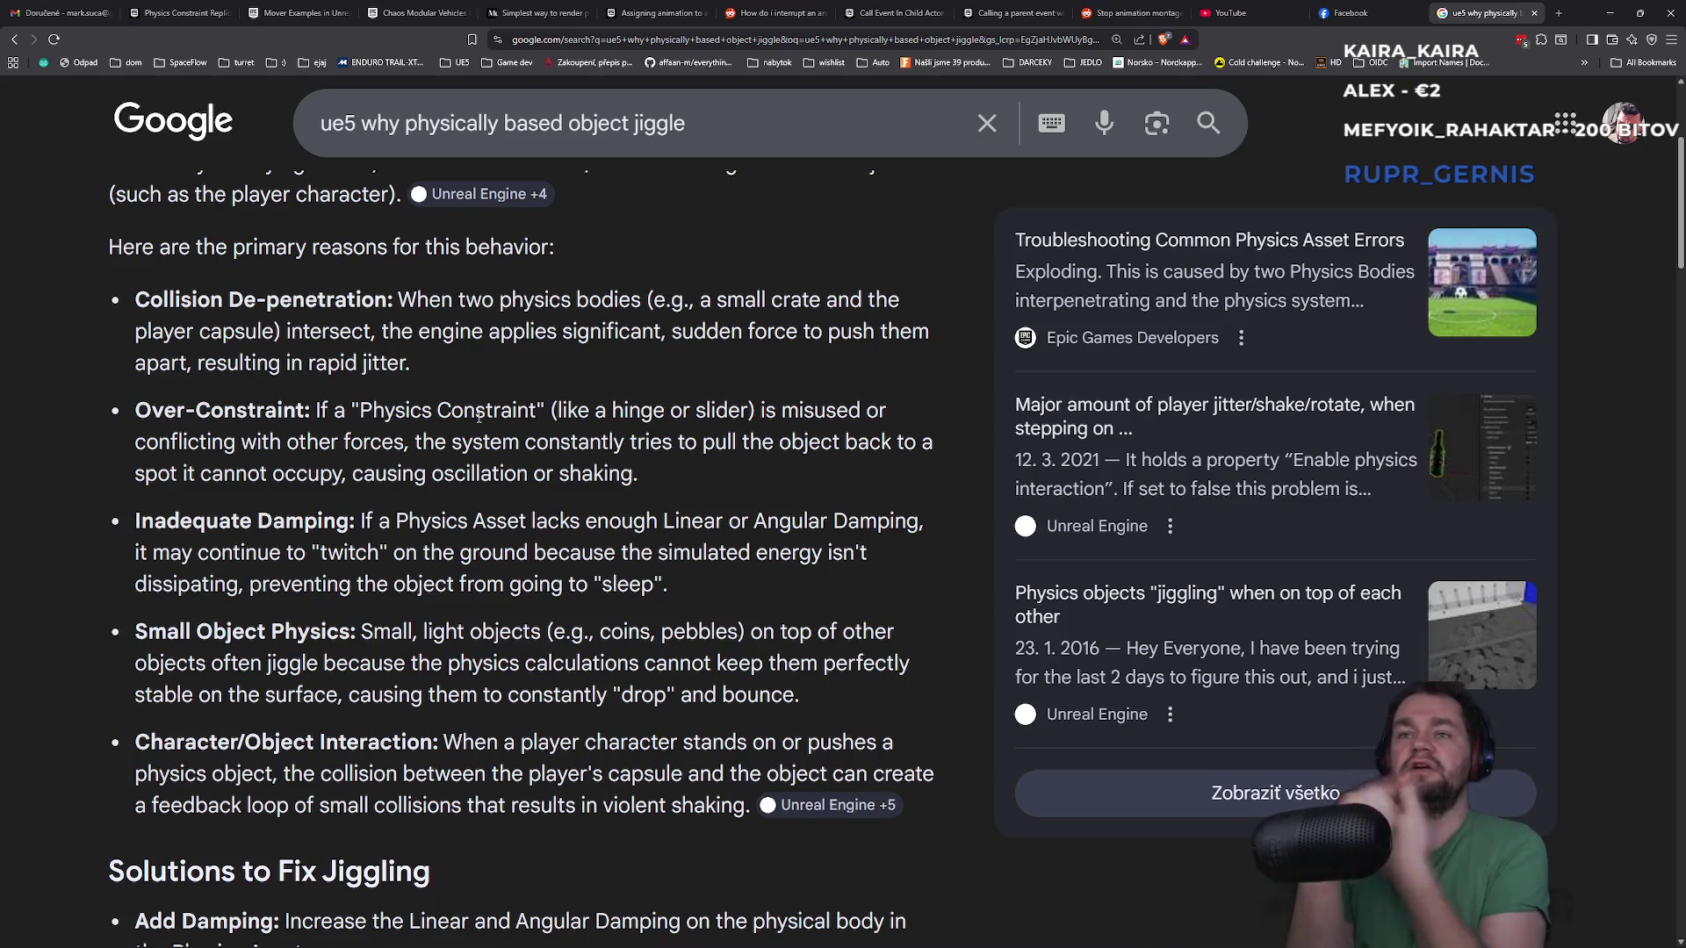
Select BP_movable's StaticMesh component and filter its Details to 'phys' properties
key(alt+Tab)
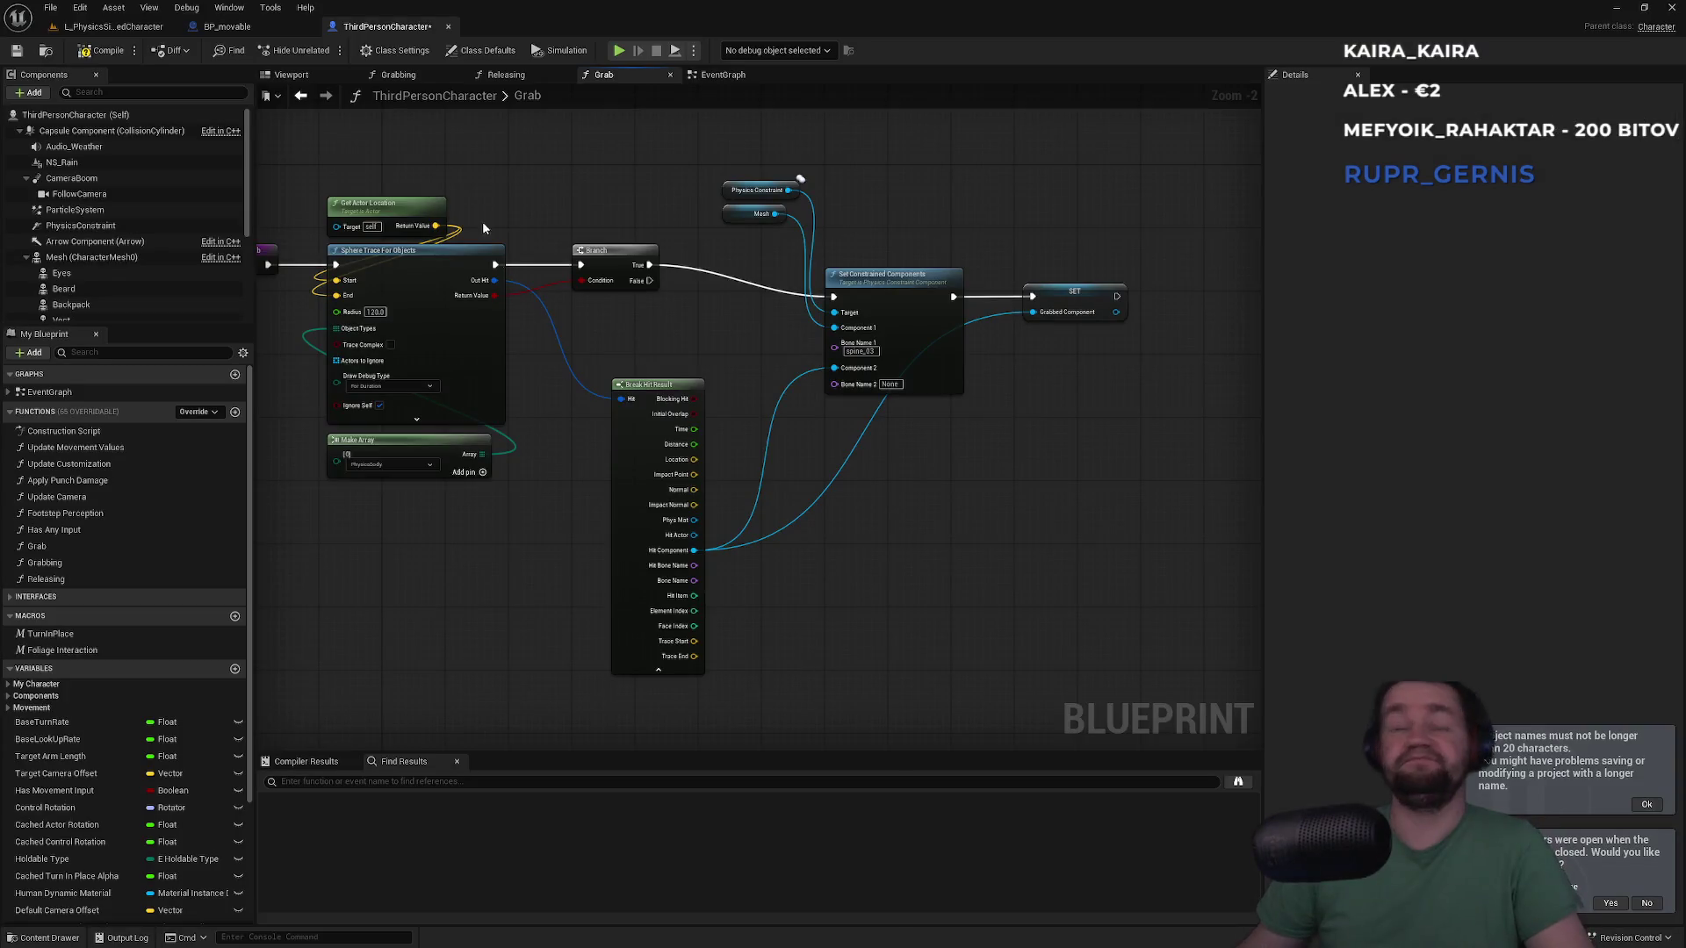
click(238, 29)
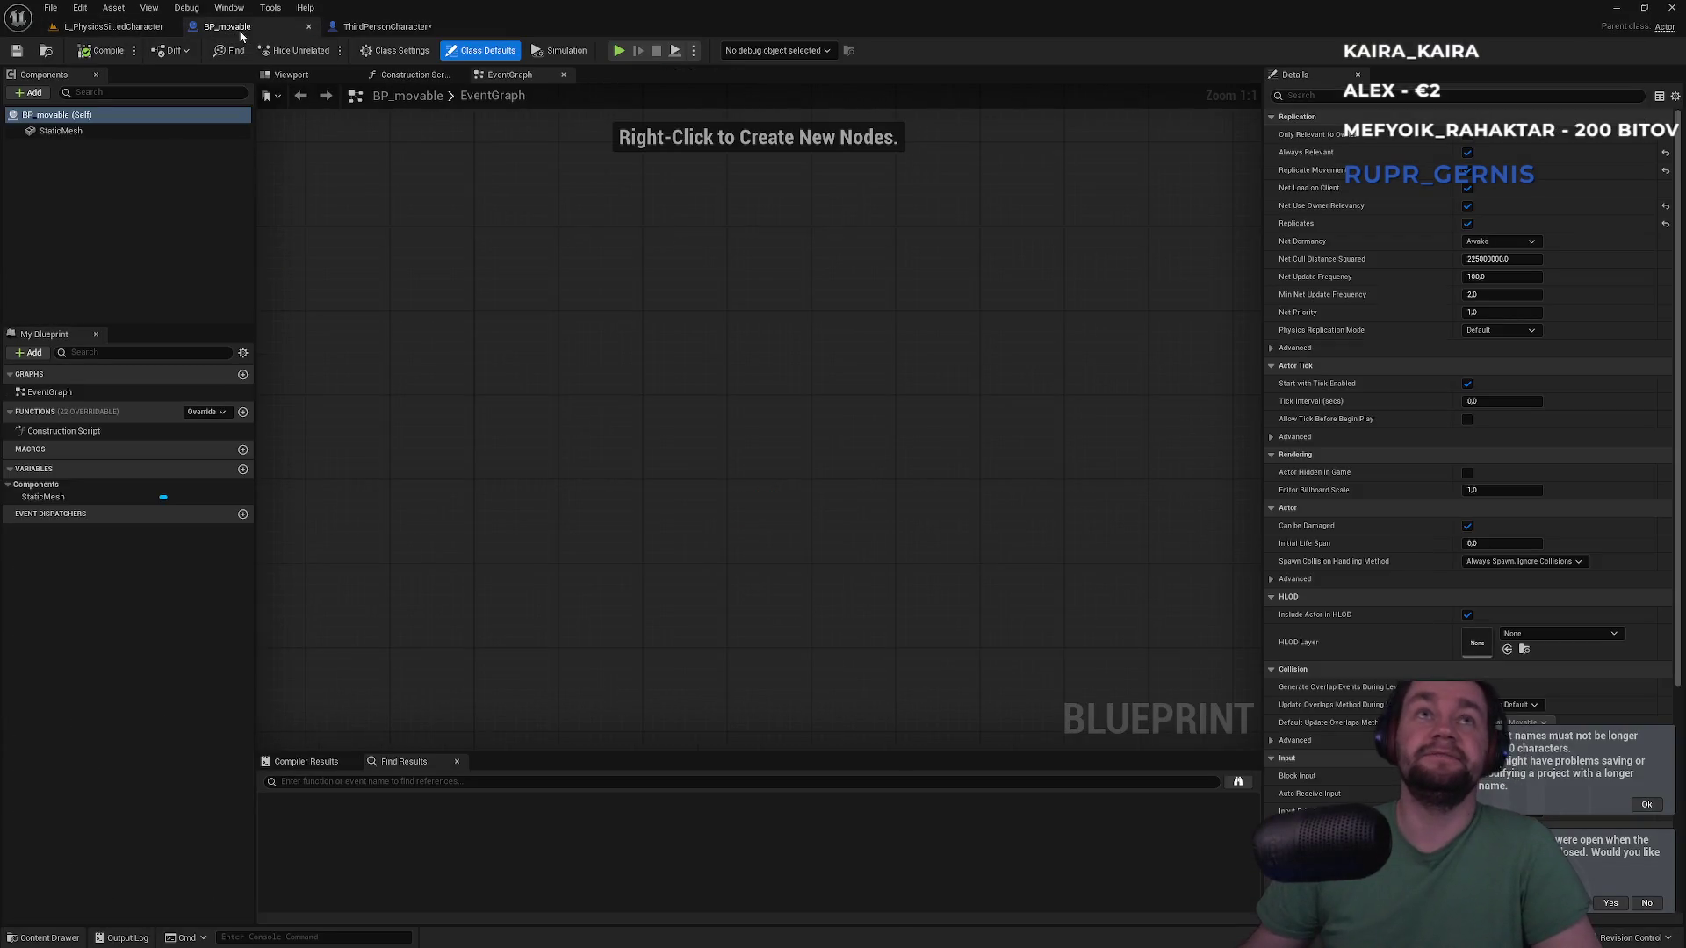
click(383, 28)
click(226, 26)
click(70, 132)
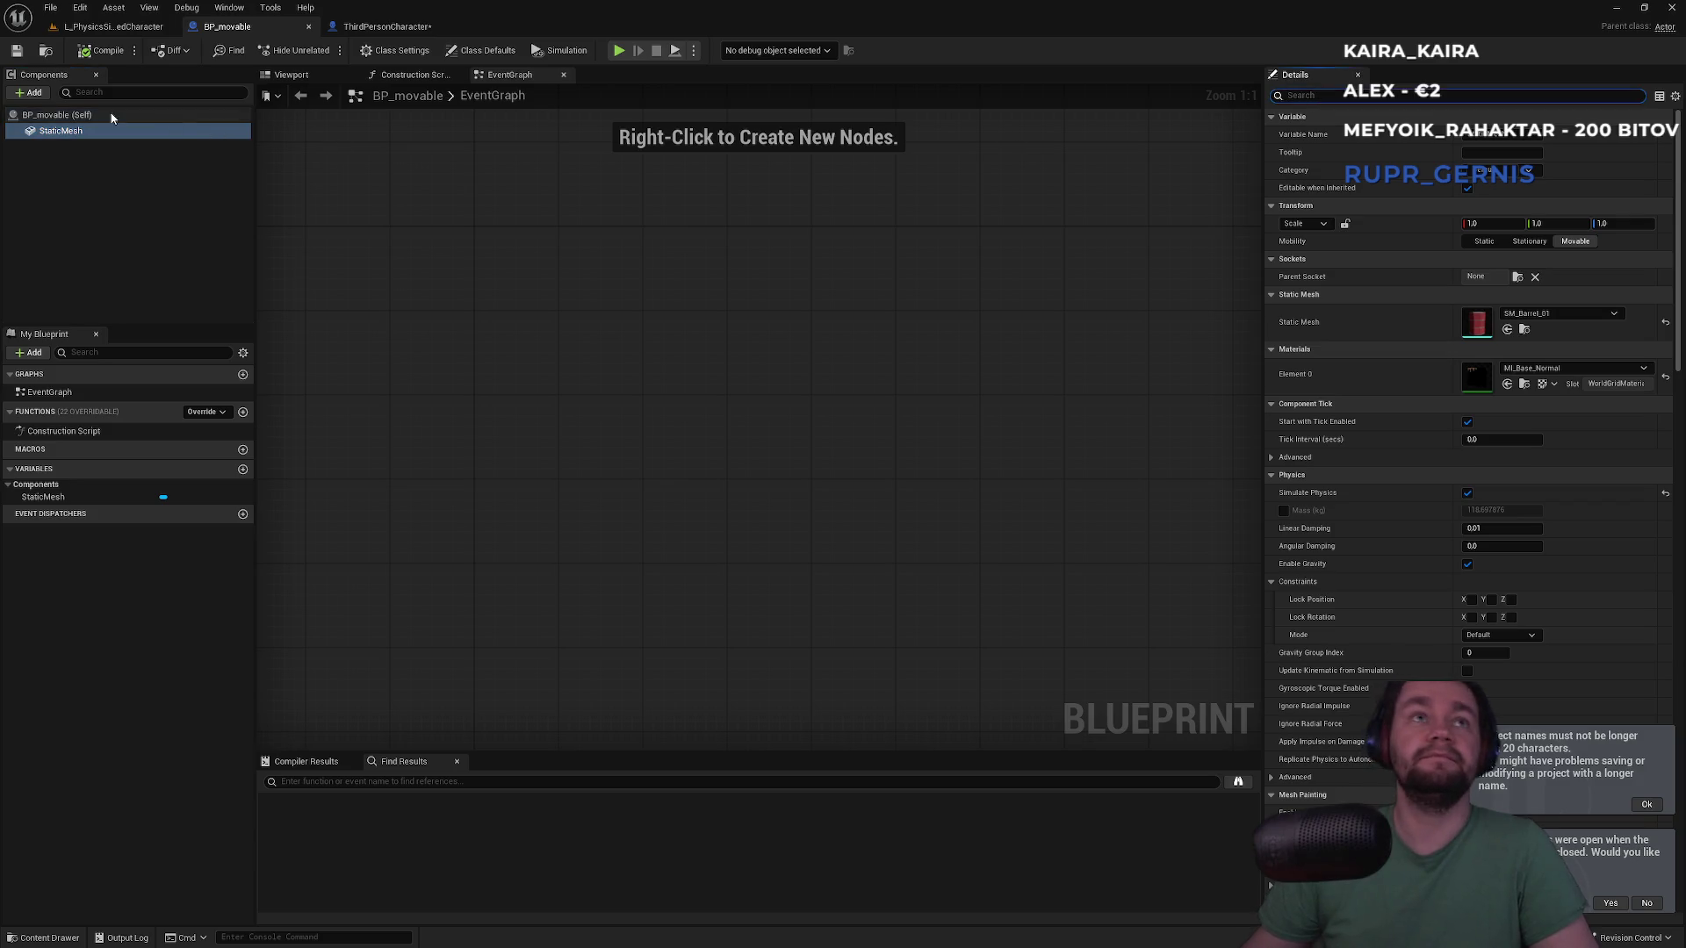
click(1132, 158)
click(1300, 95)
text(phys)
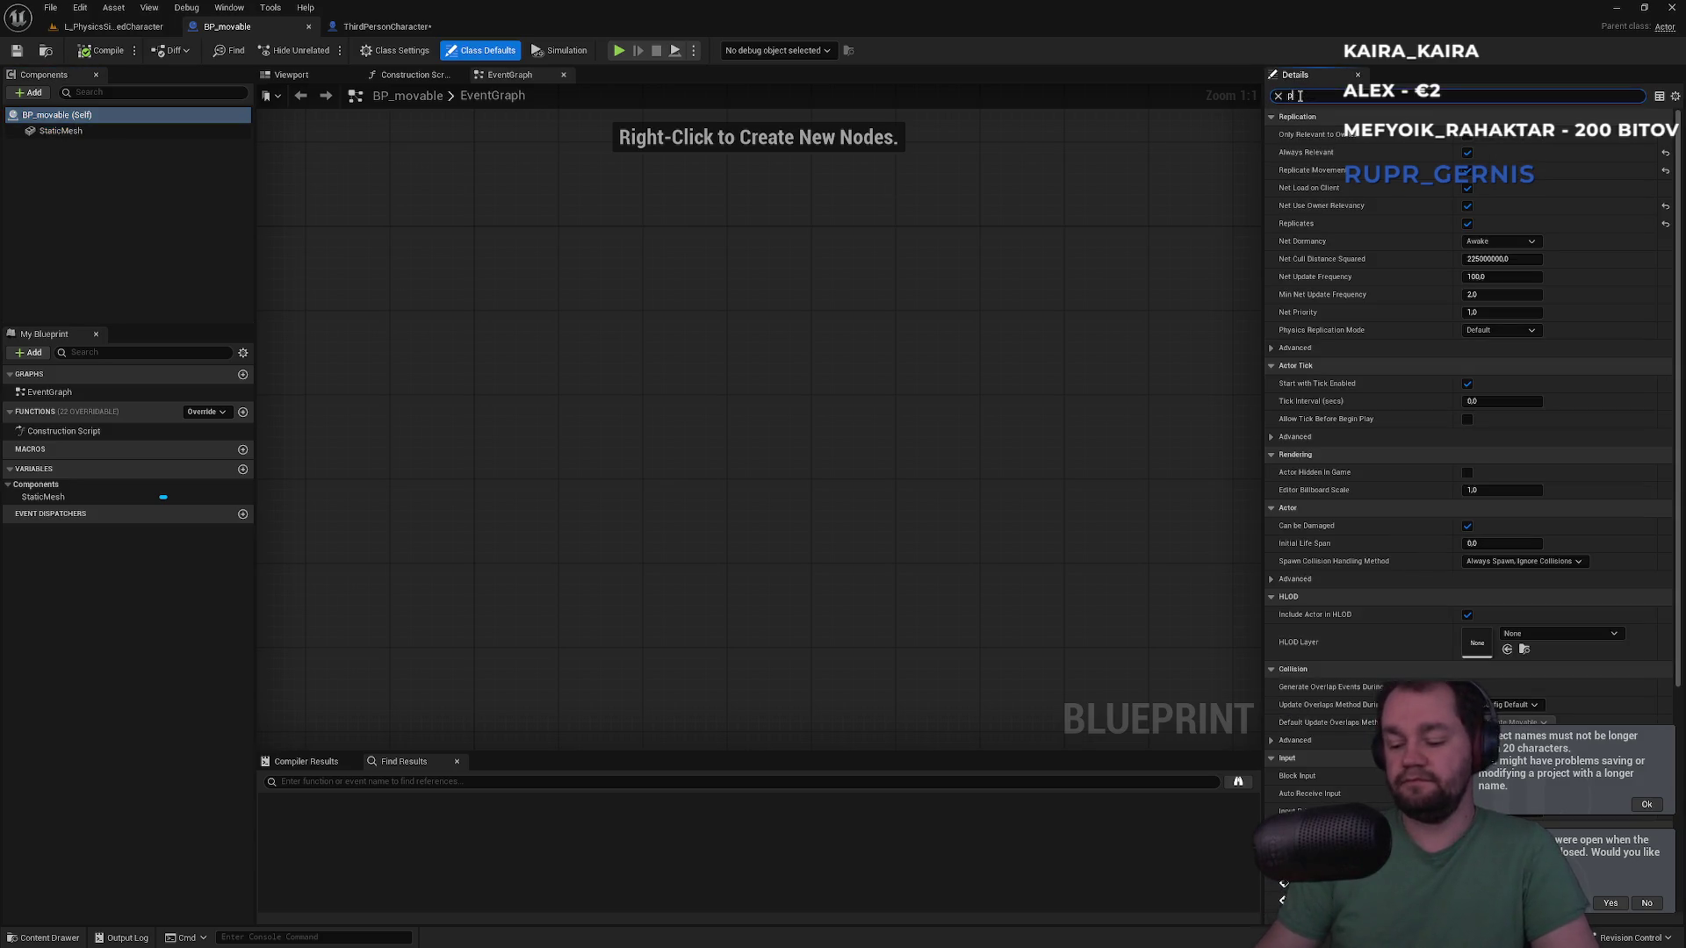
click(161, 132)
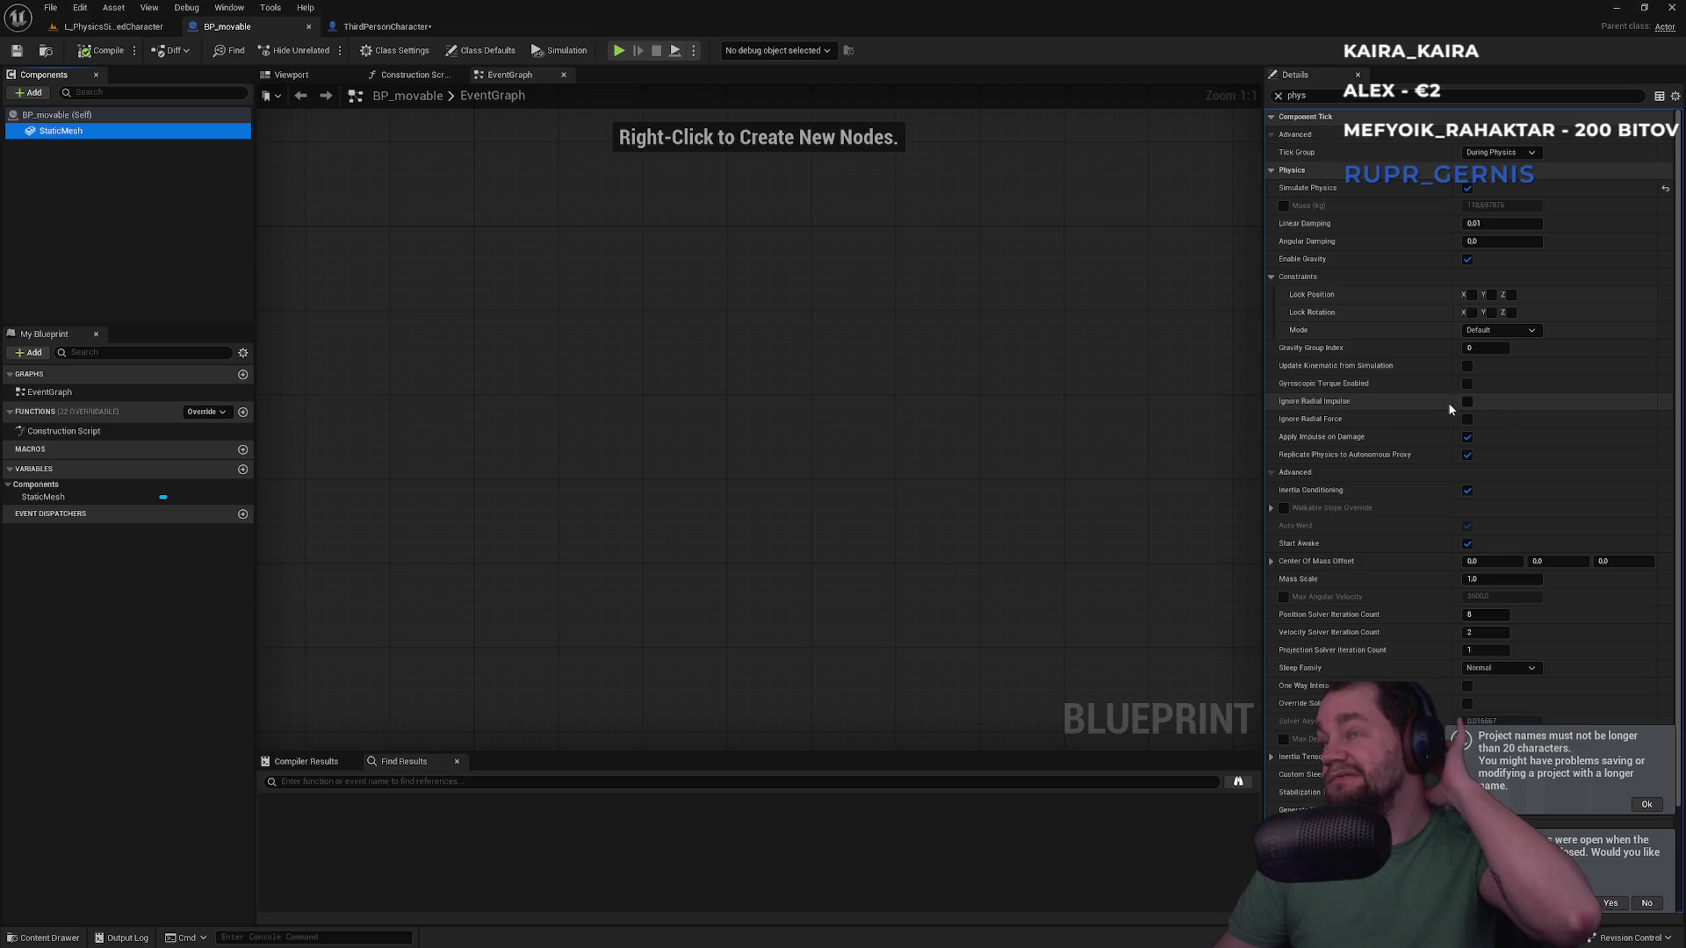
Set the StaticMesh Linear Damping and Angular Damping to 10
click(1491, 222)
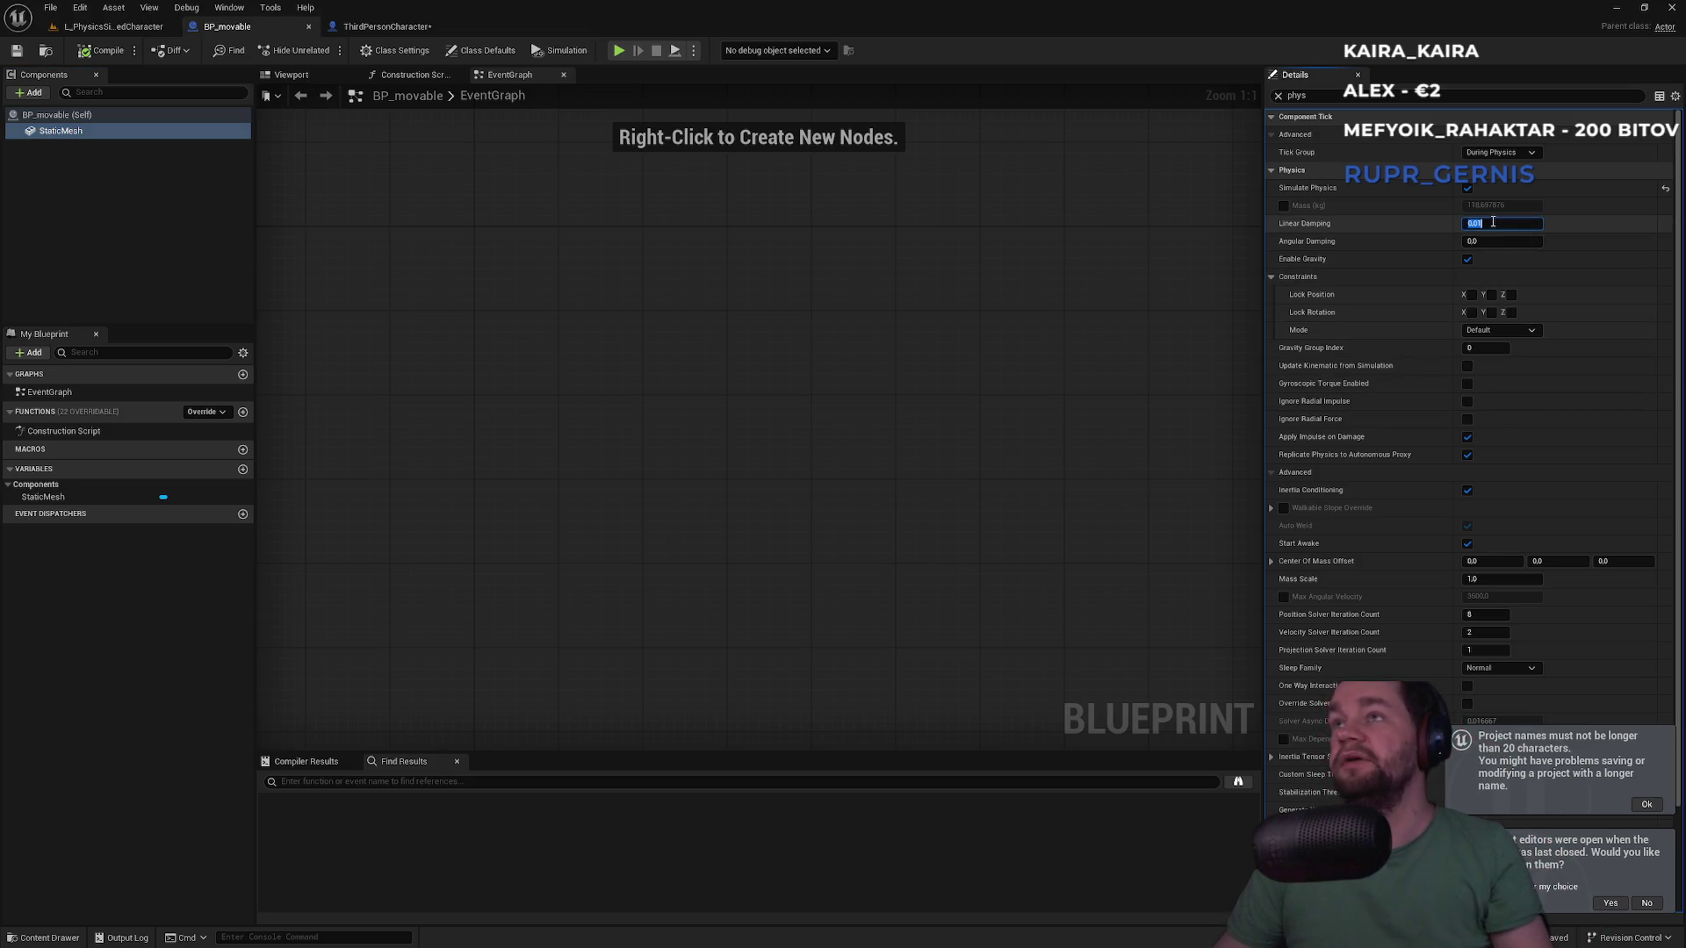
text(10)
click(1492, 242)
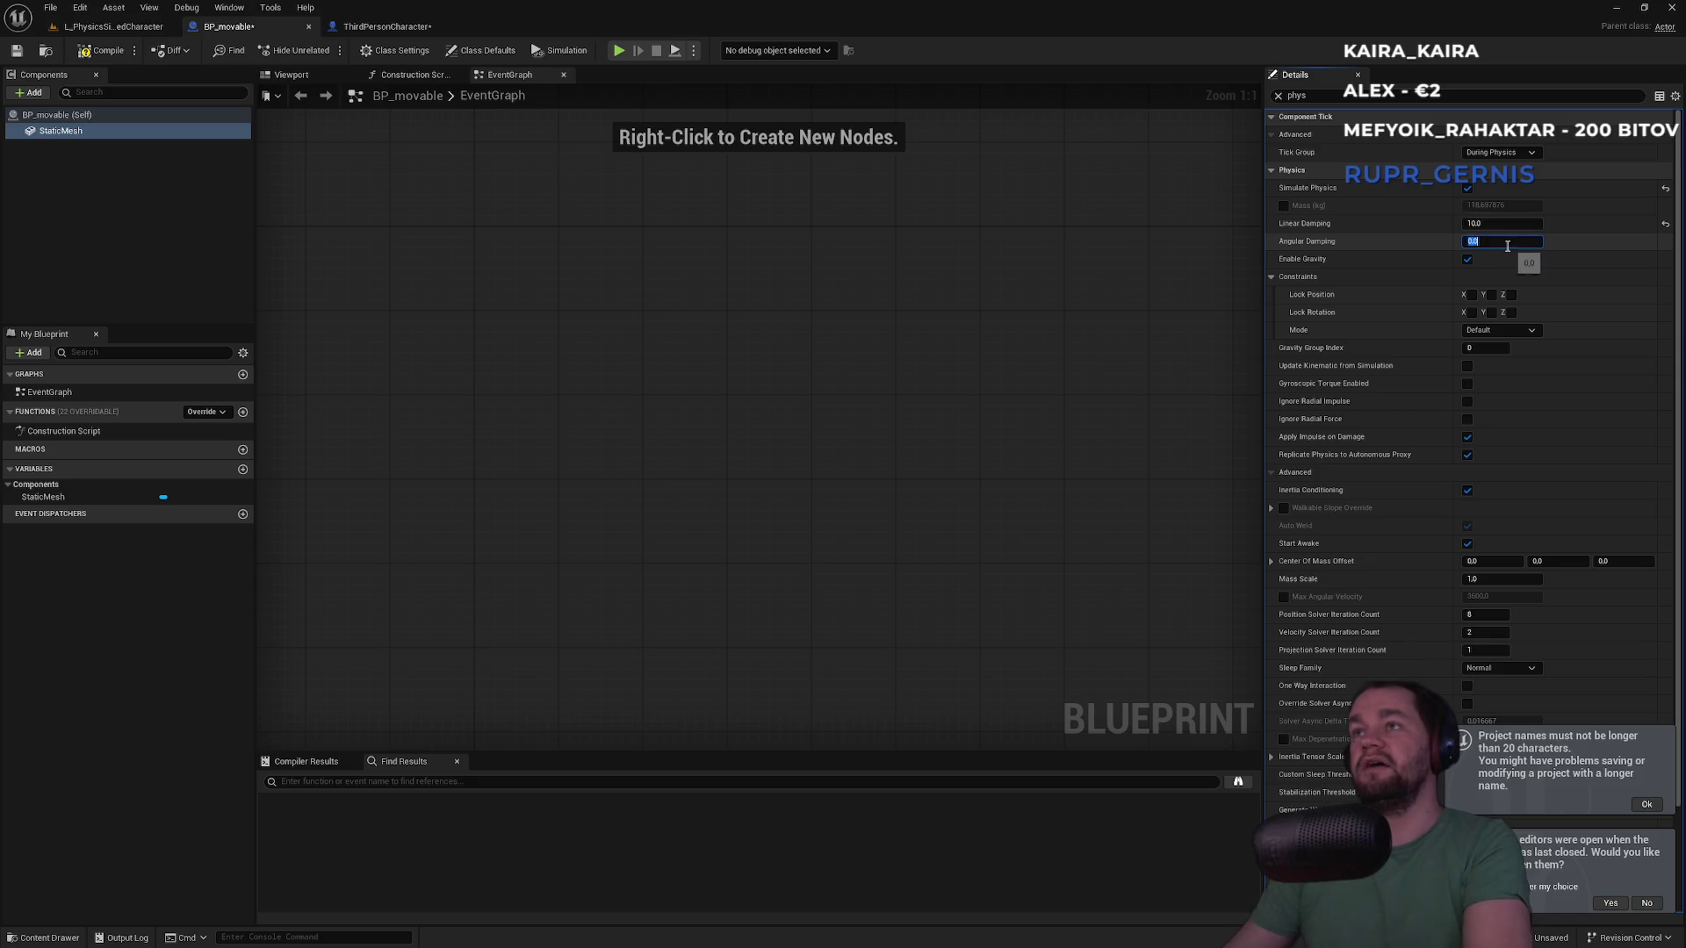
text(10)
key(Return)
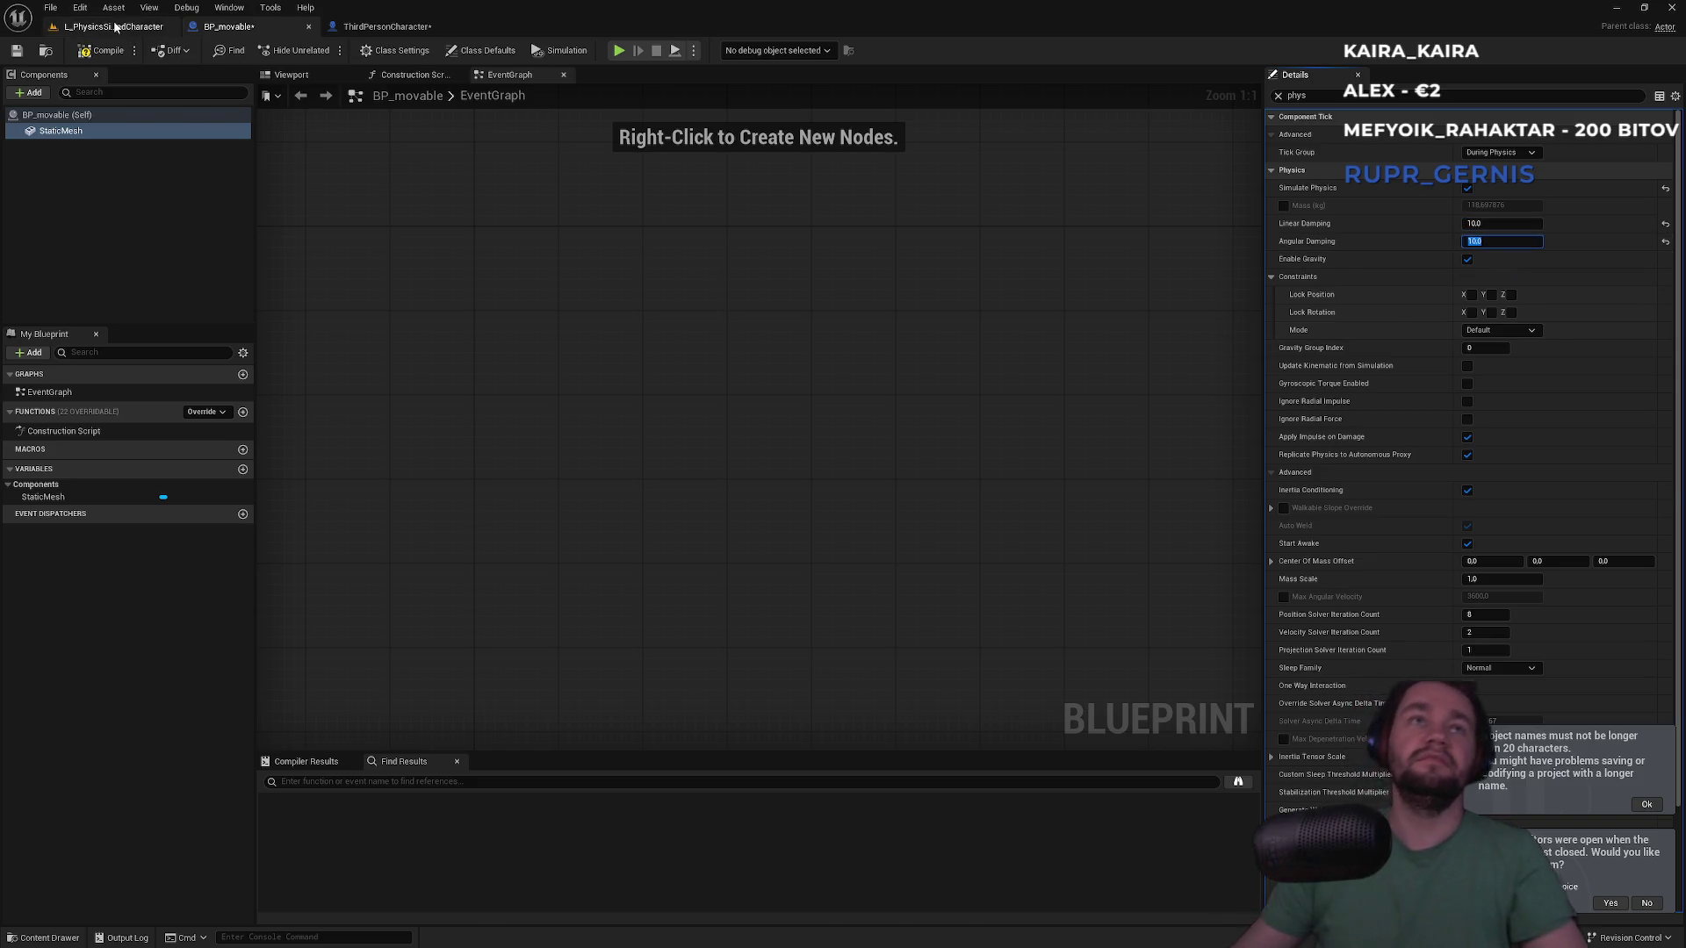
click(114, 26)
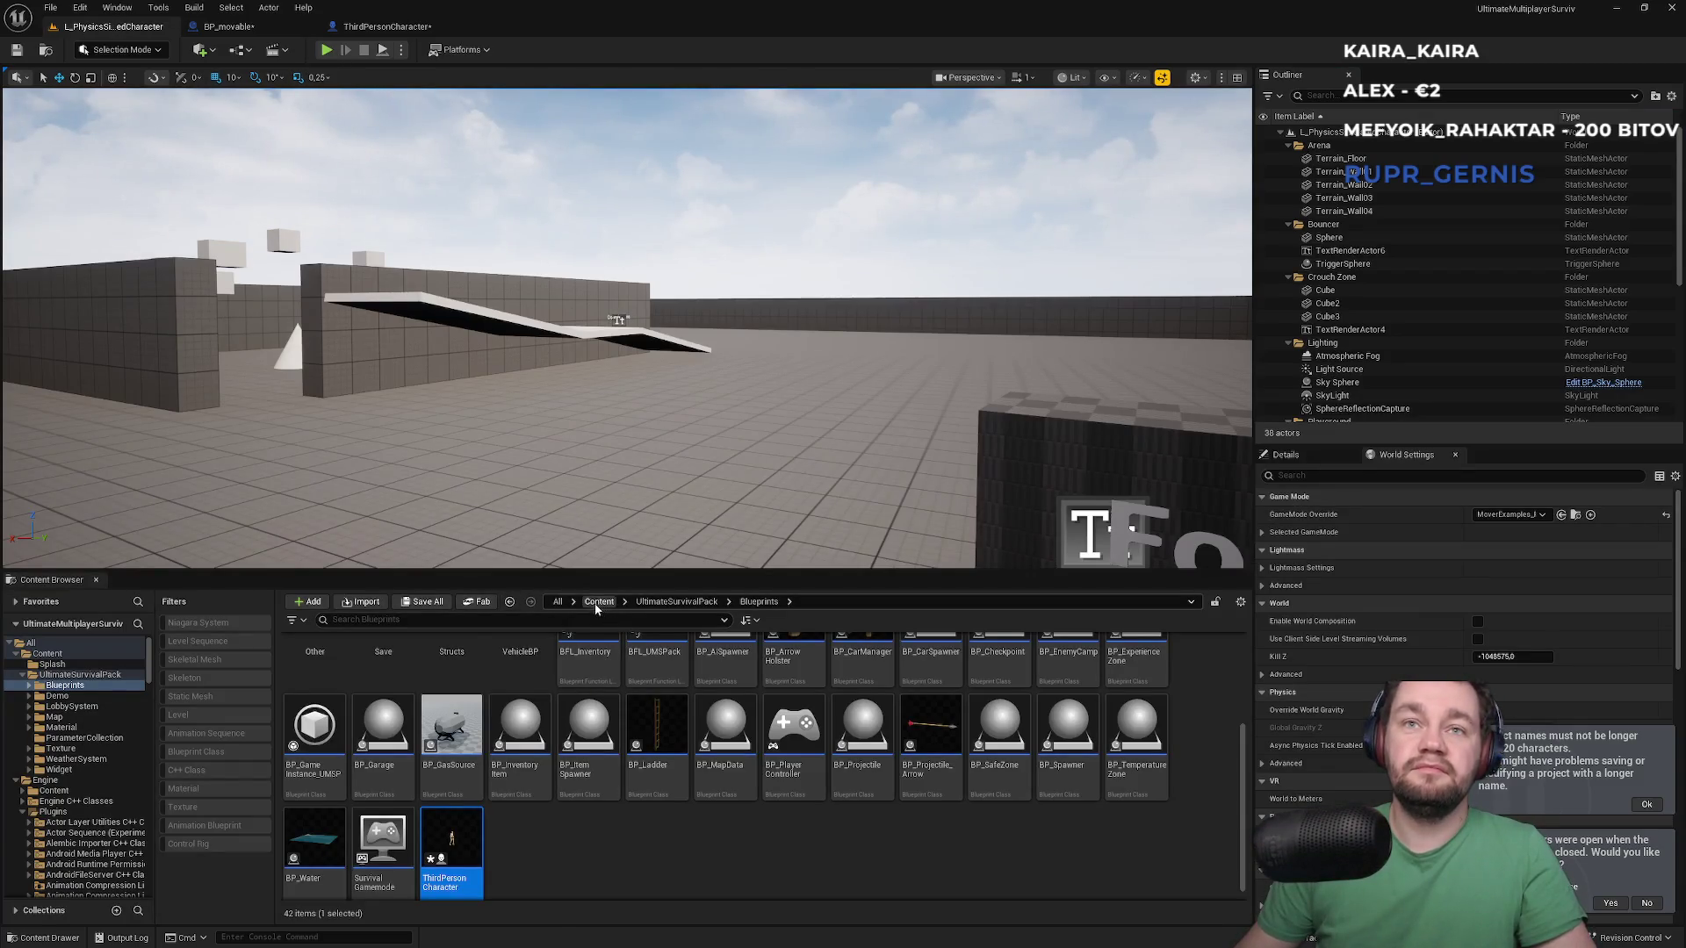
Open the novaMapka level from Content, saving the modified blueprints first
click(597, 602)
double_click(520, 671)
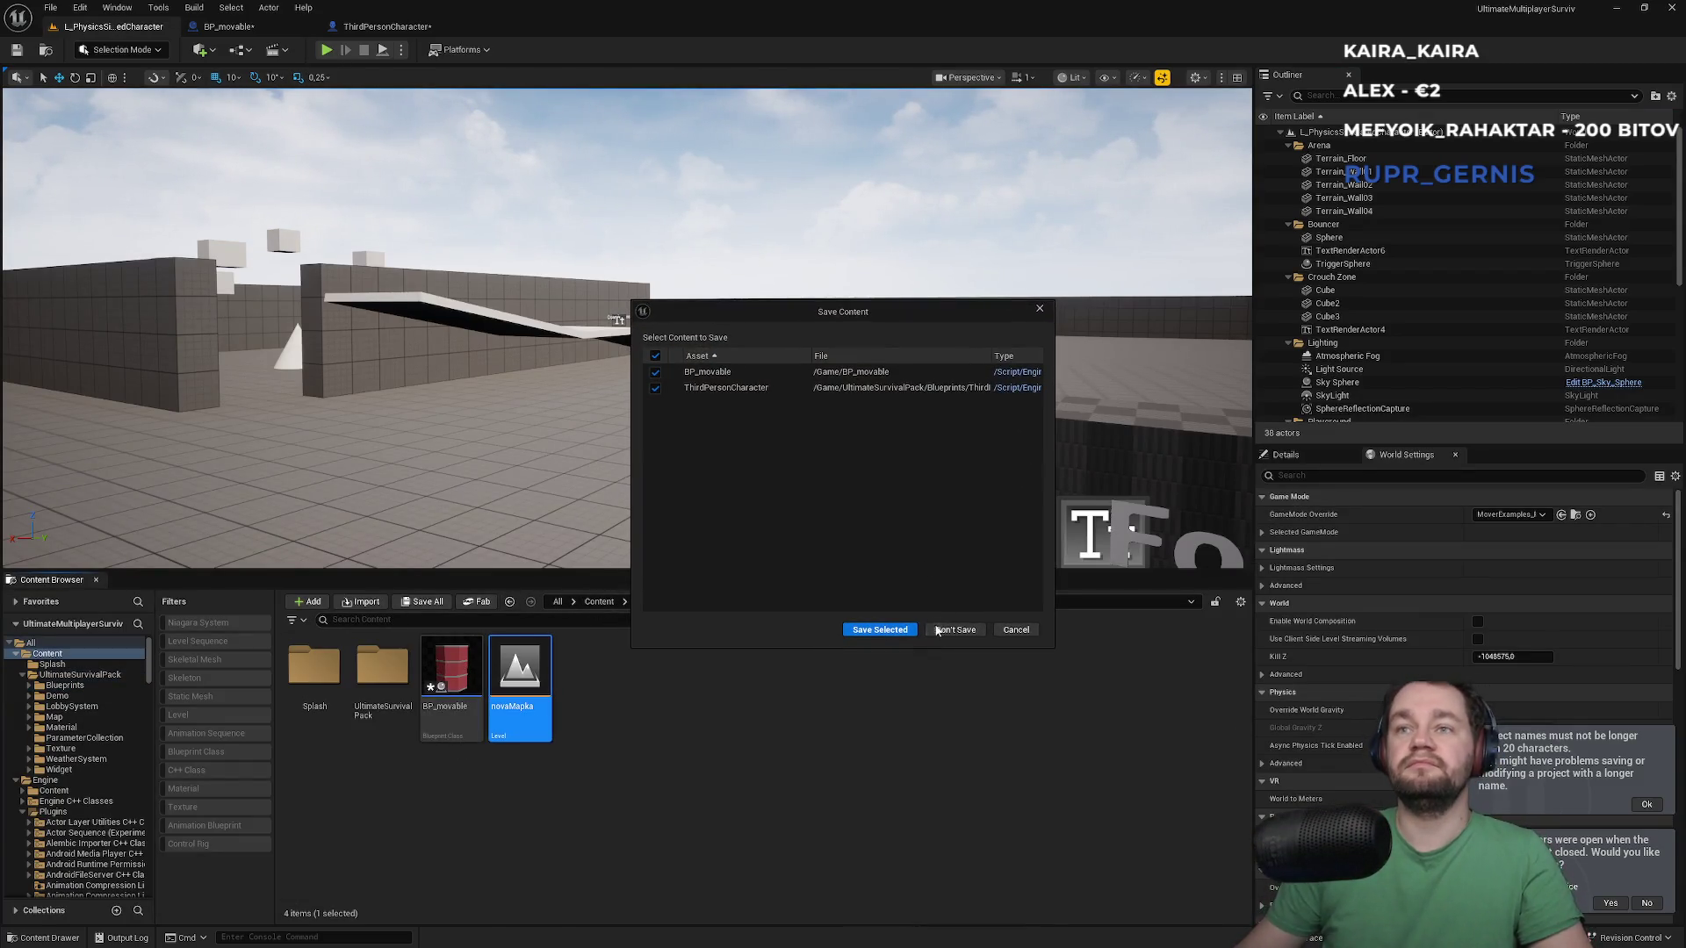
click(889, 630)
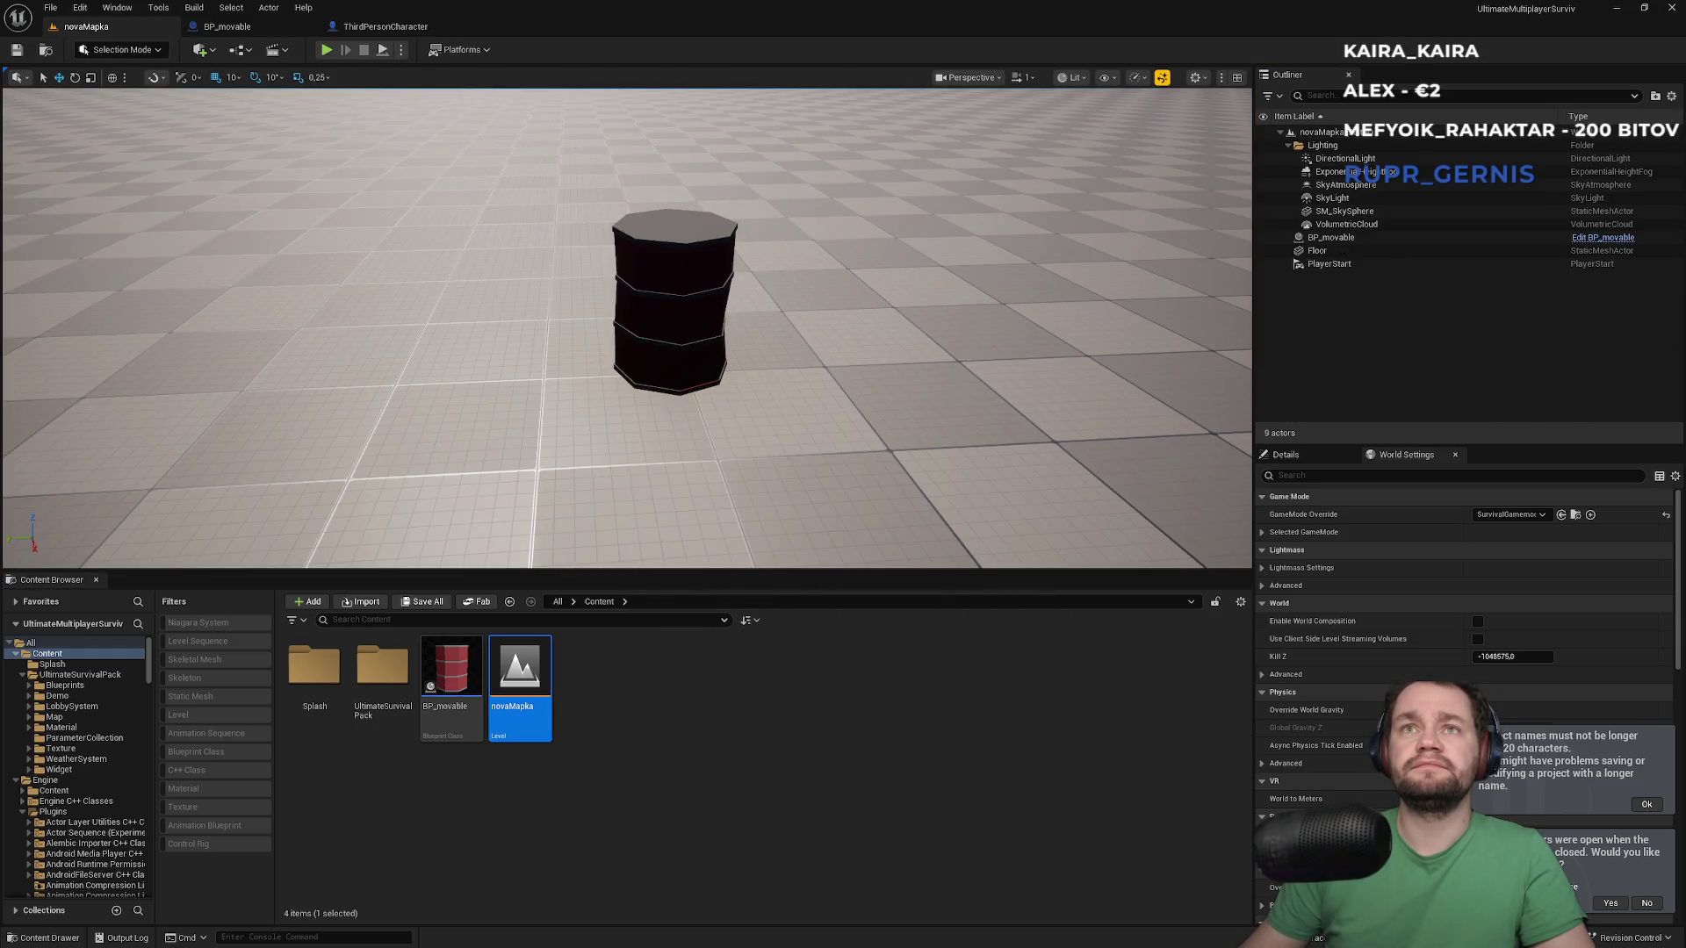
right_click(727, 361)
Play-test novaMapka by walking around the barrel, then stop and close the Message Log
click(331, 51)
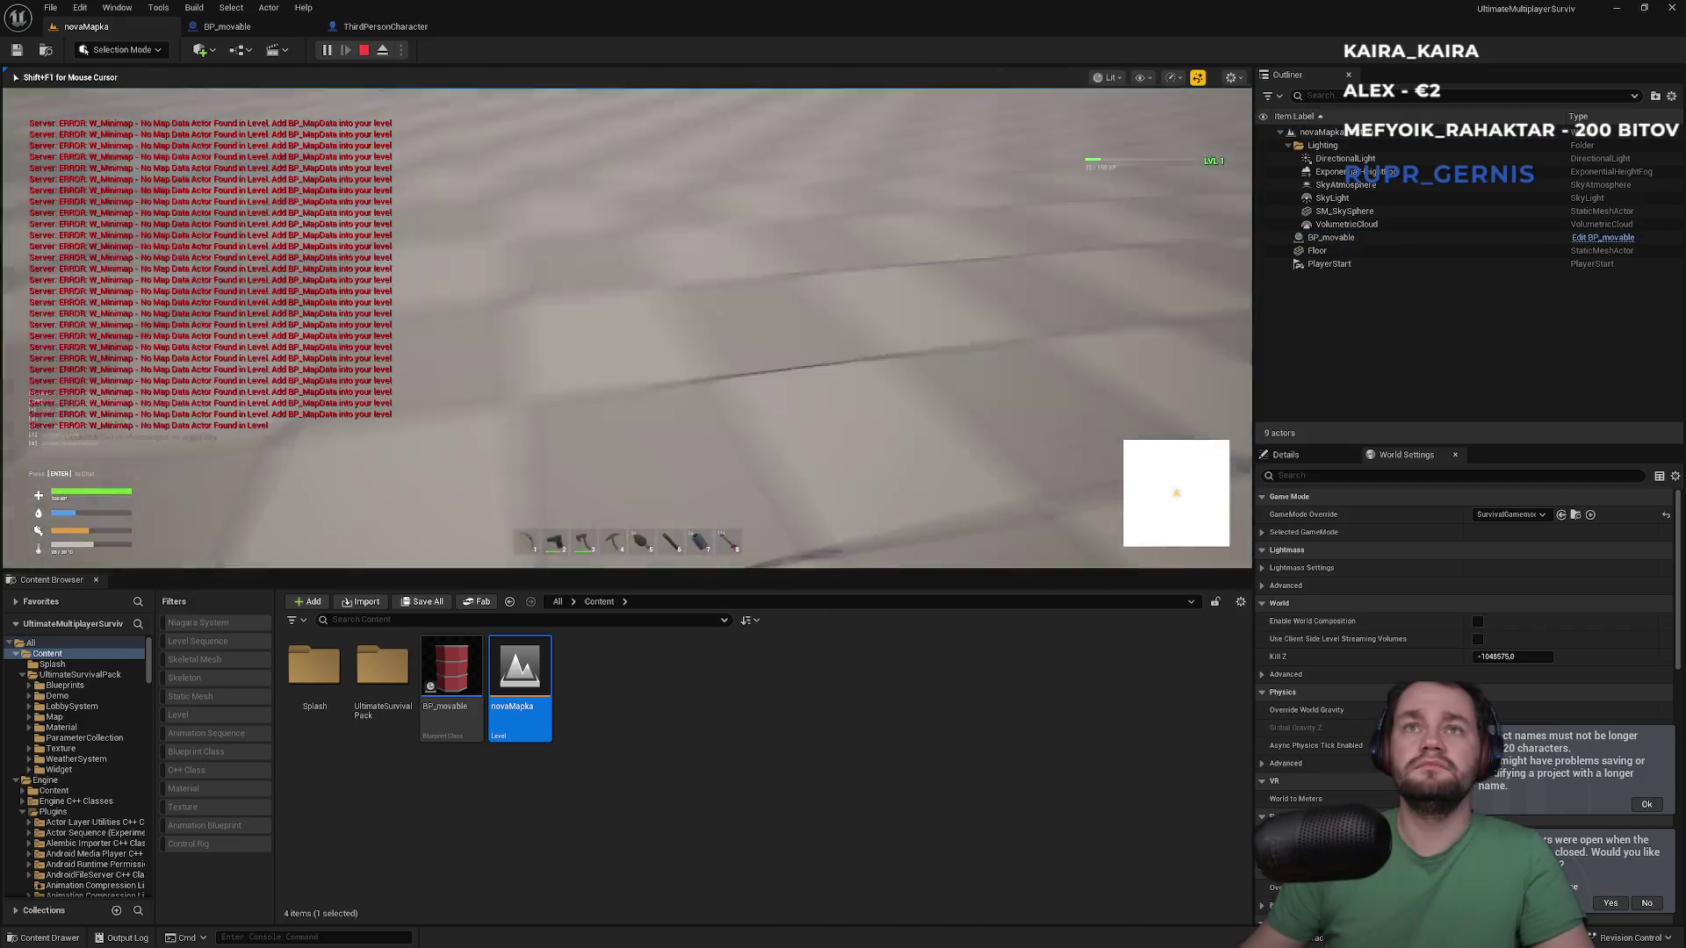
key(w)
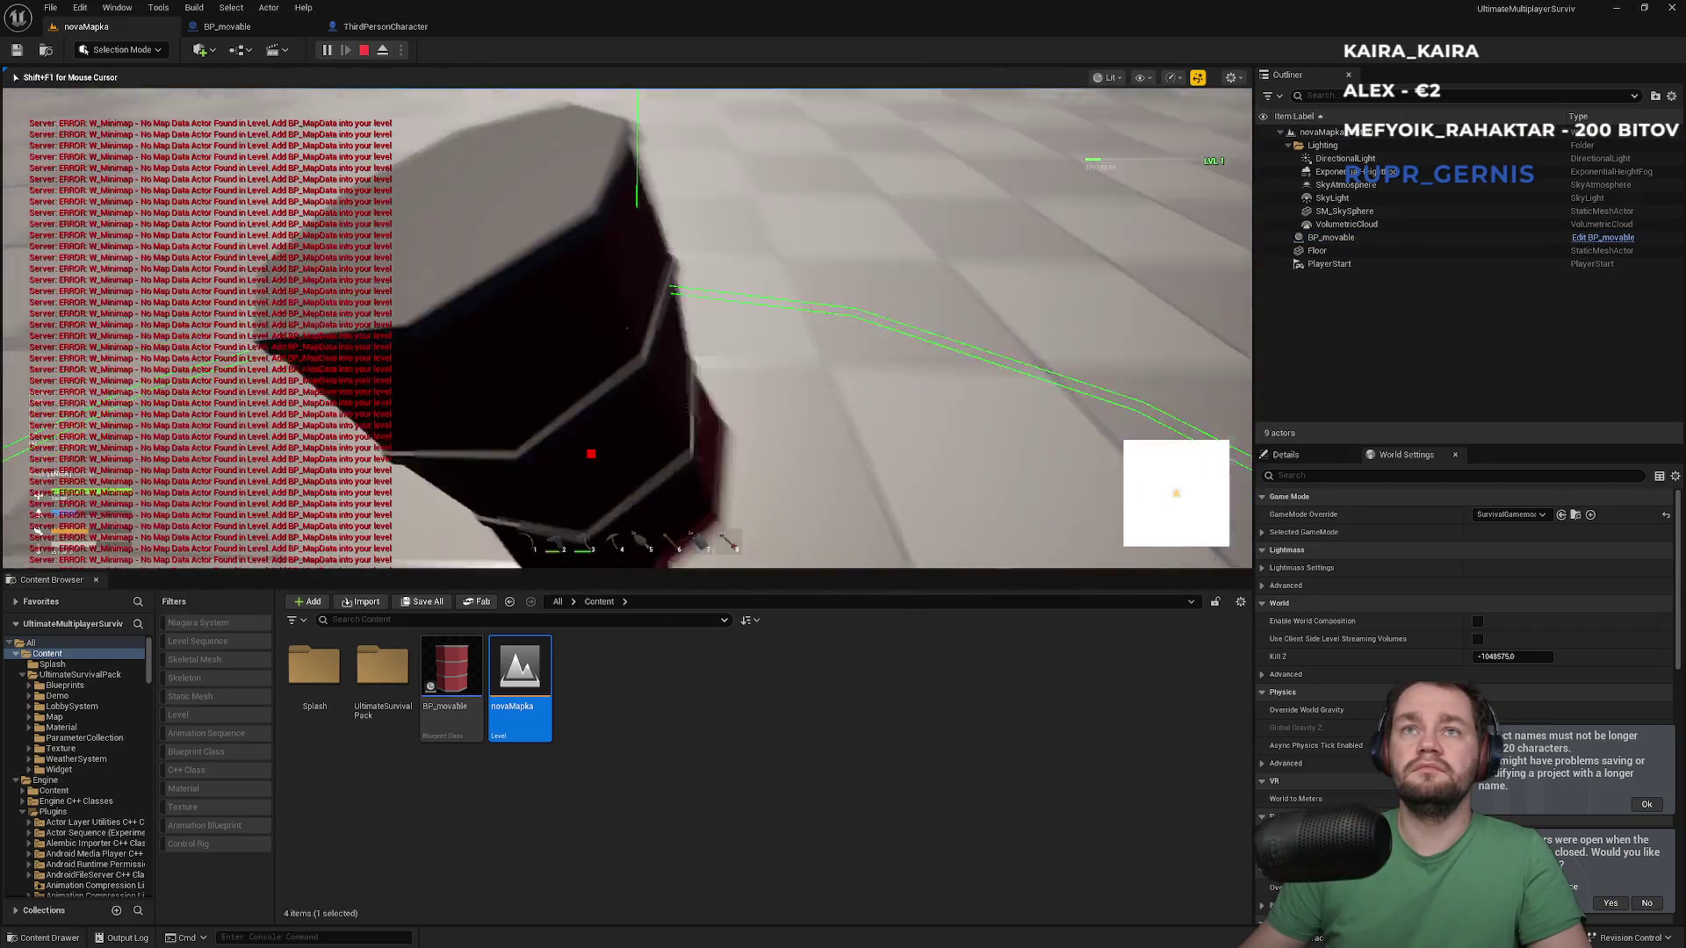
key(w)
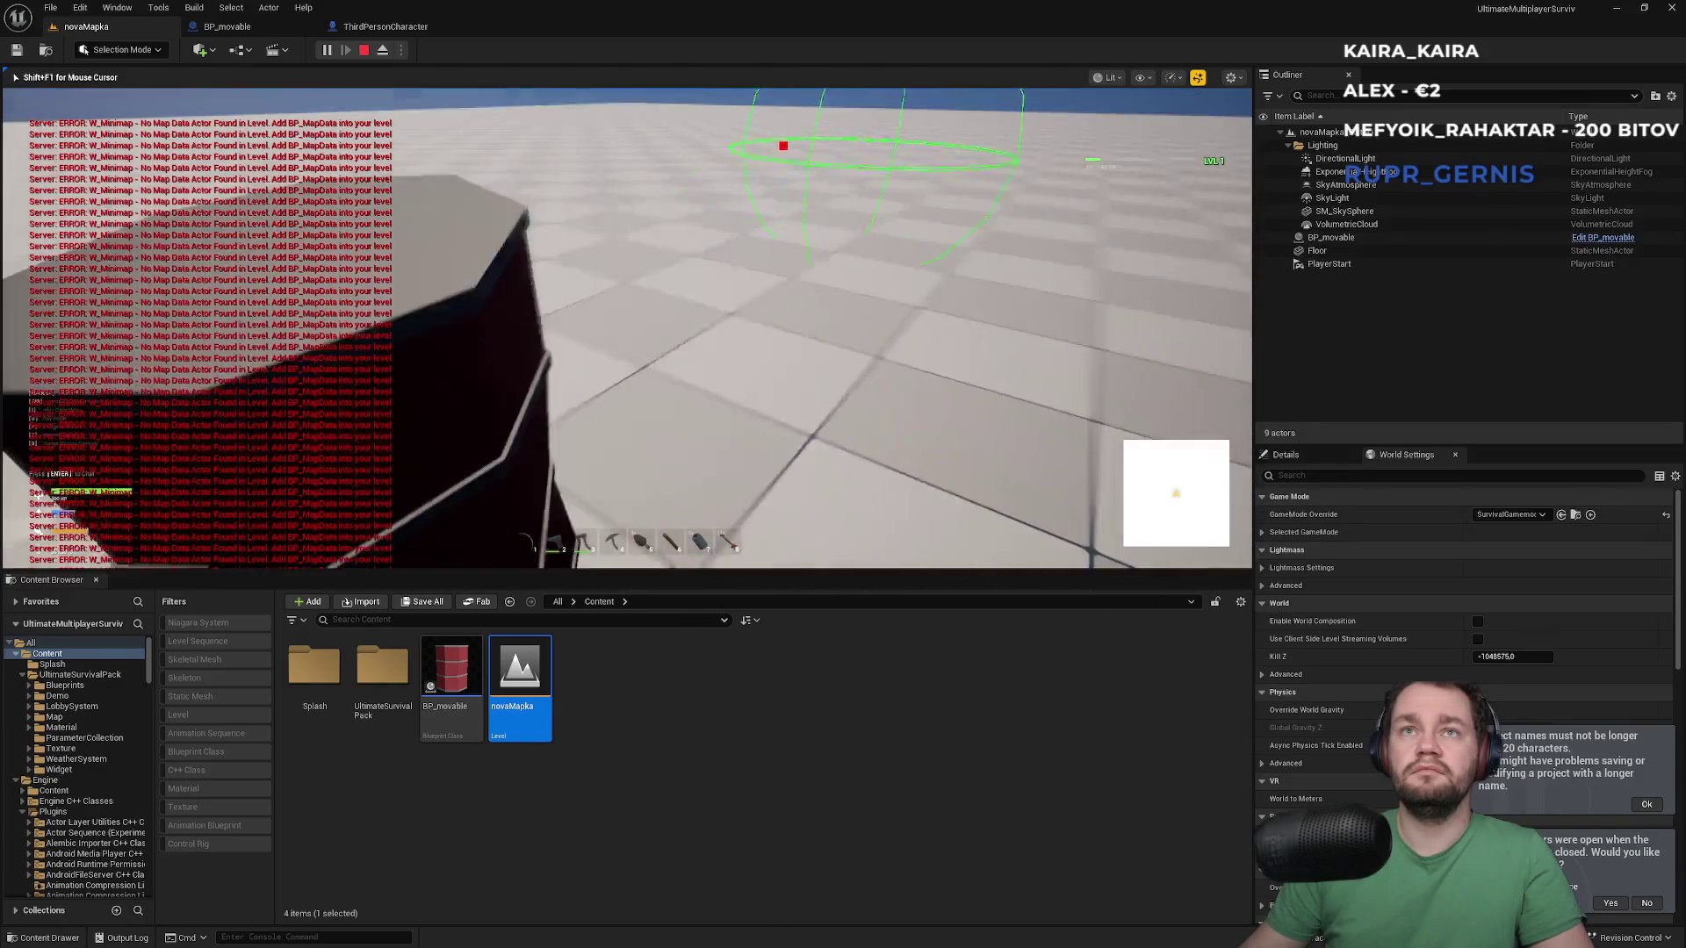
key(w)
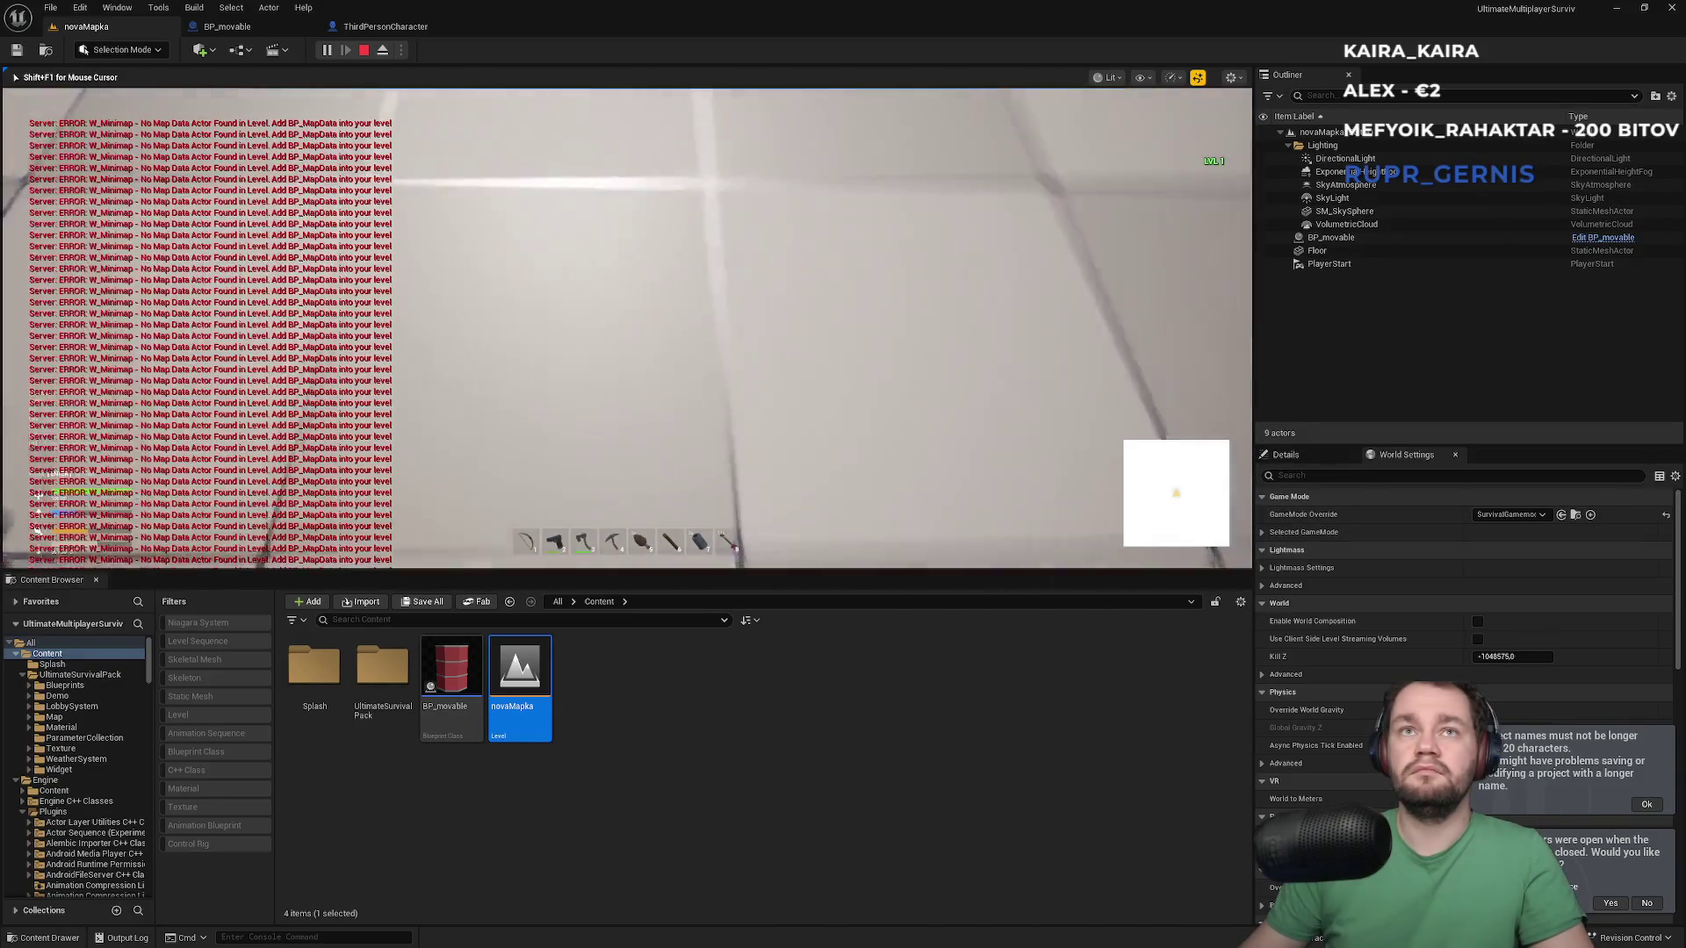
key(Escape)
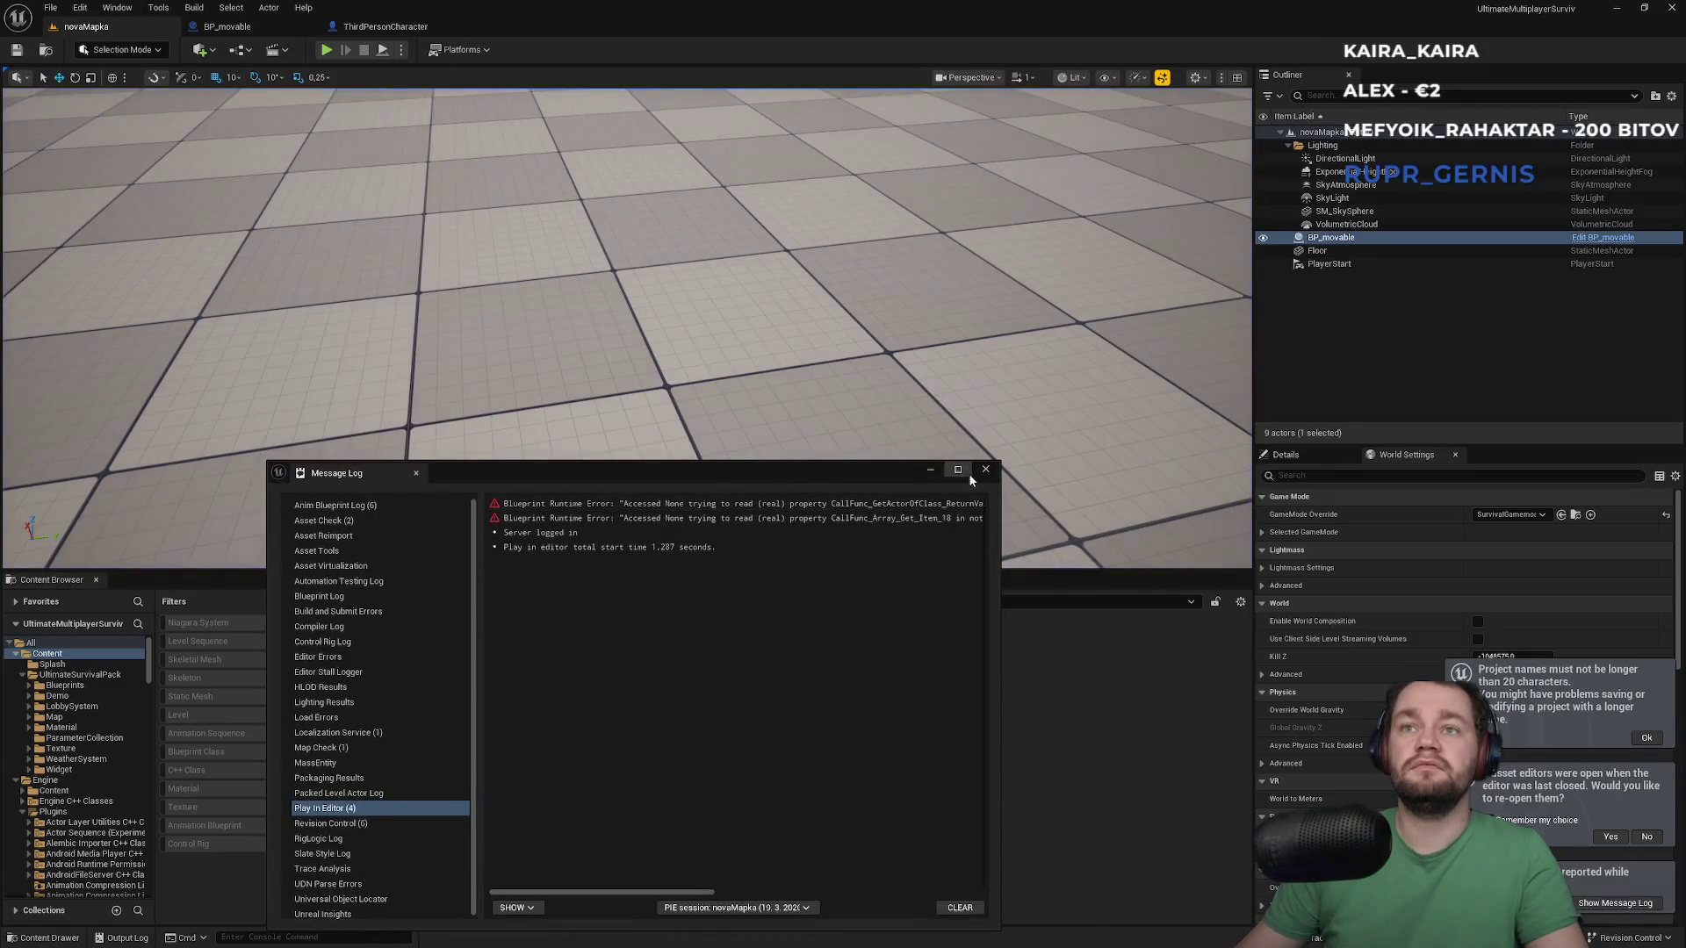
click(985, 469)
click(401, 50)
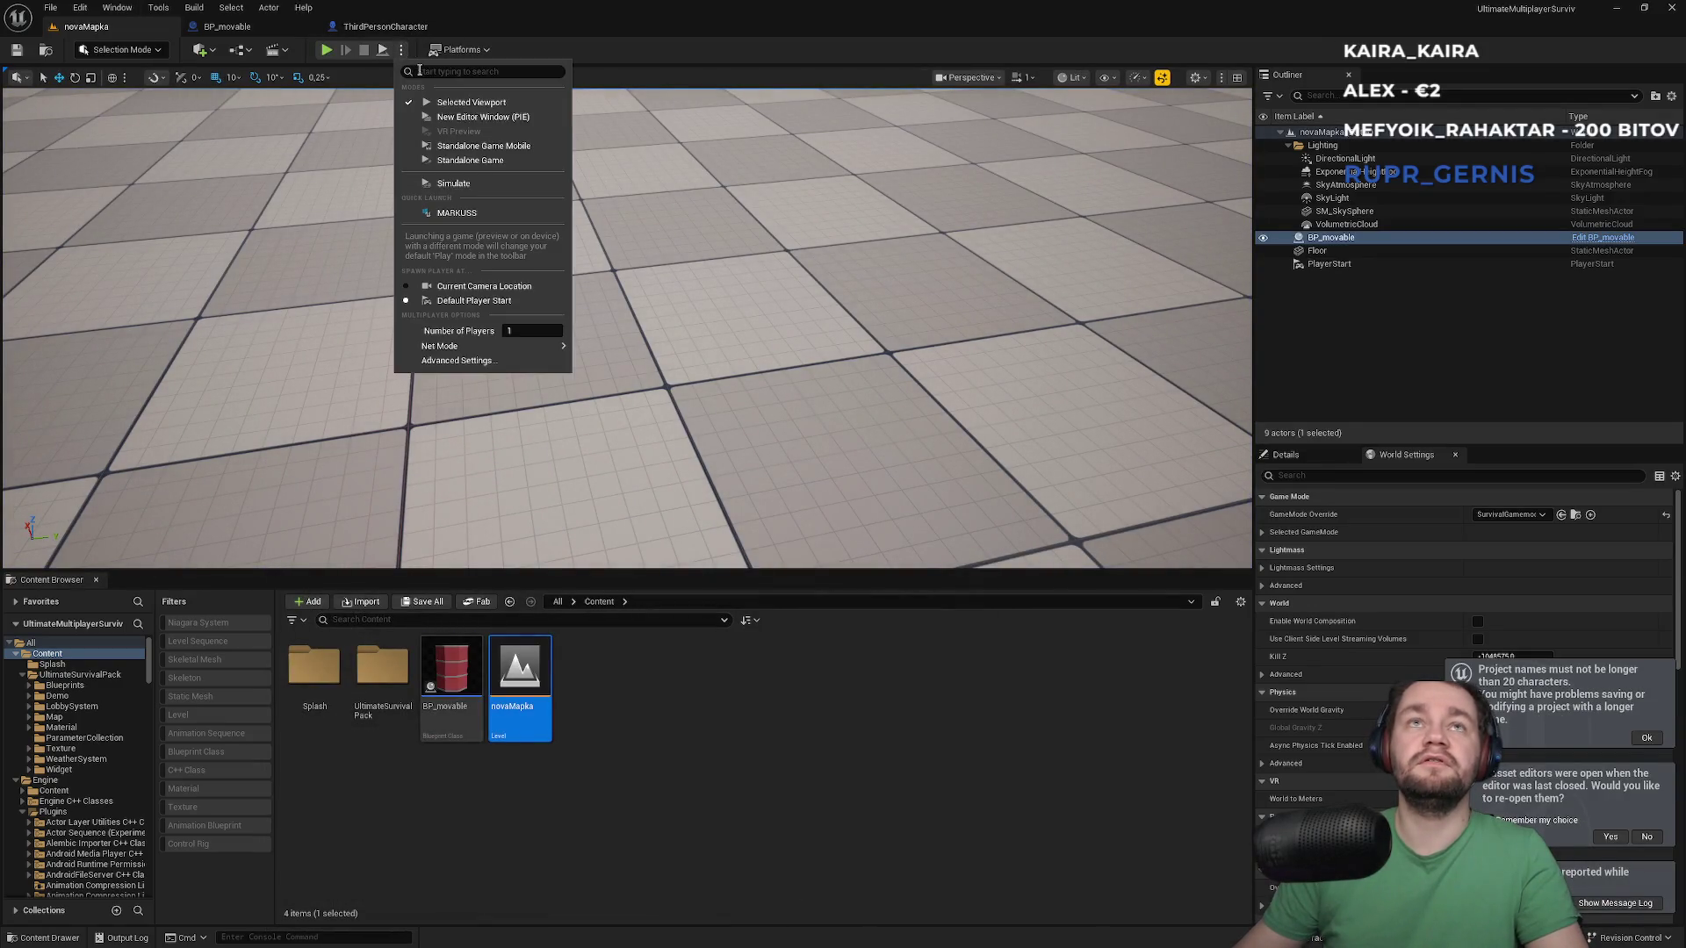
Set Number of Players to 2 and play-test the characters against the red barrel
click(531, 331)
click(325, 49)
key(super)
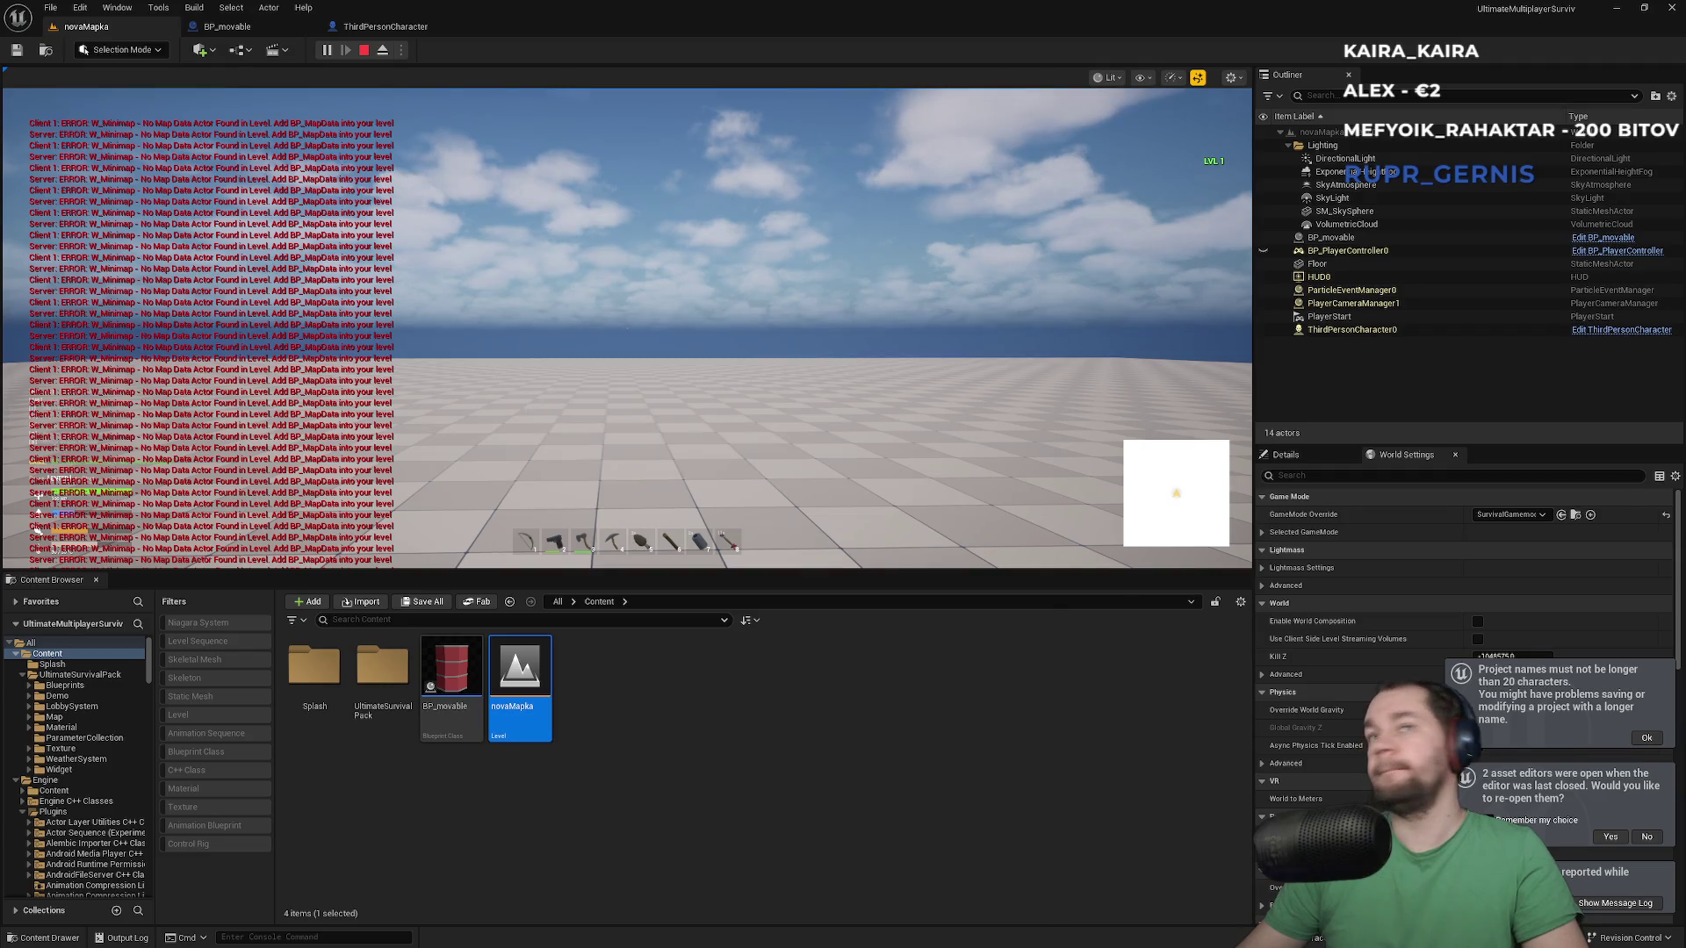
key(super)
key(super)
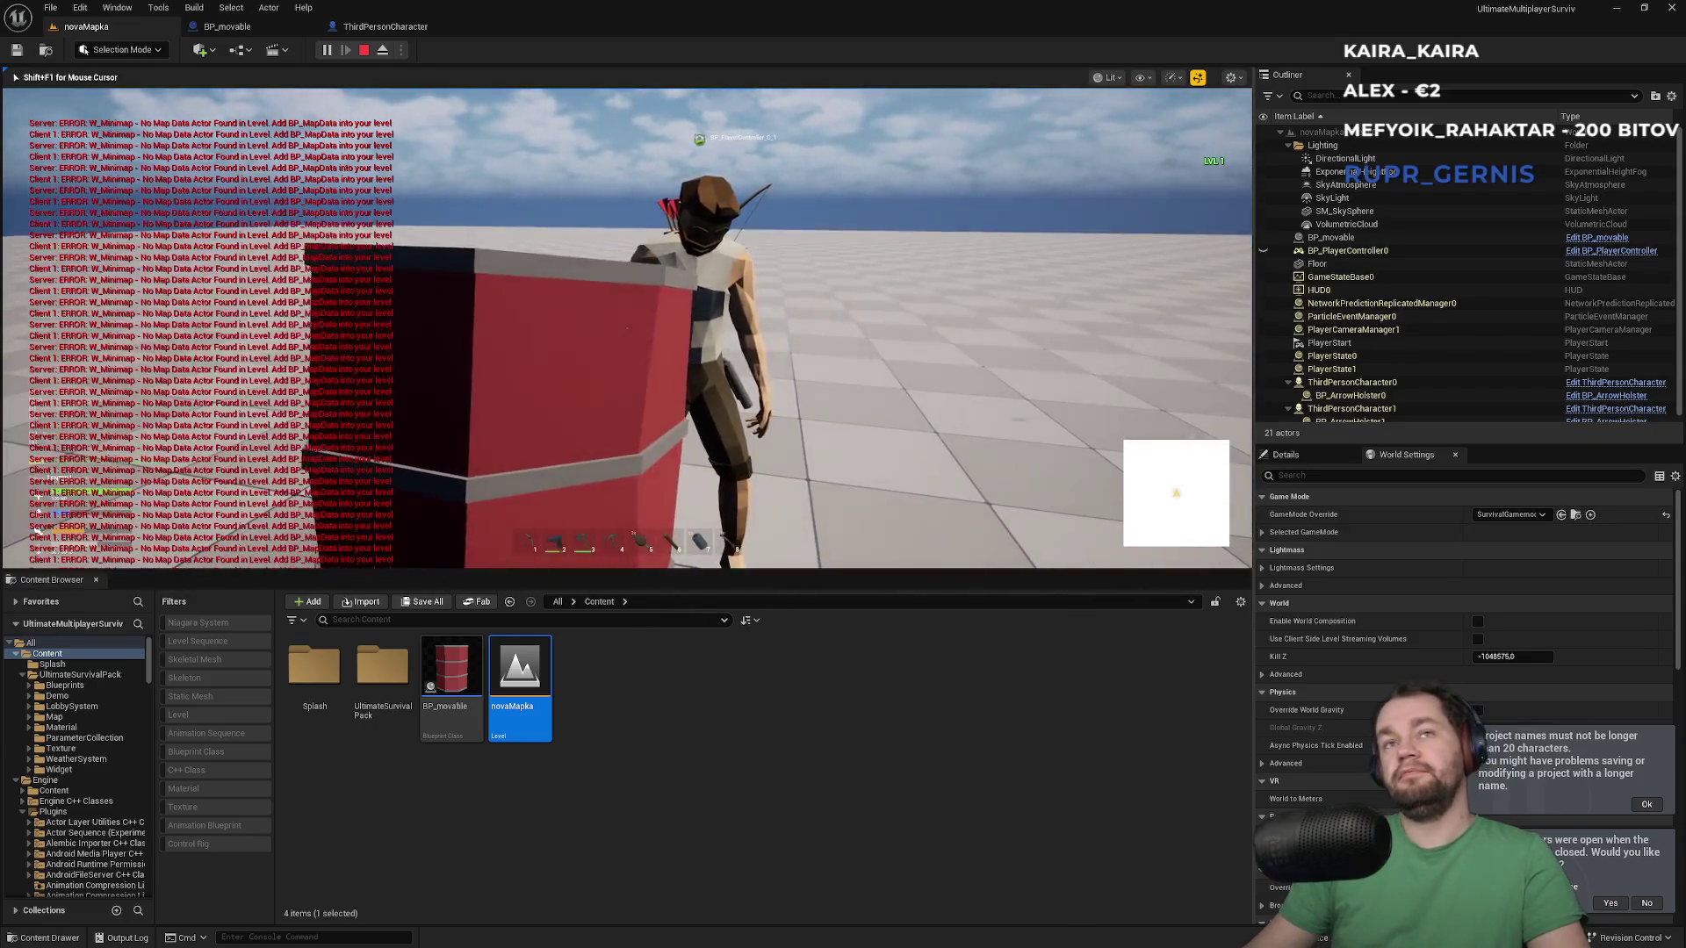
key(Escape)
click(985, 471)
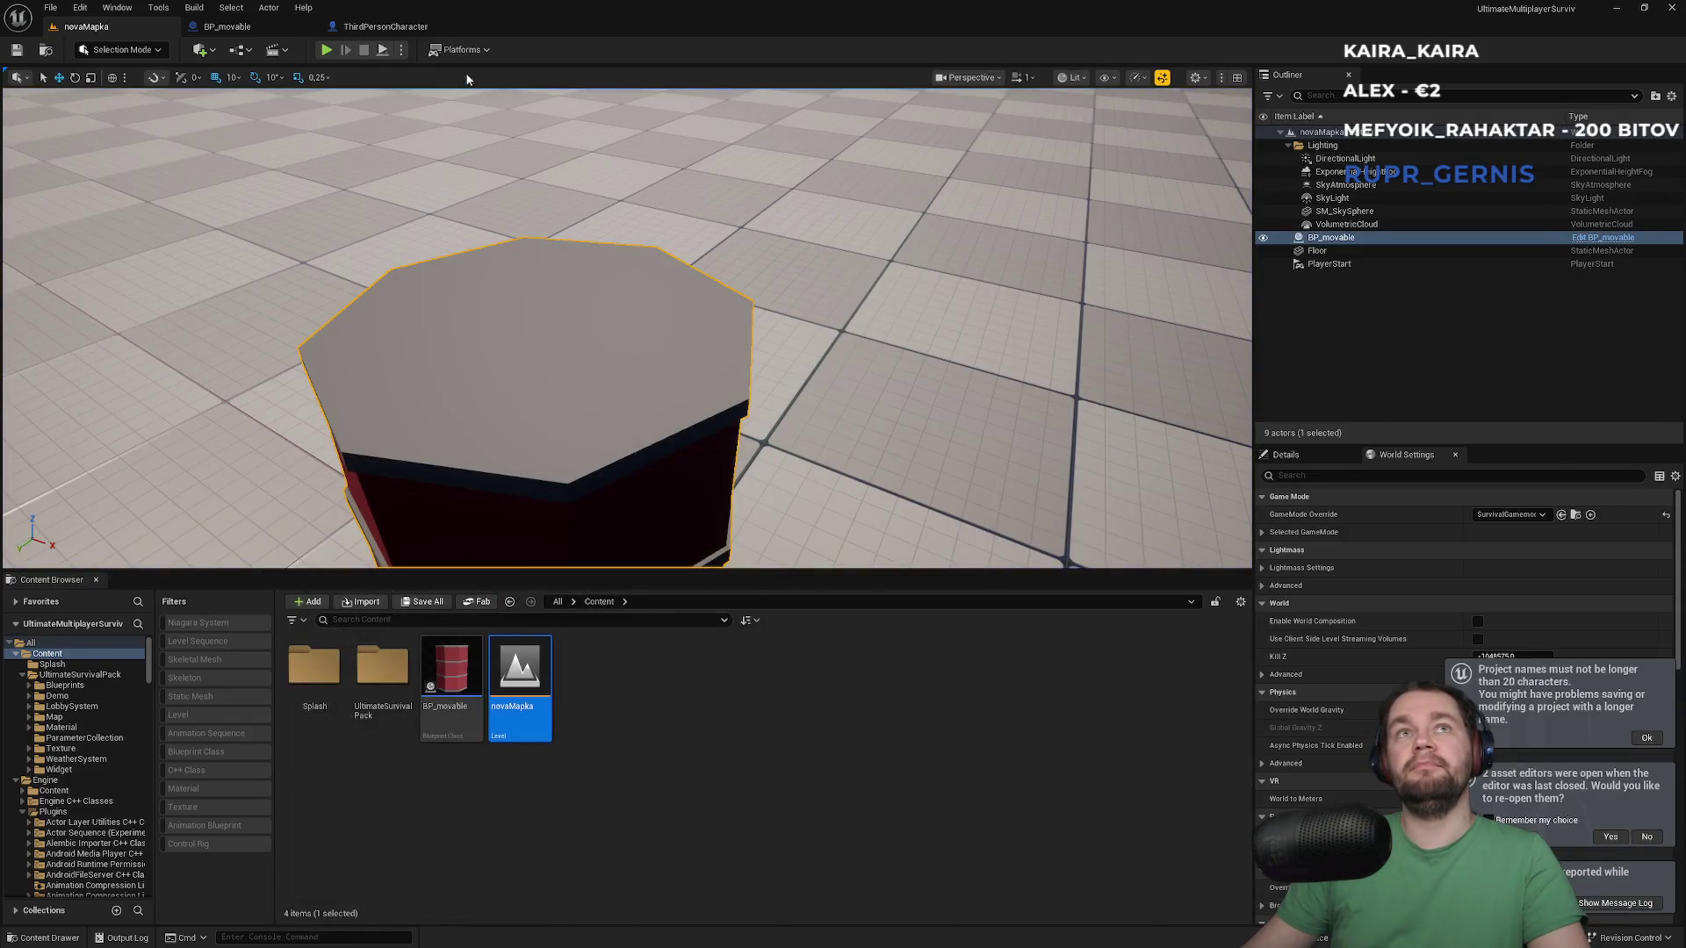
Raise BP_movable's Linear and Angular Damping to 100 and restart the multiplayer play test
click(386, 26)
click(262, 29)
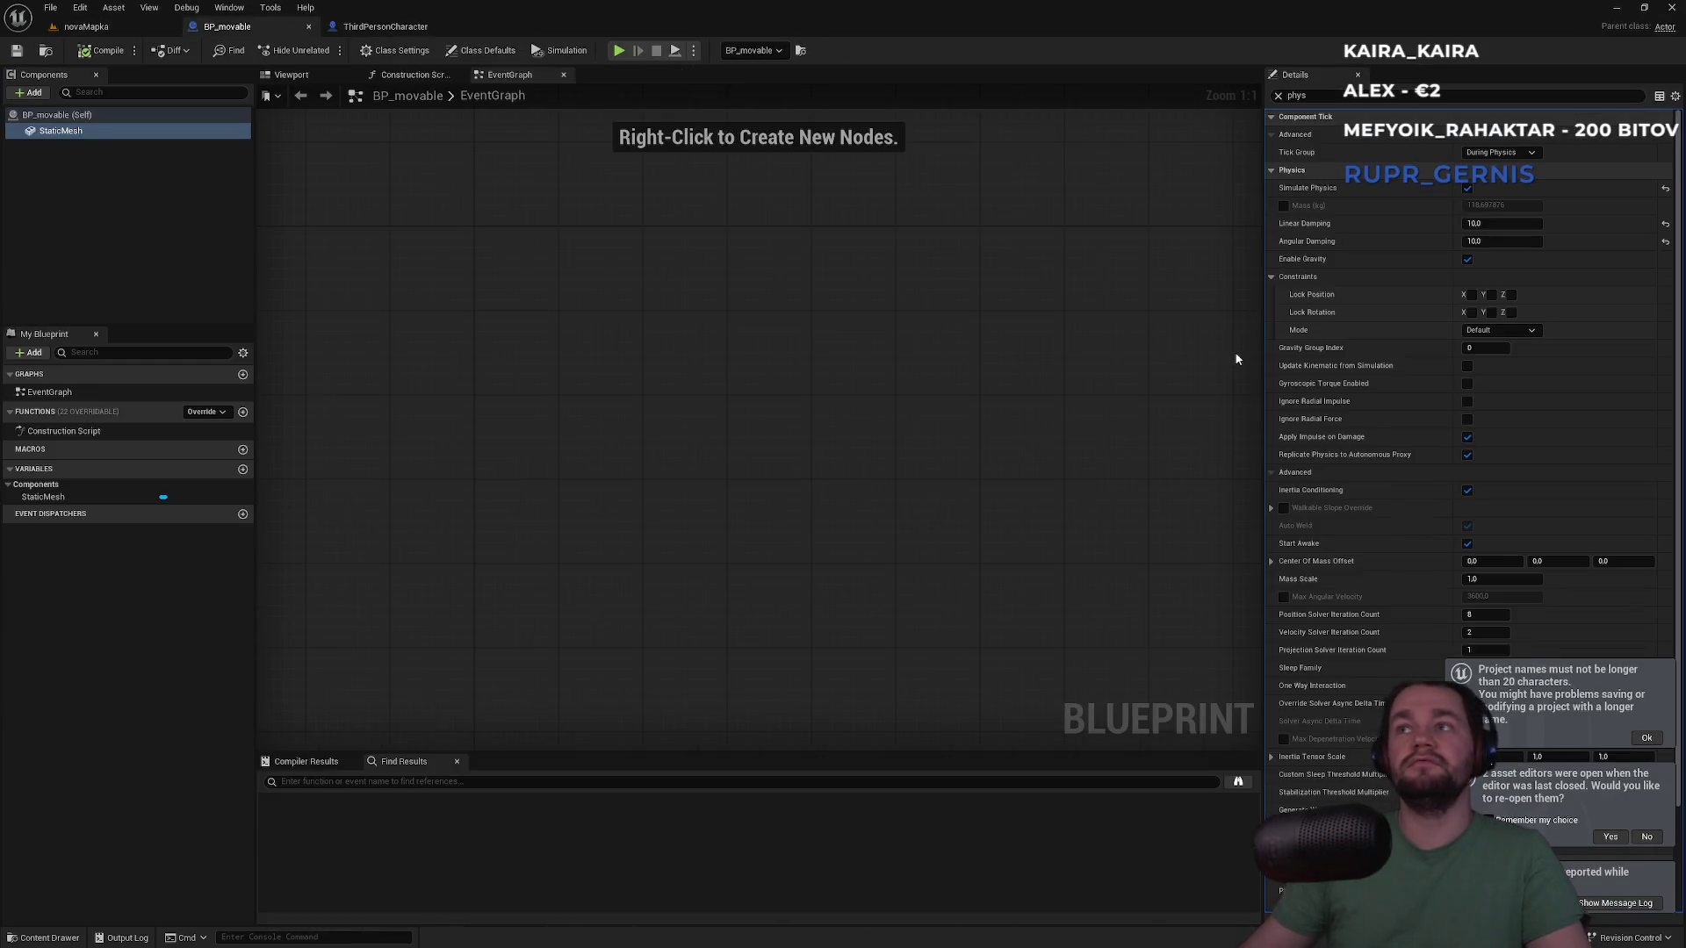
text(00)
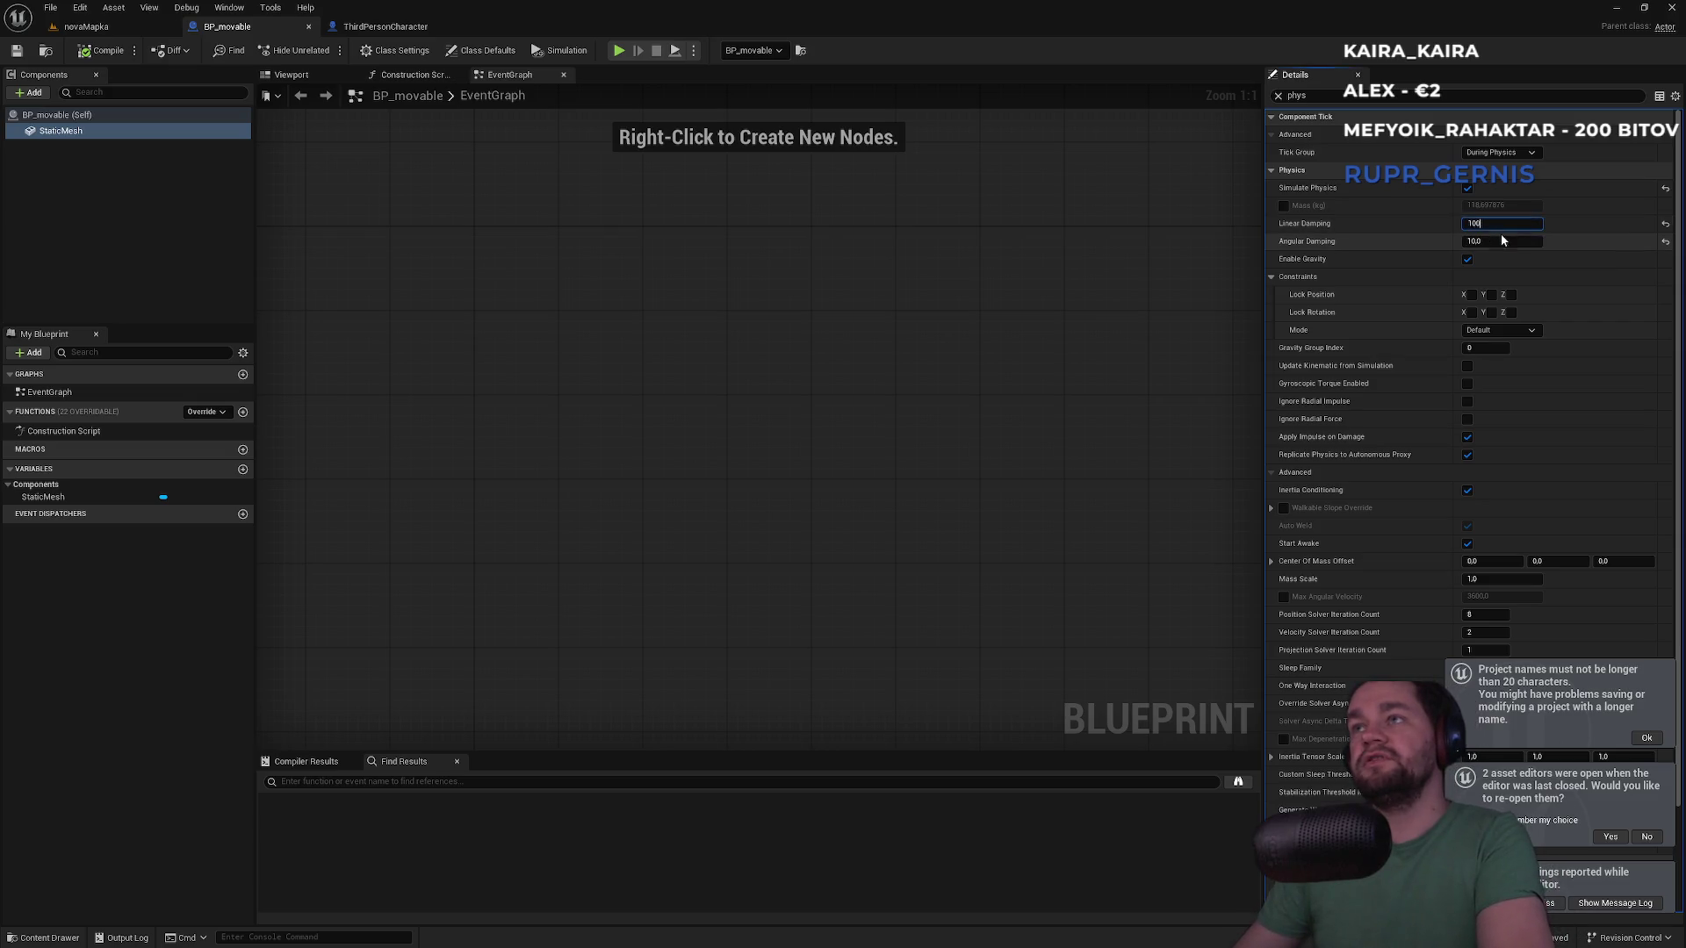
text(.0)
key(Return)
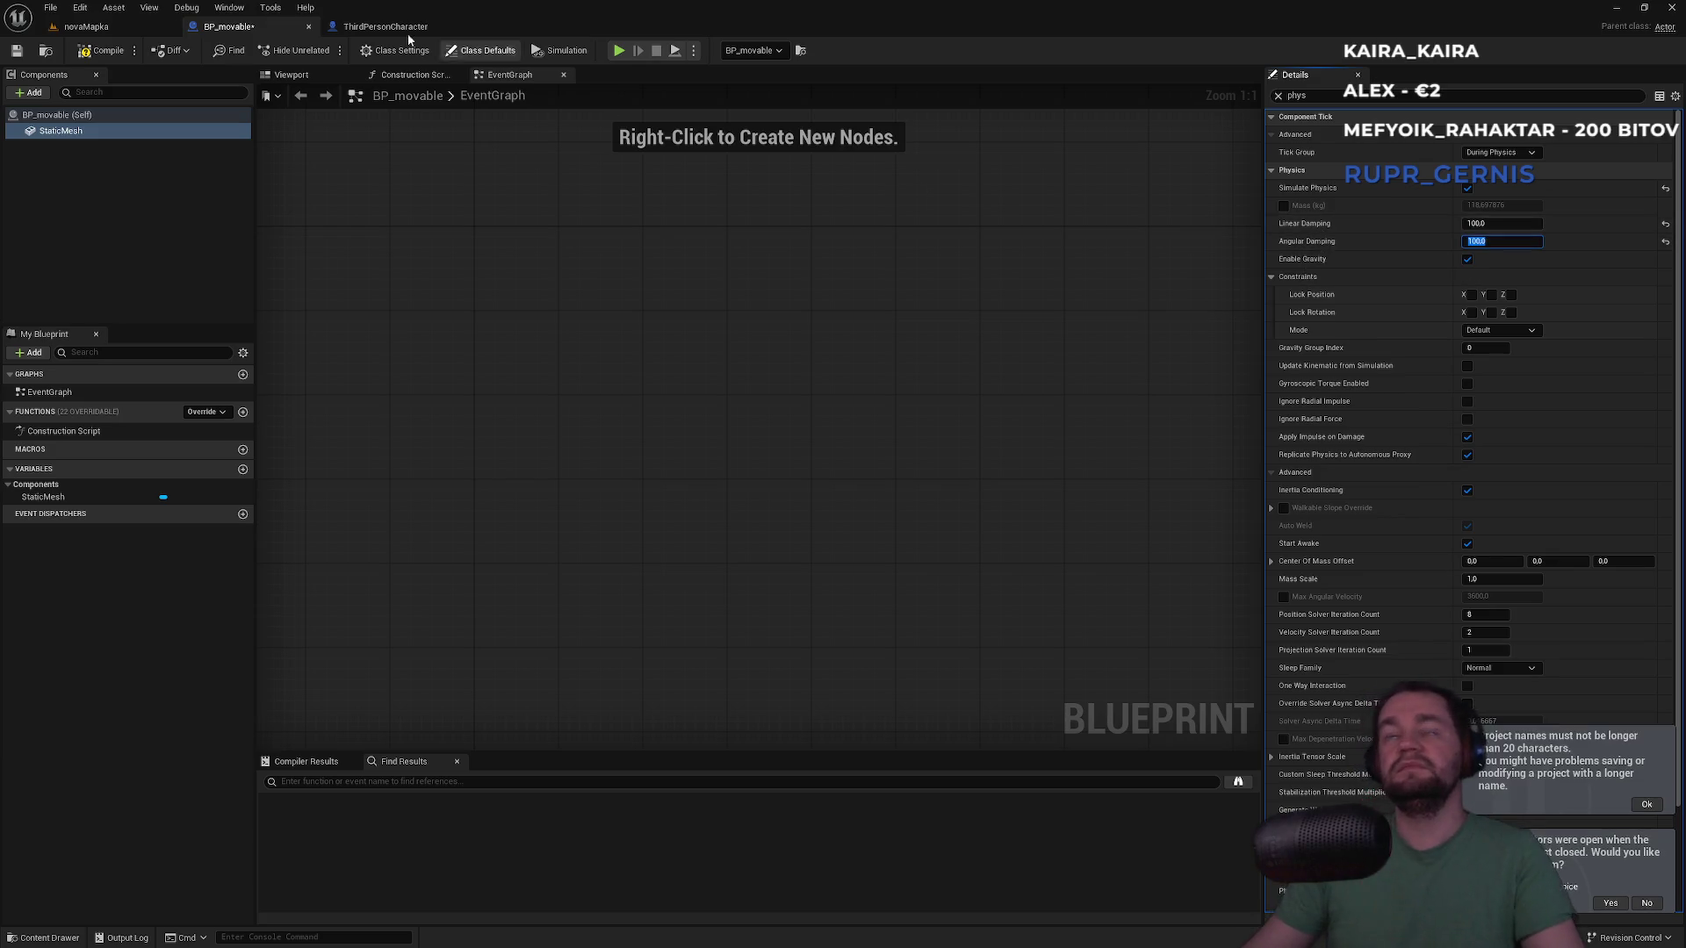
click(86, 26)
click(326, 50)
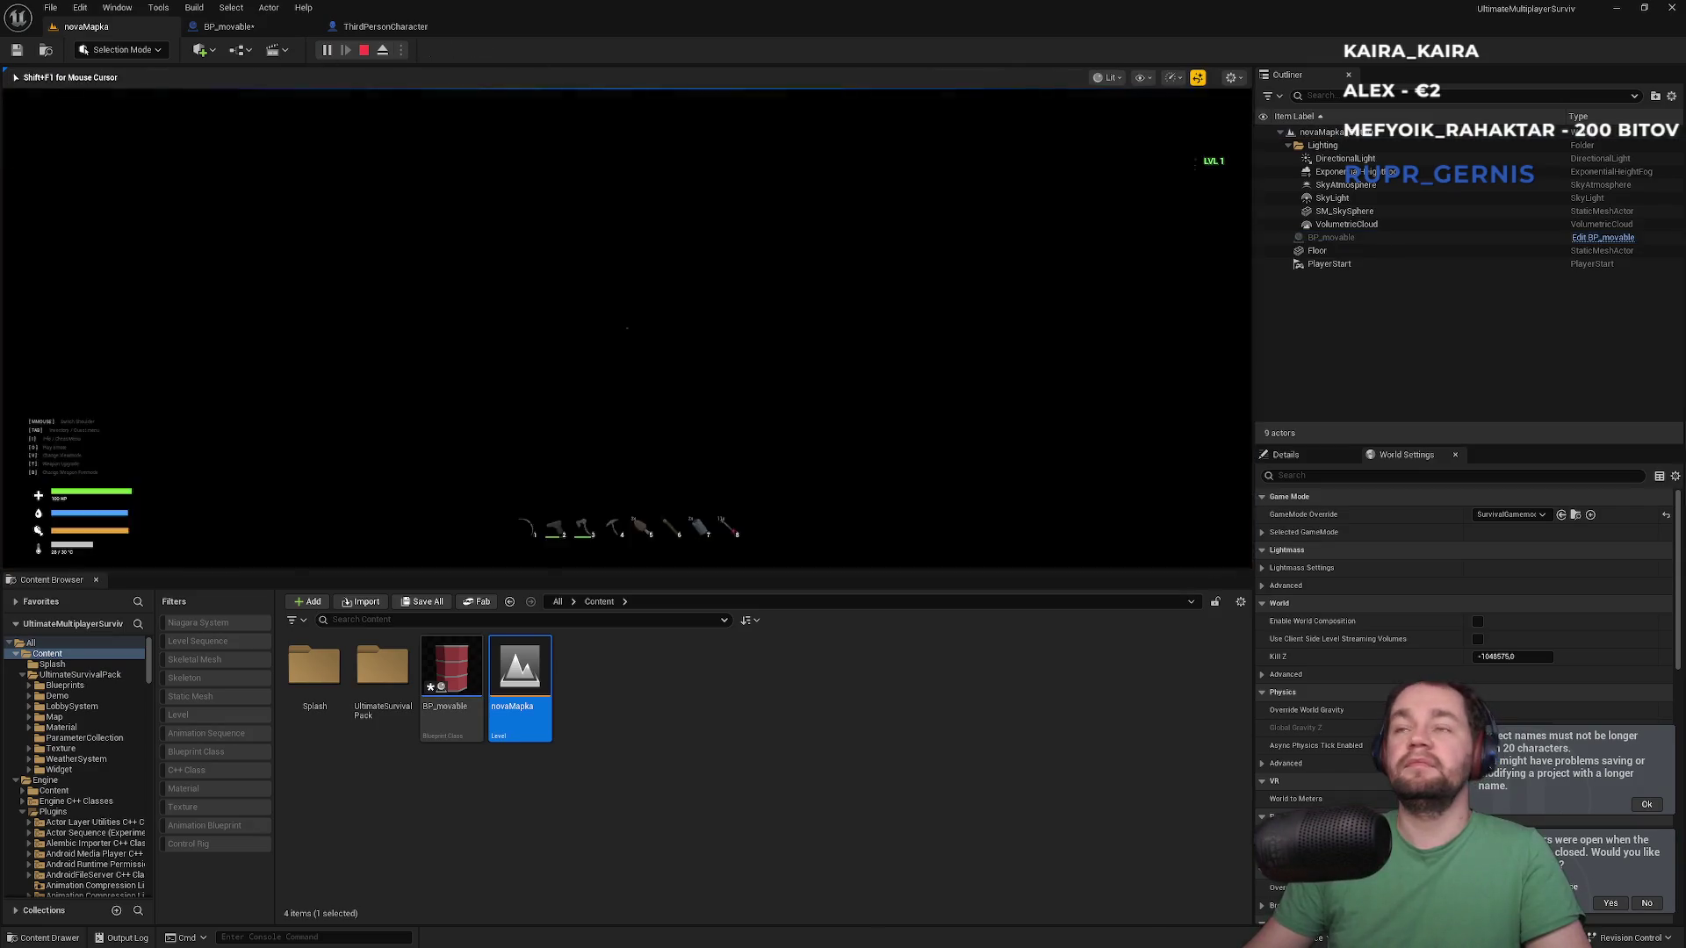
Walk the character into and around the red barrel repeatedly, then stop PIE
key(super)
key(Escape)
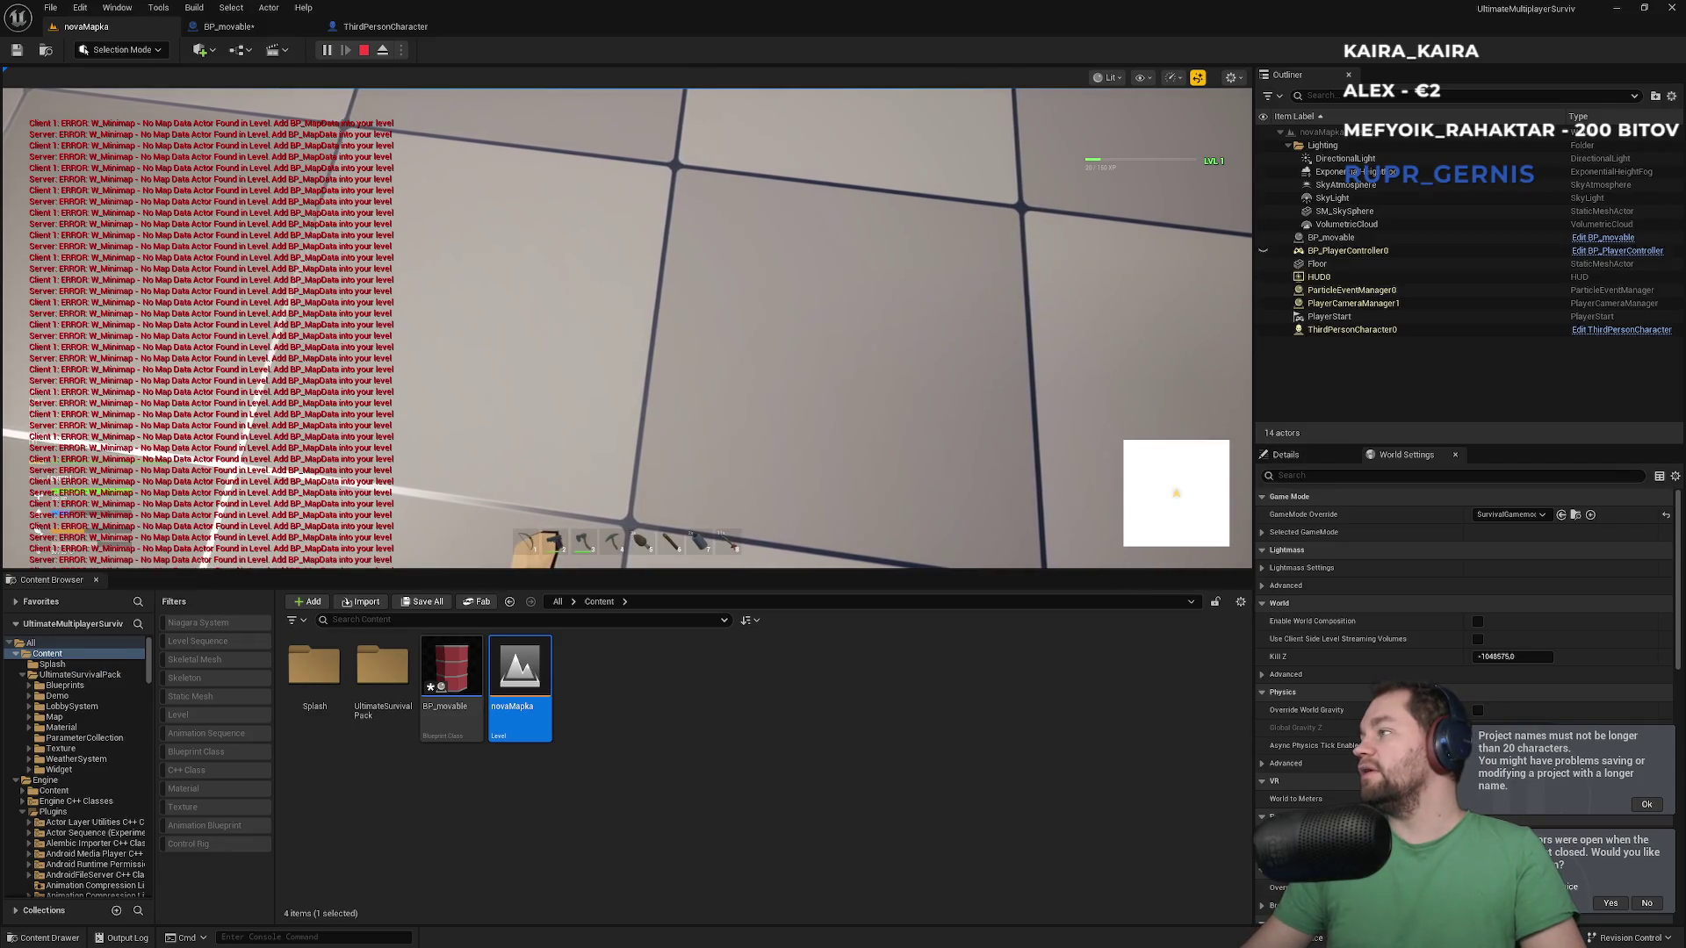
key(super)
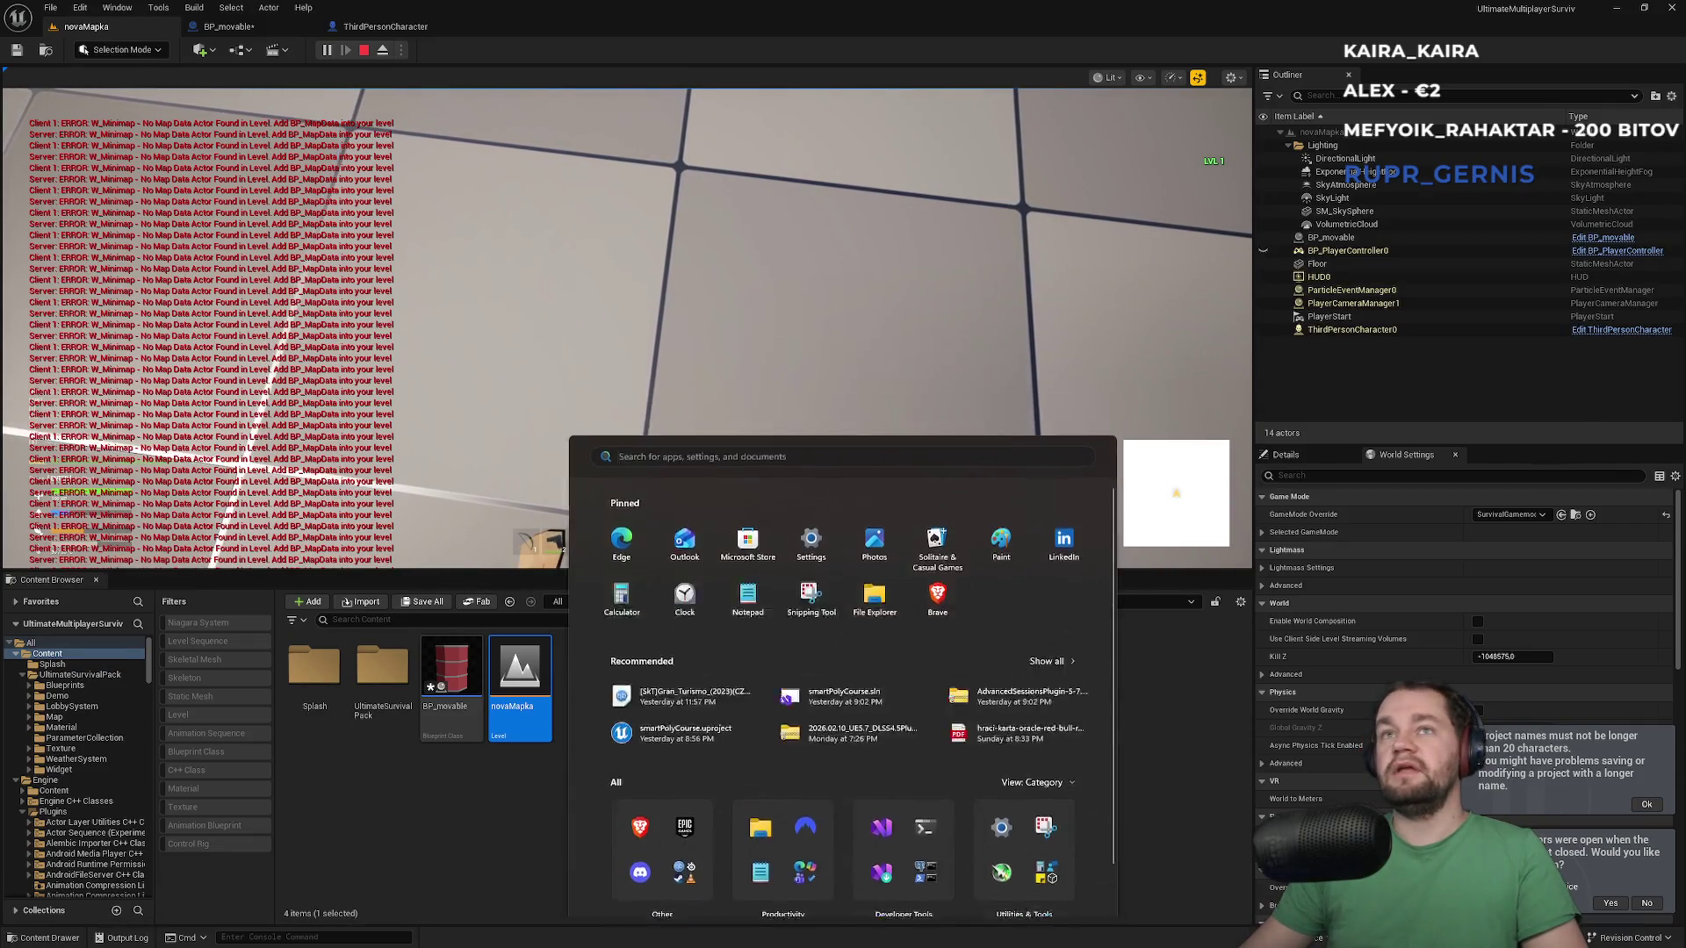
key(Escape)
key(w)
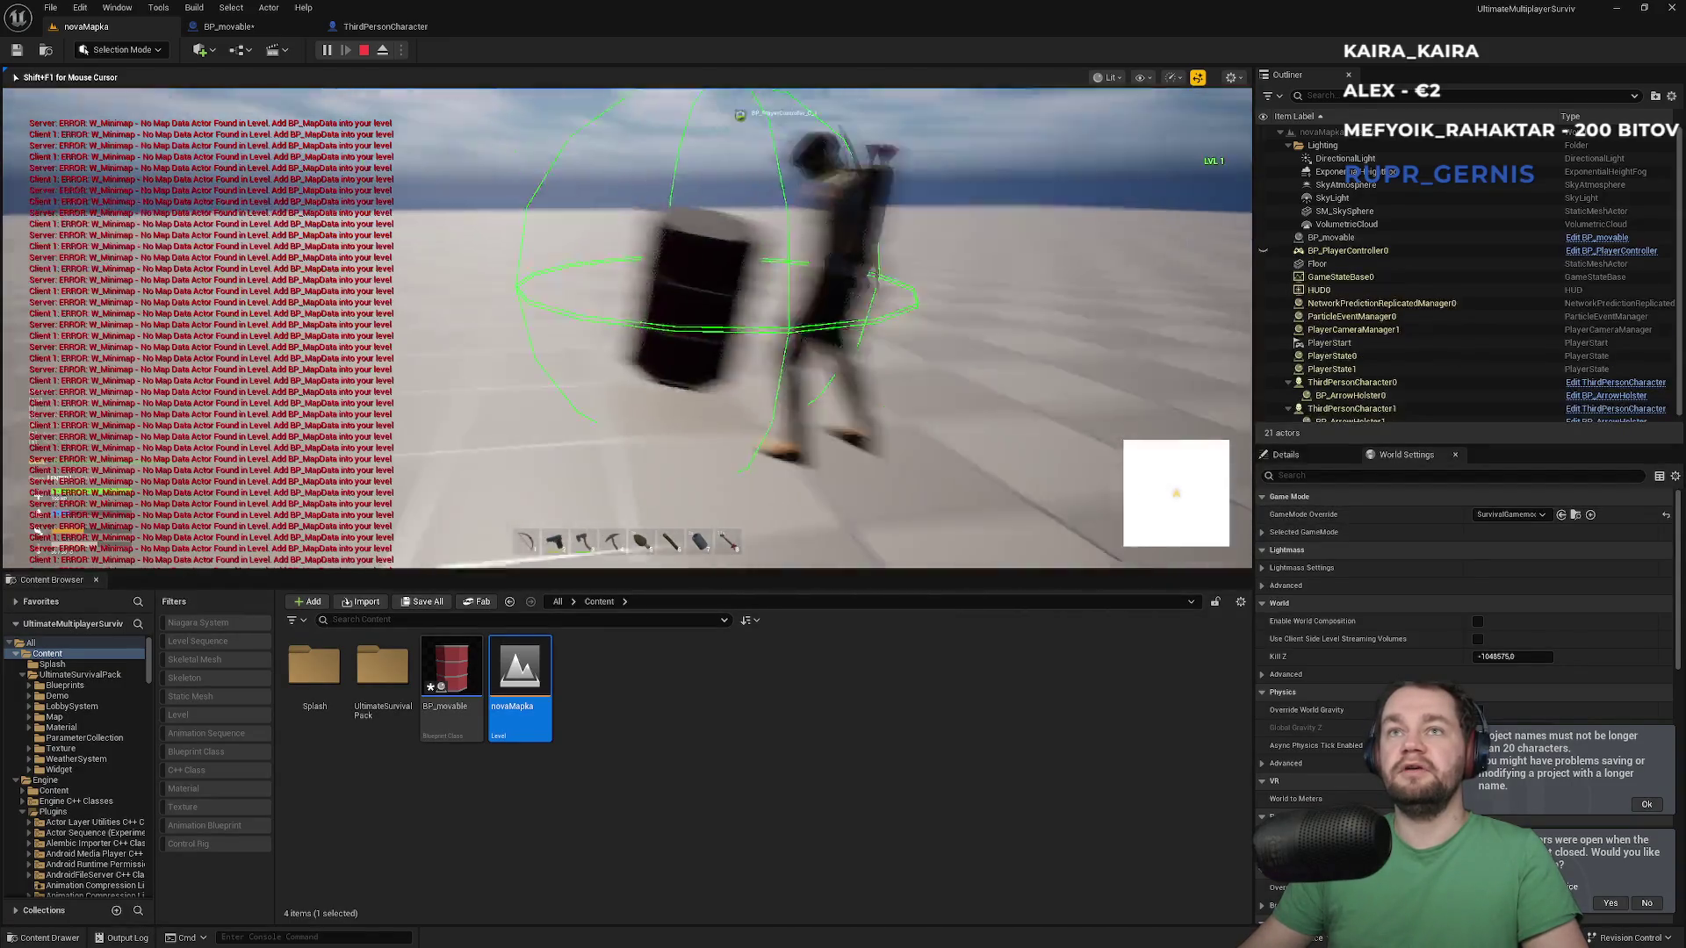
key(s)
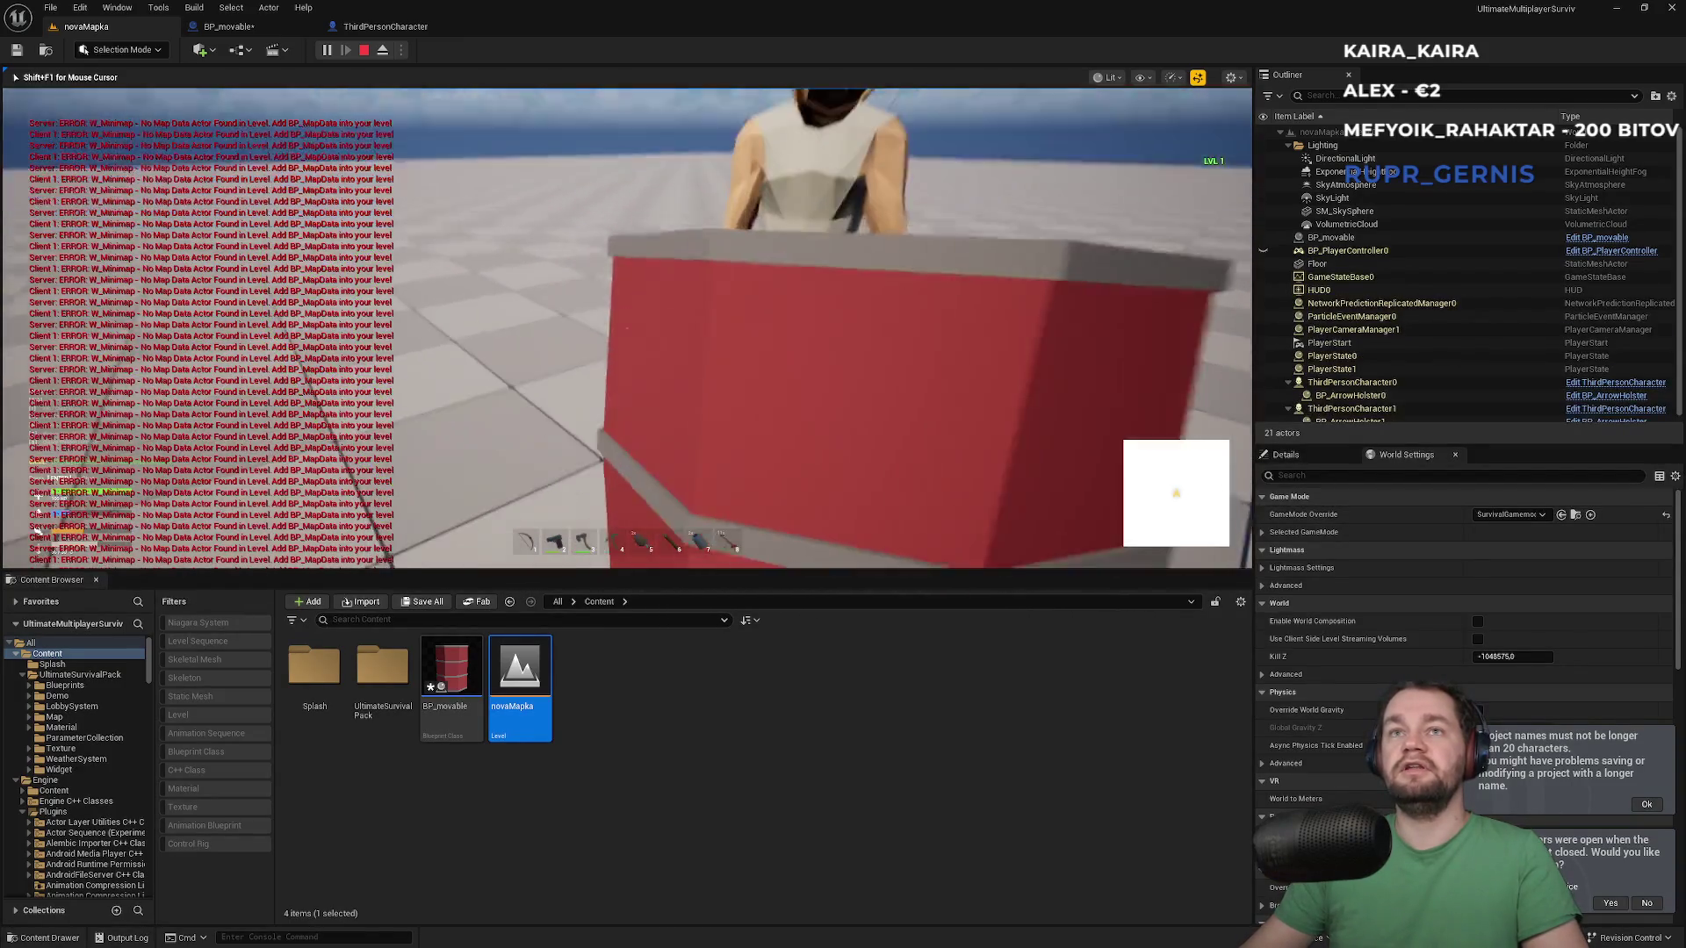
key(w)
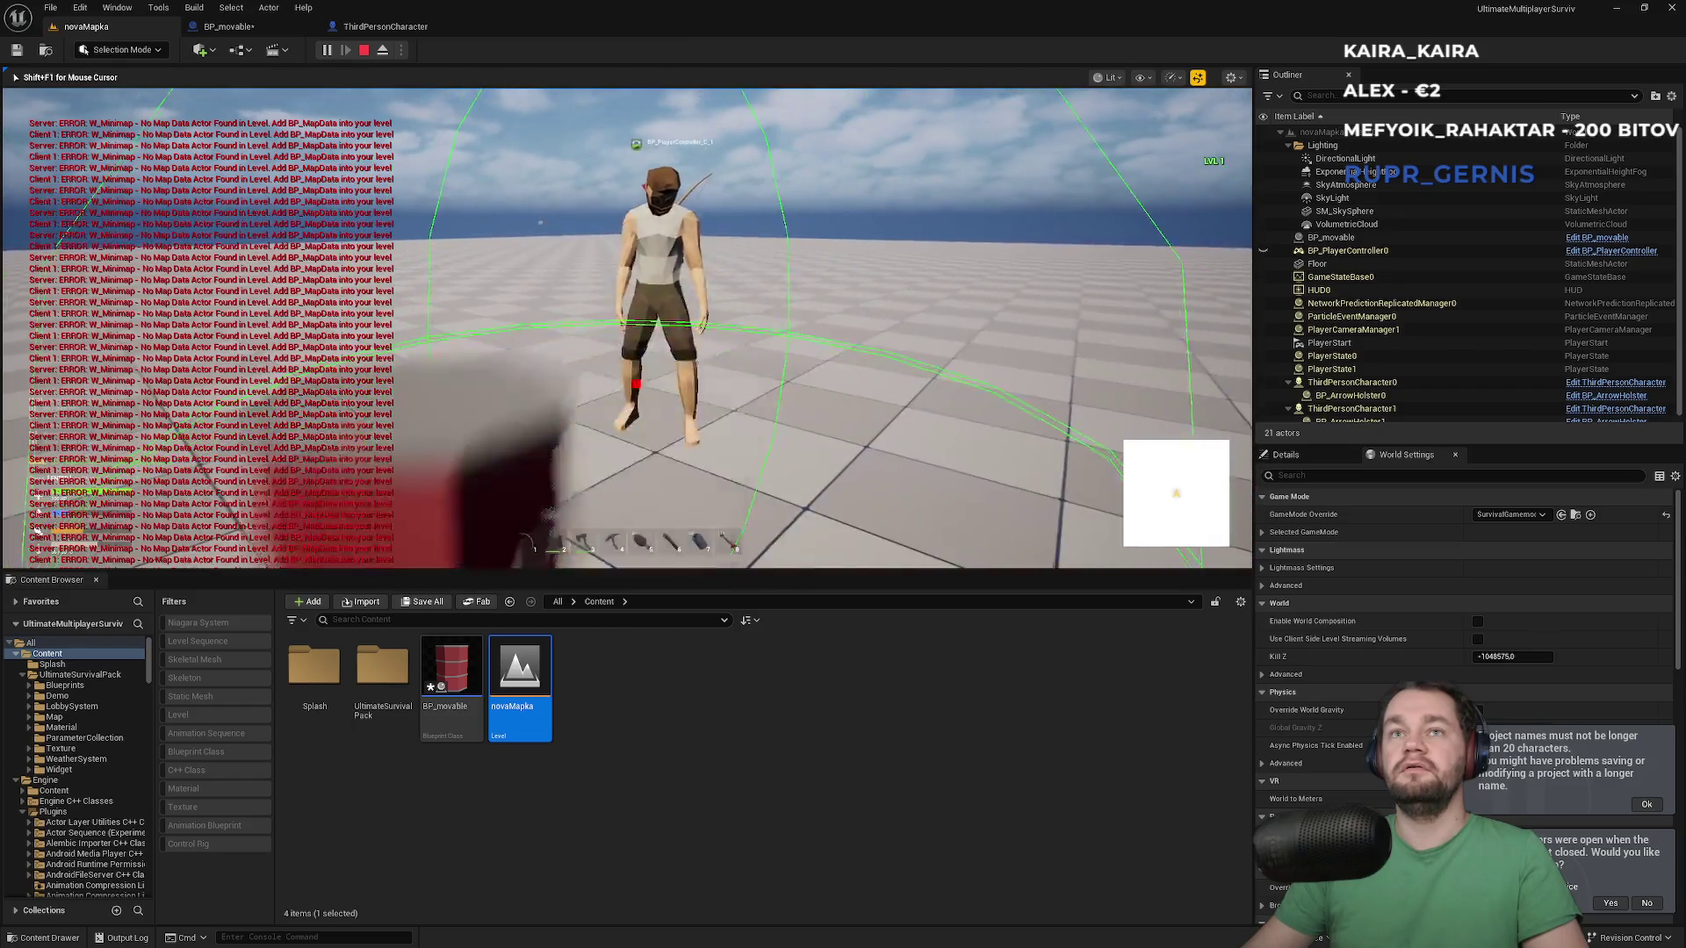
key(s)
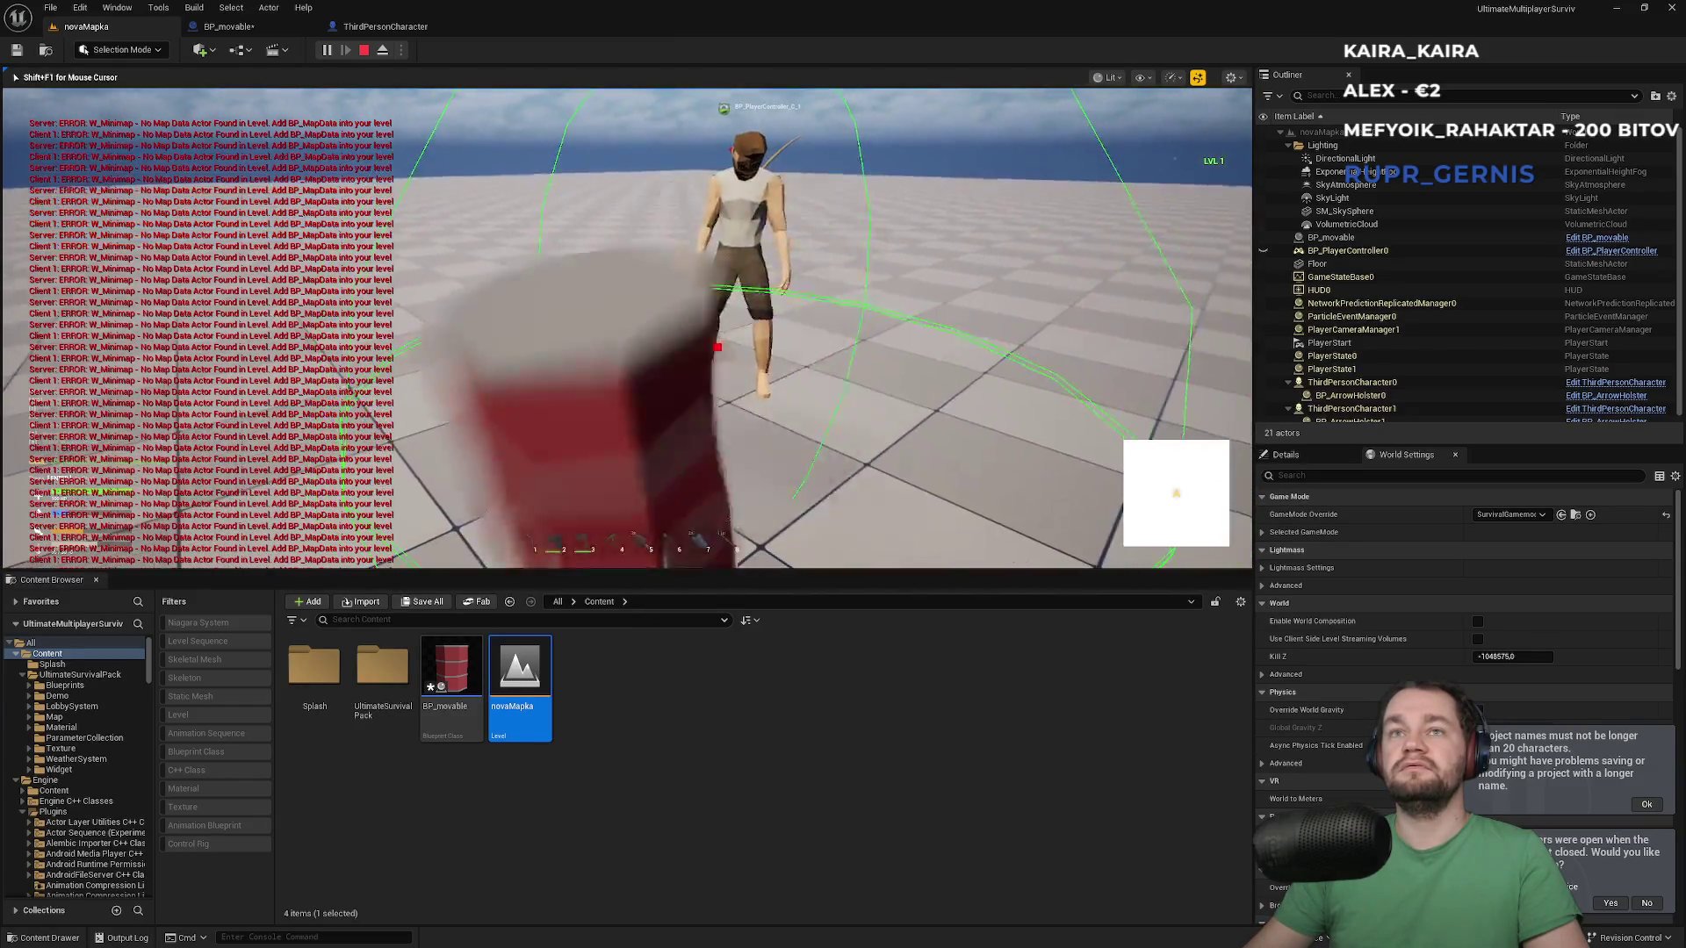
key(s)
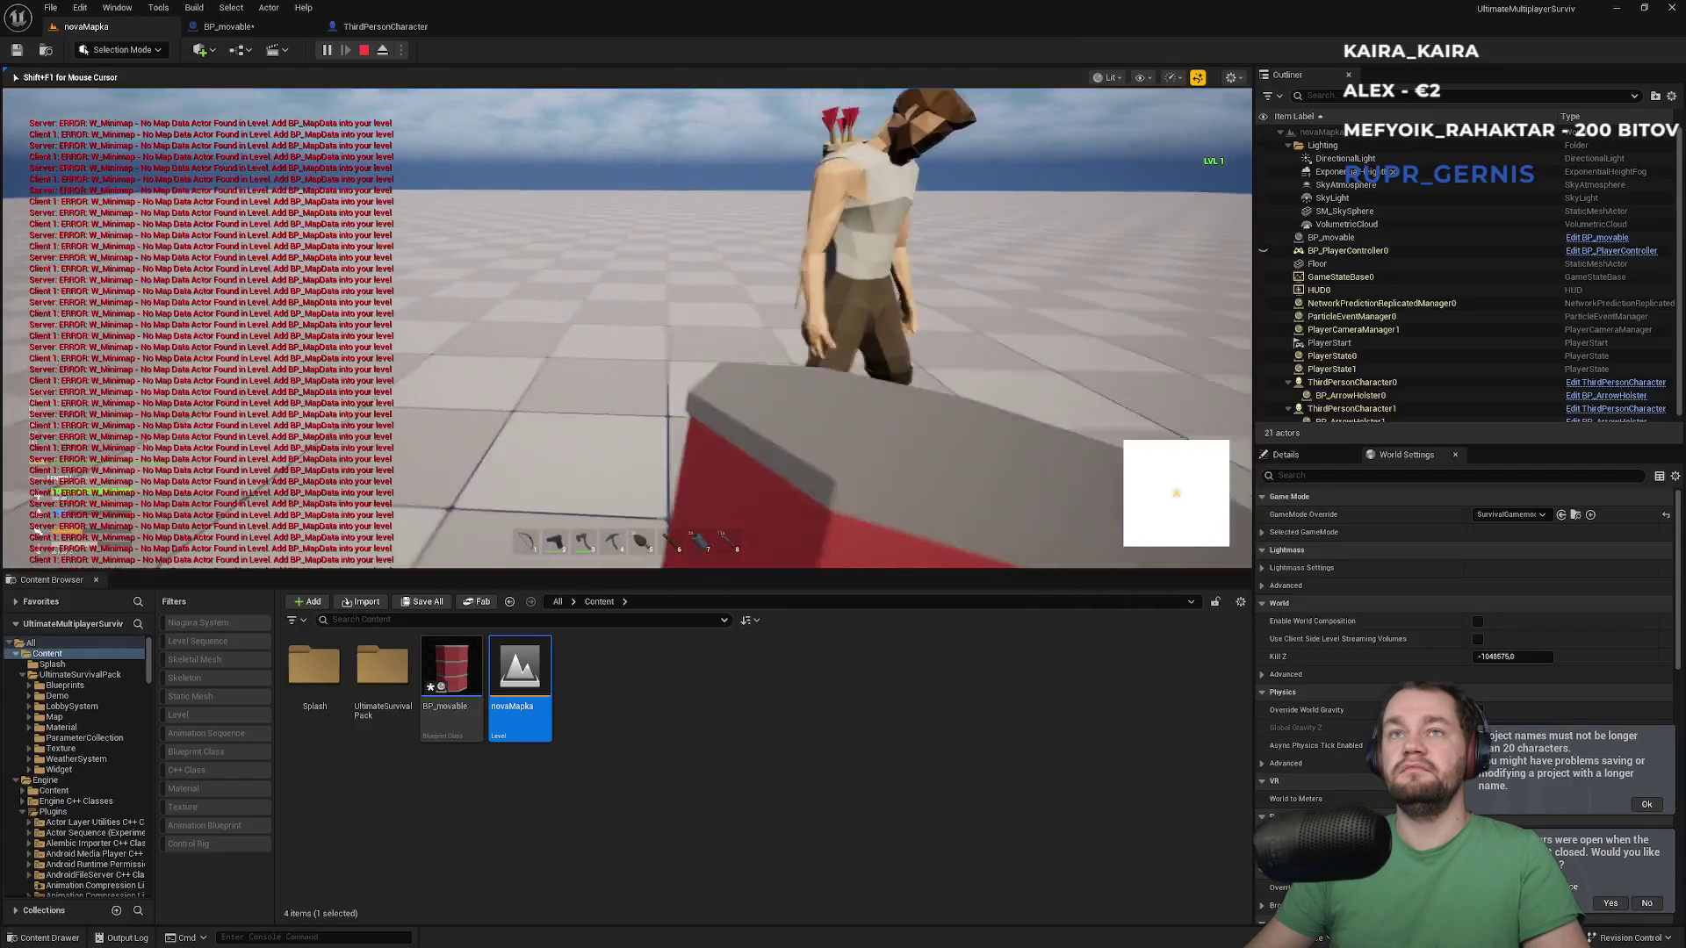
key(w)
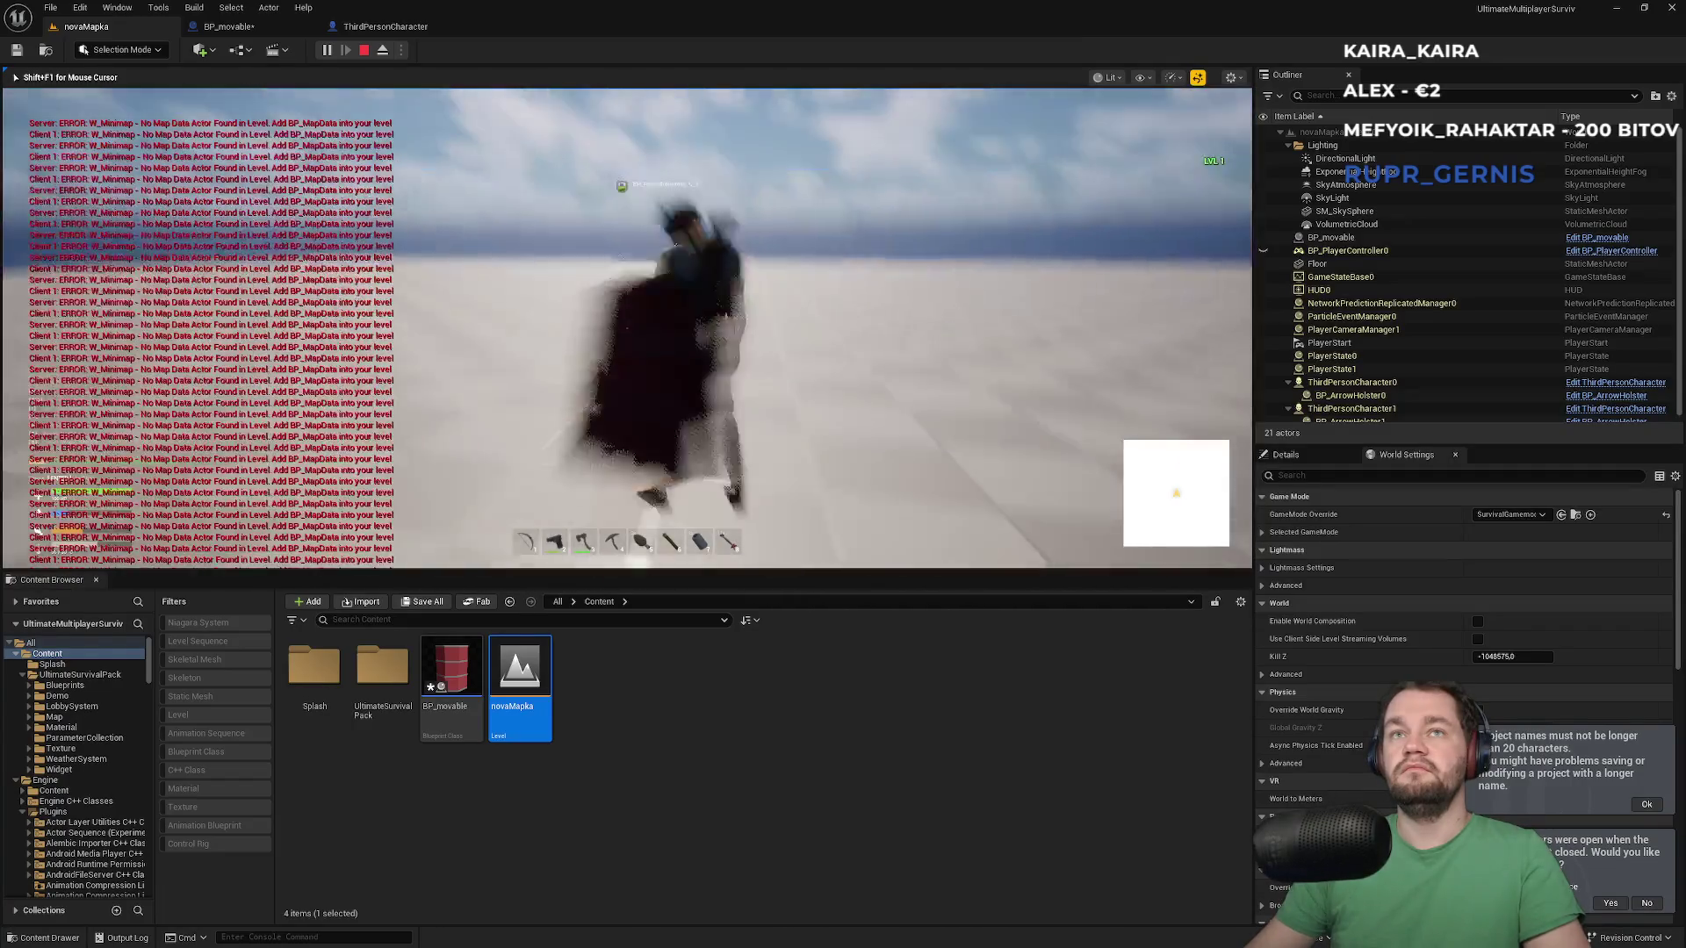
key(w)
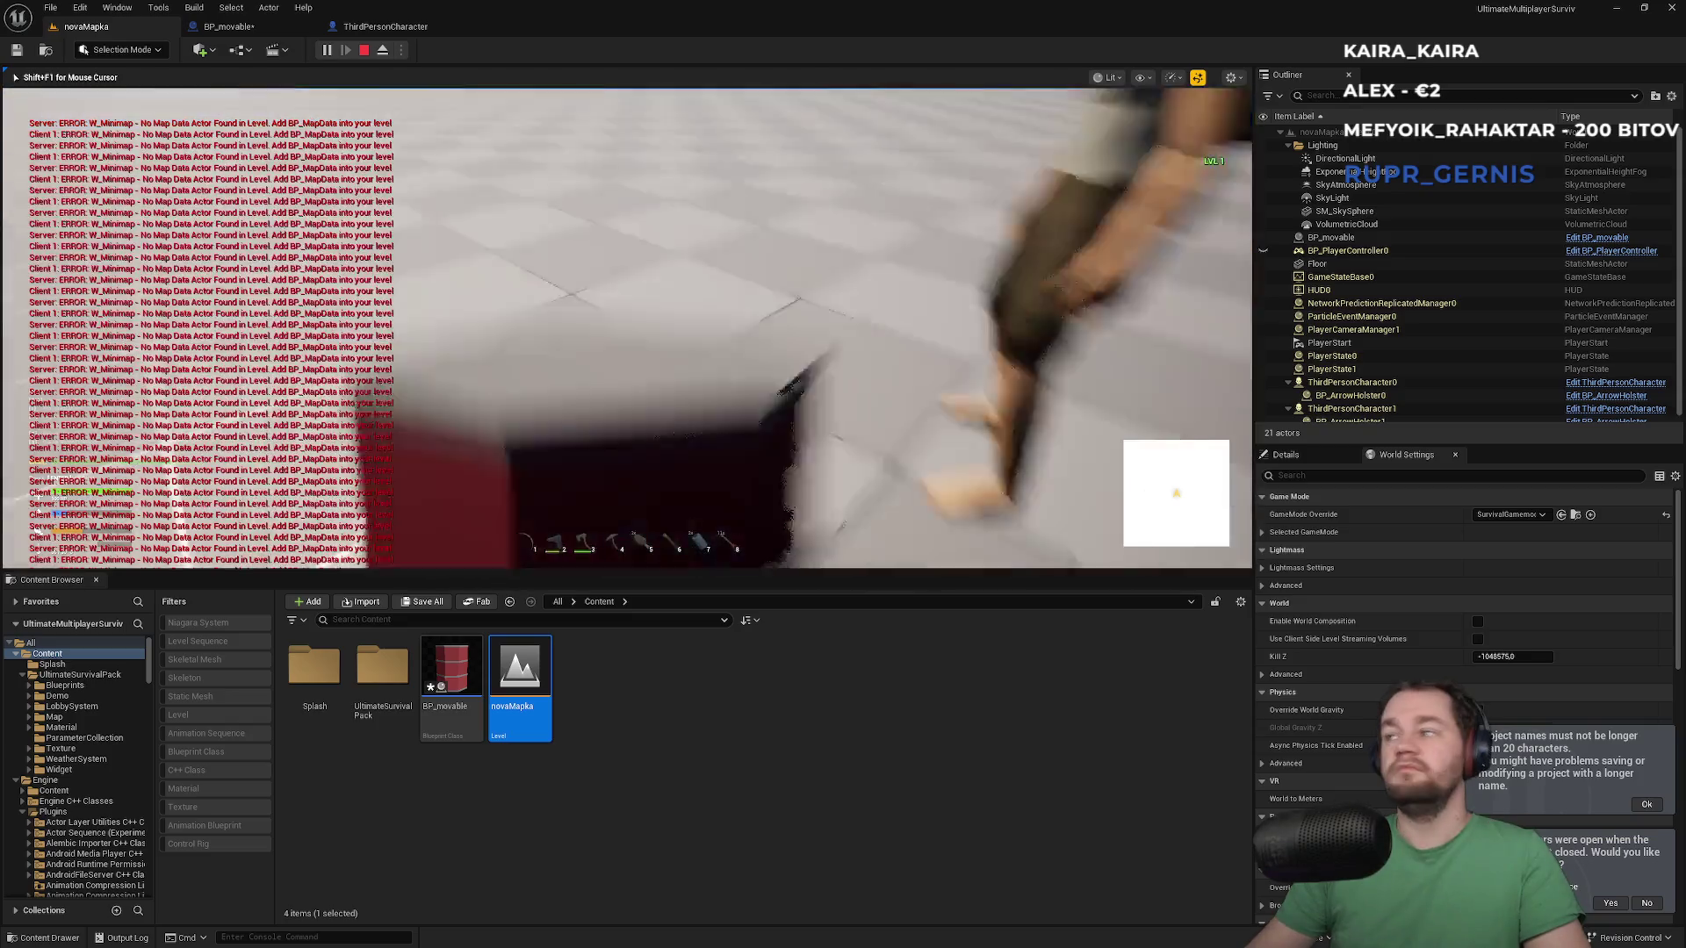
key(w)
key(w)
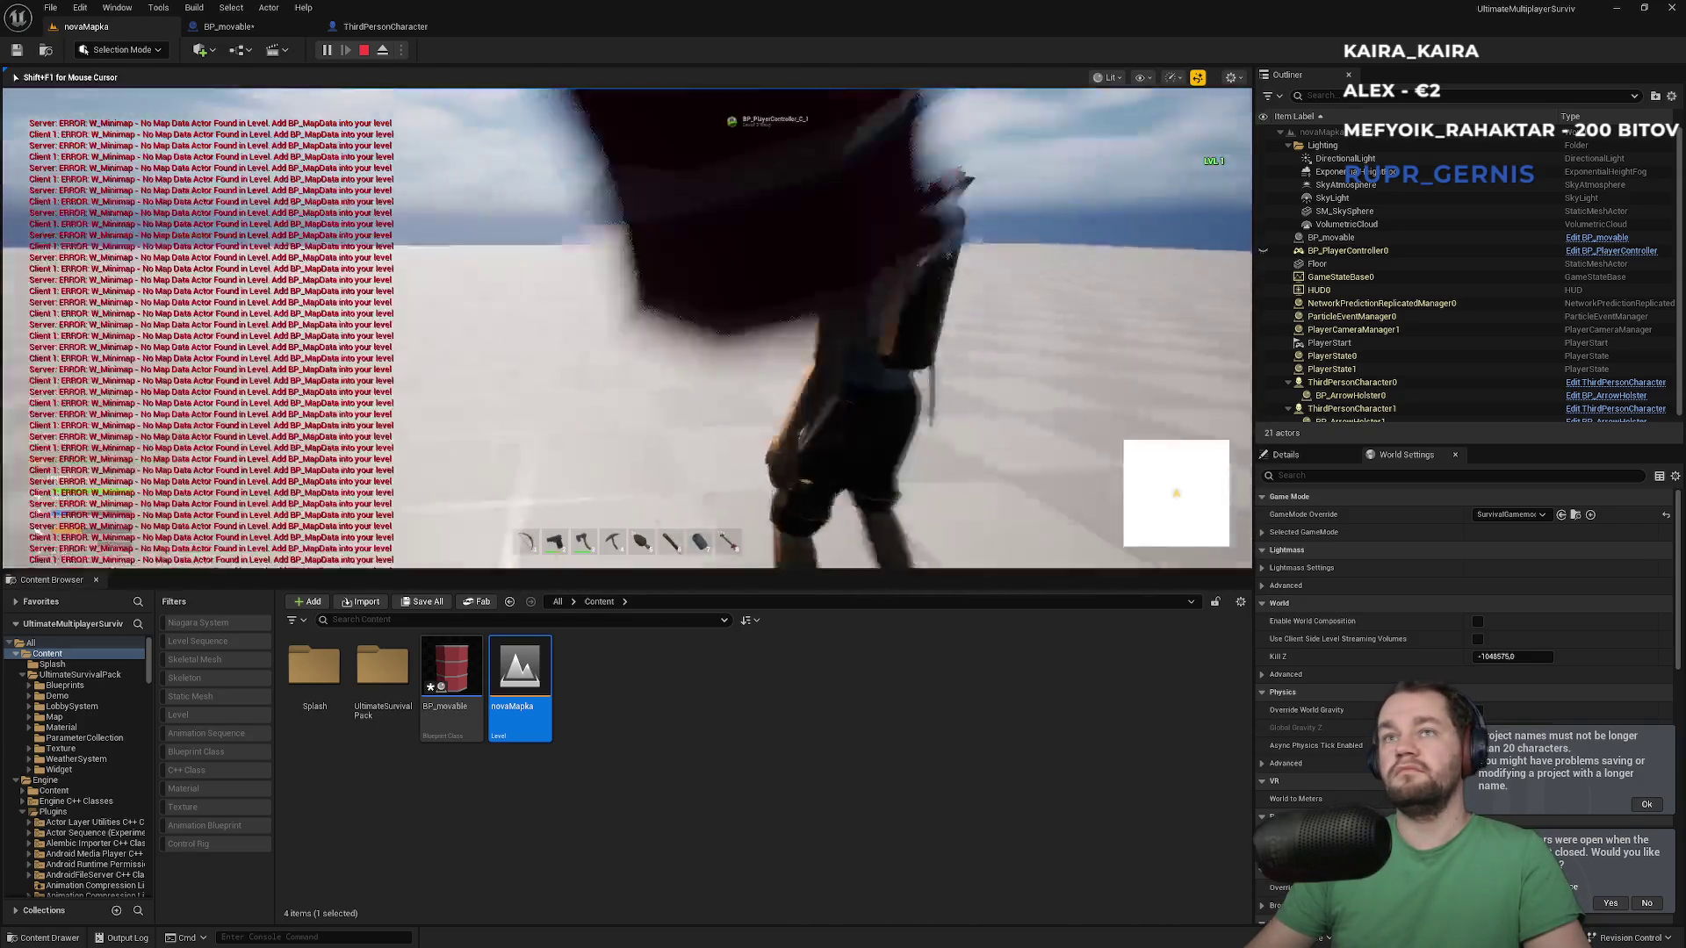
key(w)
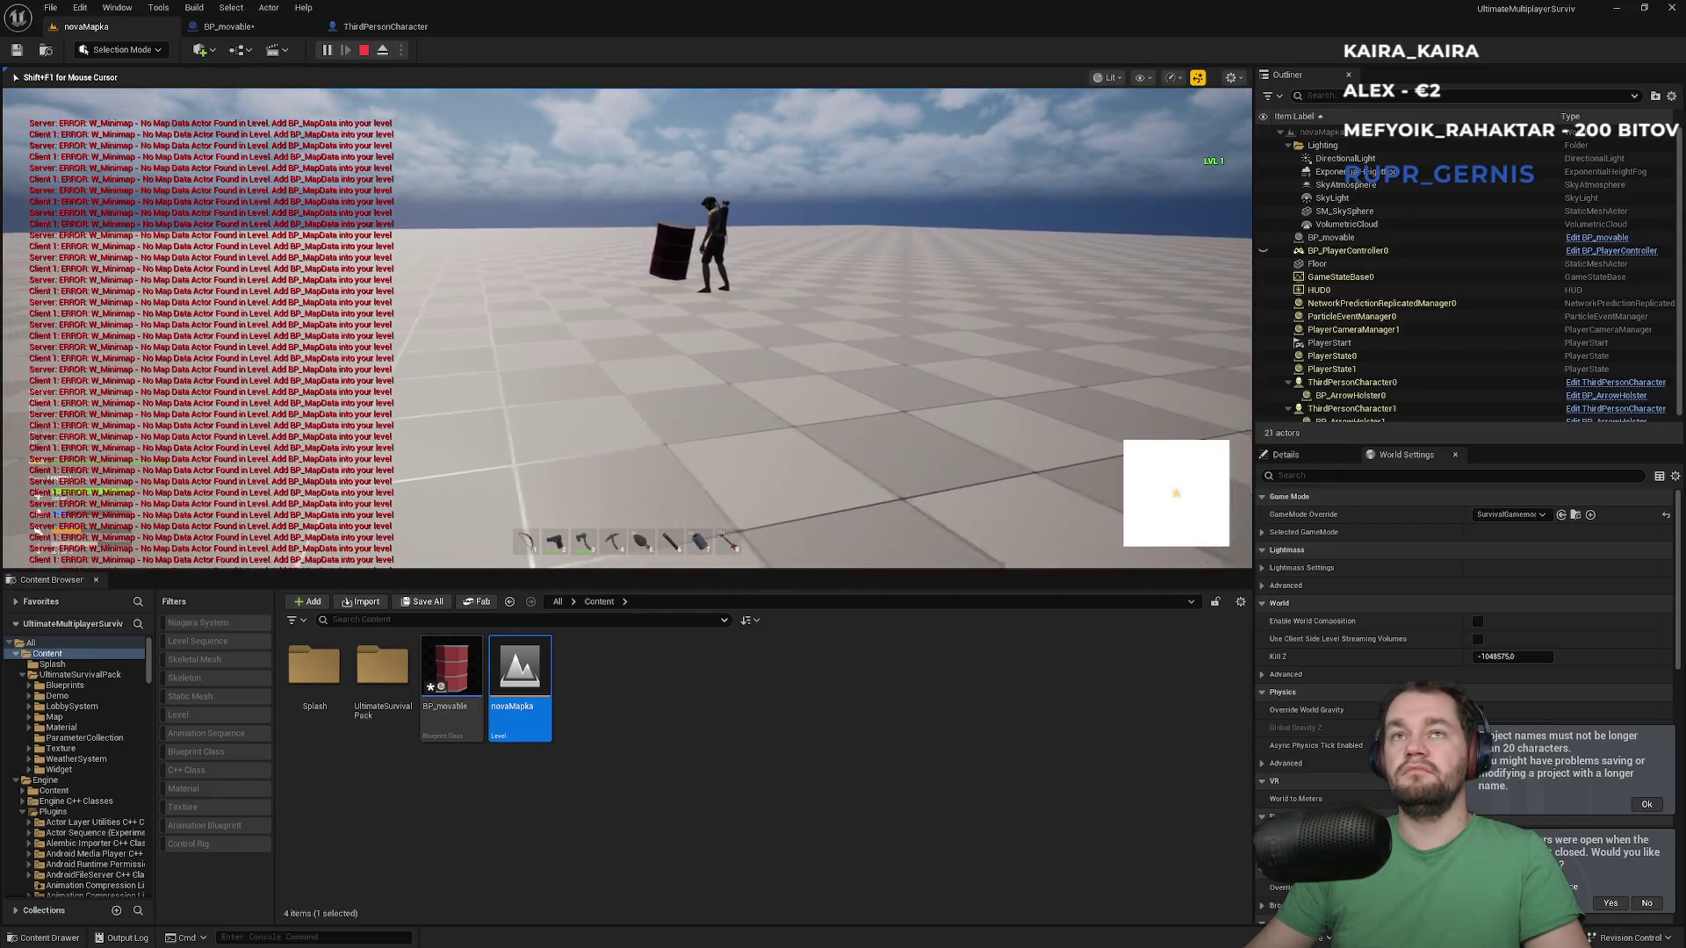
key(w)
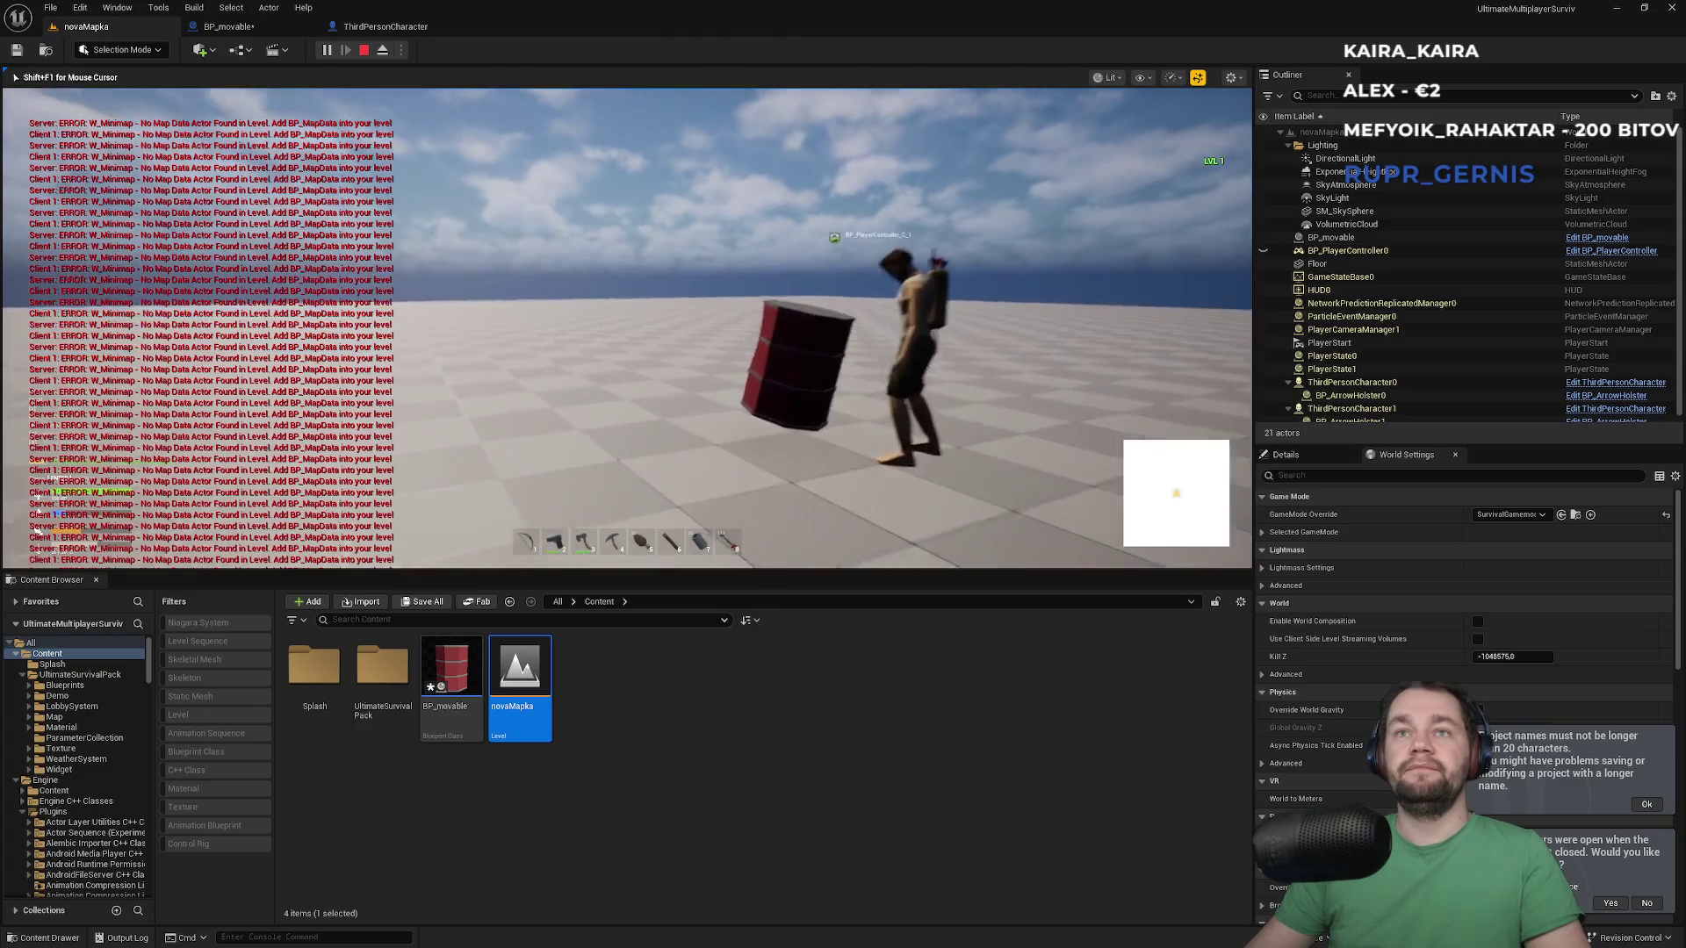
key(w)
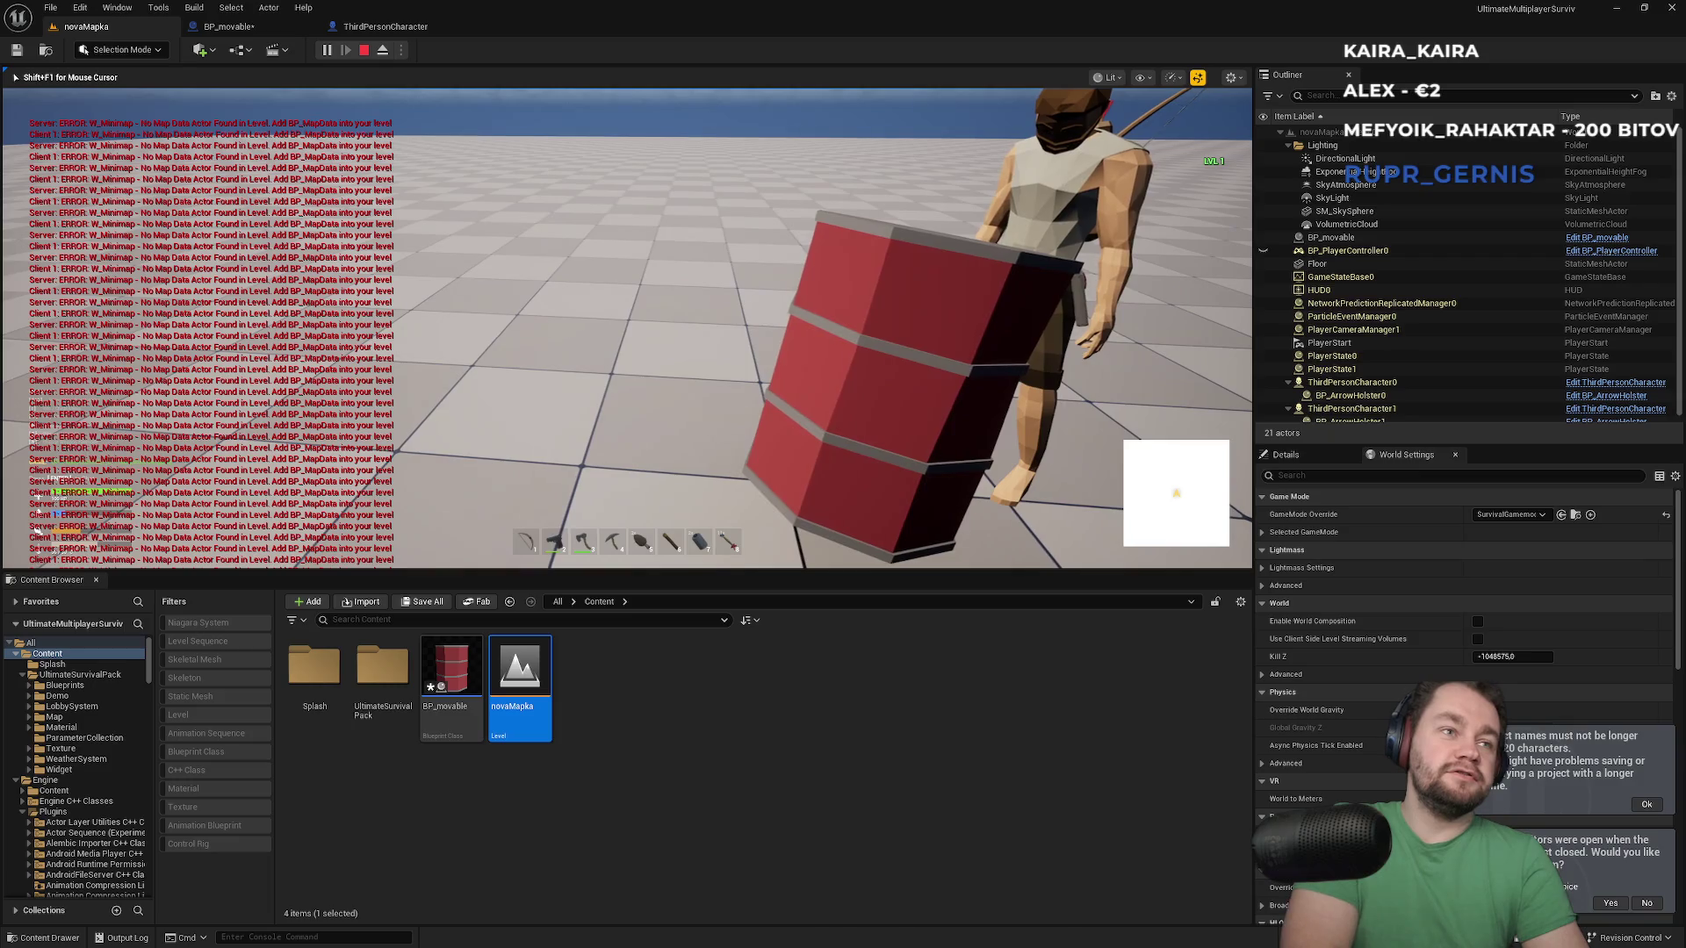
key(w)
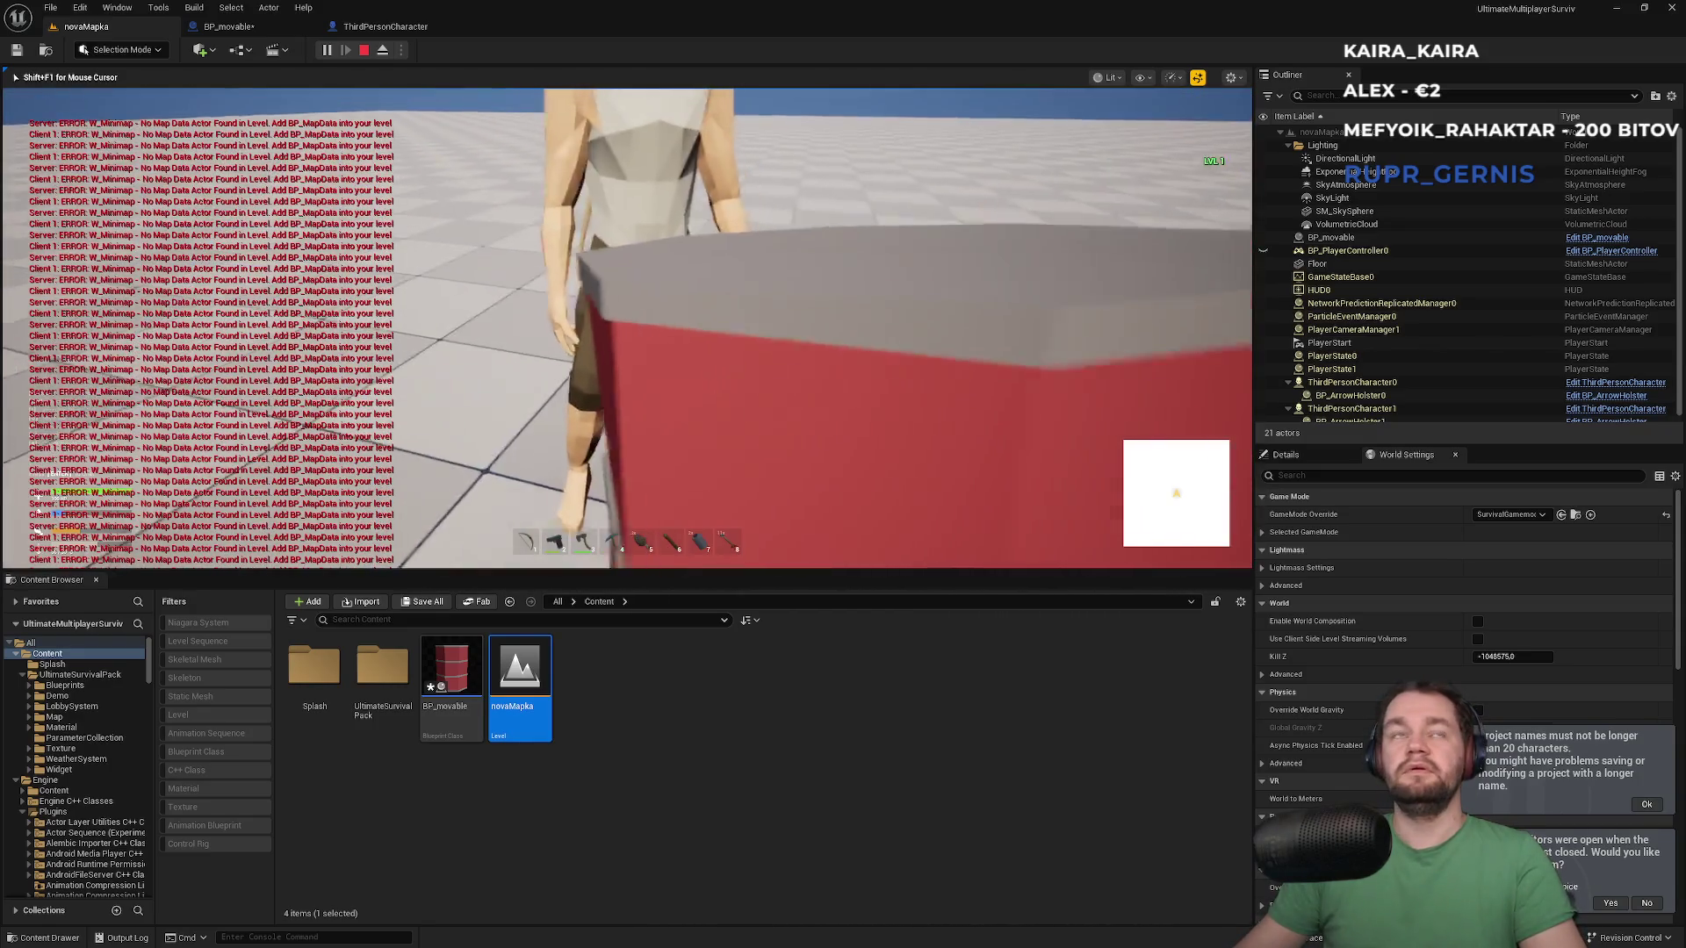
key(Escape)
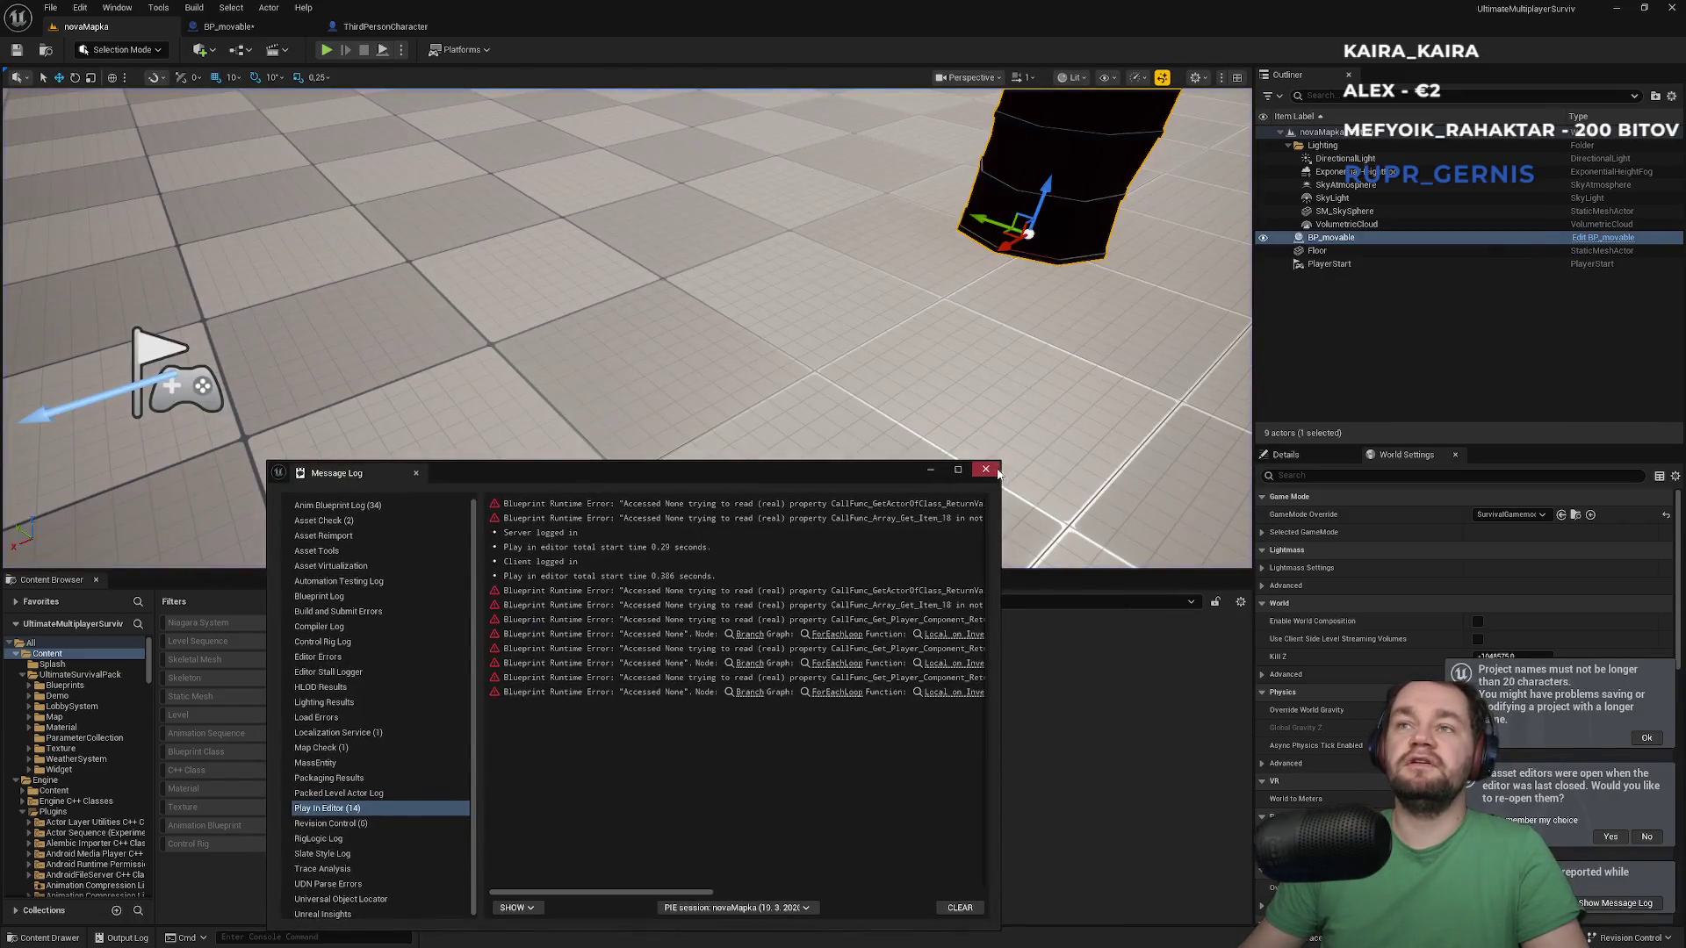
Close the error log and inspect the Grab graph's Physics Constraint and Set Constrained Components nodes
click(985, 469)
click(391, 26)
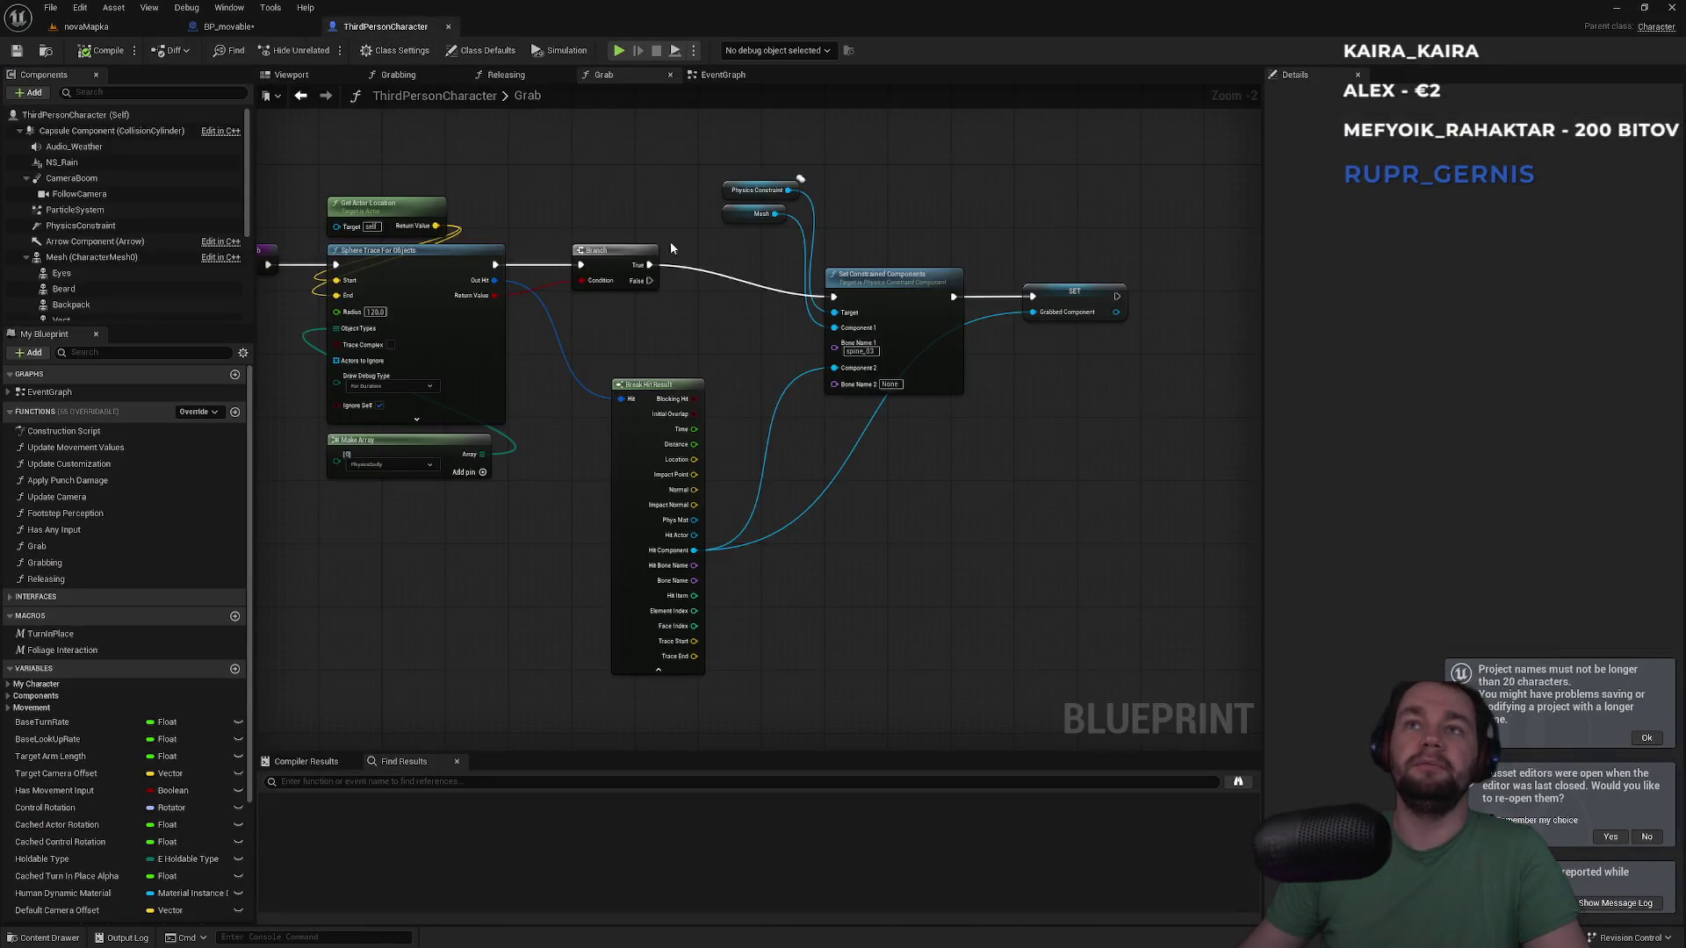
scroll(878, 272, up, 2)
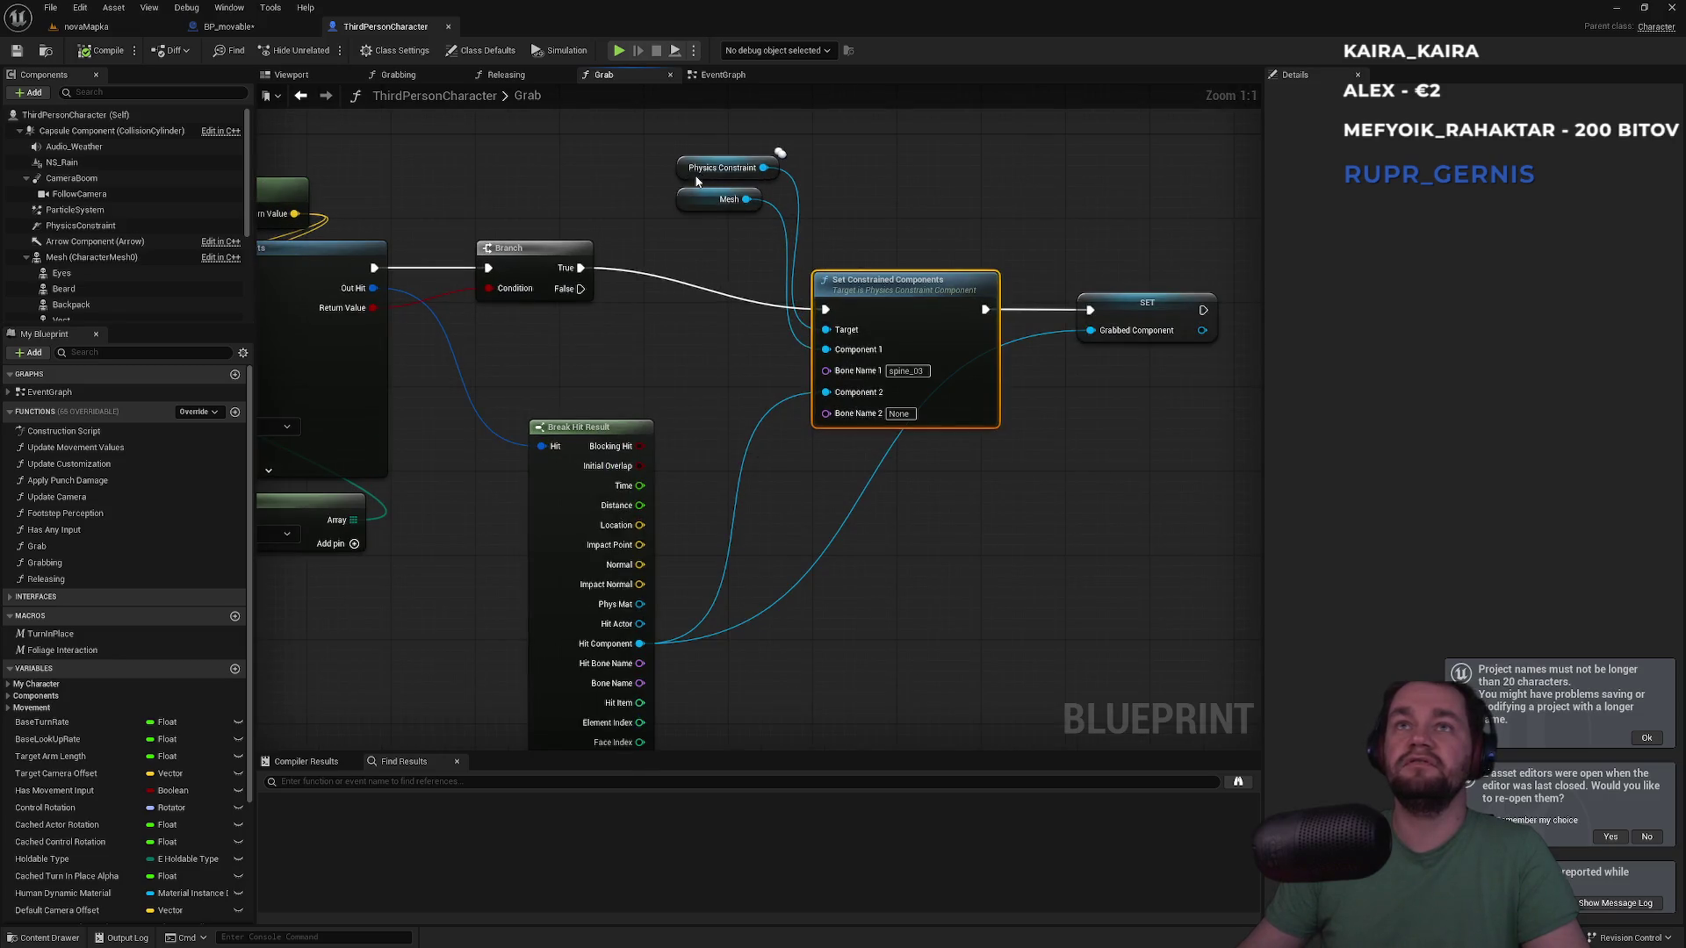
click(697, 176)
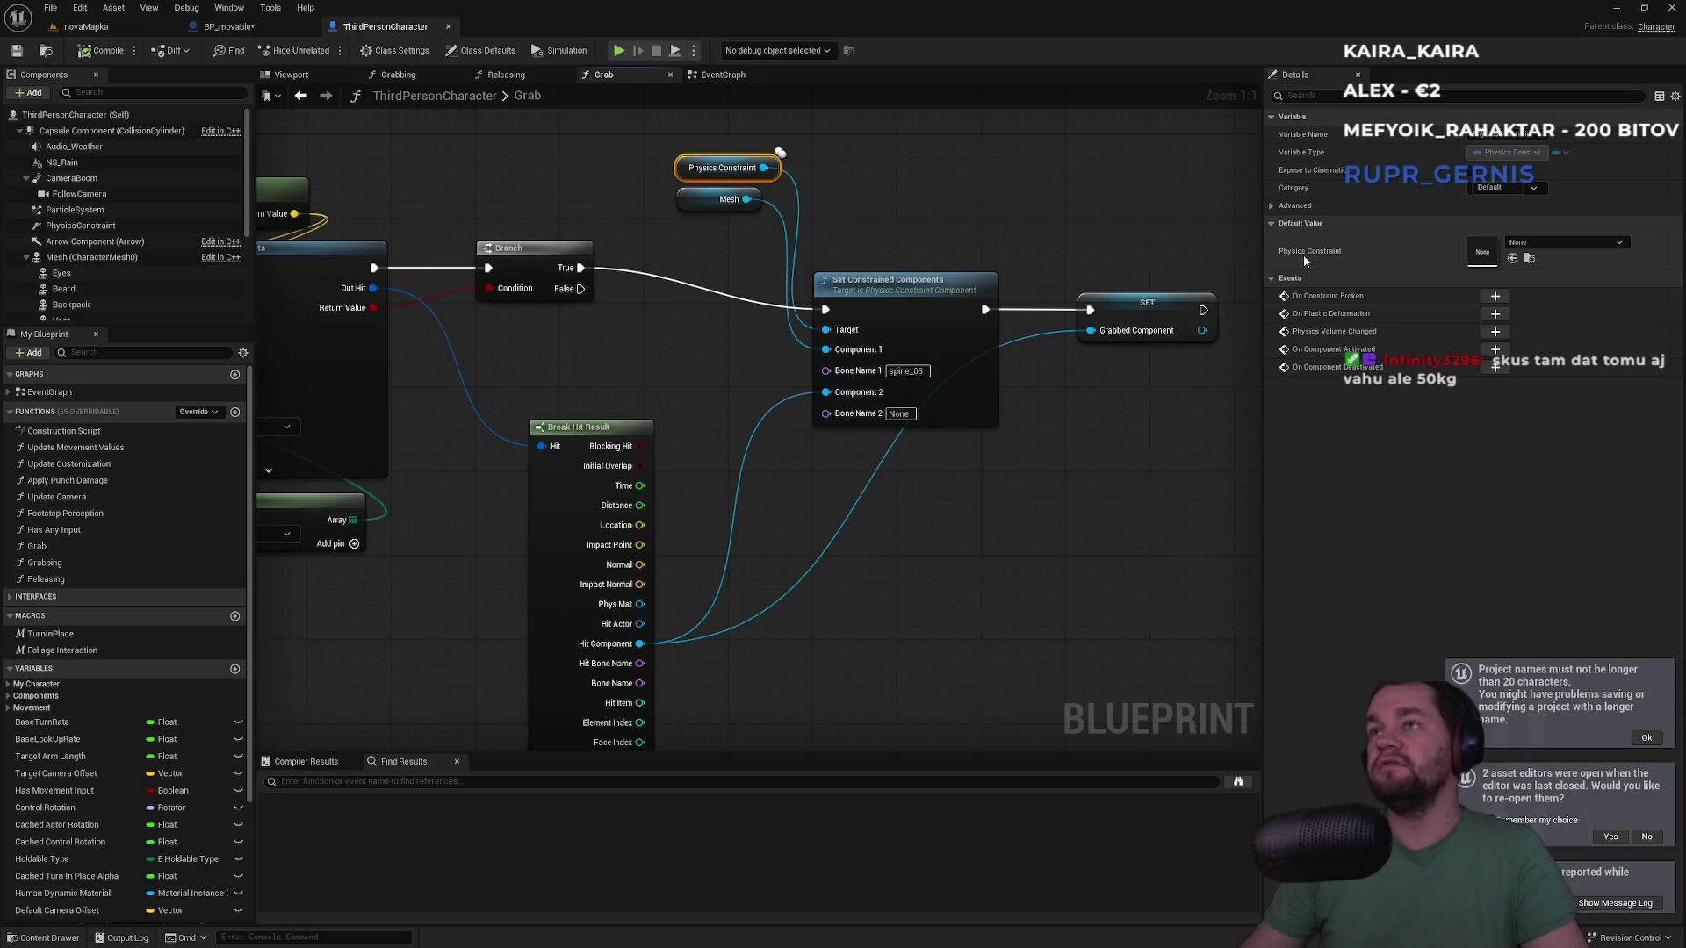
click(1527, 250)
click(1527, 250)
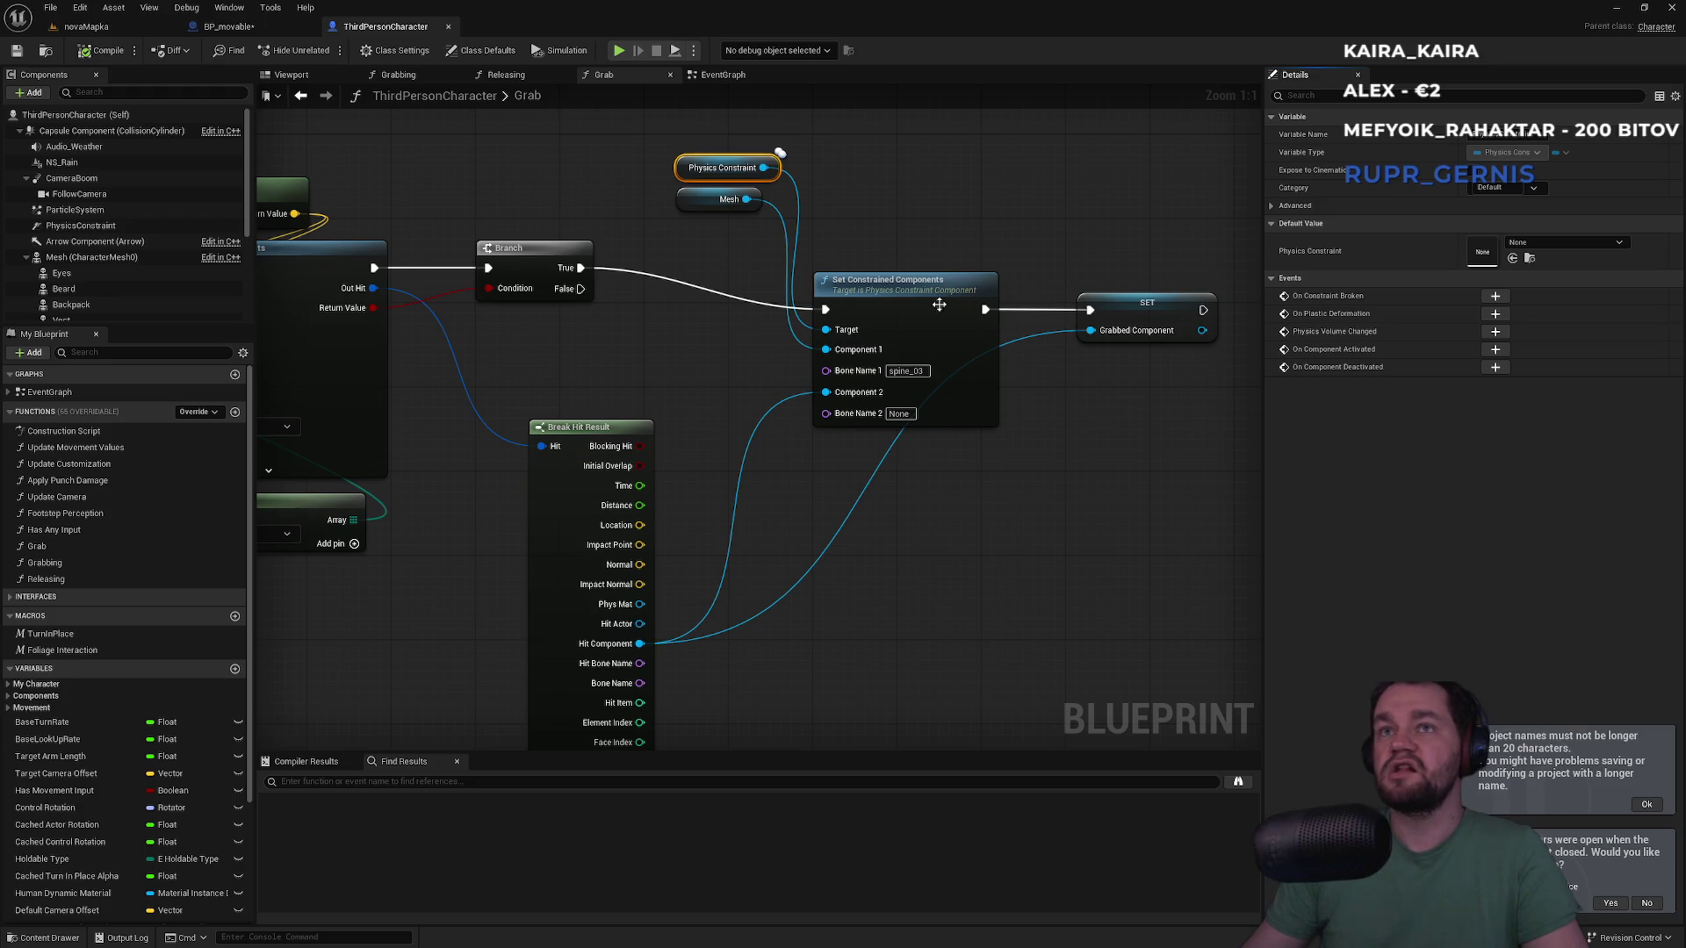
click(887, 292)
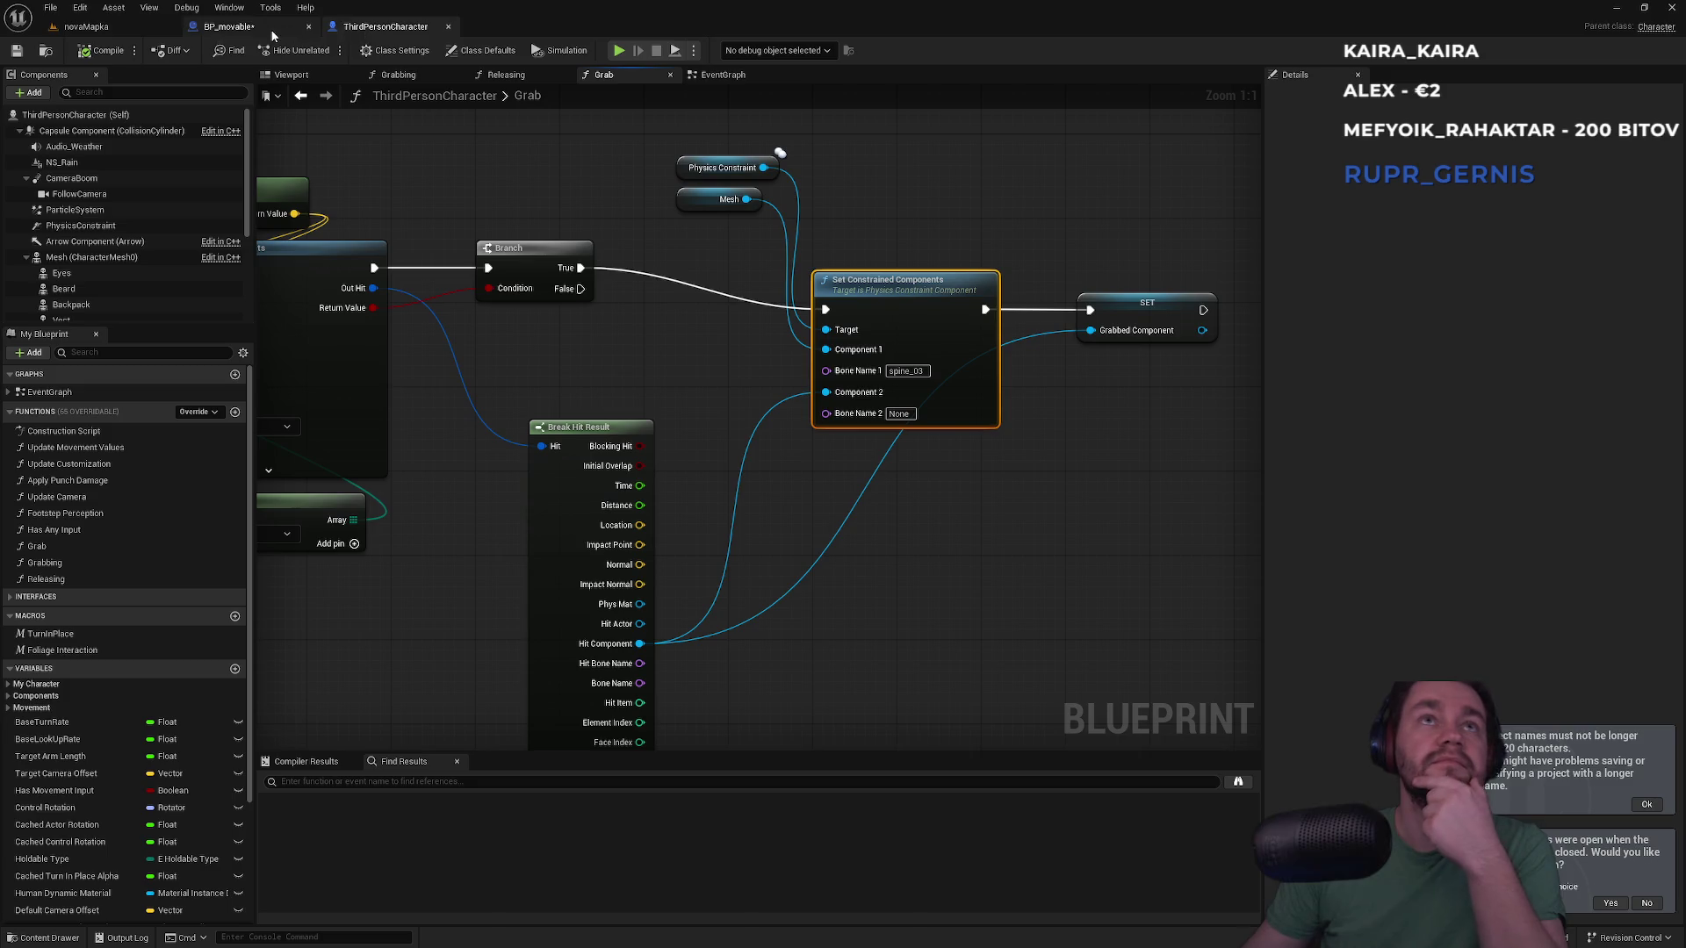
click(228, 27)
Override the BP_movable mesh's mass to 40 kg
click(1283, 205)
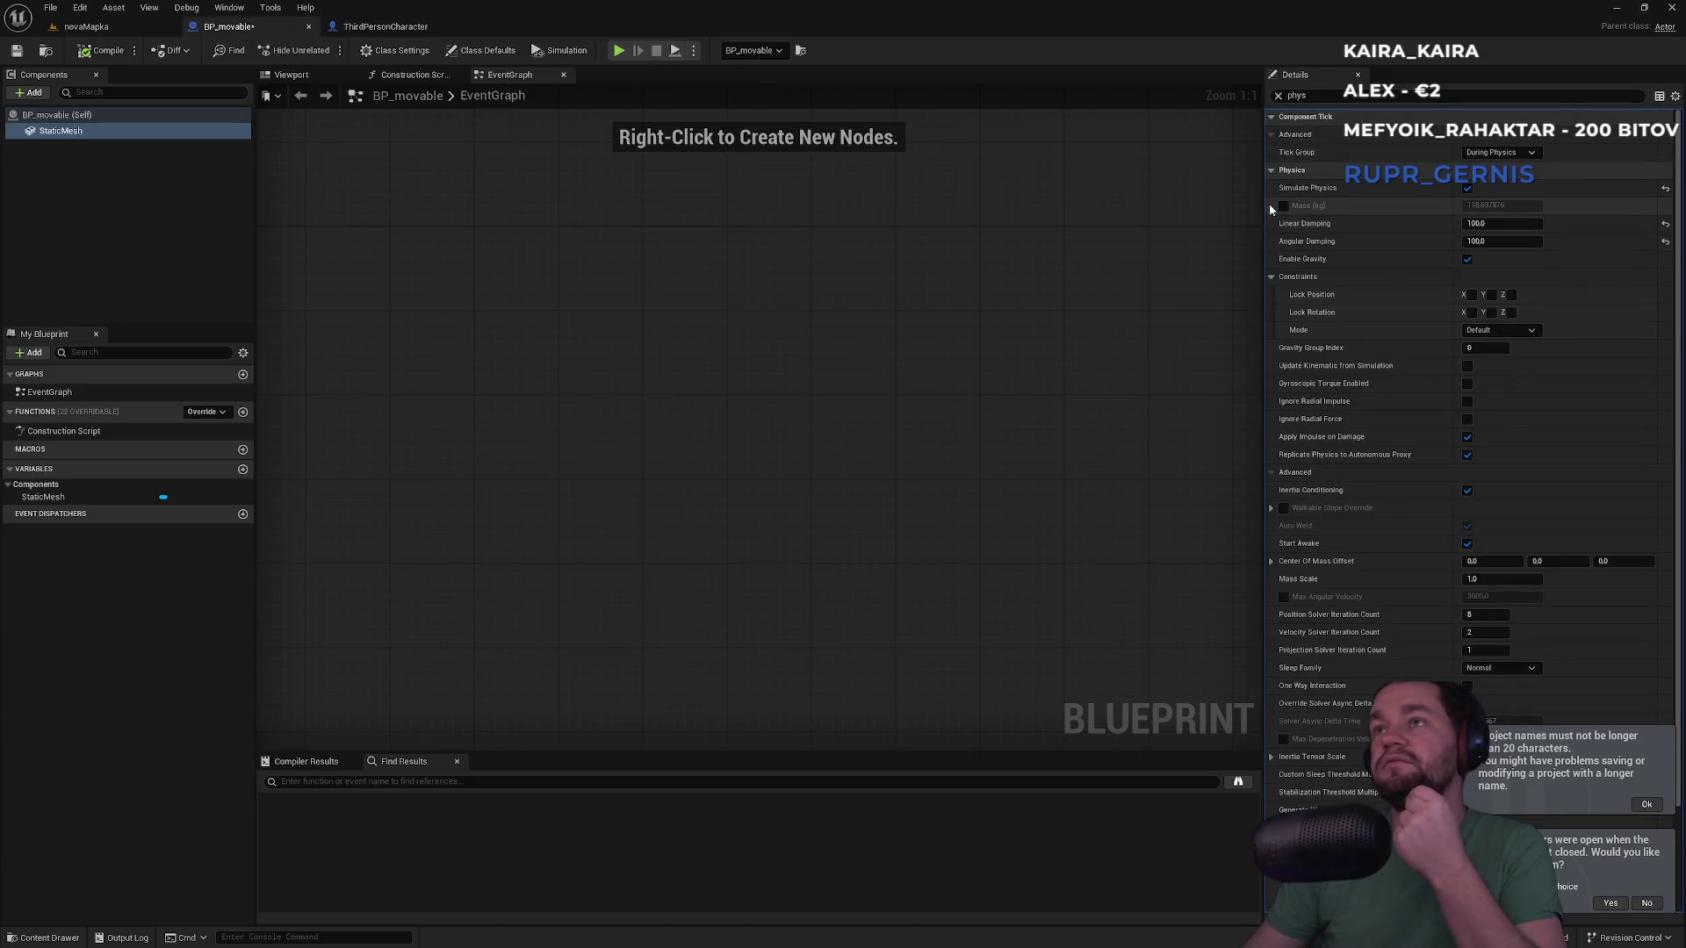
click(1514, 209)
text(40)
key(Return)
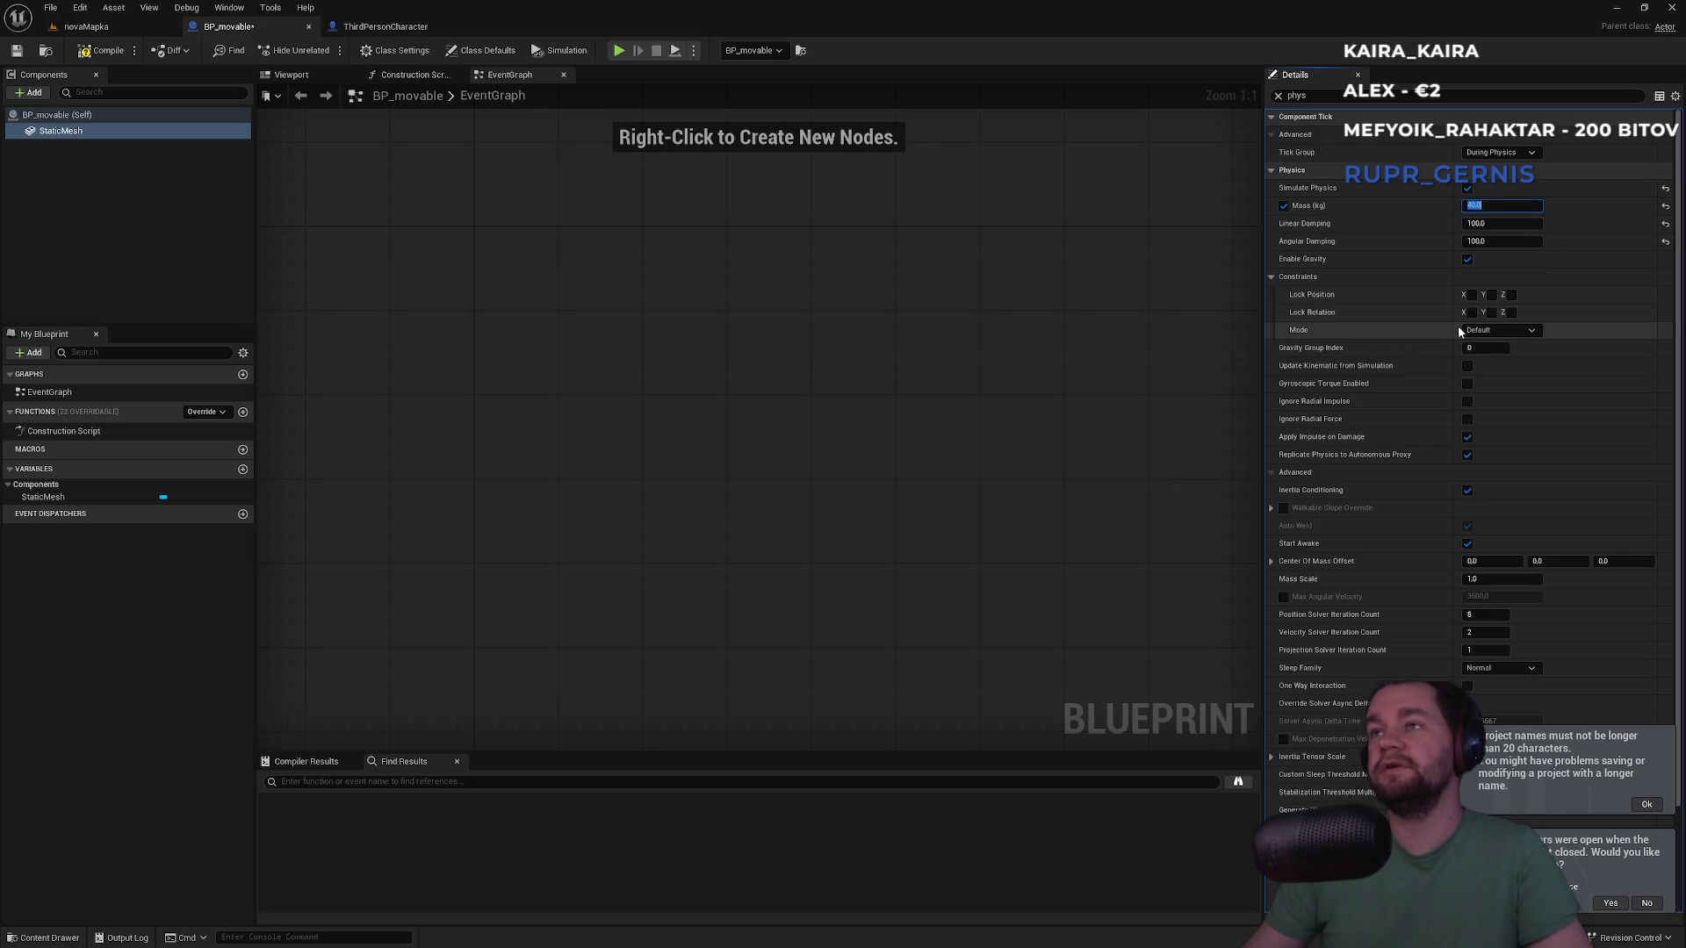
click(1500, 331)
click(1503, 330)
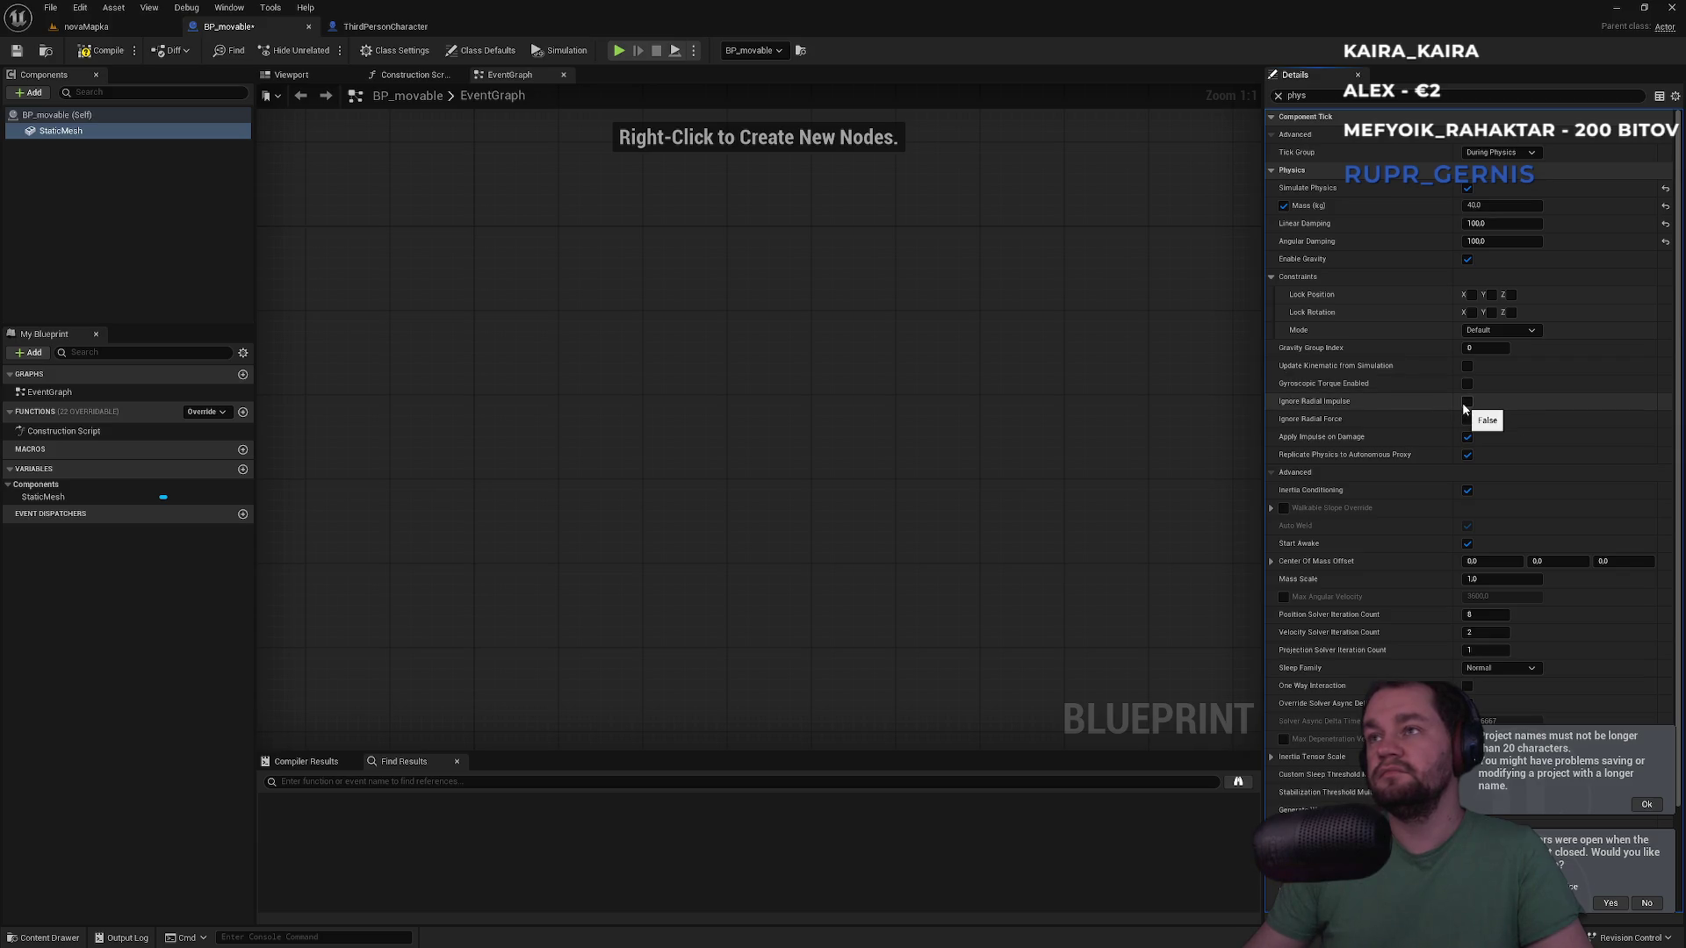
Tick Ignore Radial Force and untick Apply Impulse on Damage on the mesh
click(1467, 420)
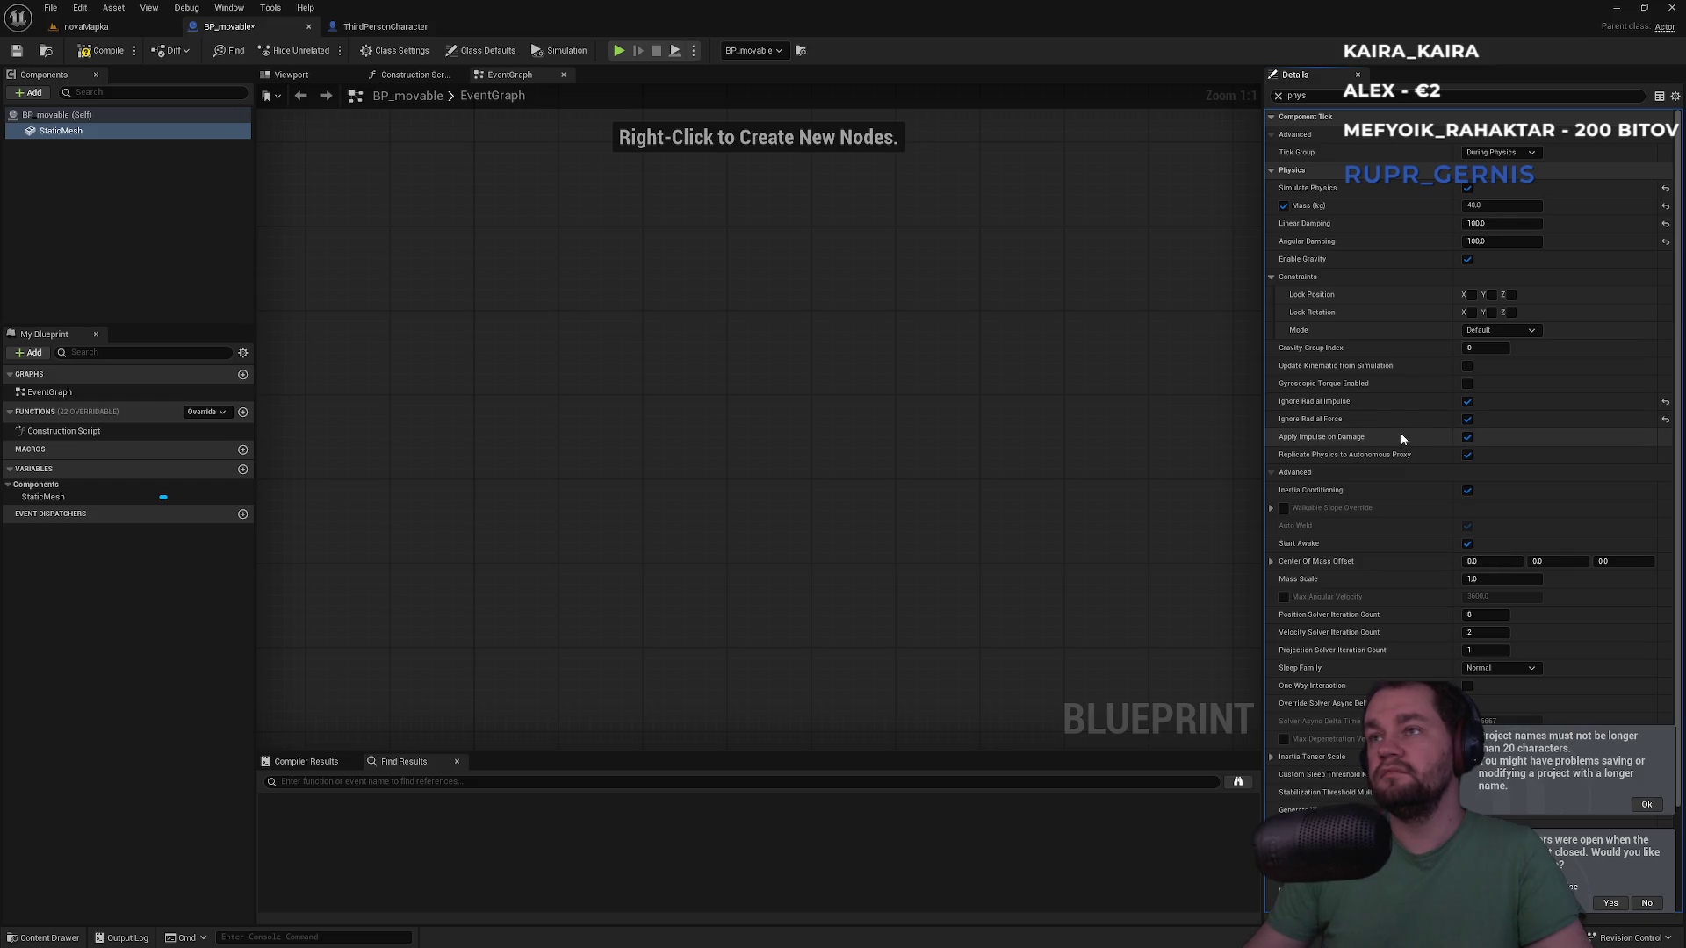
click(1466, 437)
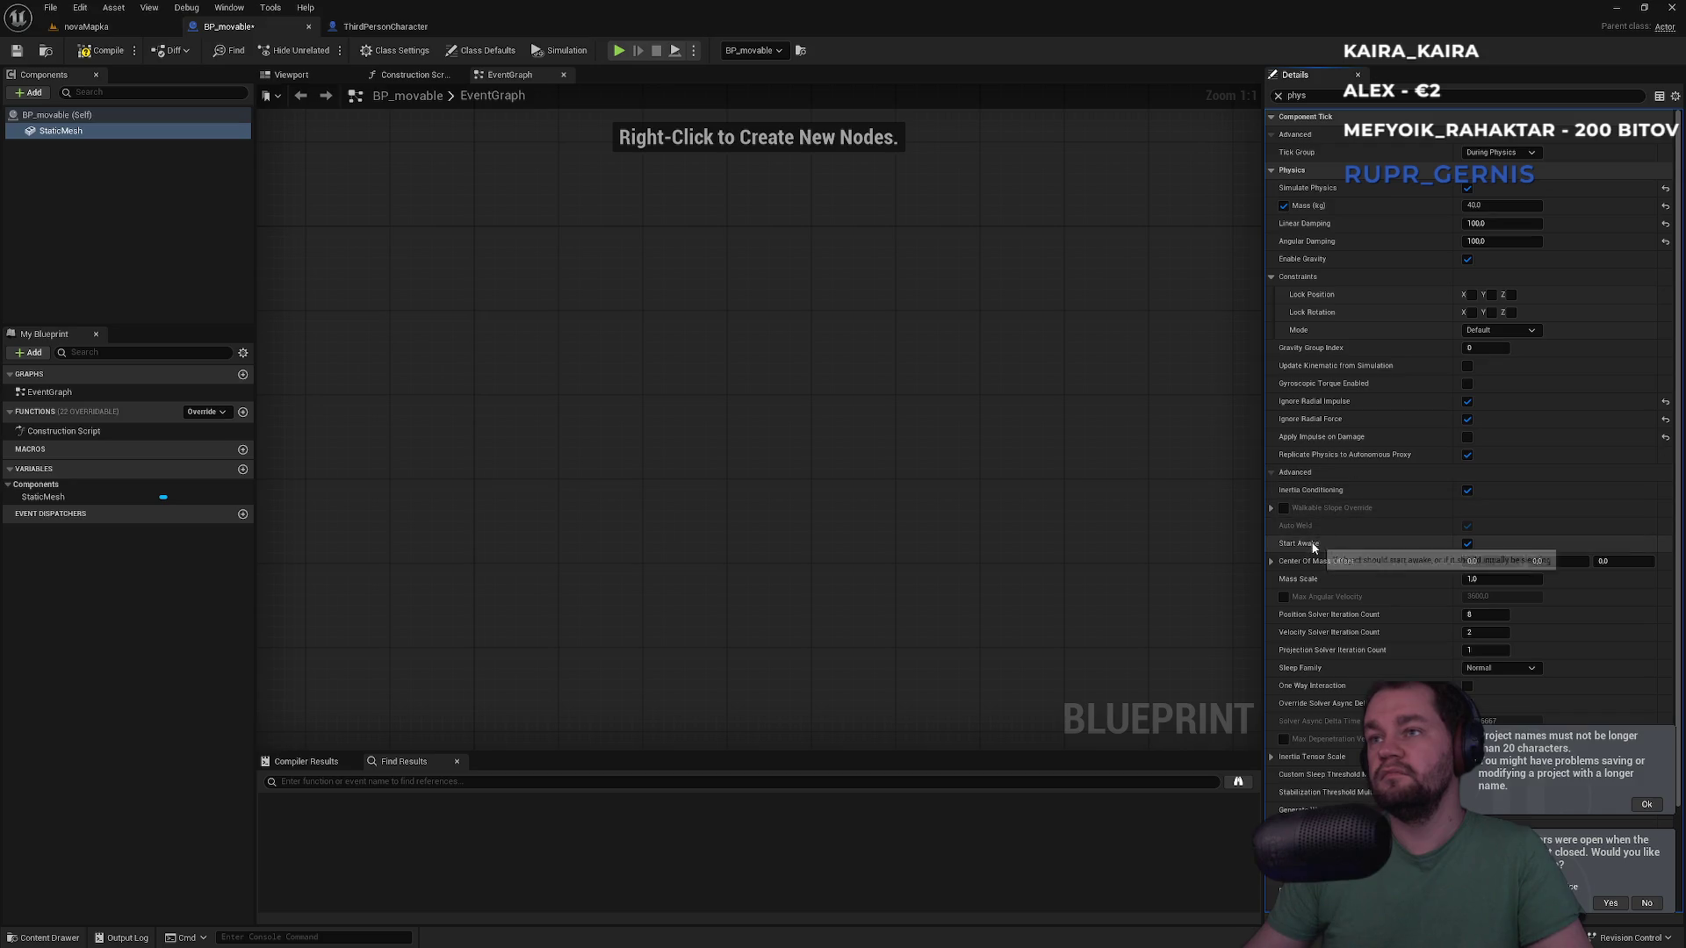
click(125, 30)
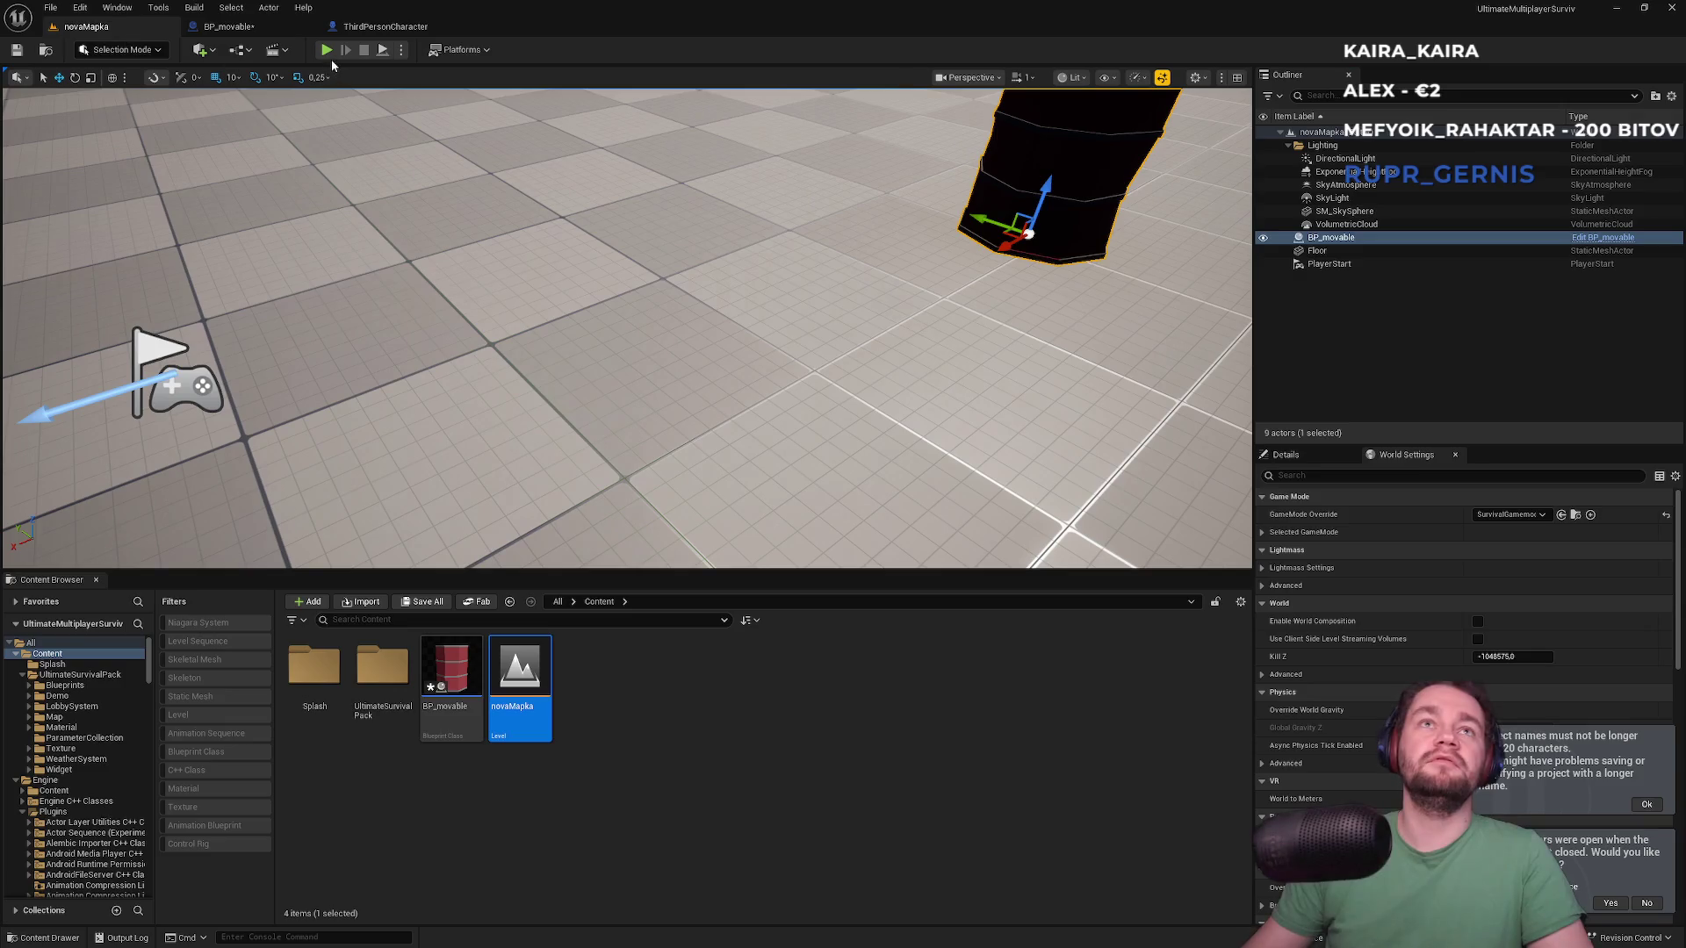
Play-test the 40 kg barrel by walking the character around the red box, then stop PIE
click(324, 53)
key(super)
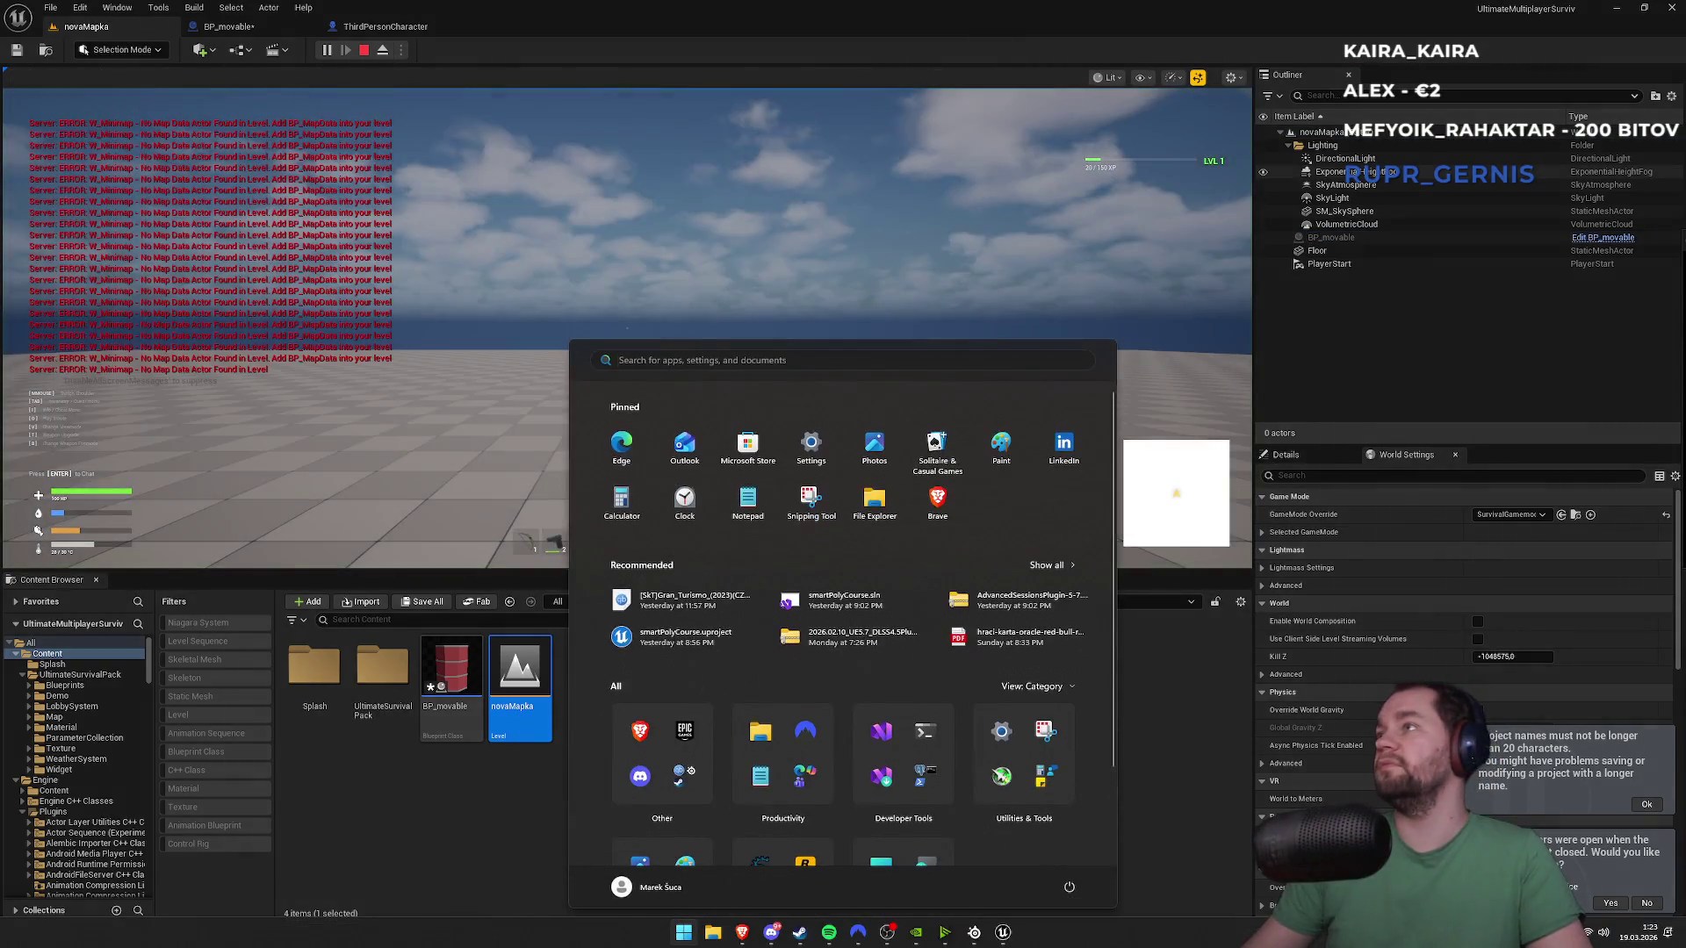
key(super)
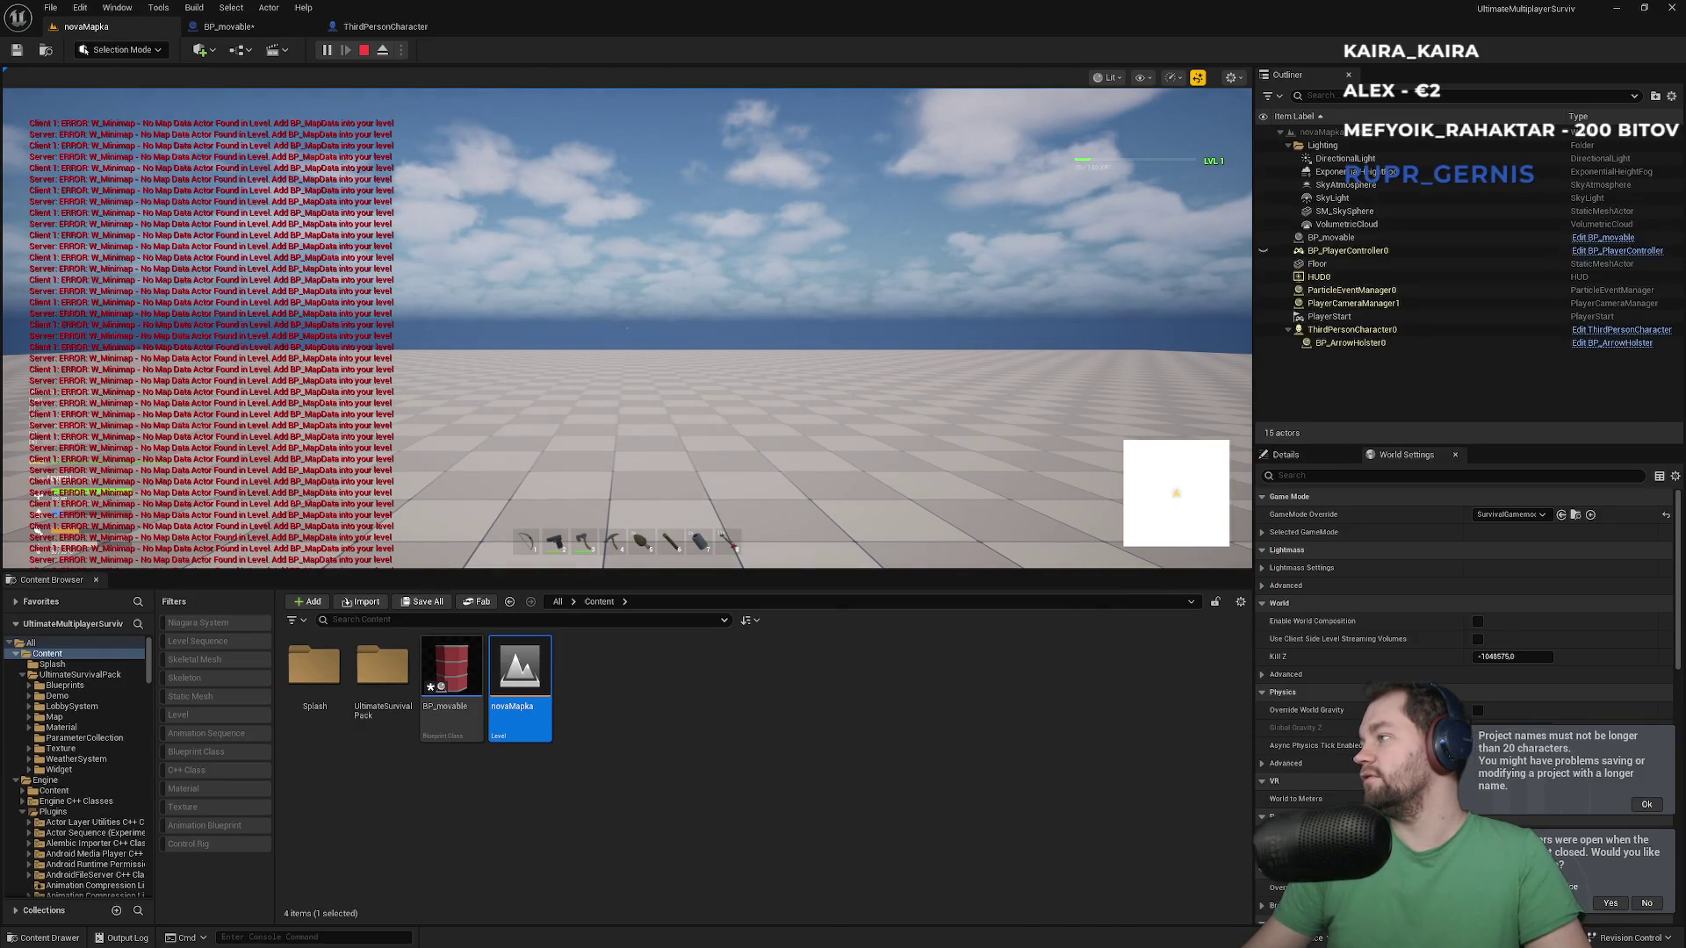
key(super)
key(super)
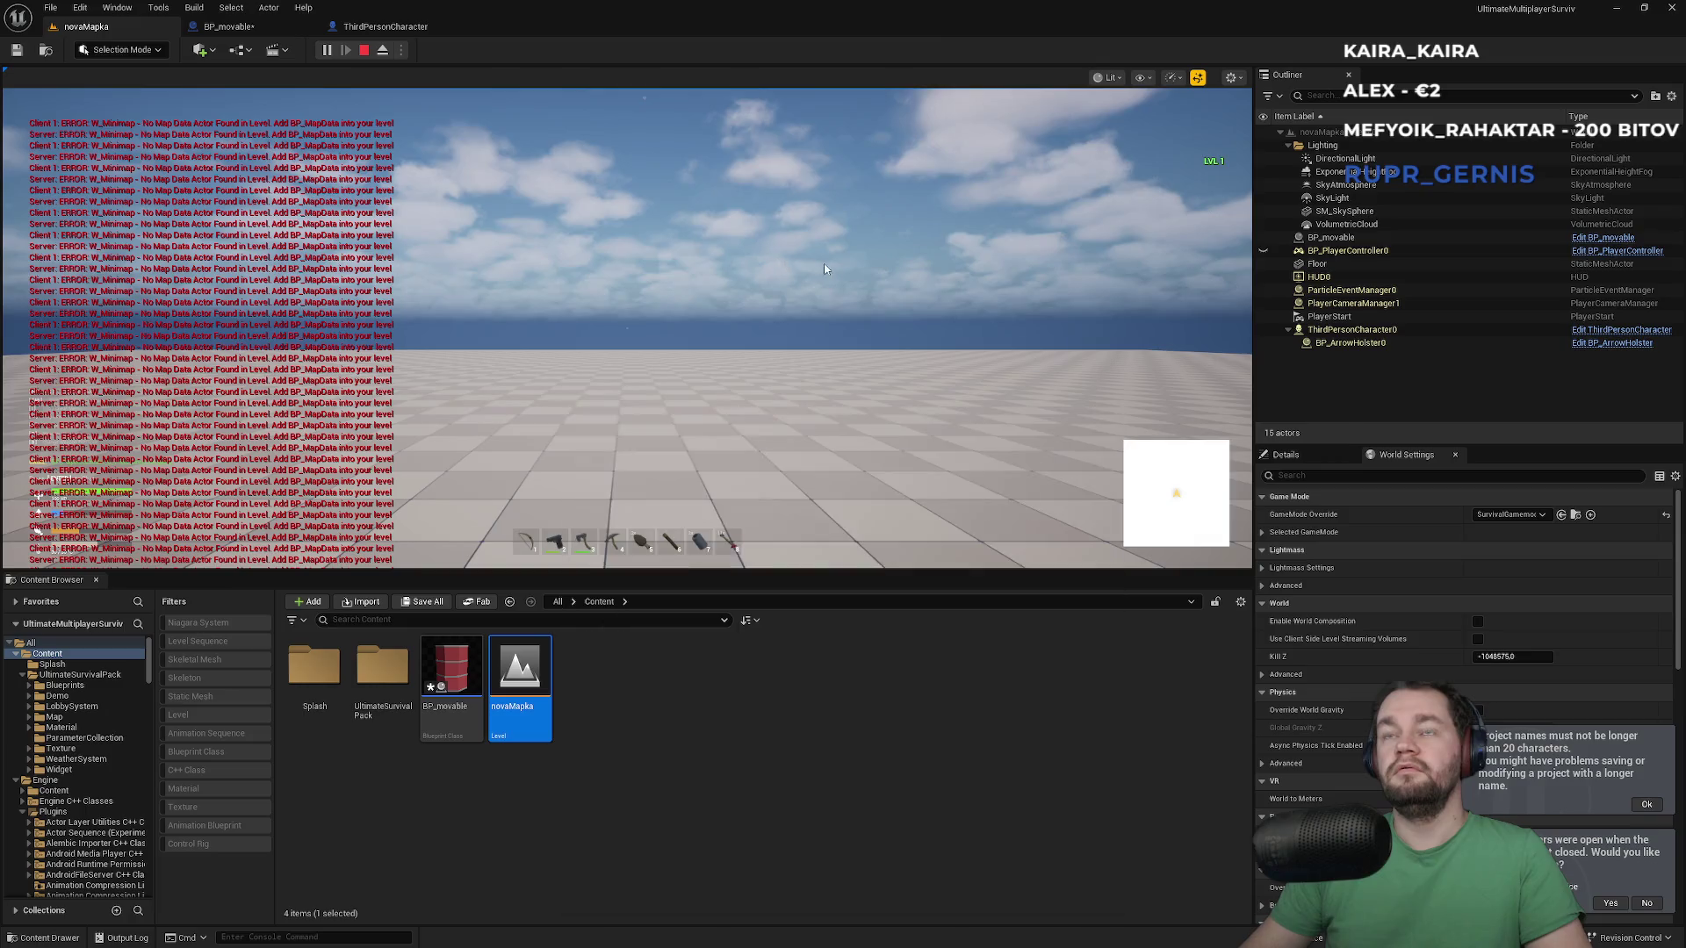
click(818, 261)
key(w)
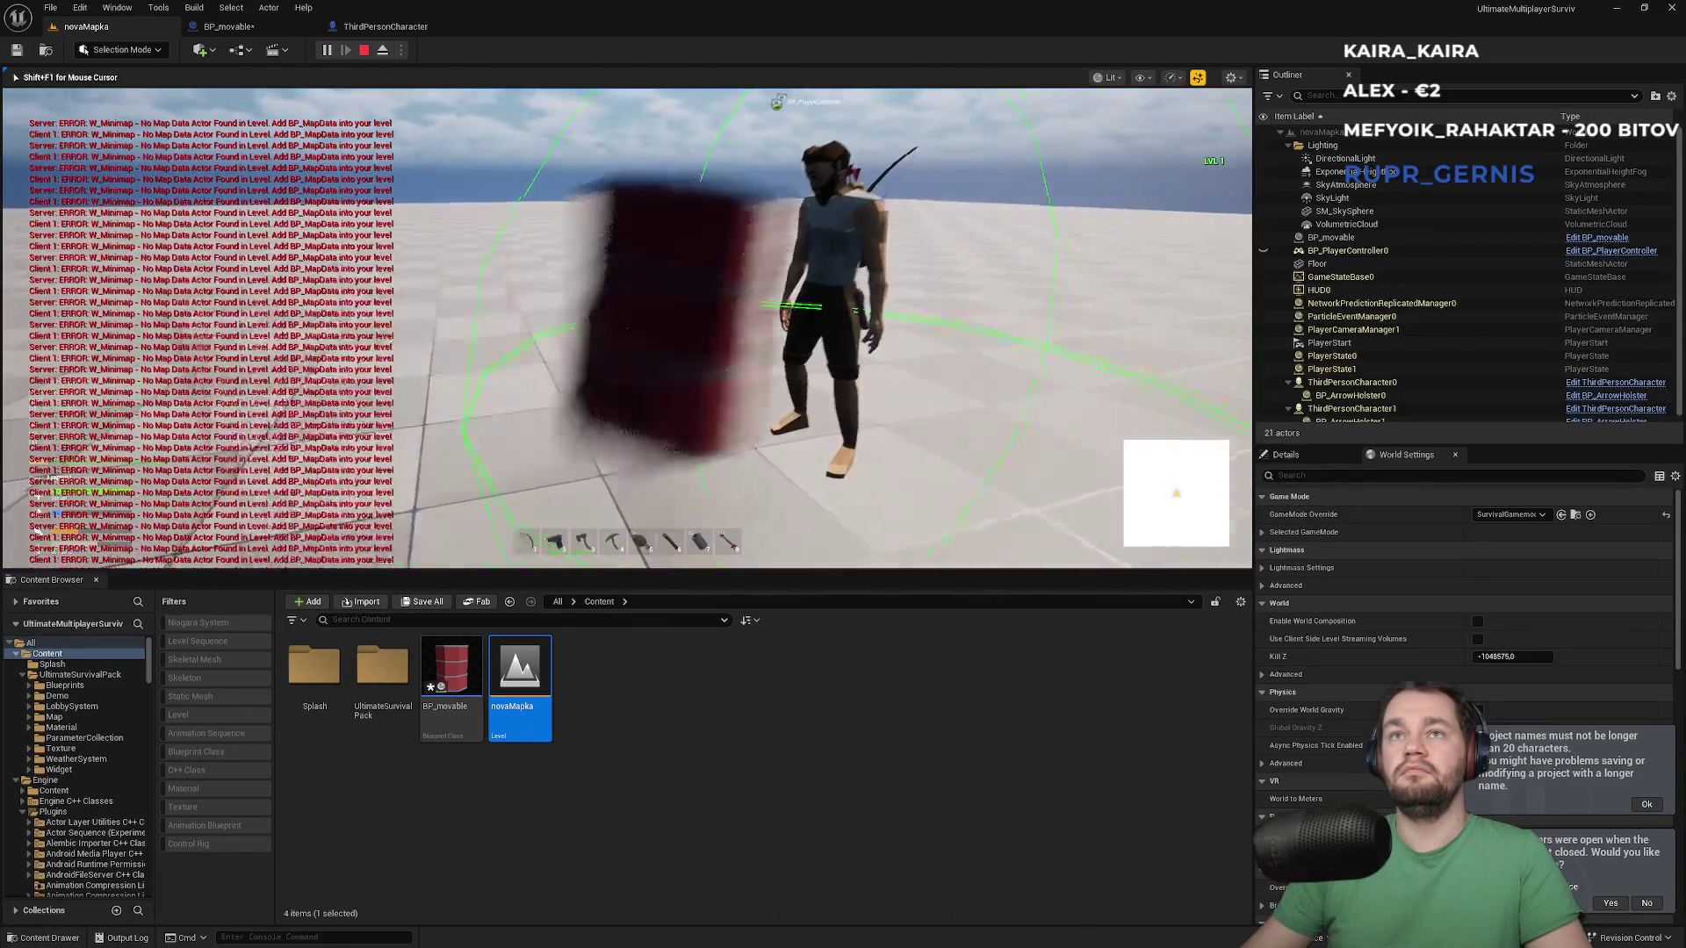
key(w)
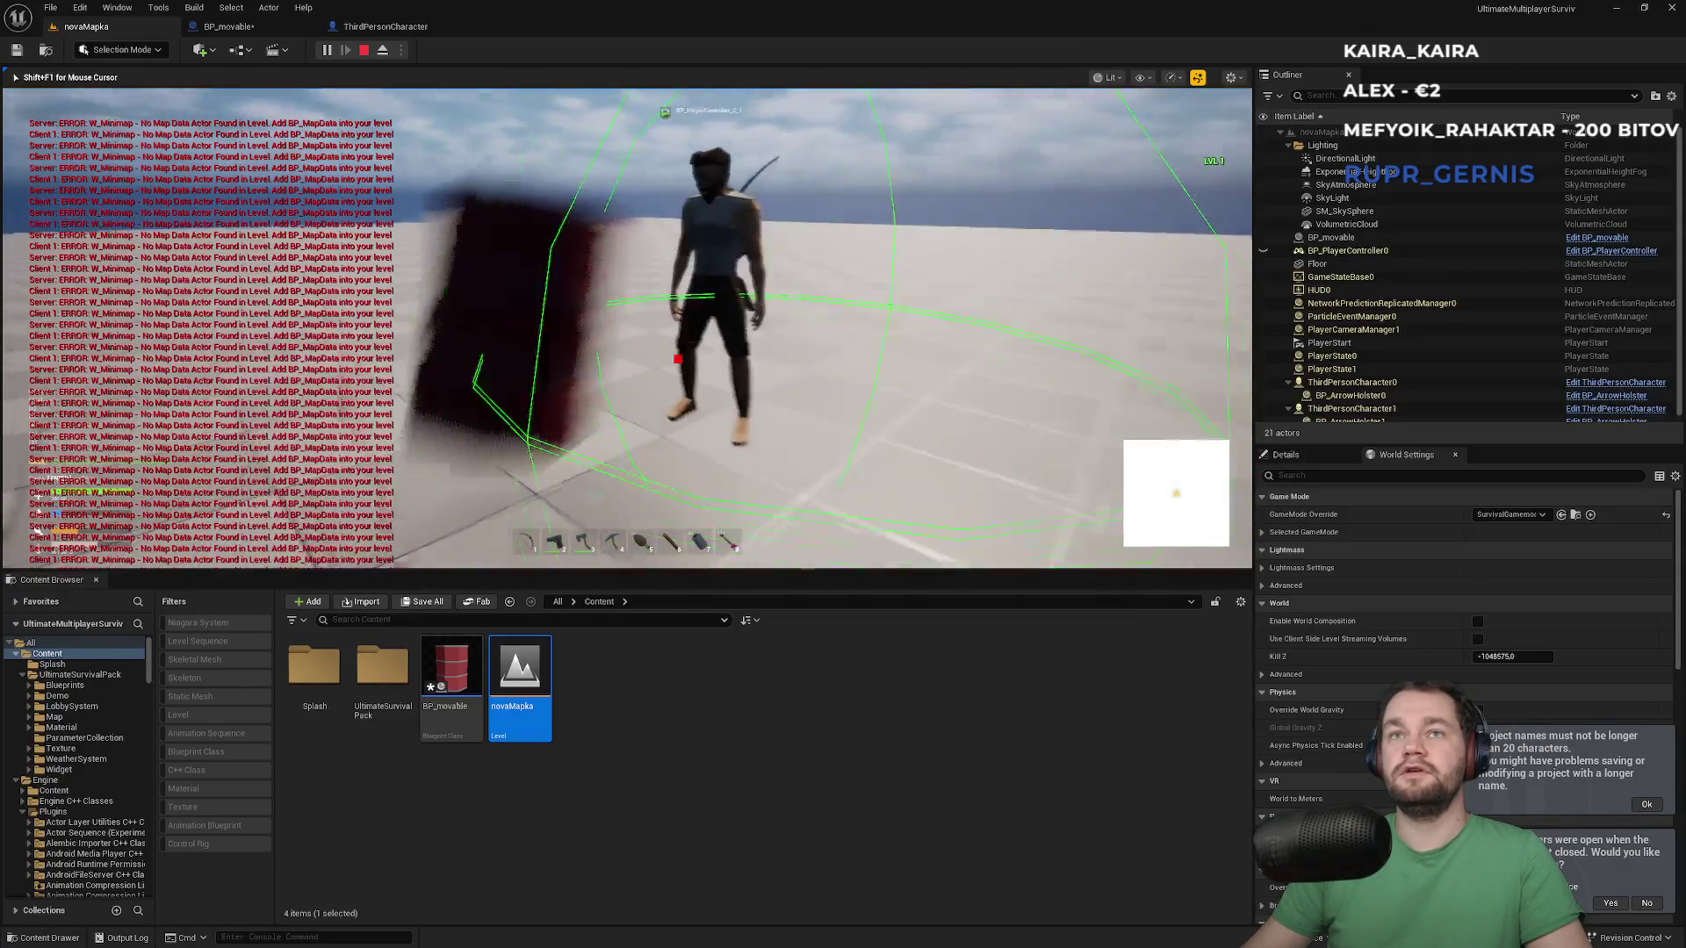
key(s)
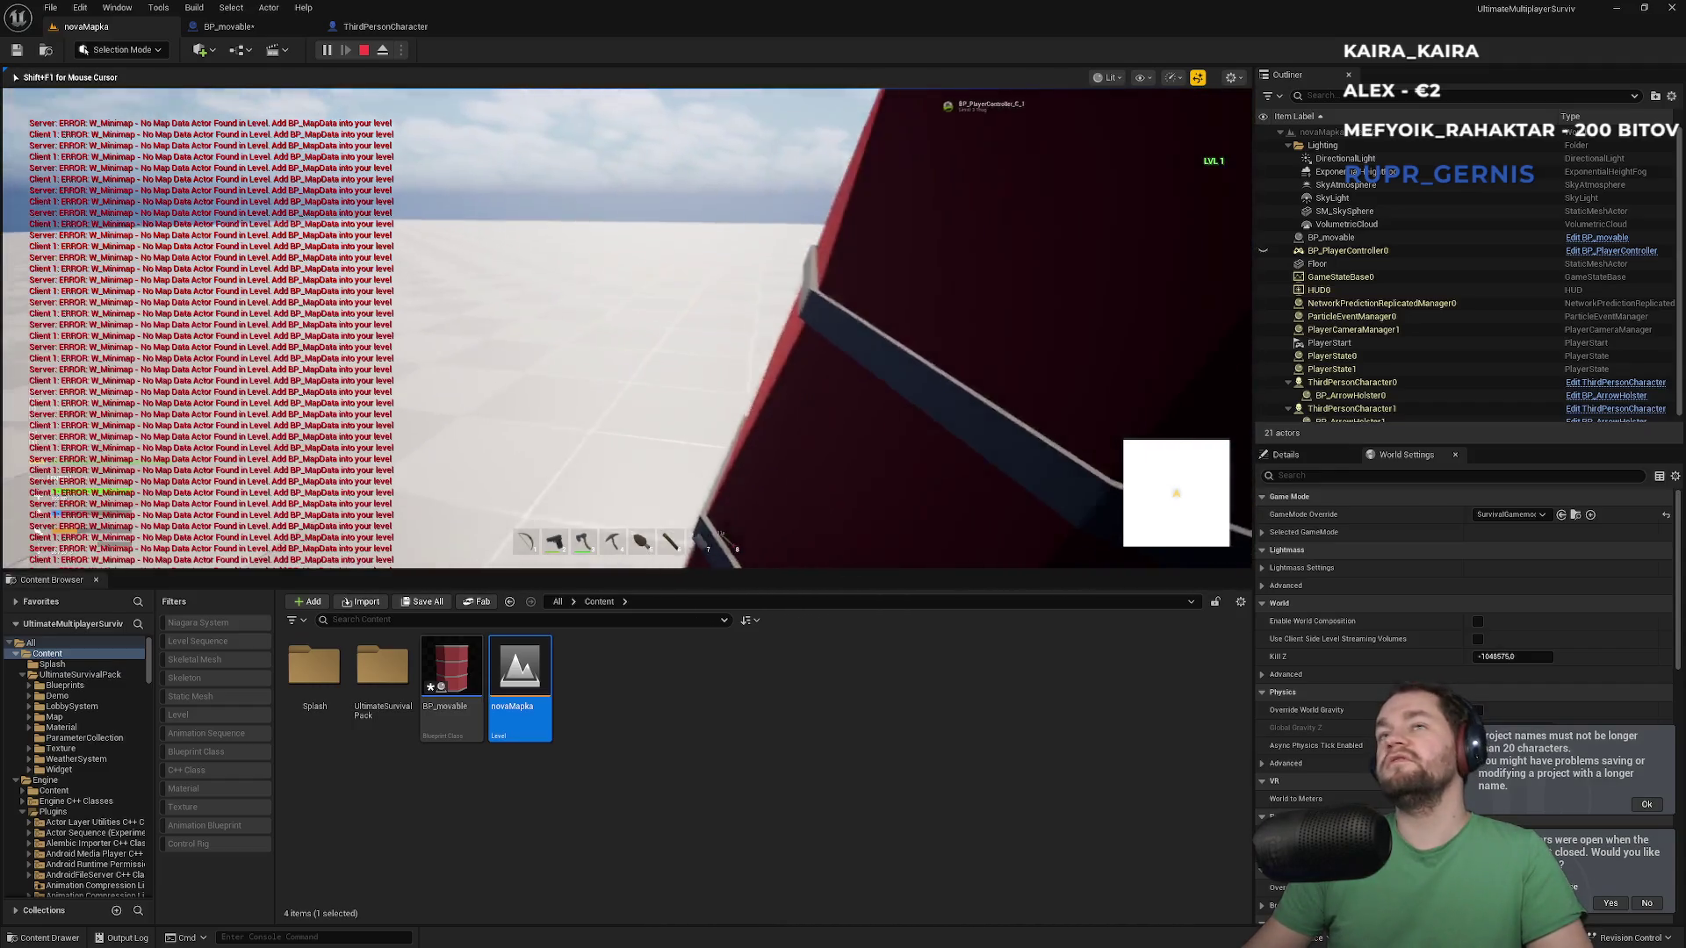
key(super)
key(super)
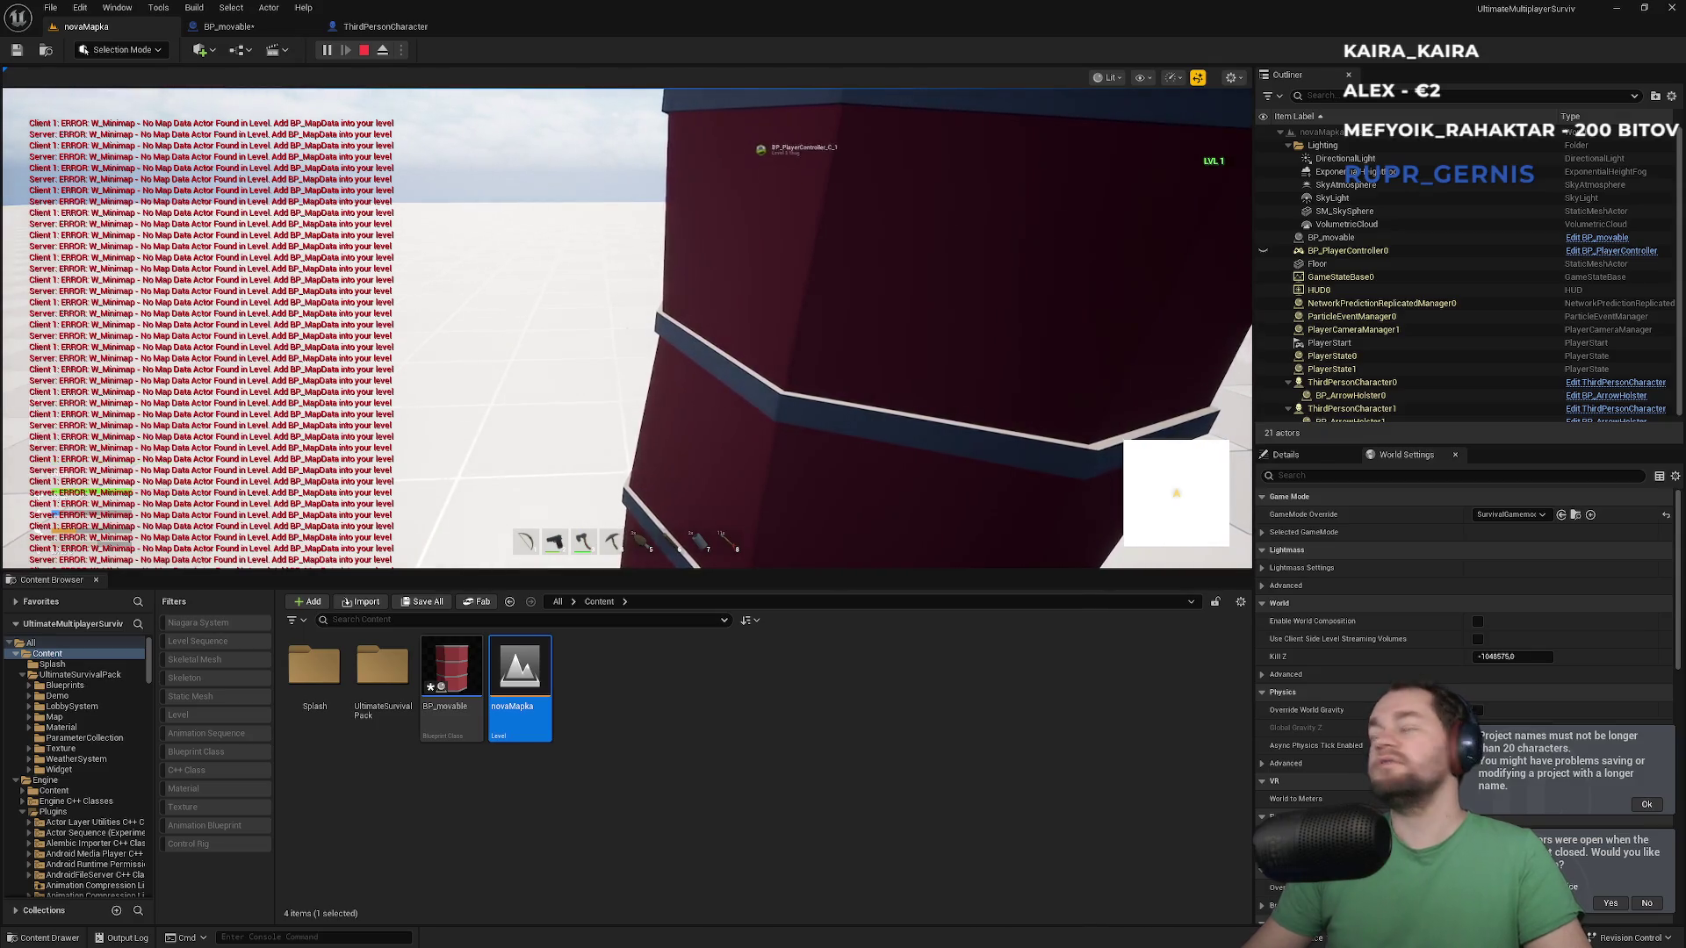
key(Escape)
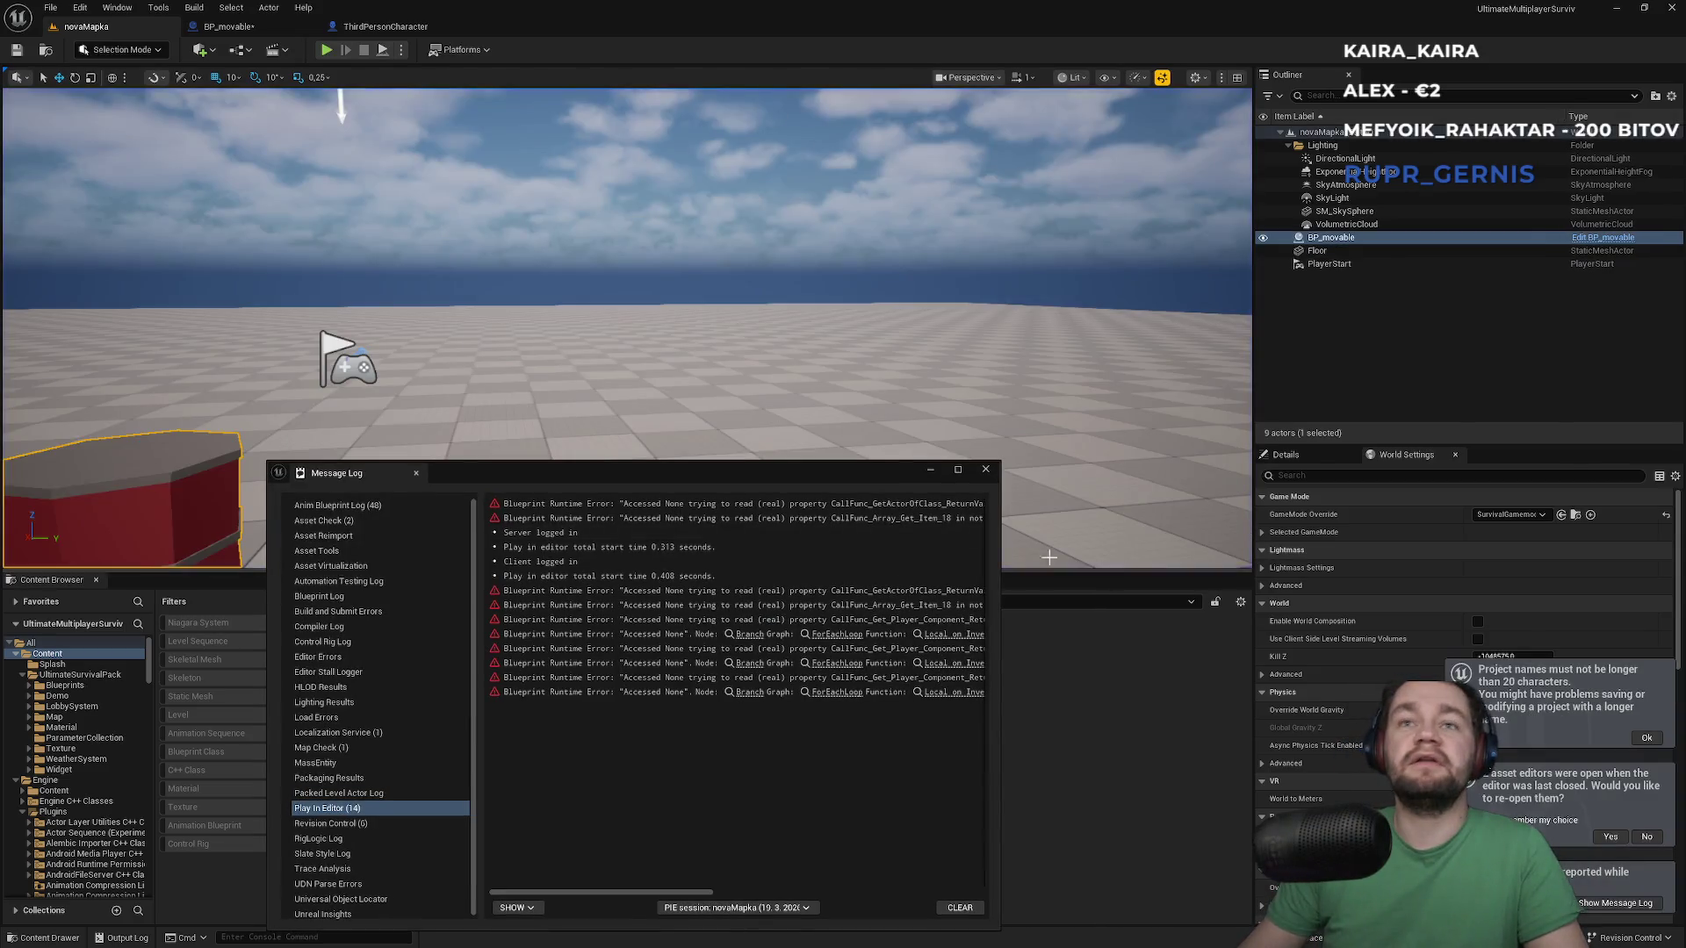
Close the error log and jump from the Grabbing graph to the Grab on Server event
click(985, 469)
click(386, 26)
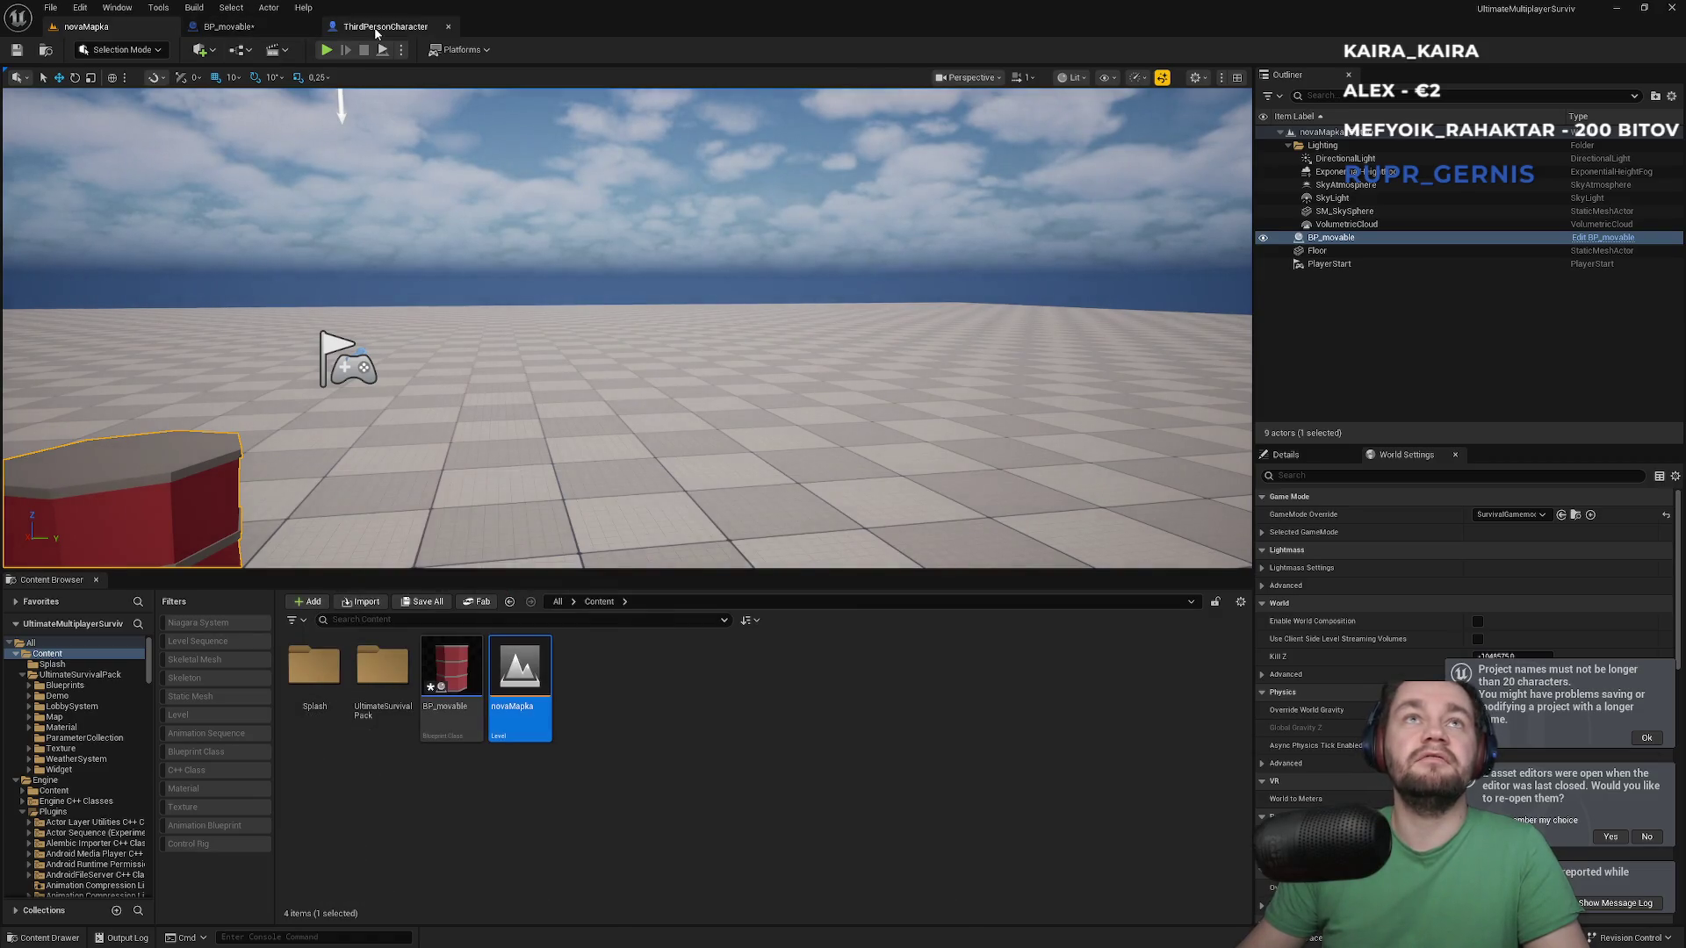
click(386, 74)
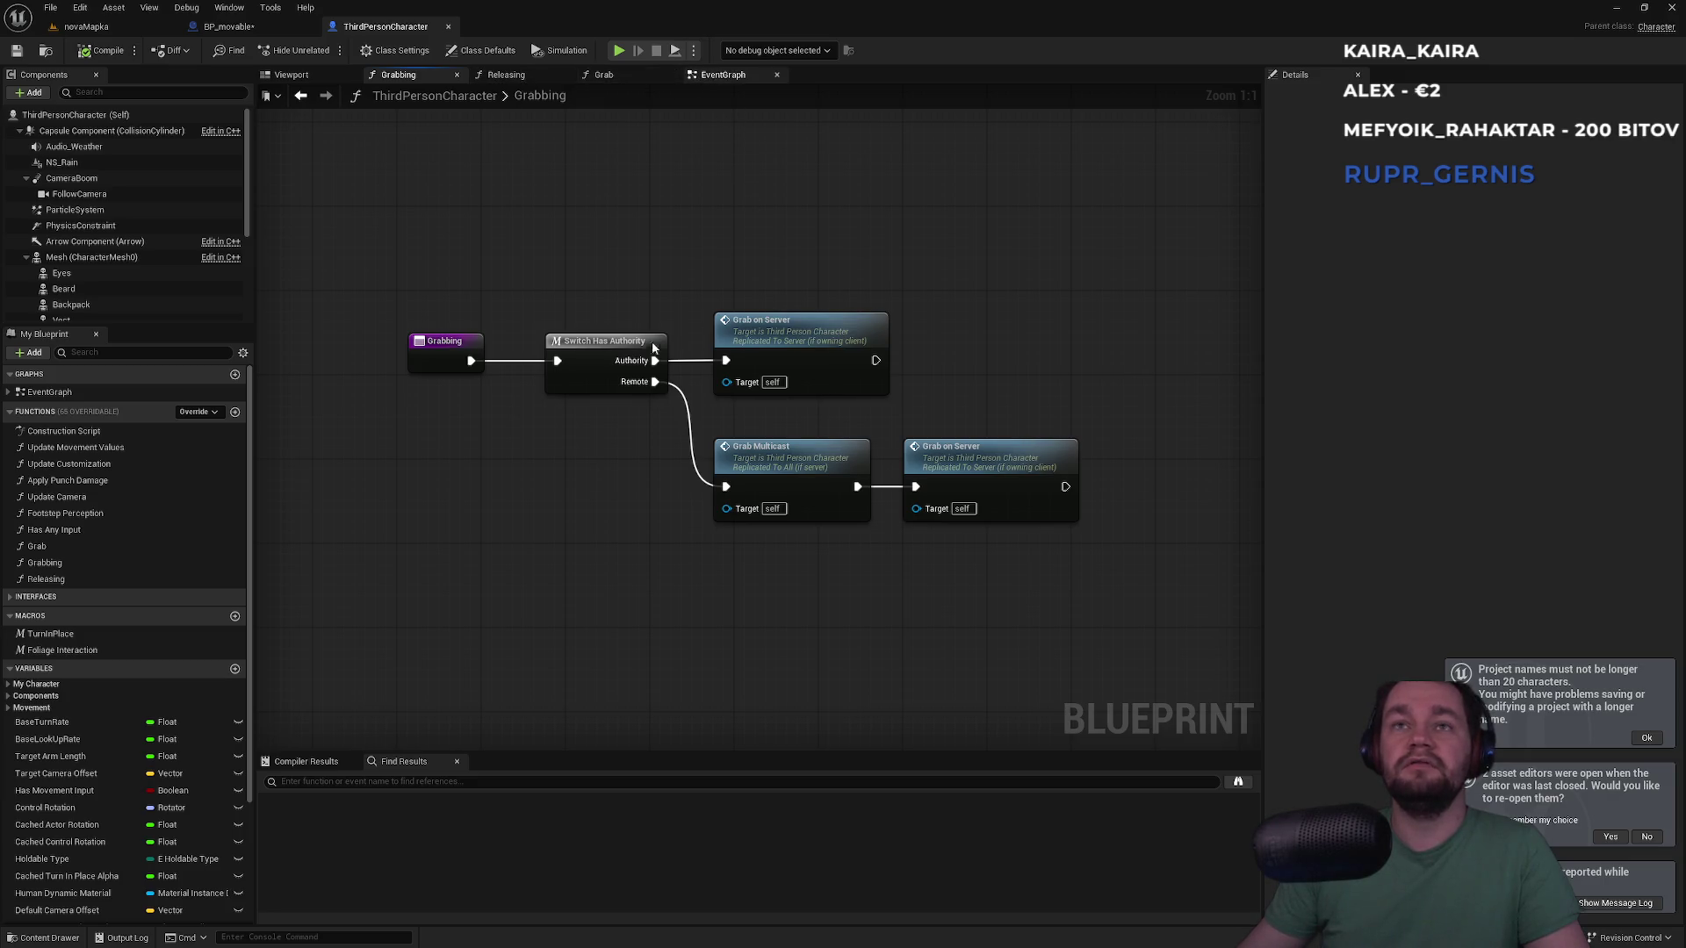
double_click(718, 367)
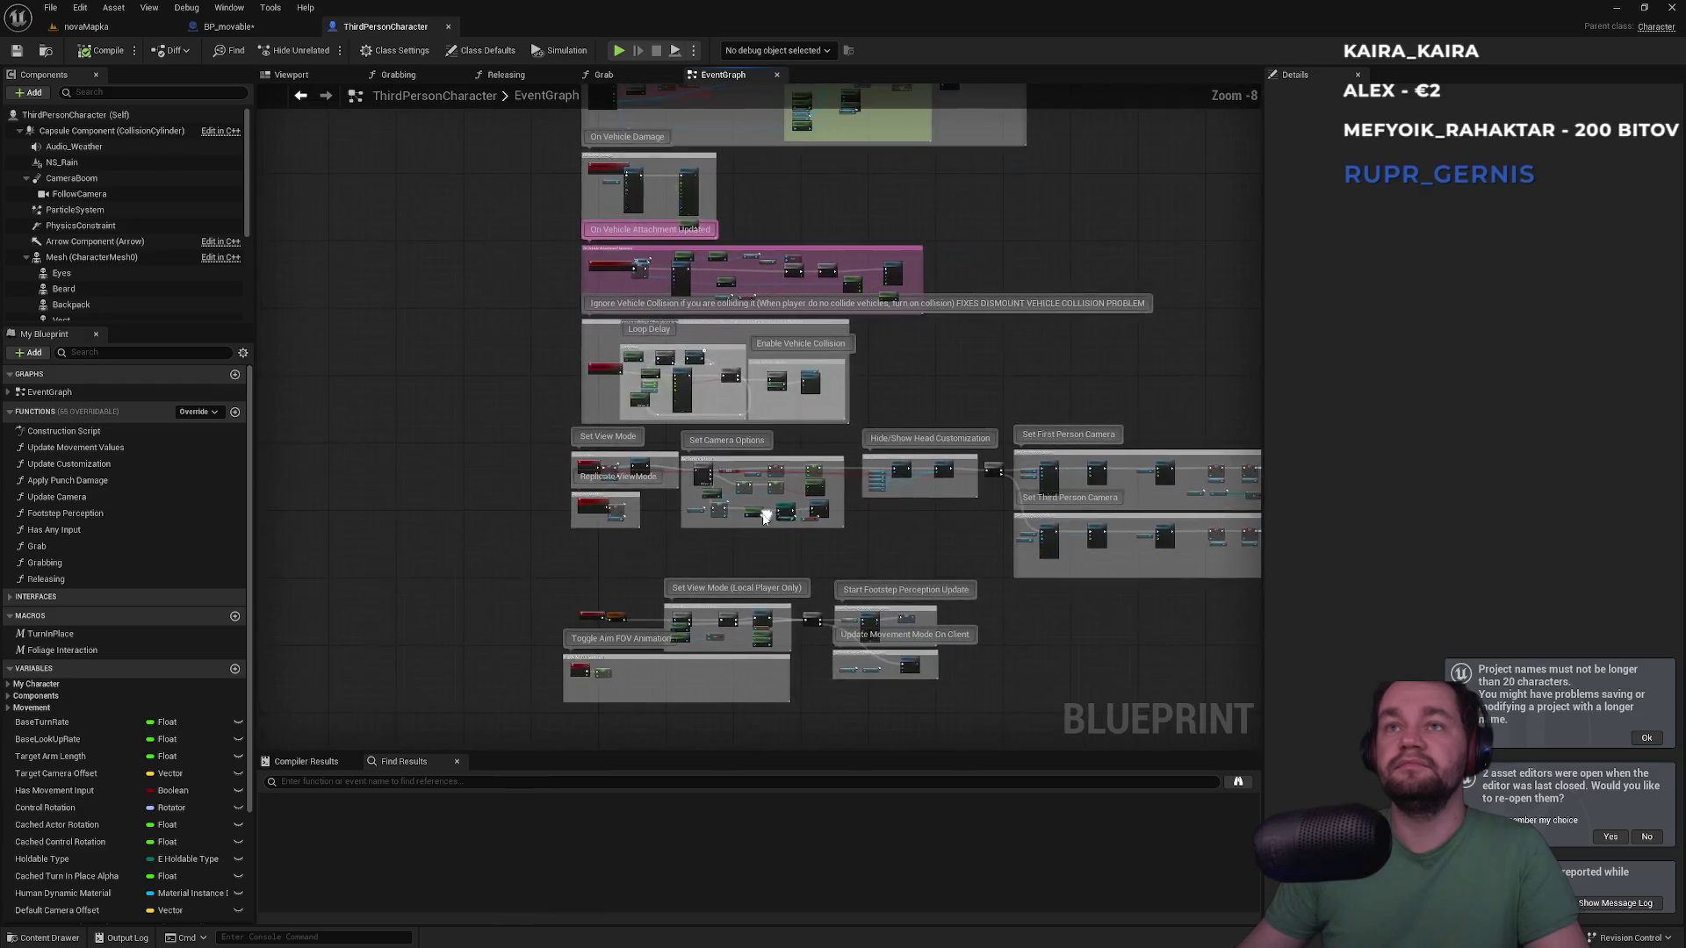
scroll(766, 516, up, 4)
scroll(684, 579, down, 1)
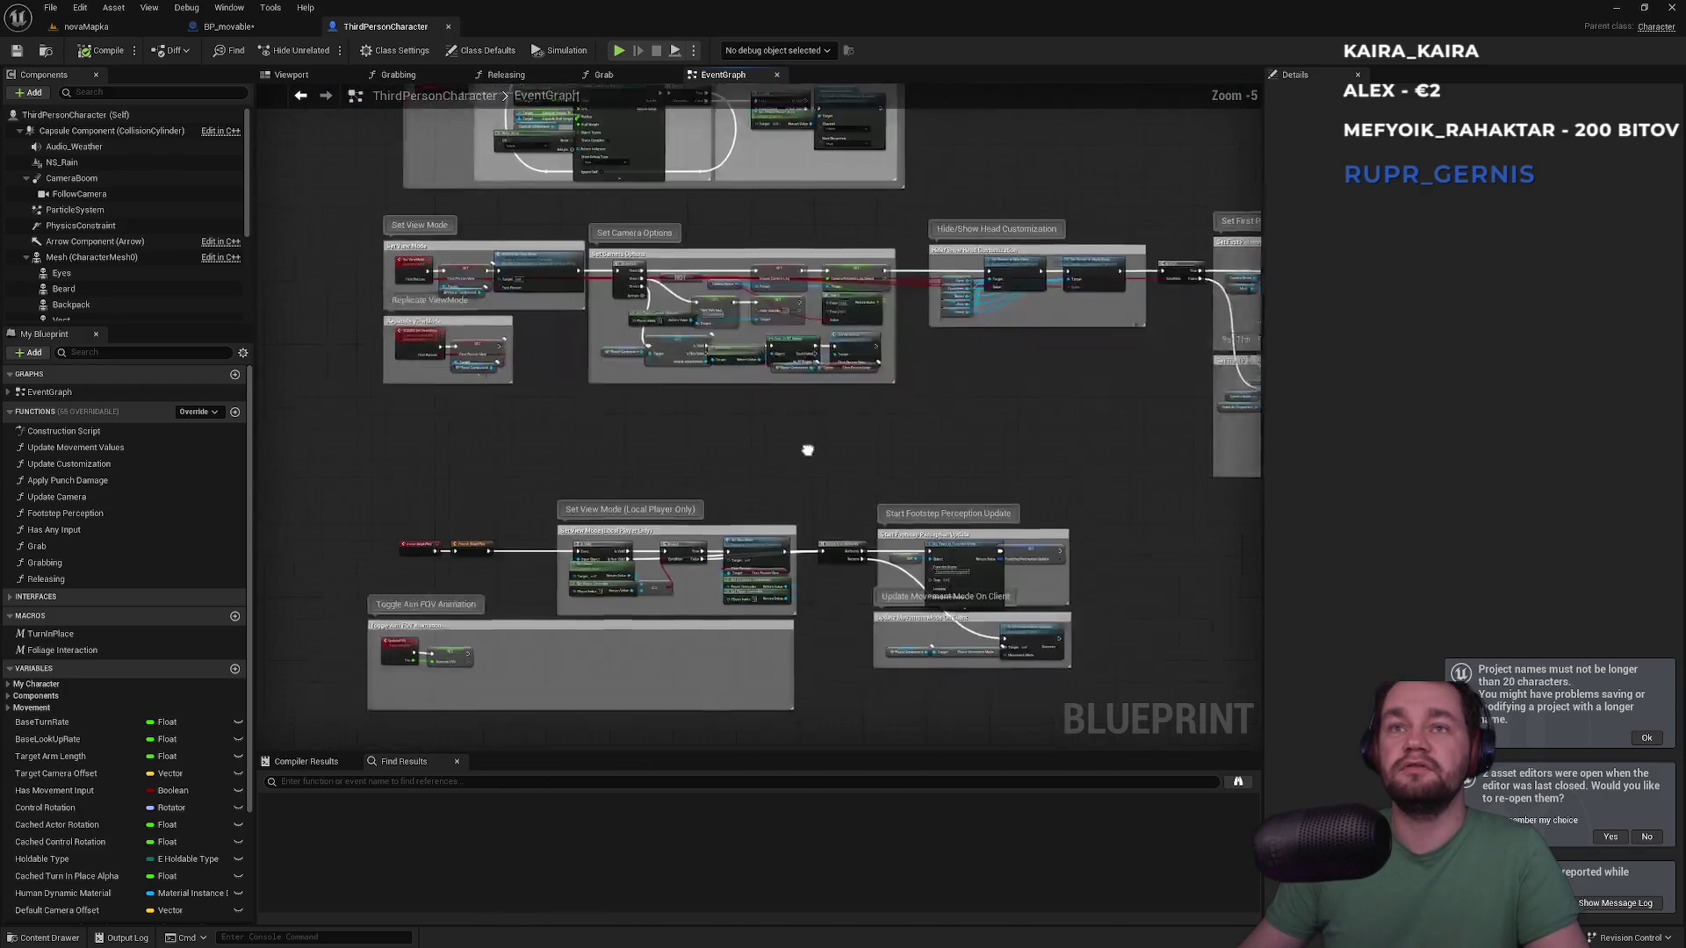
mouse_move(760, 510)
mouse_down()
mouse_move(418, 553)
mouse_move(798, 567)
mouse_up()
scroll(929, 201, down, 7)
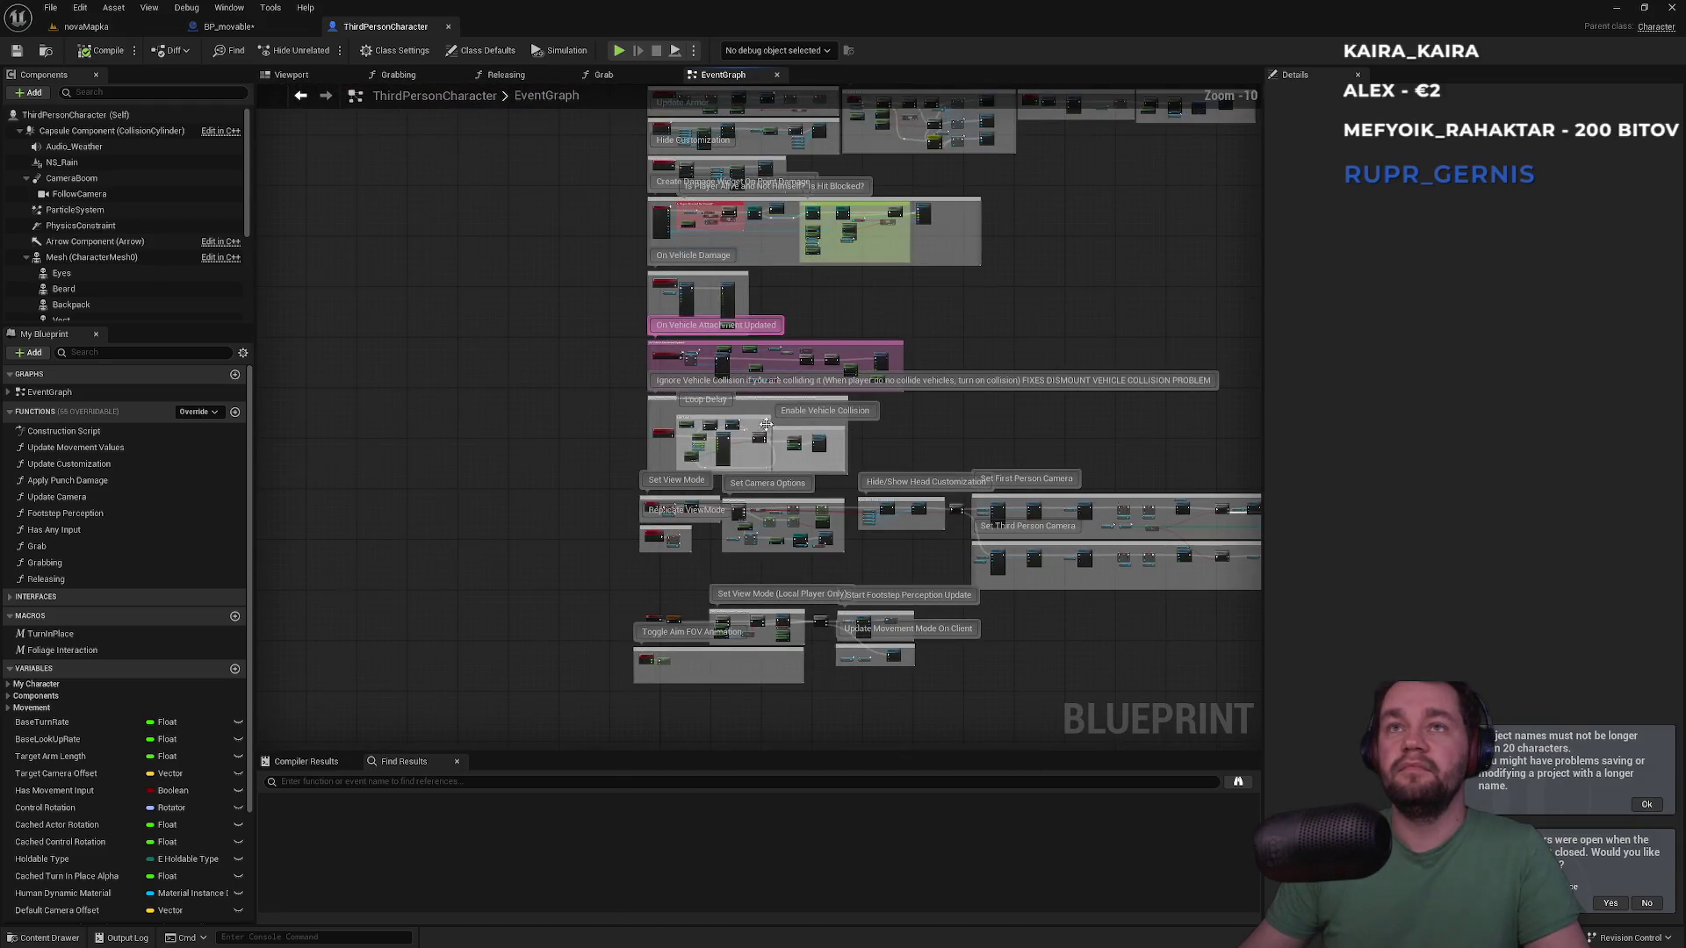
Change the grab timer's distance comparison value from 500 to 150
drag(973, 246, 763, 586)
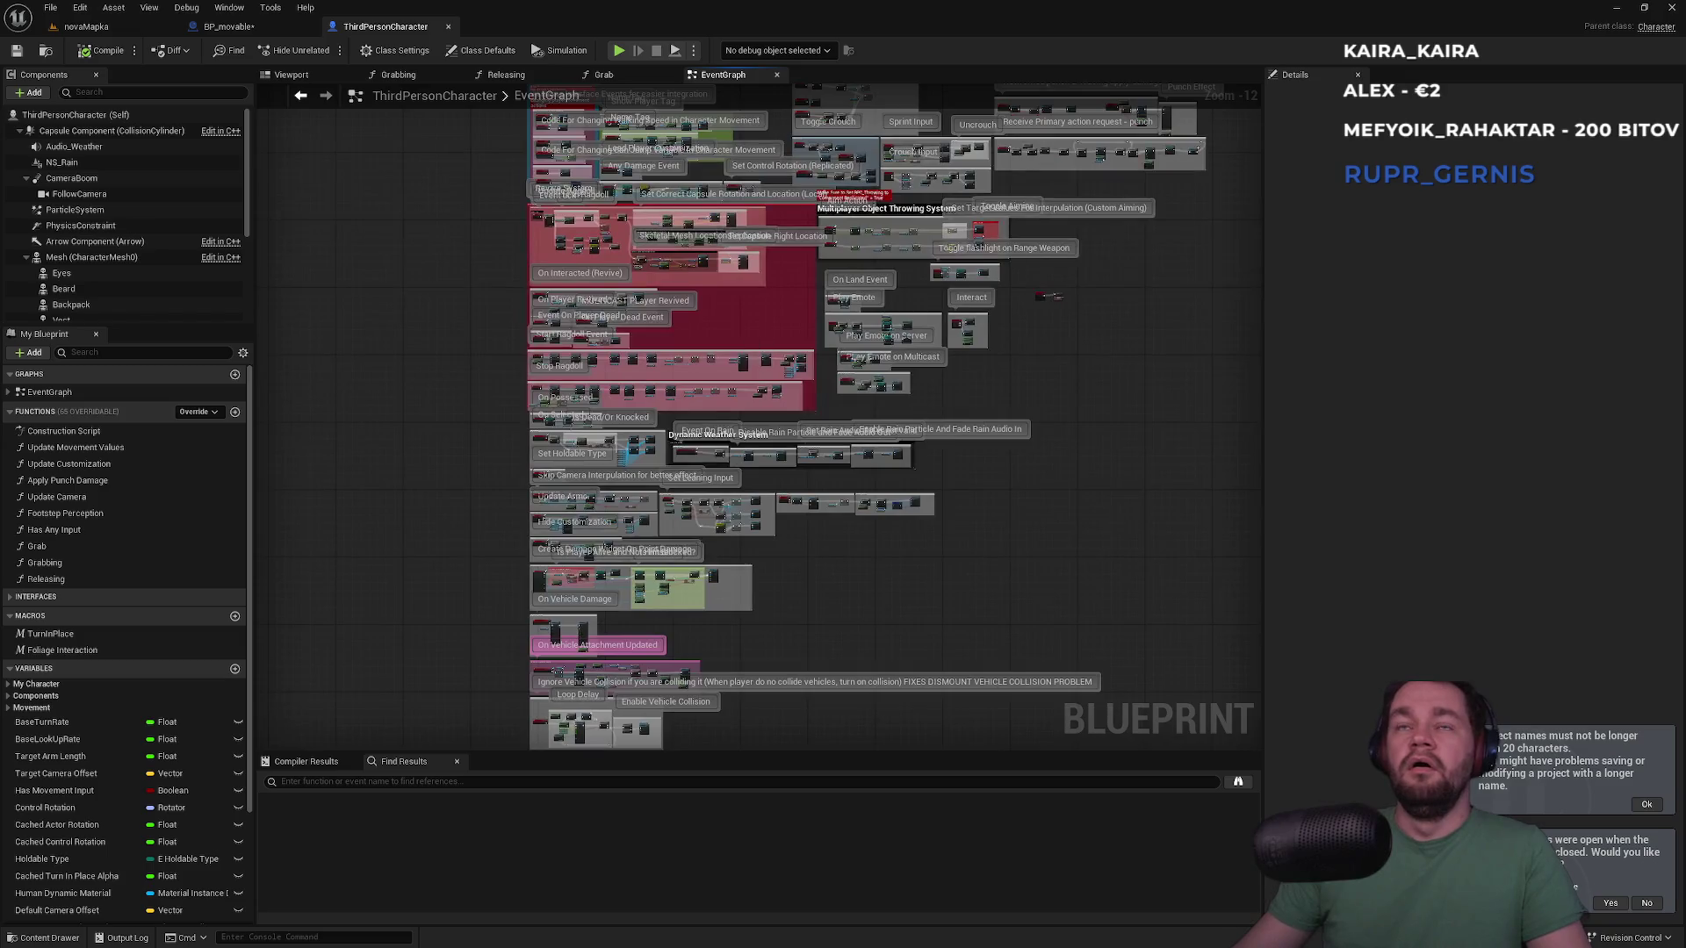
scroll(576, 371, up, 7)
mouse_move(576, 370)
mouse_down()
mouse_move(752, 583)
mouse_move(779, 521)
mouse_up()
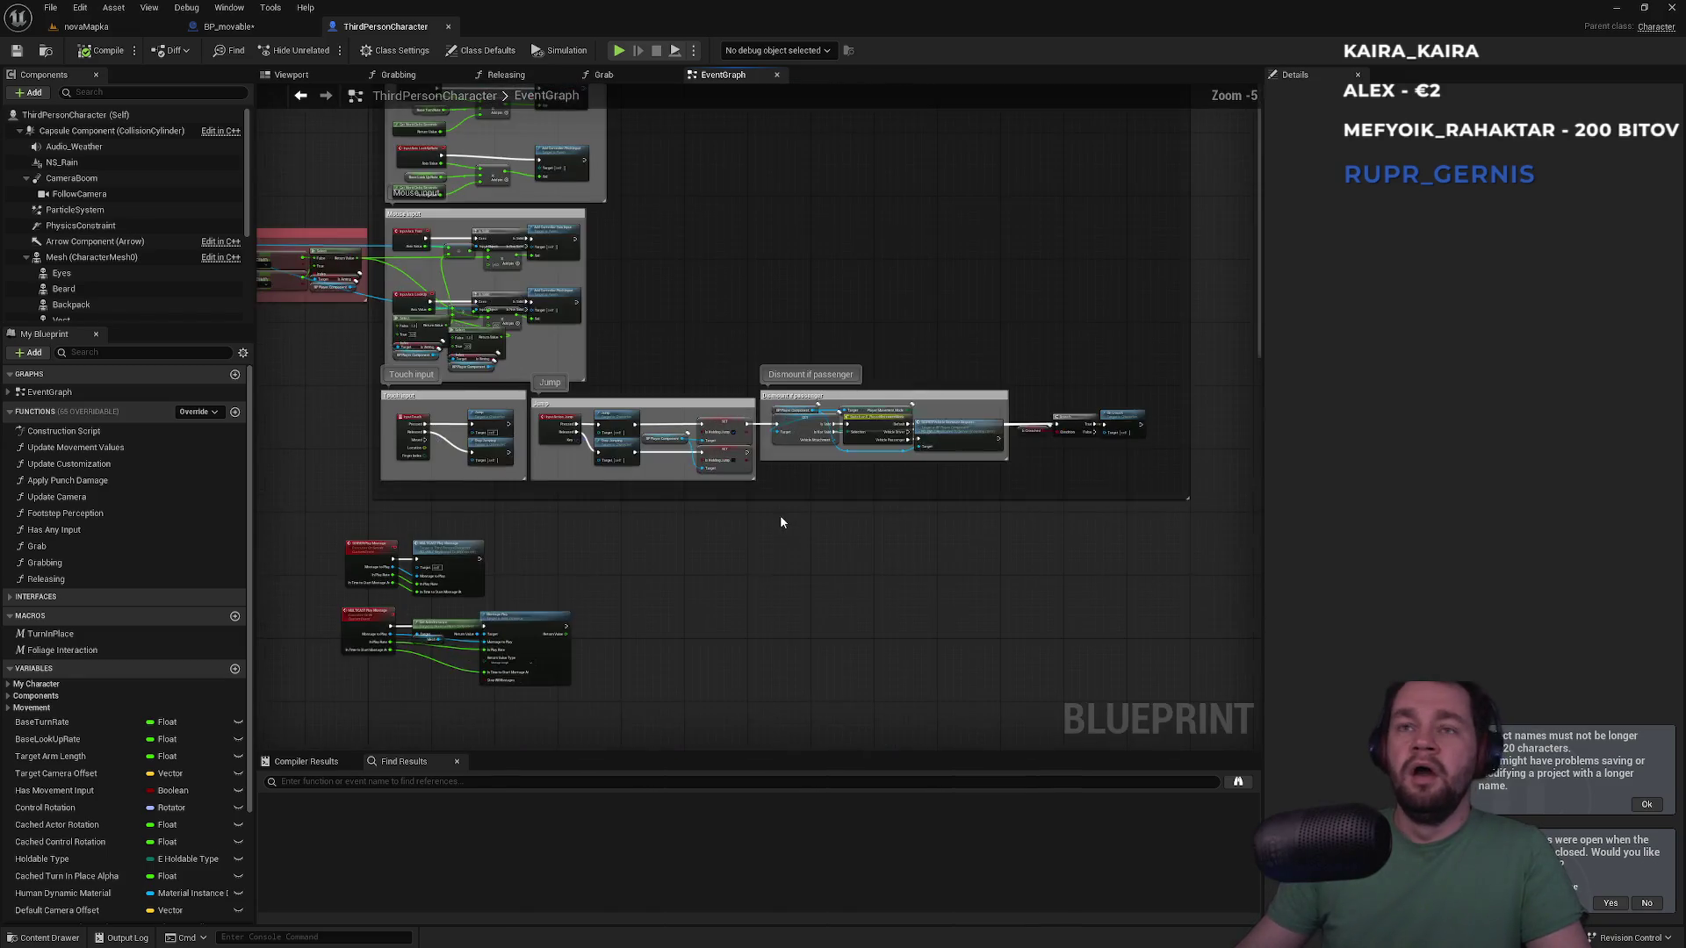
scroll(780, 521, up, 2)
scroll(695, 531, down, 4)
drag(613, 387, 723, 545)
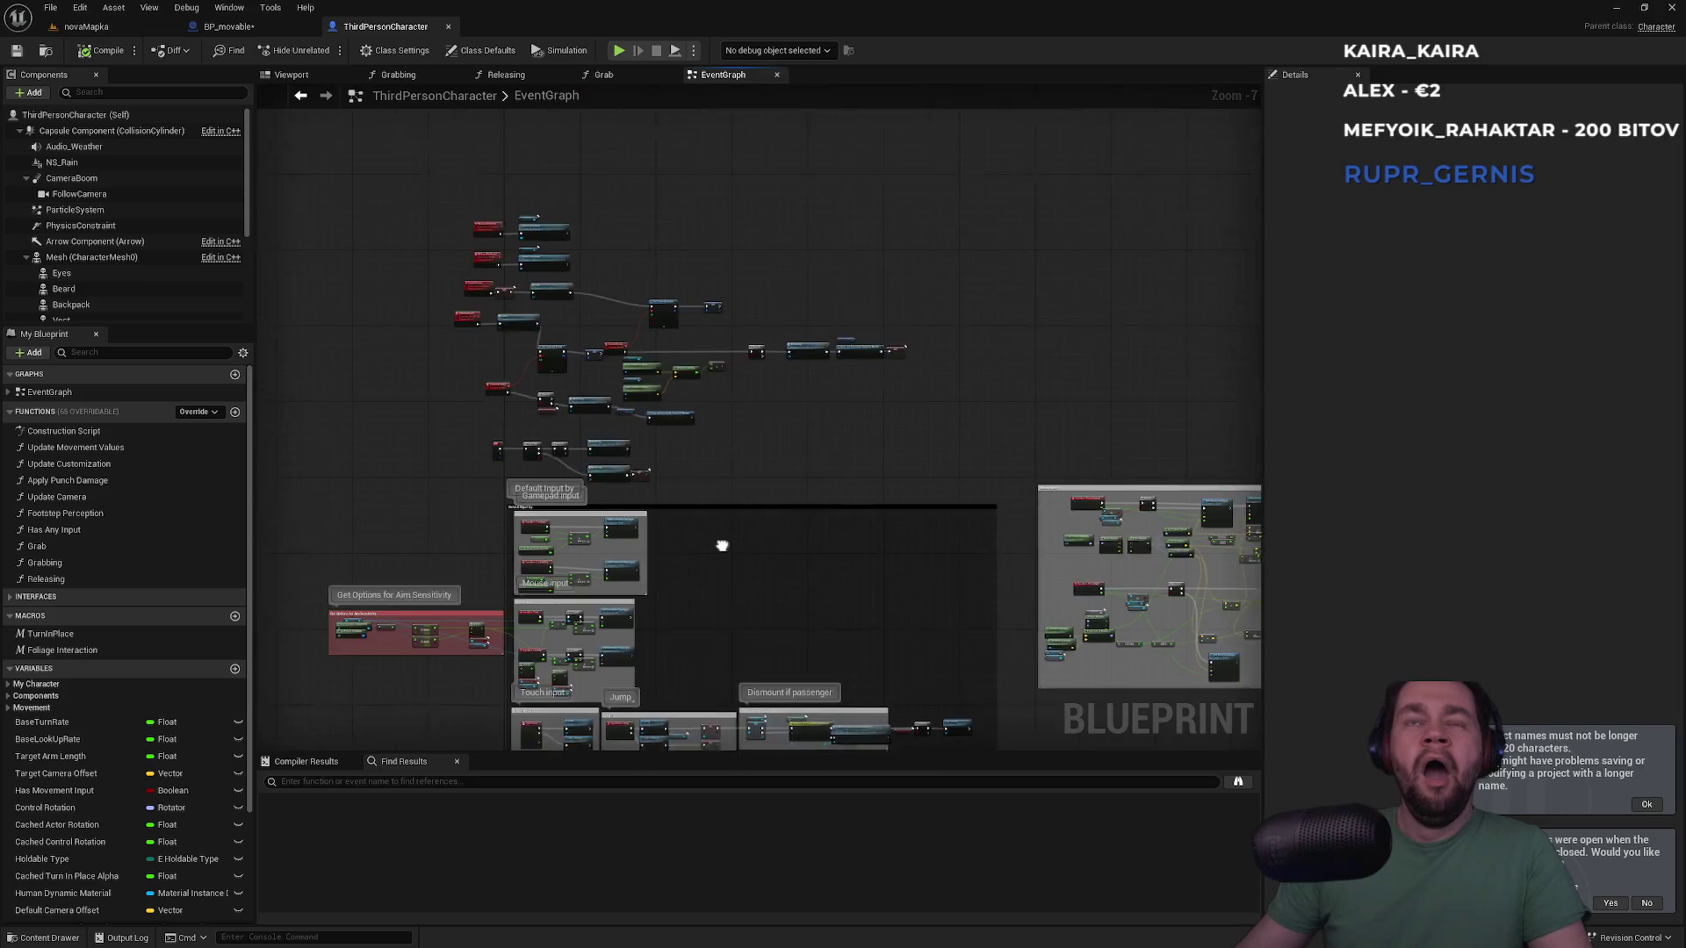
scroll(598, 376, up, 4)
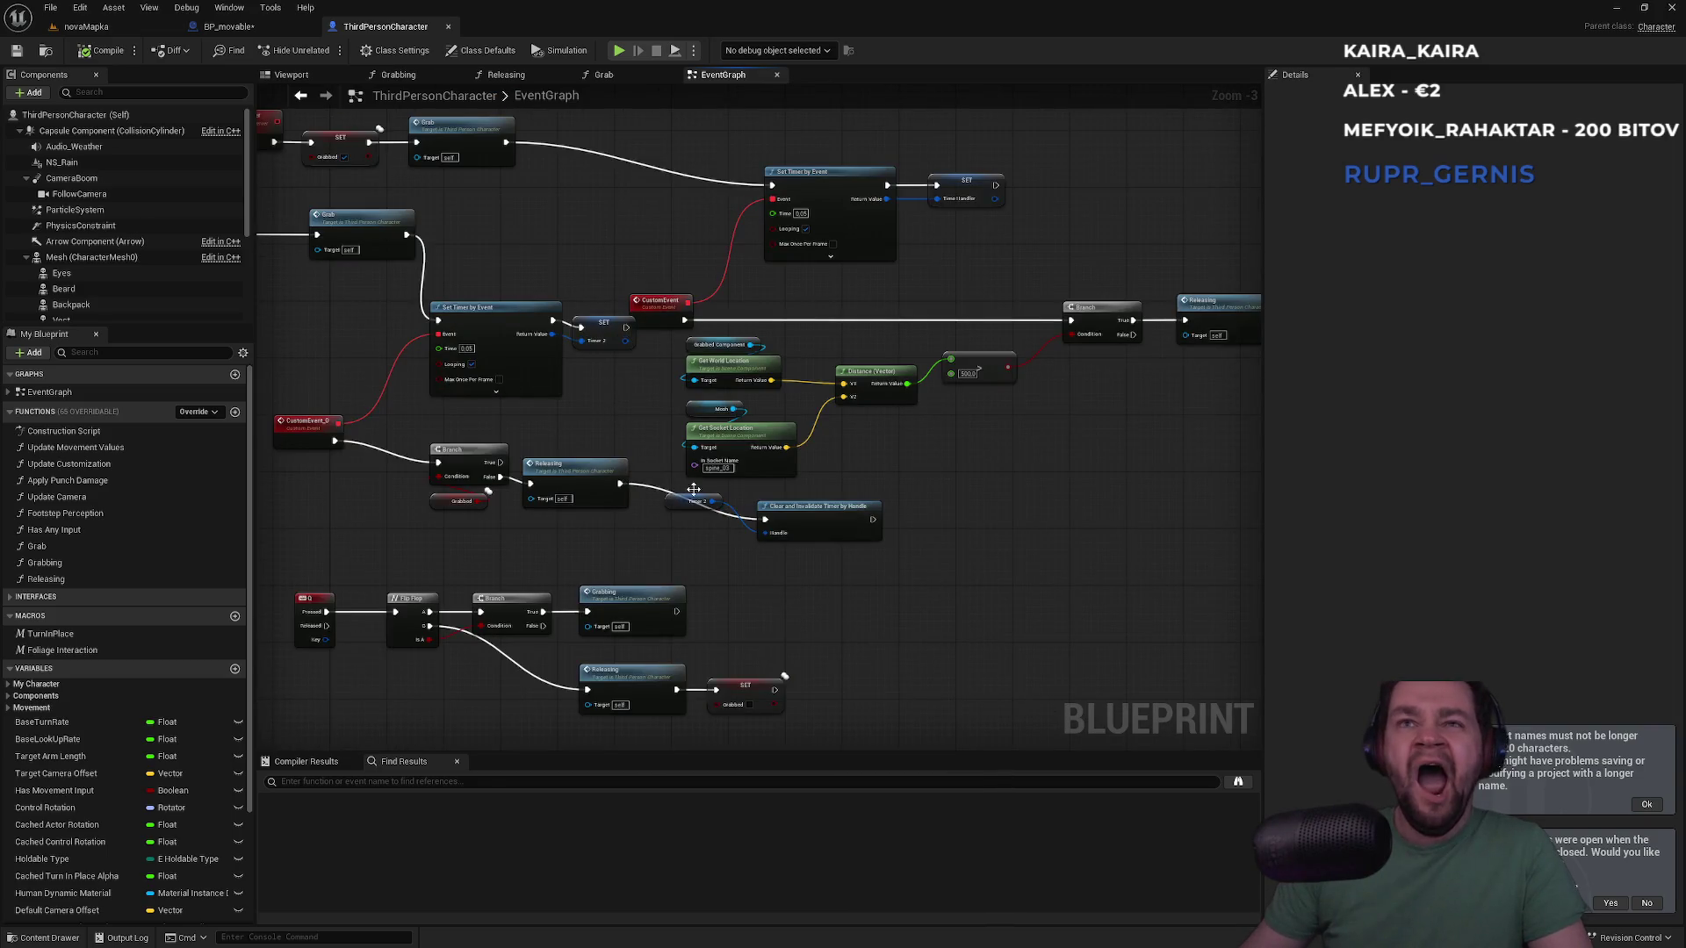
scroll(719, 468, up, 3)
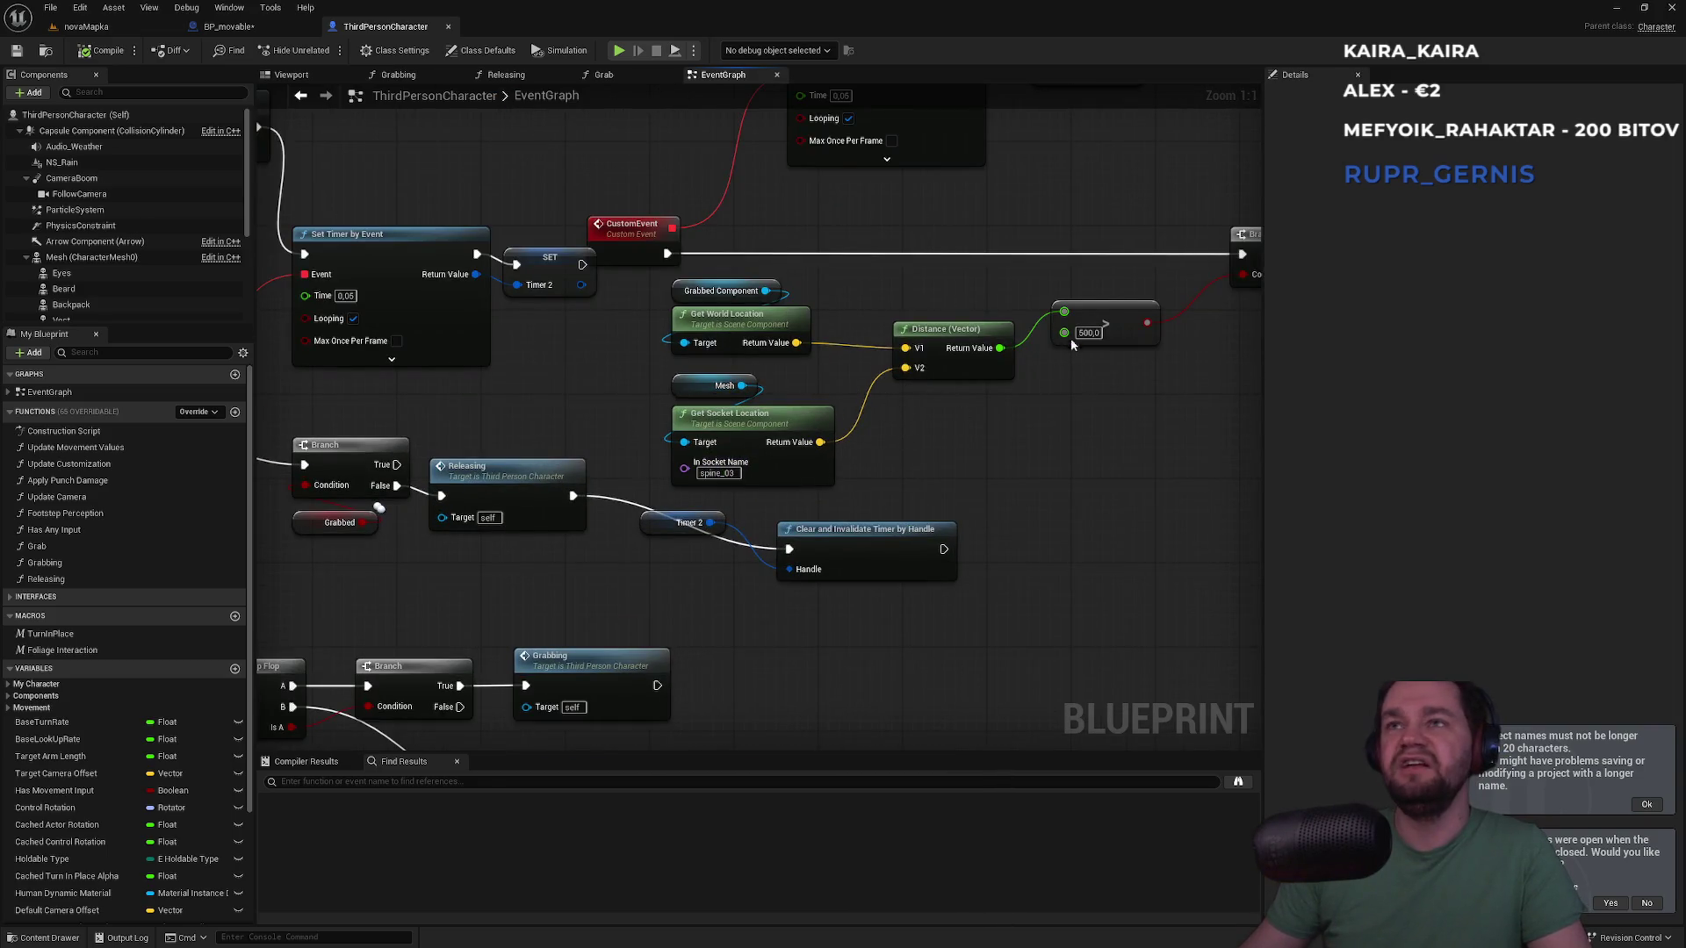
text(150)
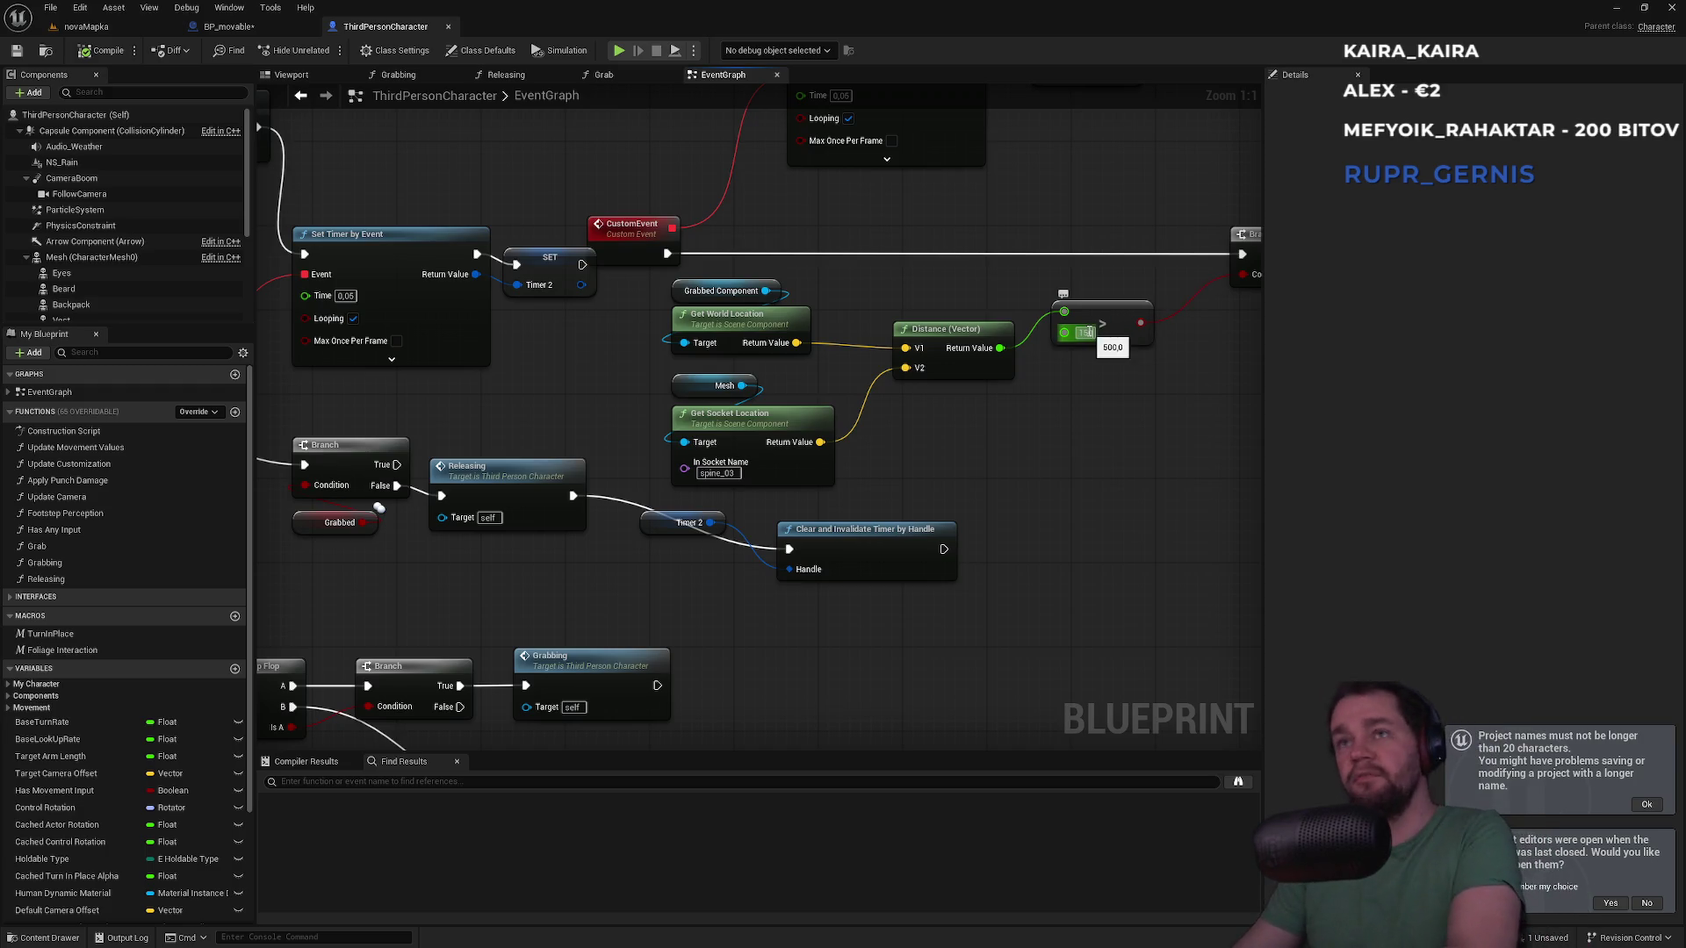
key(Return)
click(86, 26)
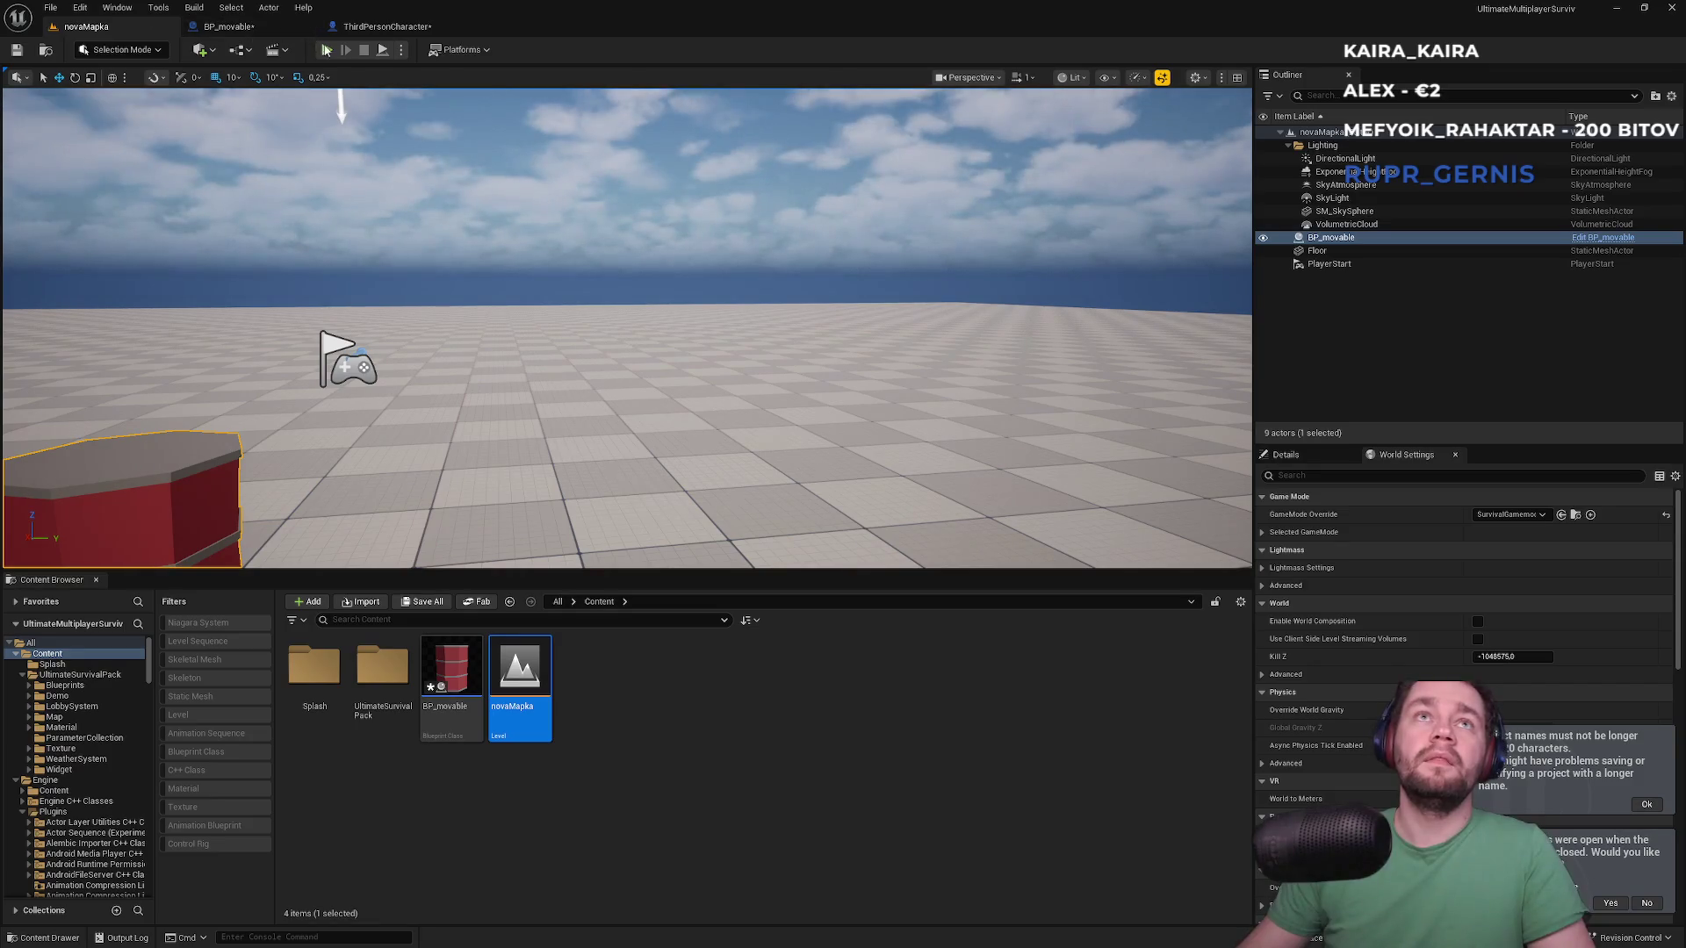
Play-test novaMapka and try grabbing the red barrel
click(326, 50)
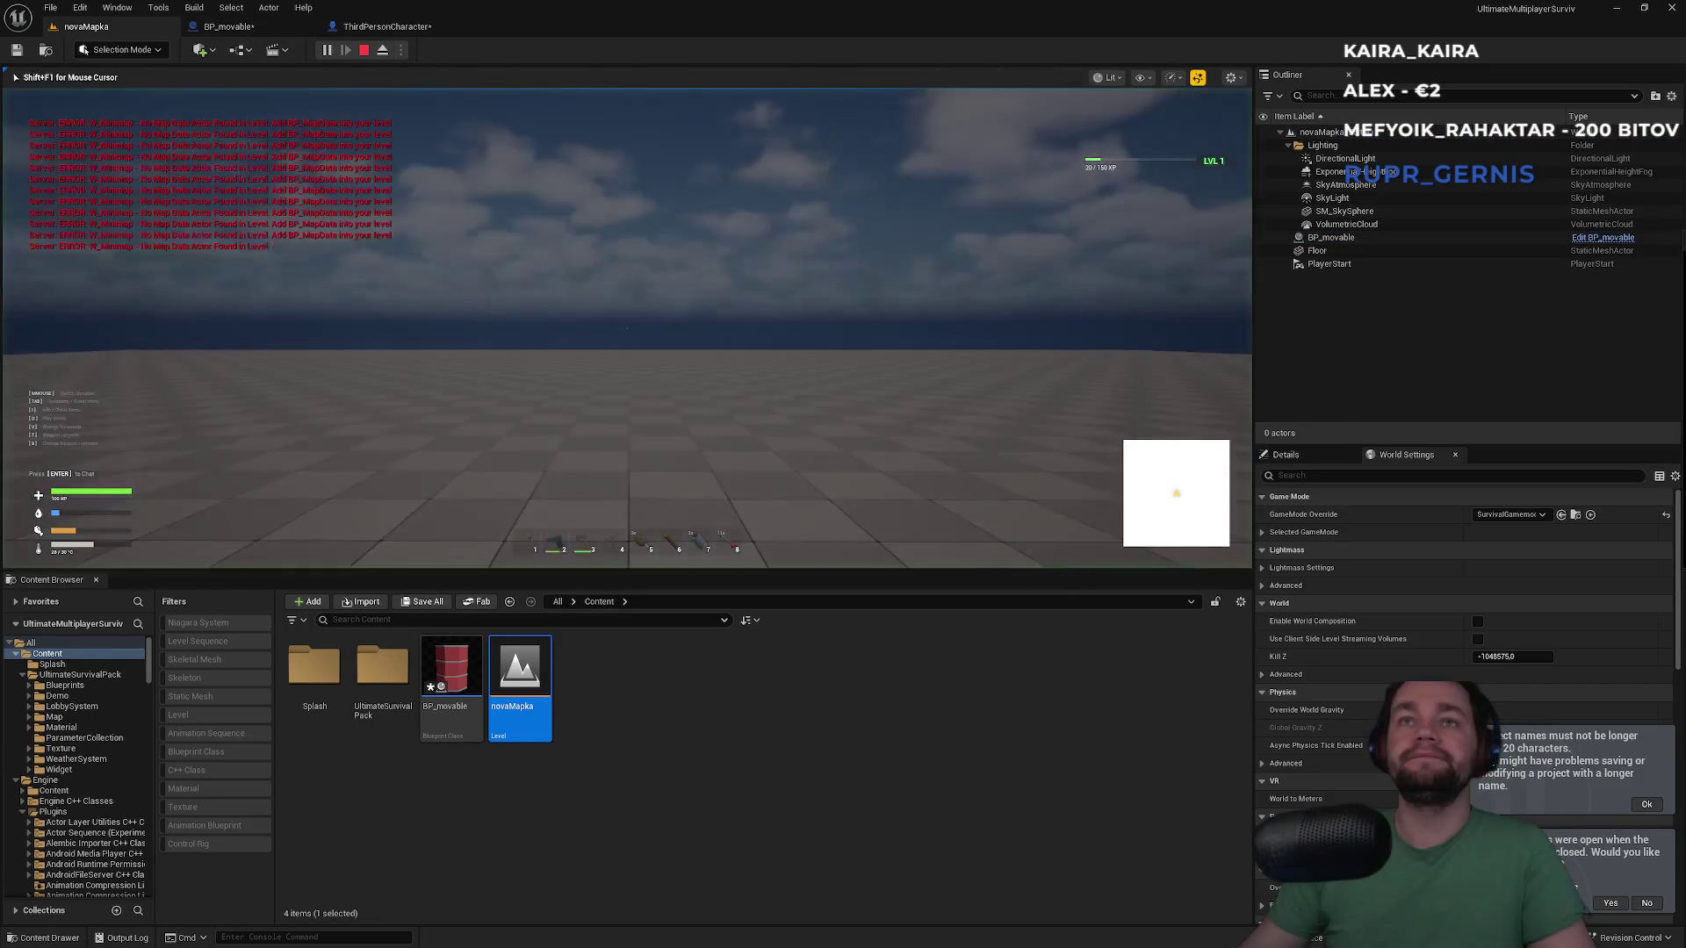
key(super)
key(Escape)
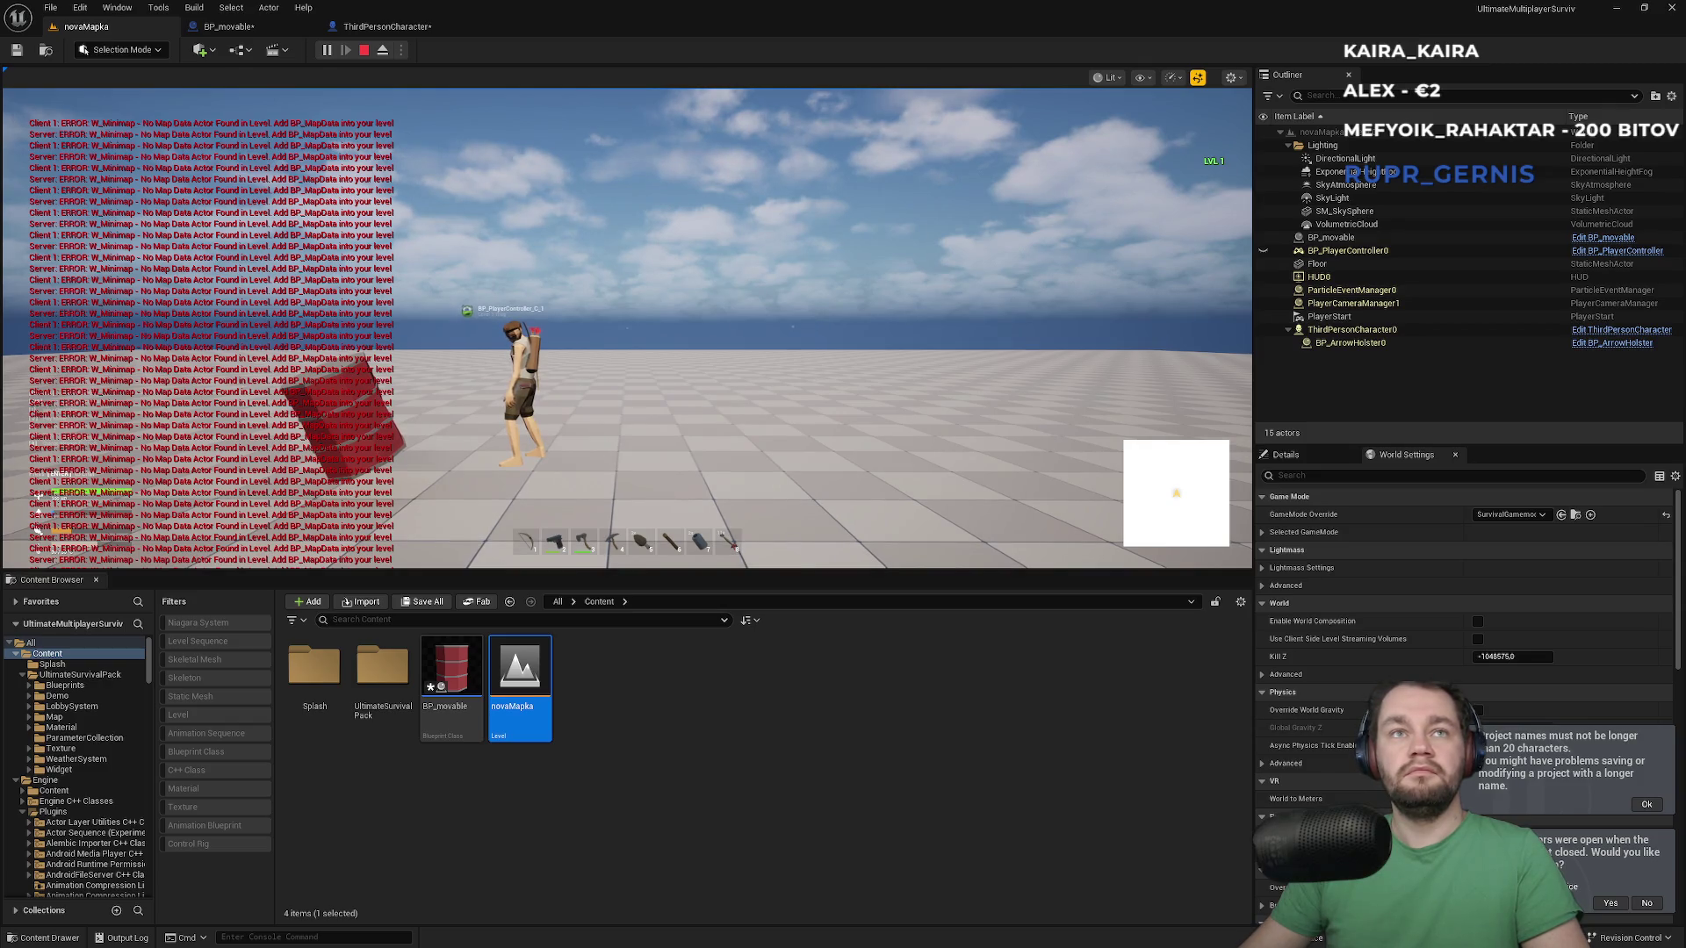
key(super)
click(748, 261)
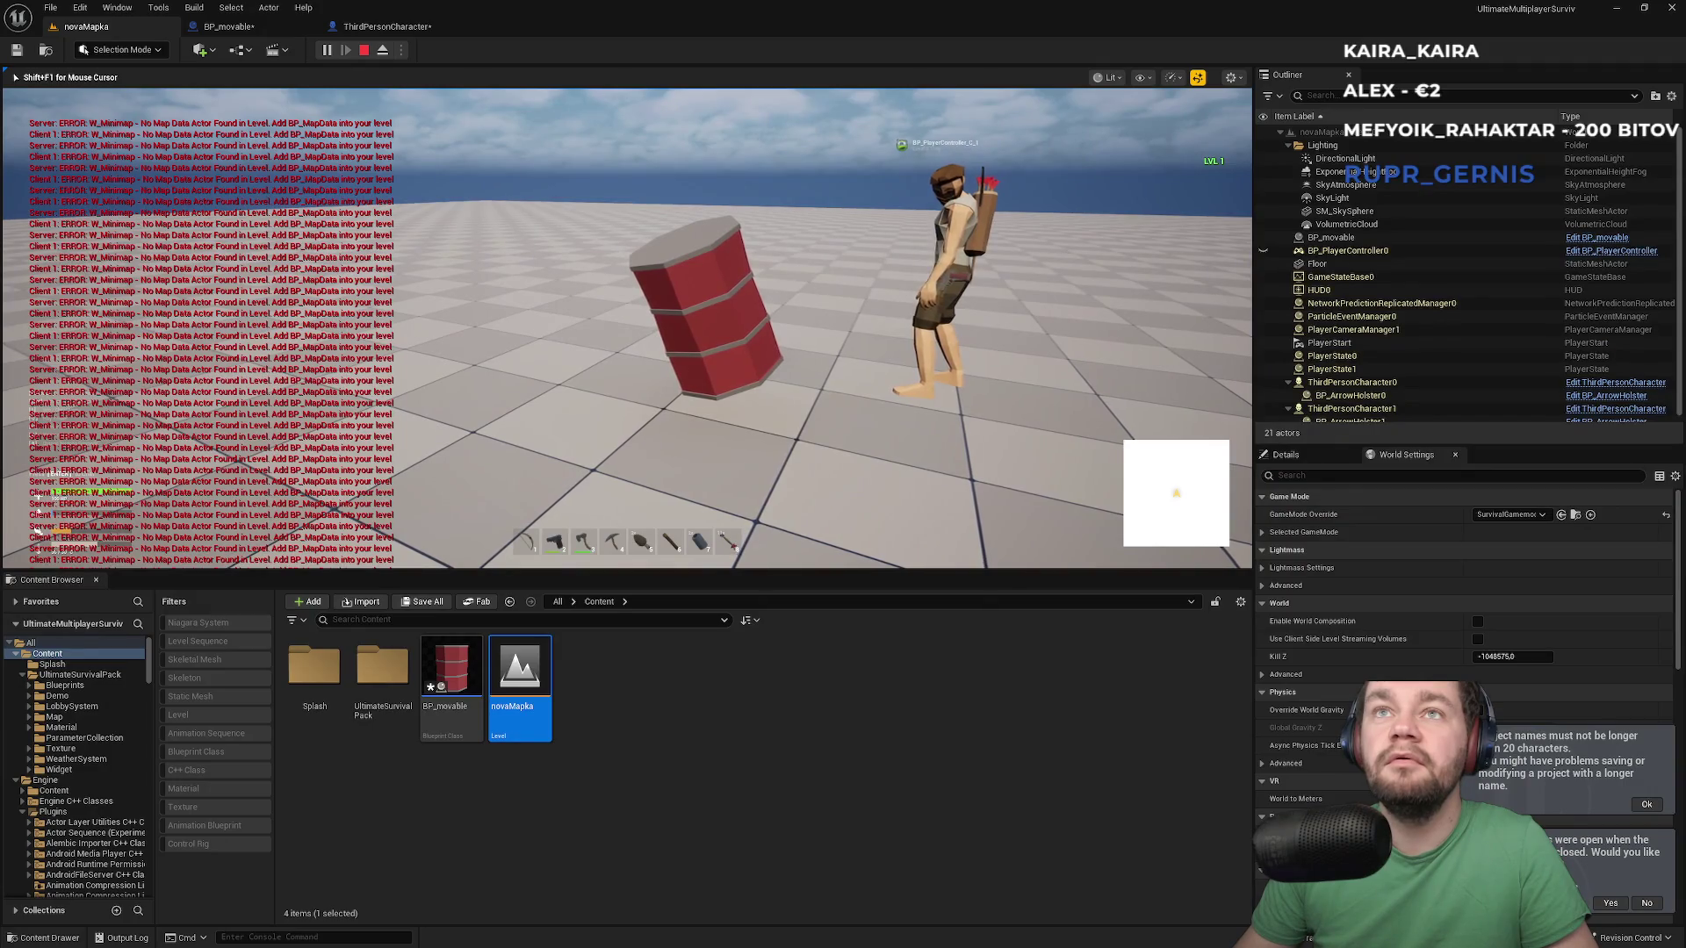
Stop the play test, close the runtime error log, and switch to the BP_movable blueprint
key(Escape)
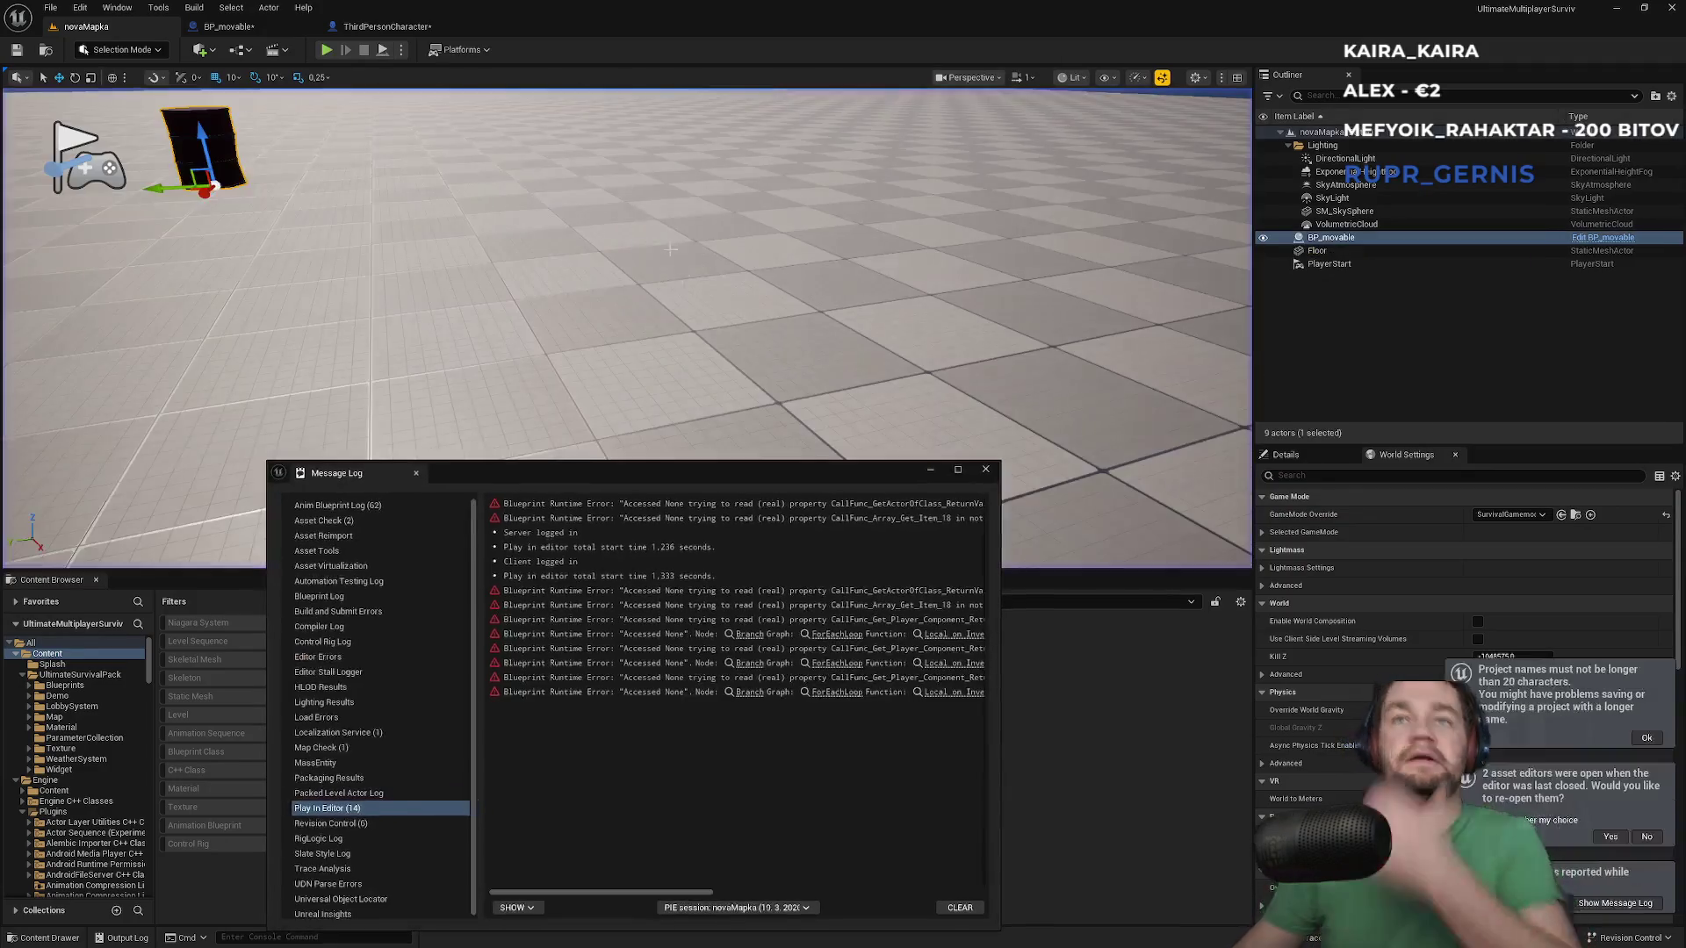
click(985, 469)
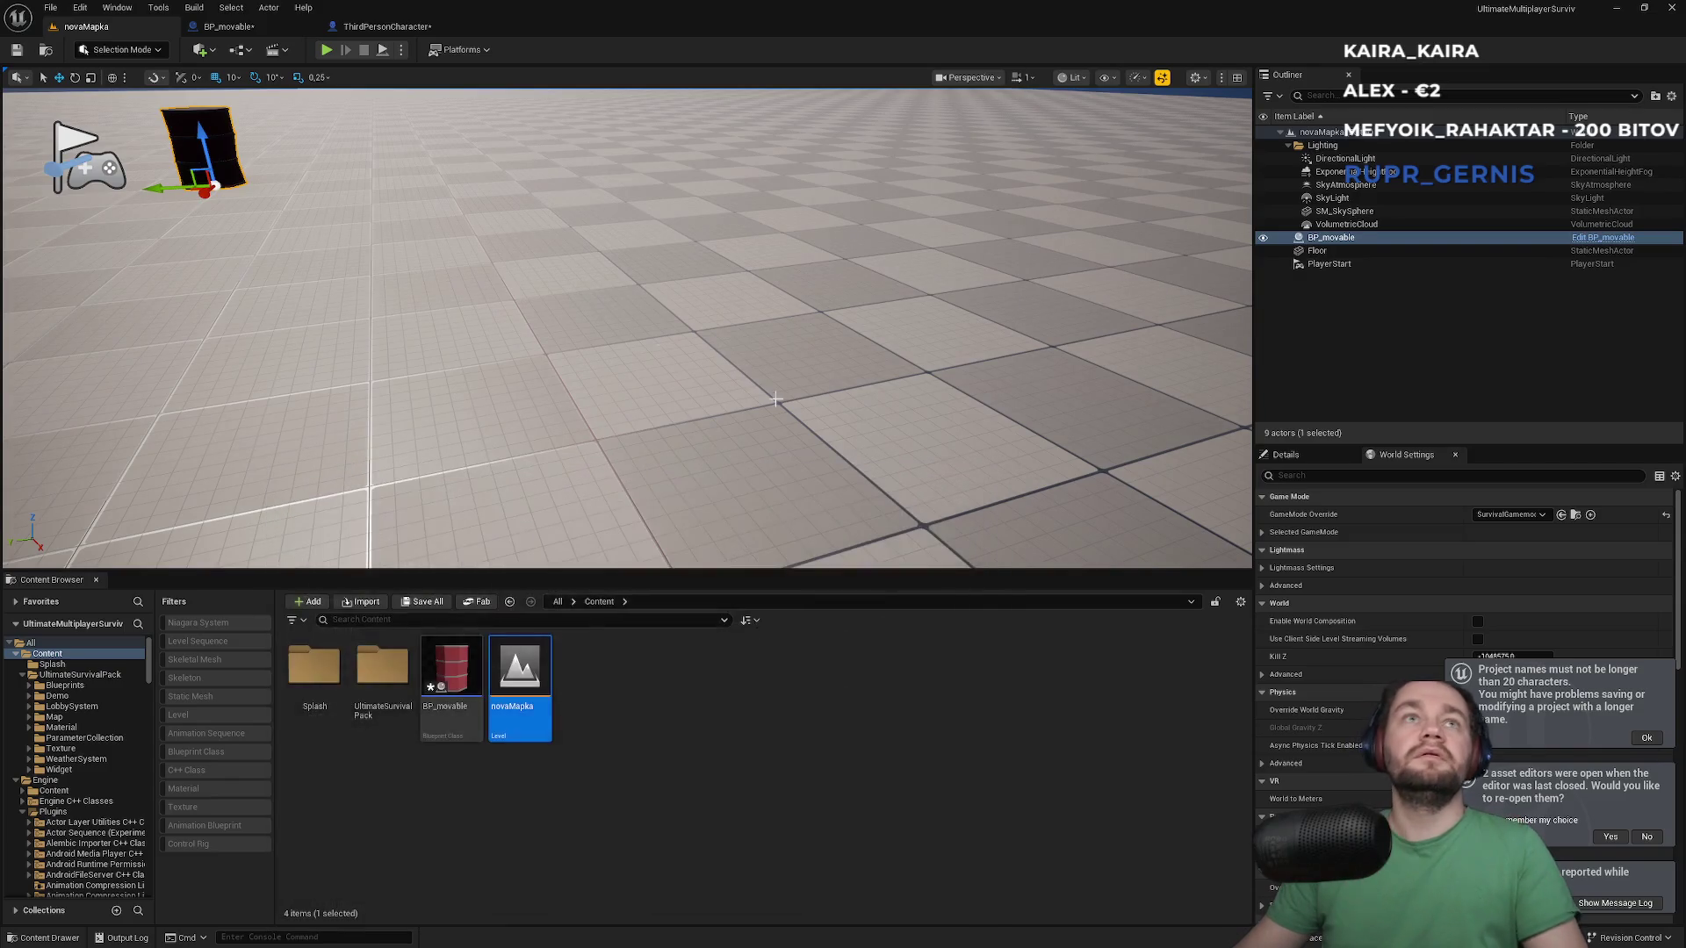
click(226, 26)
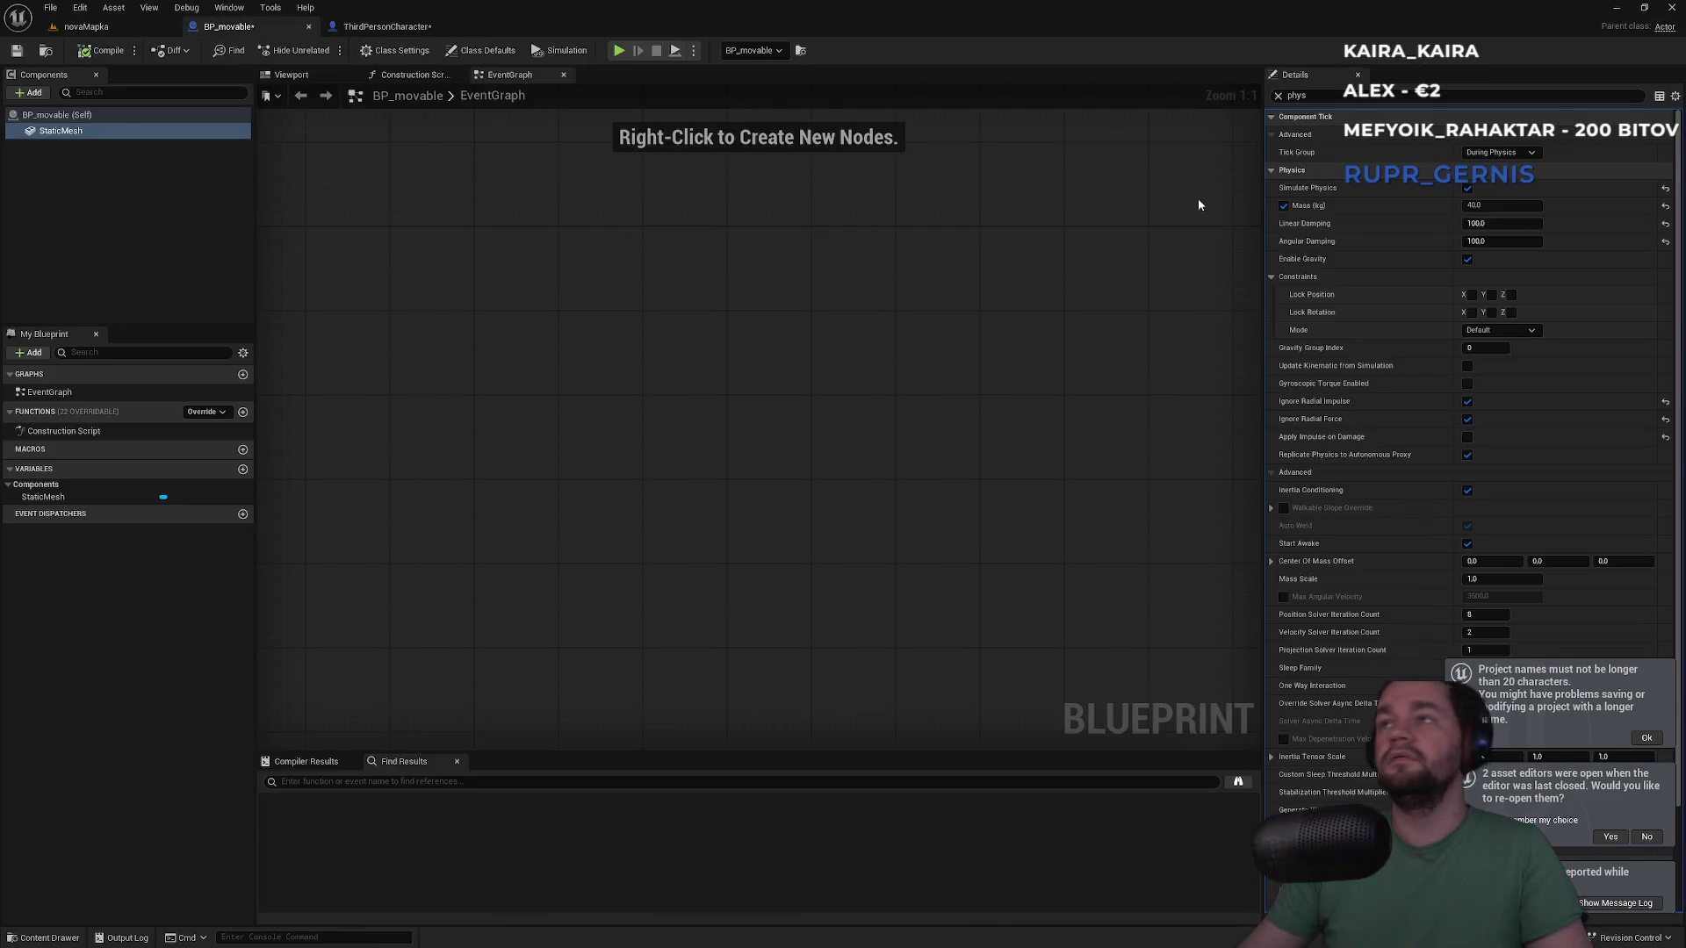
Reset BP_movable's Linear Damping to 0.01 and Angular Damping to default, then return to novaMapka
click(1665, 223)
click(1665, 241)
click(88, 27)
Play-test the barrel grab again, then stop and close the runtime error log
click(321, 53)
key(super)
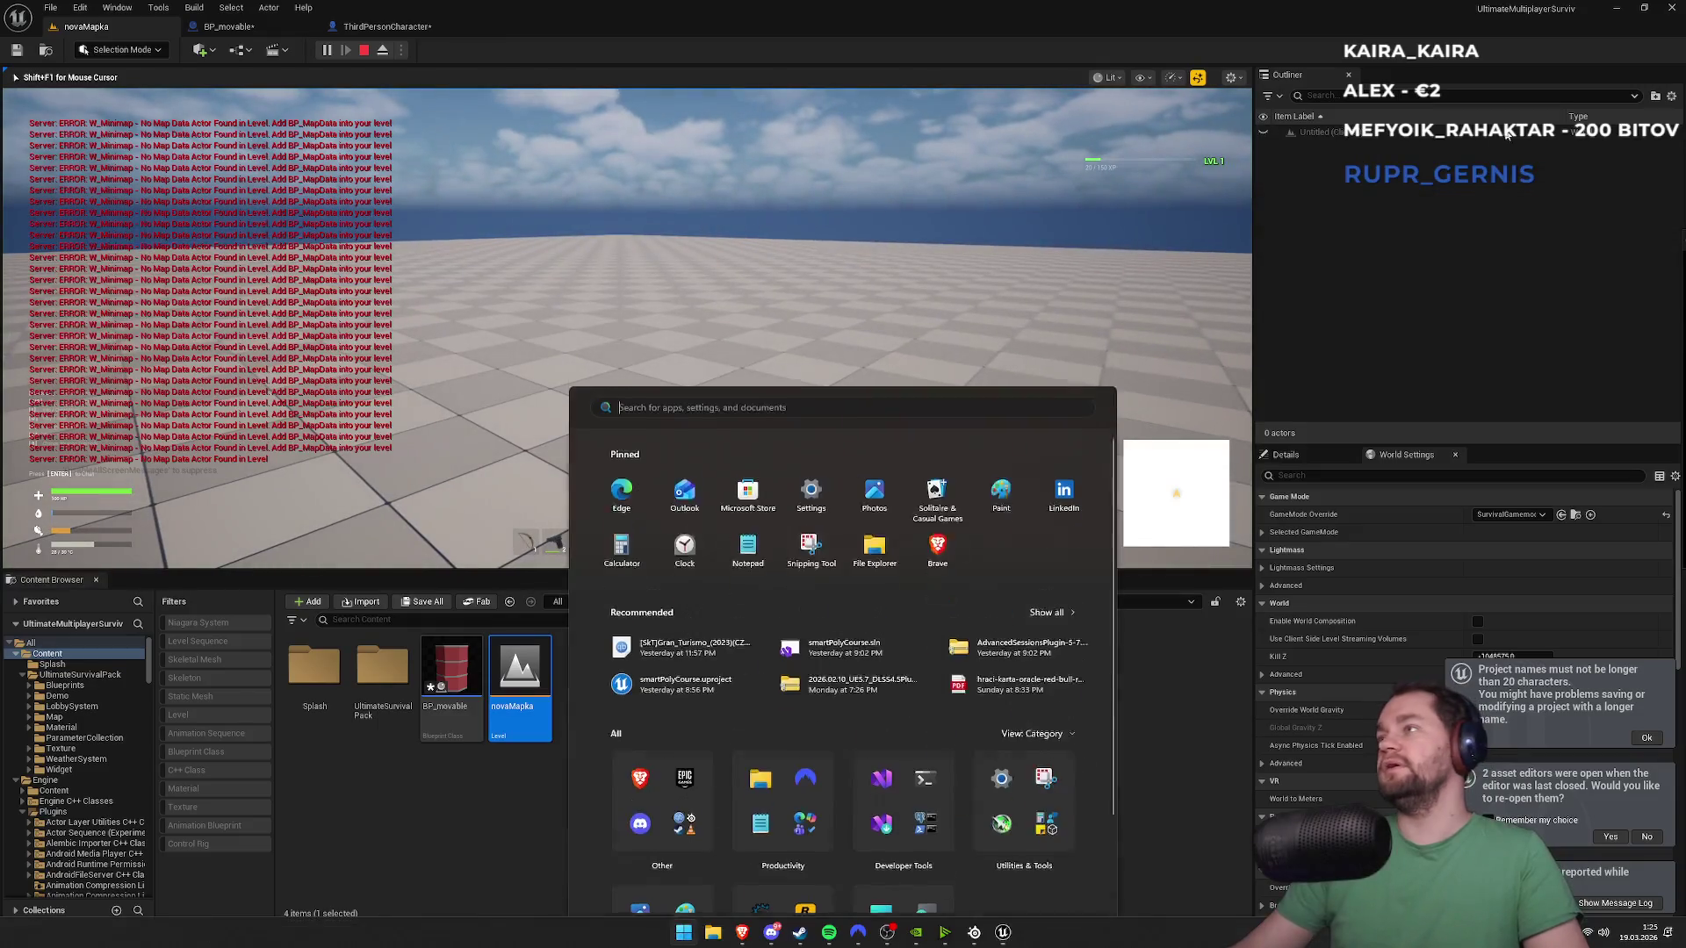
key(super)
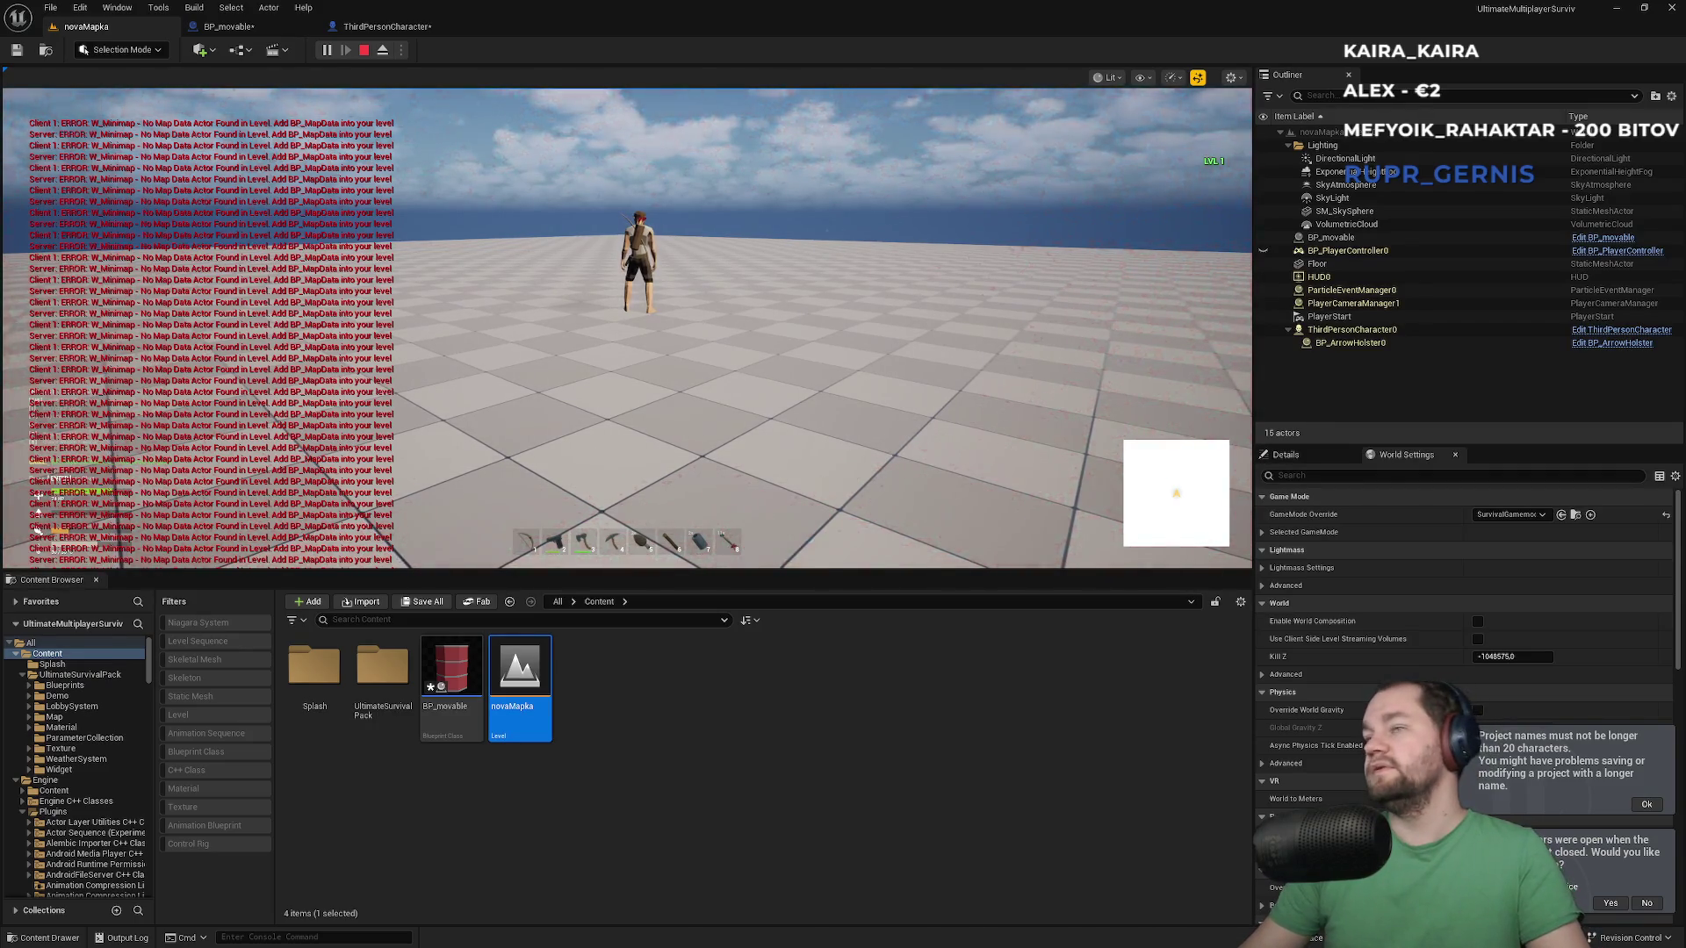
key(Escape)
scroll(1492, 527, down, 1)
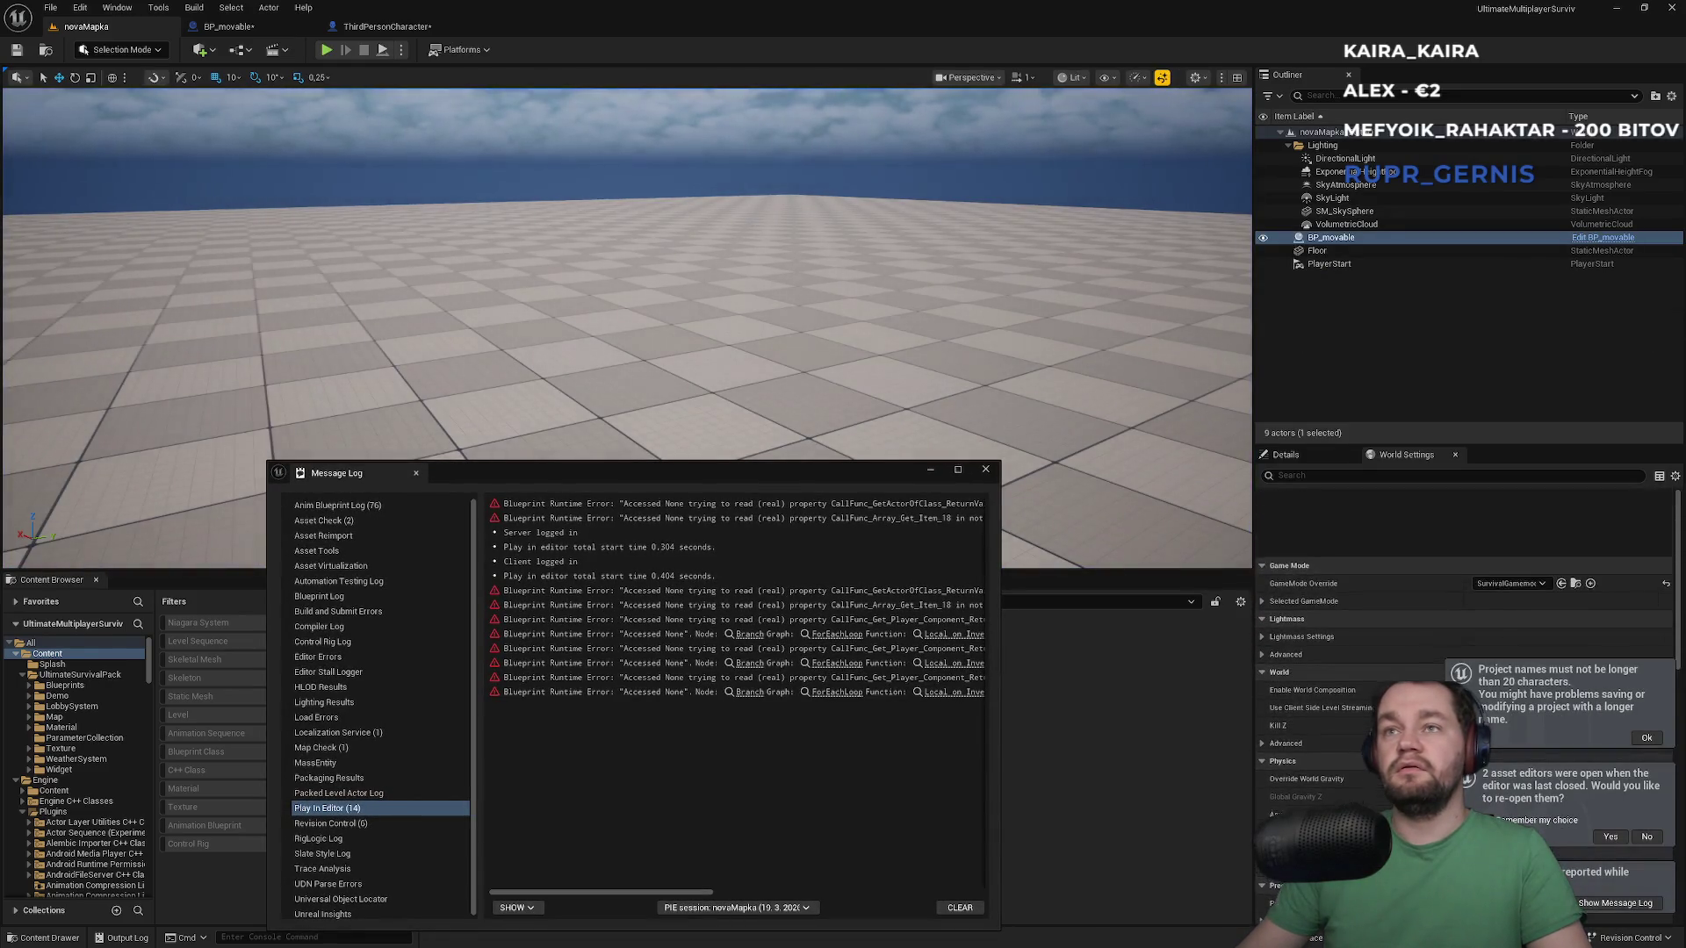
key(super)
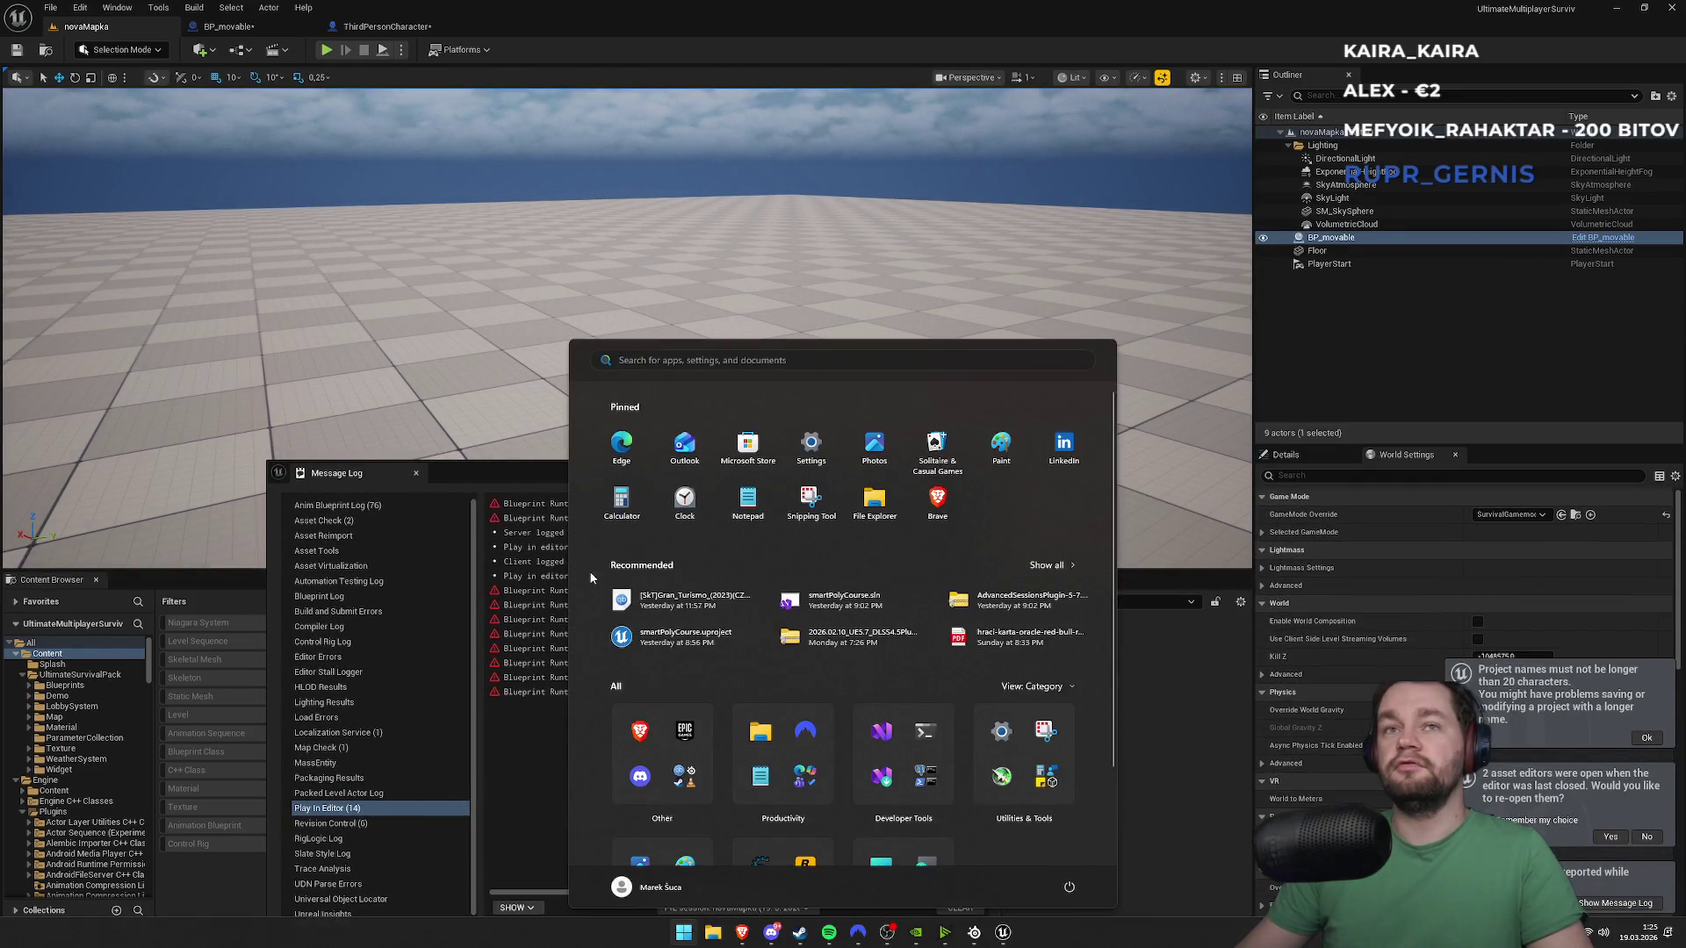
key(Escape)
click(416, 472)
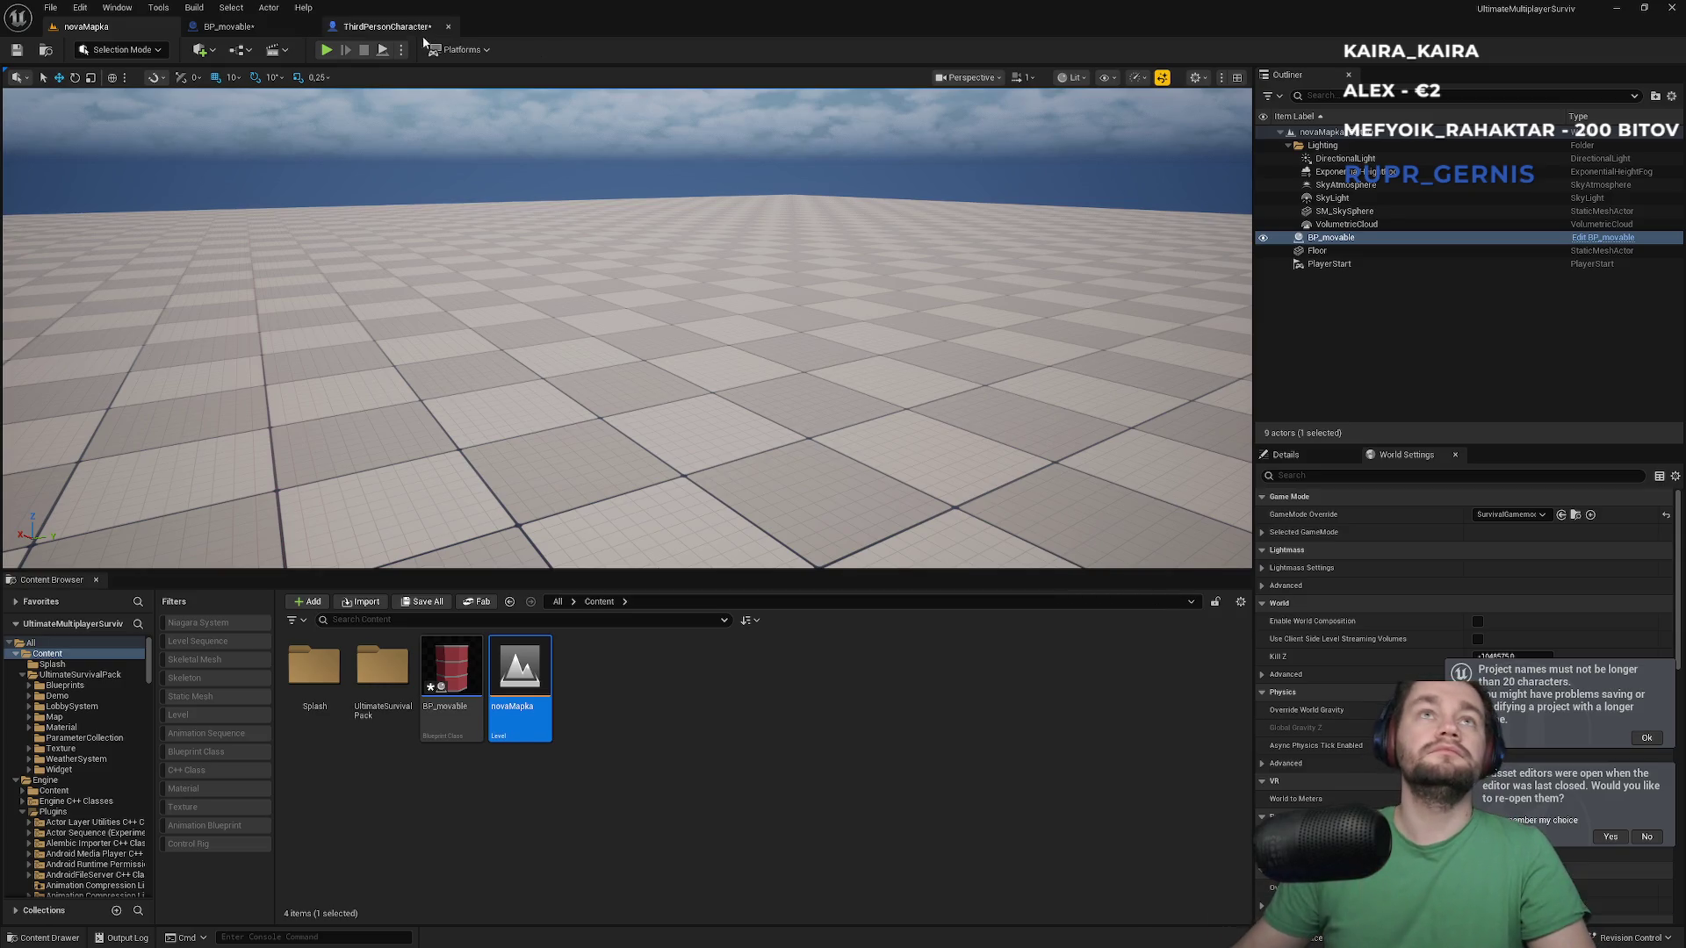
Confirm a 40 kg mass on the BP_movable blueprint
click(369, 27)
click(228, 26)
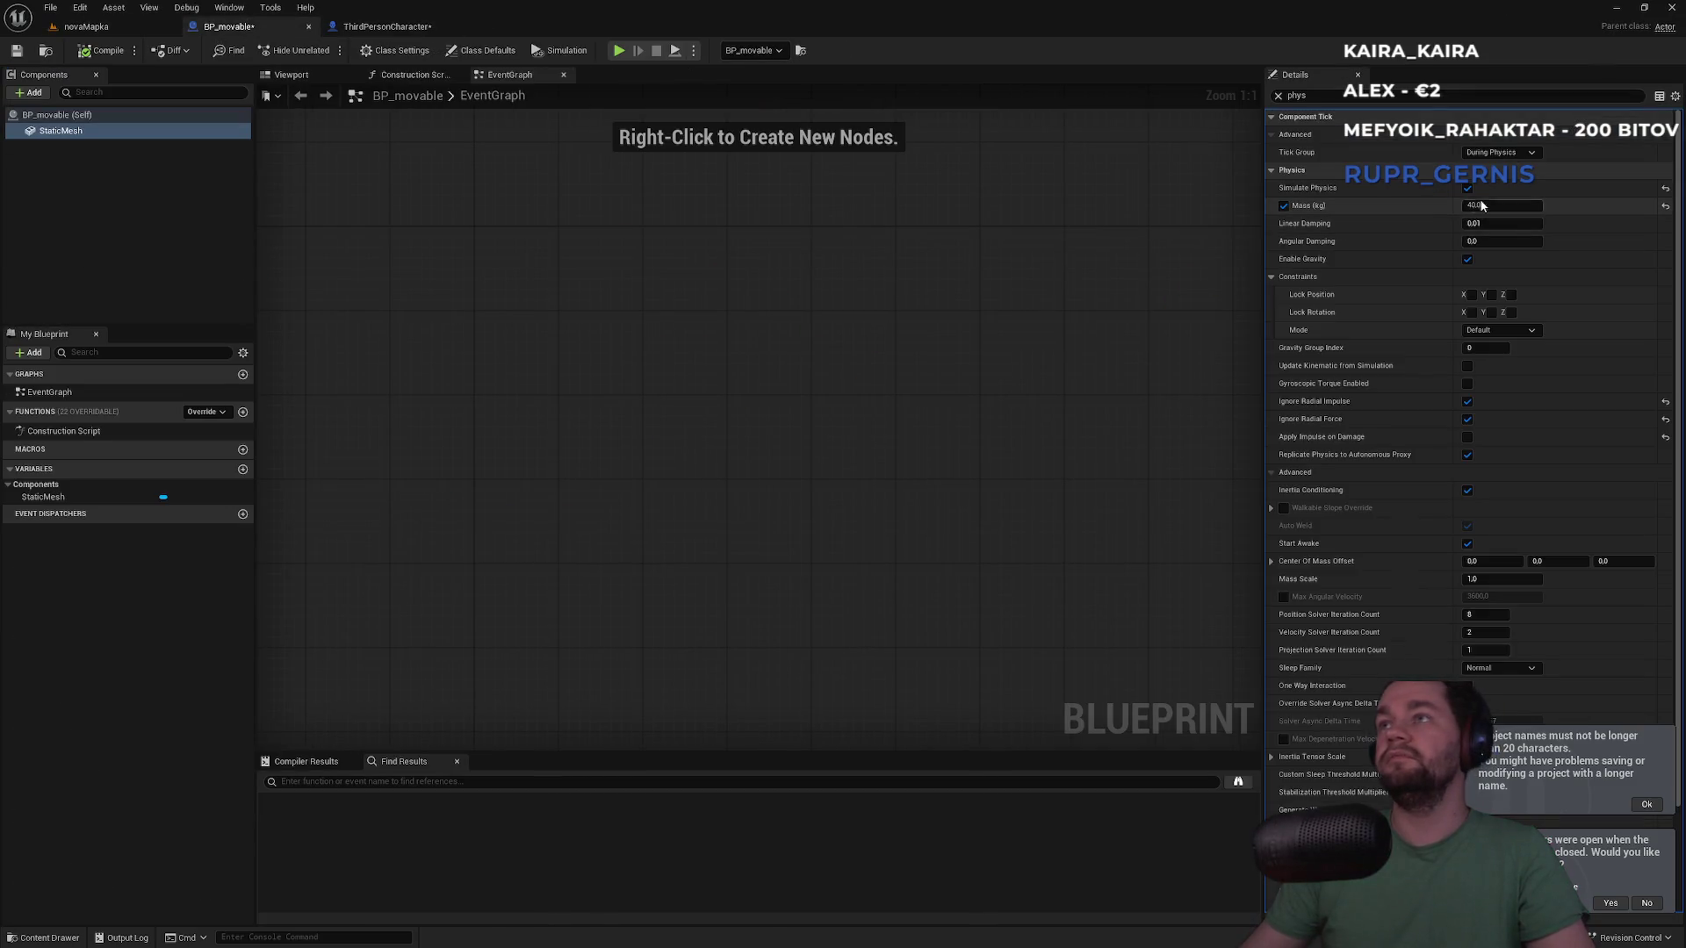
key(Return)
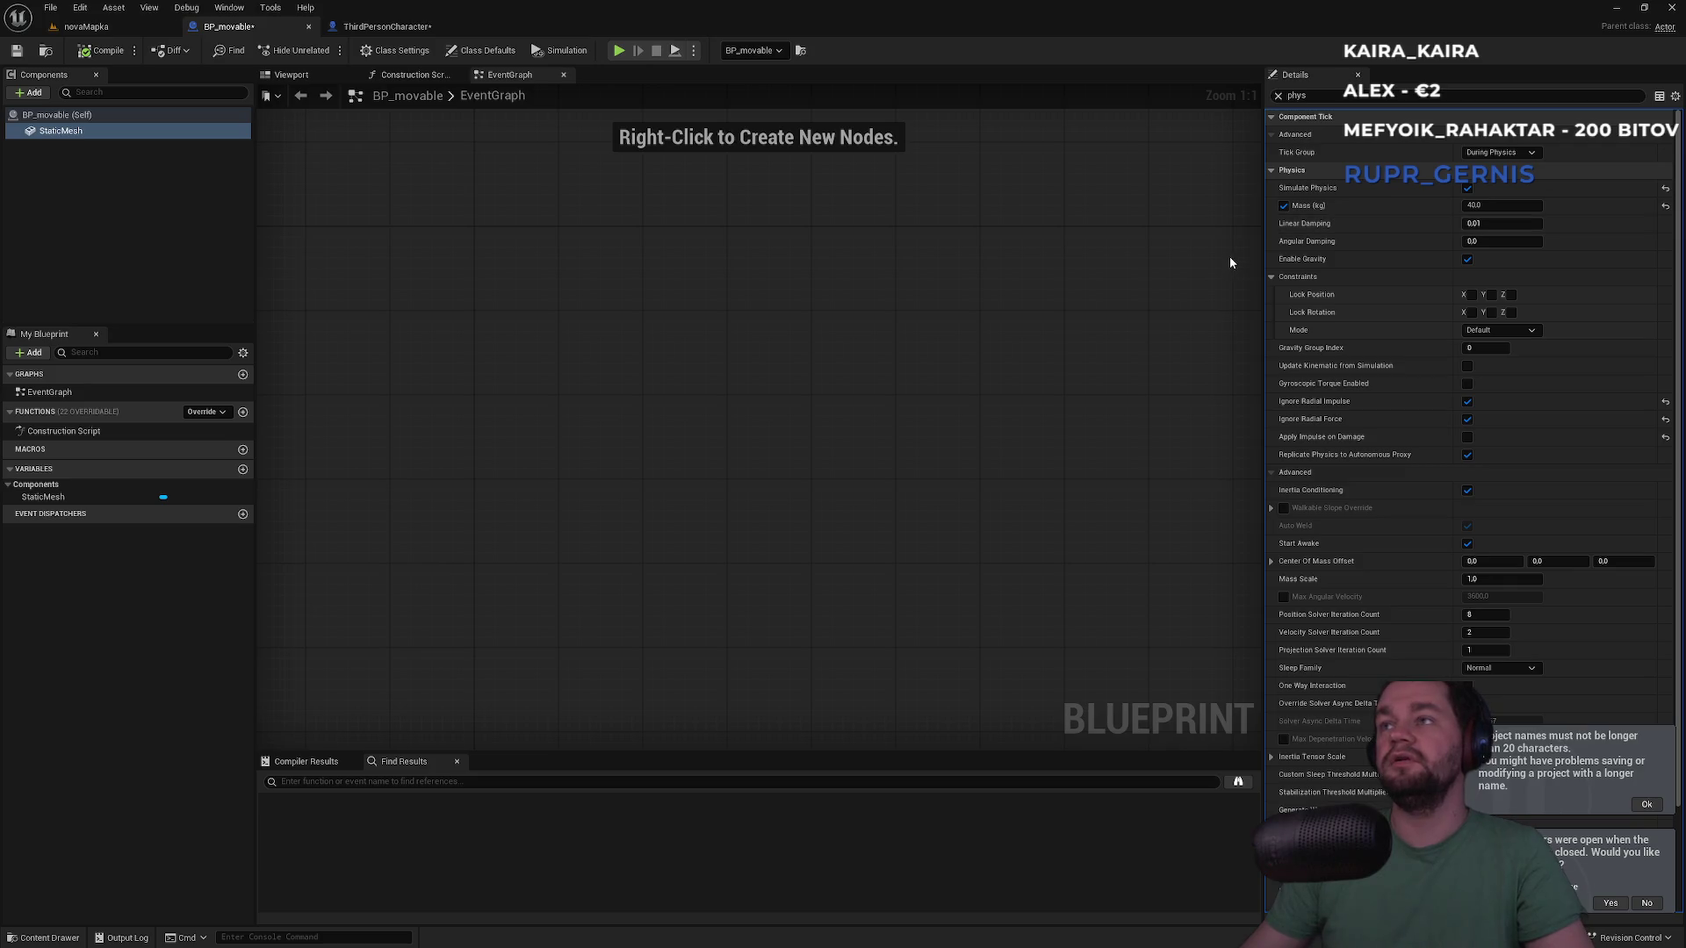
Return to the novaMapka level and start a multiplayer play session with Alt+P
click(388, 28)
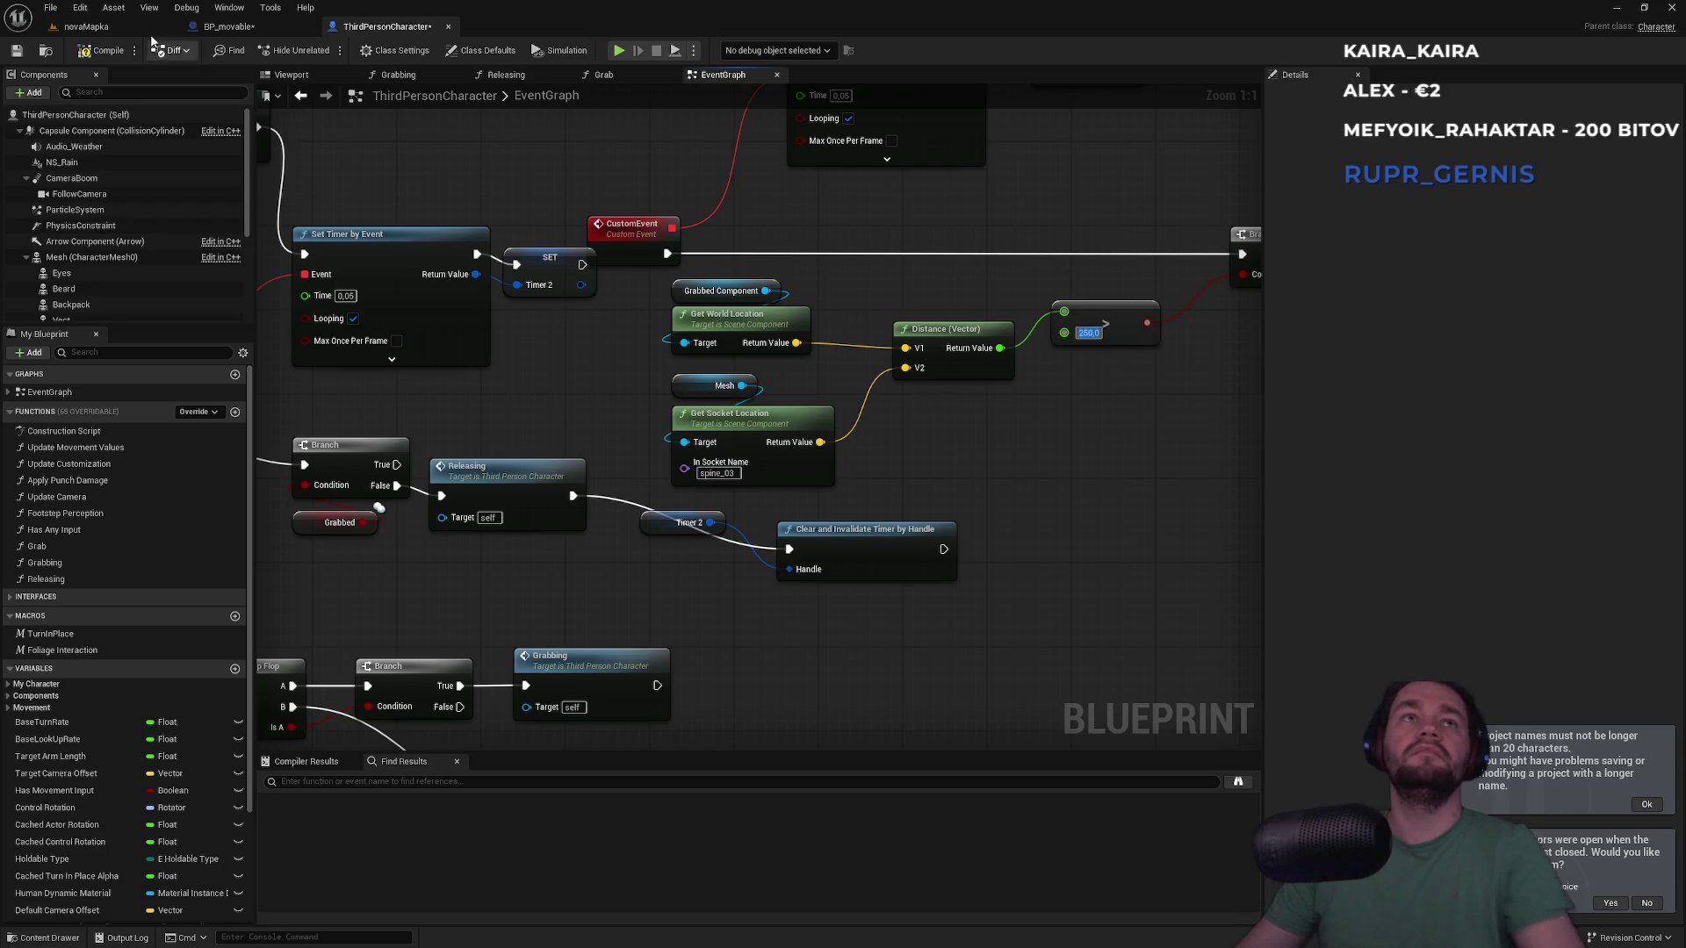
click(86, 26)
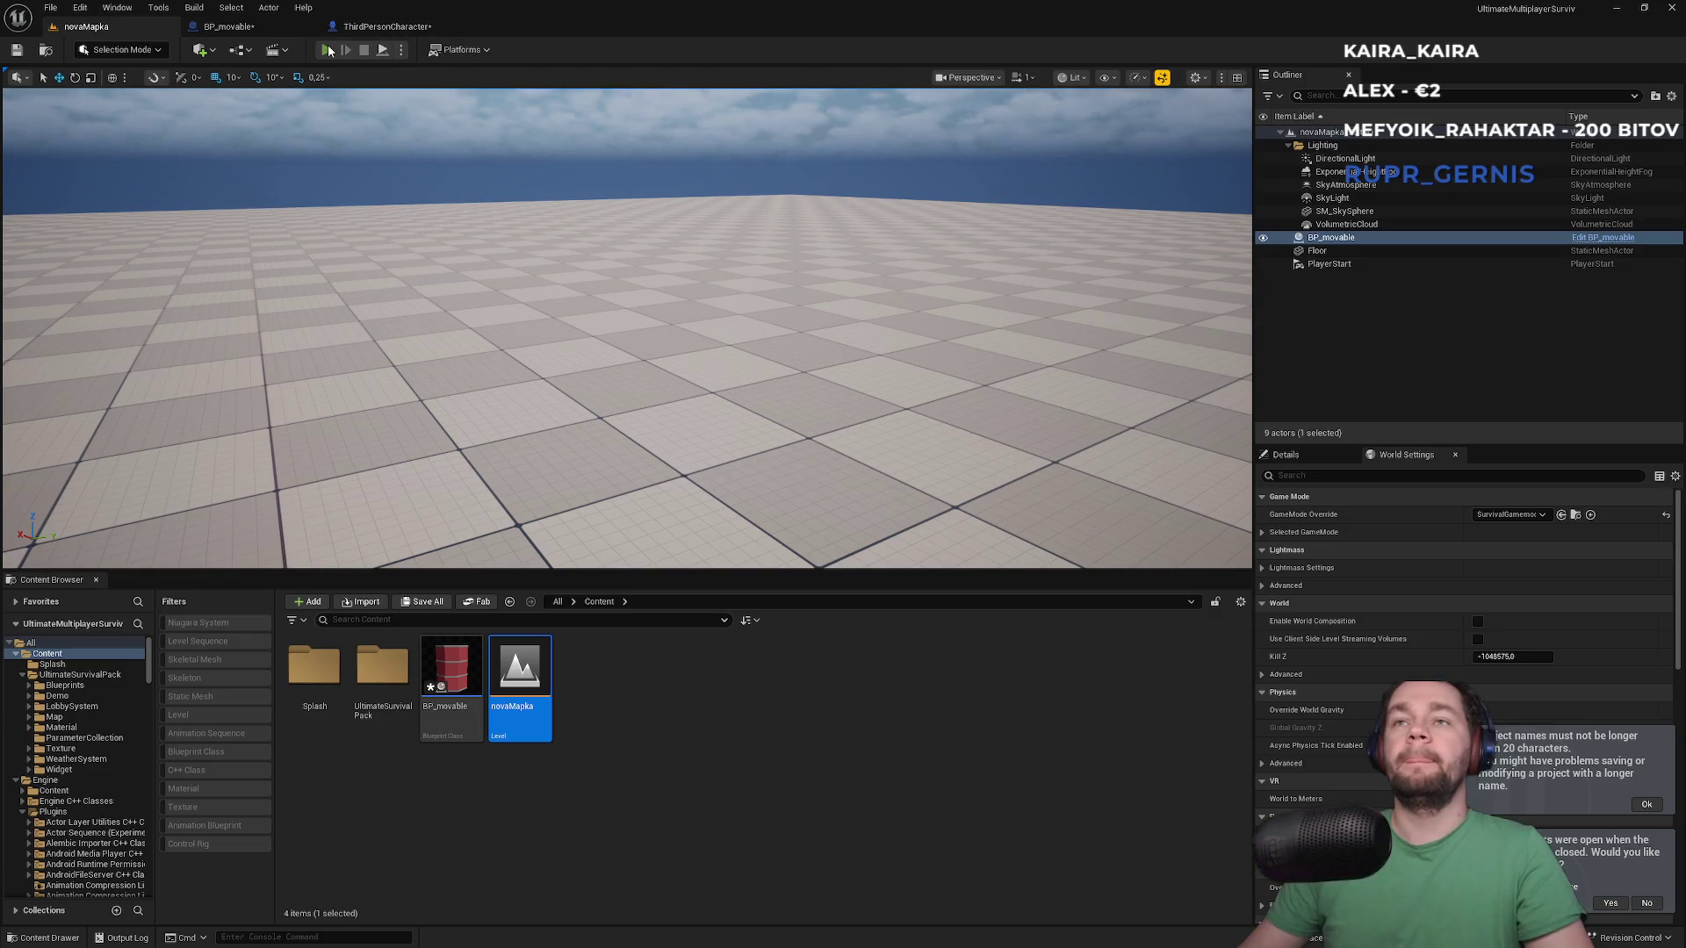
key(alt+p)
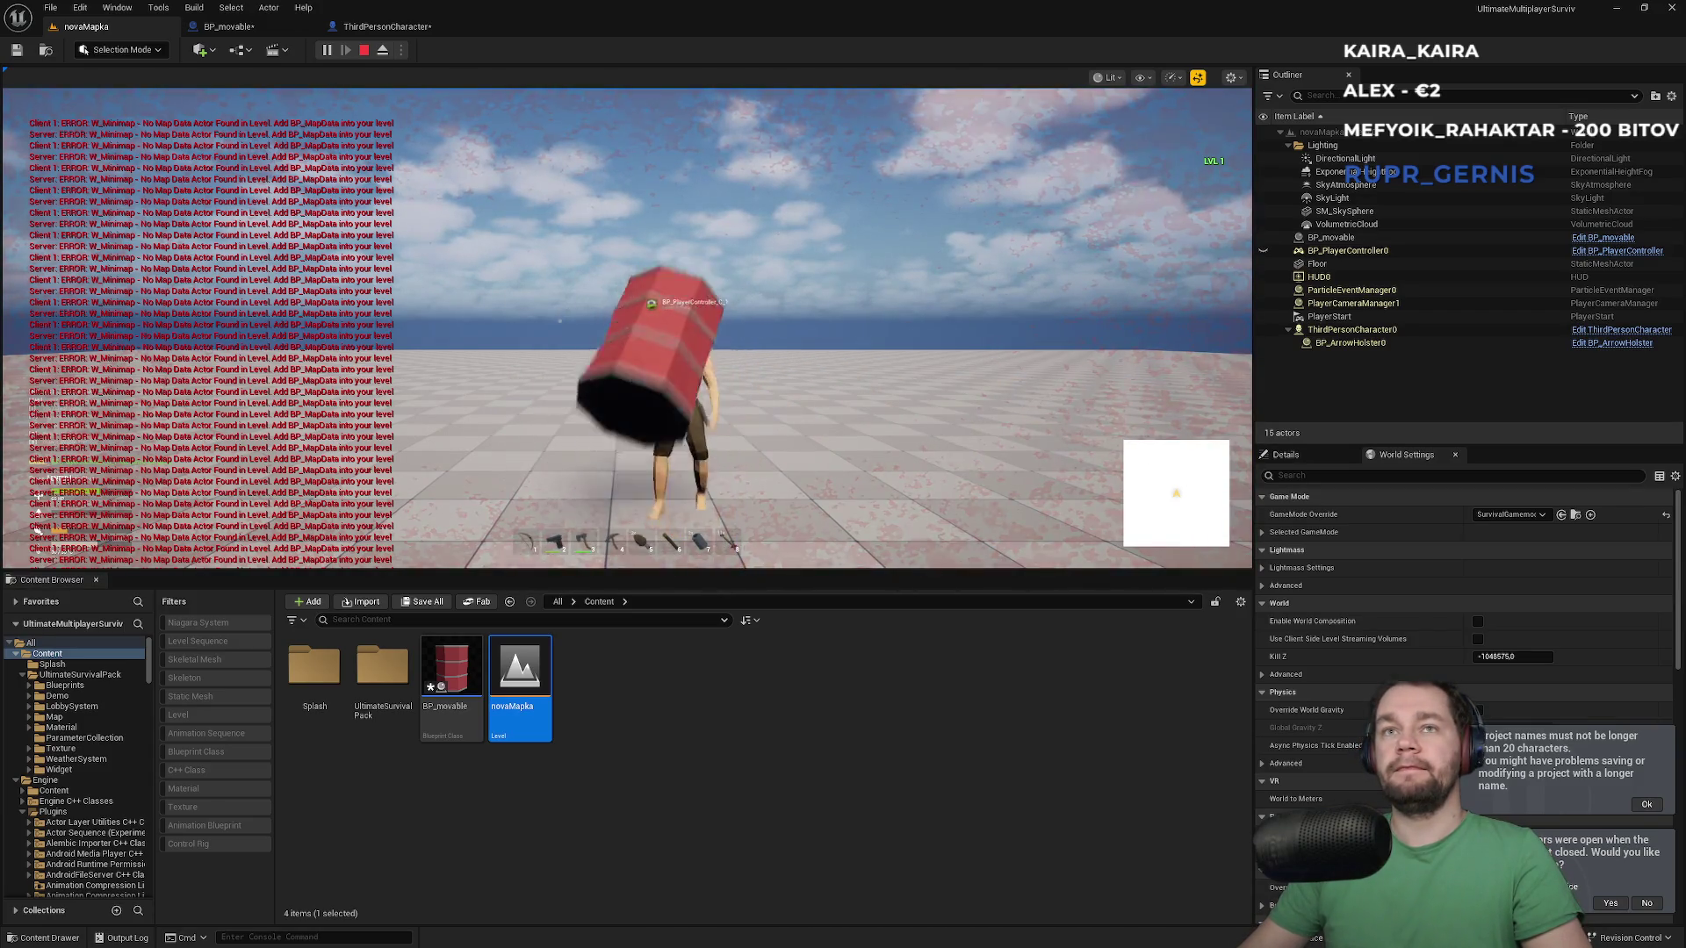
Grab the red barrel as the server player, then bring the Client 1 window forward
key(super)
key(super)
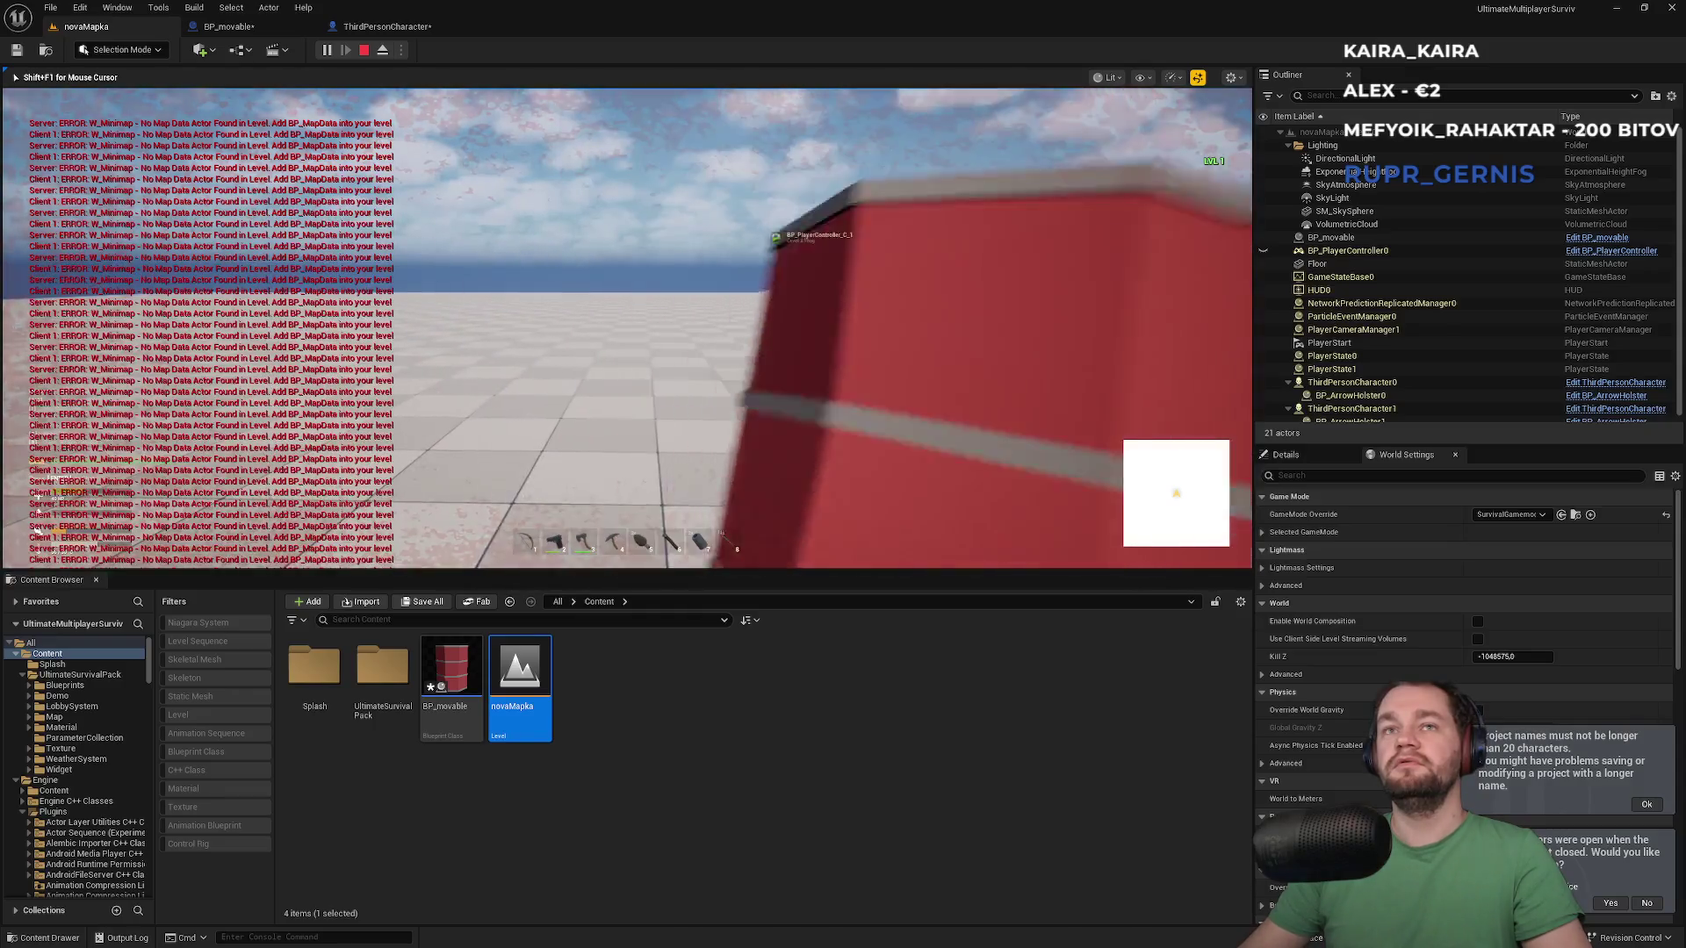
key(super)
key(super)
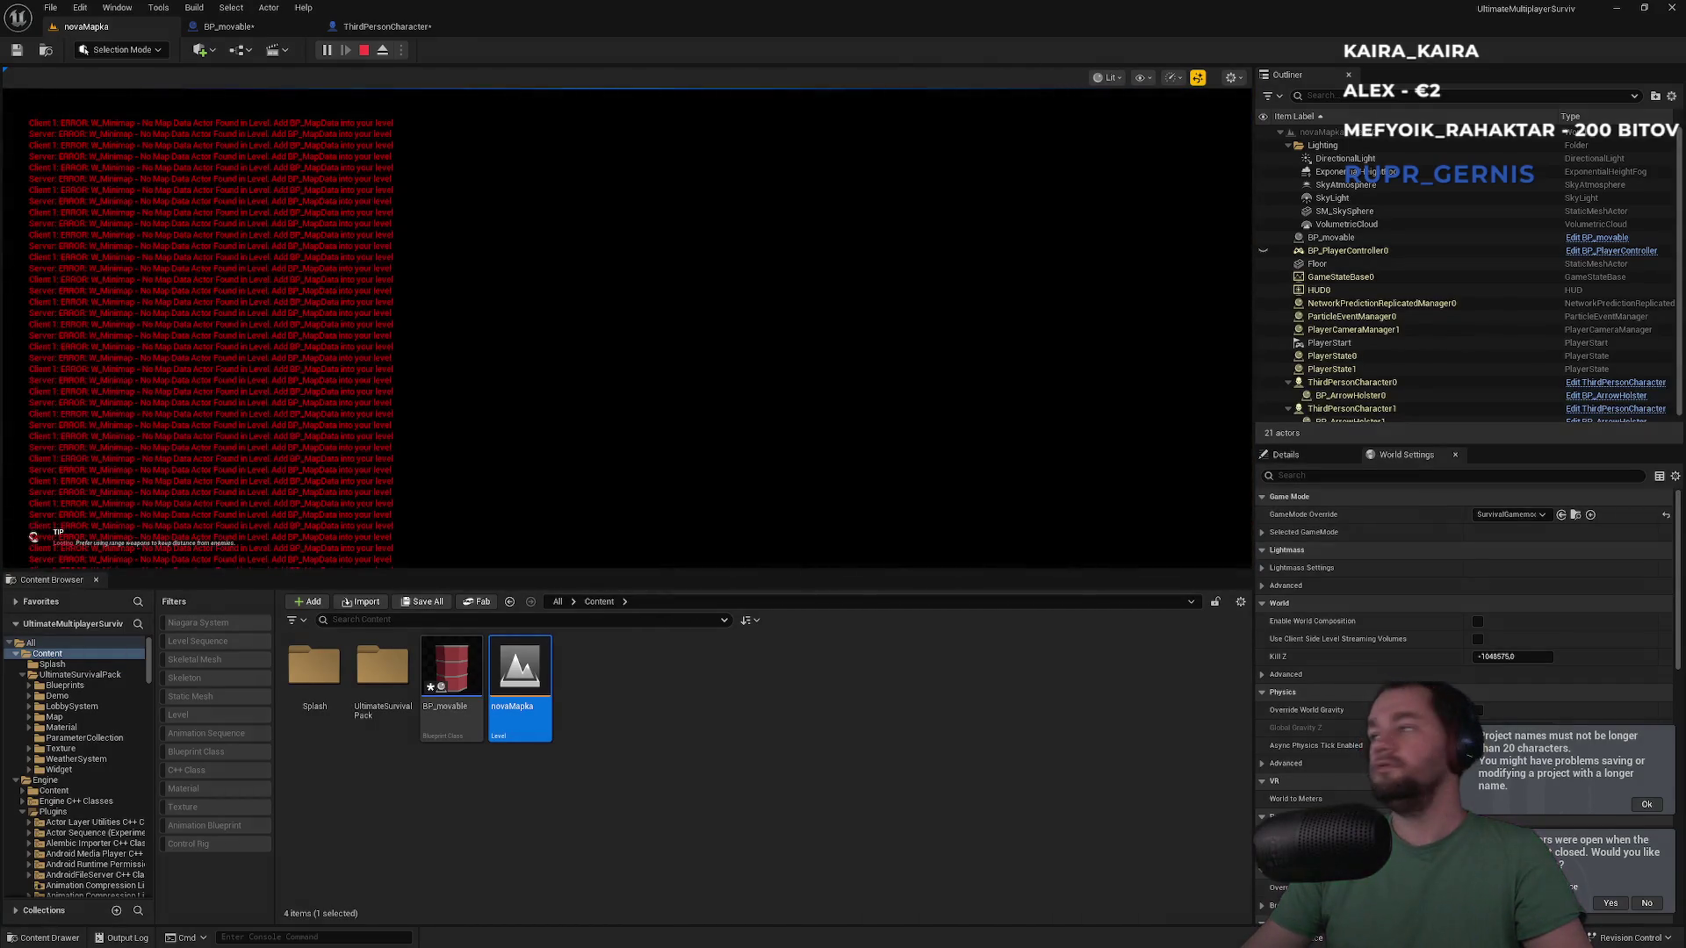
key(super)
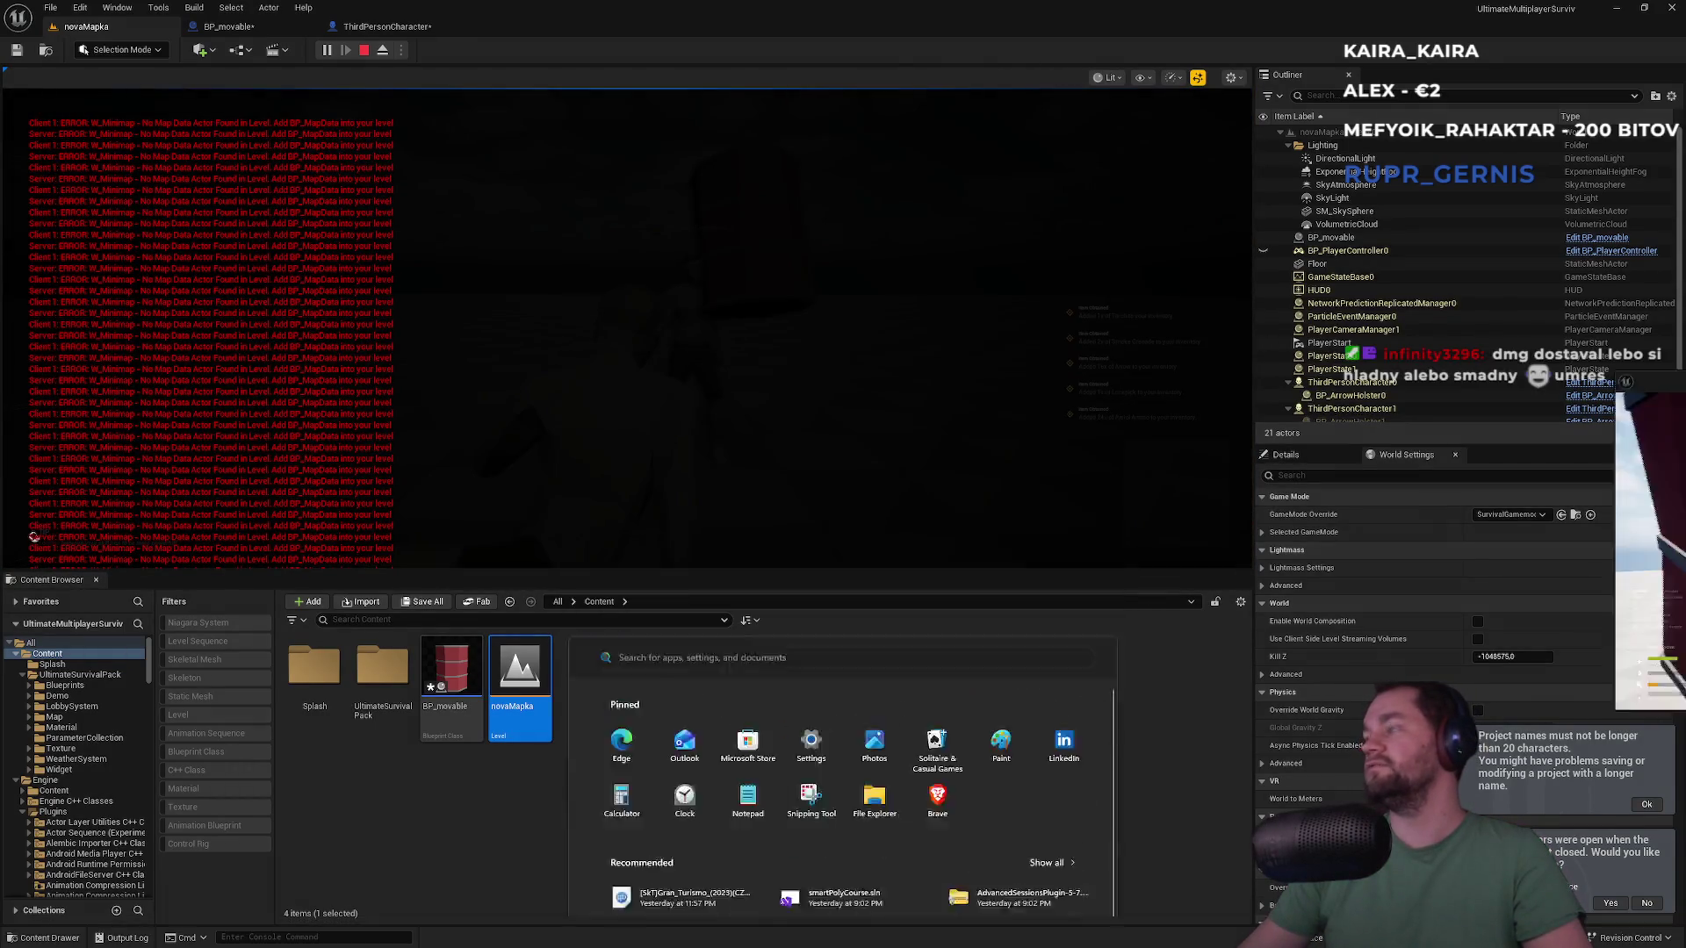
click(957, 298)
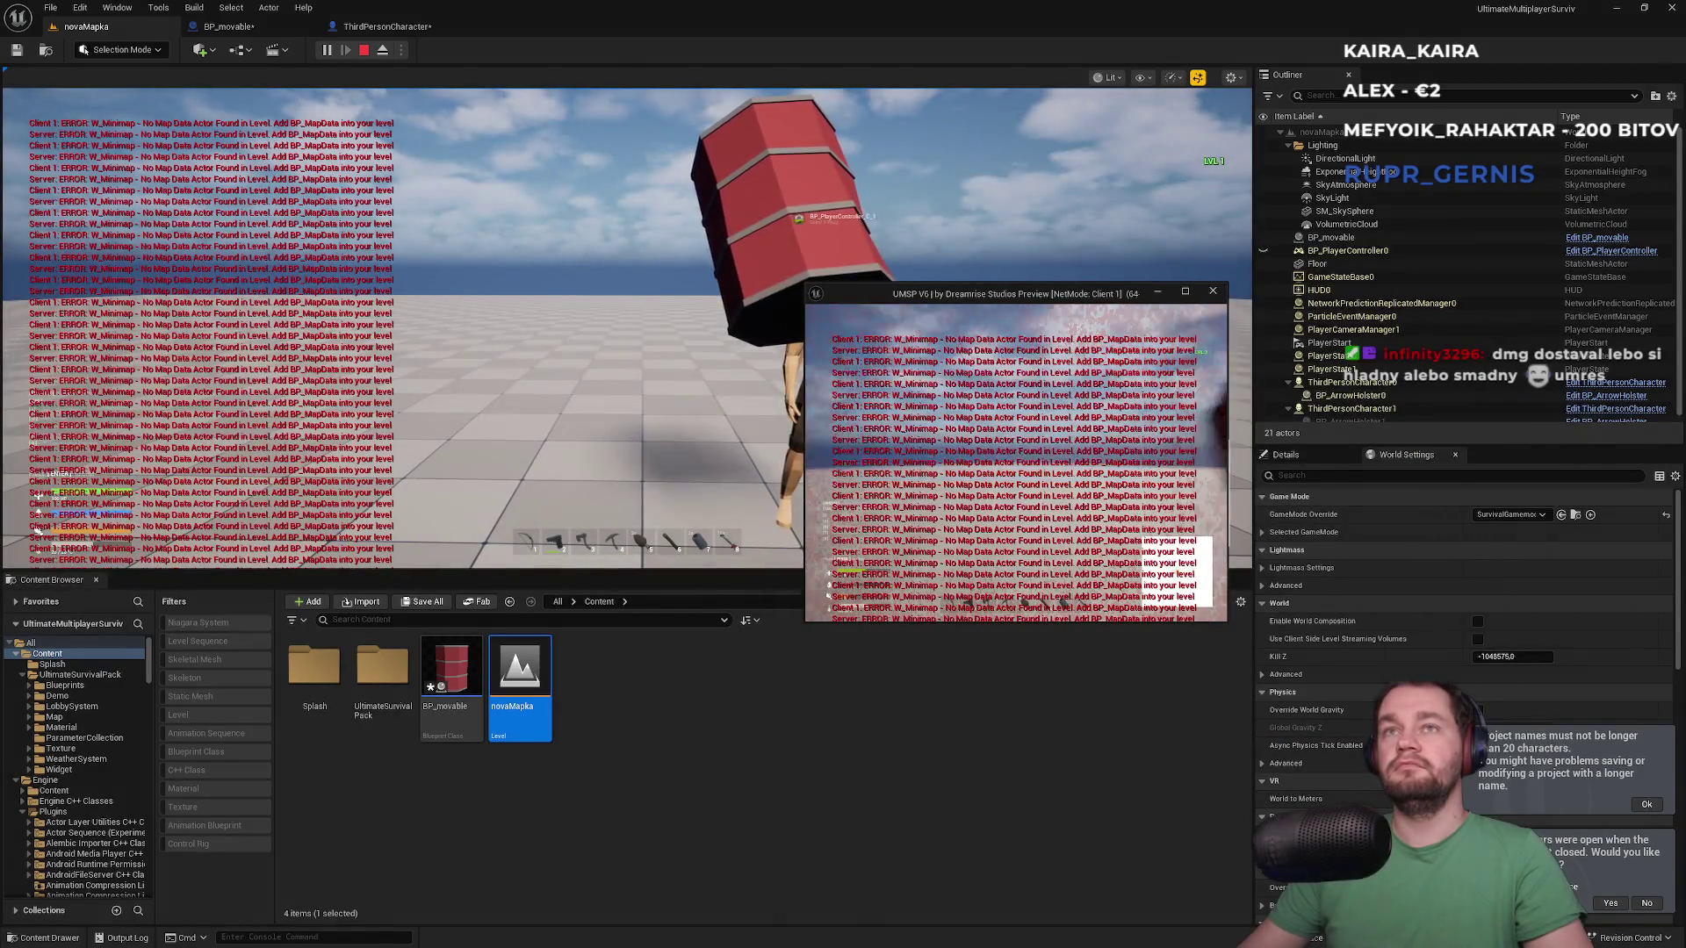
Test grabbing the barrel in both the server and Client 1 windows, then stop the session
key(super)
click(785, 211)
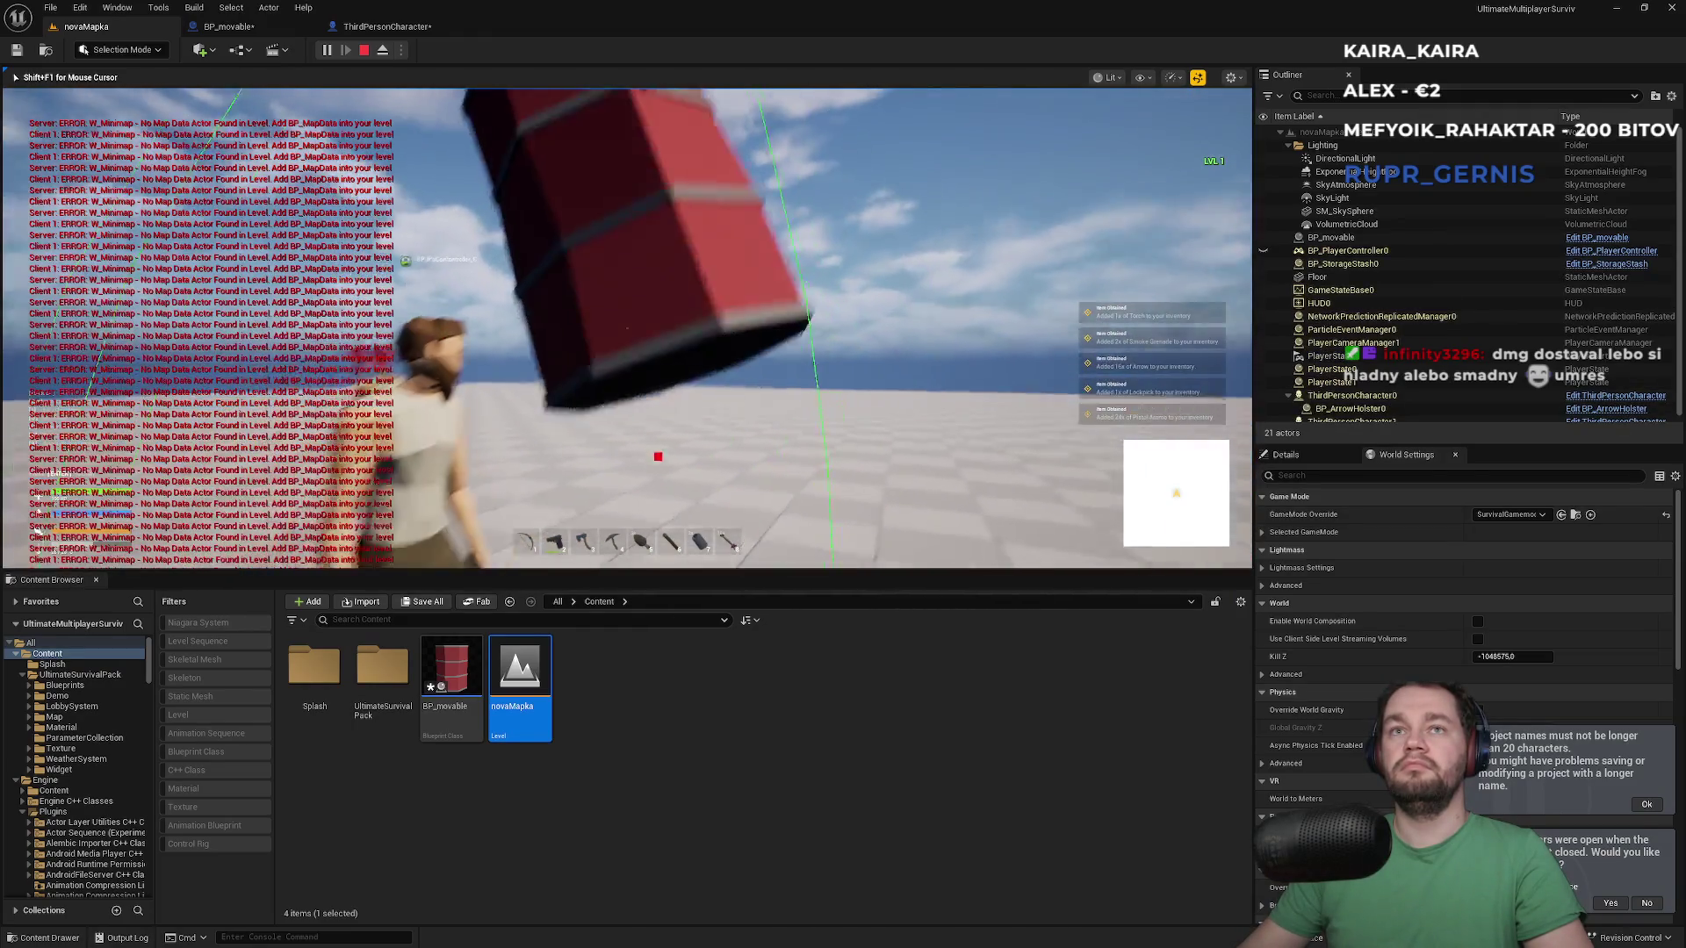
scroll(627, 328, down, 5)
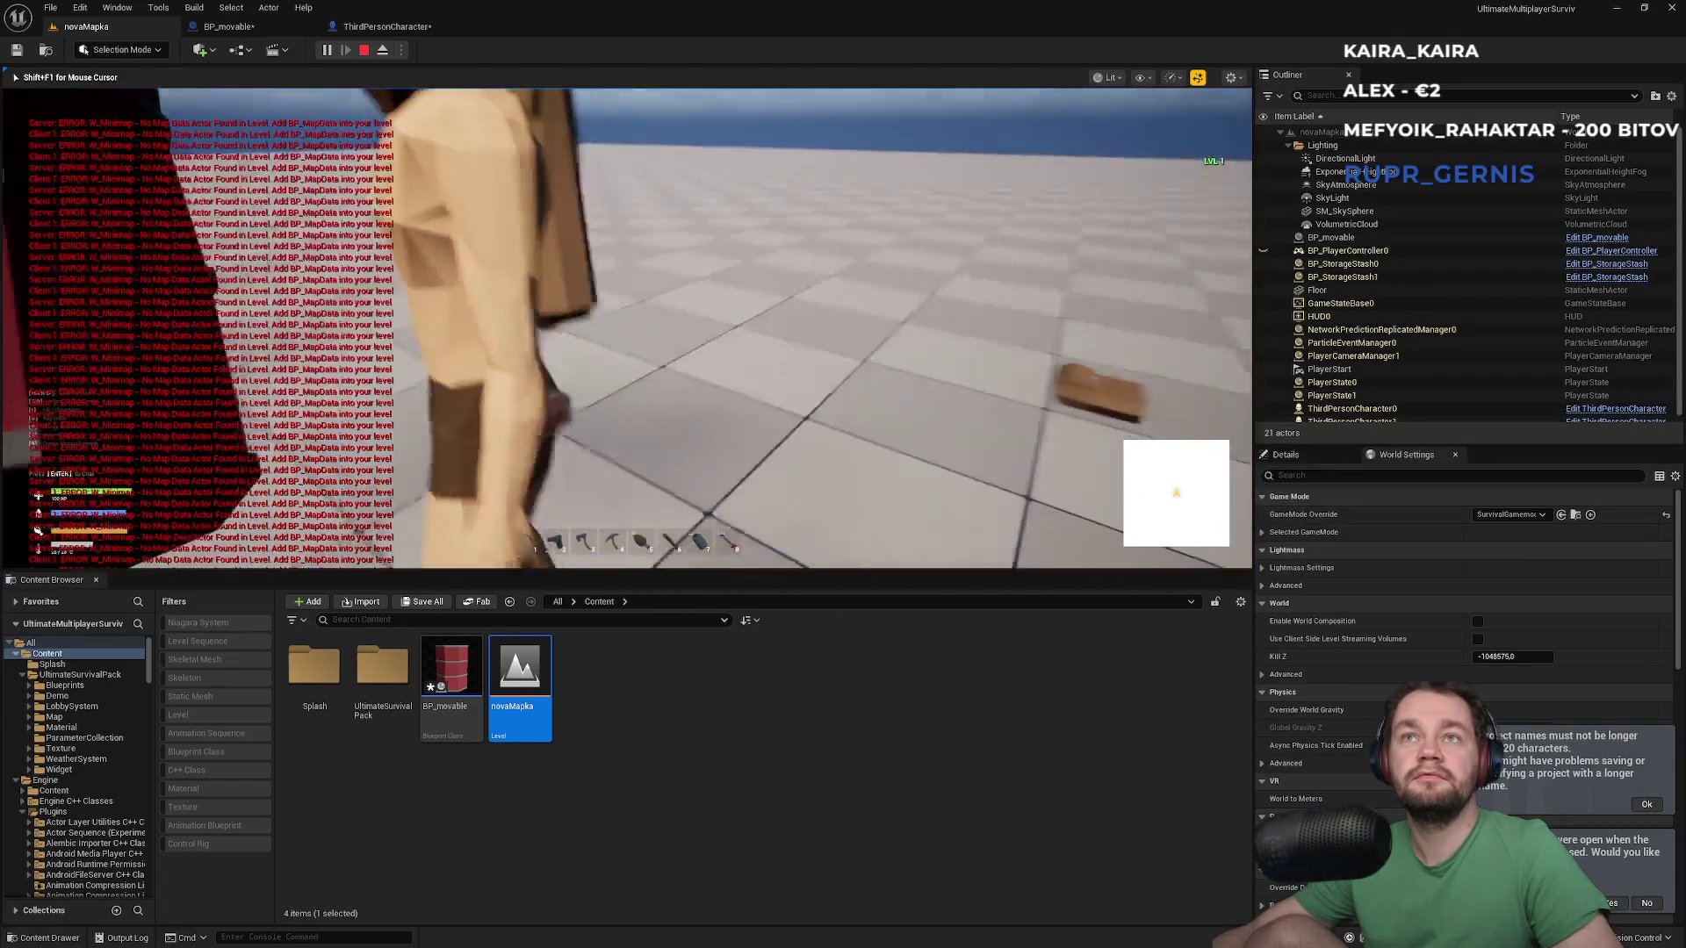
key(alt+Tab)
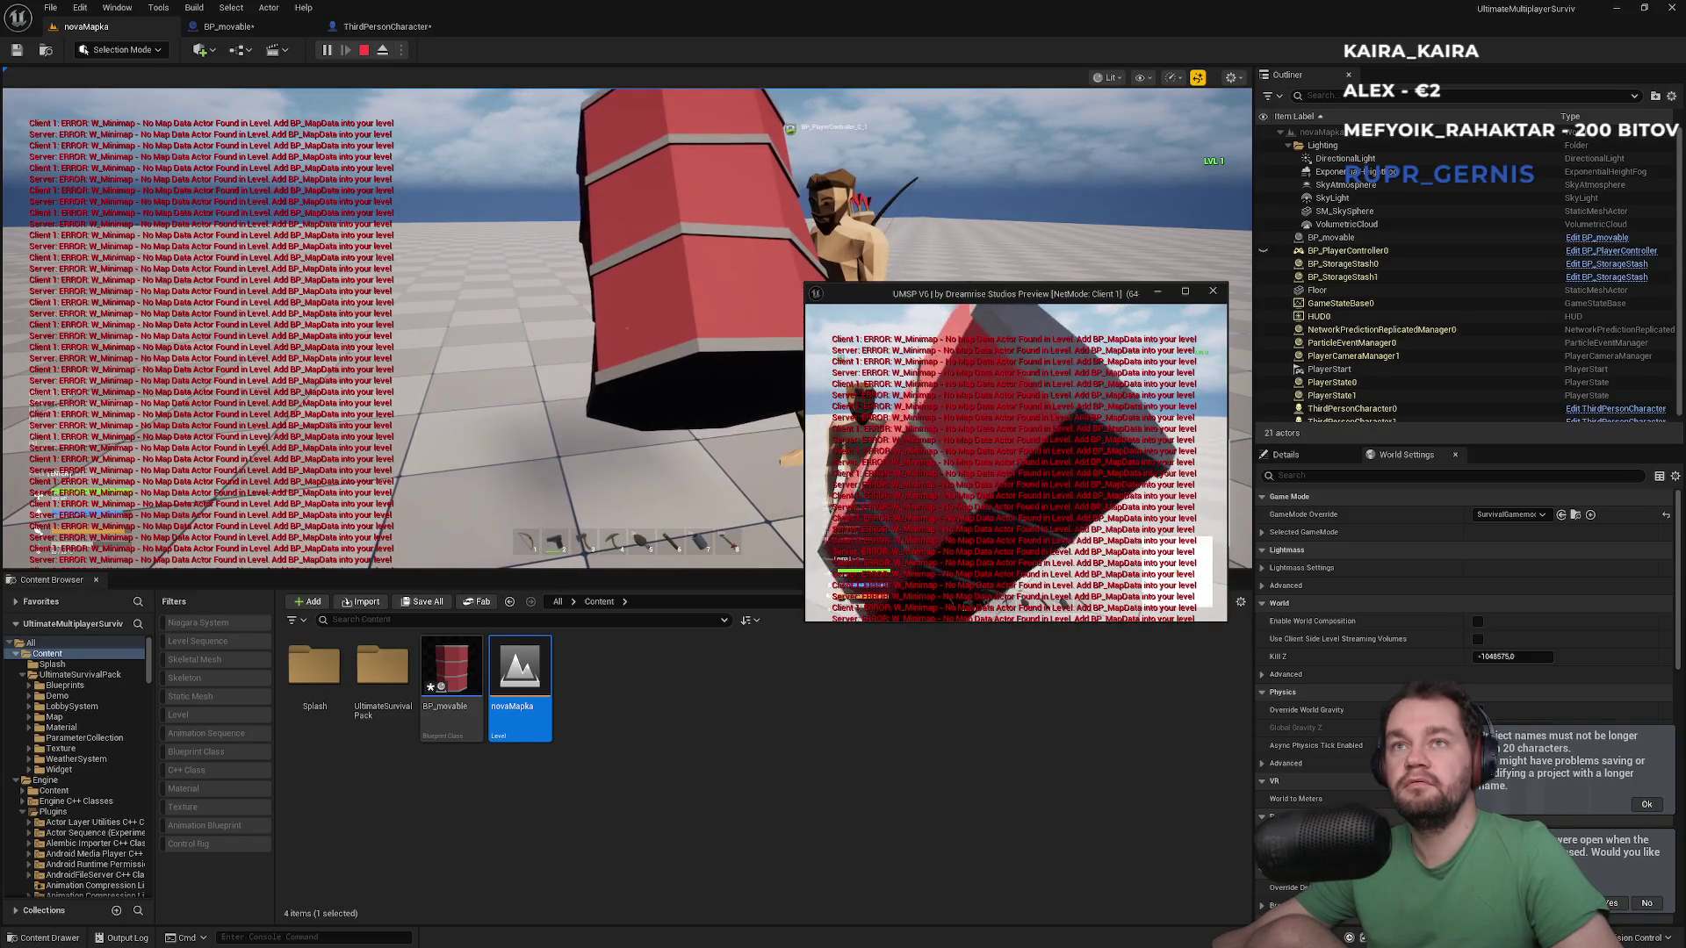
key(super)
click(606, 288)
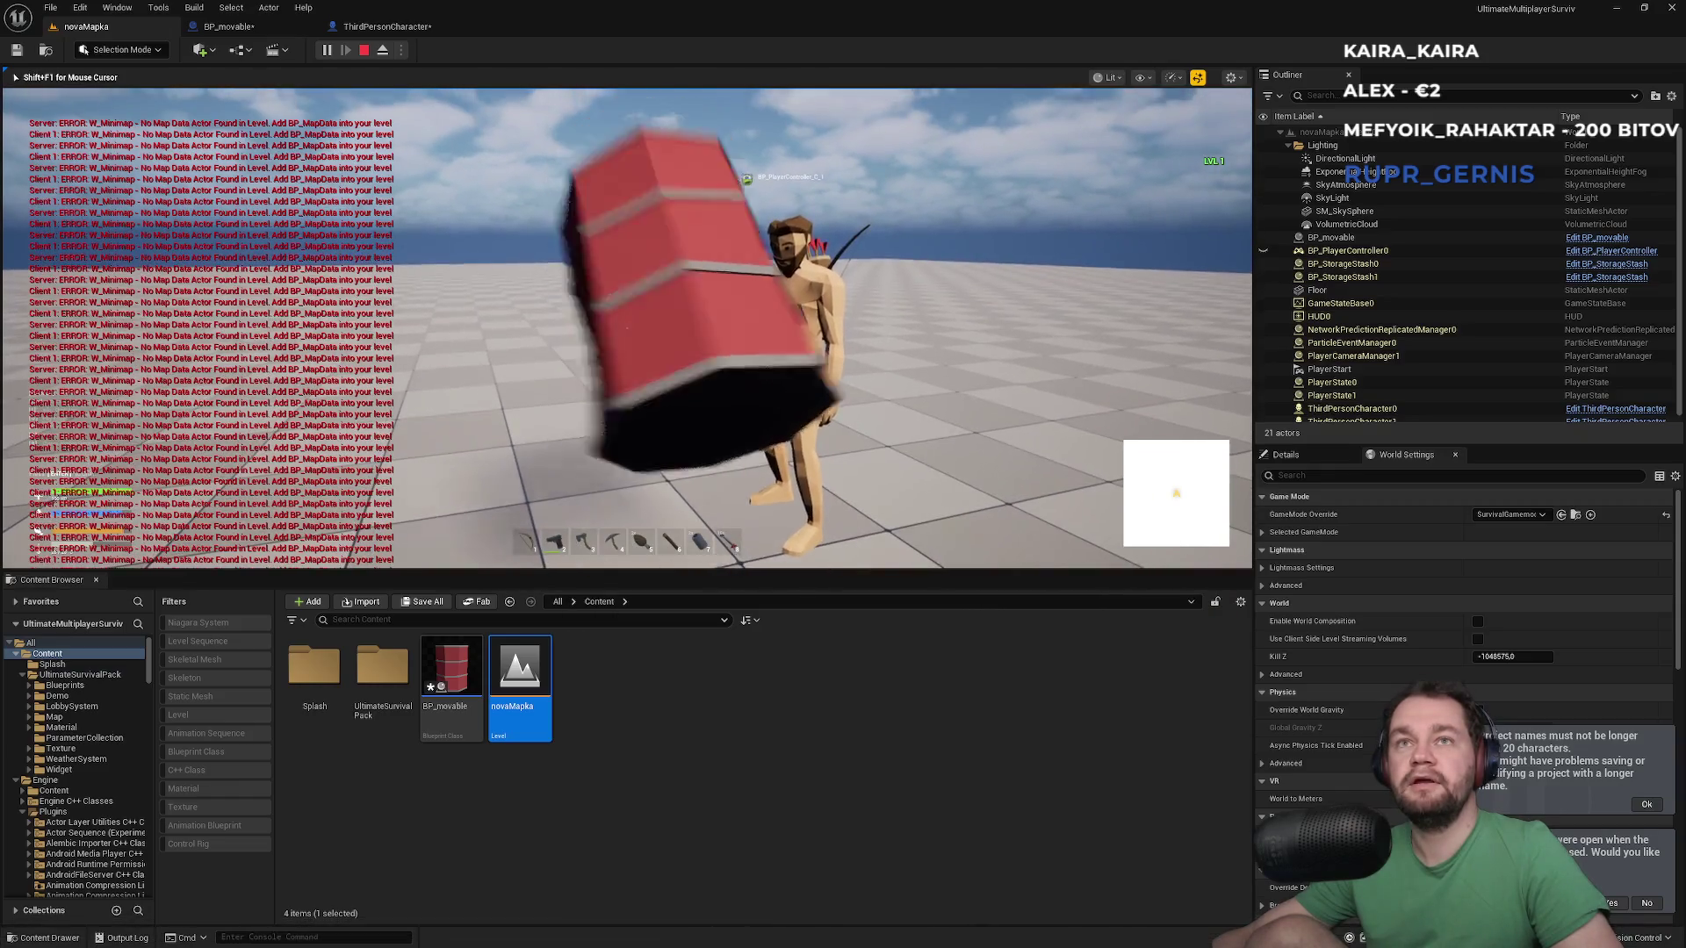
key(alt+Tab)
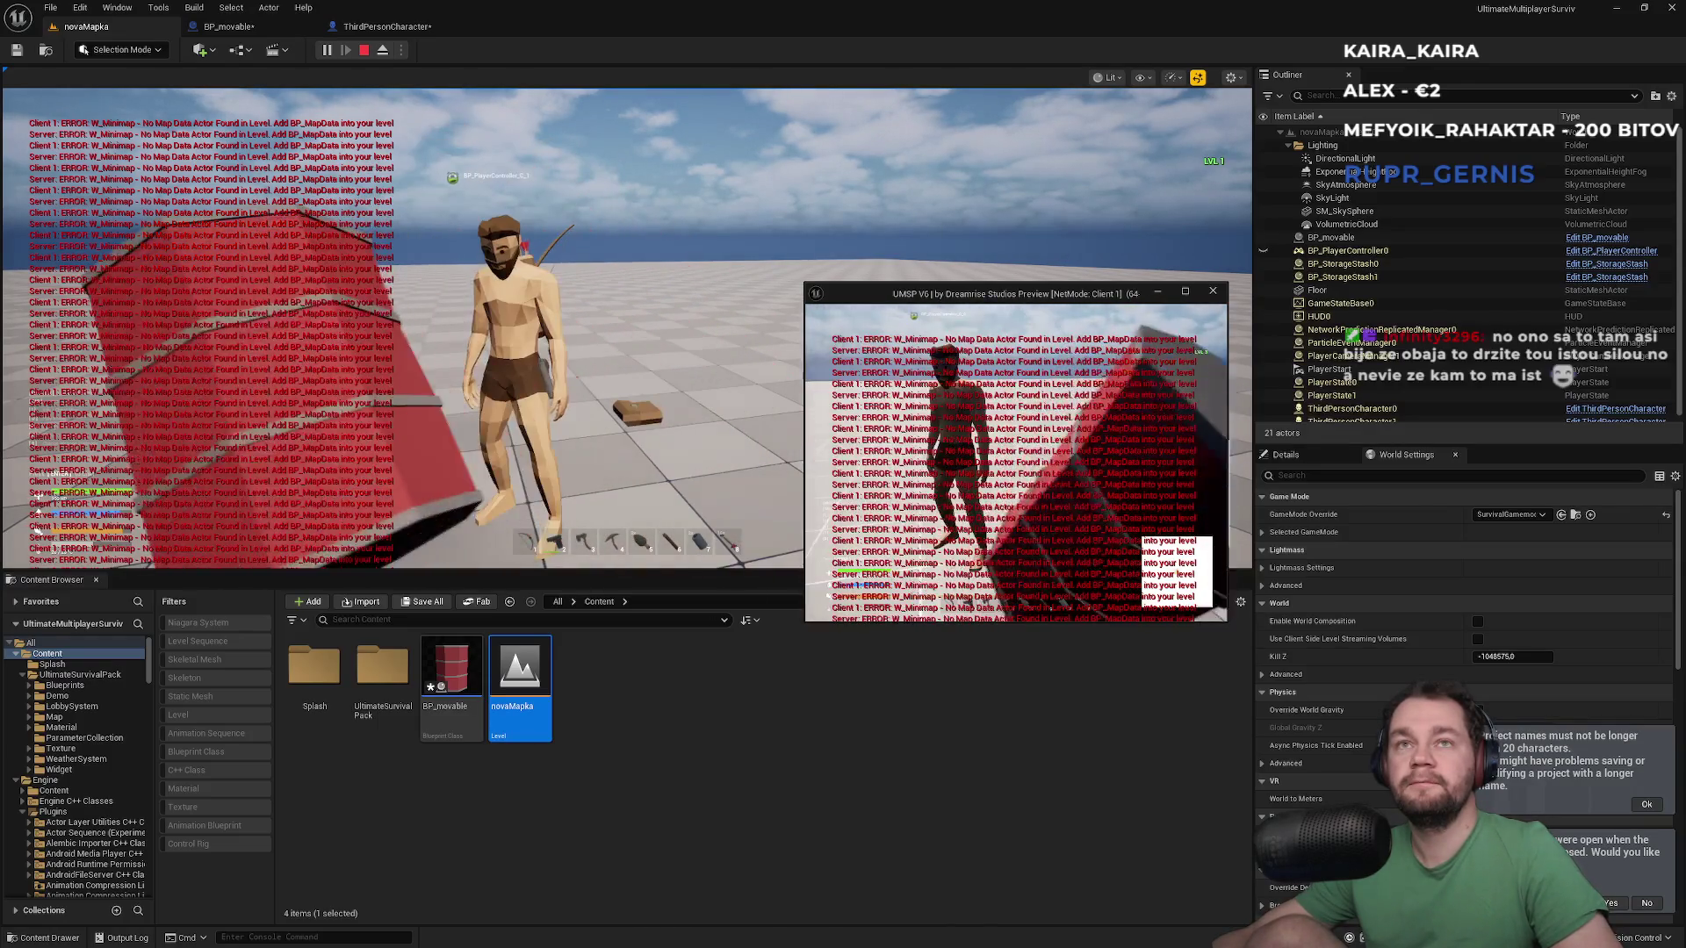
key(Escape)
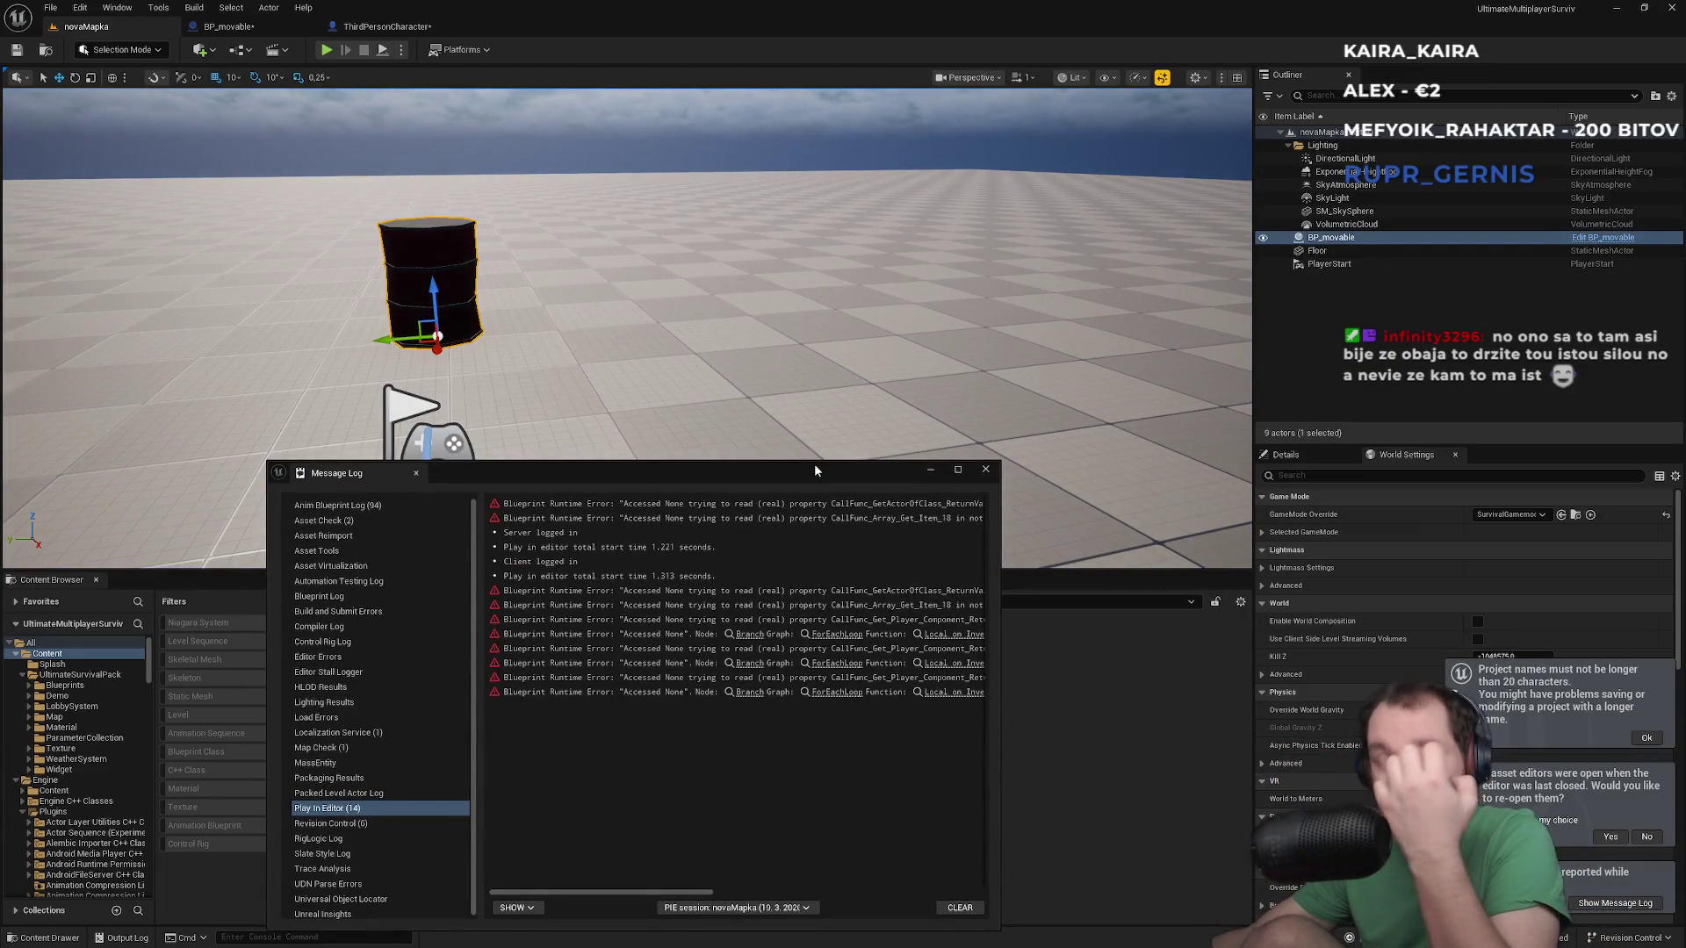
Close the runtime error log and switch to the browser's 'ue5 why physically based object jiggle' results
click(984, 470)
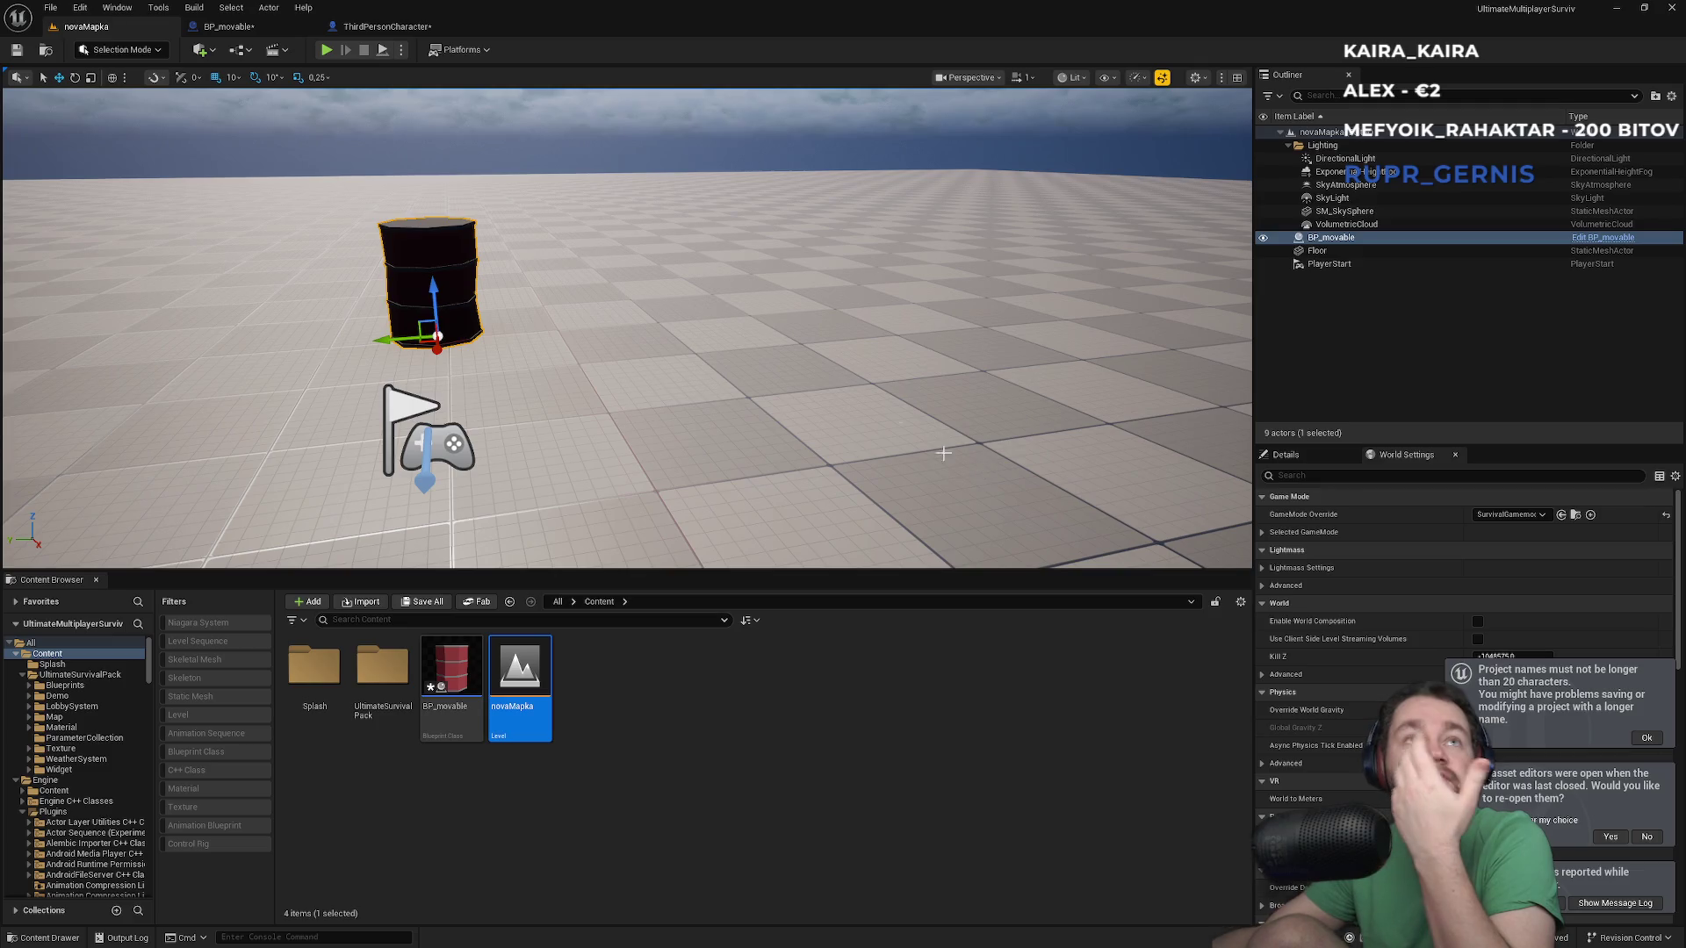
key(super)
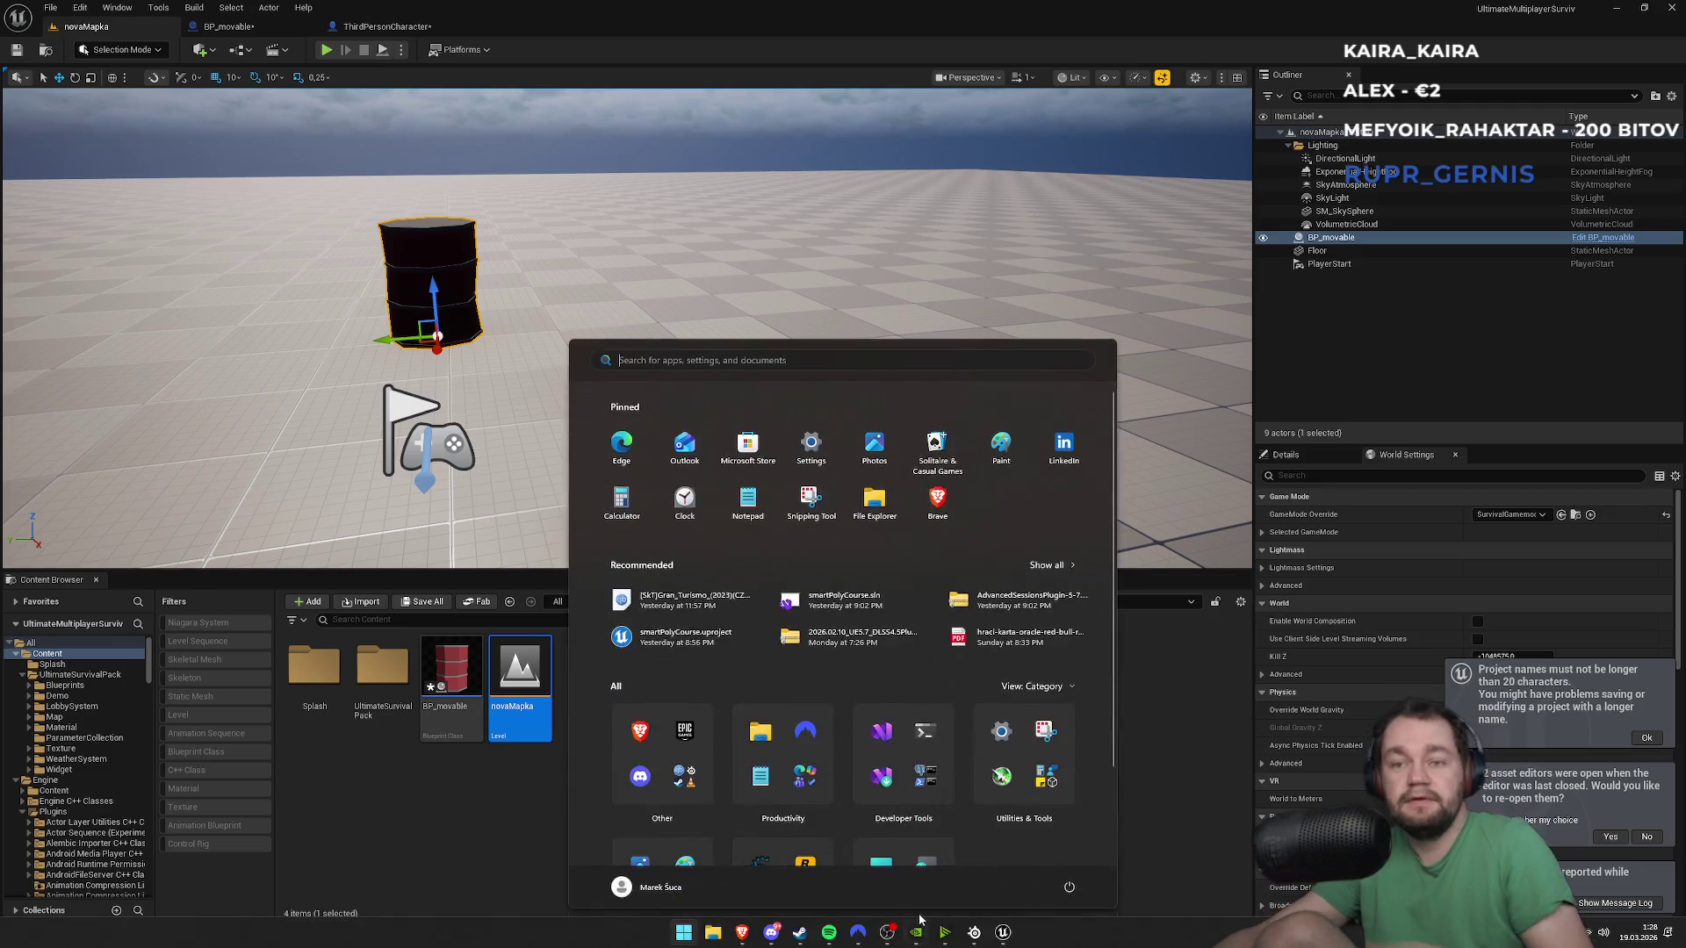
click(667, 865)
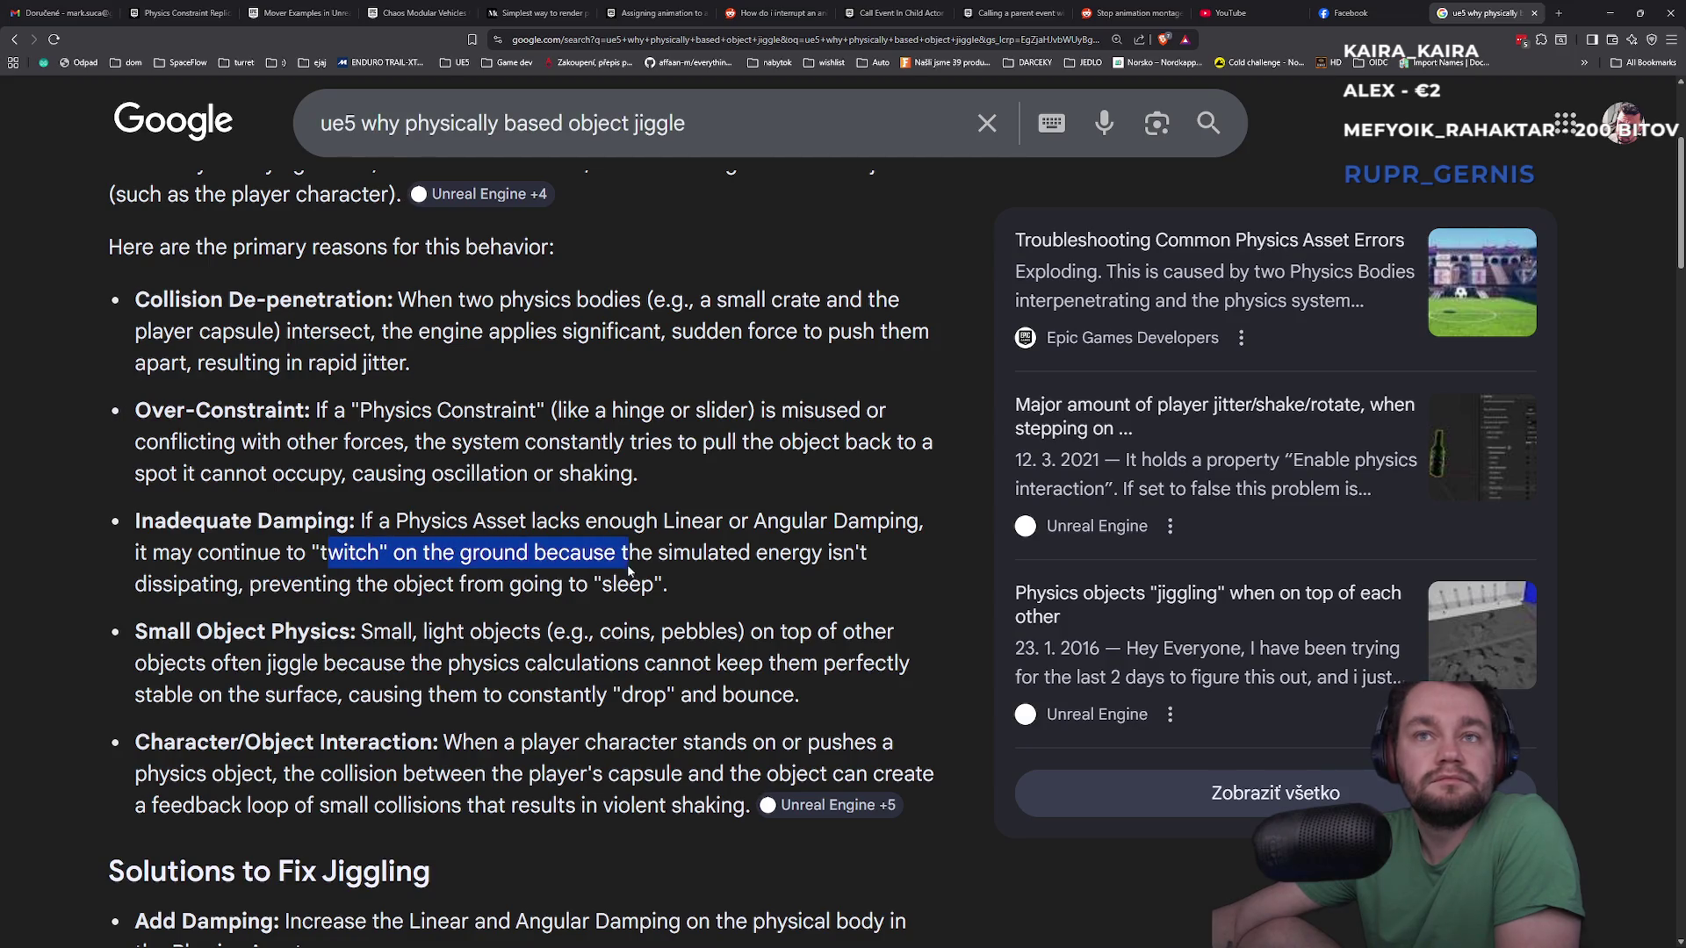
Highlight the Small Object Physics and Character/Object Interaction jiggle reasons
drag(285, 631, 360, 632)
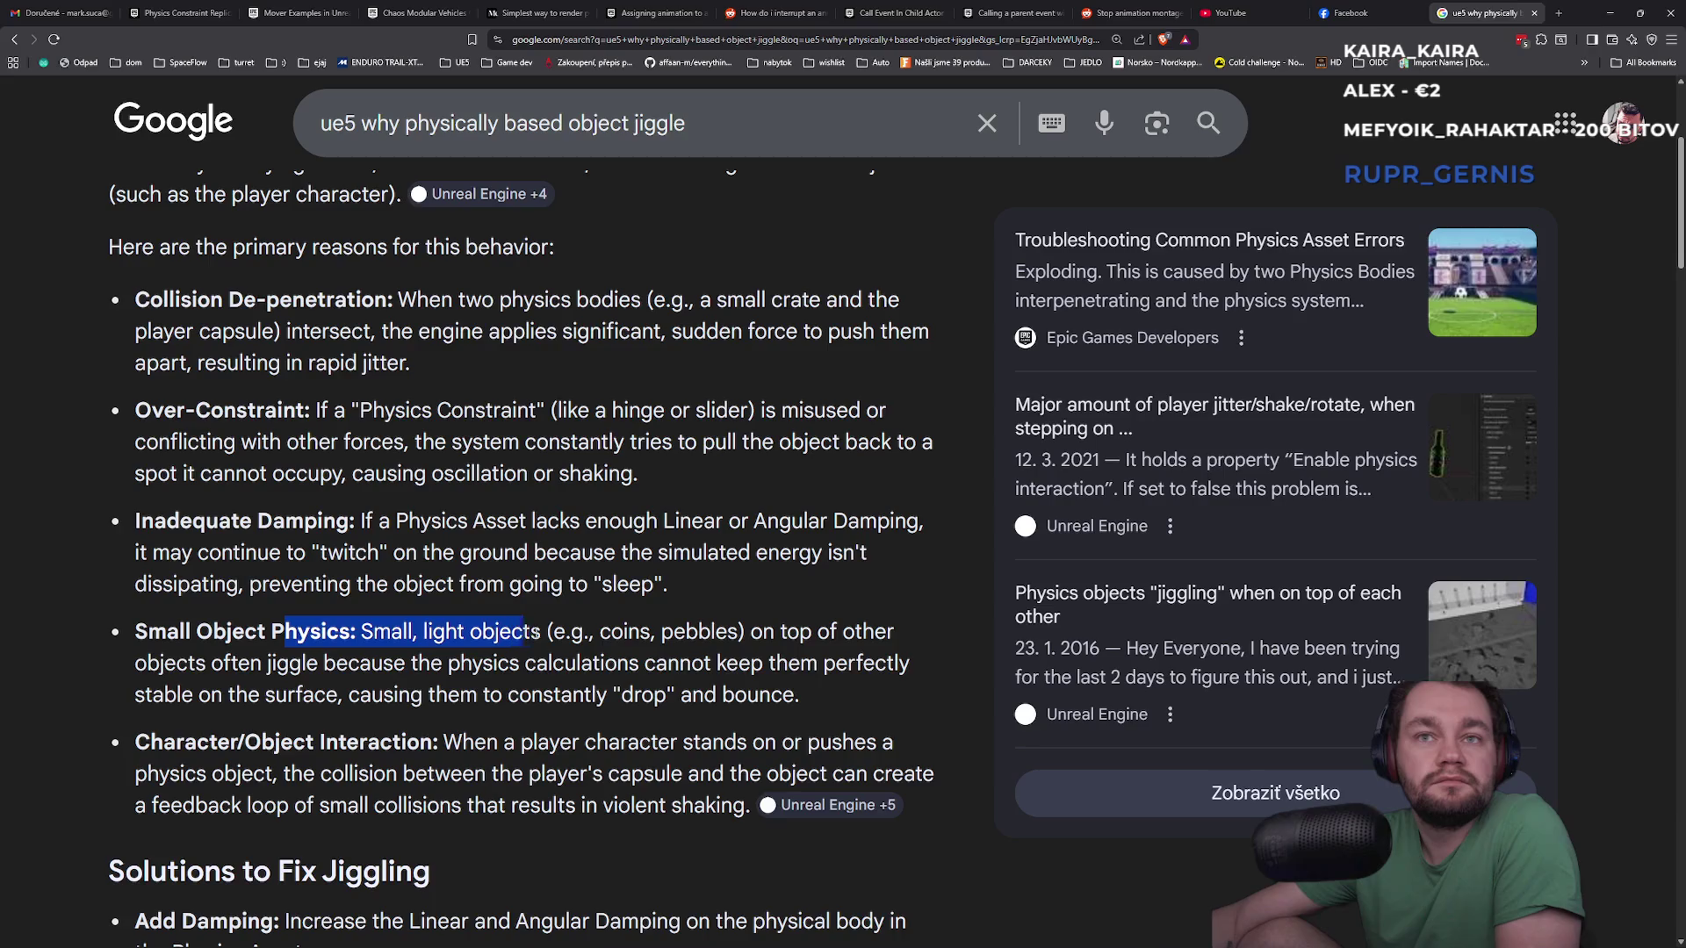
drag(799, 632, 434, 669)
click(349, 668)
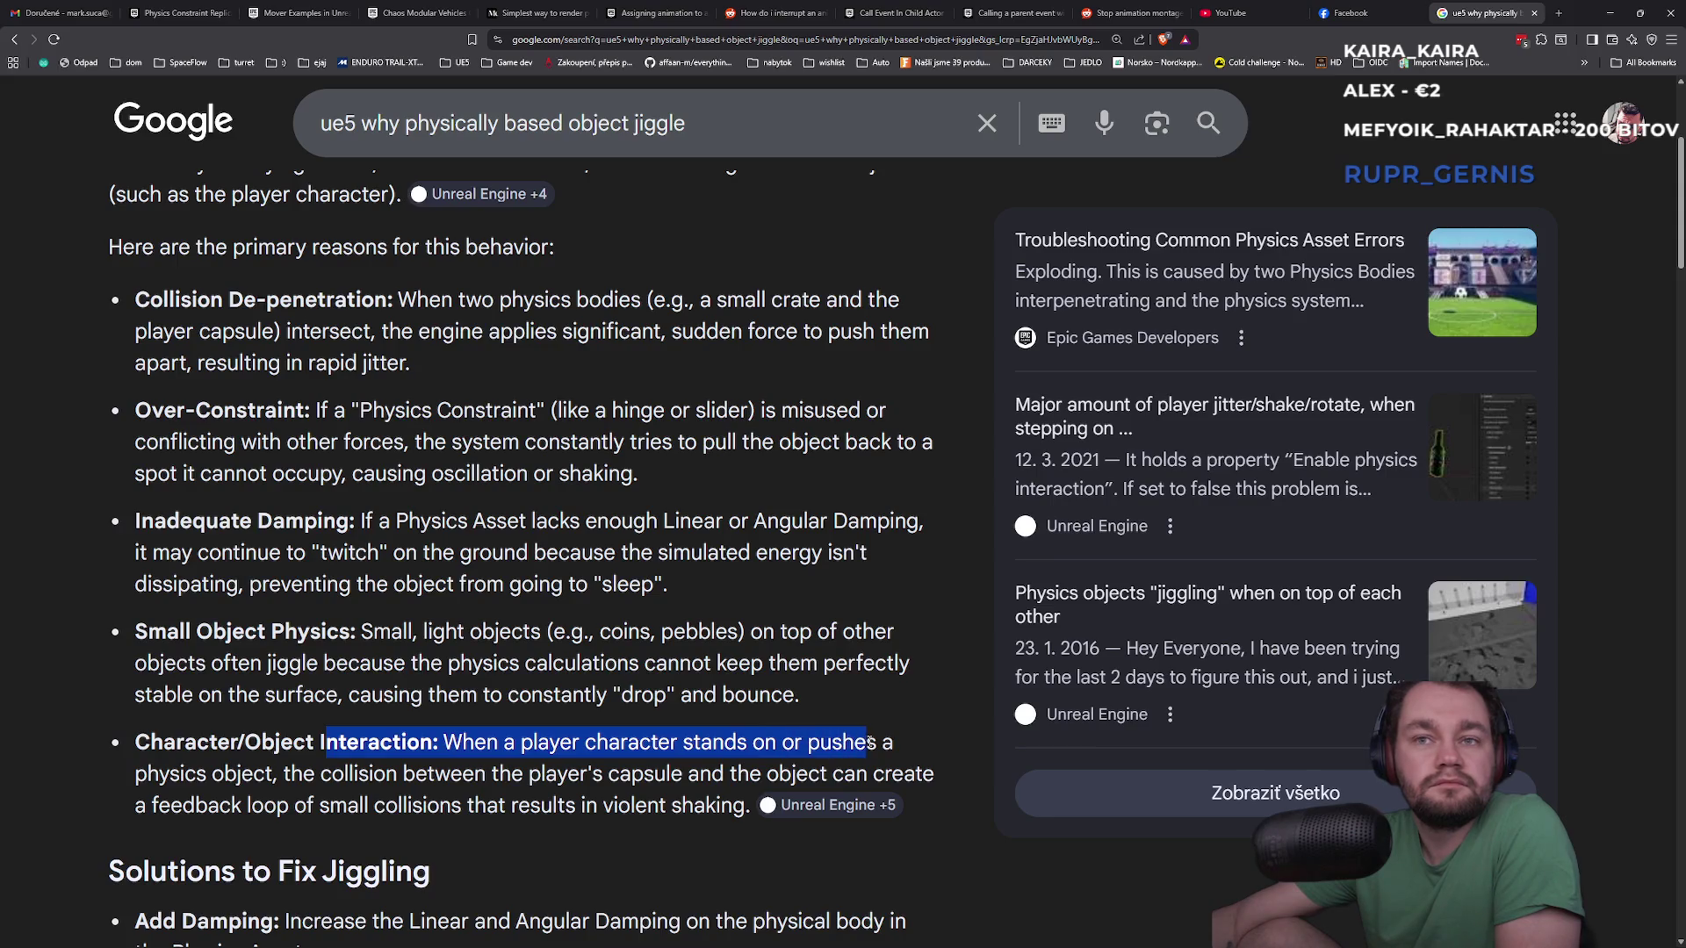
drag(842, 742, 450, 773)
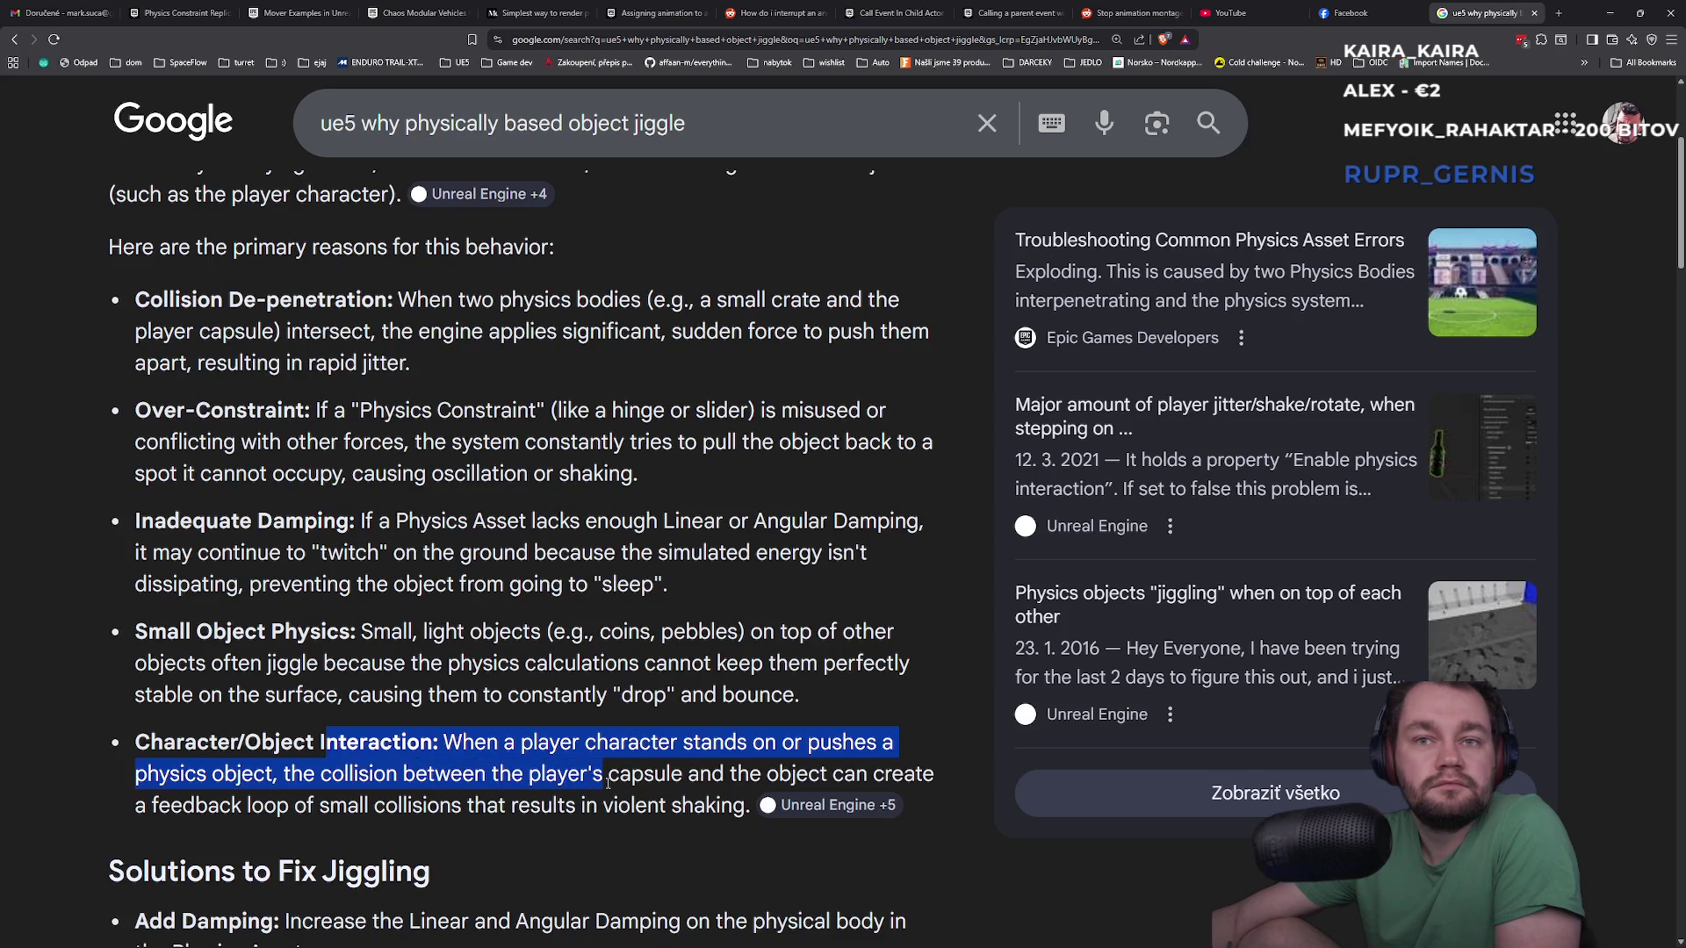
click(709, 776)
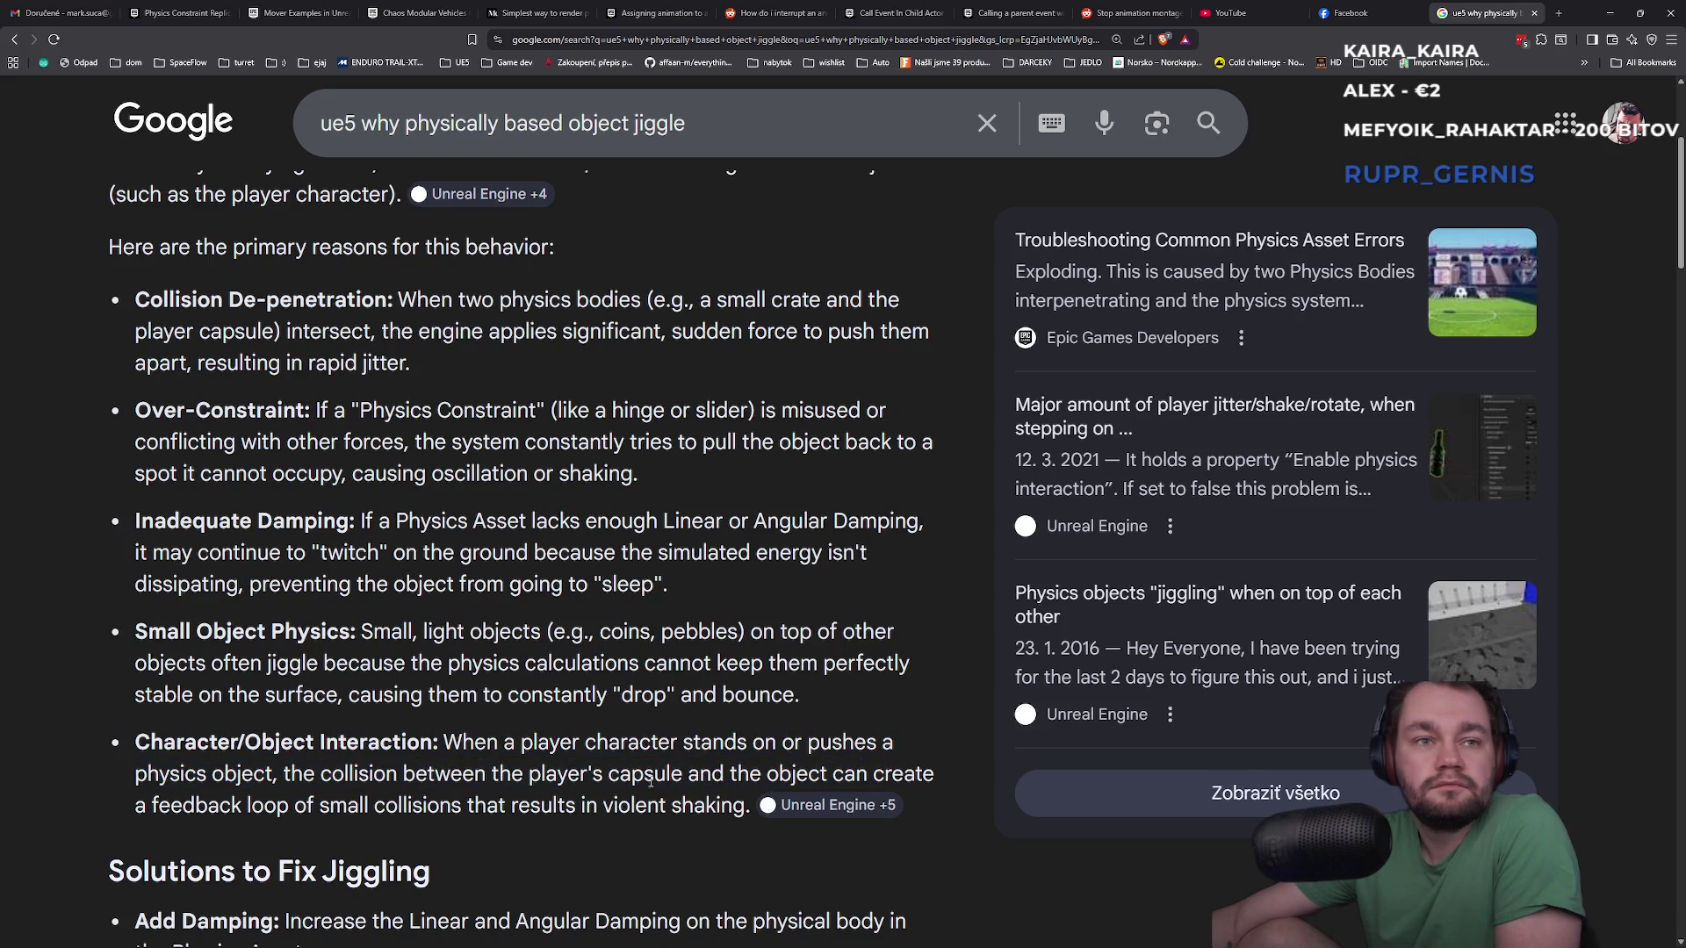
Highlight the Add Damping, Use Substepping and Adjust Collision Settings suggestions
scroll(356, 802, down, 2)
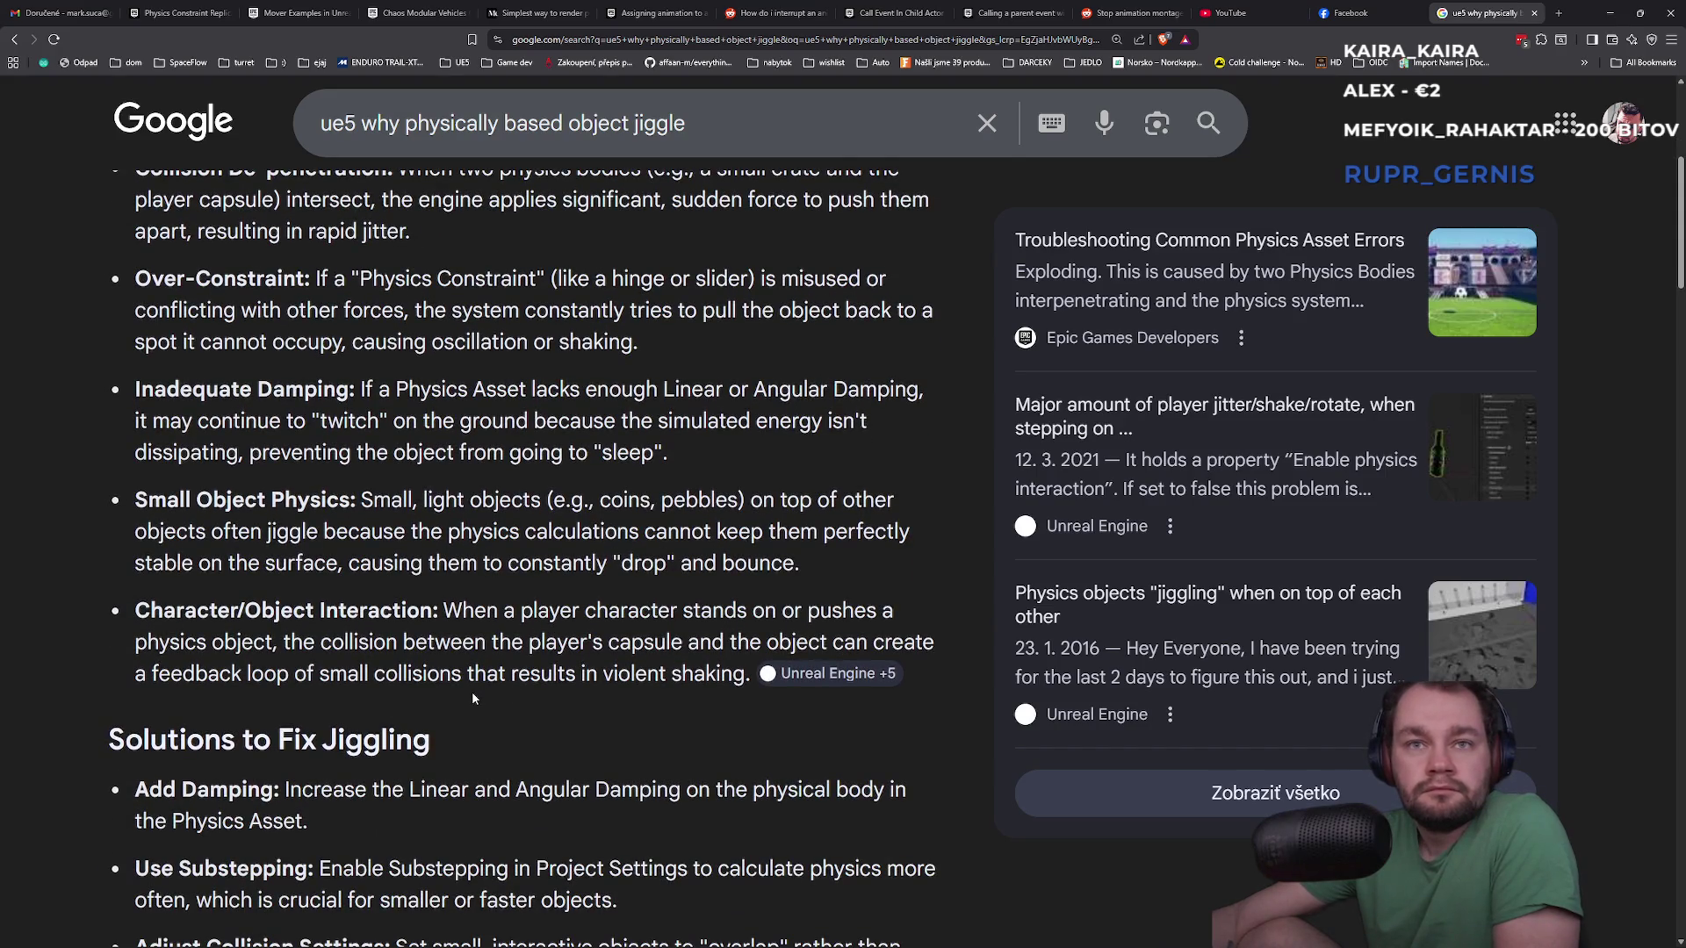
scroll(472, 692, down, 2)
drag(176, 655, 307, 665)
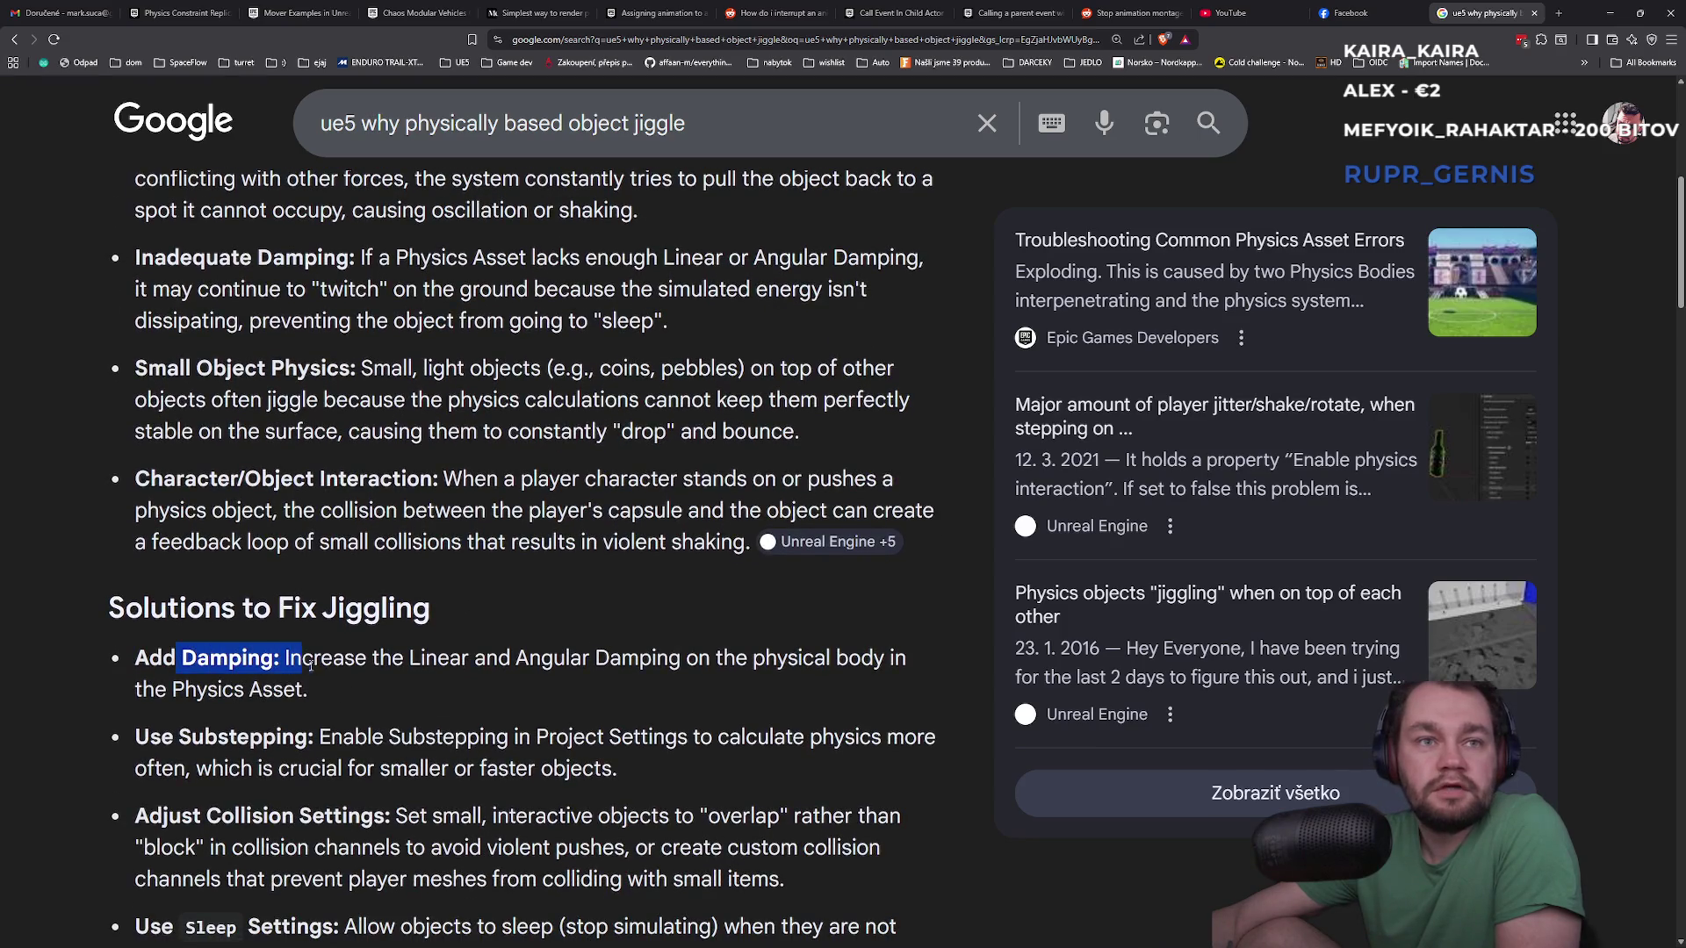
mouse_move(204, 740)
mouse_down()
mouse_move(887, 738)
mouse_move(217, 769)
mouse_move(613, 771)
mouse_up()
click(638, 770)
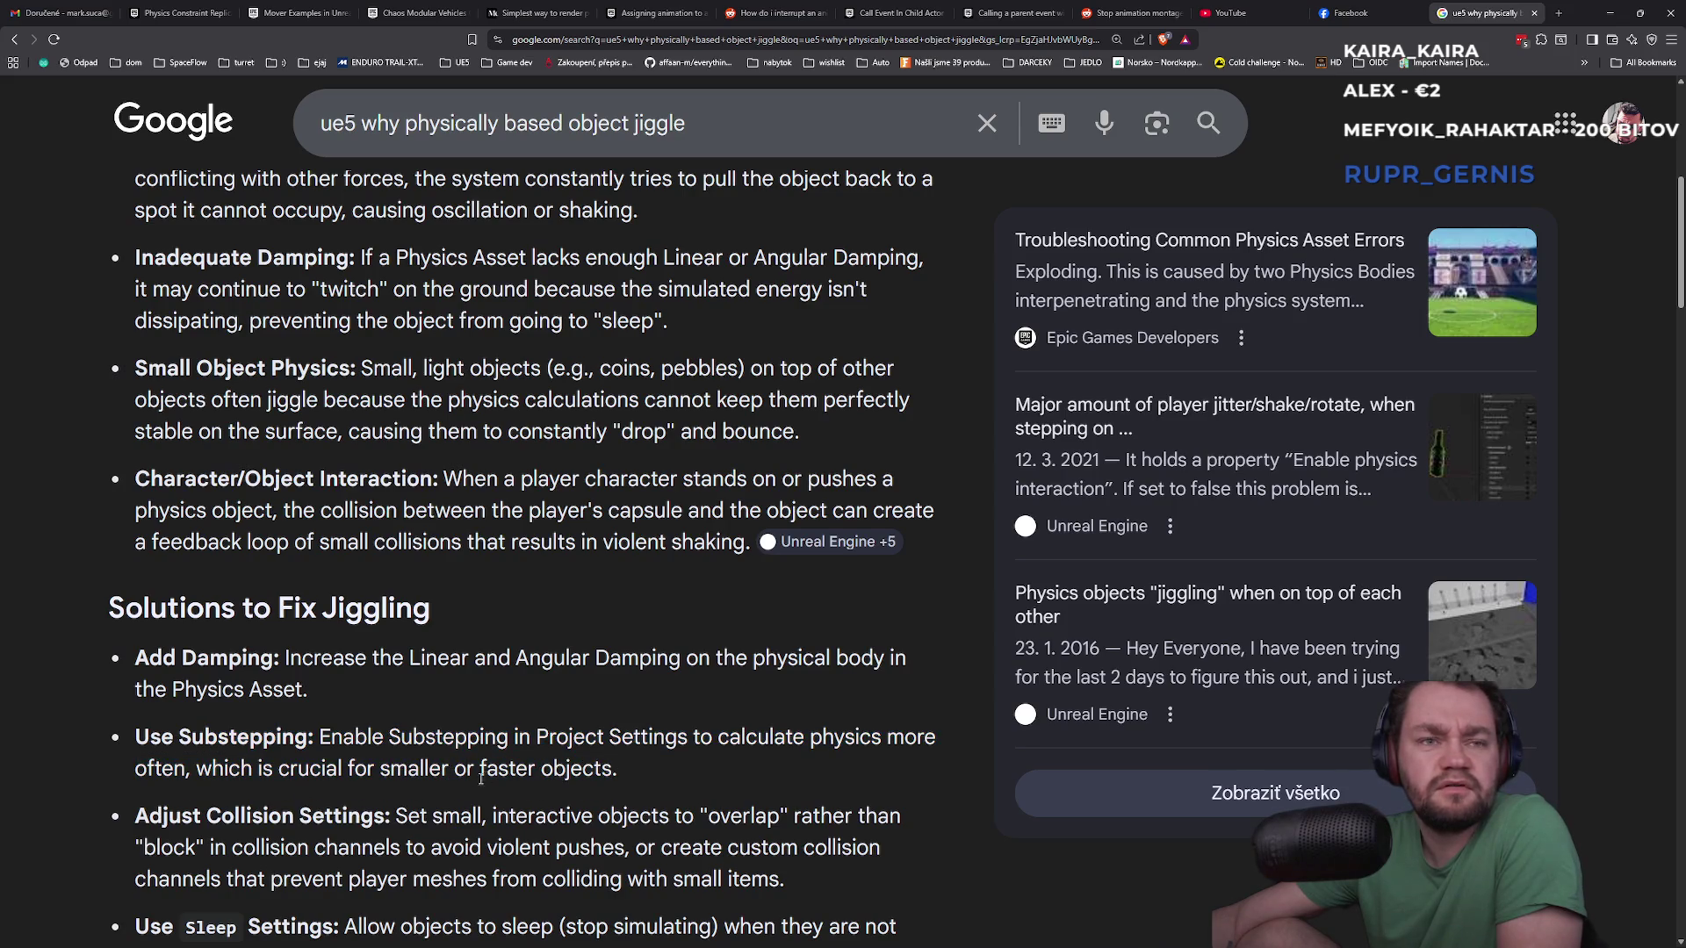
scroll(483, 777, down, 2)
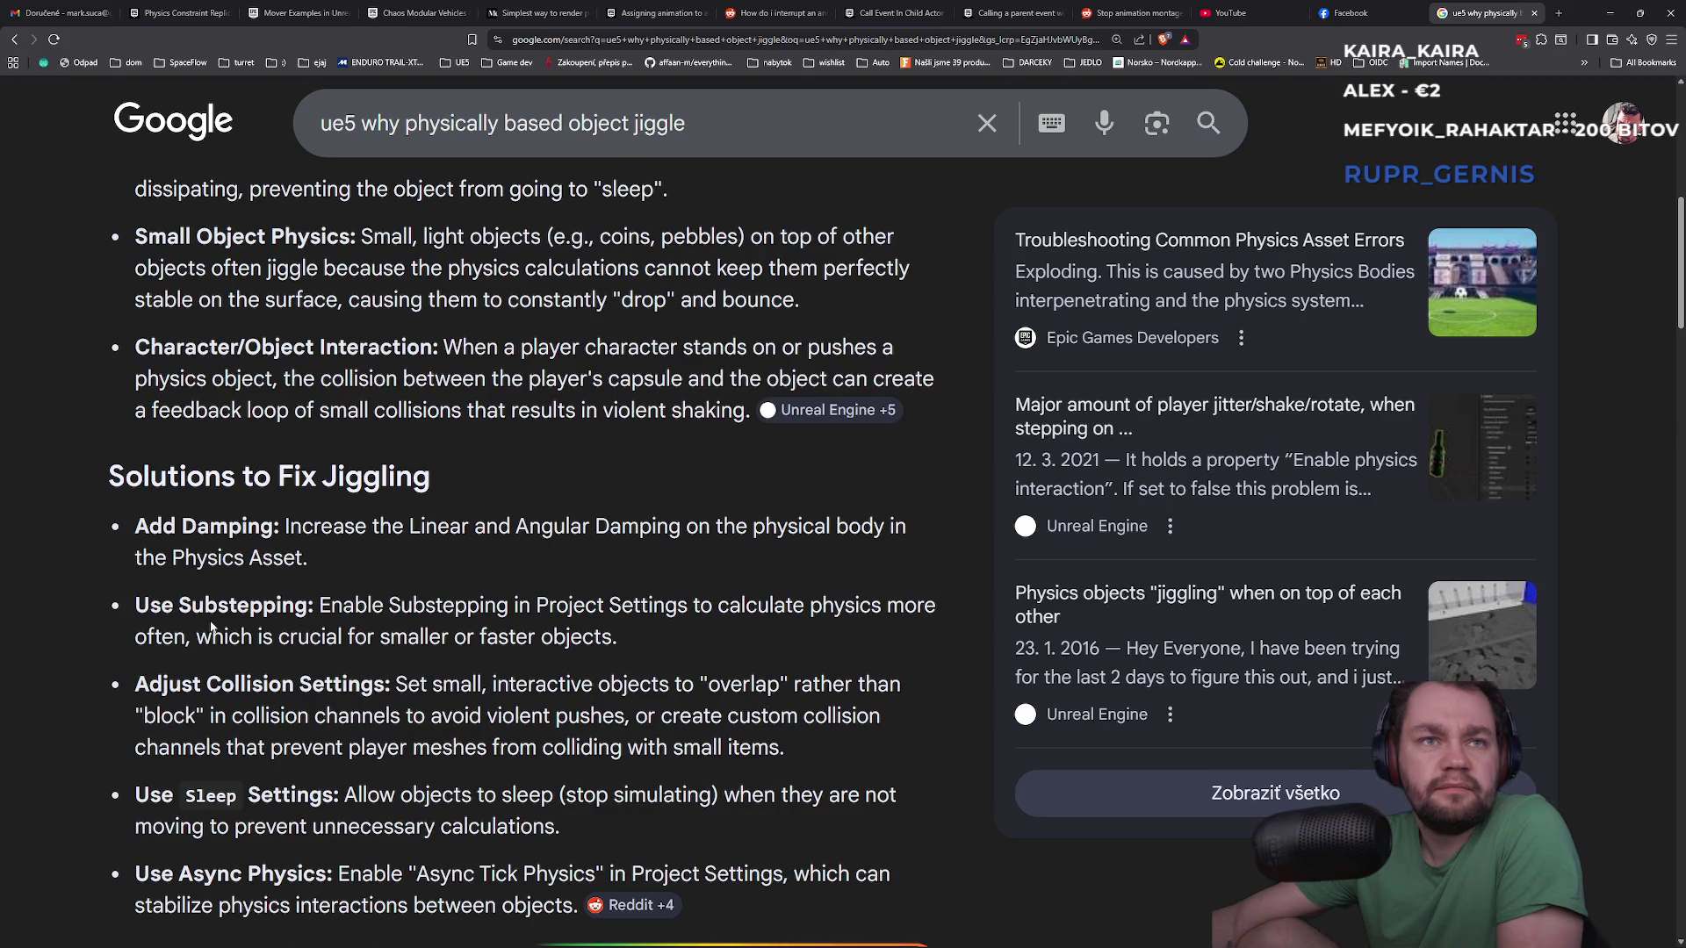
drag(149, 686, 405, 690)
scroll(269, 676, down, 1)
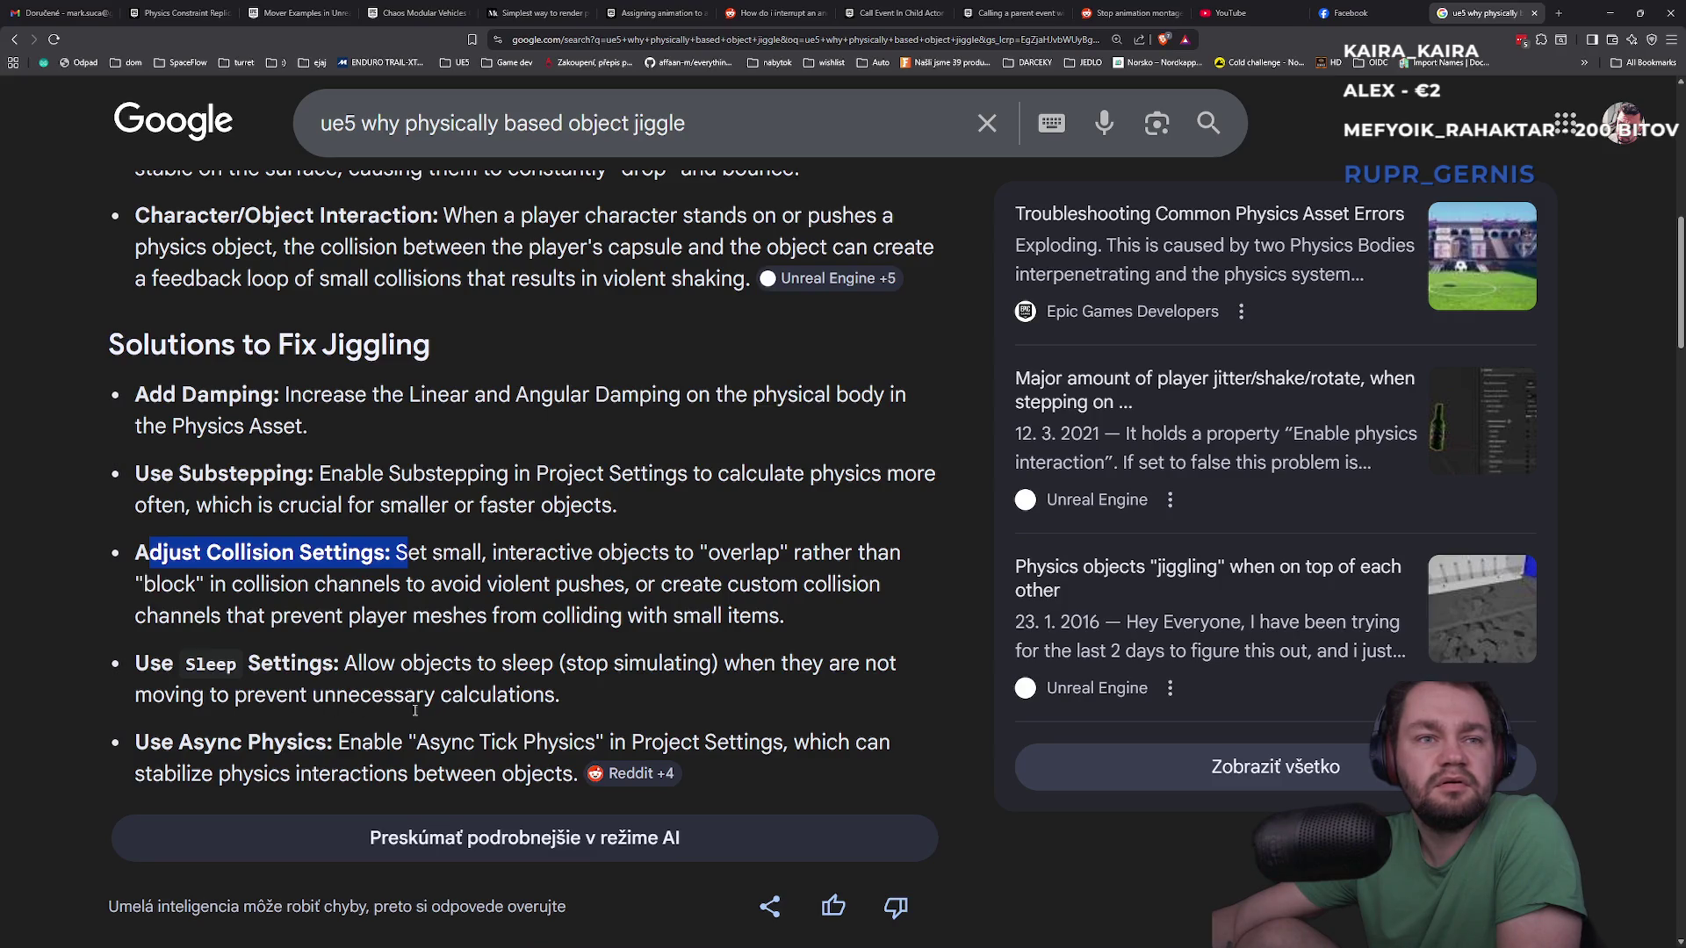
Highlight the Sleep Settings and Async Physics (Enable Async Tick Physics) suggestions
double_click(220, 664)
double_click(287, 666)
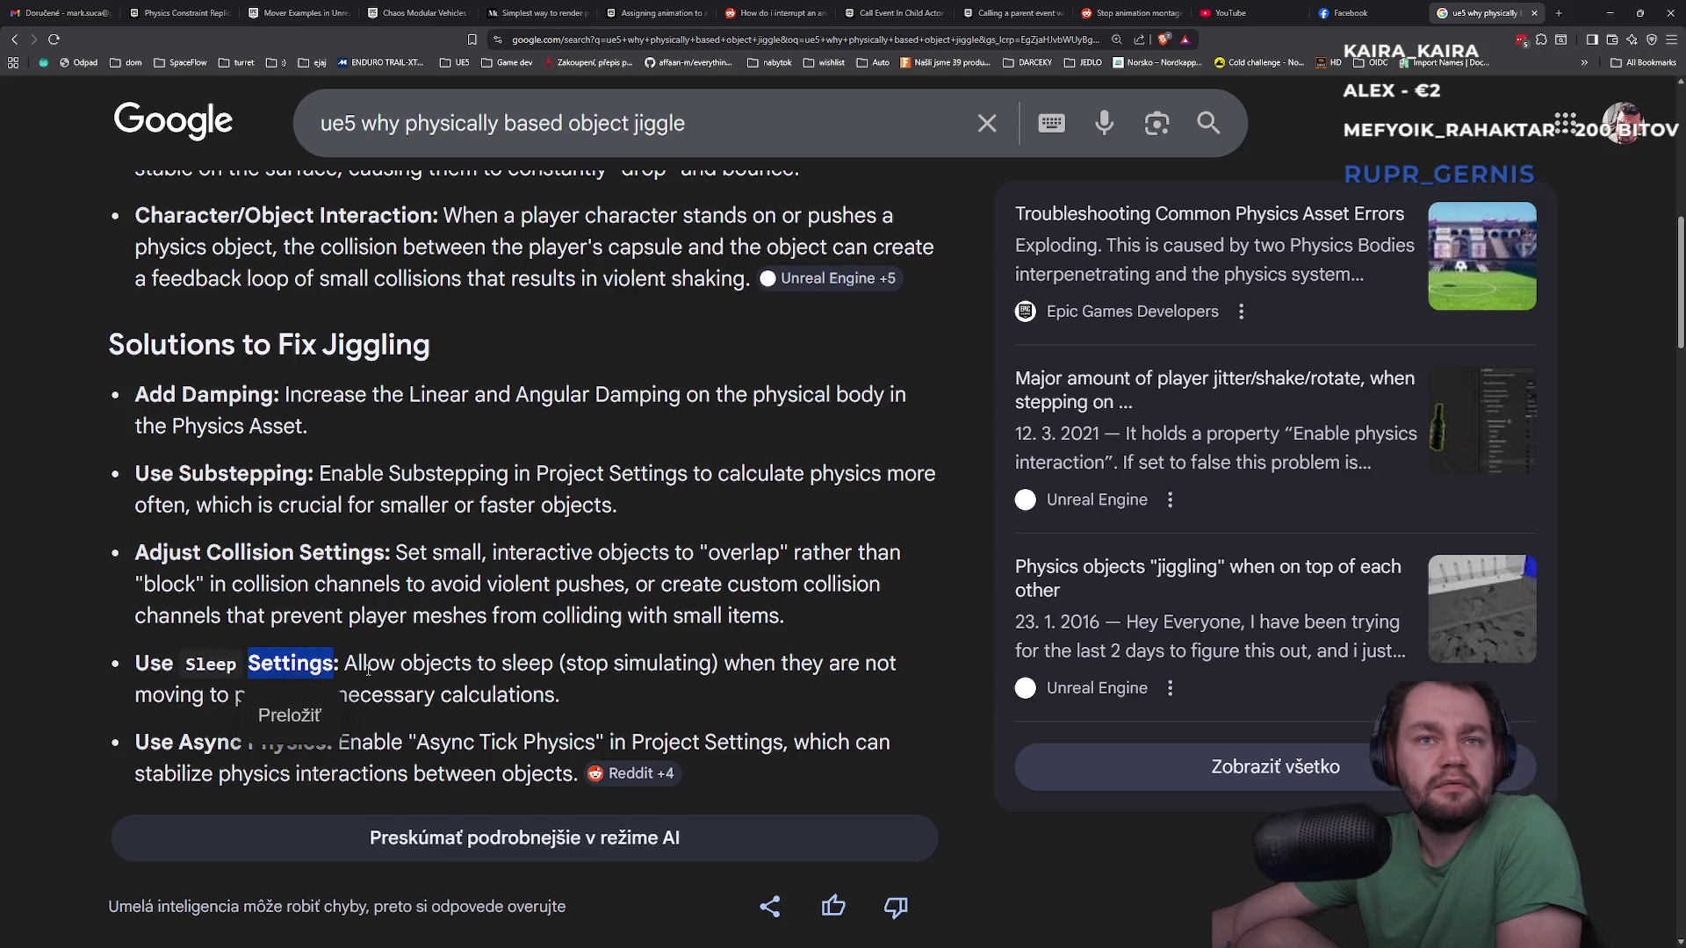
click(449, 670)
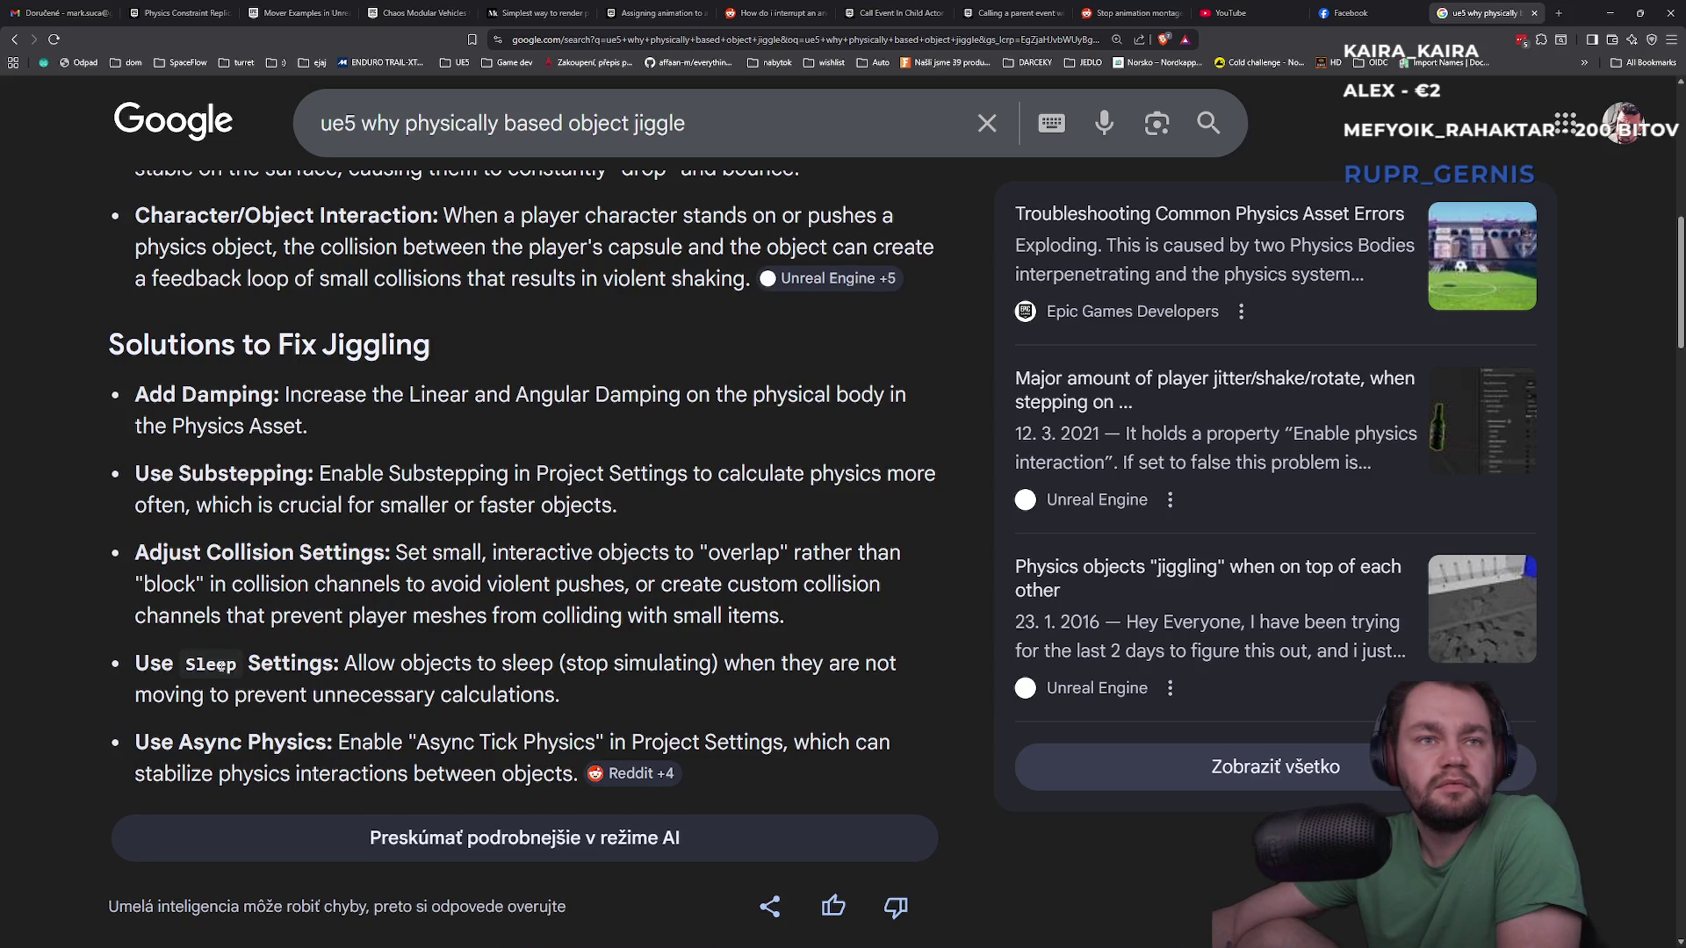
drag(181, 742, 327, 743)
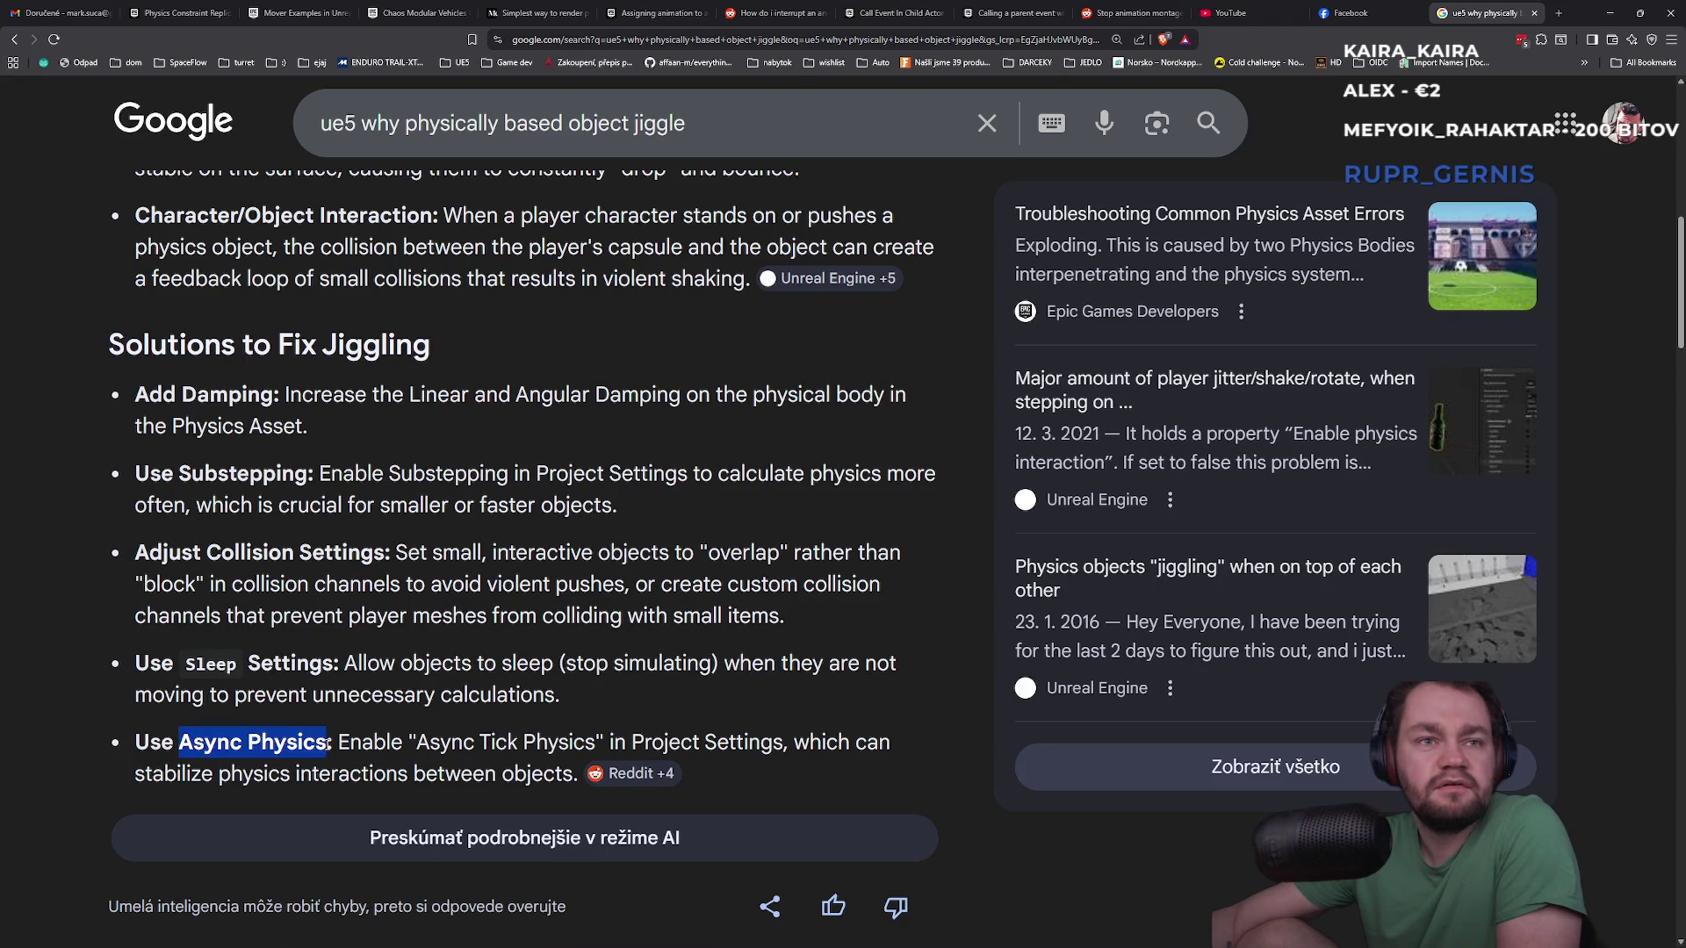
drag(334, 745, 559, 744)
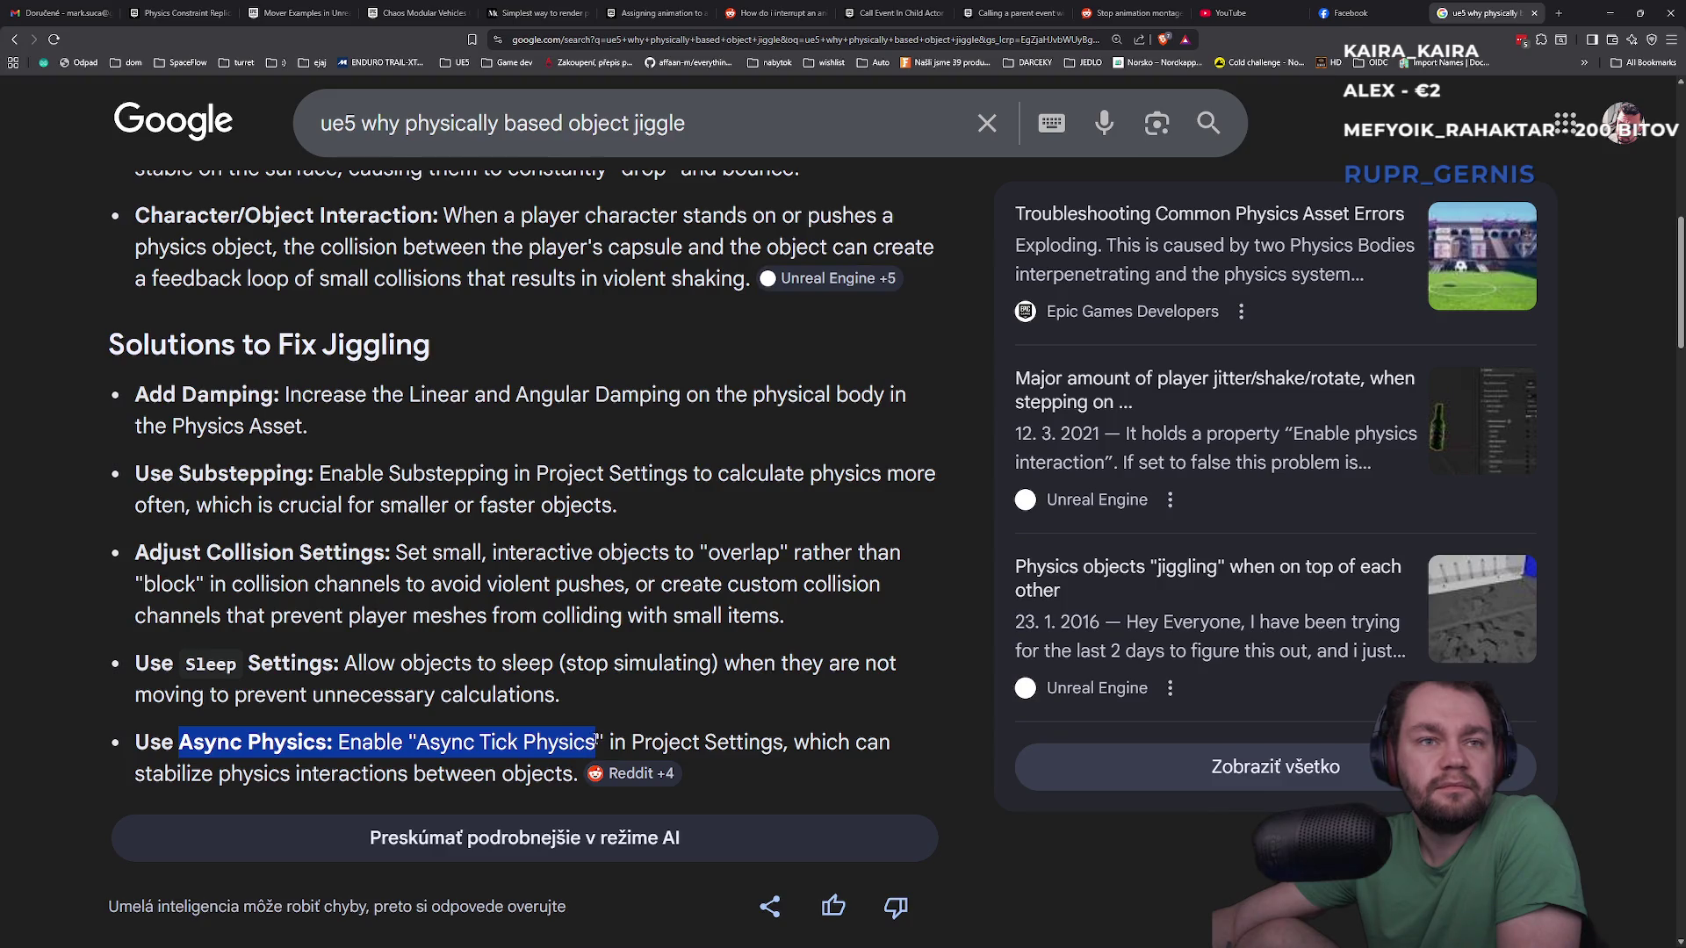
click(444, 752)
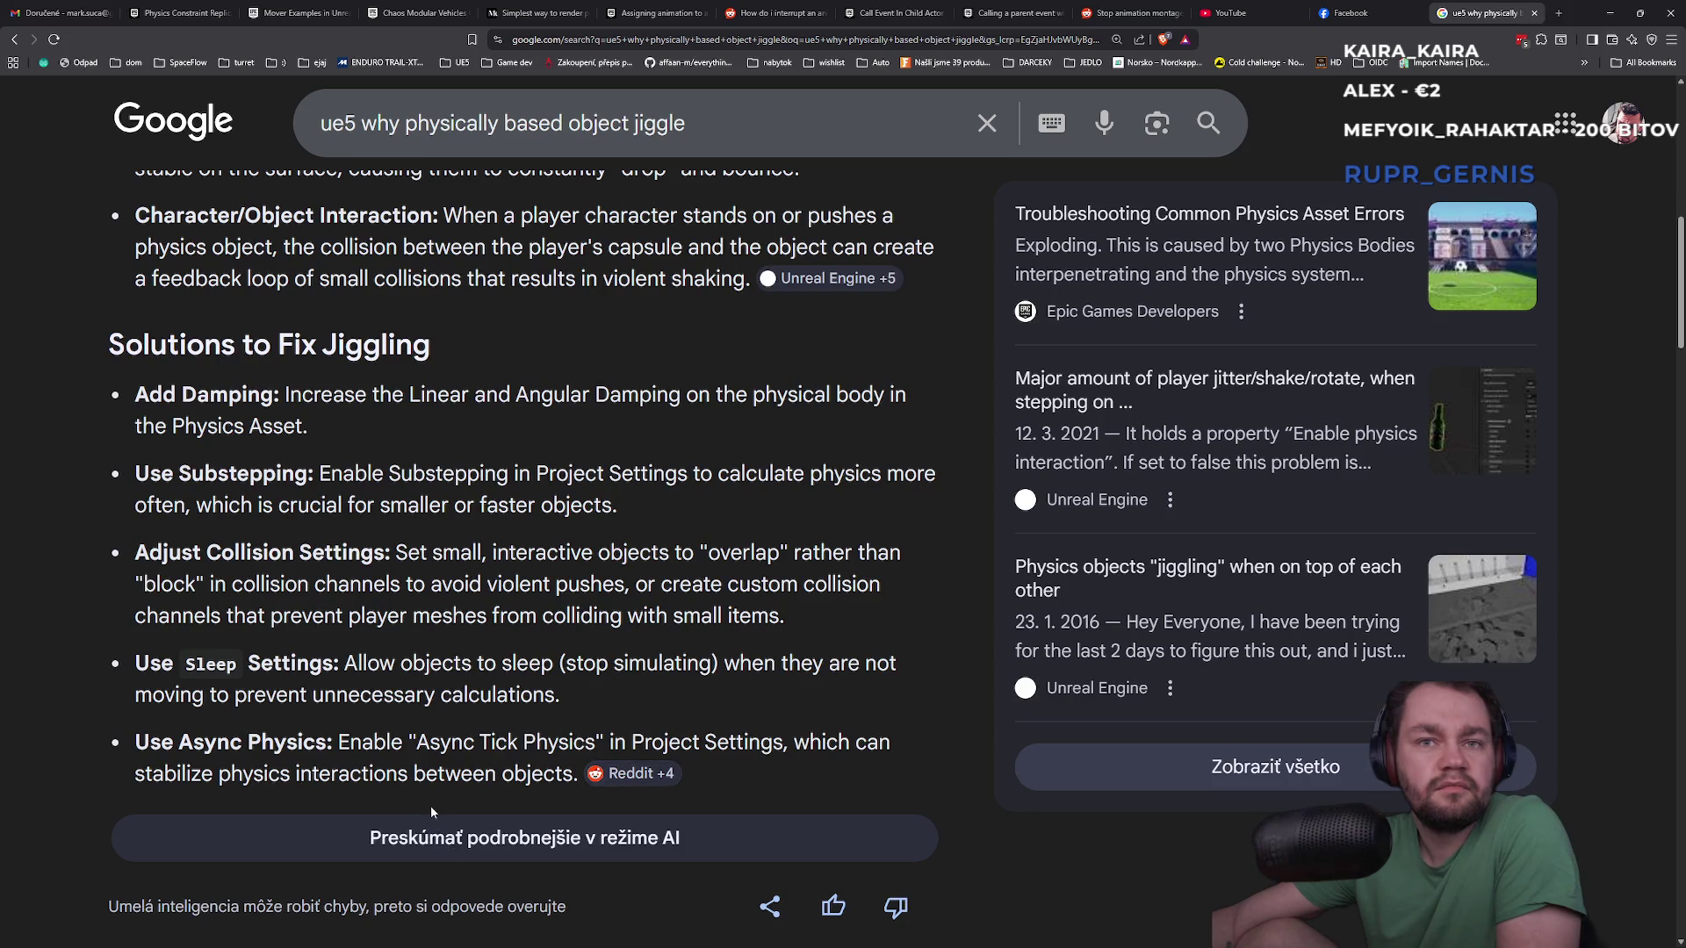
Open the Reddit thread about simulated body physics trouble in a new tab and view it
scroll(431, 814, down, 3)
scroll(343, 654, down, 3)
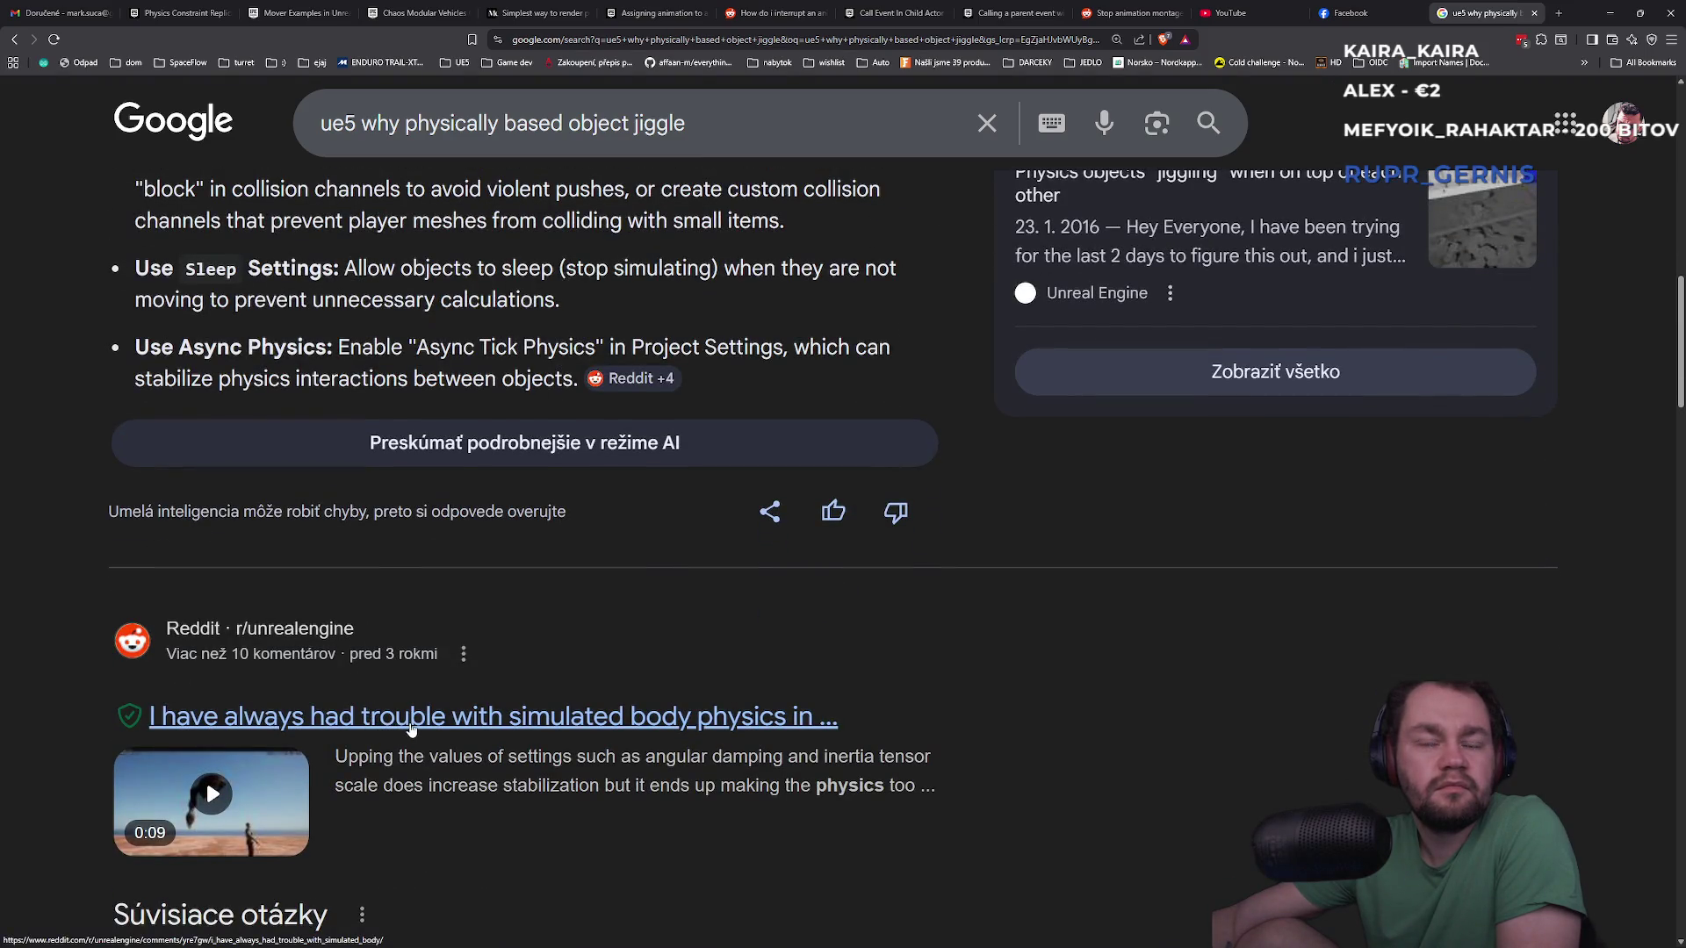
scroll(411, 729, down, 2)
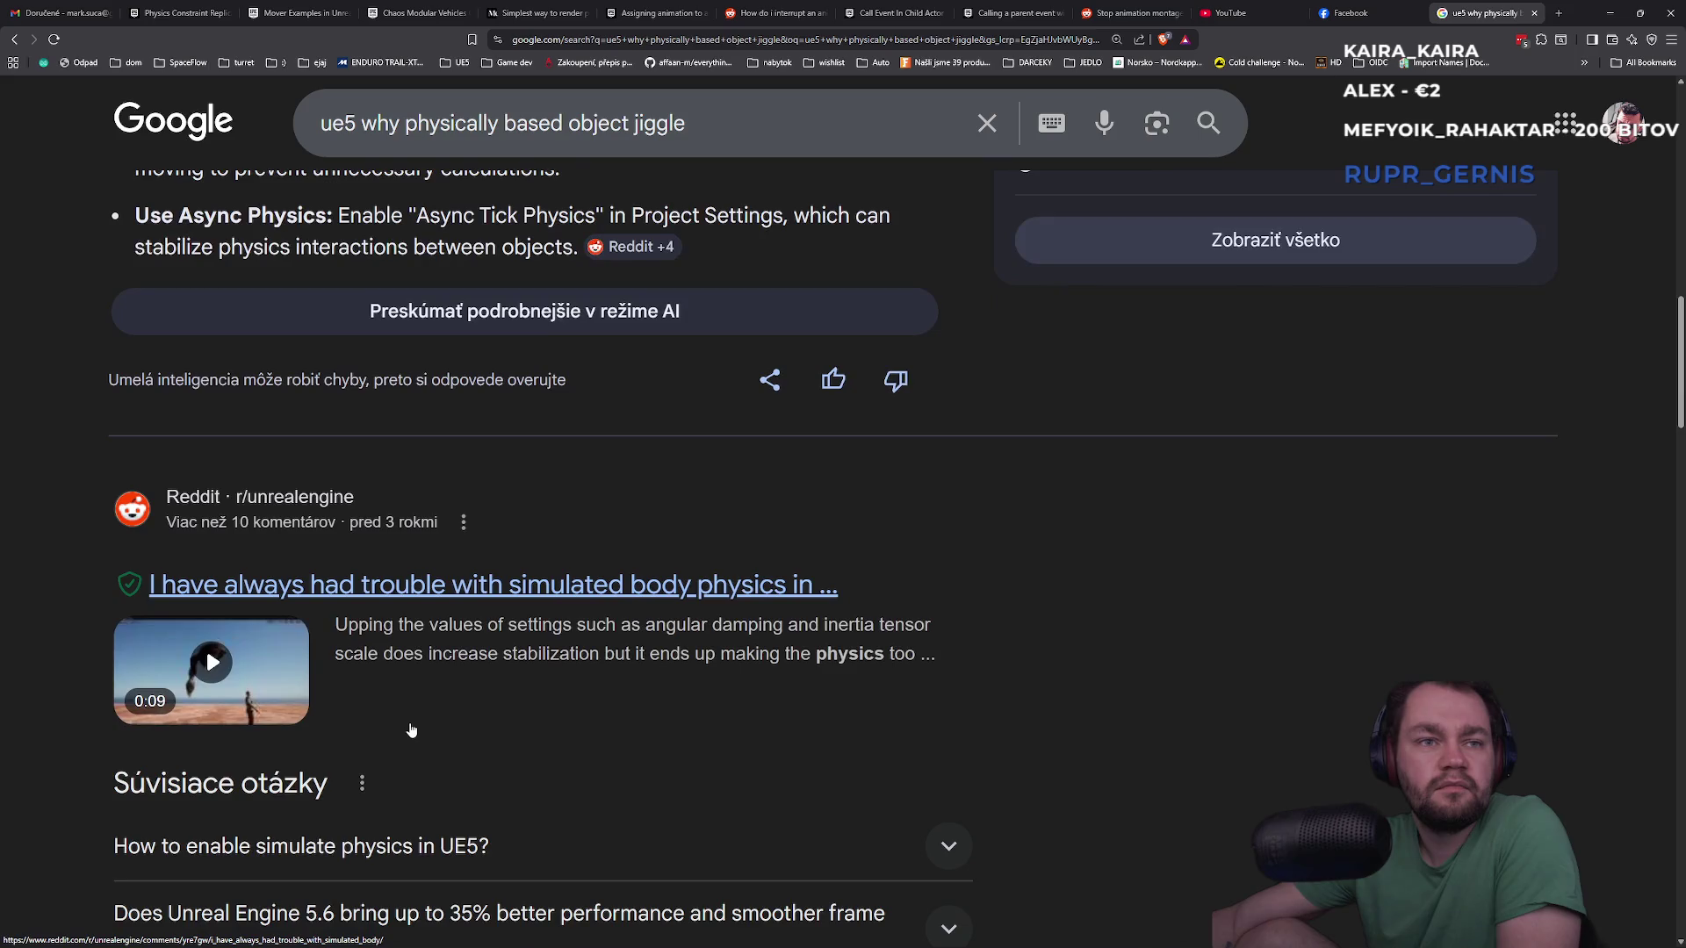
middle_click(472, 586)
key(ctrl+Tab)
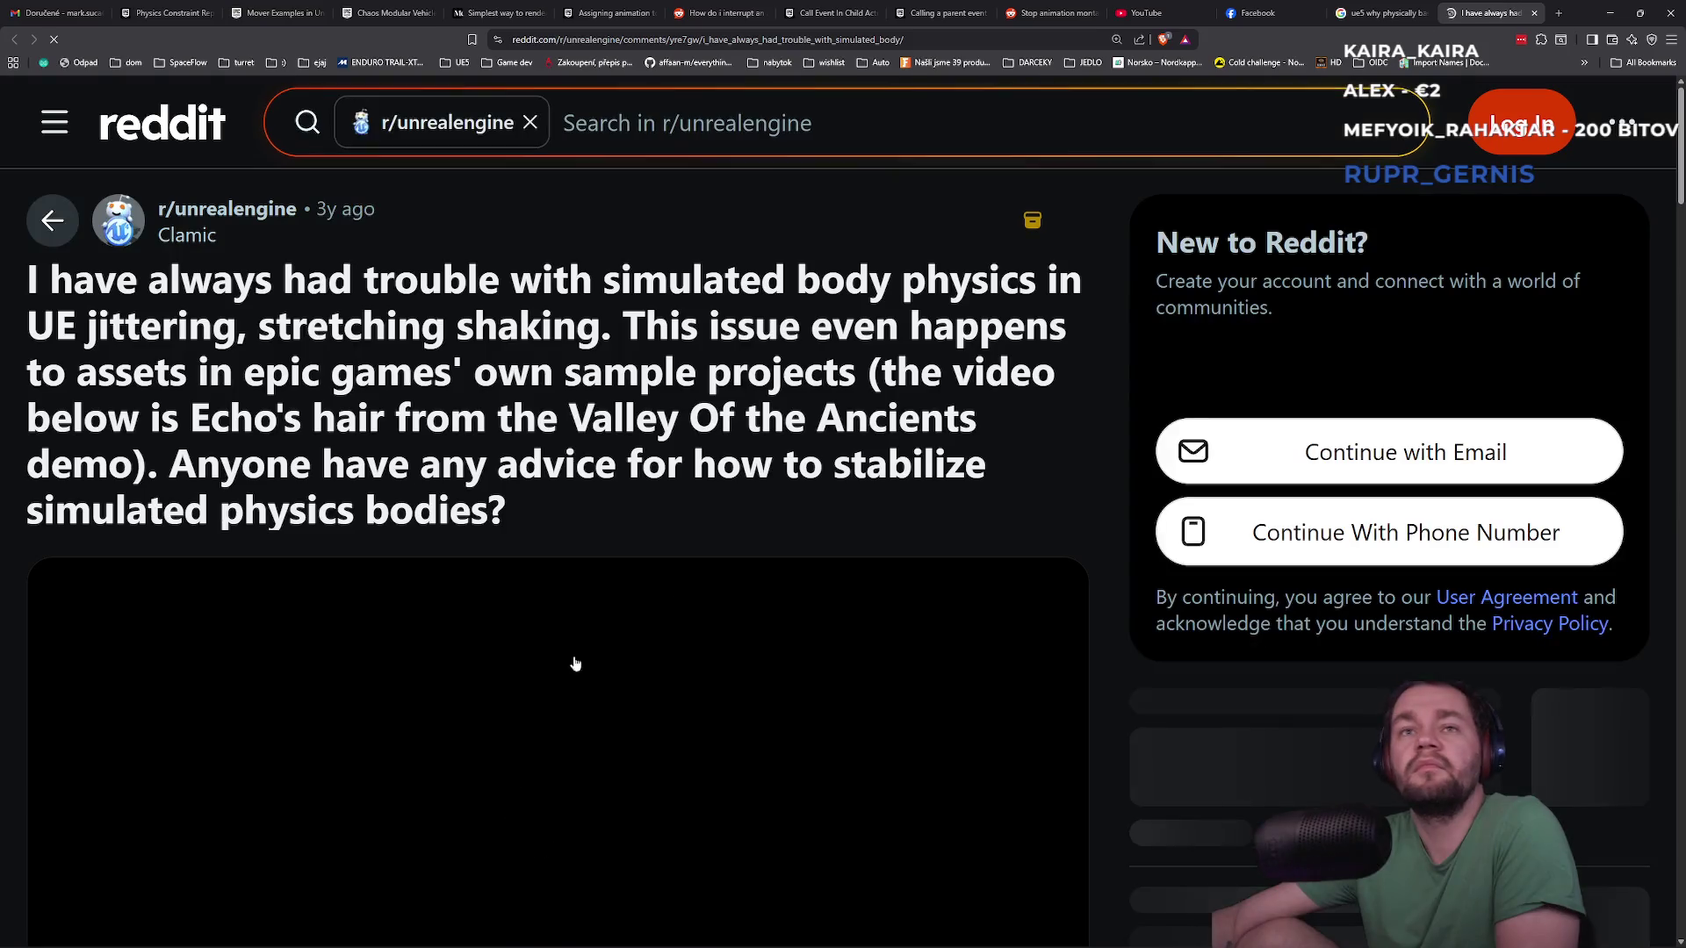
Read the Reddit comments, marking the collision-box suggestion and a reply
scroll(553, 667, down, 4)
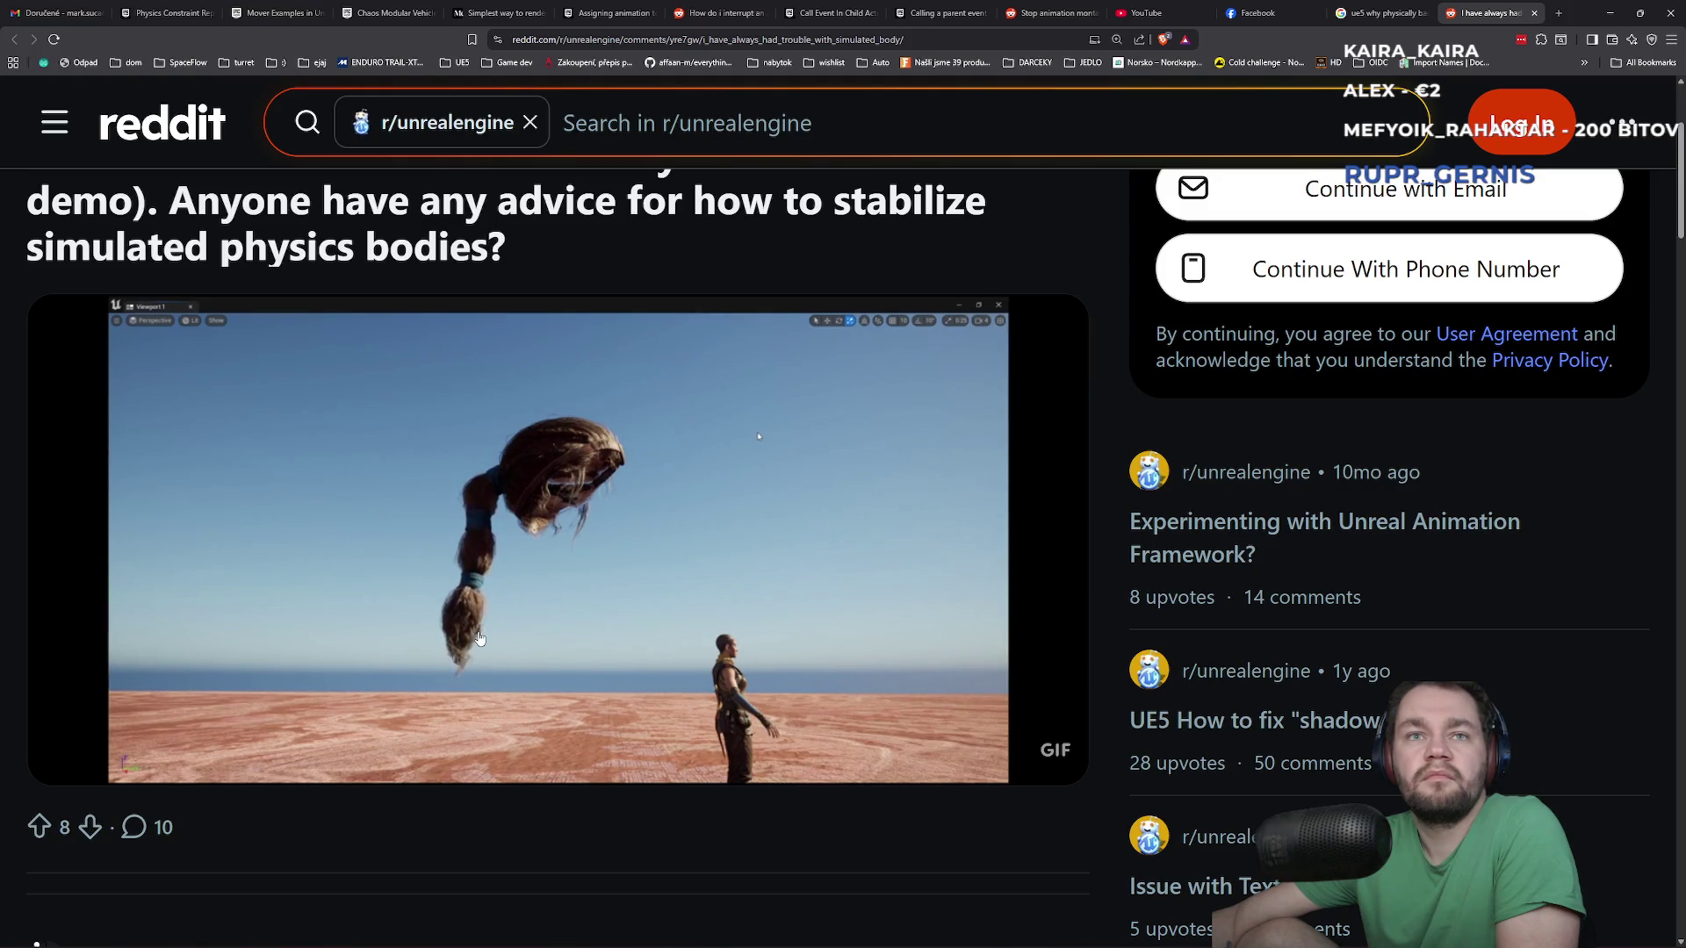
scroll(211, 625, down, 4)
drag(260, 603, 522, 603)
mouse_move(297, 735)
mouse_down()
mouse_move(1038, 735)
mouse_move(531, 736)
mouse_move(339, 769)
mouse_up()
click(425, 764)
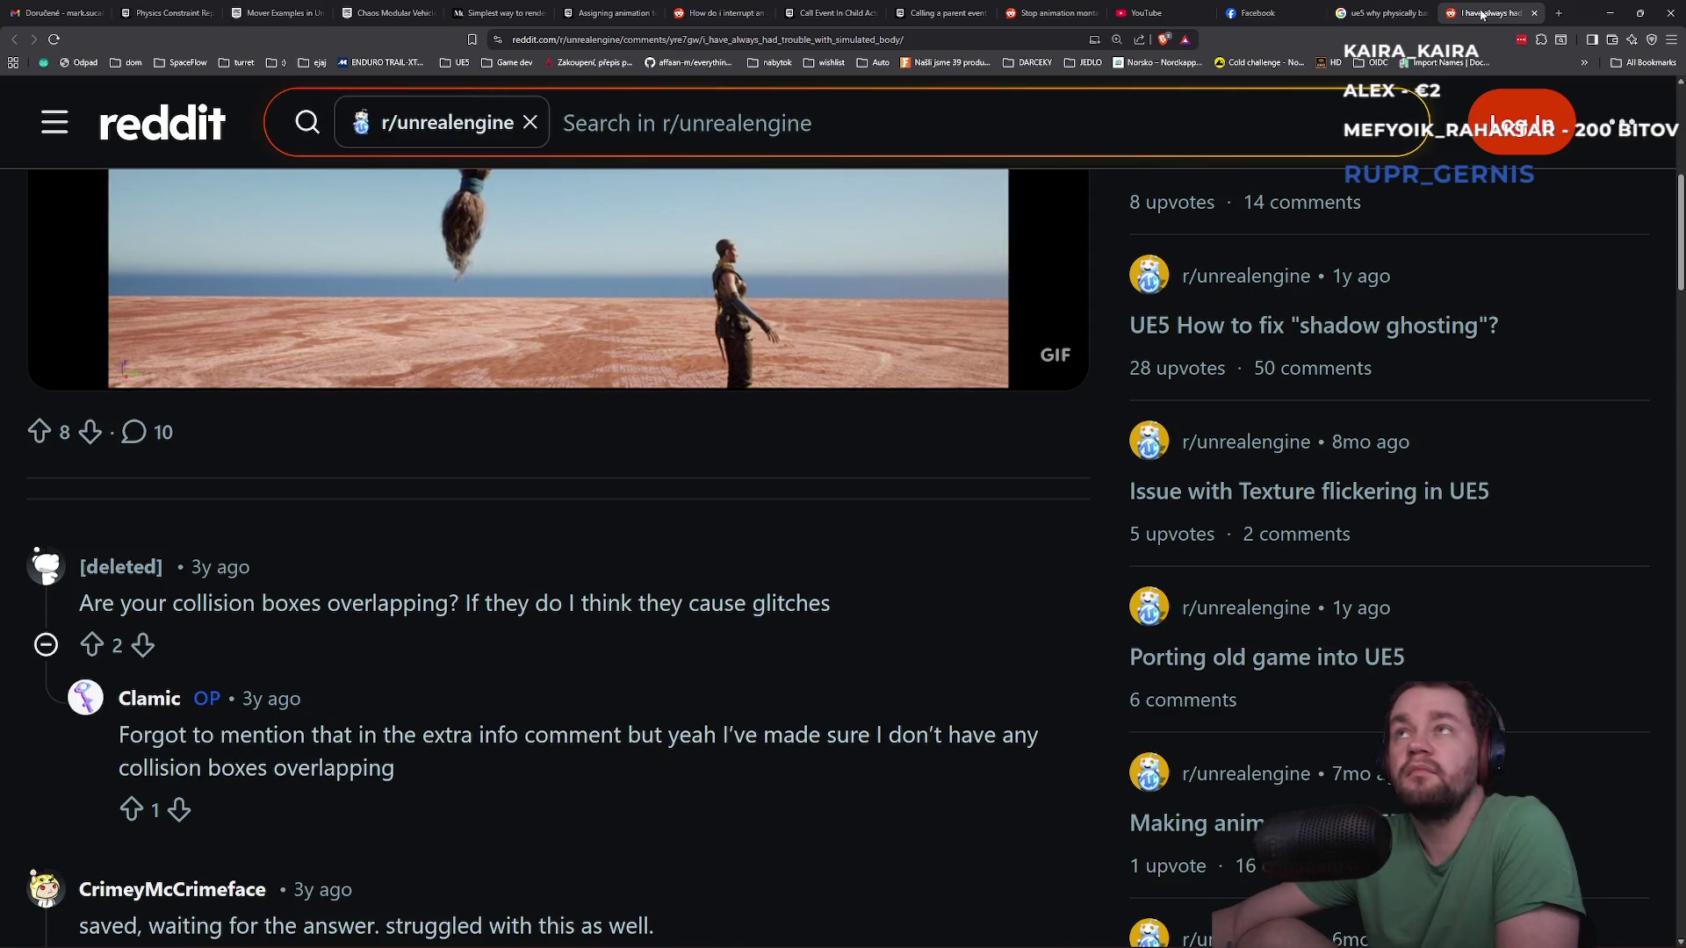
Close the Reddit tab and scroll further through the Google results
middle_click(1481, 15)
scroll(544, 710, down, 3)
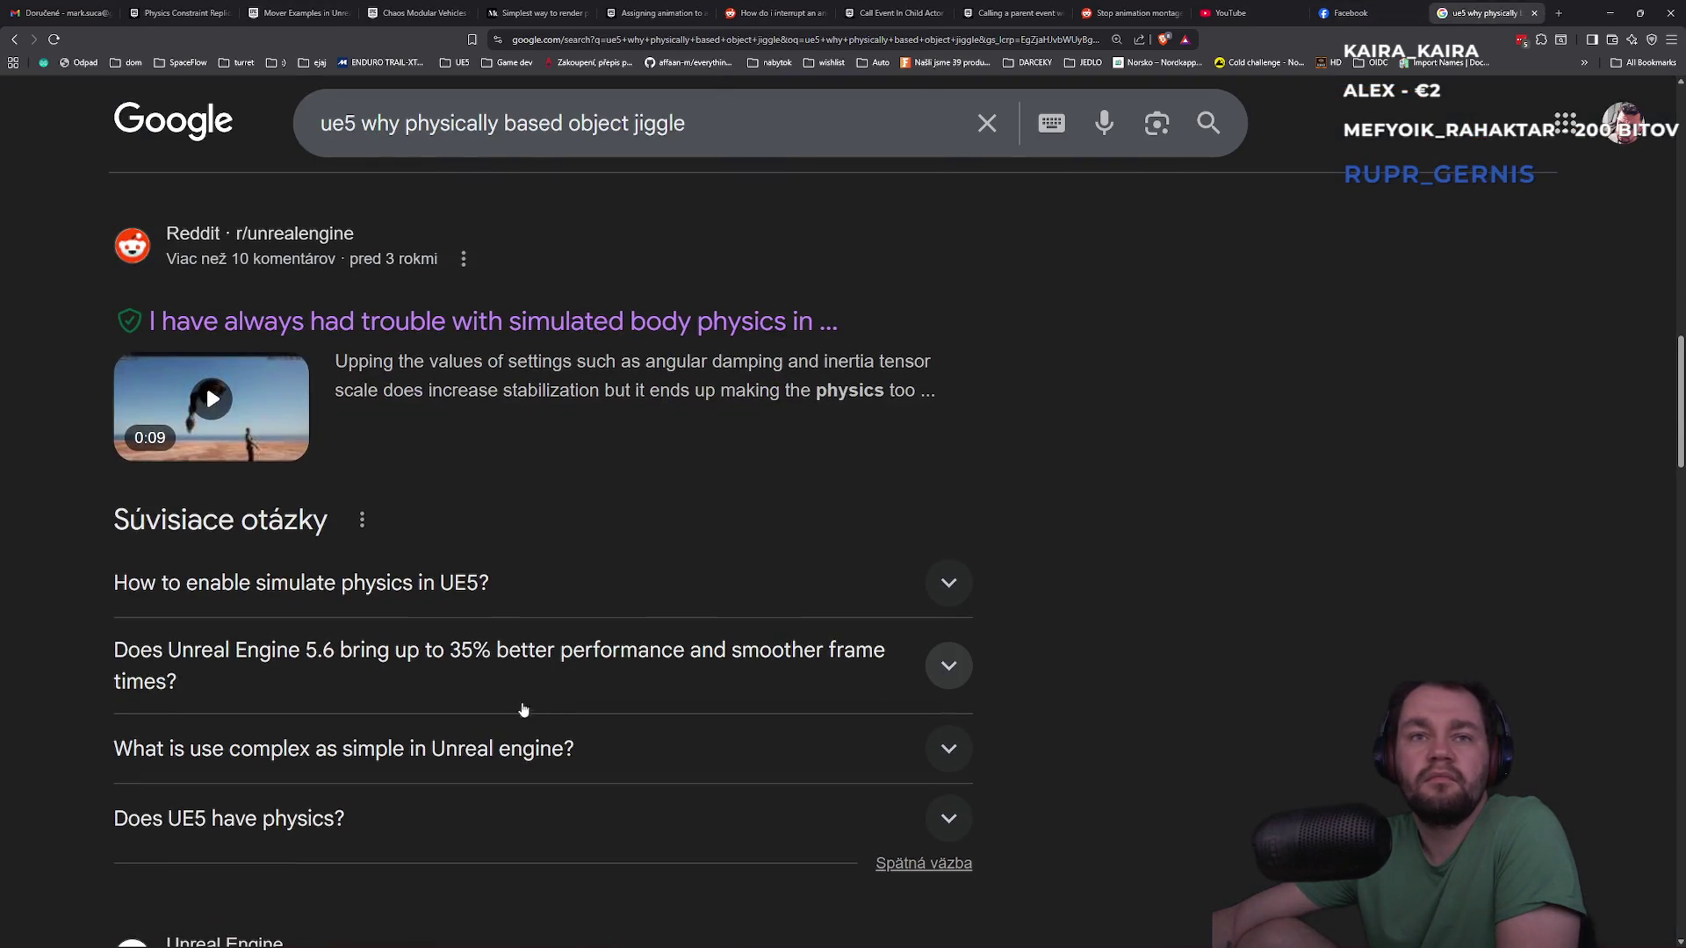
scroll(386, 680, down, 4)
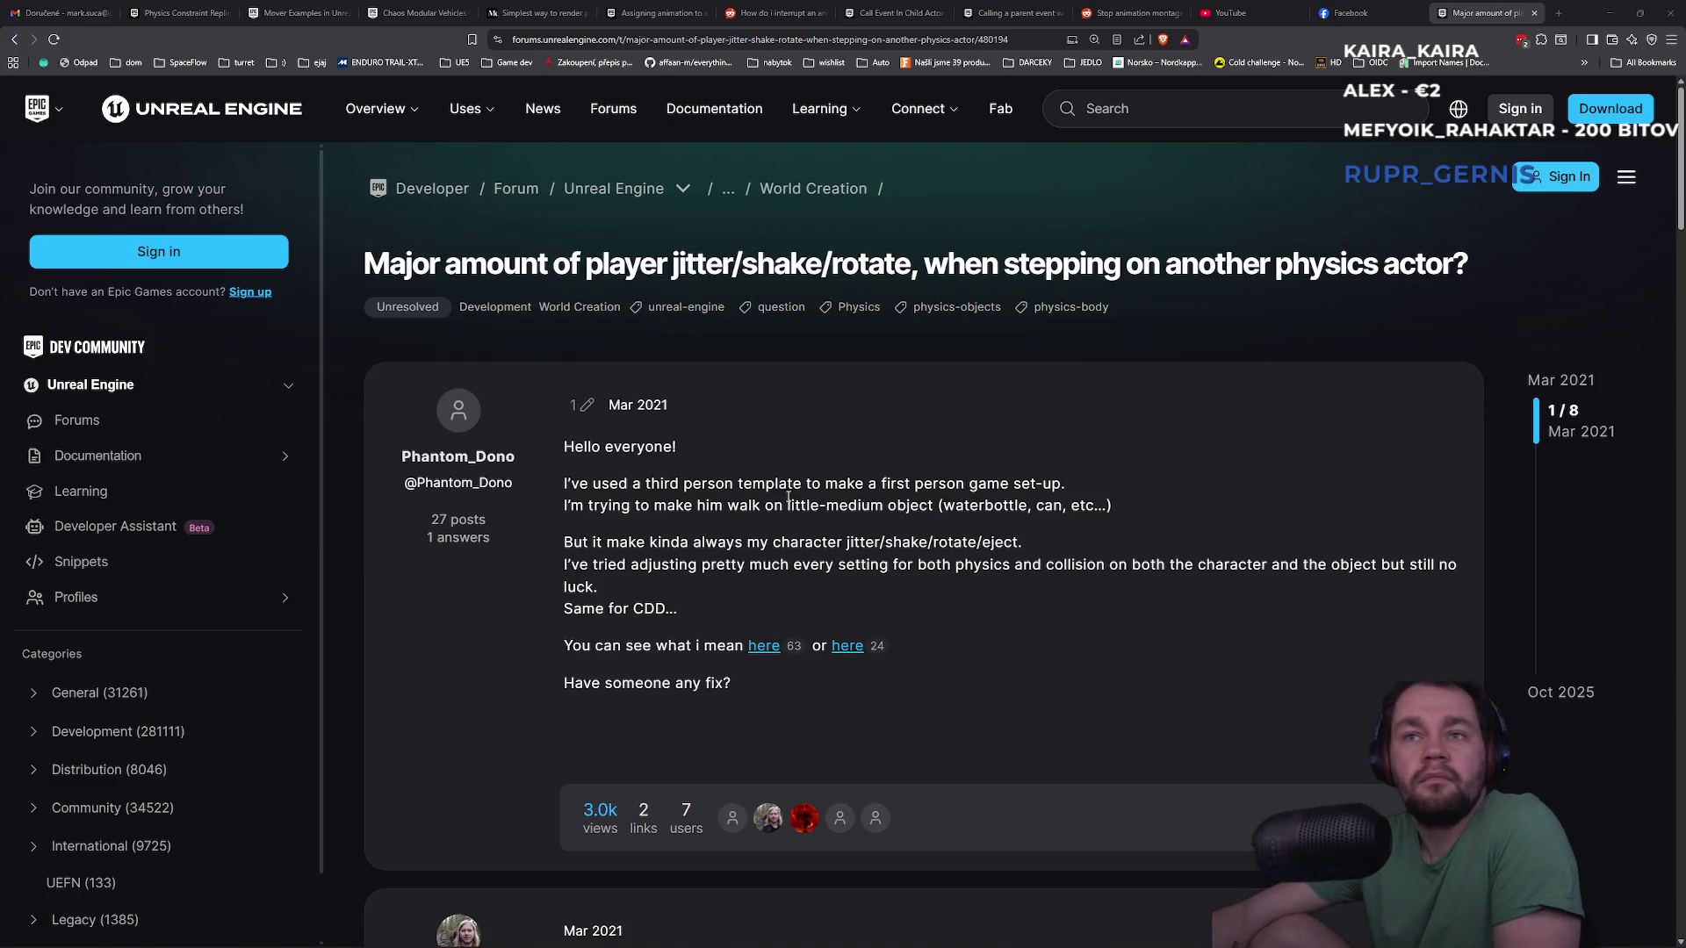
Watch the forum thread's linked example video, then close it
scroll(835, 509, down, 3)
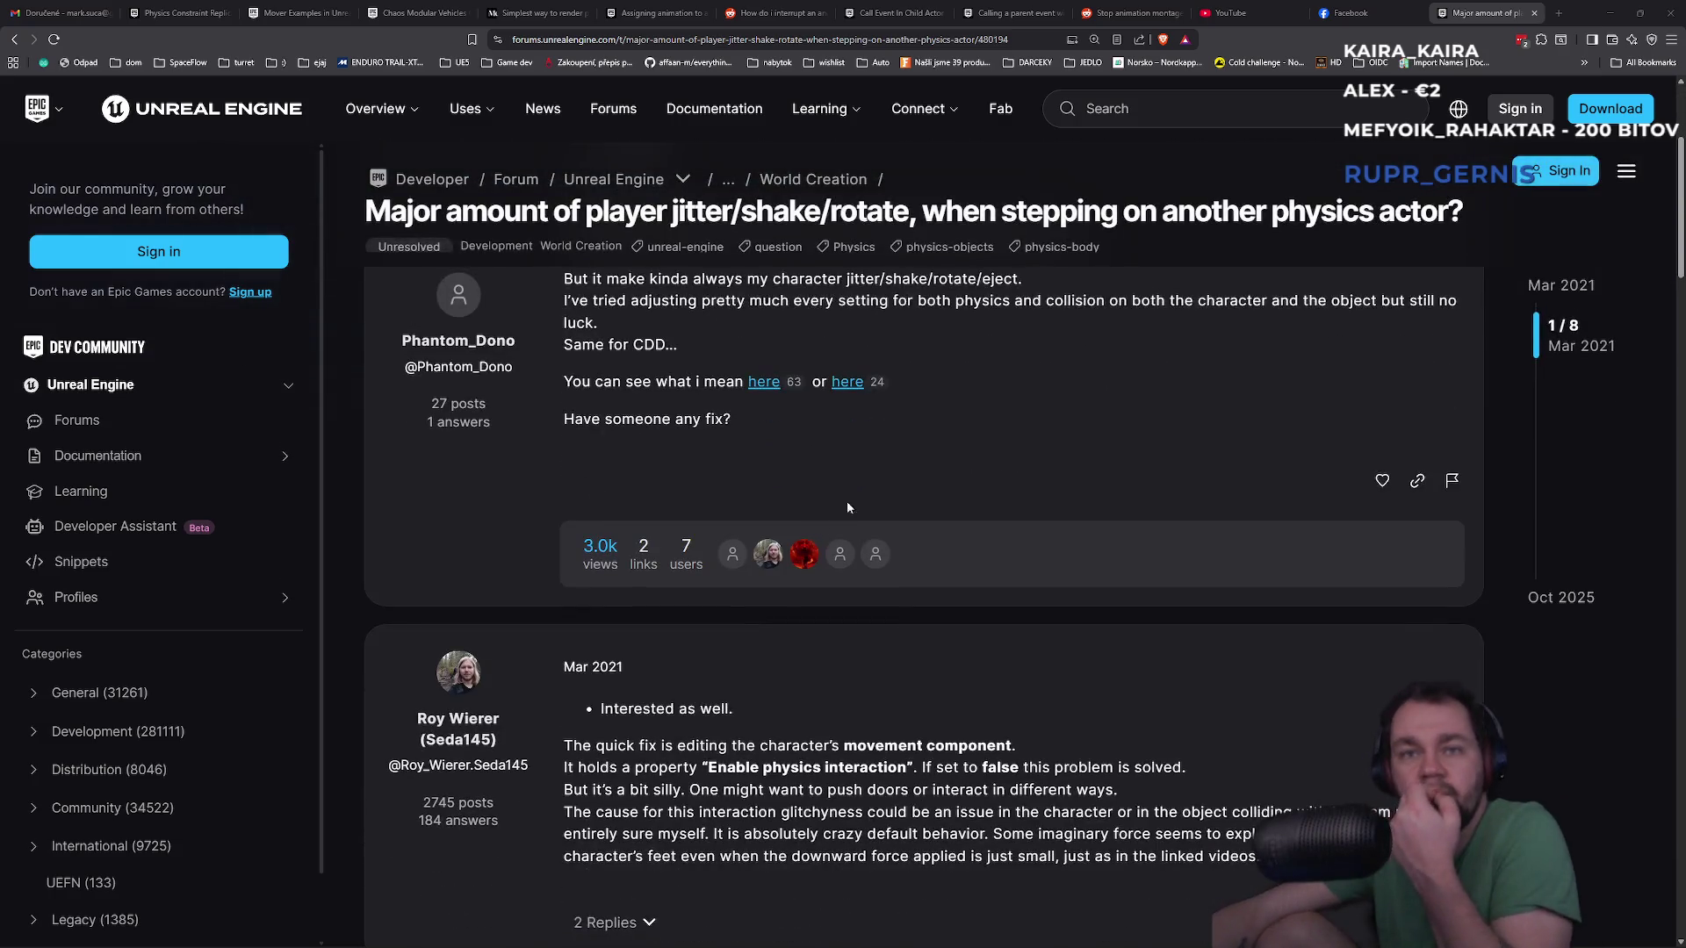
scroll(846, 500, up, 3)
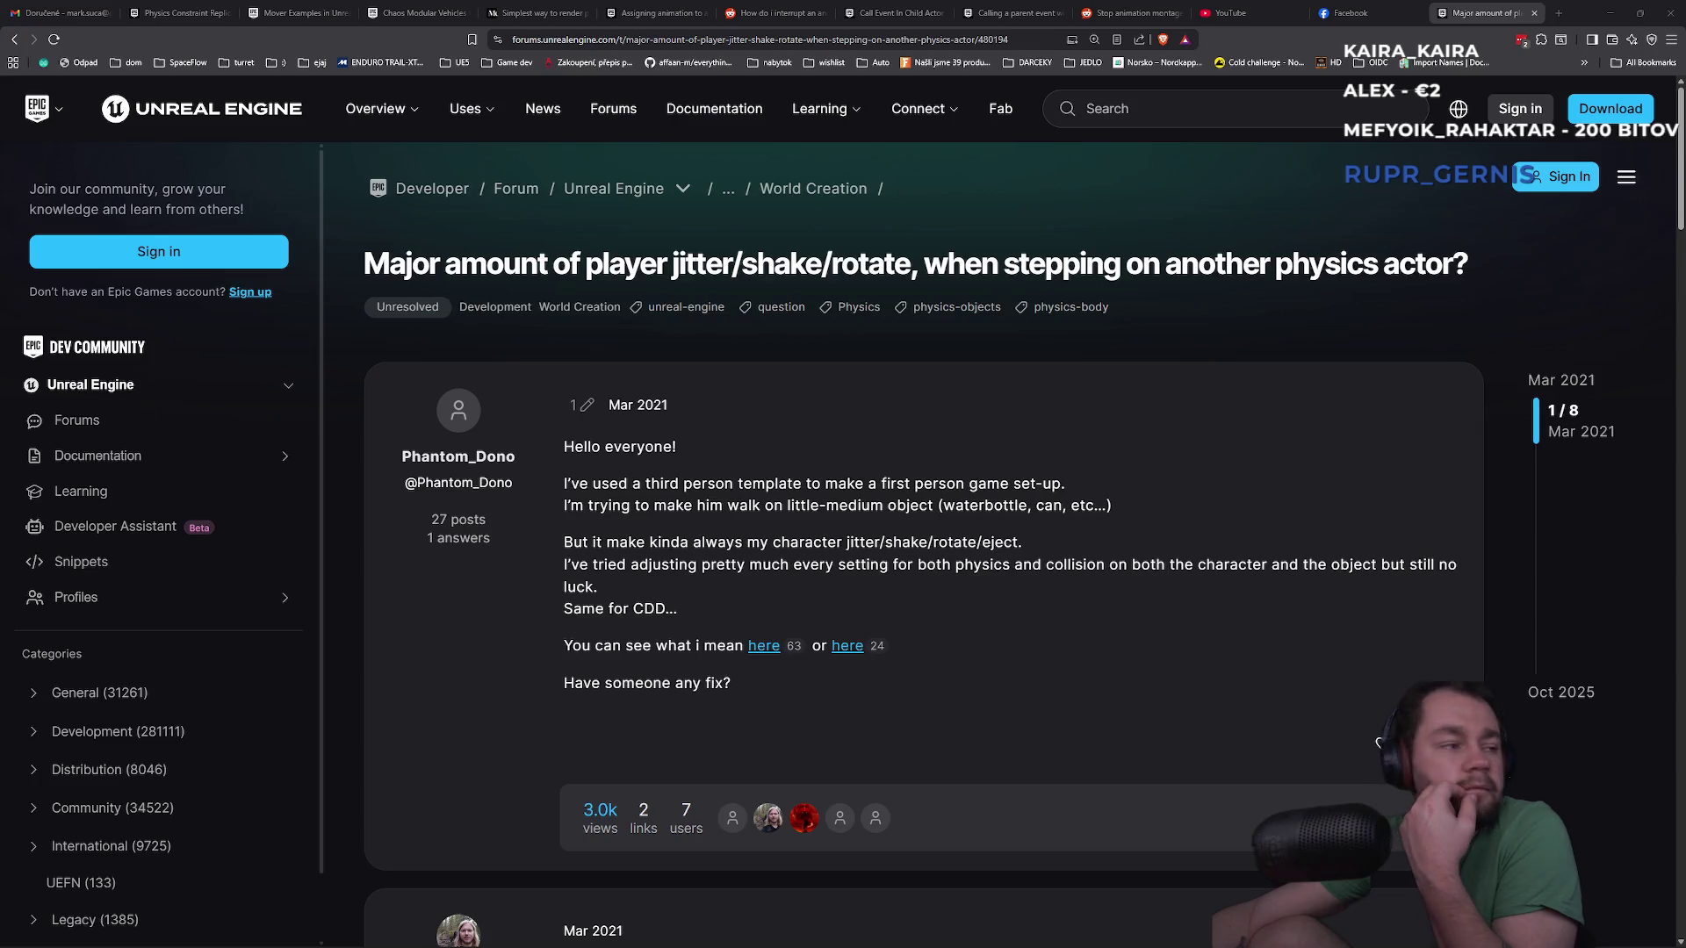
middle_click(764, 646)
click(1461, 8)
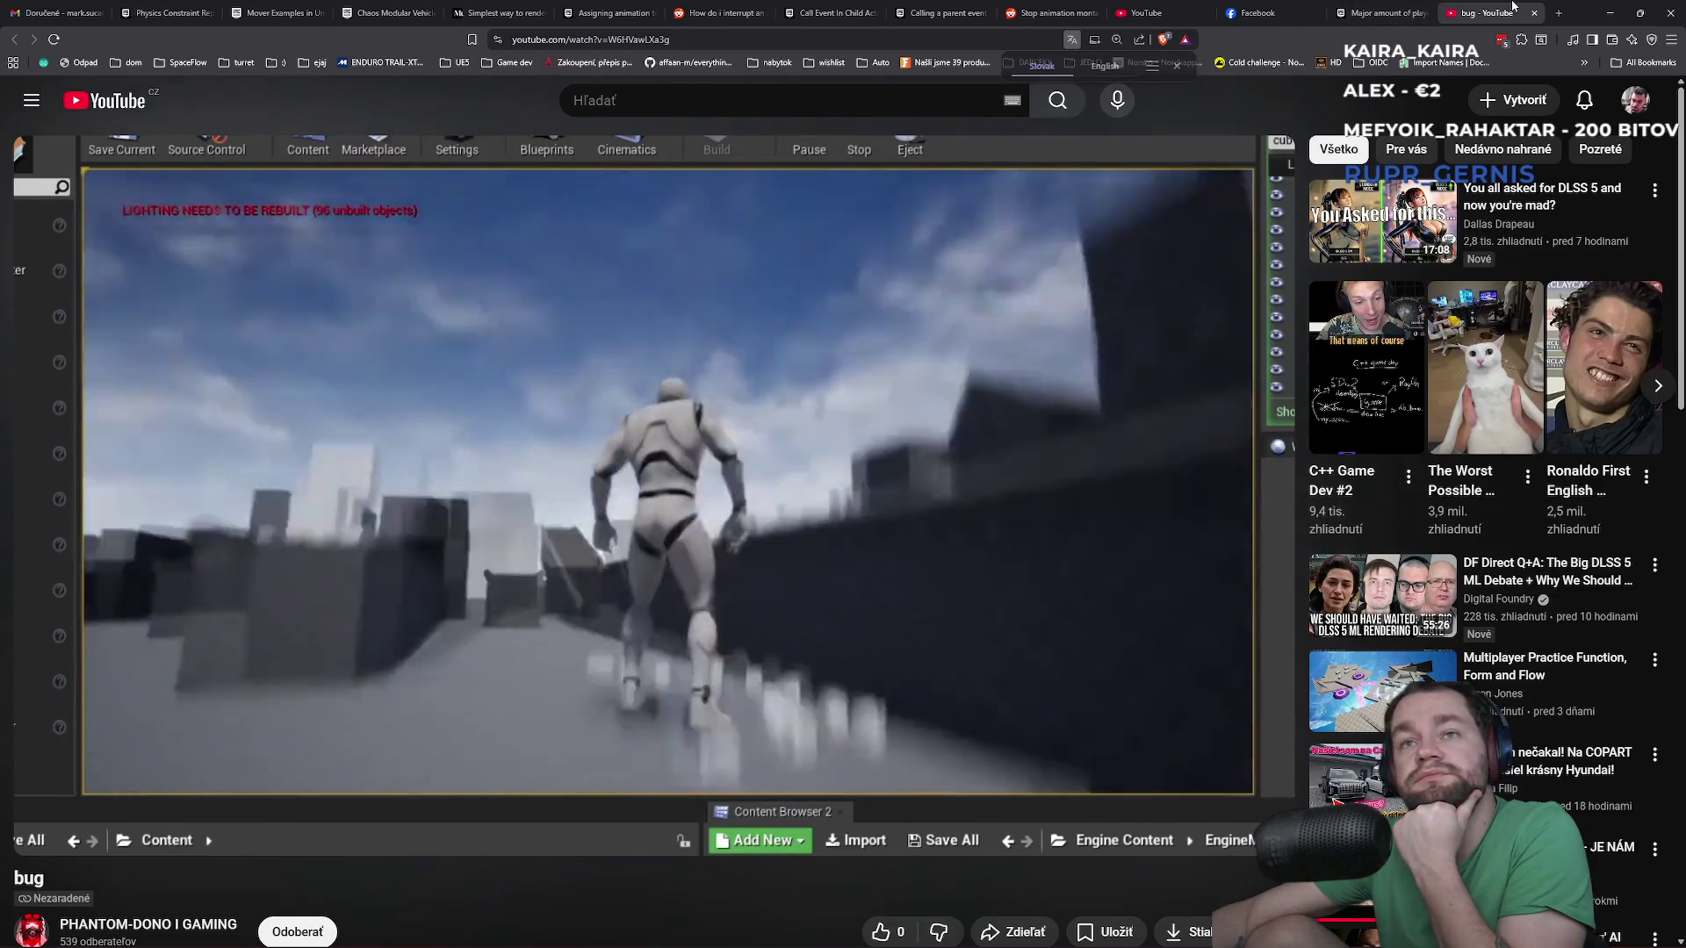
click(1533, 12)
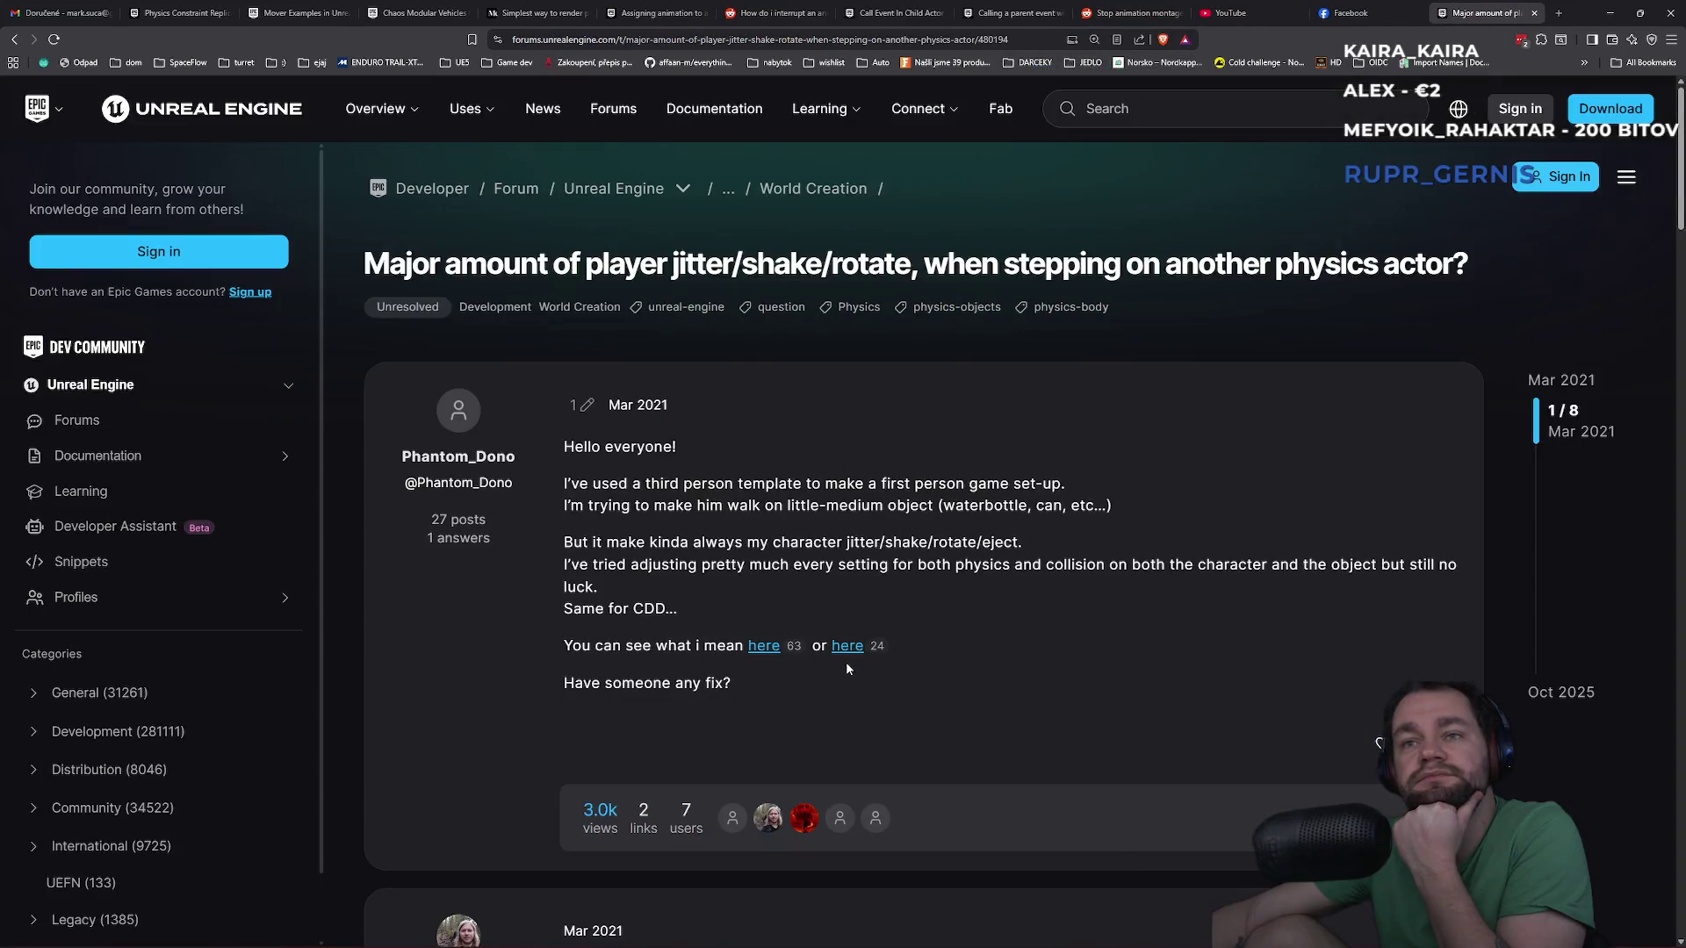
Mark the quick-fix reply about the movement component and Enable physics interaction
scroll(847, 667, down, 3)
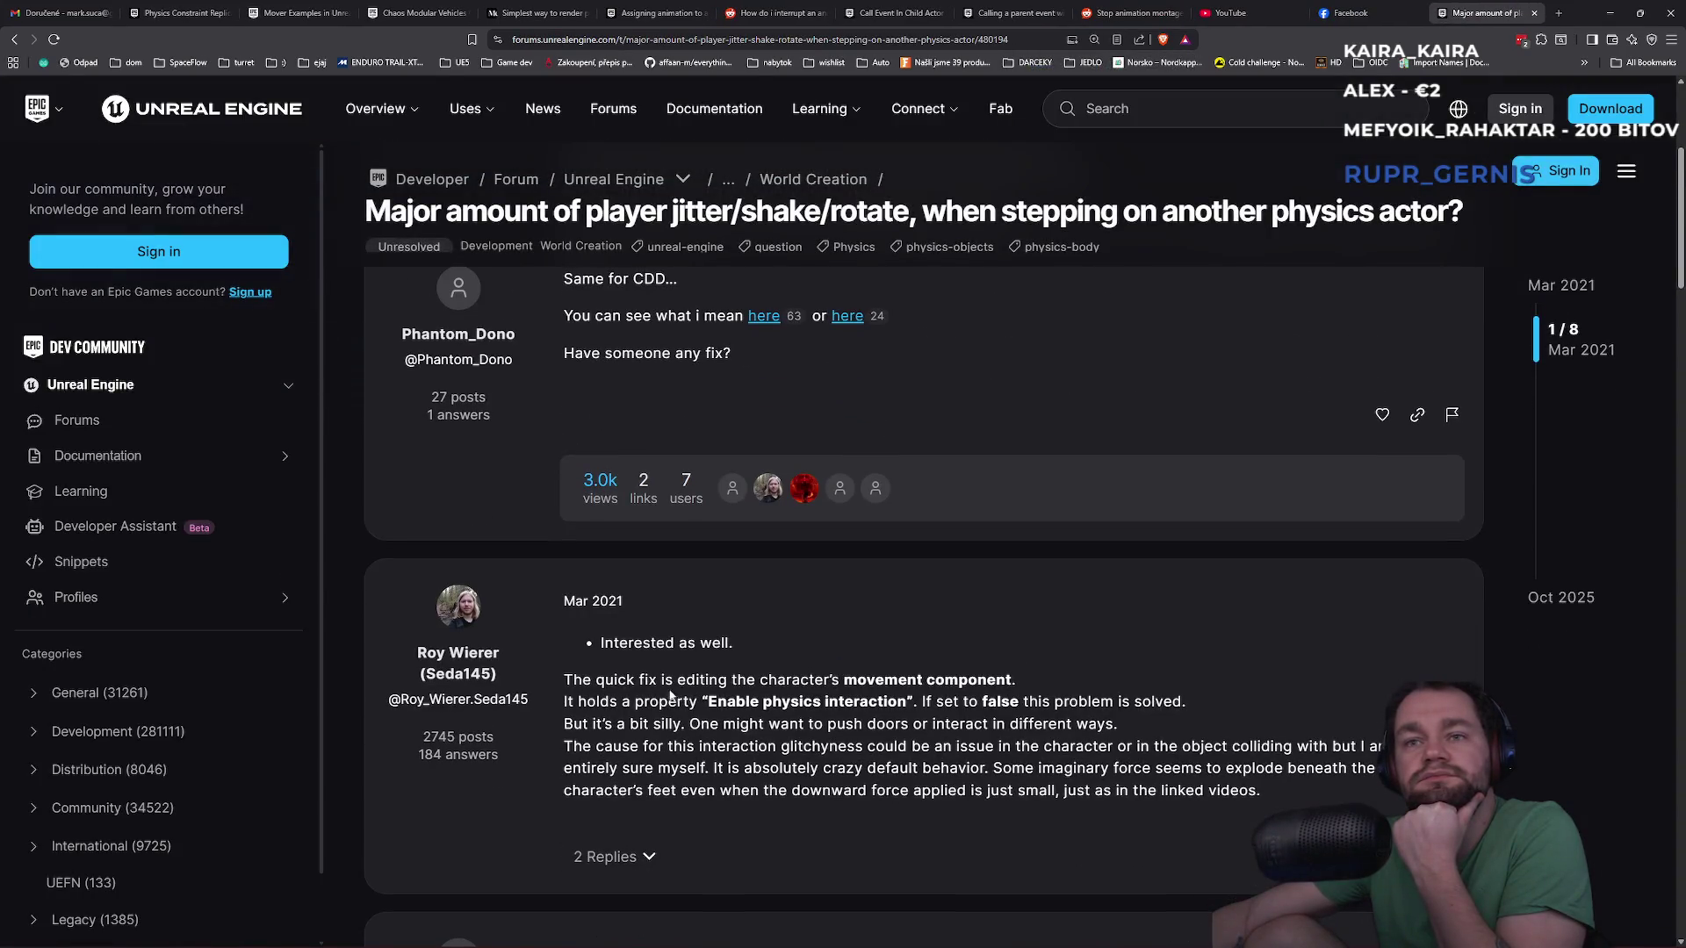
drag(564, 679, 975, 703)
click(998, 706)
drag(636, 681, 988, 681)
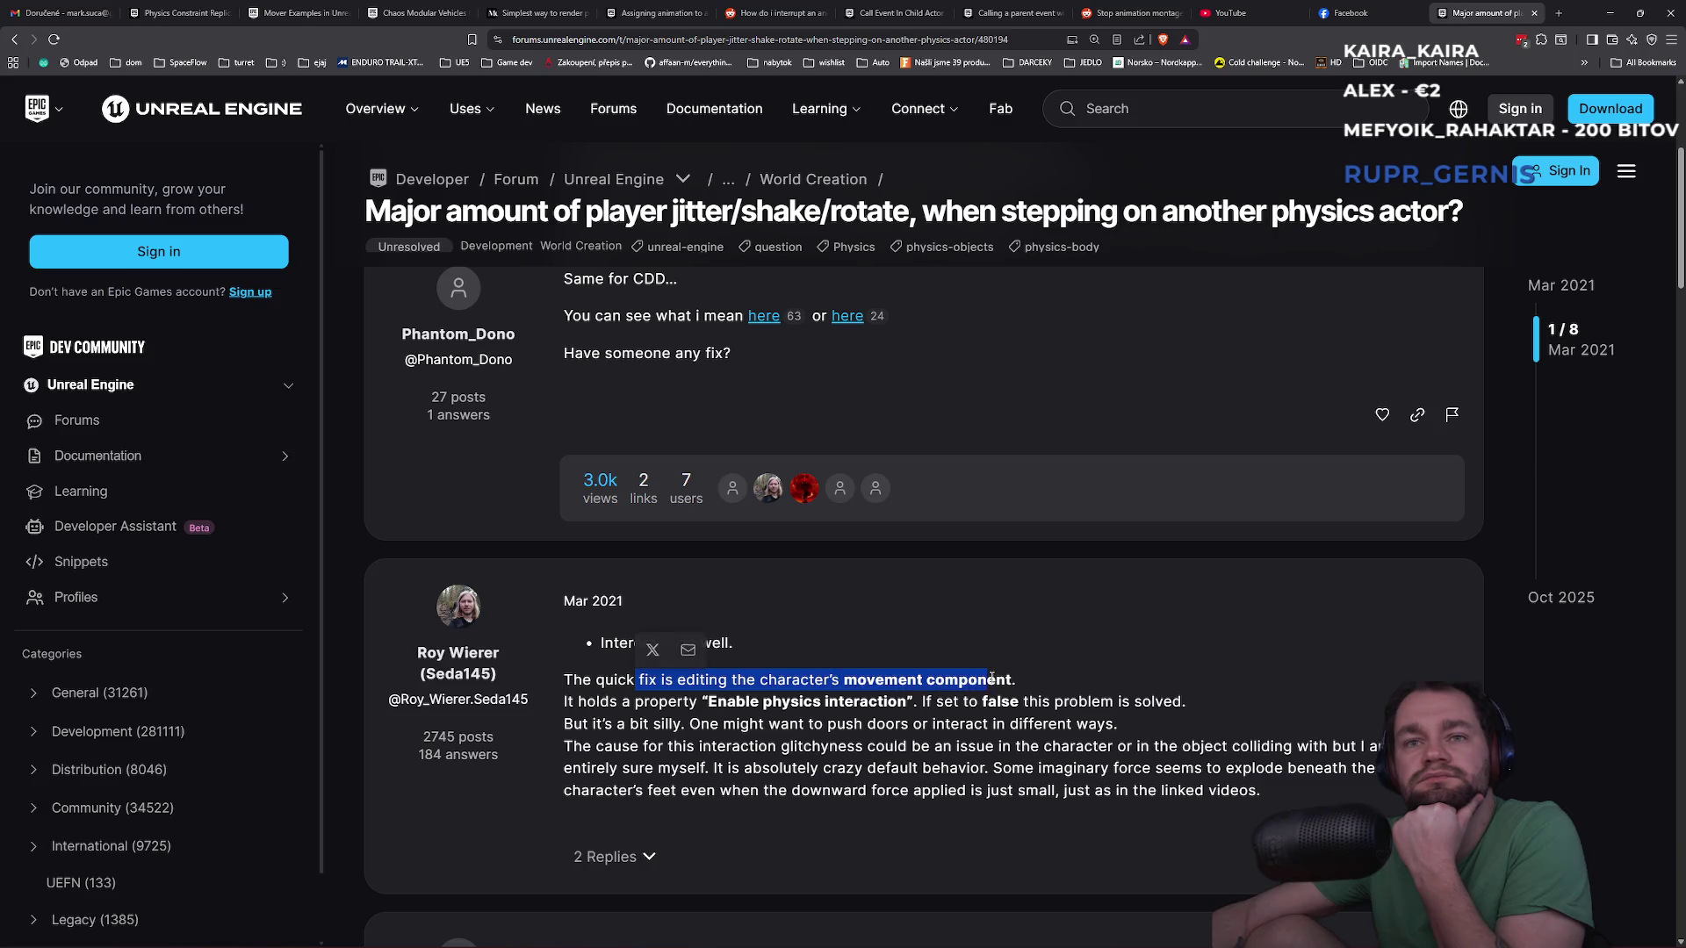
click(743, 718)
mouse_move(703, 702)
mouse_down()
mouse_move(1078, 700)
mouse_move(1077, 723)
mouse_move(645, 724)
mouse_move(718, 742)
mouse_move(748, 725)
mouse_move(935, 725)
mouse_move(985, 702)
mouse_move(1095, 725)
mouse_move(695, 747)
mouse_move(1380, 747)
mouse_move(698, 769)
mouse_up()
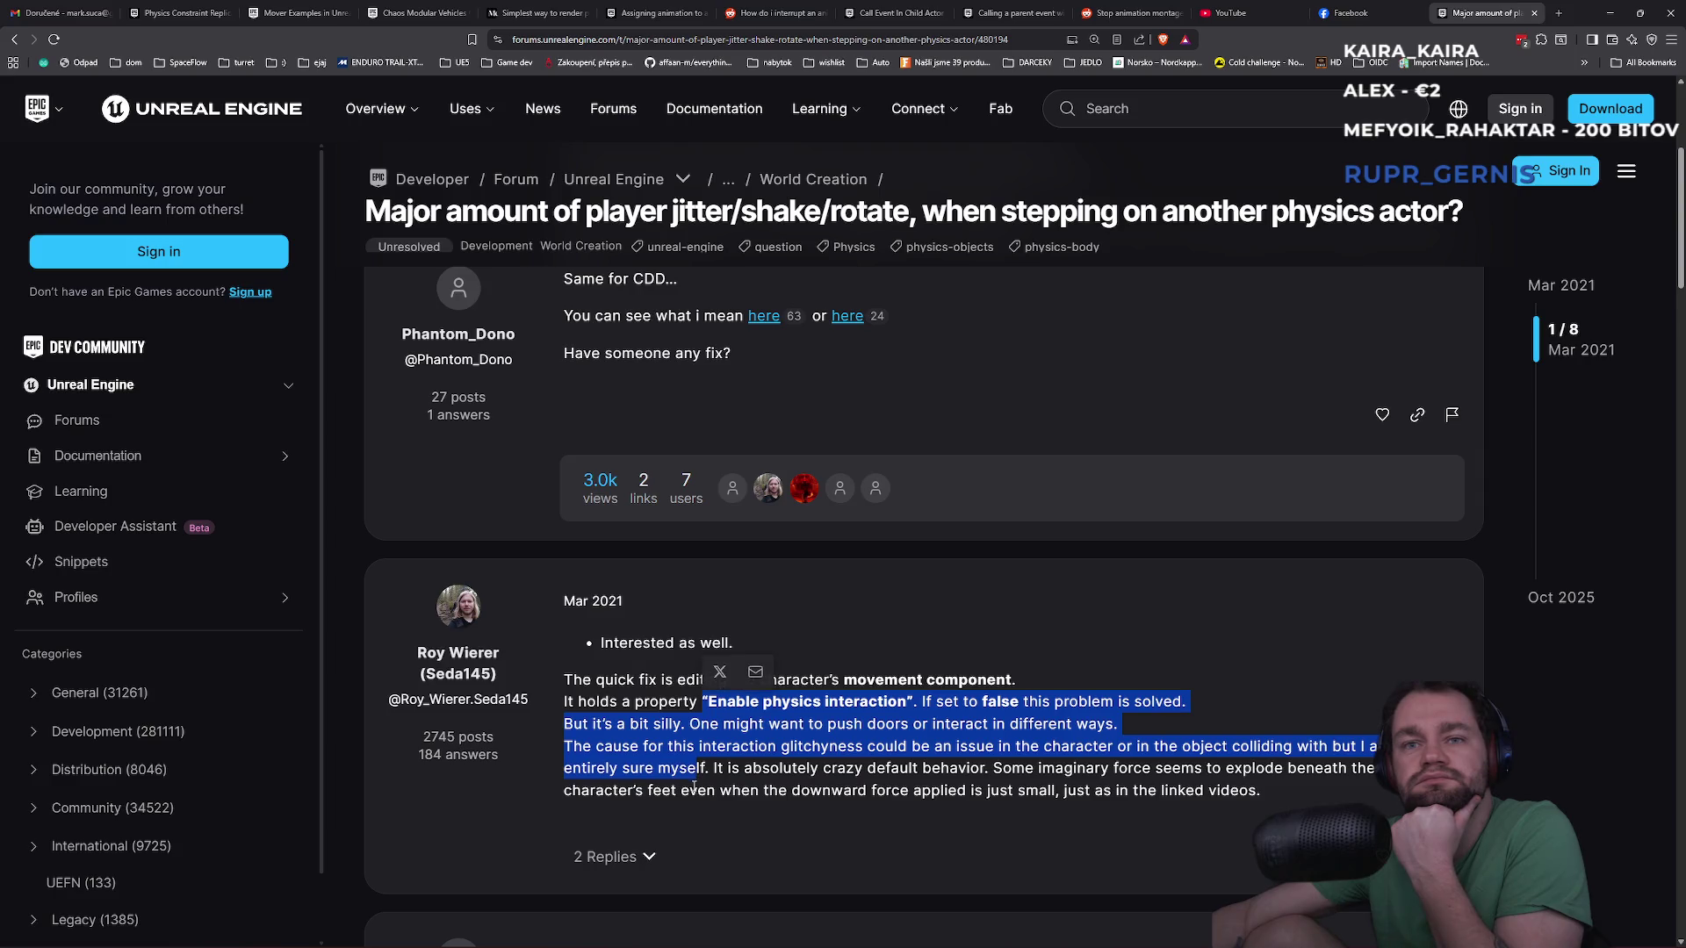
Scroll through the remaining forum replies, then minimize the browser
scroll(715, 762, down, 1)
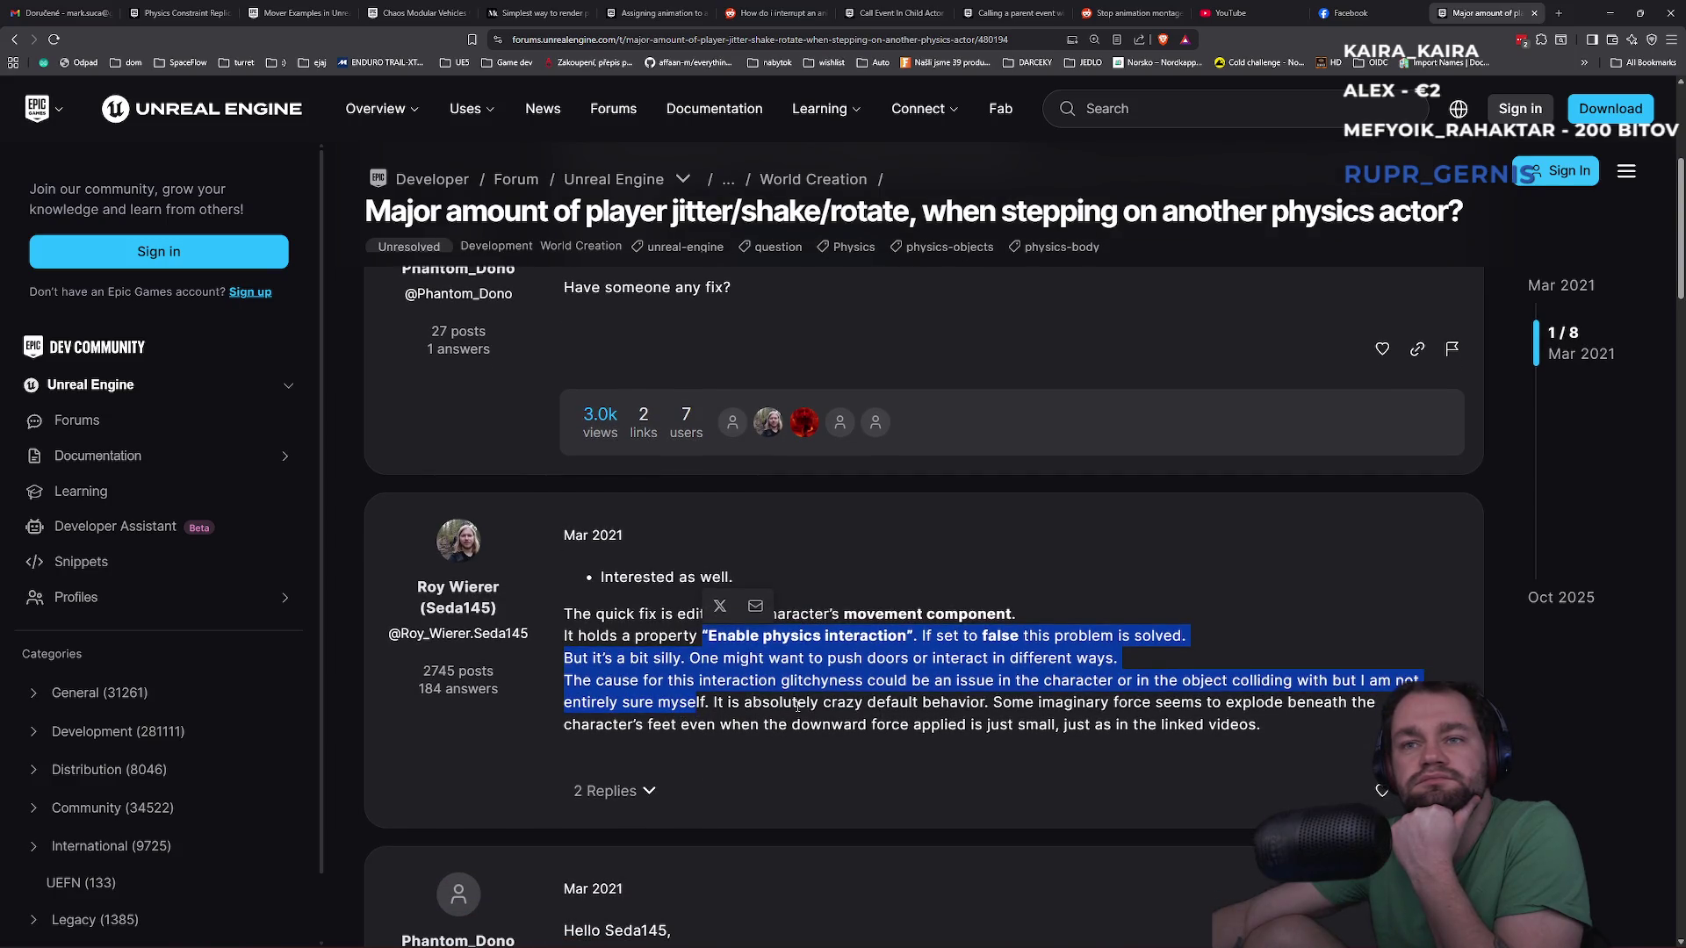
scroll(937, 707, down, 2)
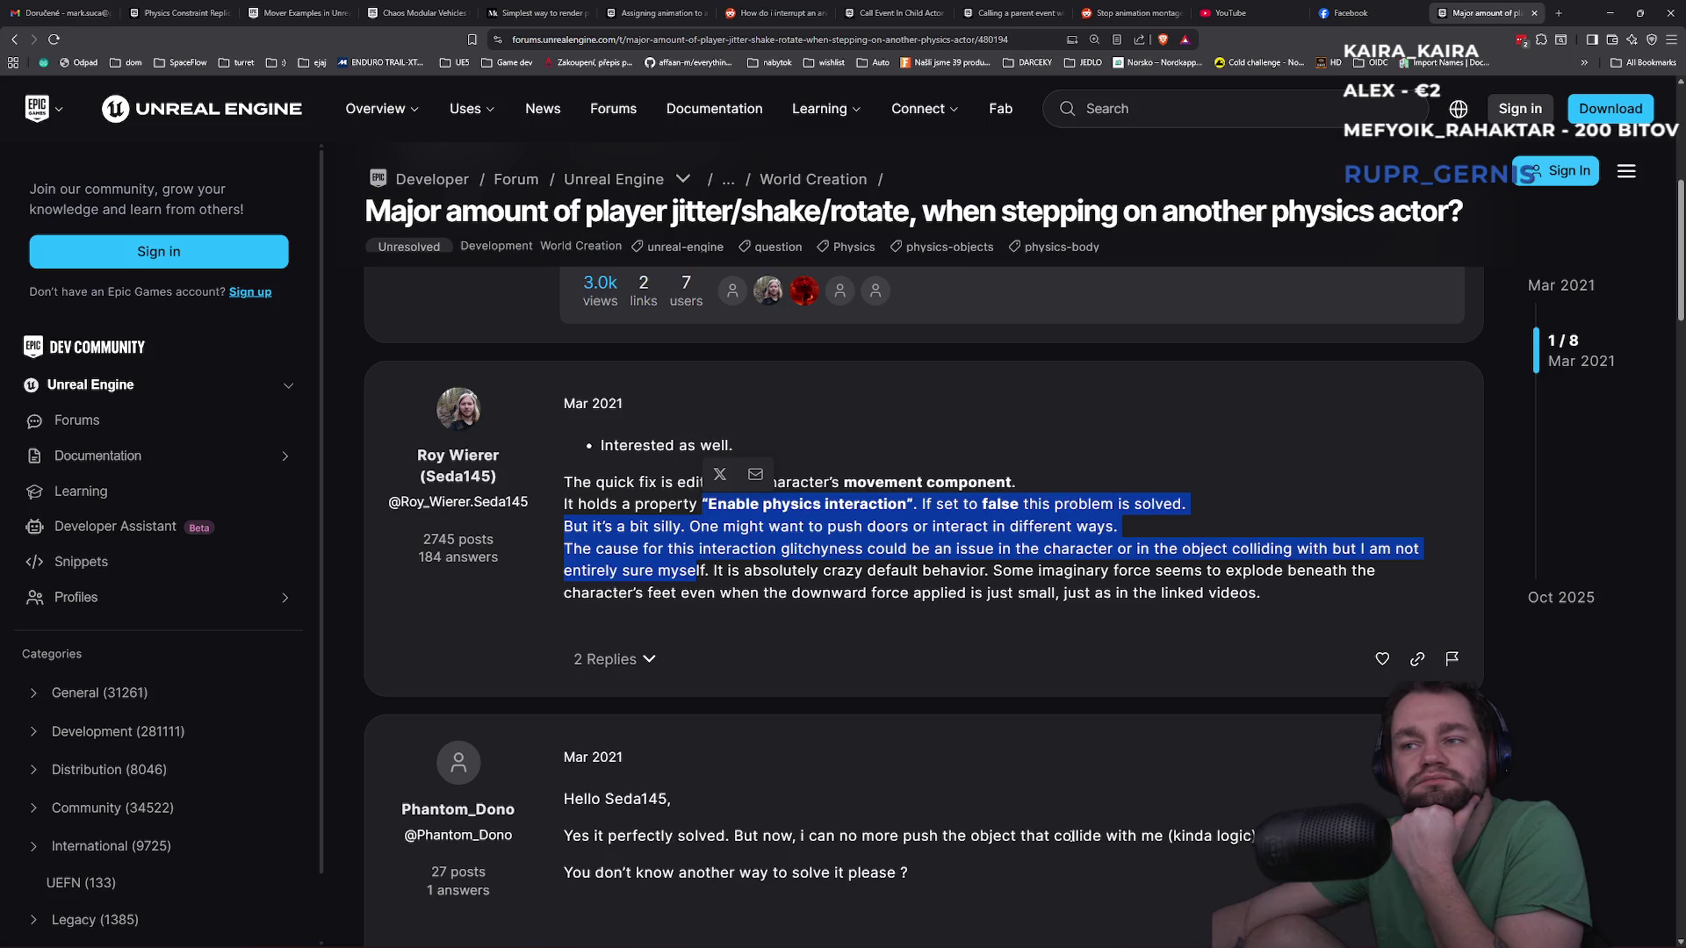
scroll(1067, 834, down, 1)
scroll(967, 813, down, 5)
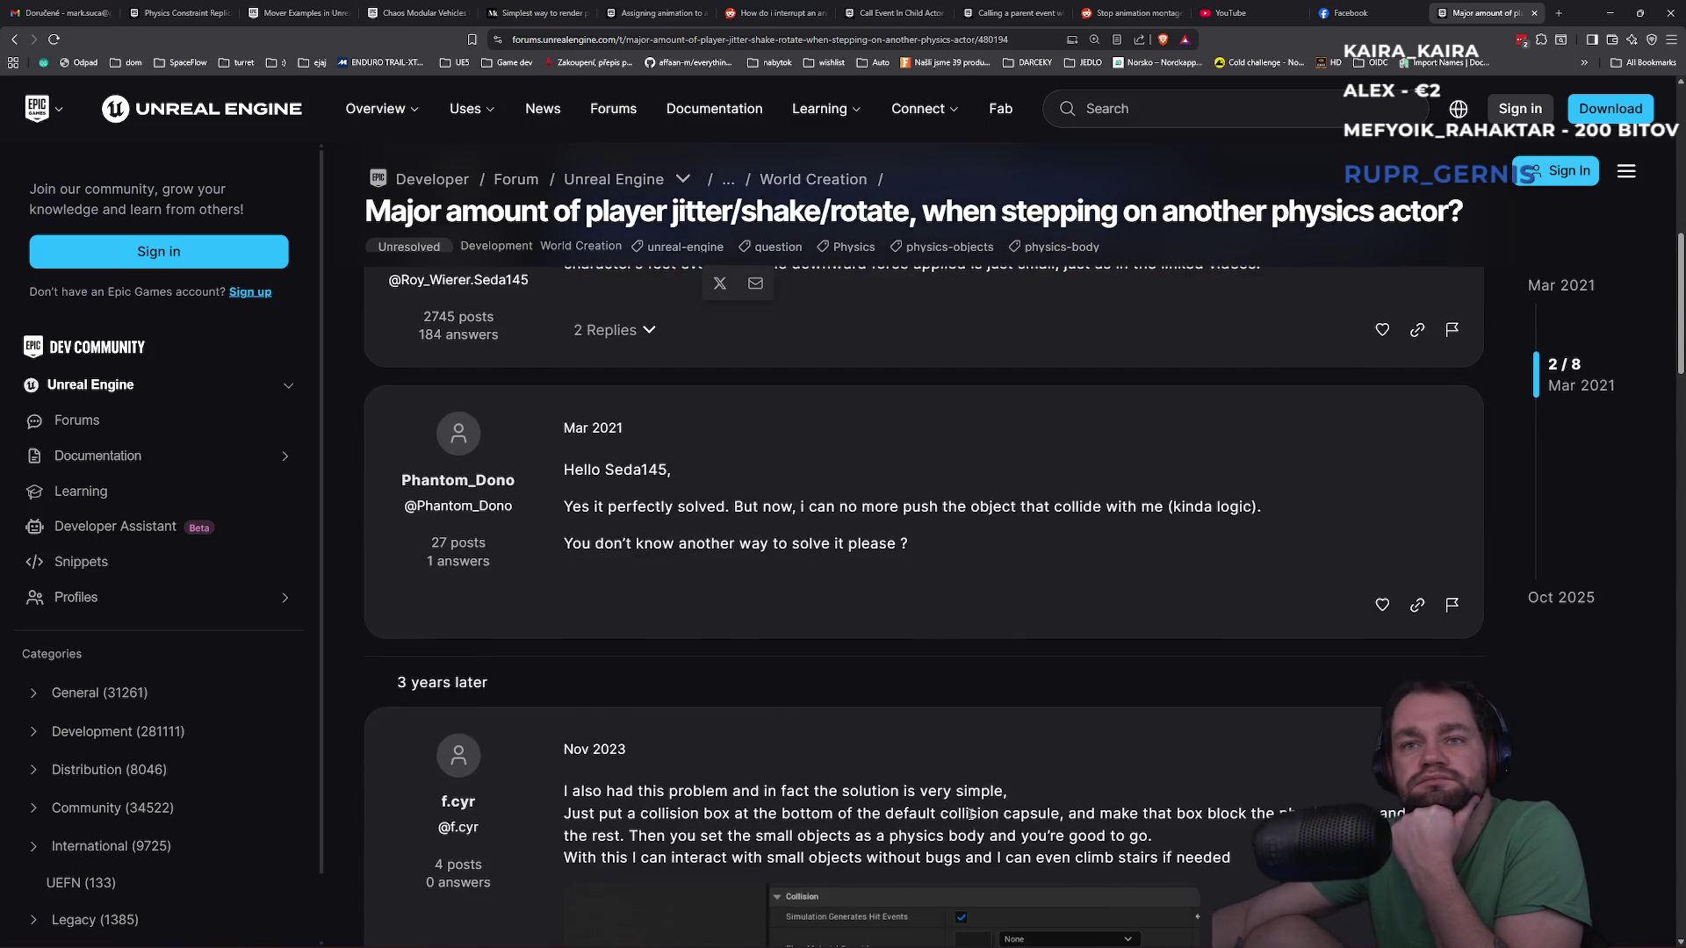
scroll(1054, 755, down, 2)
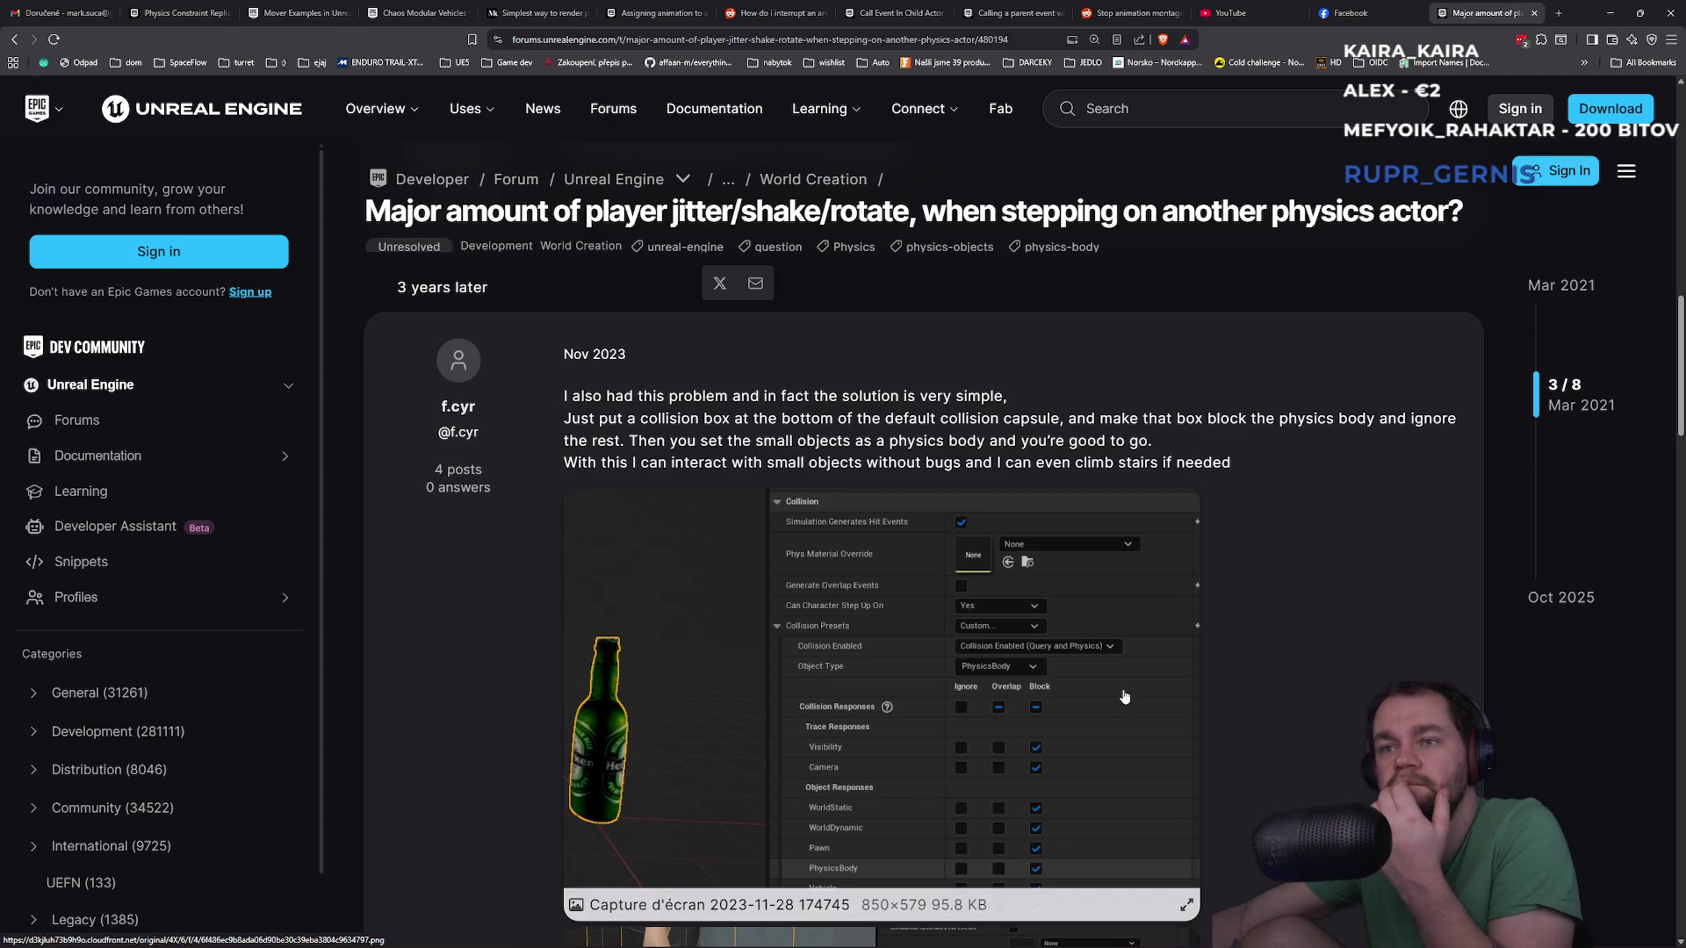
scroll(965, 615, down, 2)
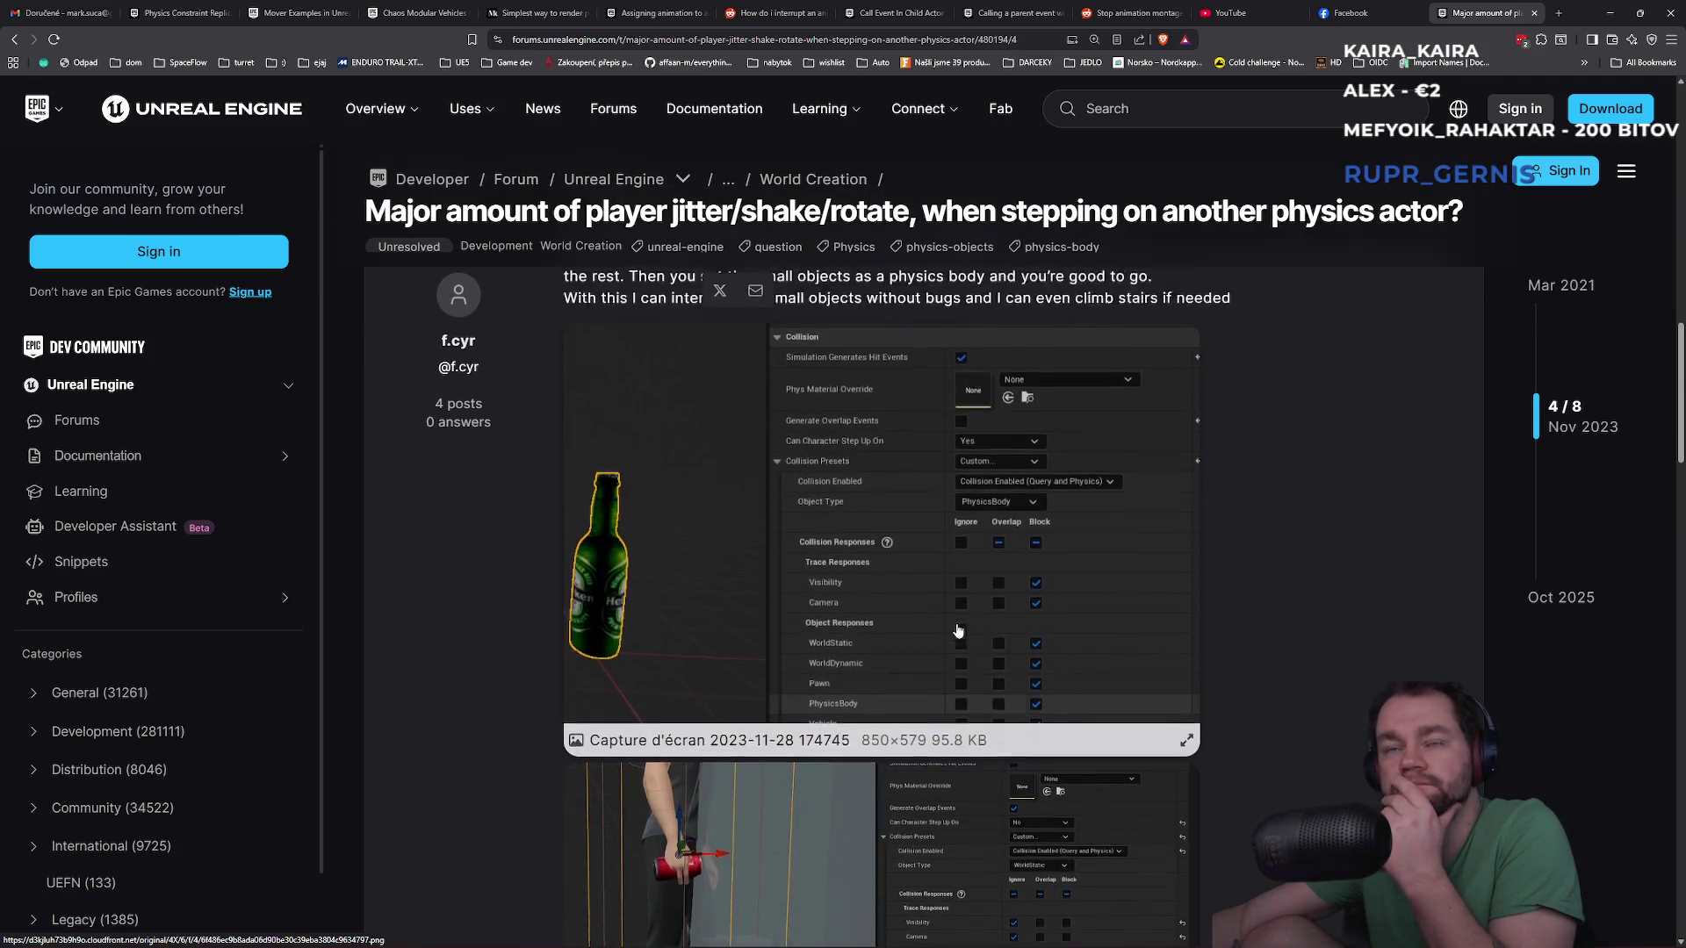
scroll(709, 466, up, 2)
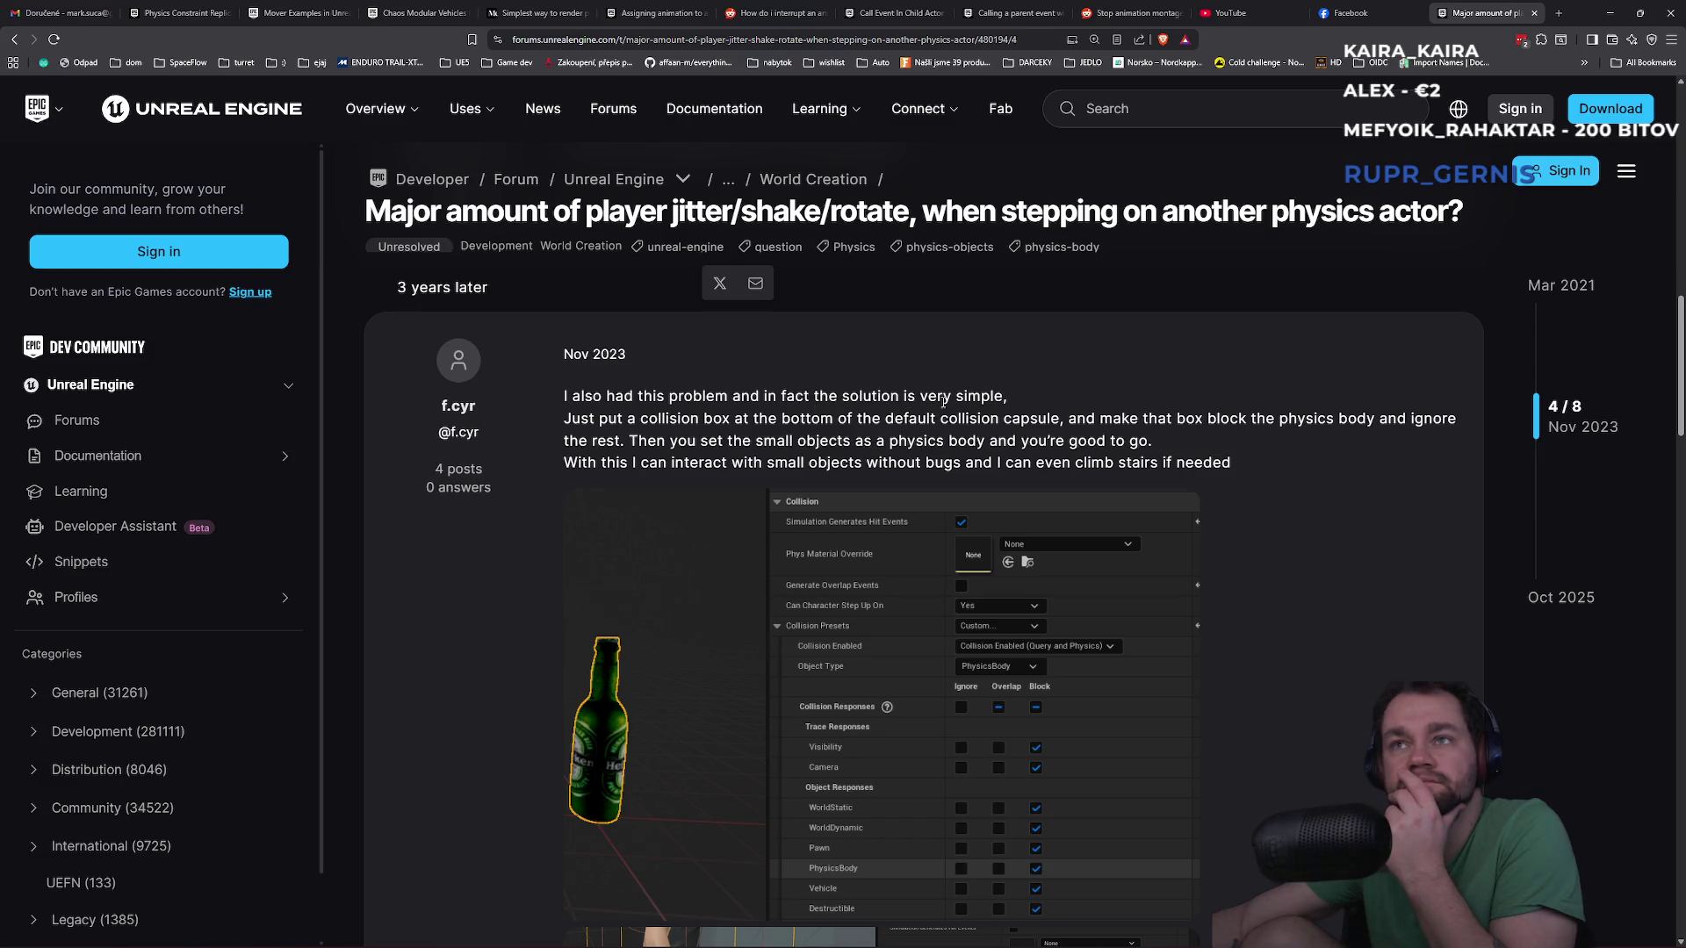
scroll(944, 402, down, 3)
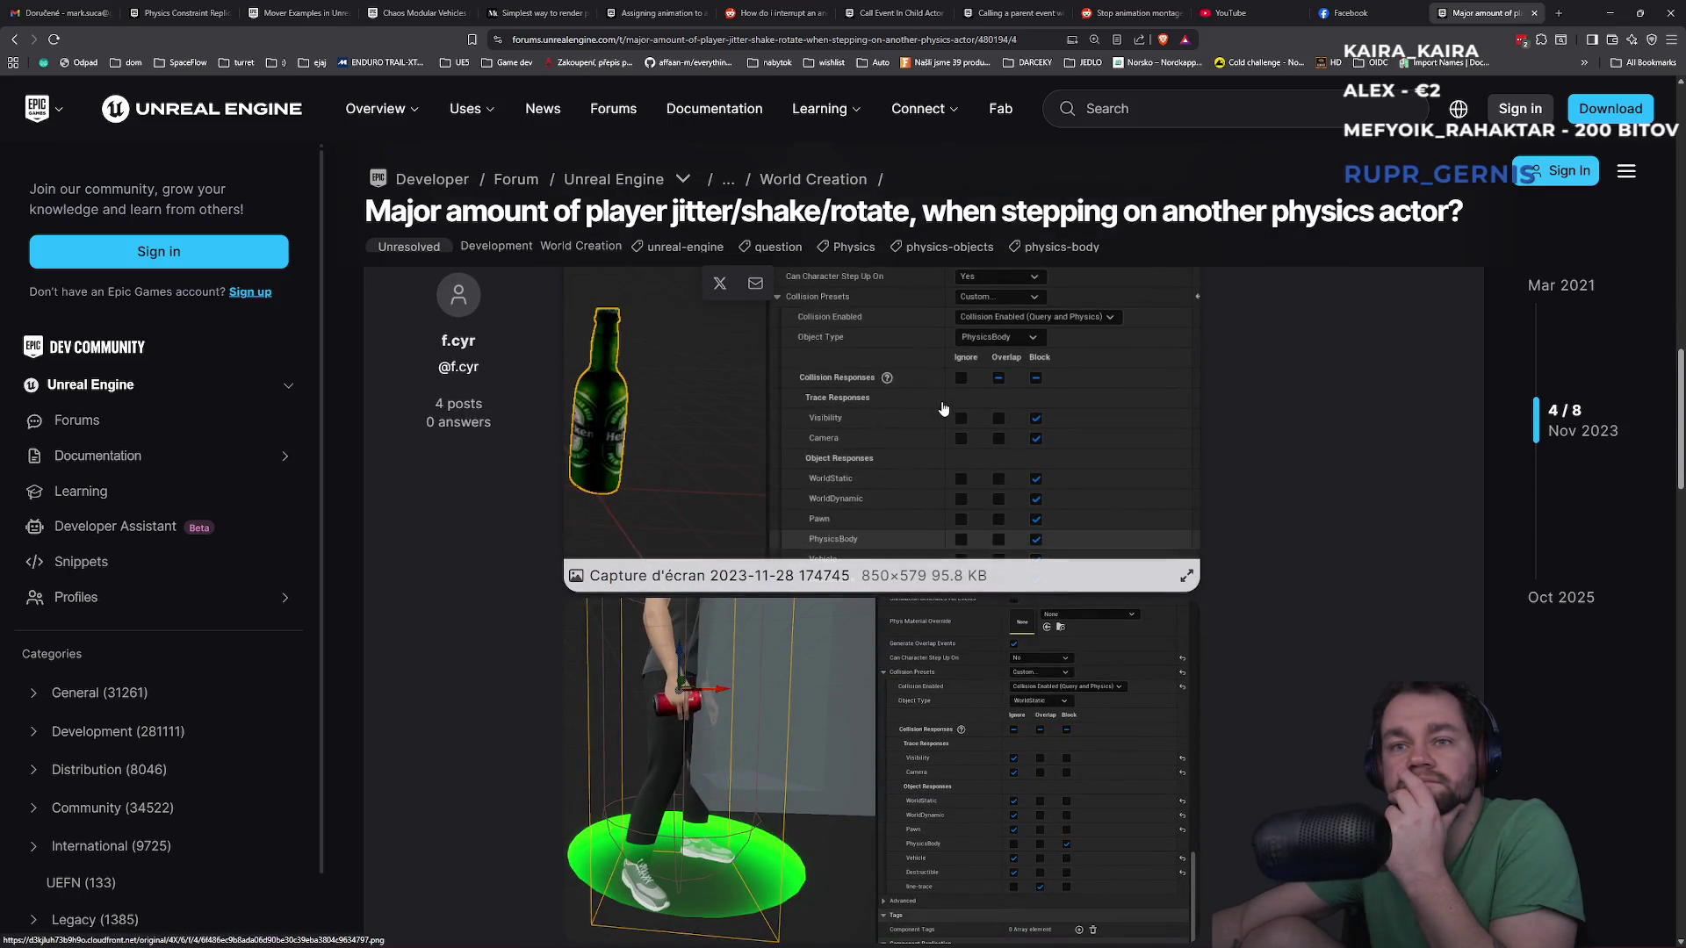
scroll(944, 408, down, 4)
scroll(944, 408, down, 1)
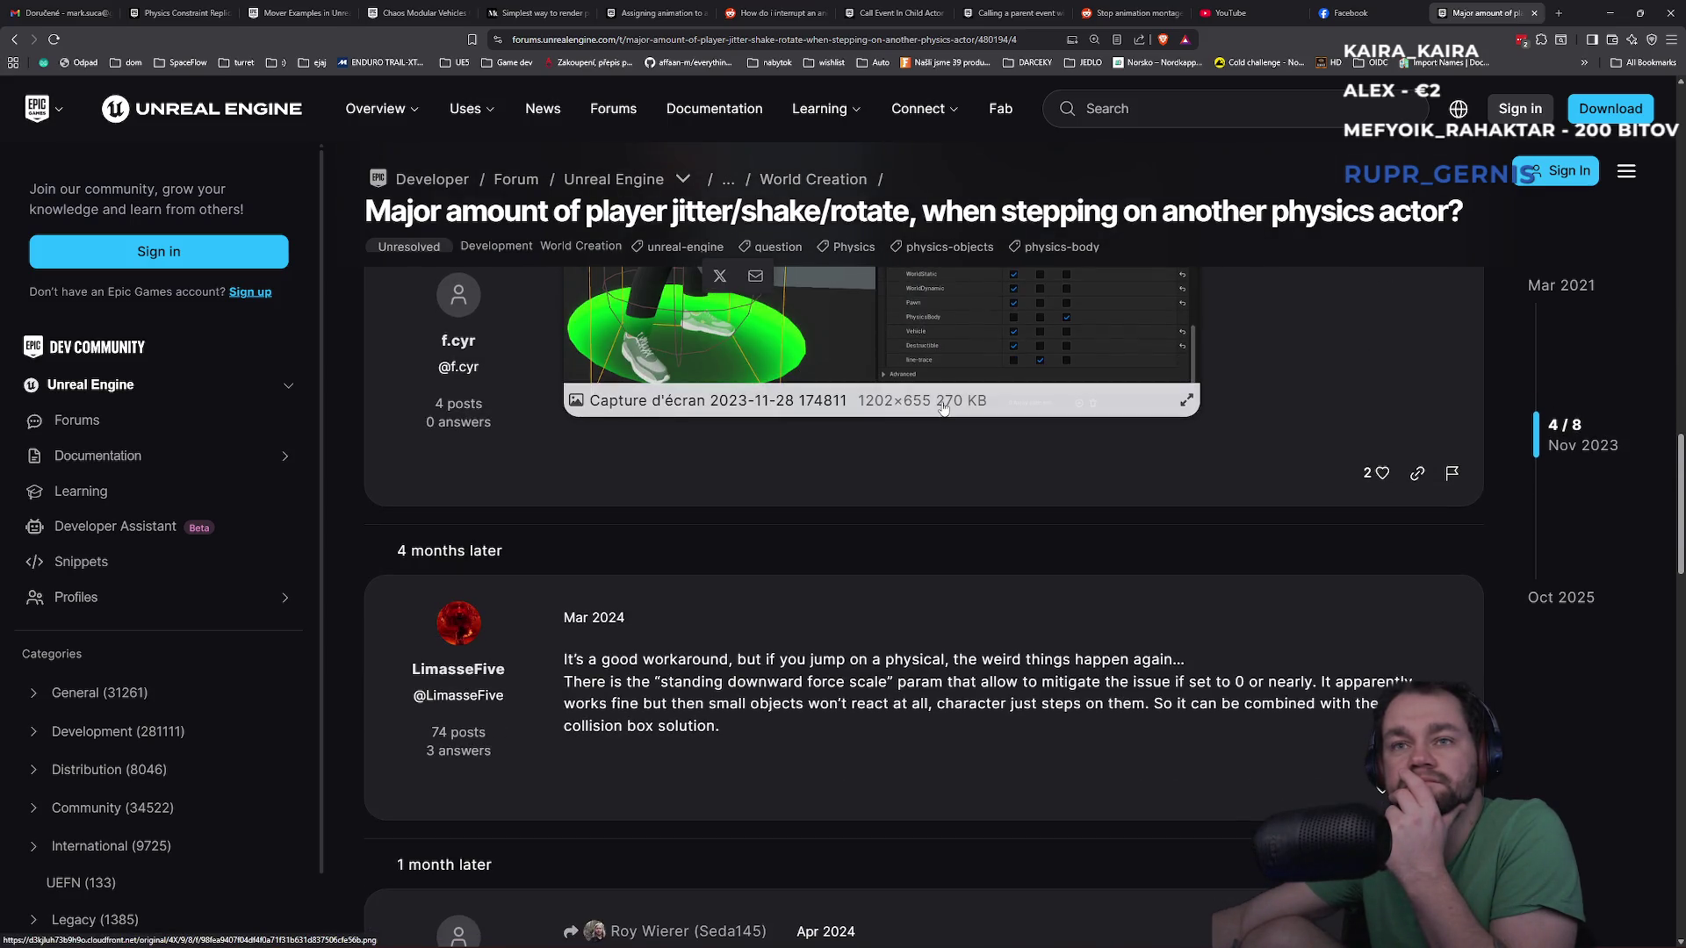
scroll(944, 406, down, 2)
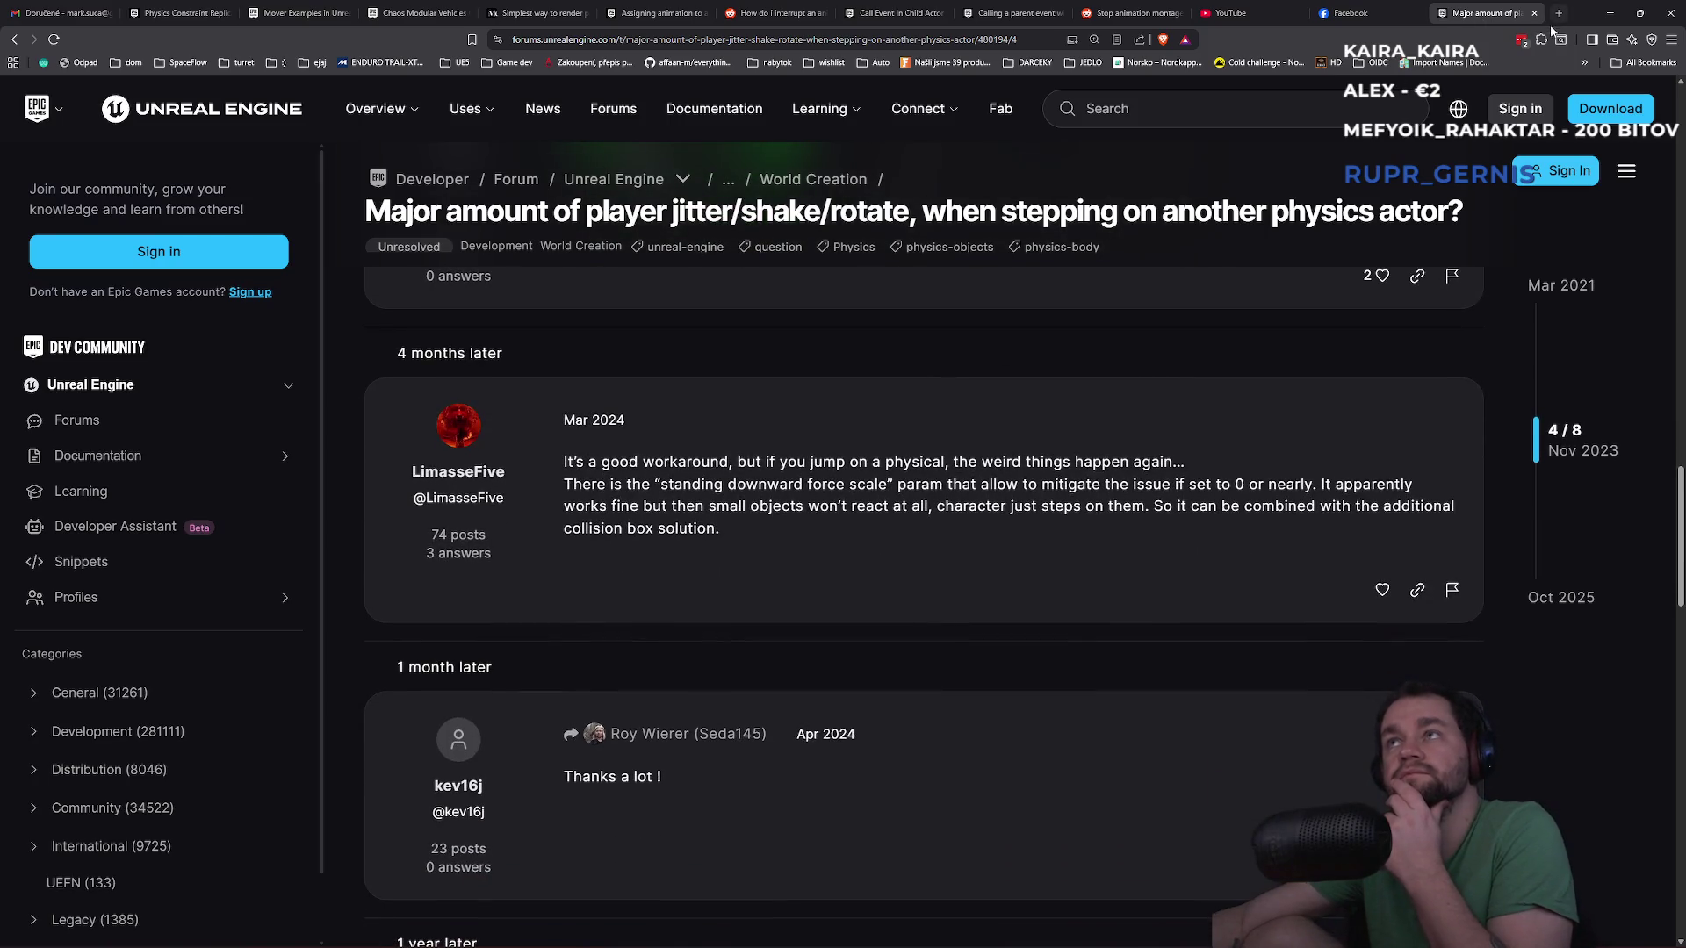
click(1609, 12)
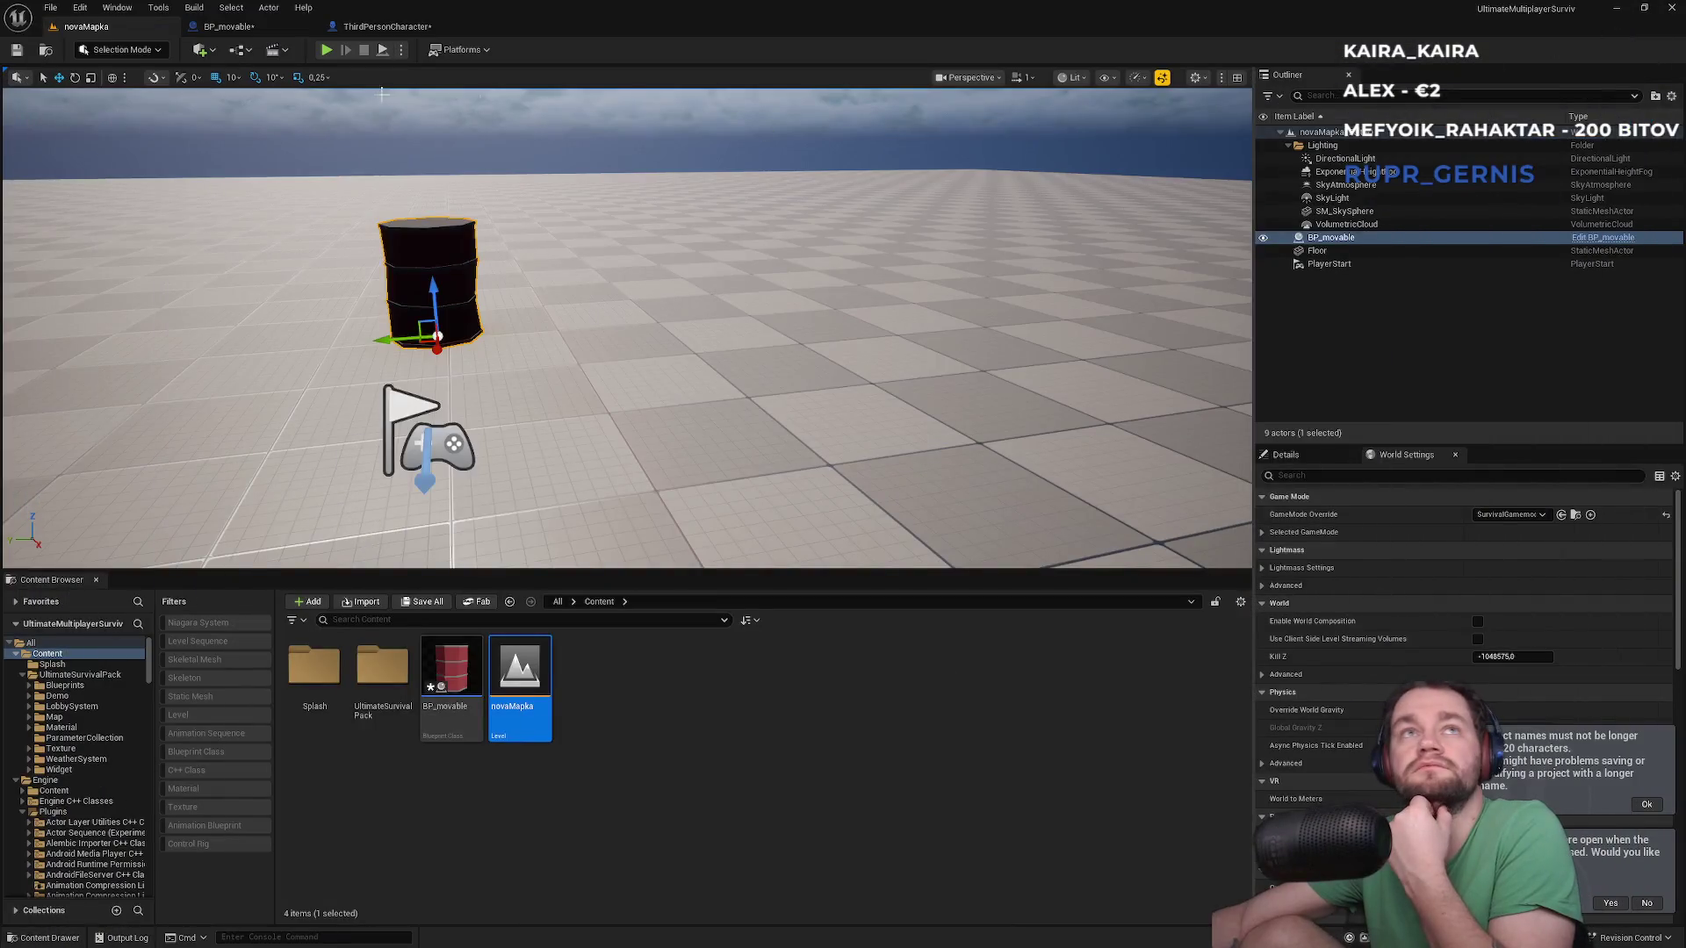
Check between the ThirdPersonCharacter event graph and BP_movable's physics settings
click(388, 28)
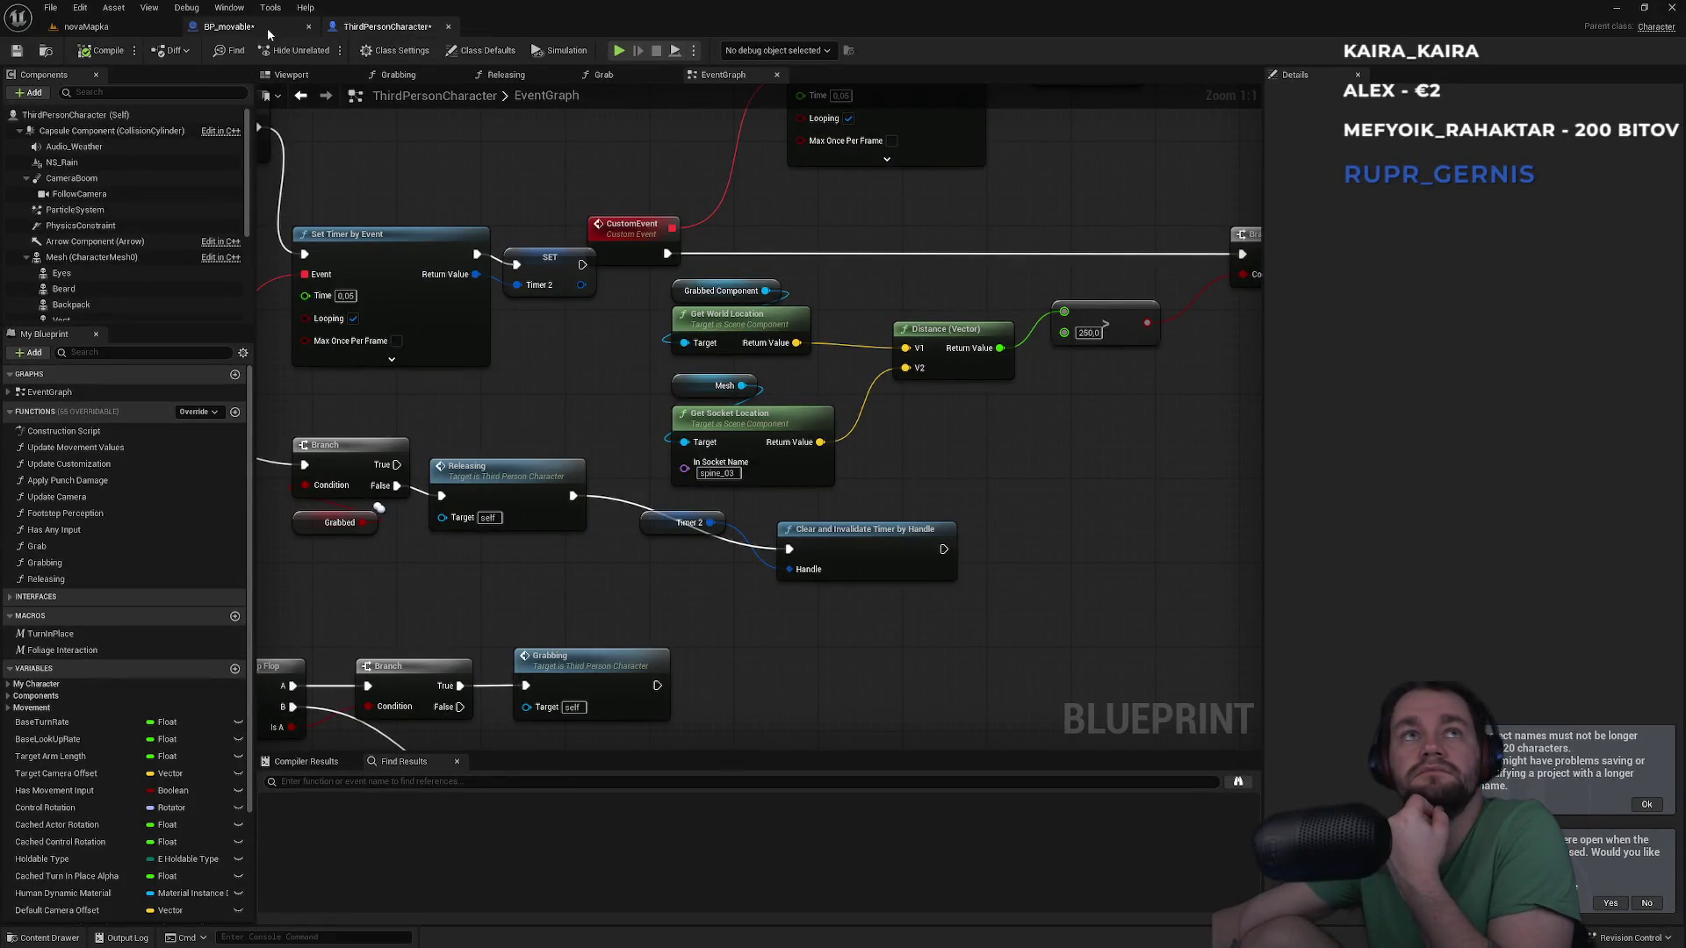
click(270, 26)
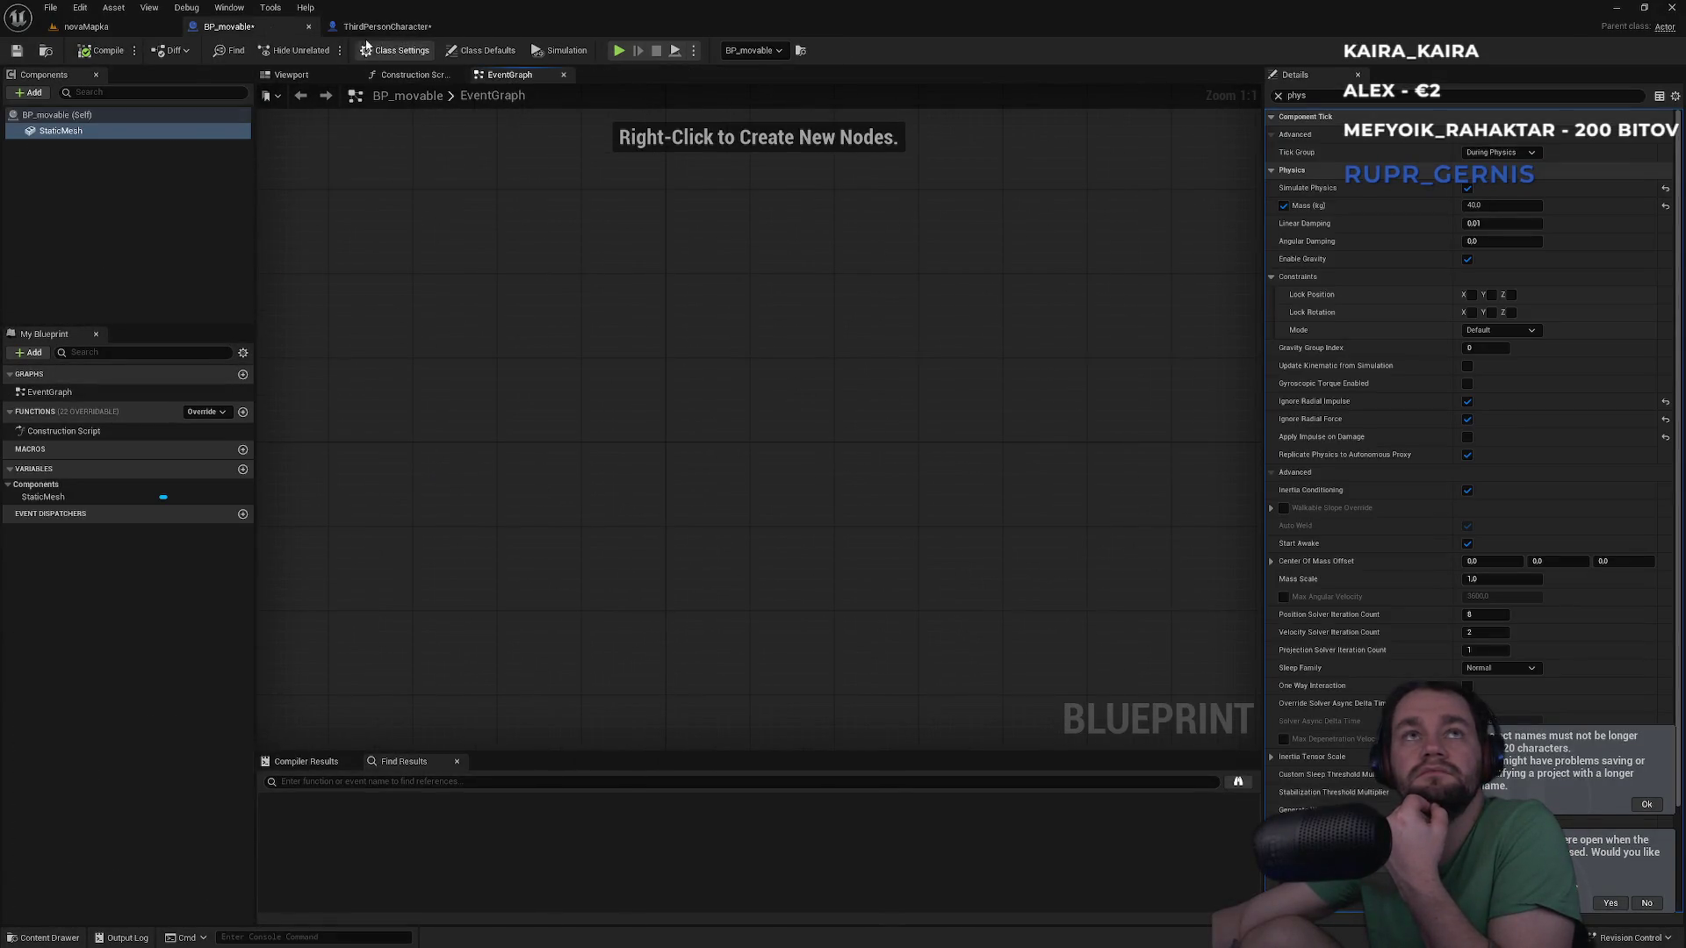
click(379, 28)
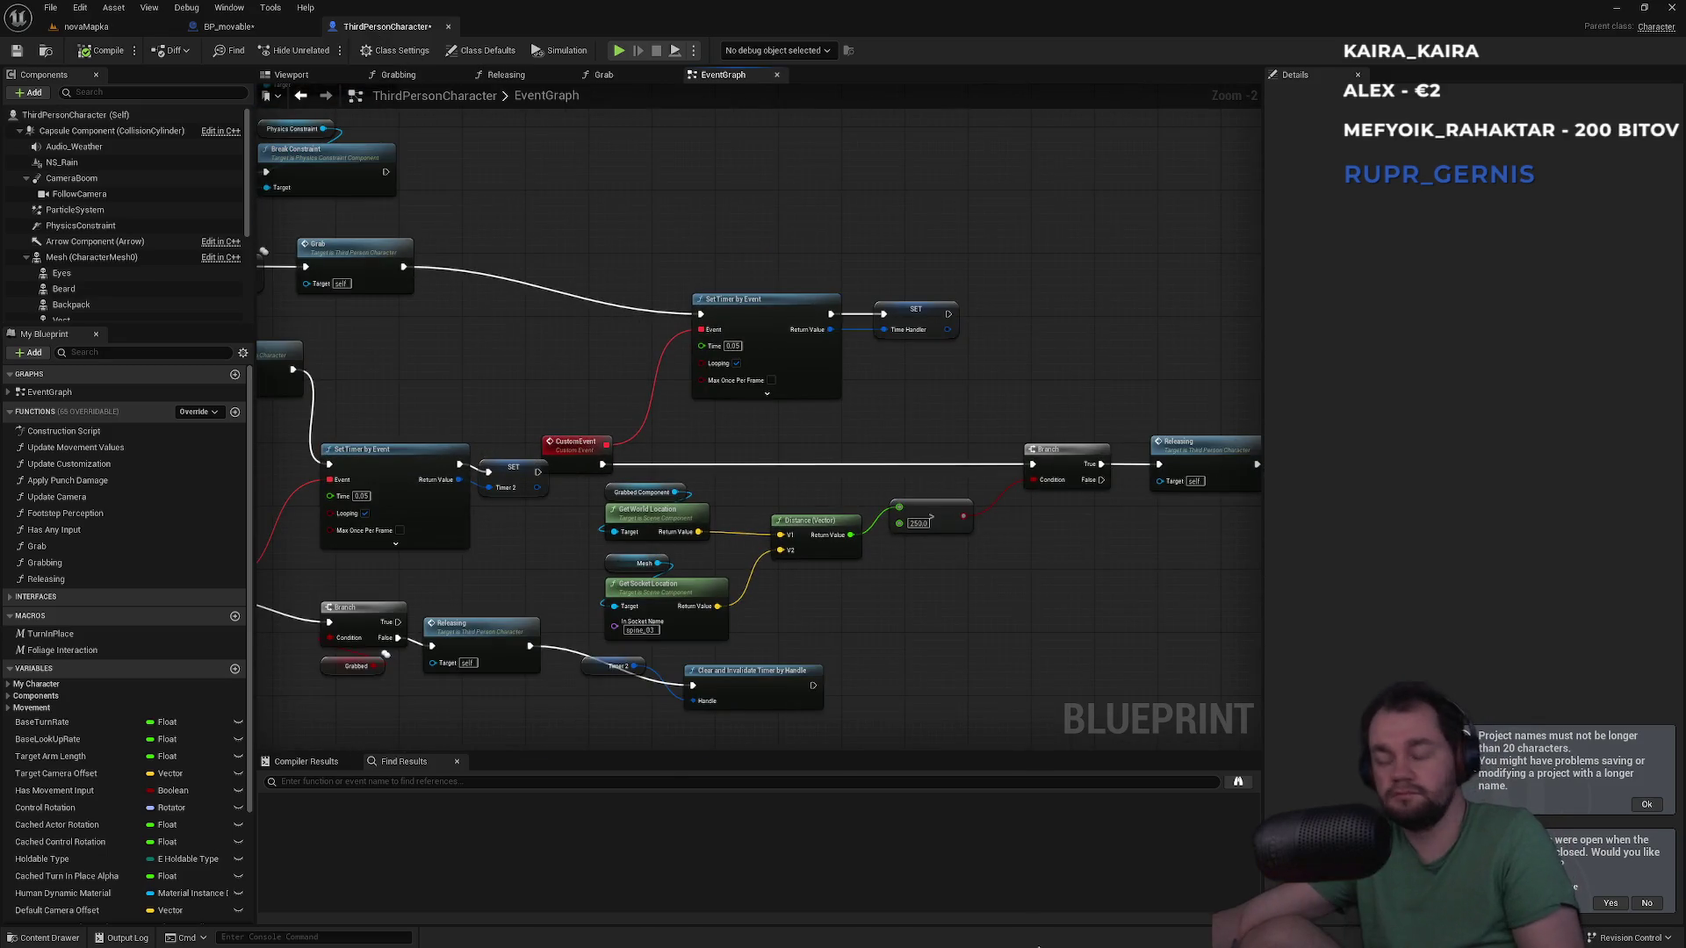
key(super)
key(super)
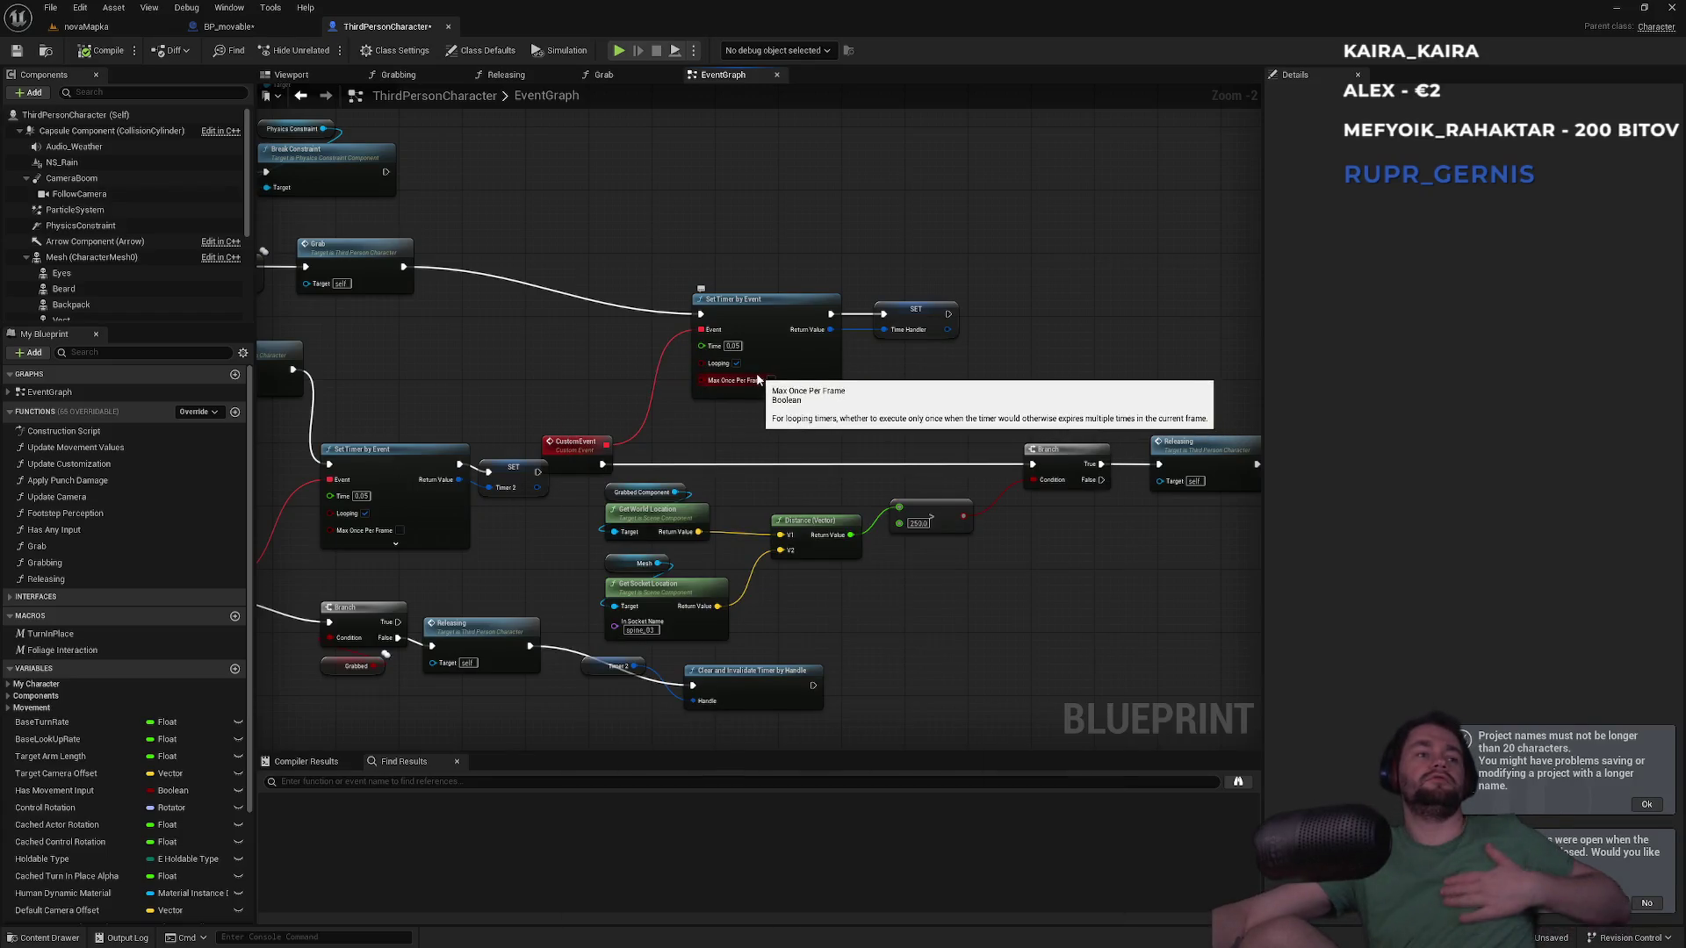
key(super)
key(super)
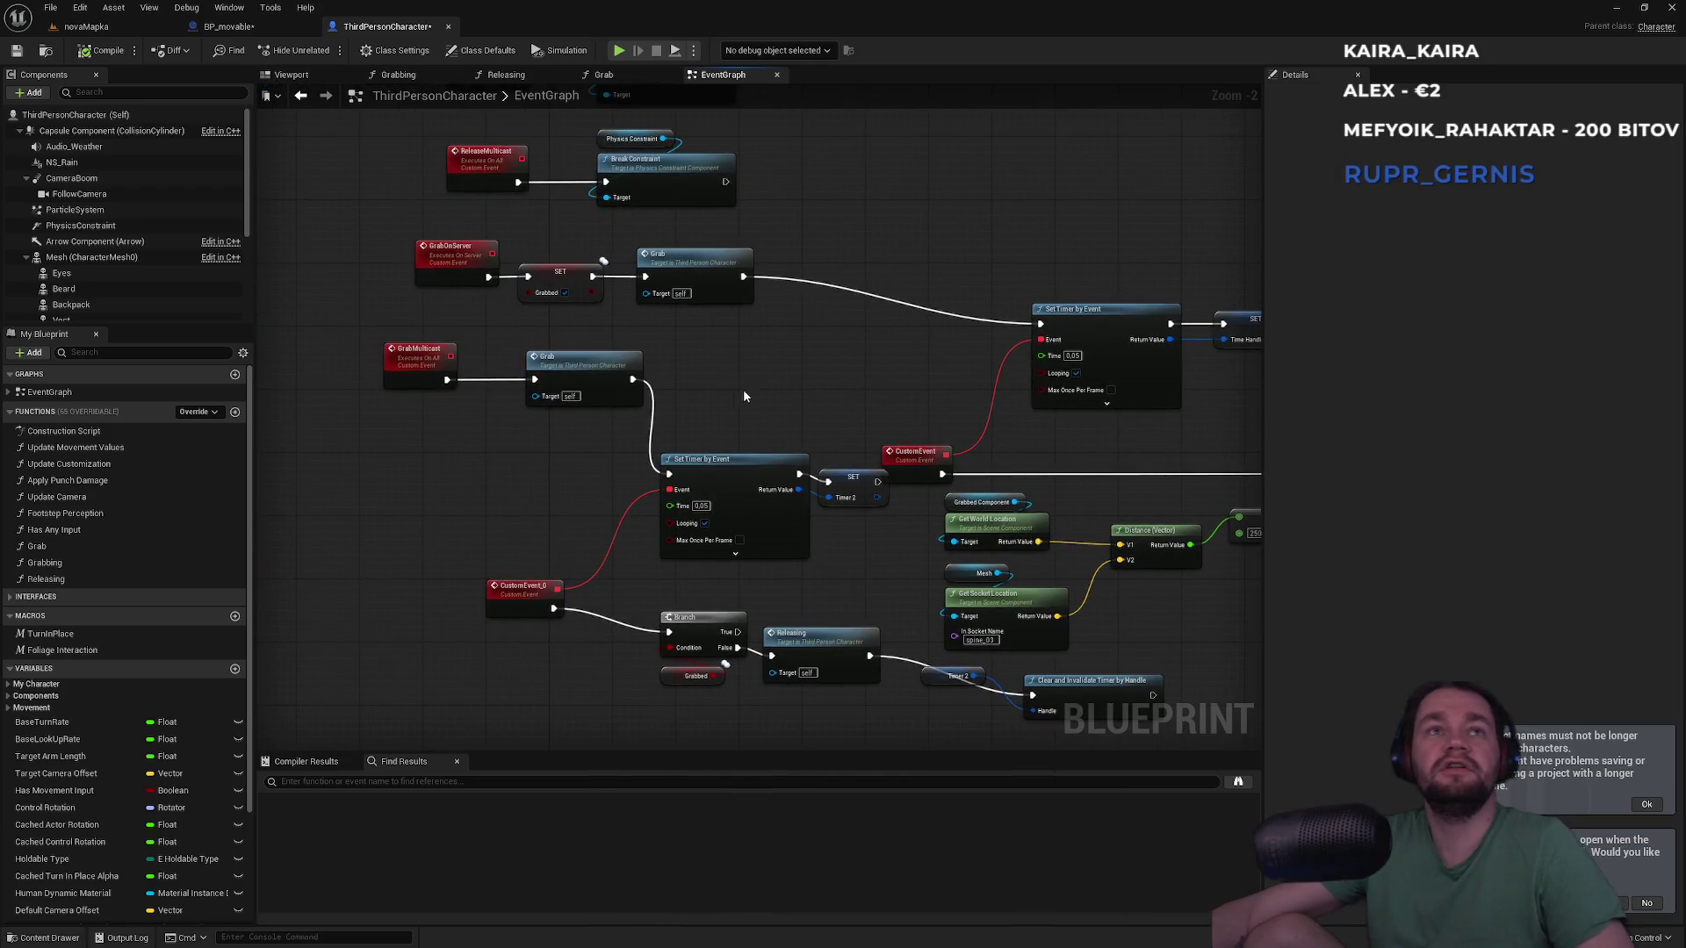
key(super)
key(super)
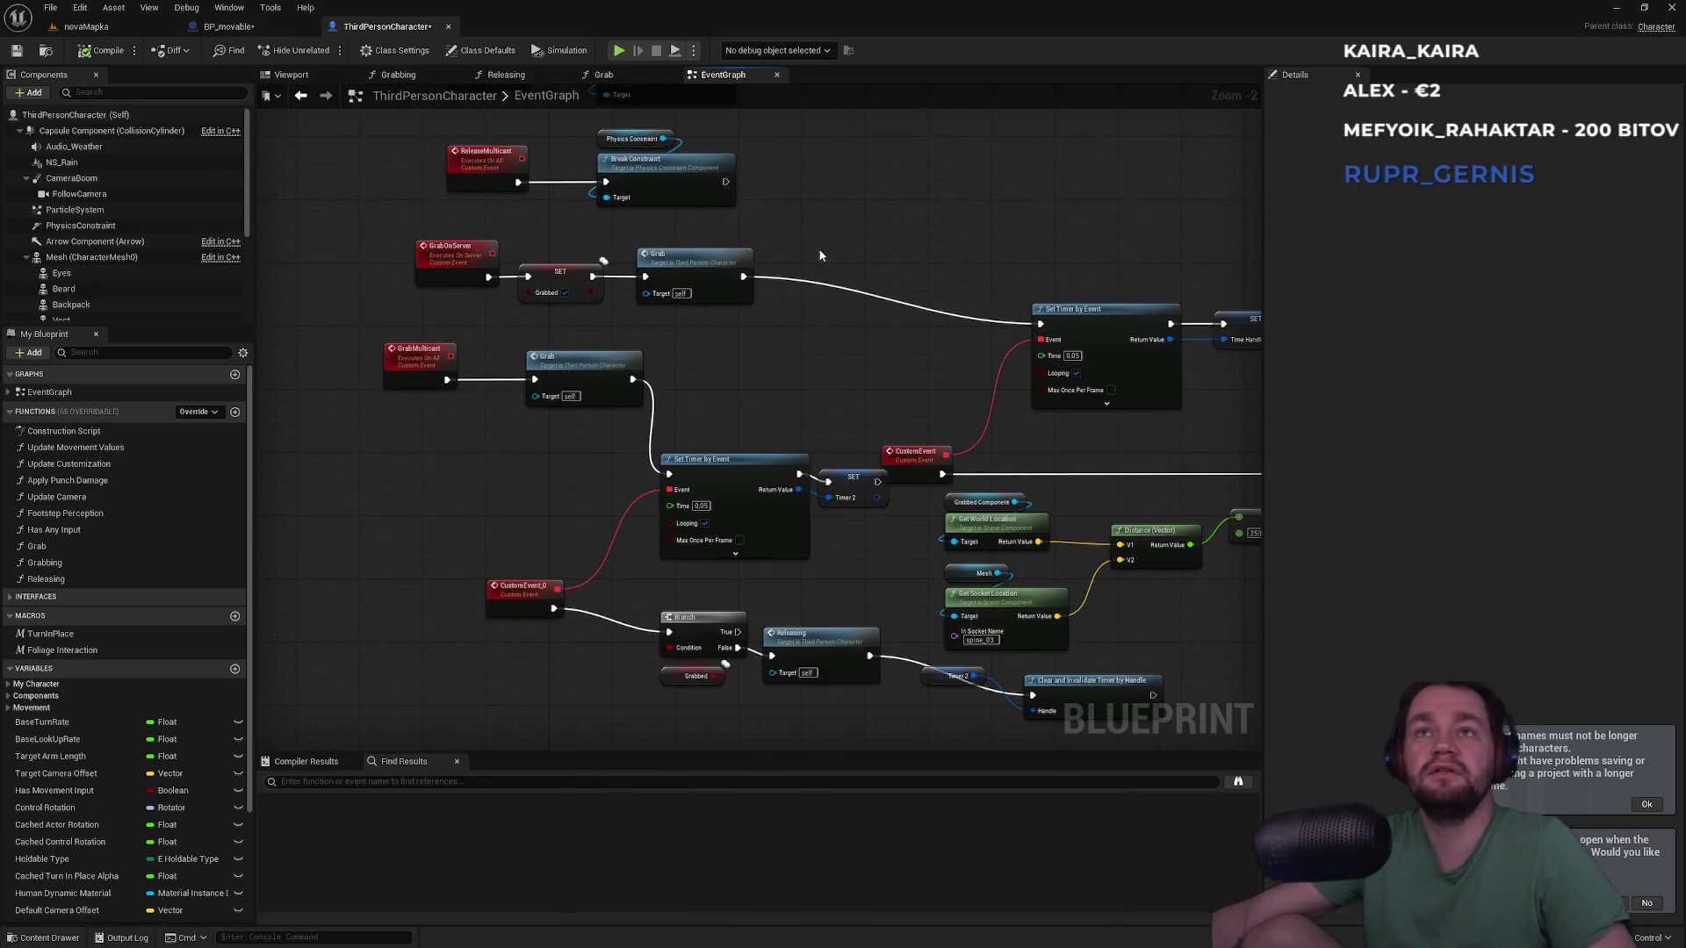
click(228, 26)
click(388, 27)
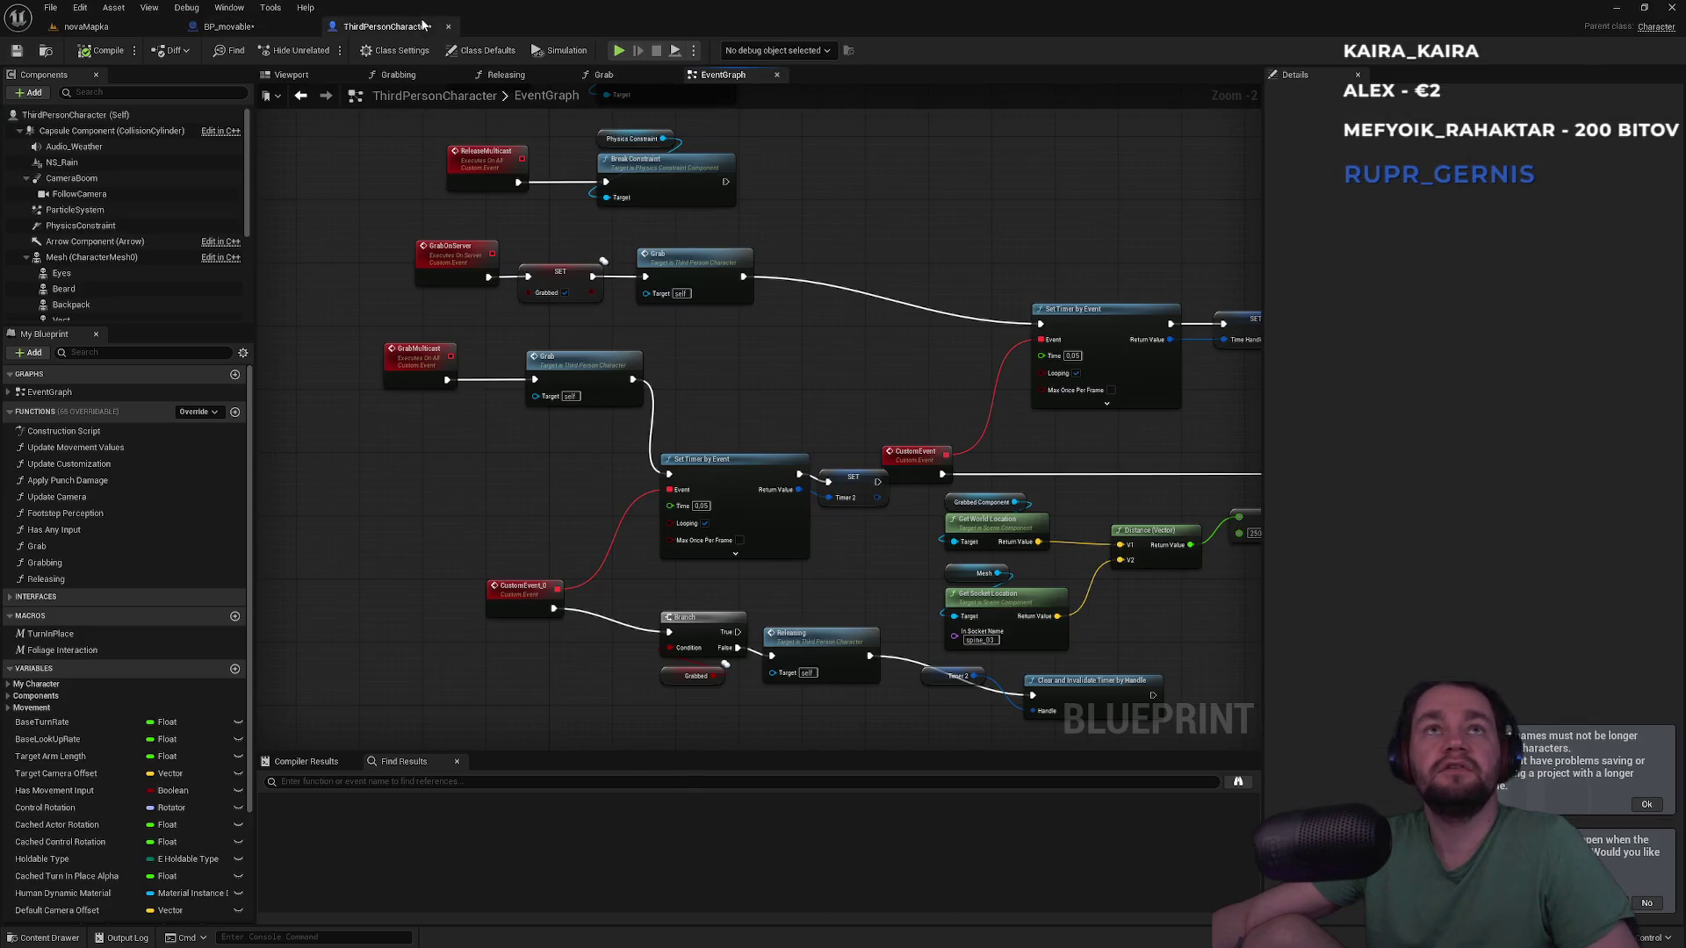
Bring the browser's player-jitter forum thread back to the front from the taskbar
key(super)
mouse_move(744, 940)
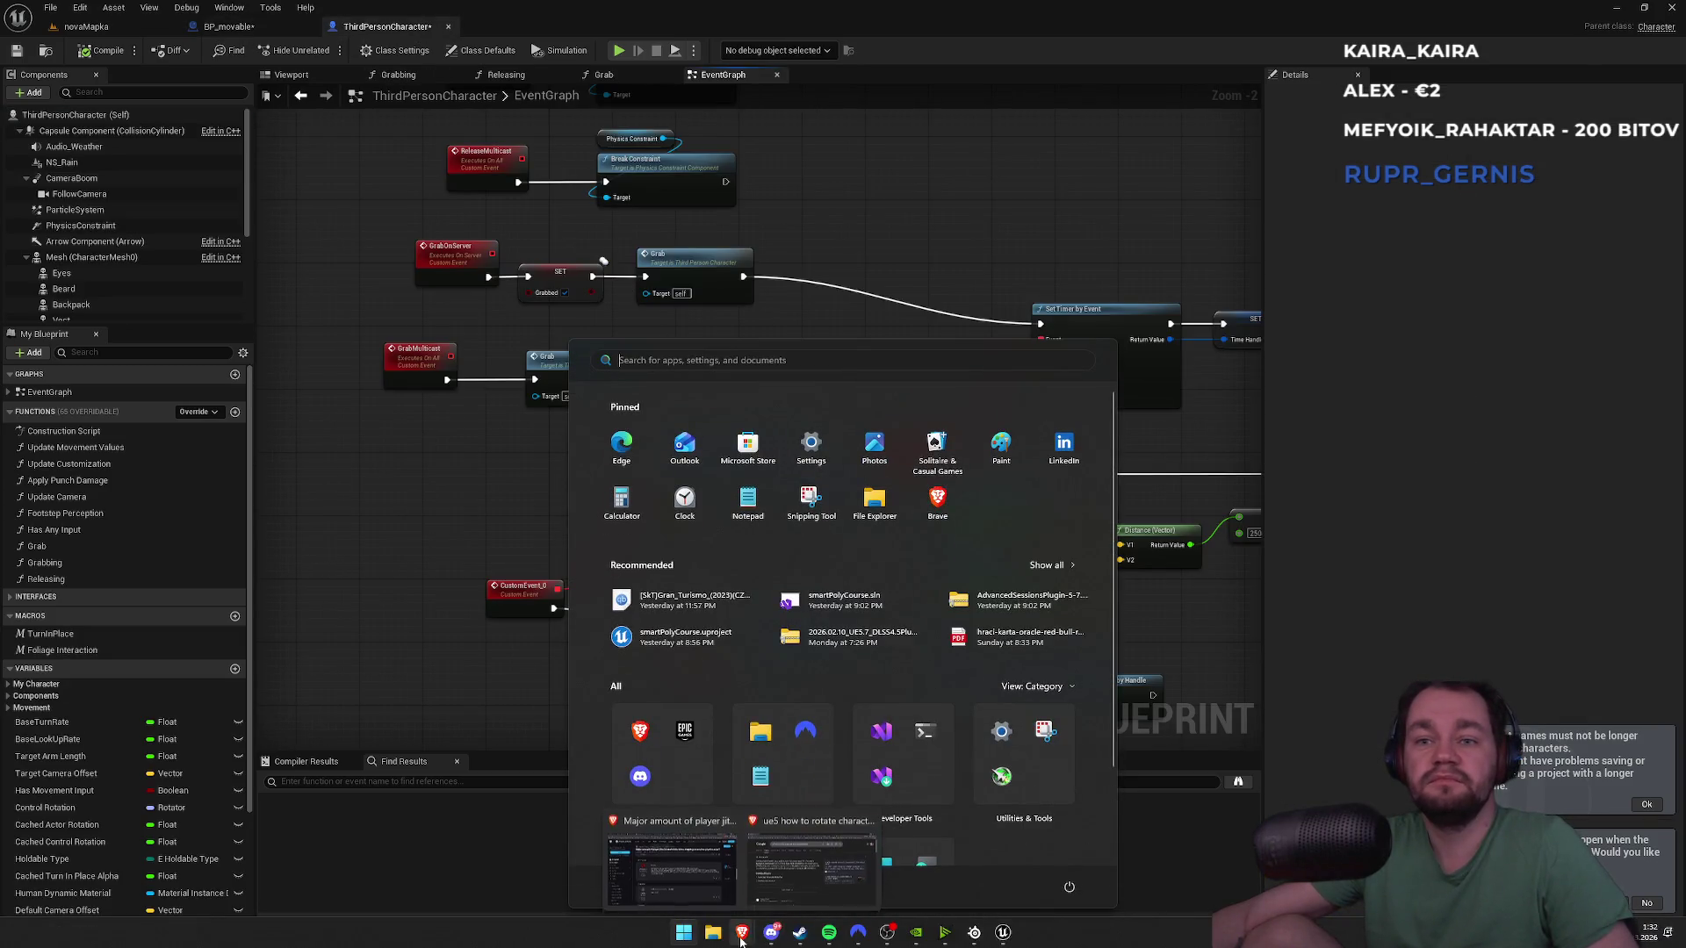
click(672, 856)
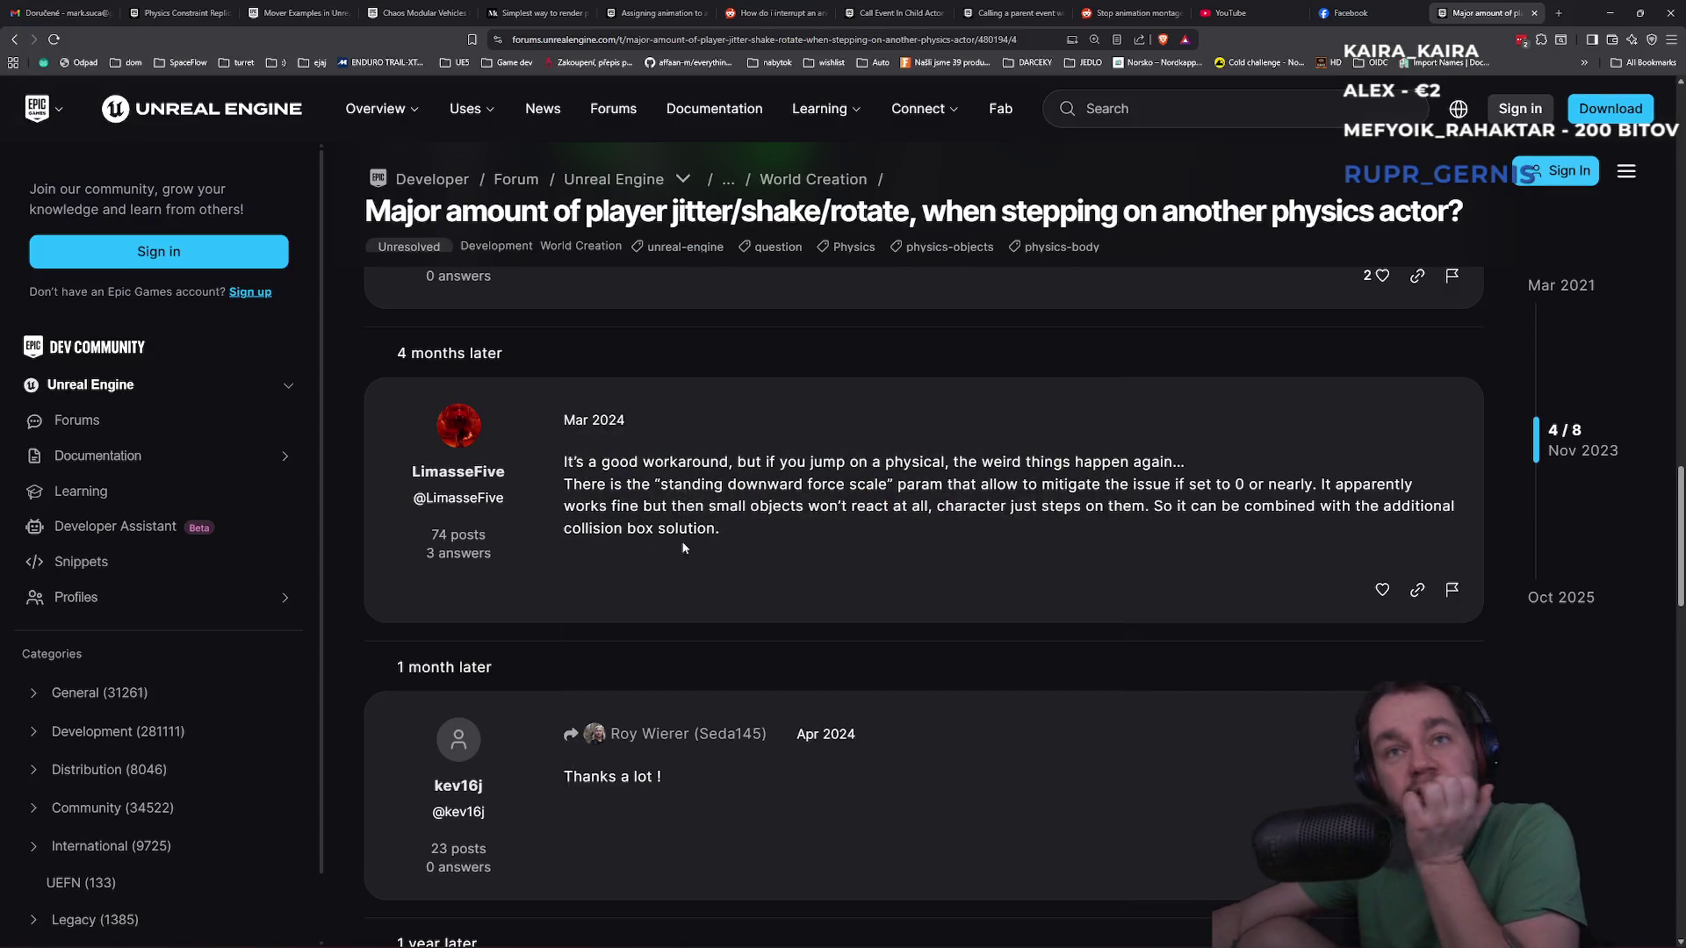
Scroll the jitter thread past the Apr 2024 reply to the Sep and Oct 2025 answers on Angular Damping 1000 and Overlap with Pawn
scroll(688, 527, down, 3)
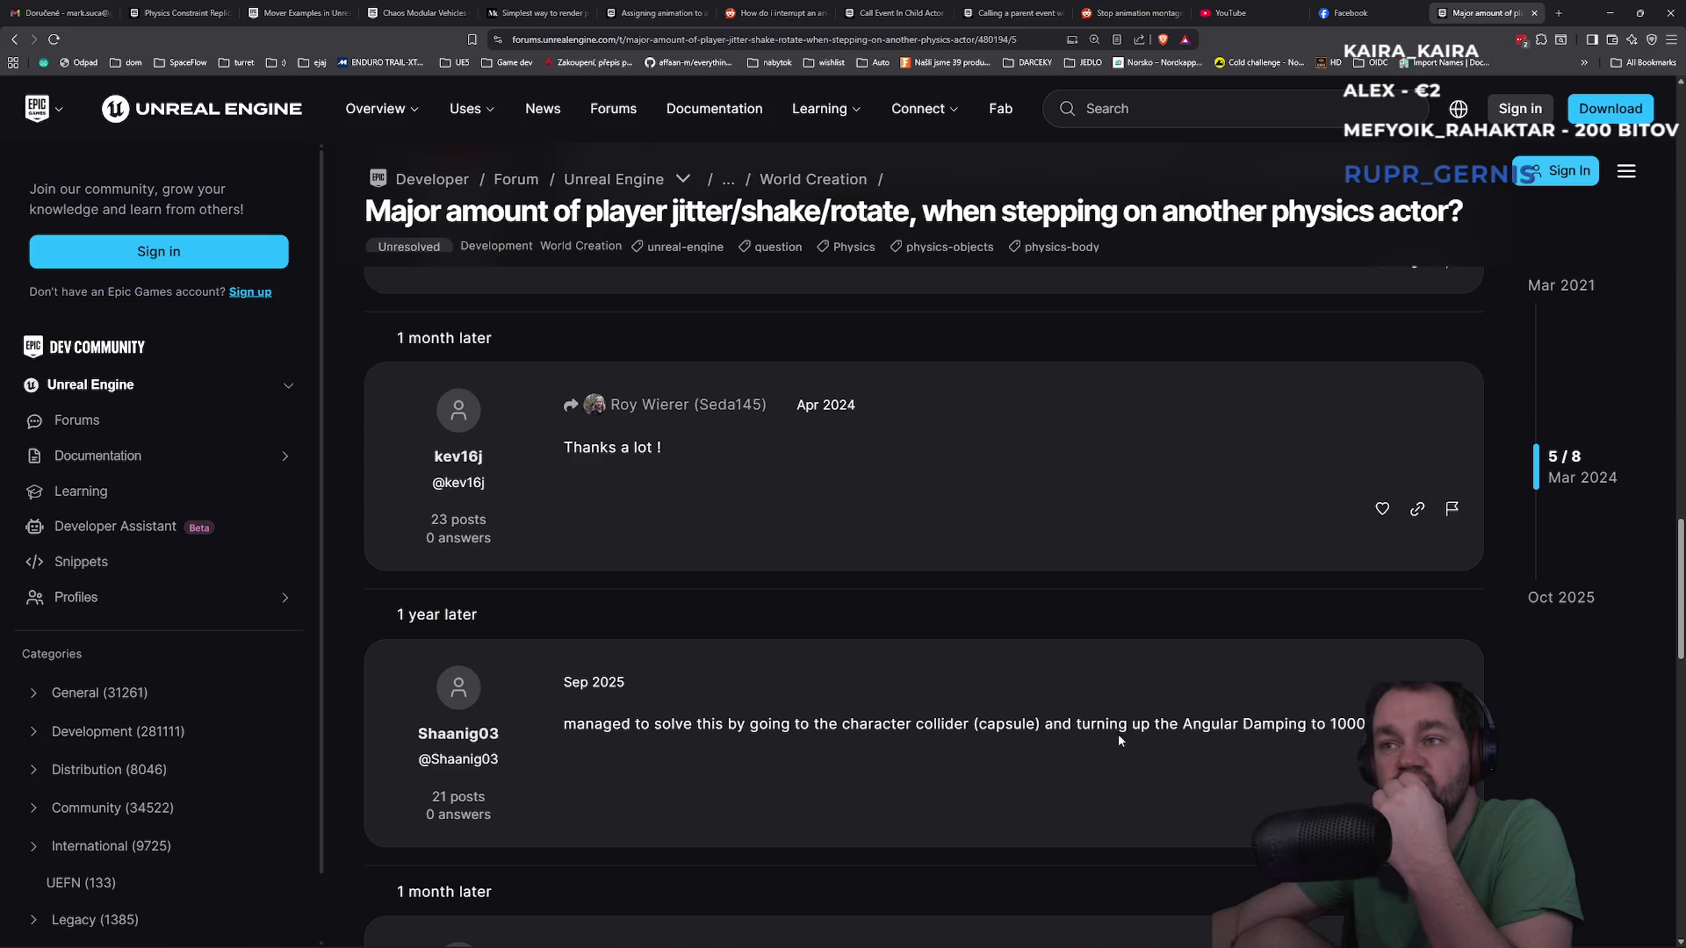
scroll(1171, 734, down, 1)
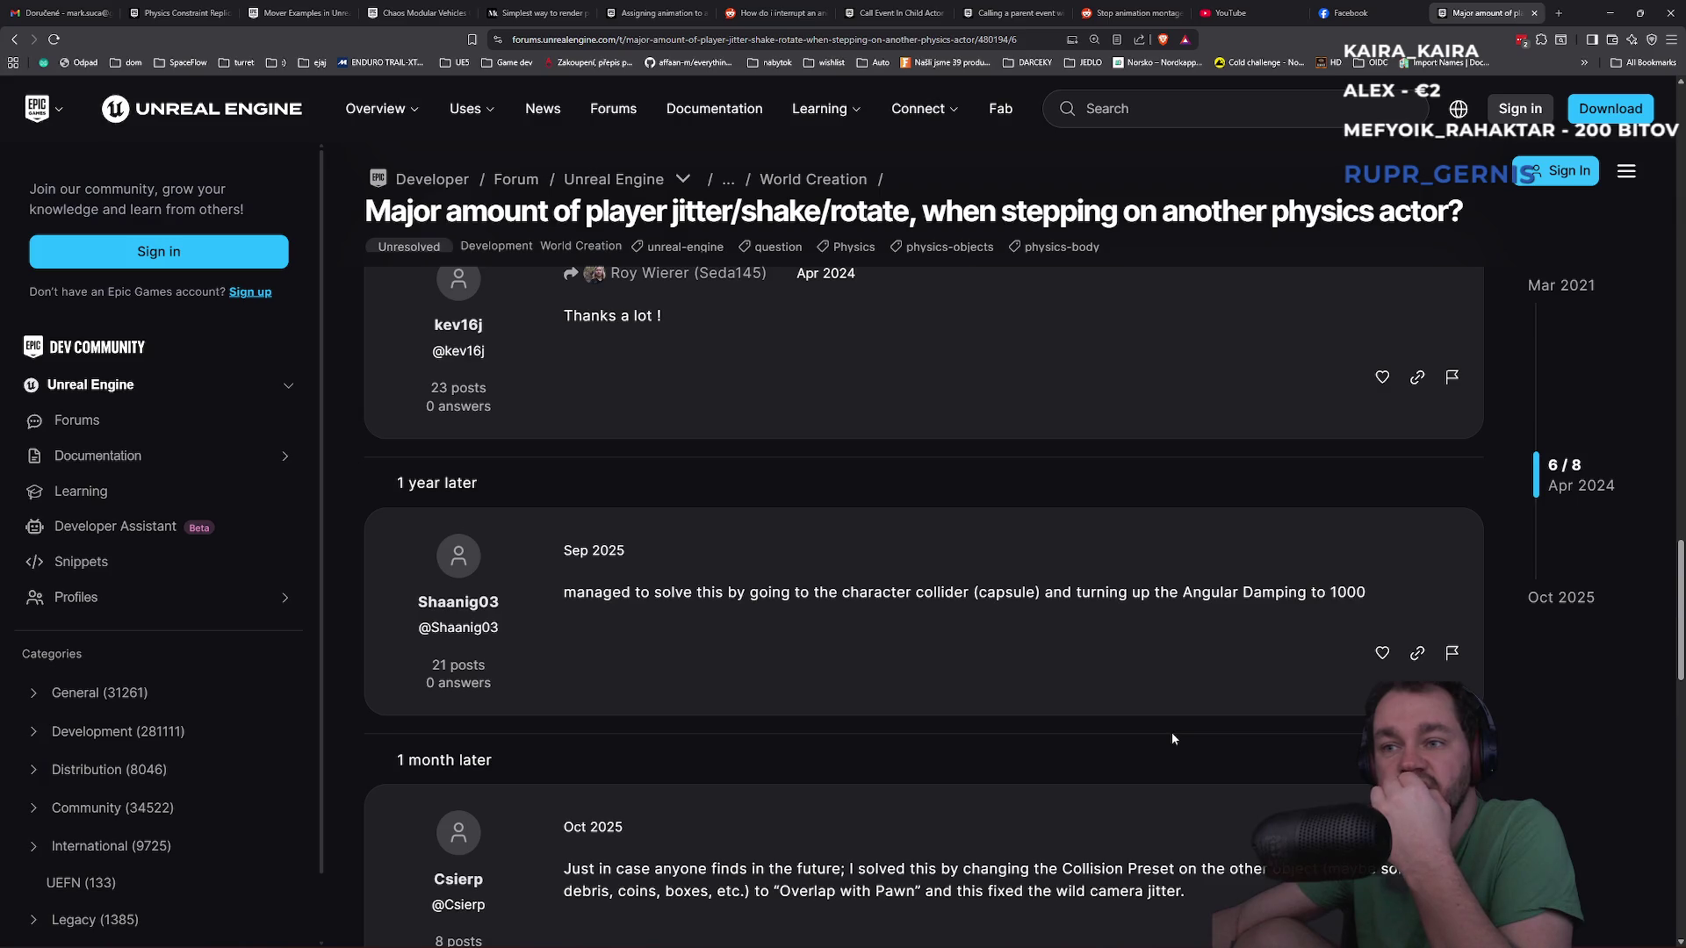
scroll(1172, 739, down, 3)
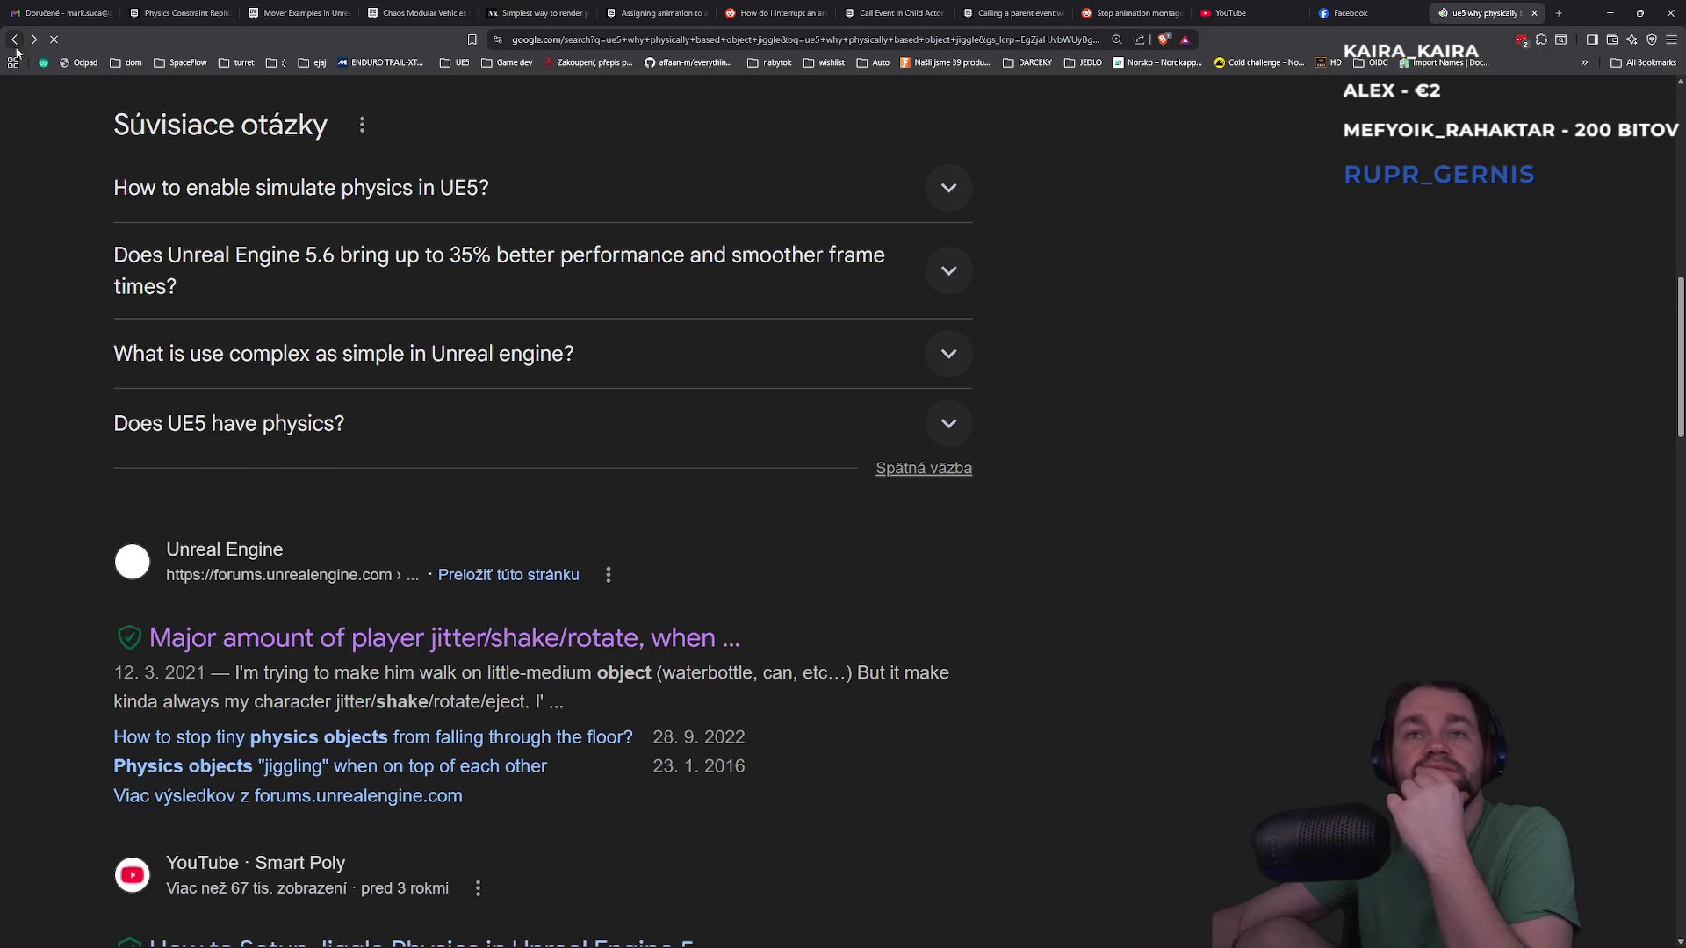
Skim further down the Google results for 'ue5 why physically based object jiggle'
scroll(384, 566, down, 5)
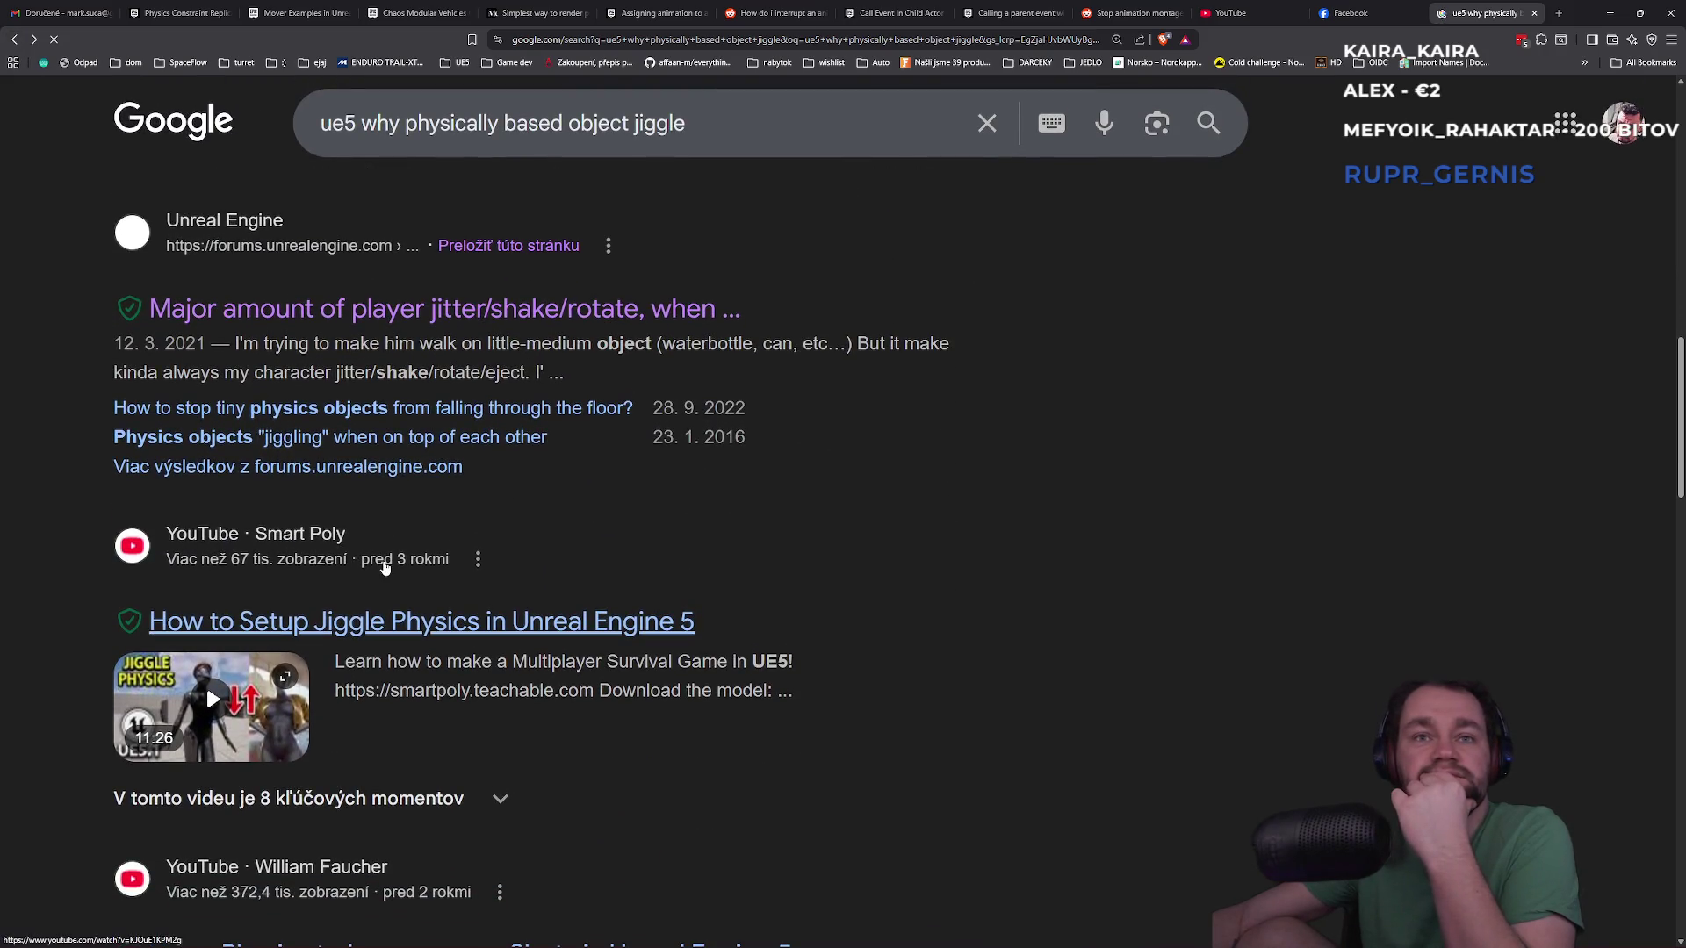
scroll(383, 567, down, 1)
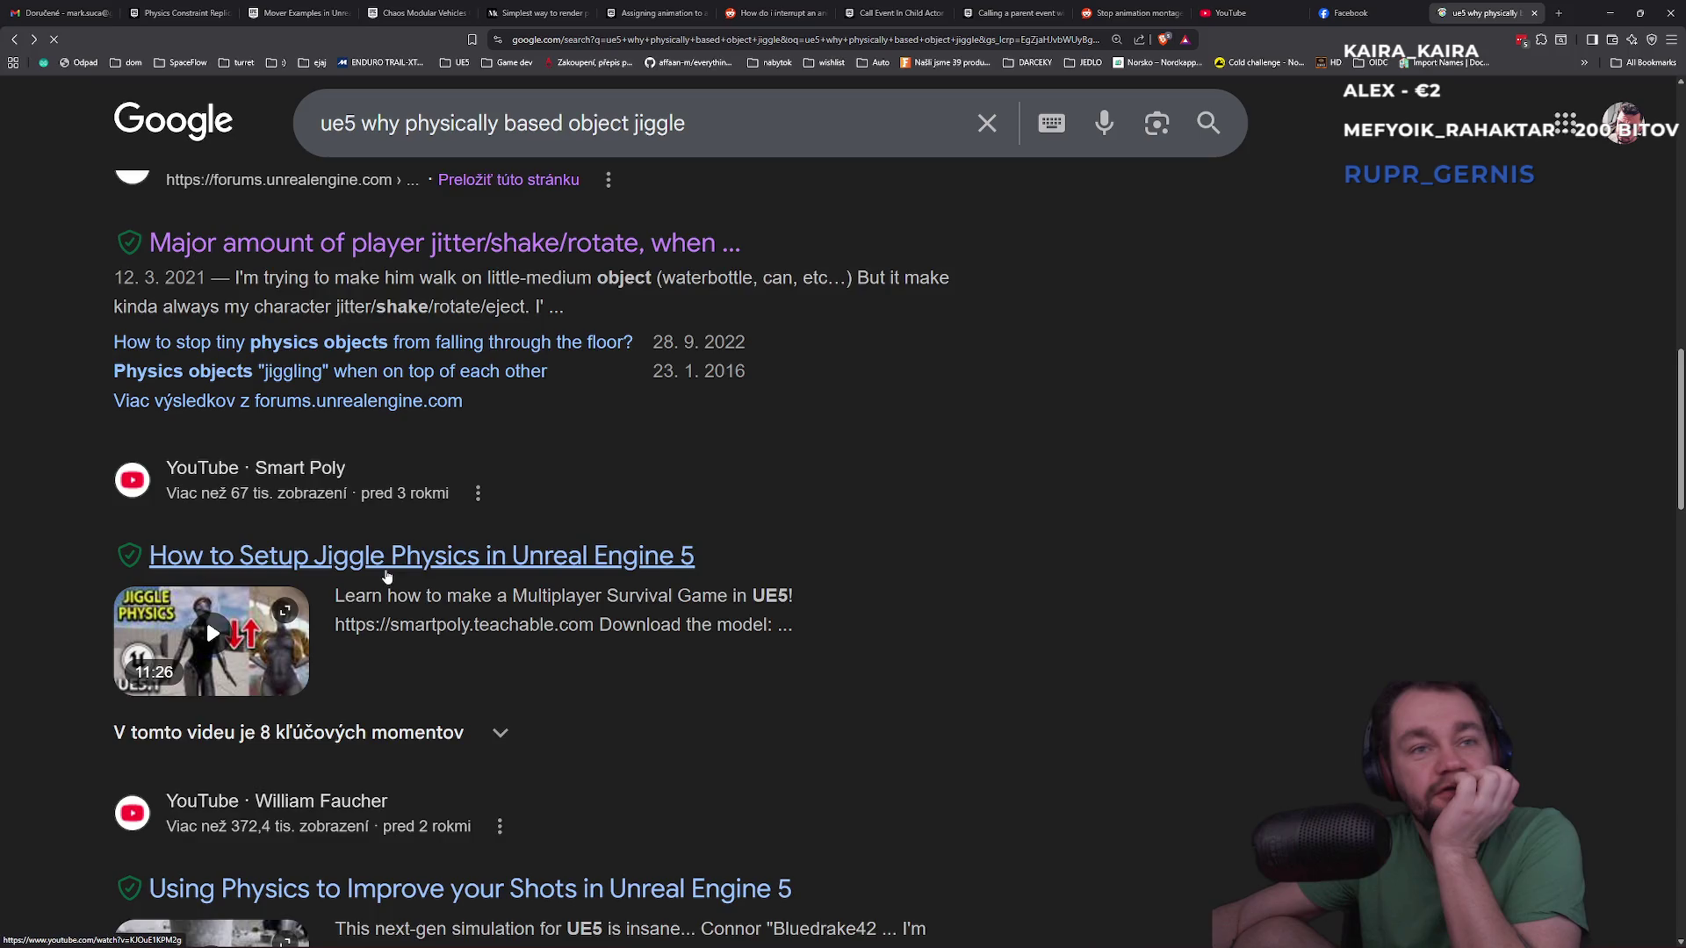
scroll(383, 566, down, 4)
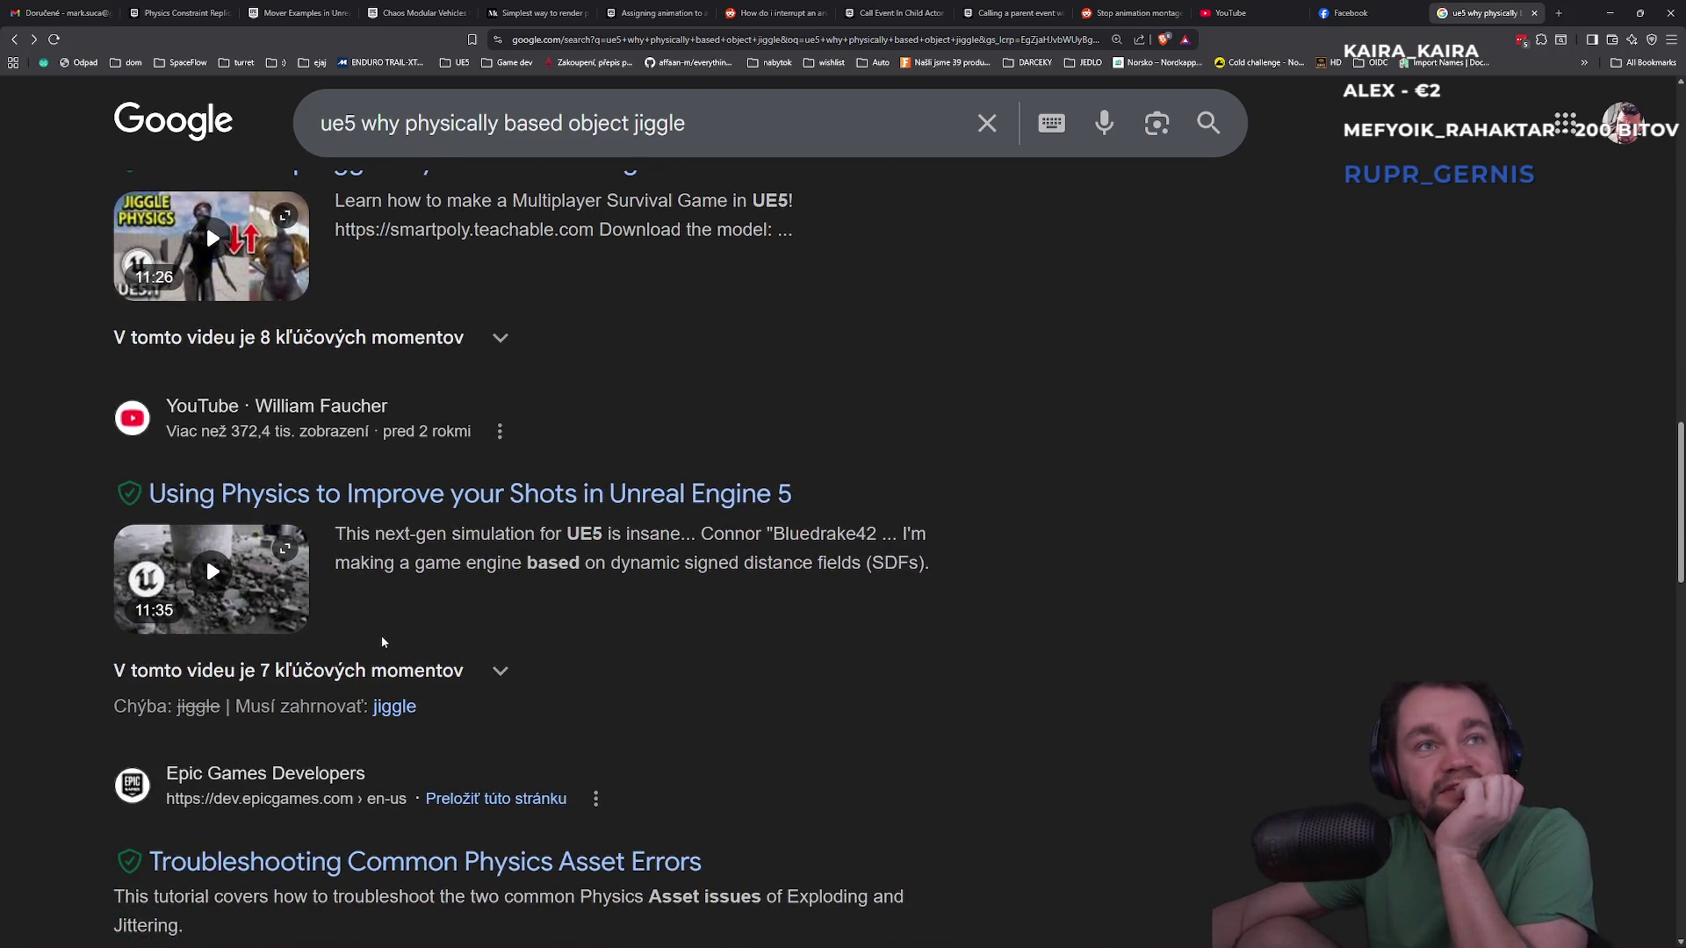
scroll(380, 650, down, 3)
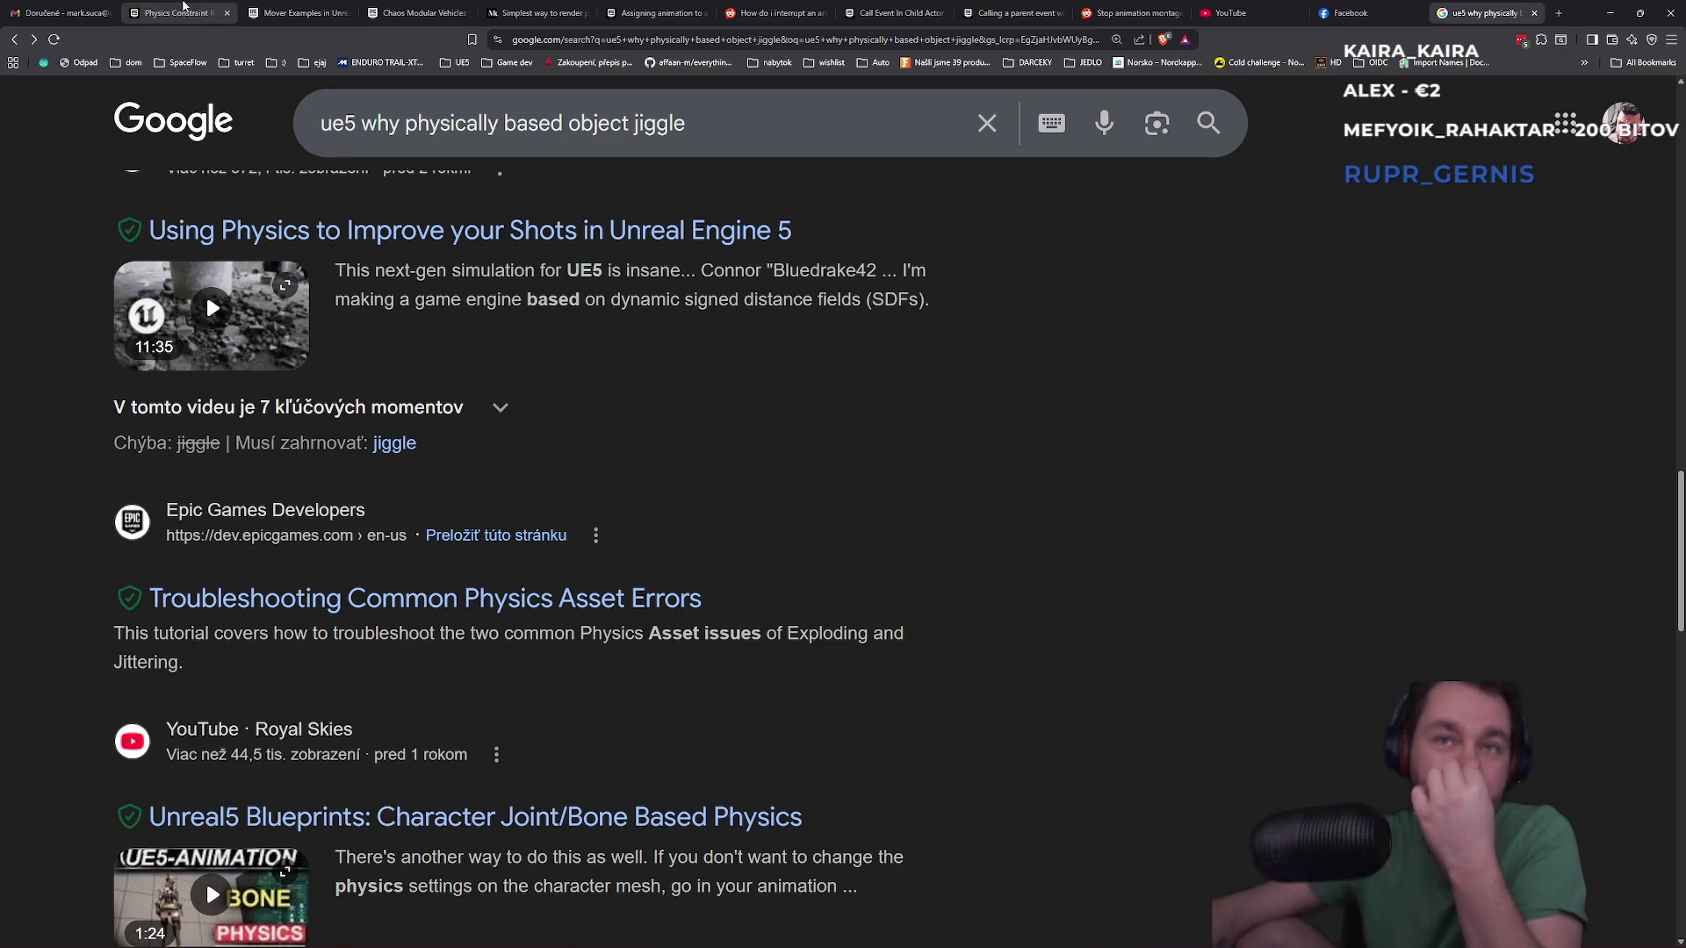
scroll(560, 566, down, 1)
scroll(560, 566, down, 5)
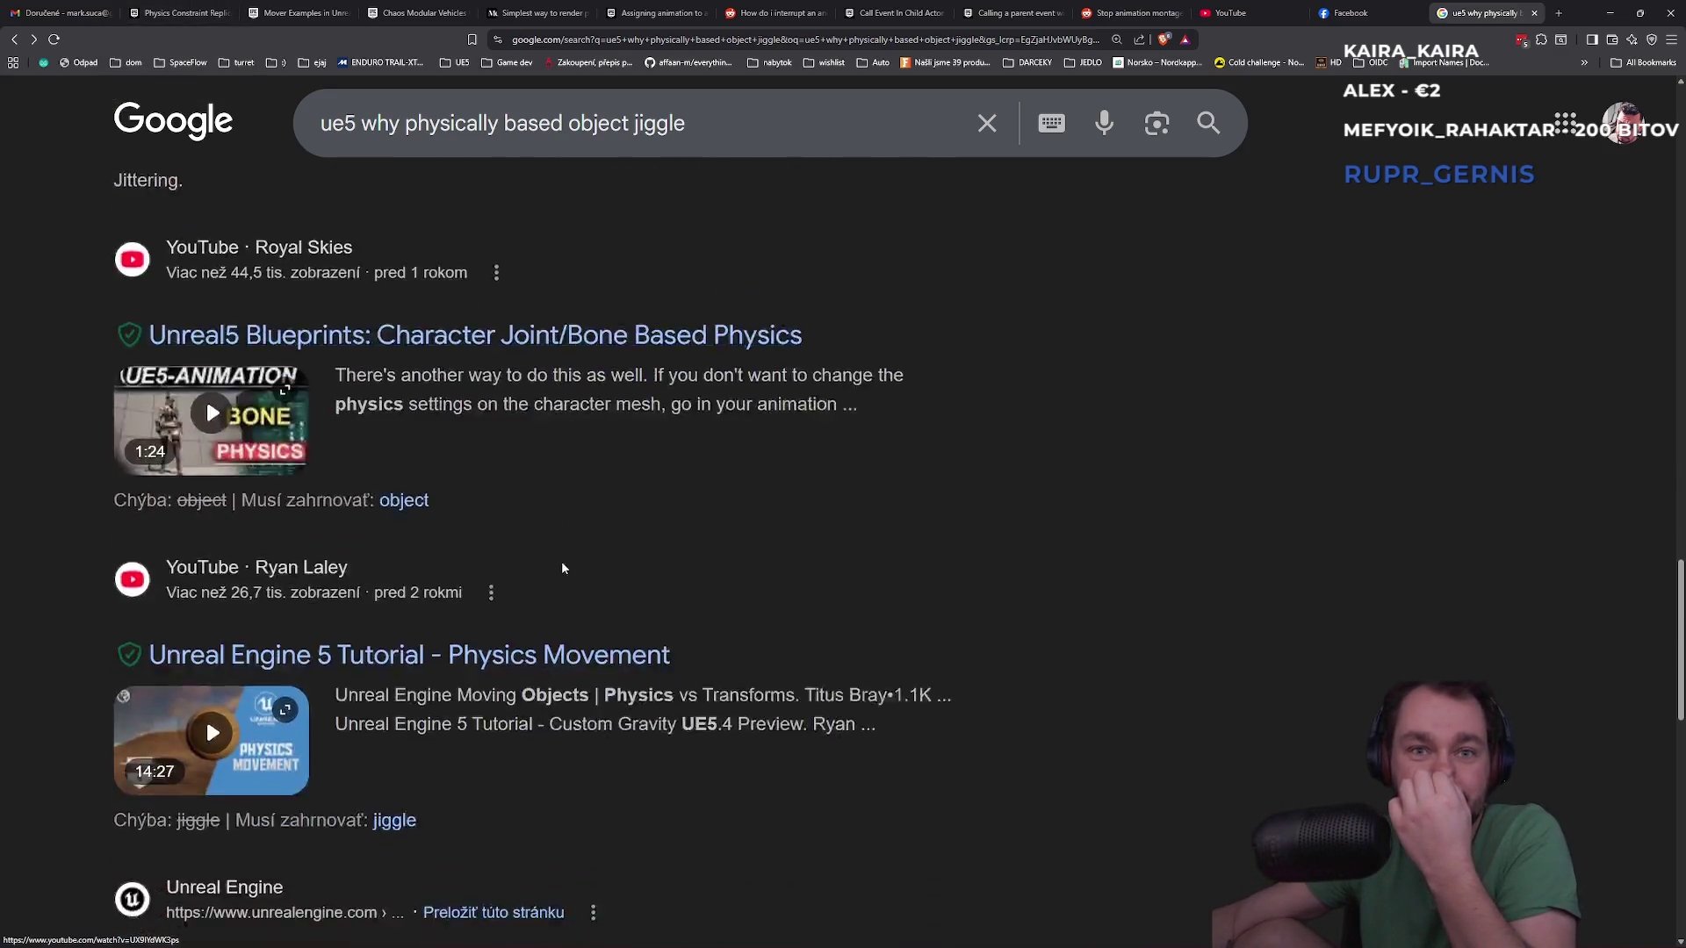
Glance at the Unreal editor, then bring the Brave browser back from the taskbar
key(alt+Tab)
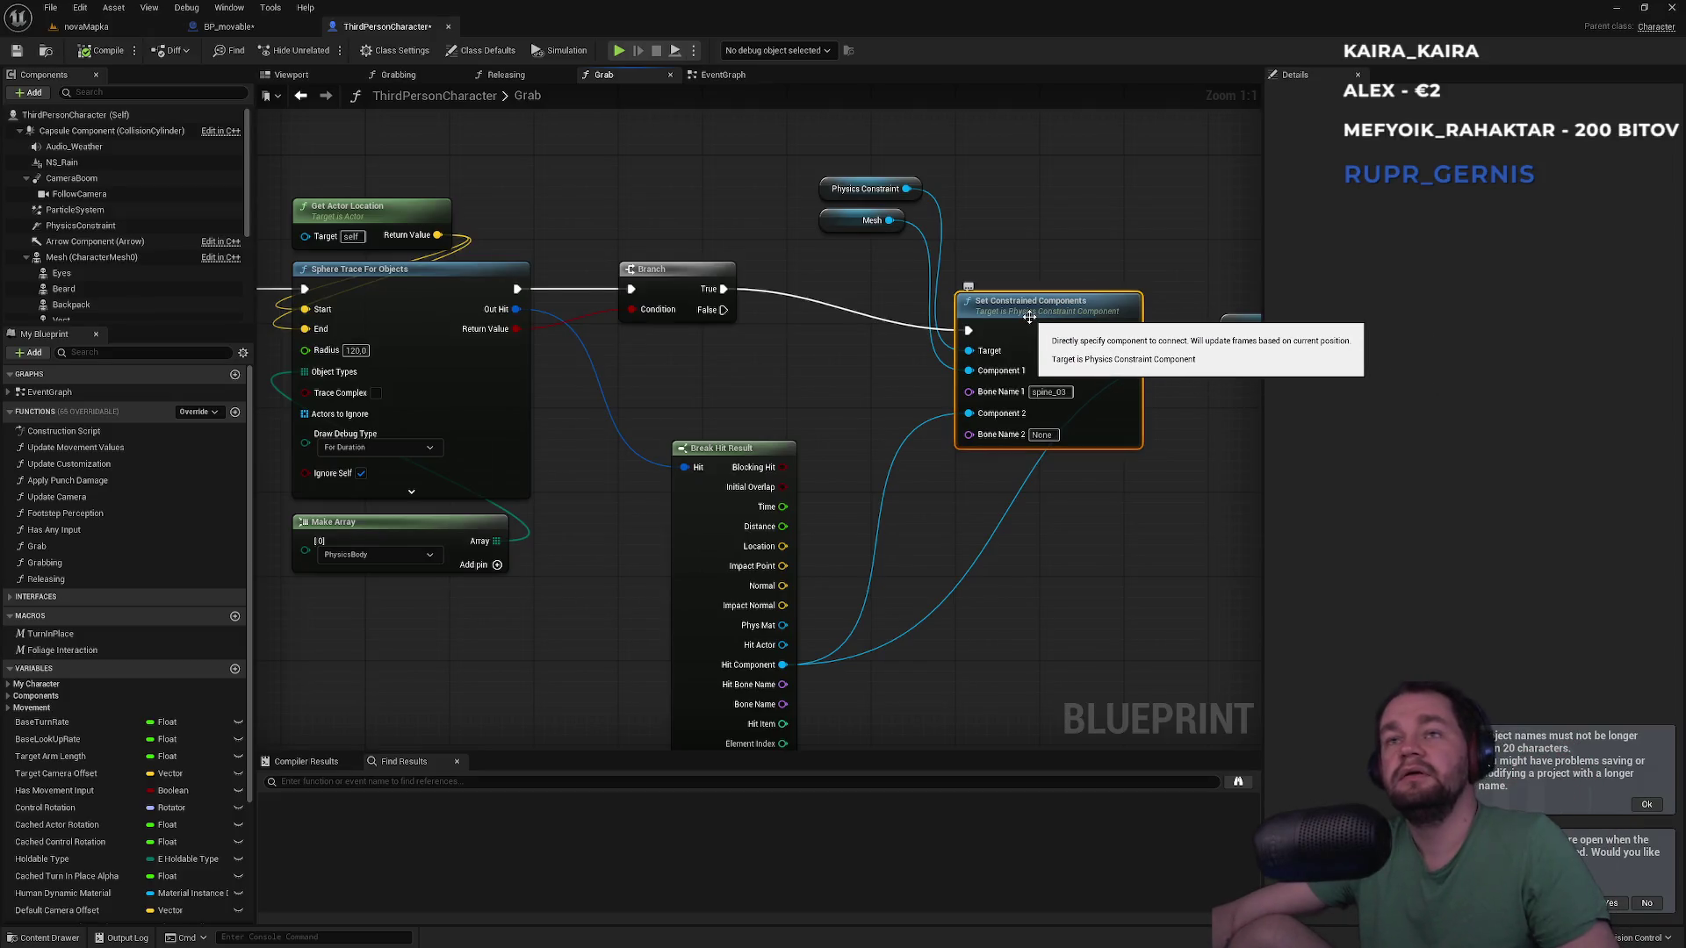
key(super)
mouse_move(739, 934)
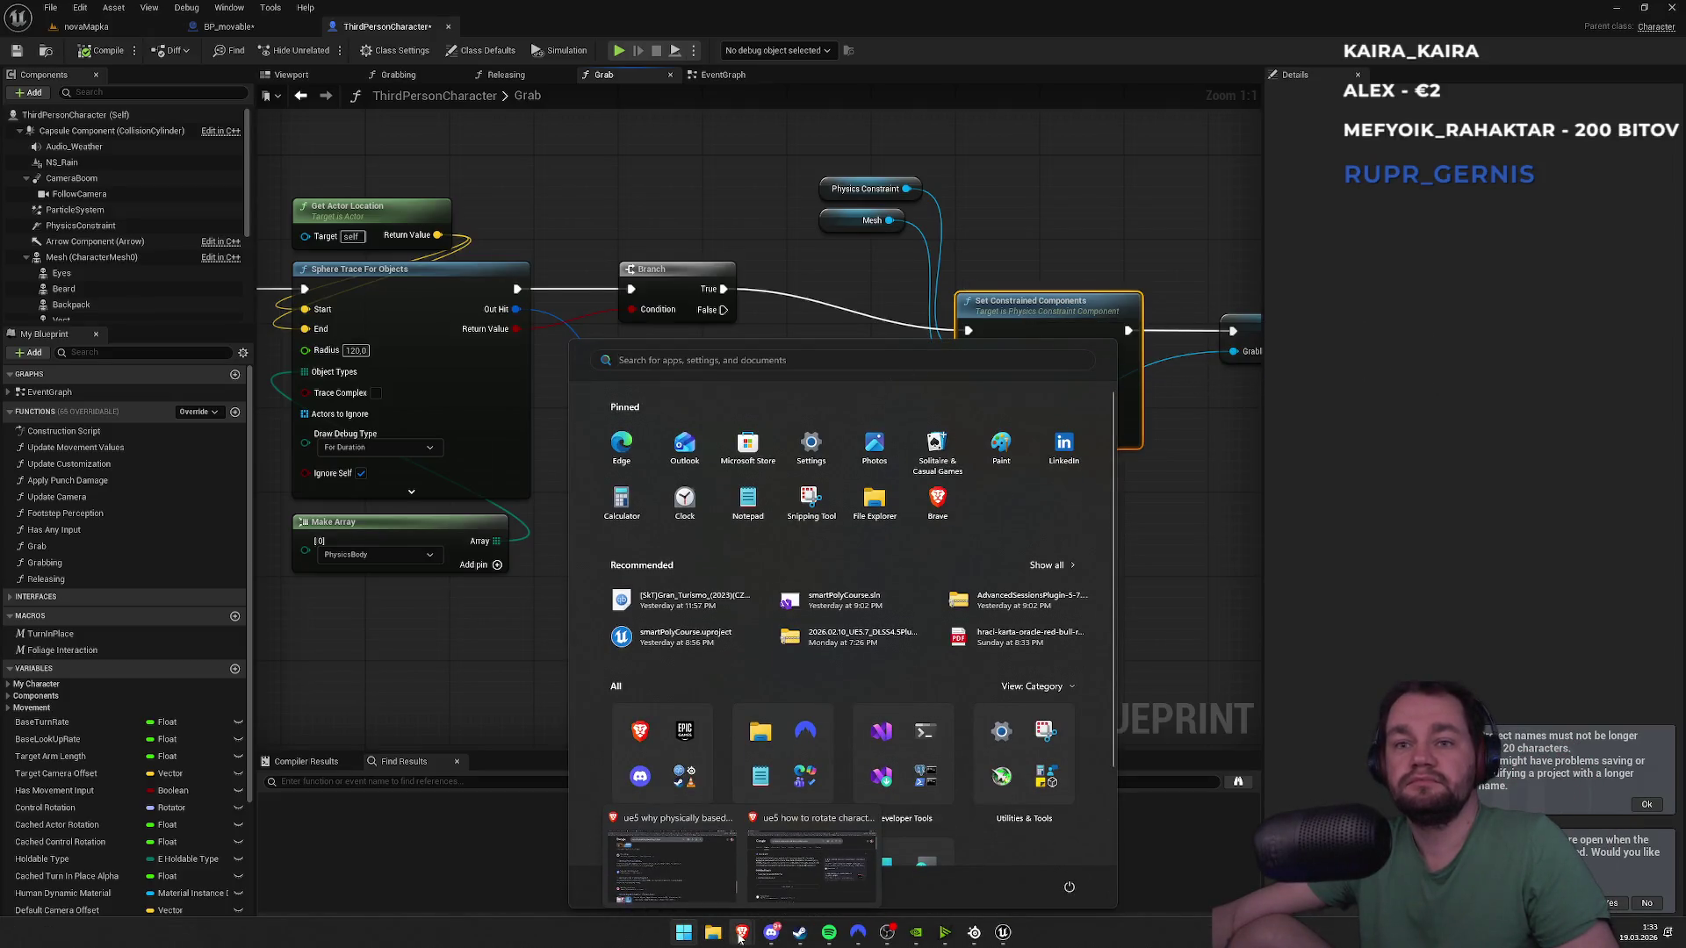
click(695, 878)
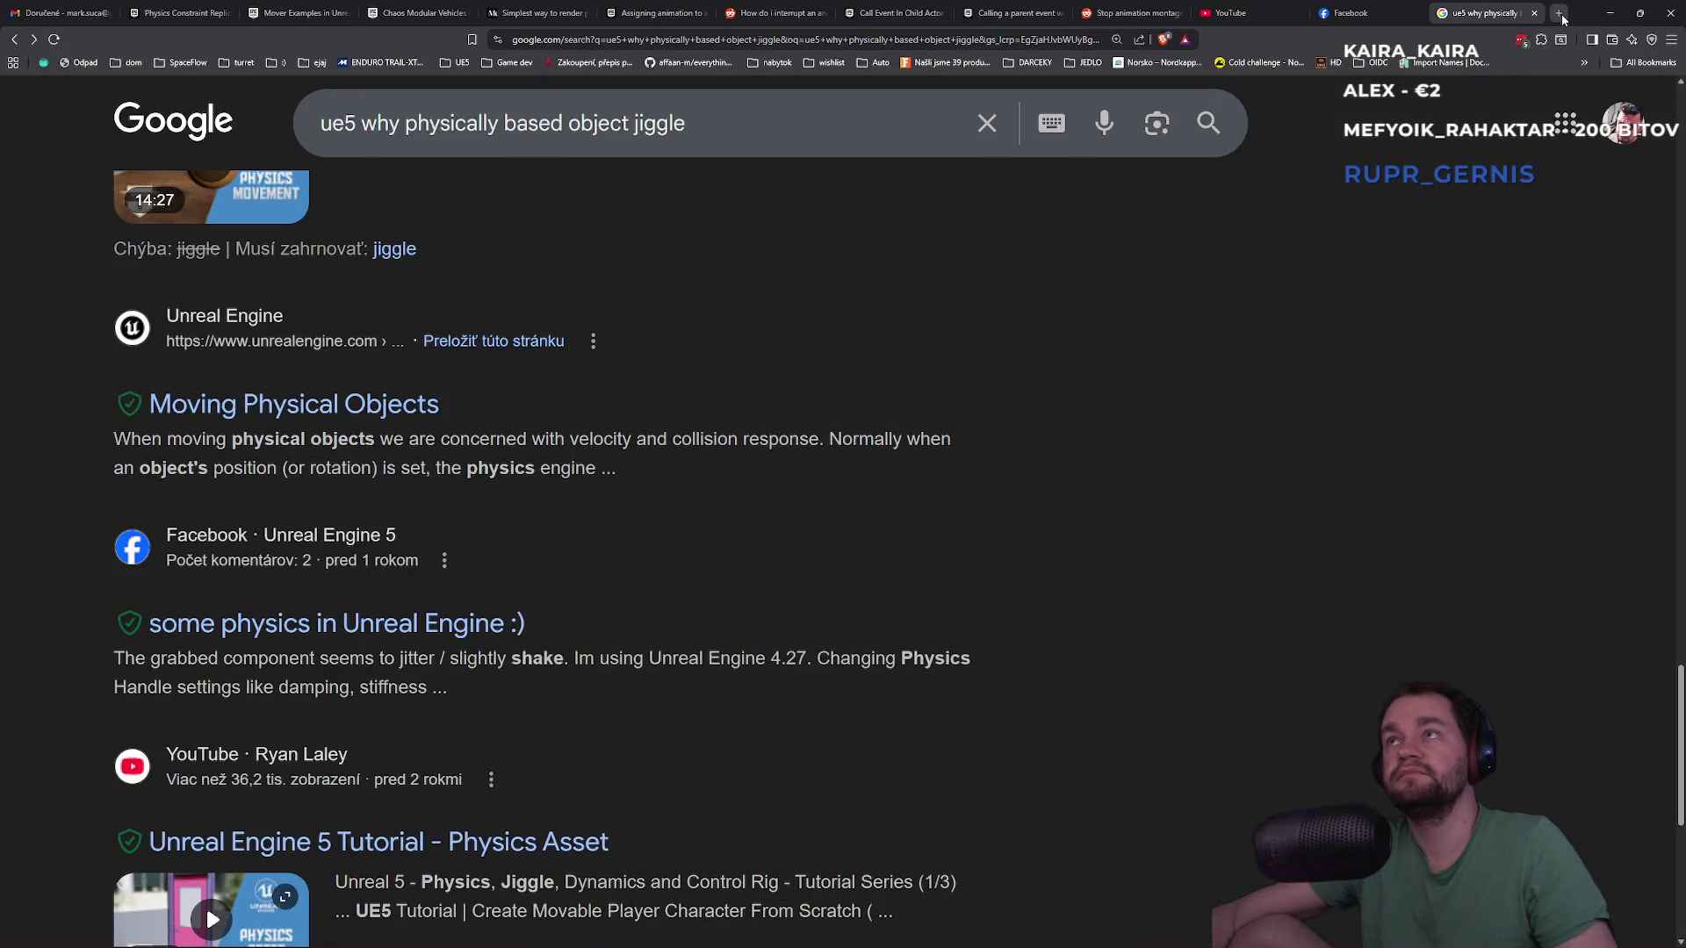
Search Google in a new tab for 'ue5 constrain physic attach with infinite power'
click(1559, 14)
text(u)
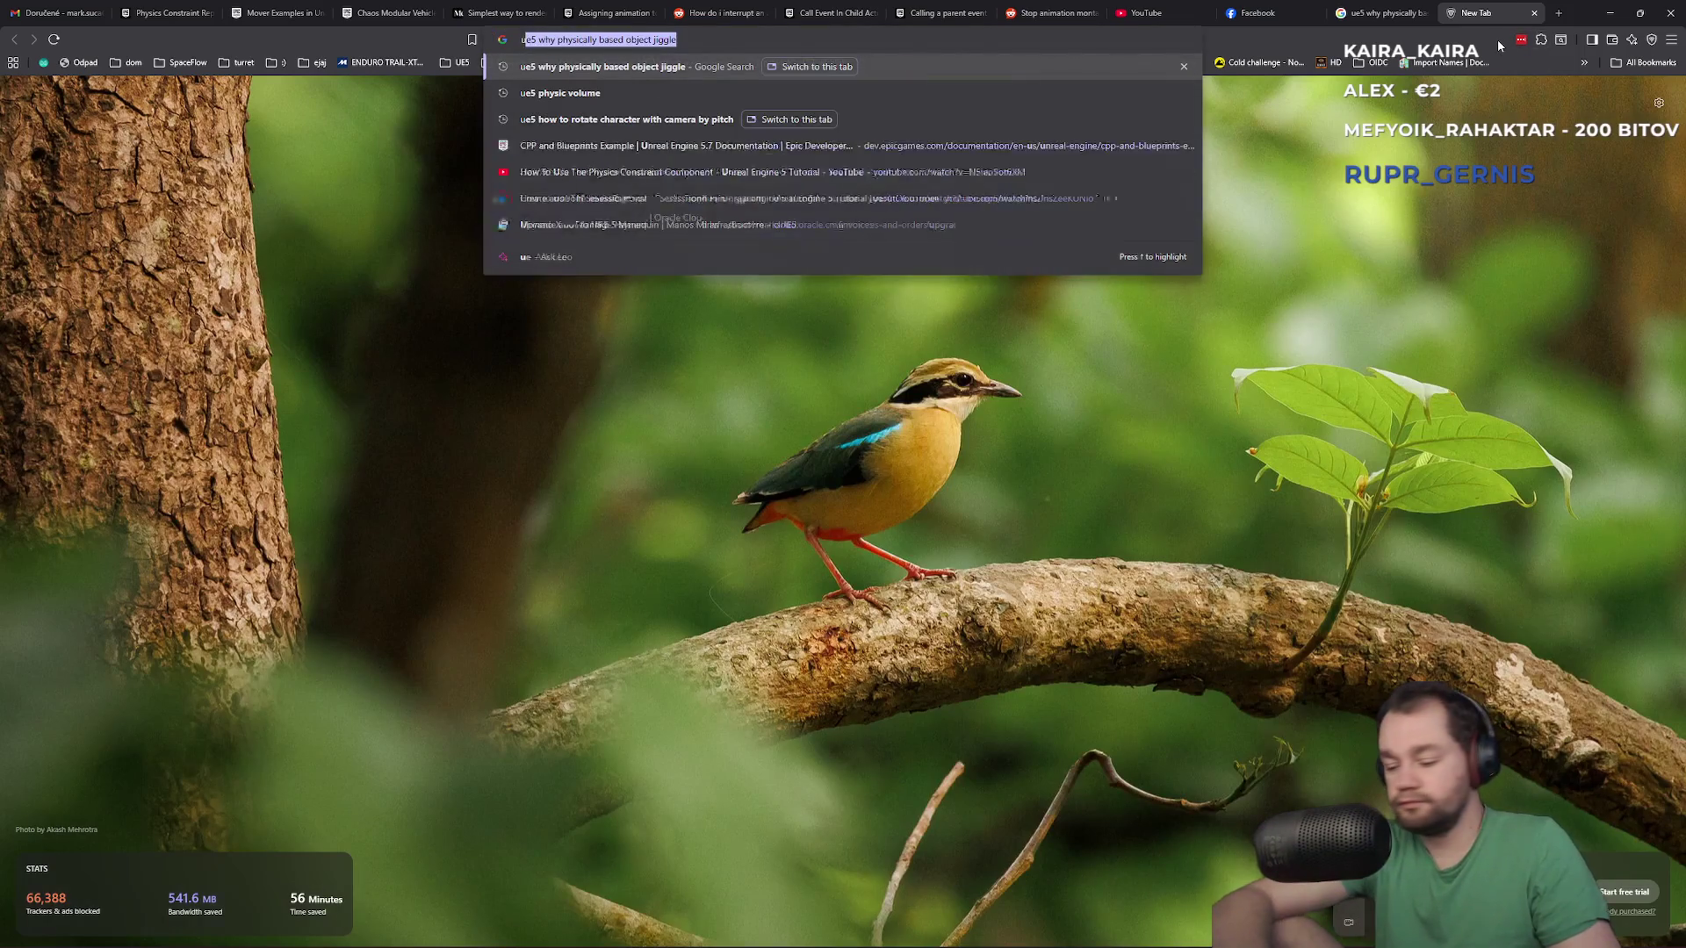
text(e5 constrain)
key(BackSpace)
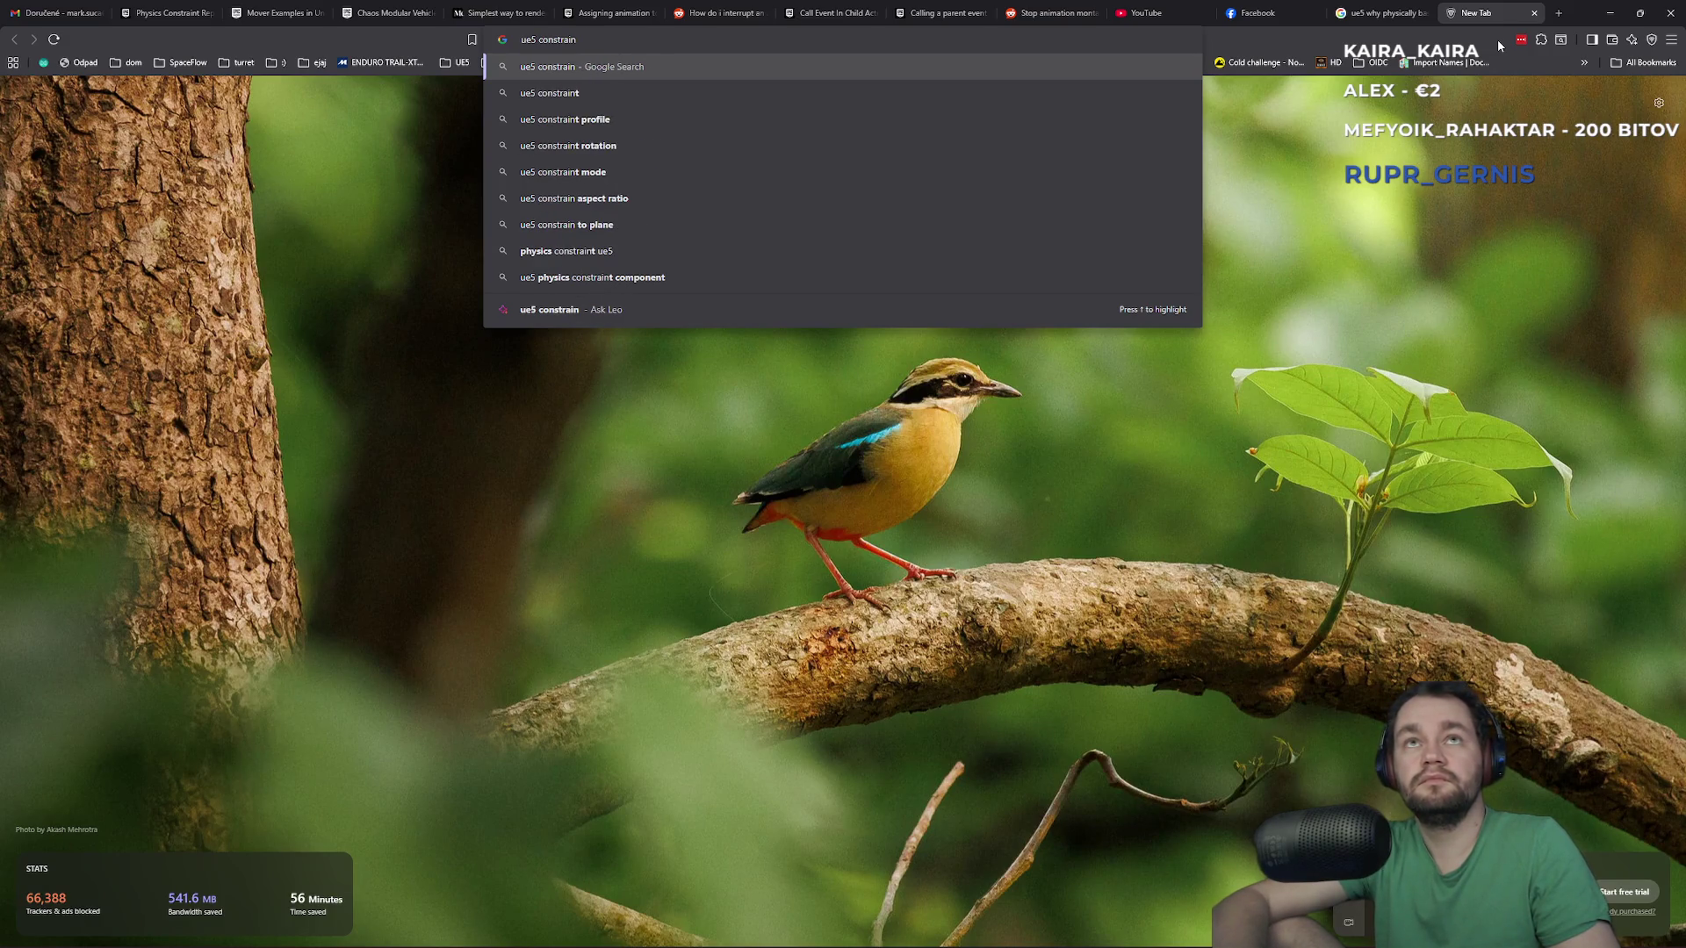
text(attac)
key(BackSpace)
key(BackSpace)
key(BackSpace)
text(physic attach with)
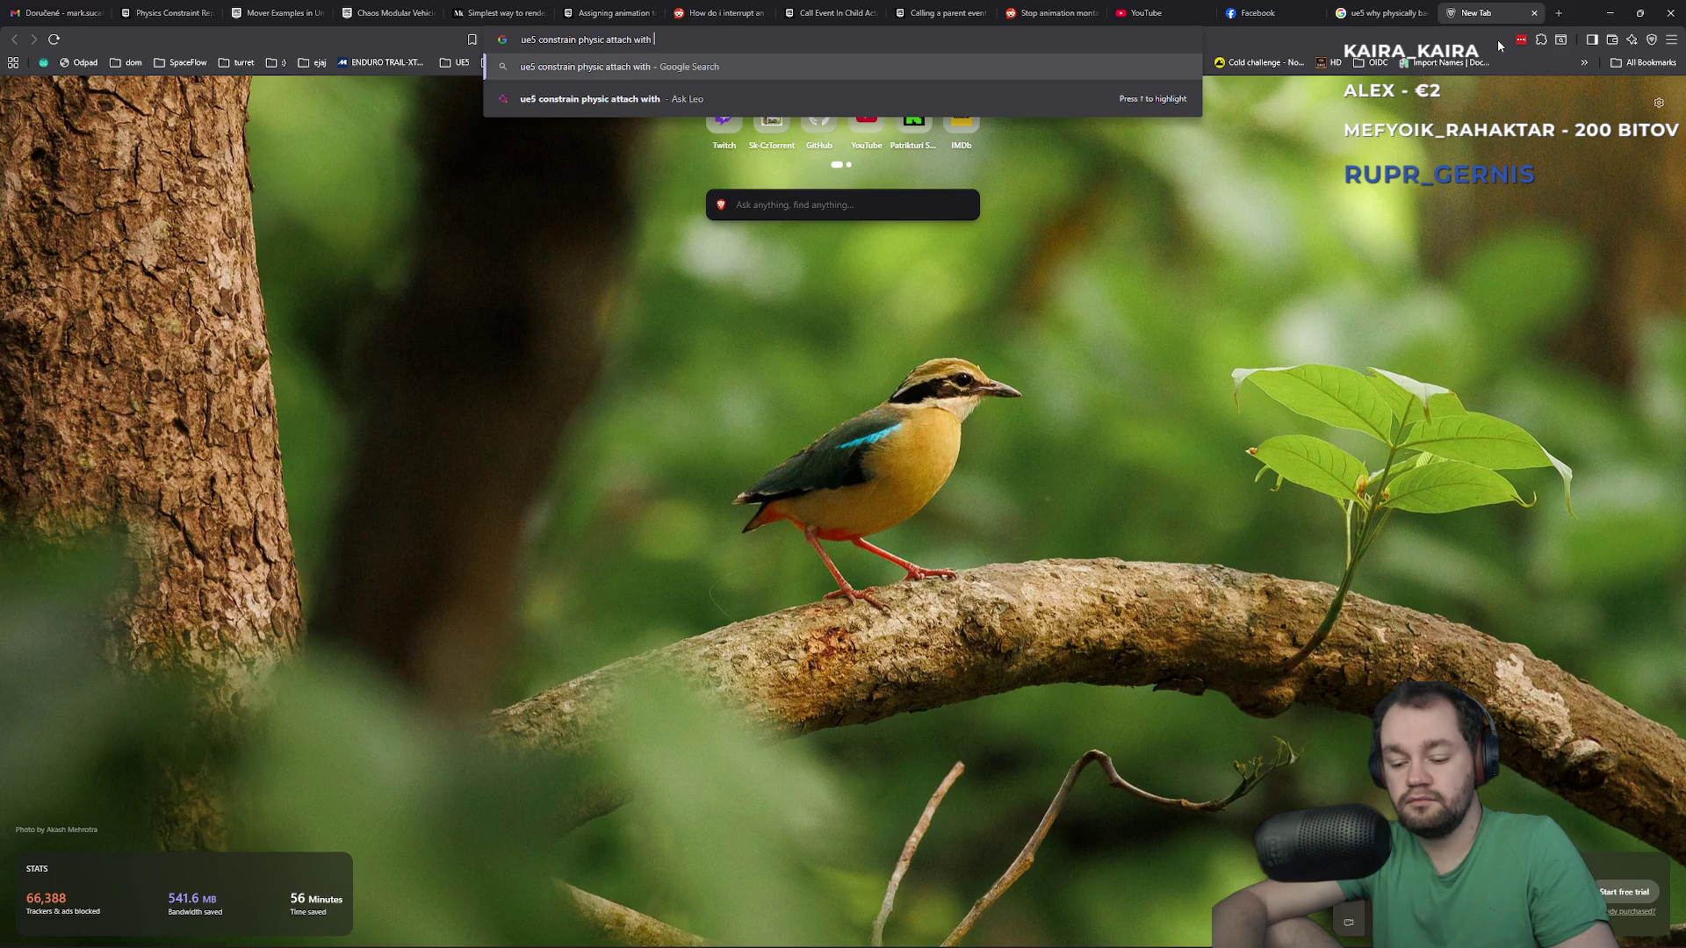
key(BackSpace)
key(BackSpace)
key(BackSpace)
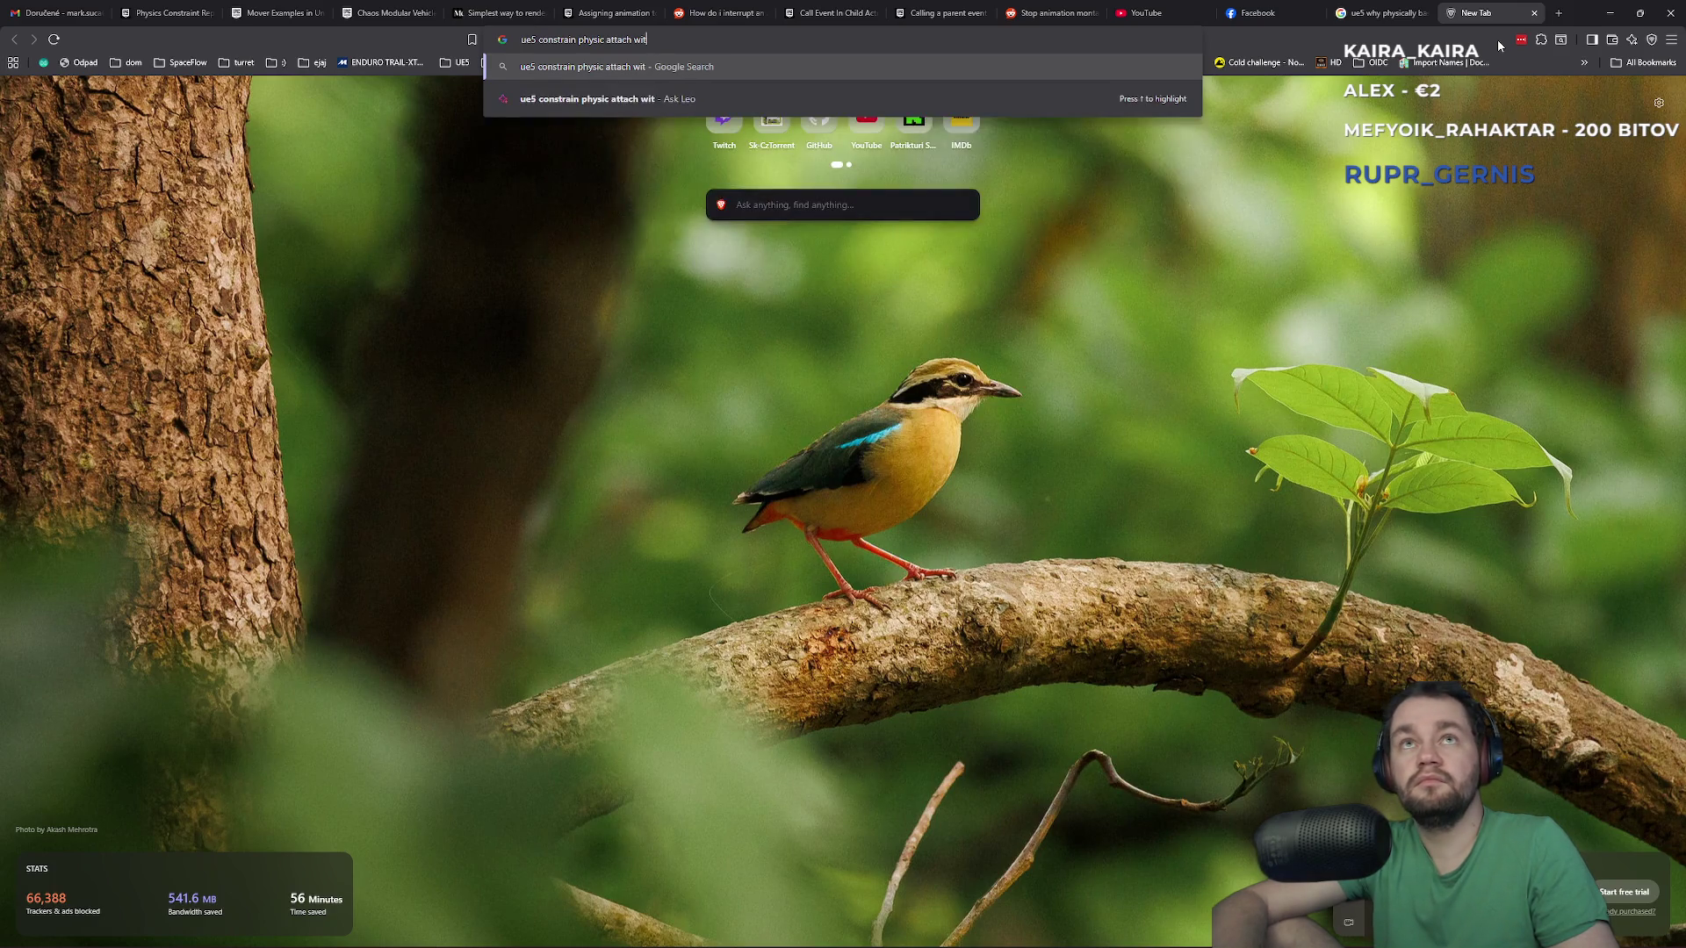
text(nowith i)
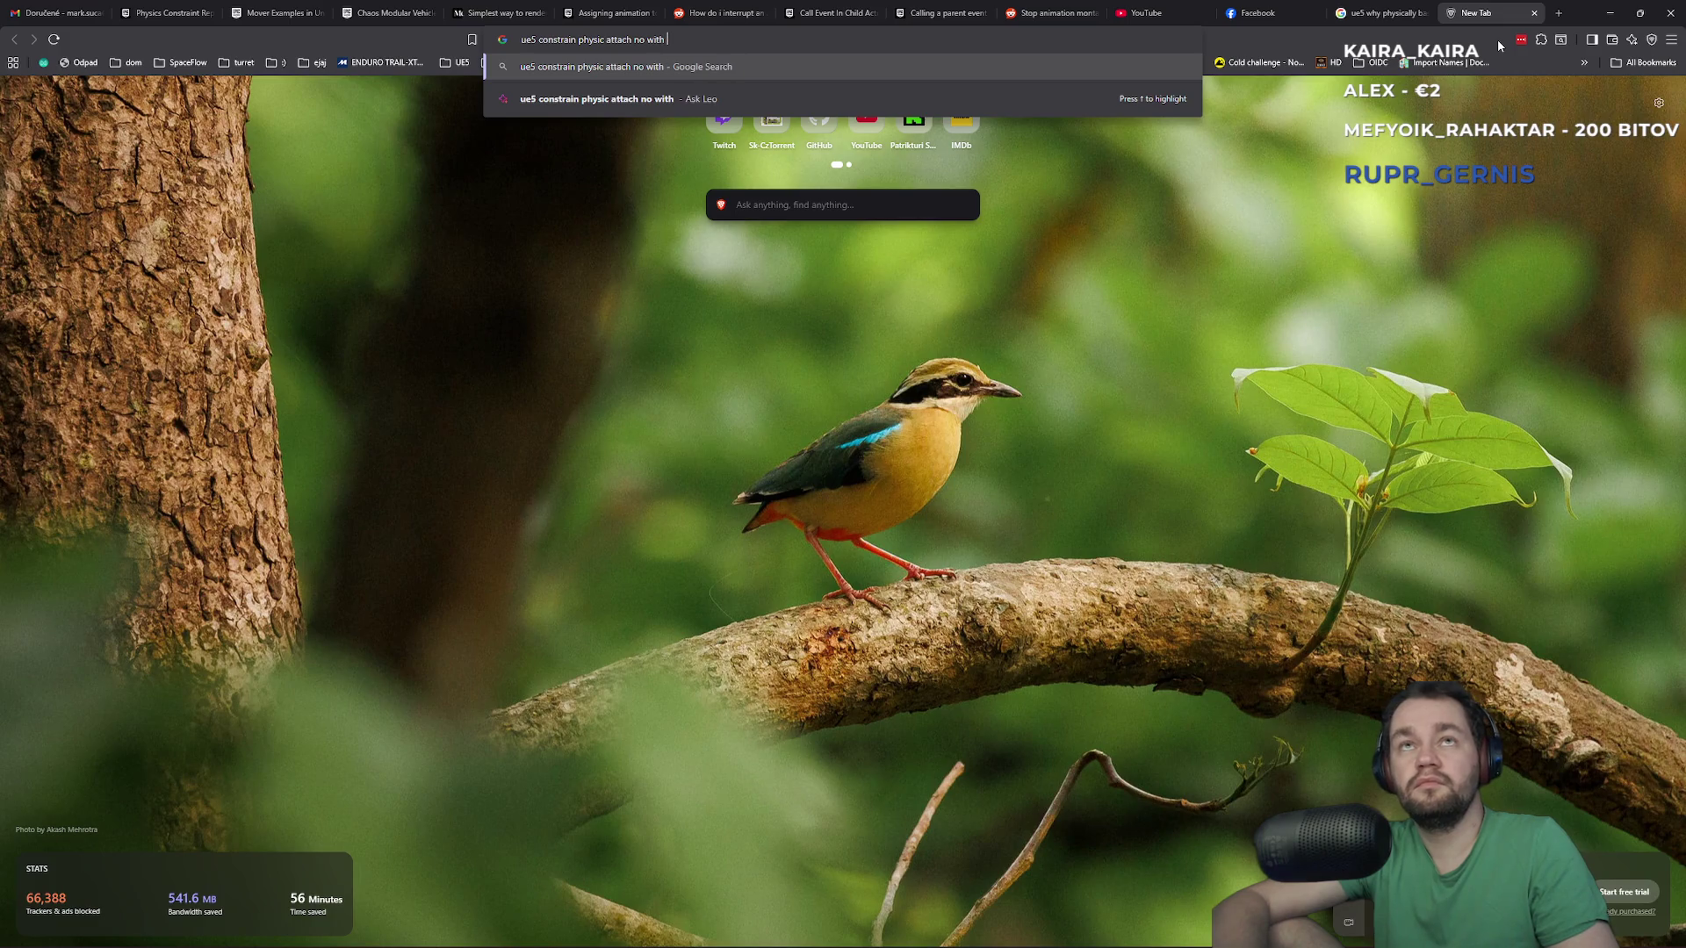
text(nfinite p)
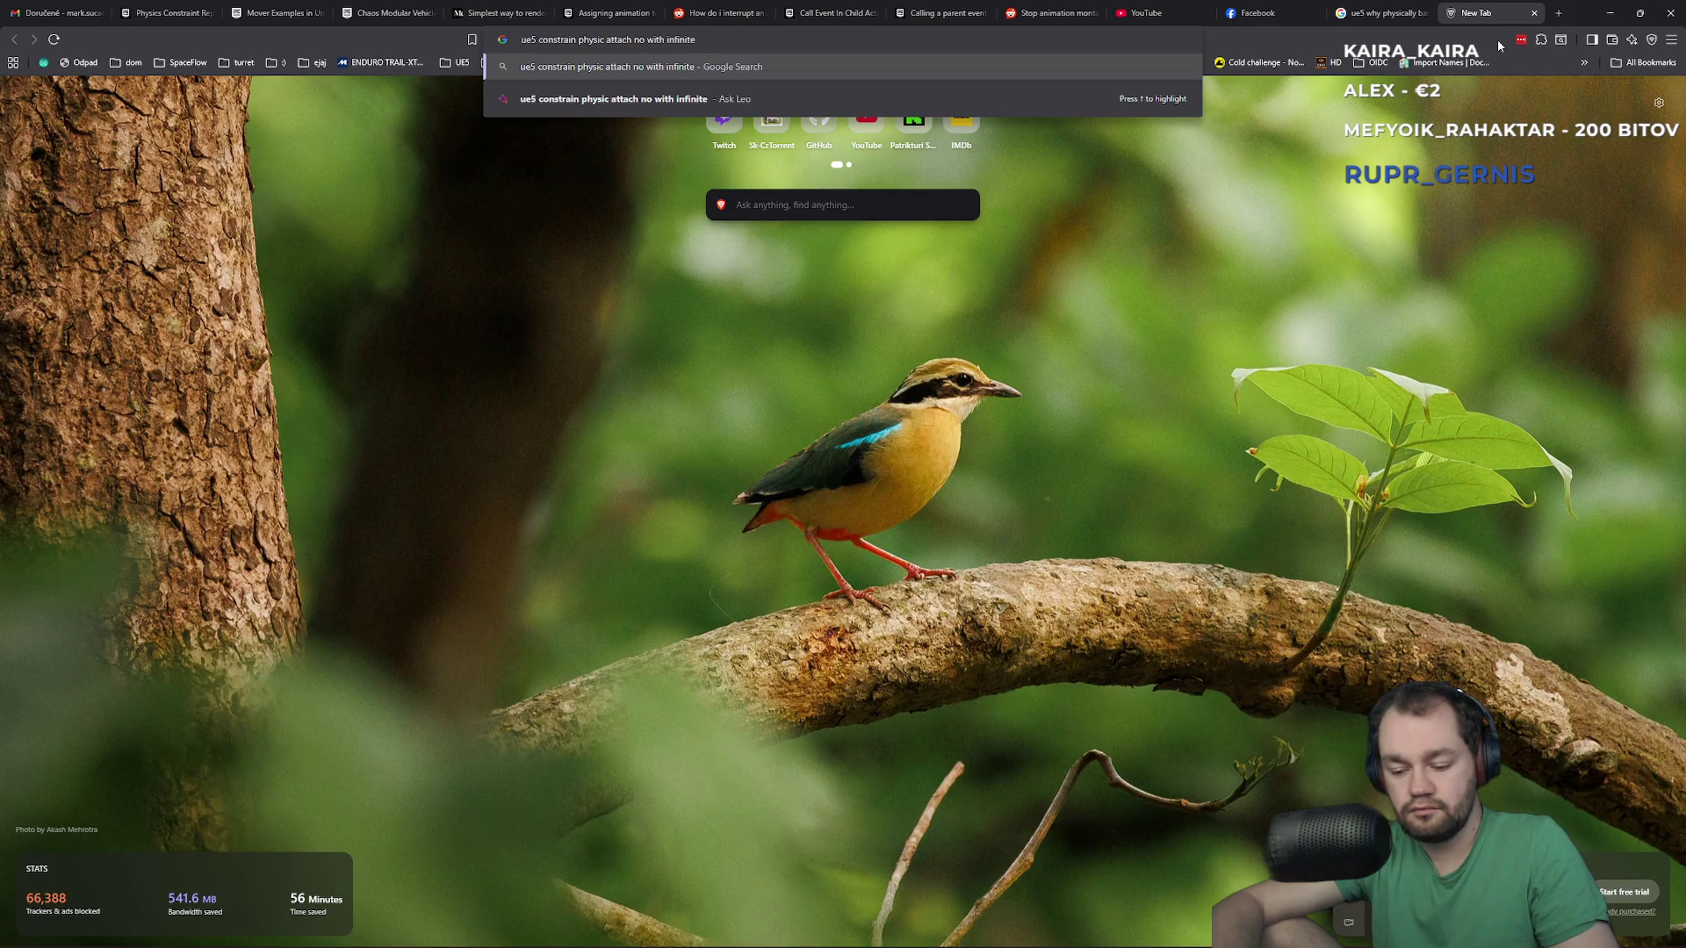
text(ower)
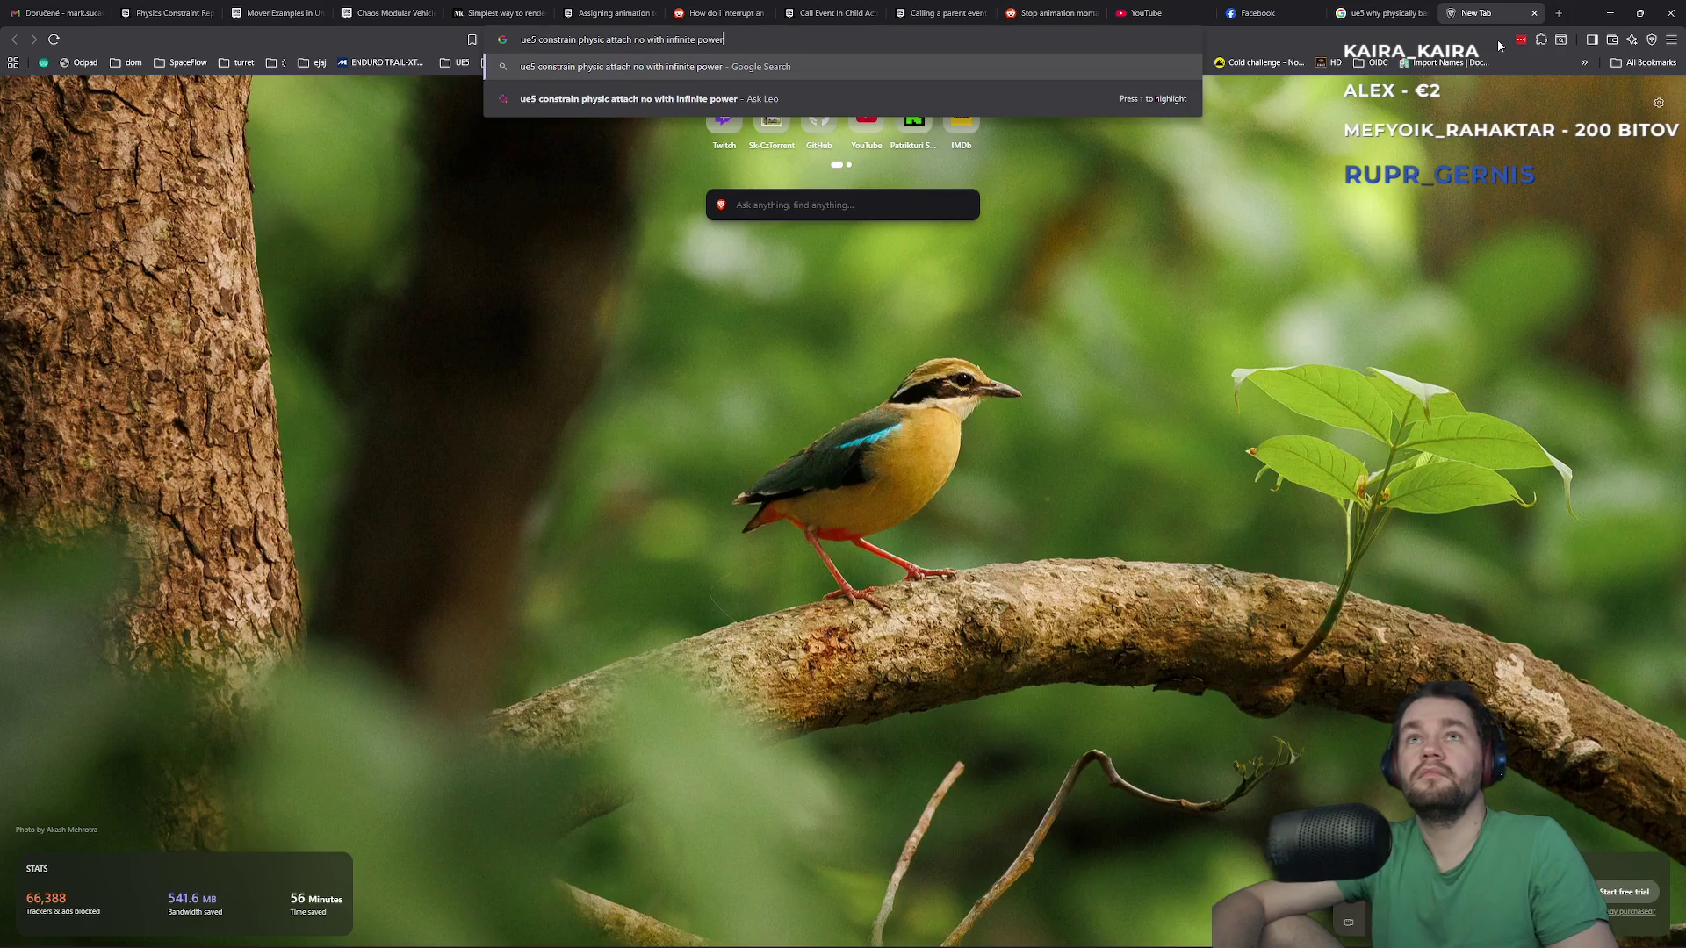
key(Return)
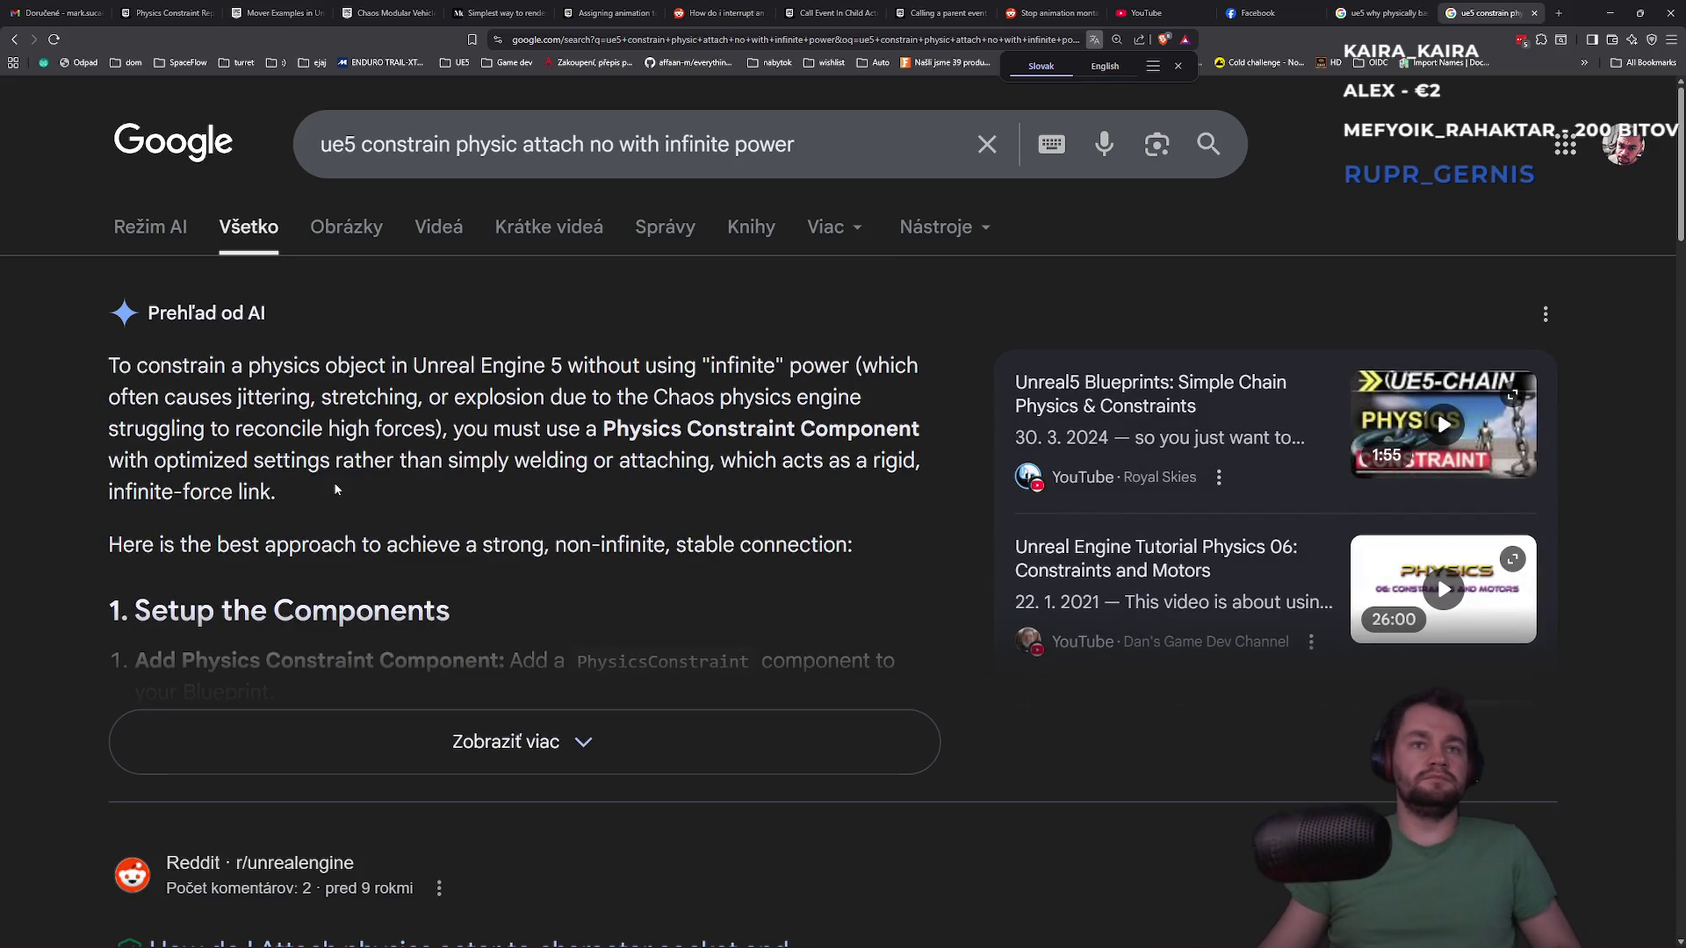
Expand the AI overview and read its limits and Velocity Drive Stiffness advice, then return to Unreal
click(567, 739)
scroll(439, 690, down, 2)
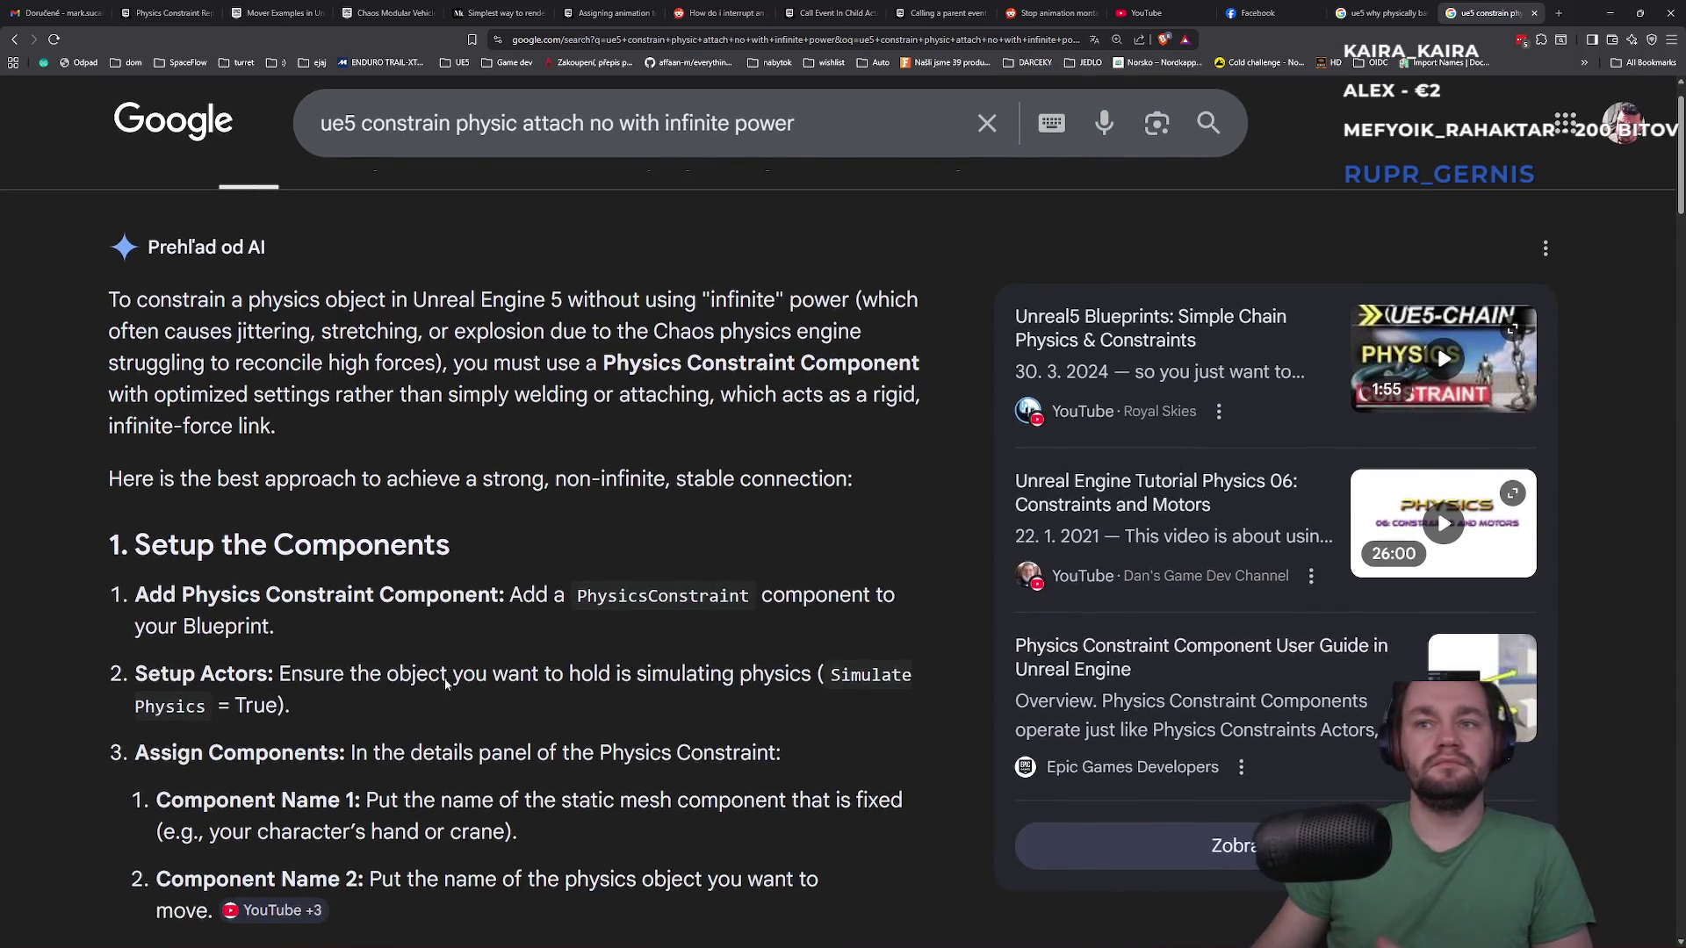
scroll(435, 669, down, 1)
scroll(332, 622, down, 3)
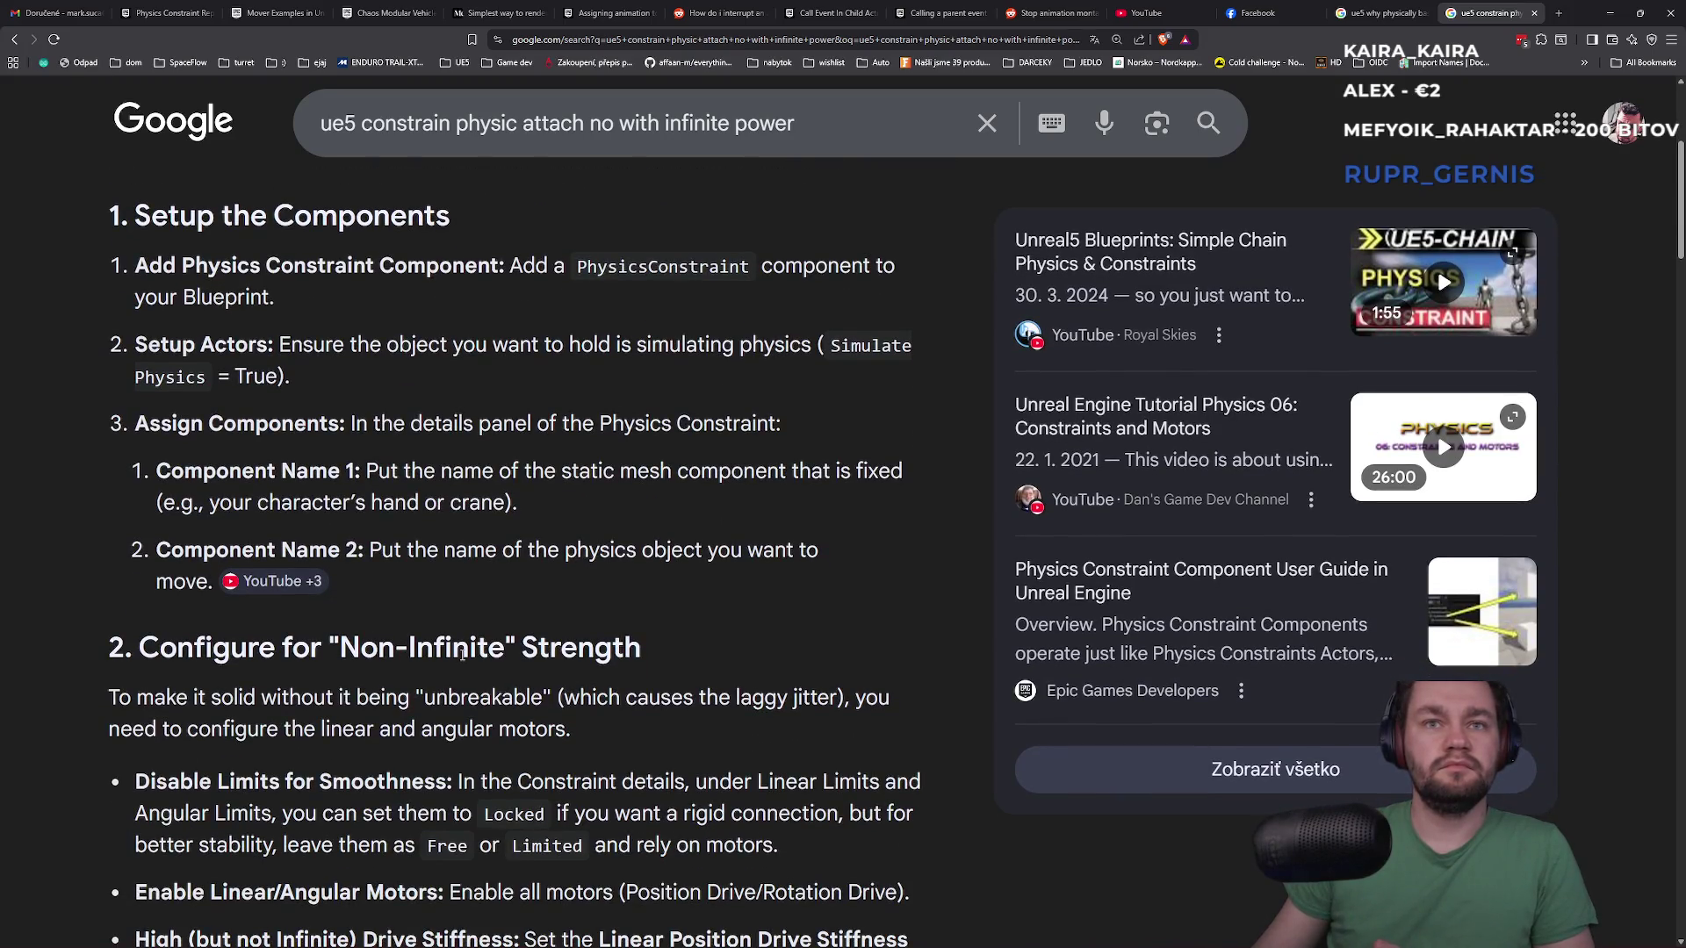
scroll(457, 662, down, 2)
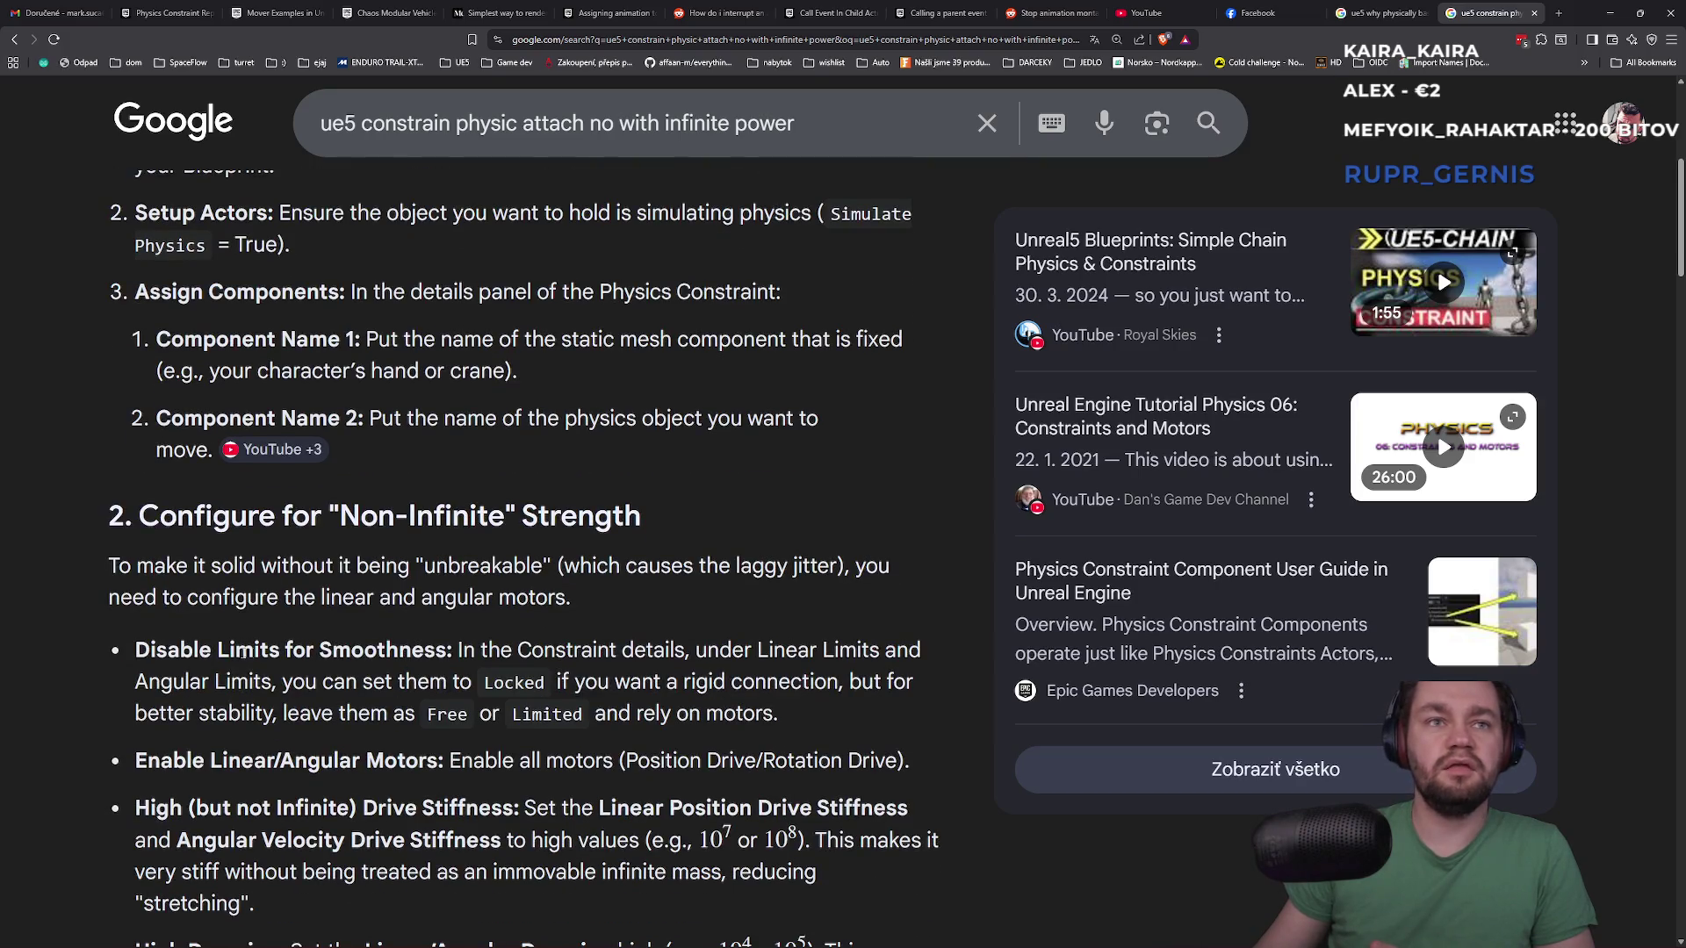
drag(179, 649, 458, 651)
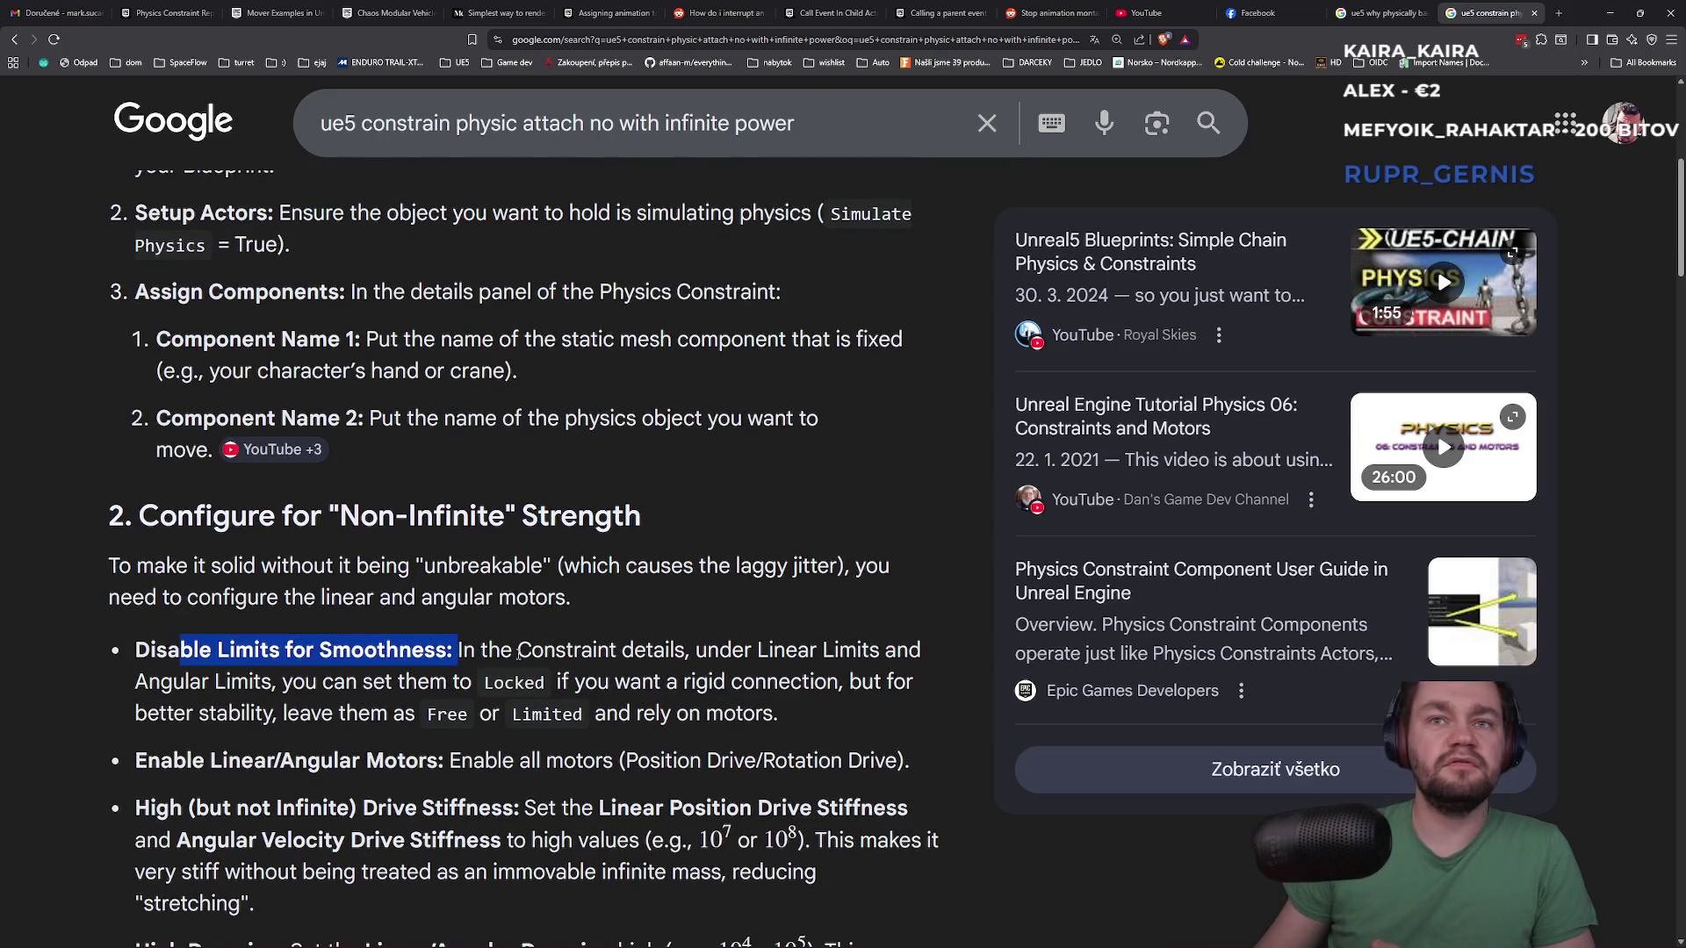
click(547, 656)
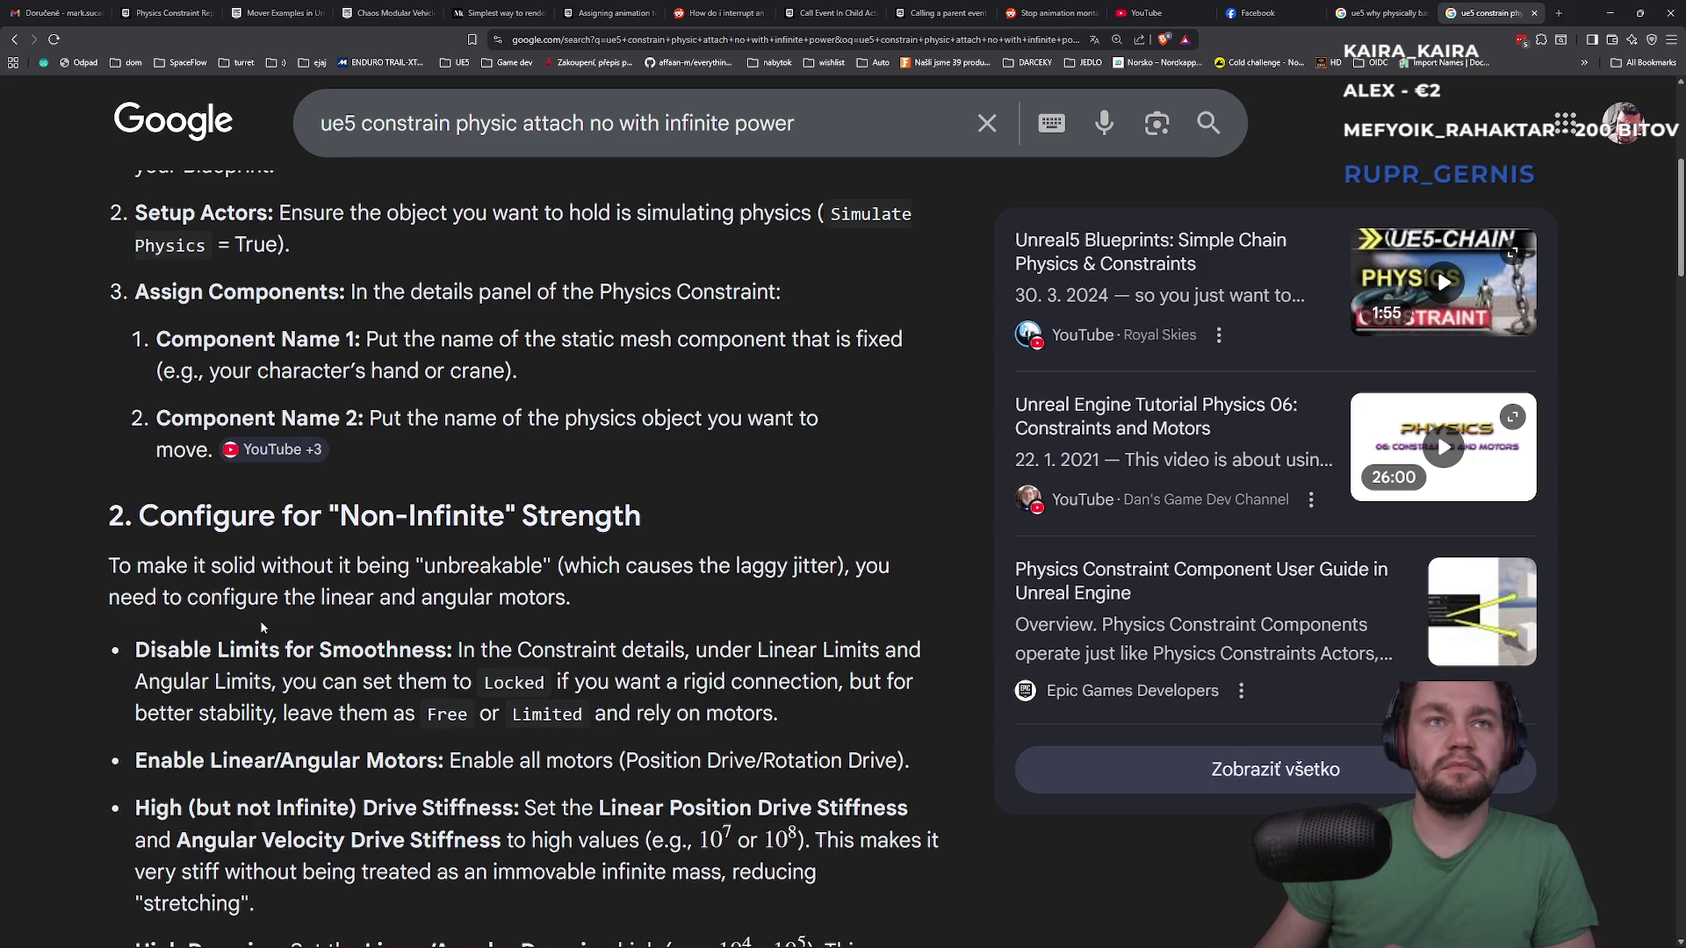
scroll(274, 551, down, 1)
mouse_move(261, 709)
mouse_down()
mouse_move(459, 740)
mouse_move(506, 709)
mouse_up()
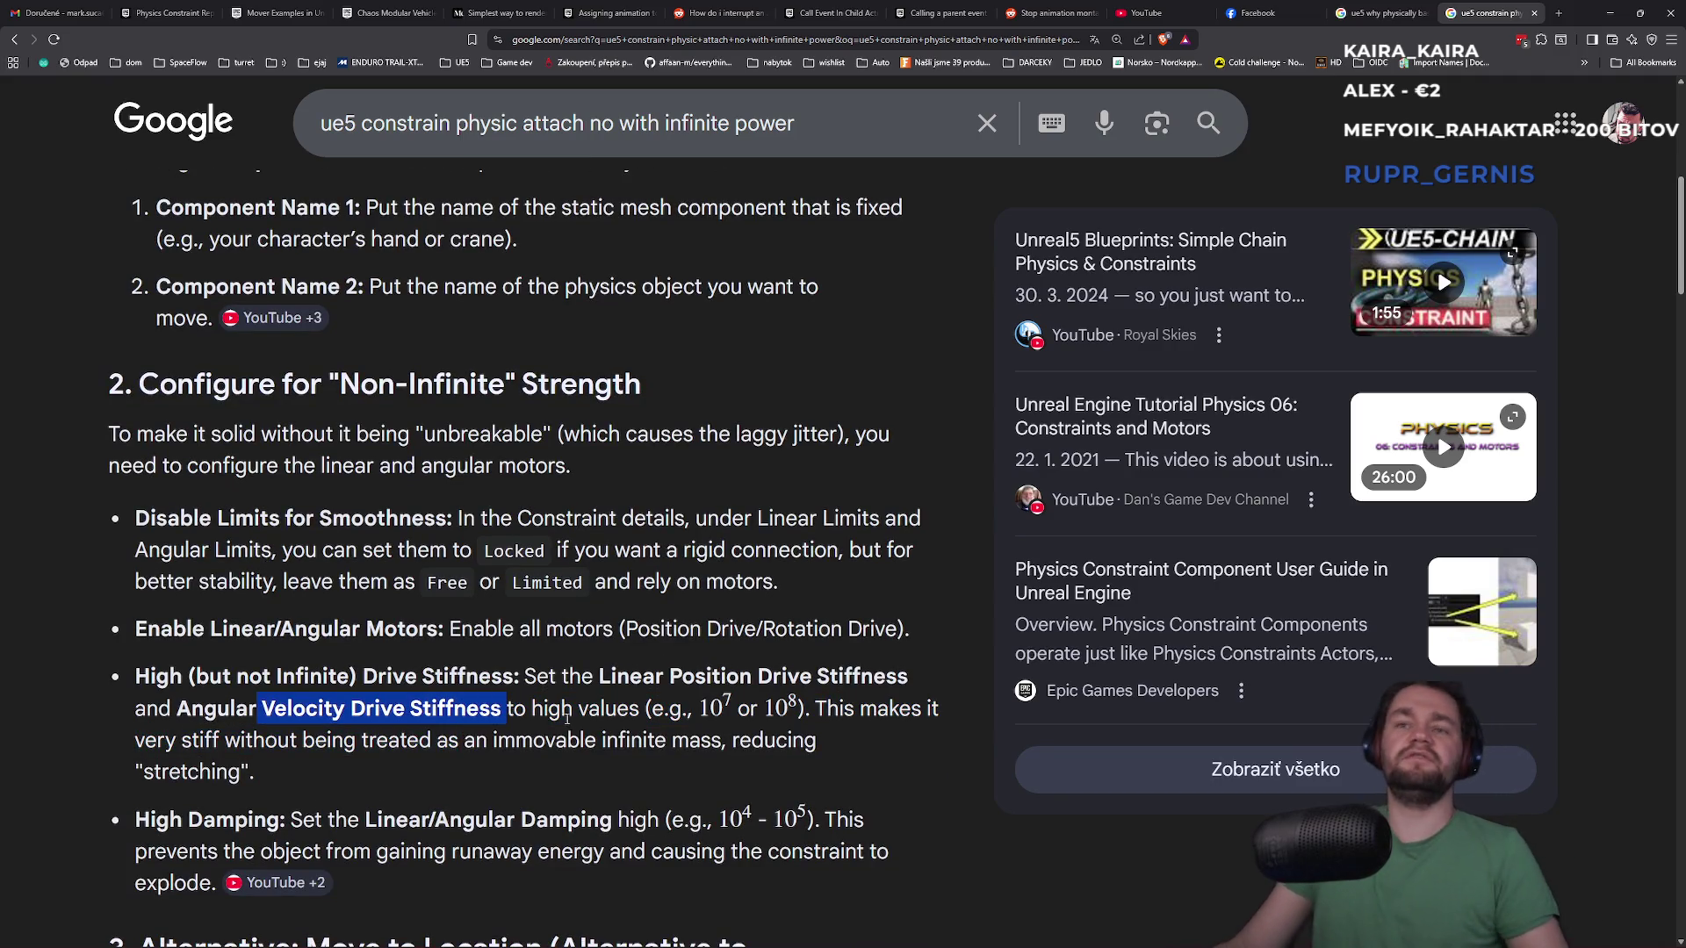
key(alt+Tab)
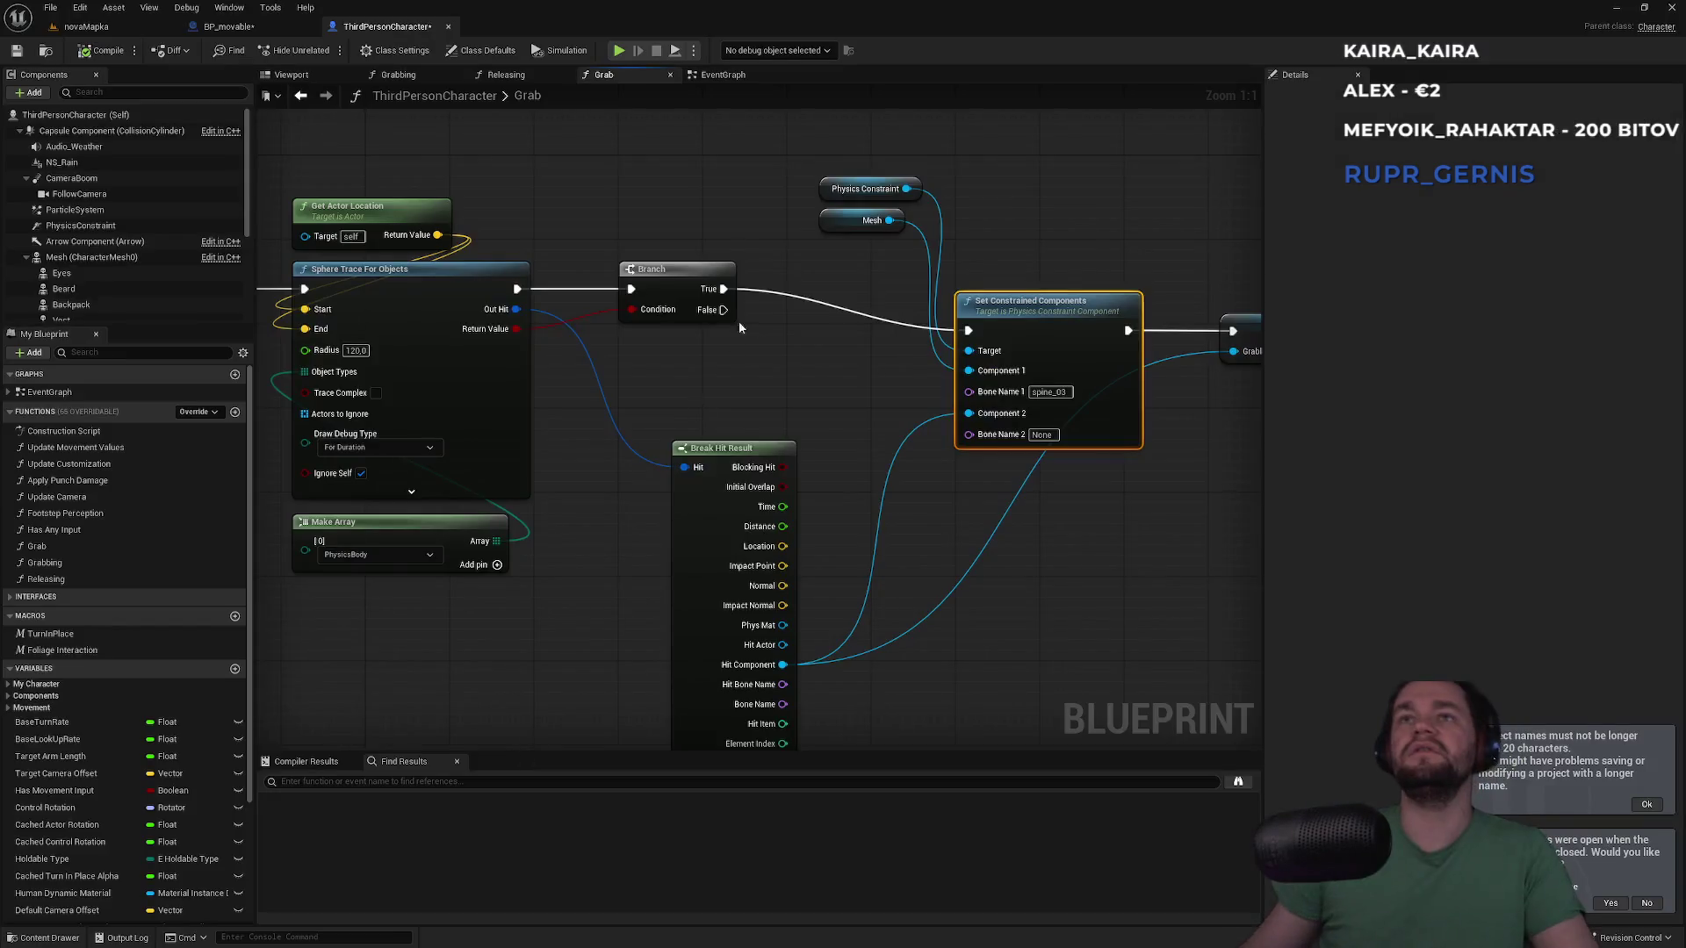
In BP_movable, filter the details for 'stif', then clear the filter
click(228, 26)
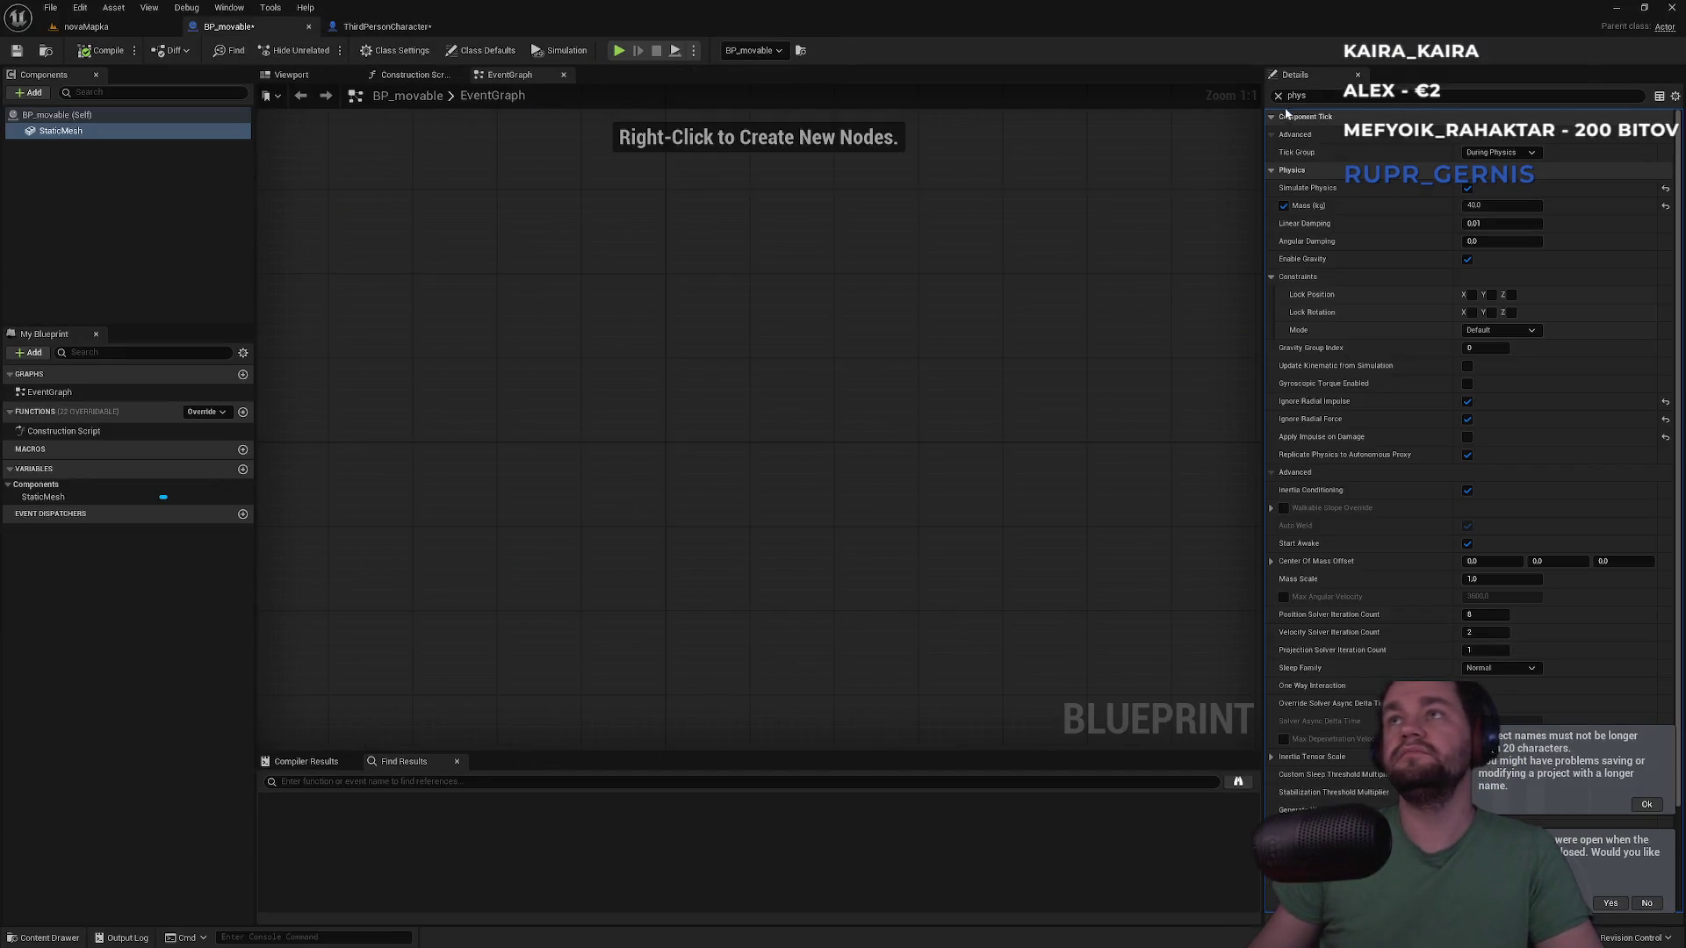
text(stif)
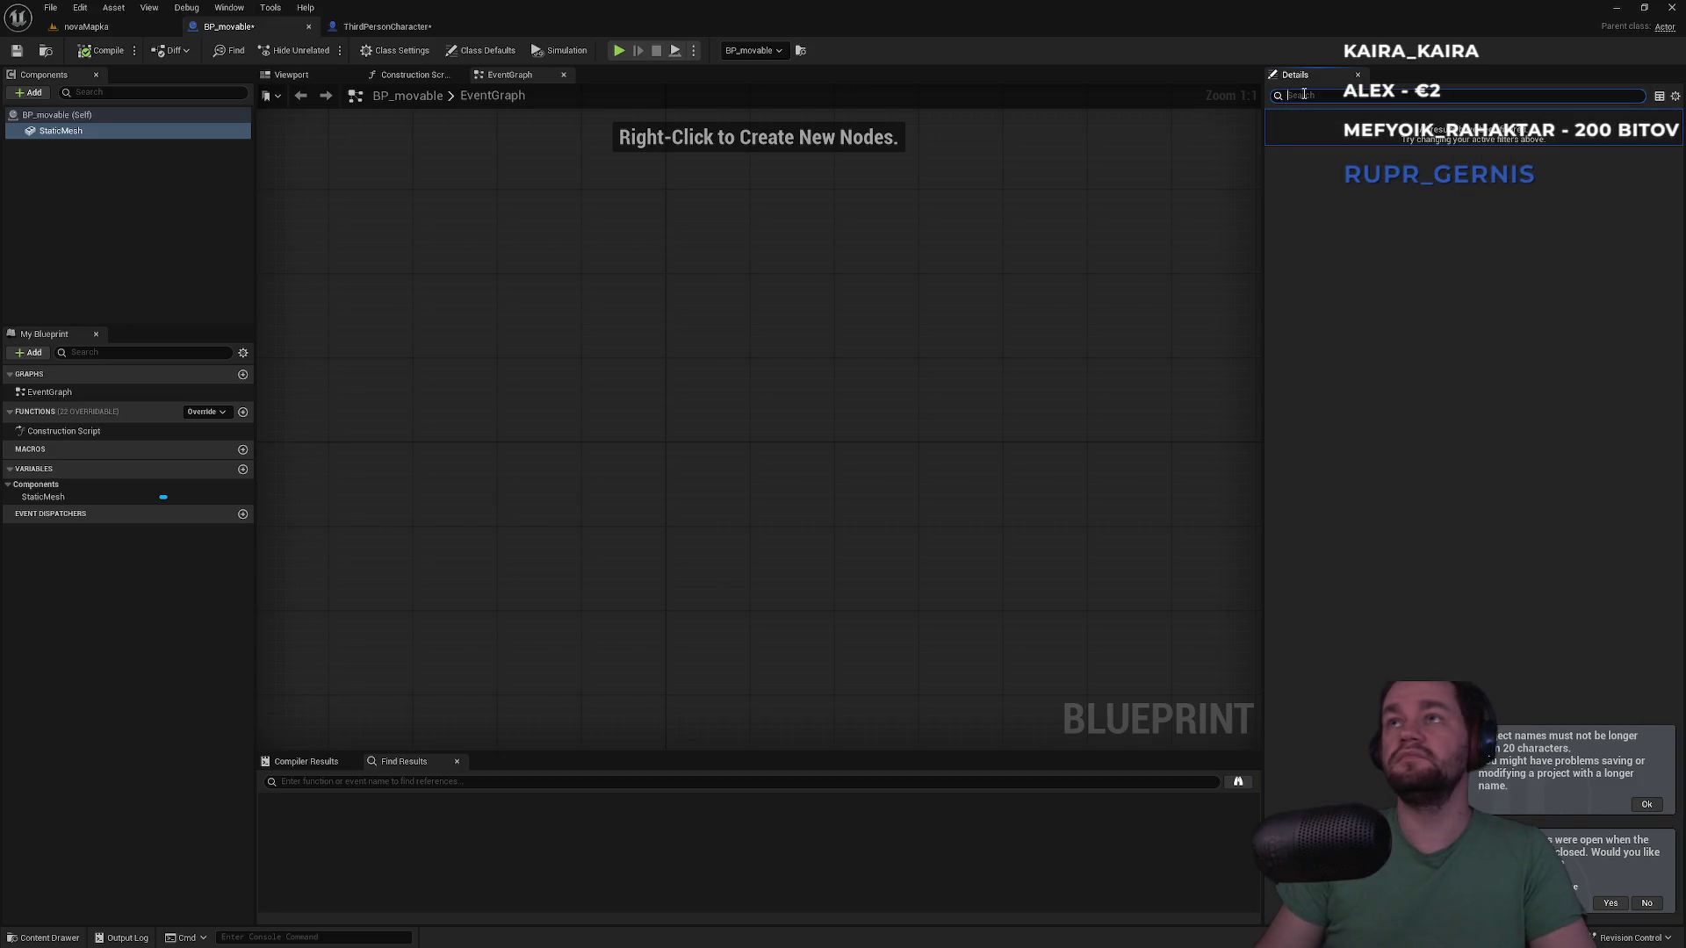
key(BackSpace)
key(BackSpace)
key(BackSpace)
In ThirdPersonCharacter's Grab graph, browse nodes from Hit Component, cancel, and go back to the browser
click(395, 26)
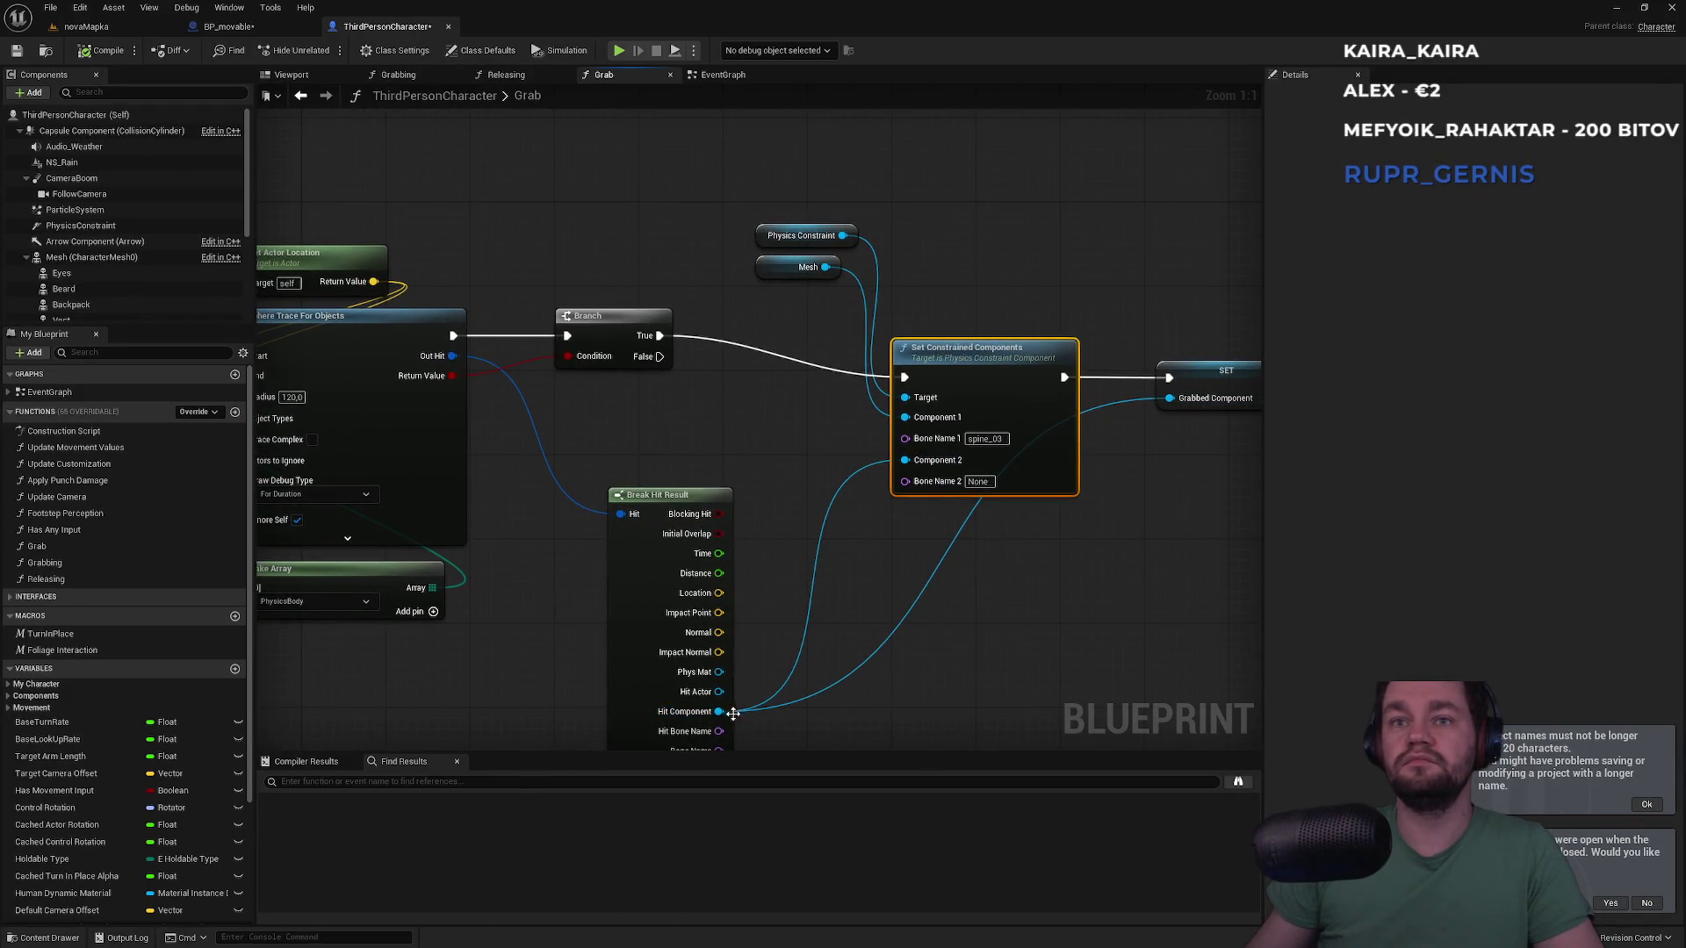
drag(718, 711, 972, 702)
text(stif)
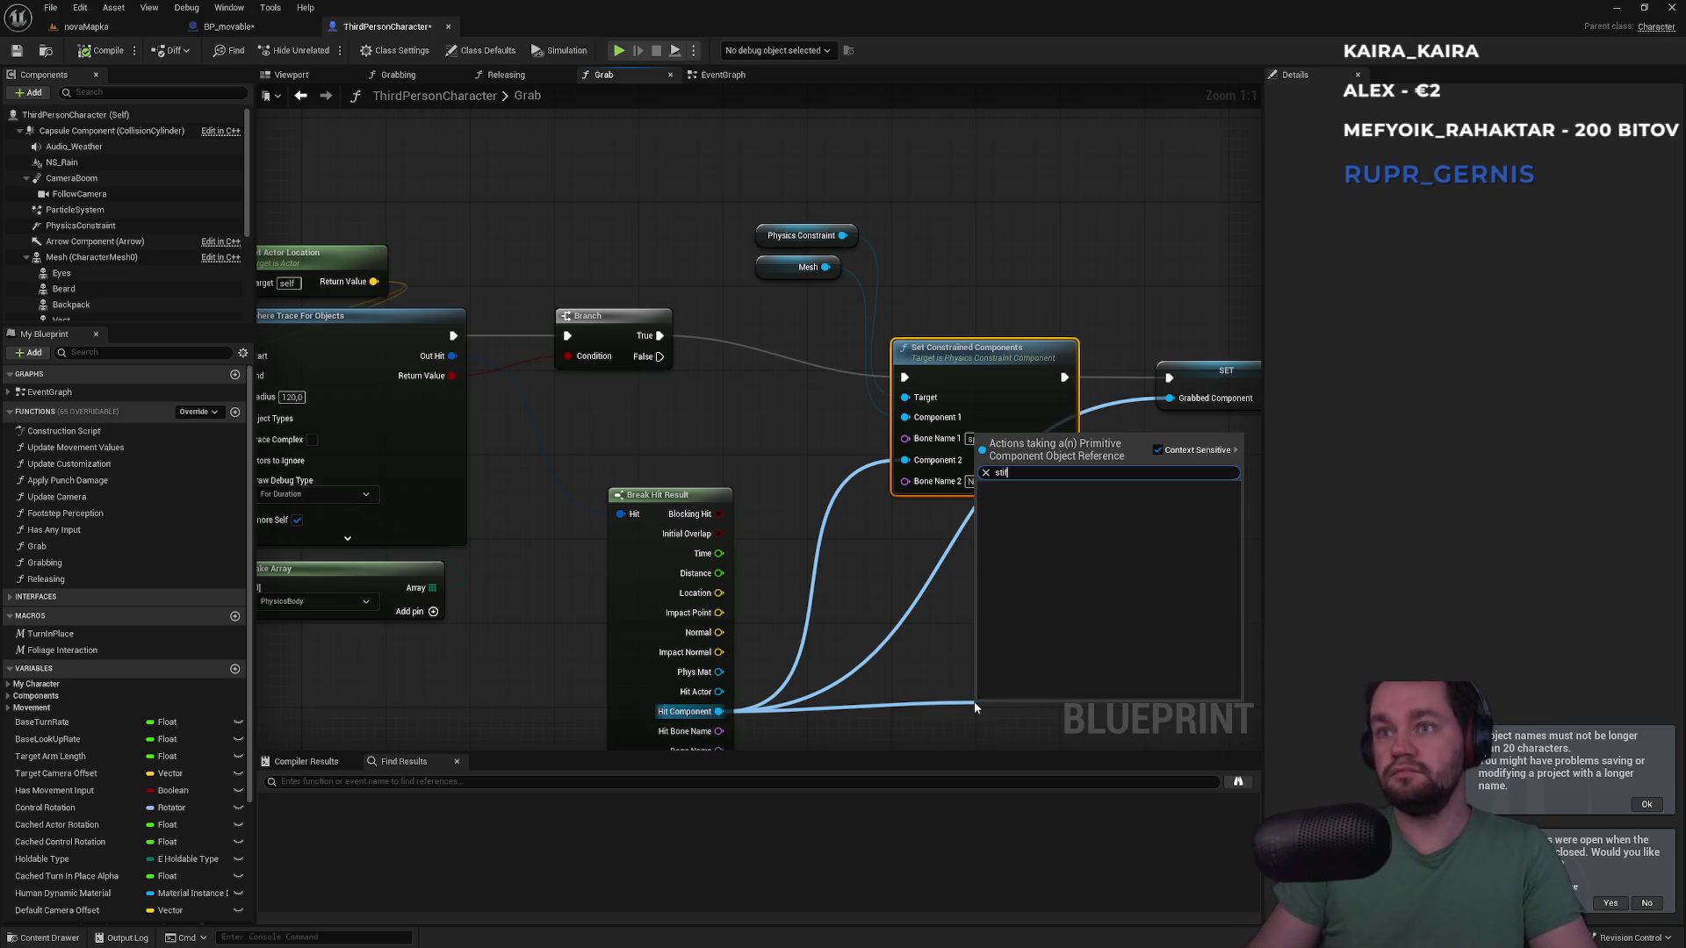
key(BackSpace)
key(Escape)
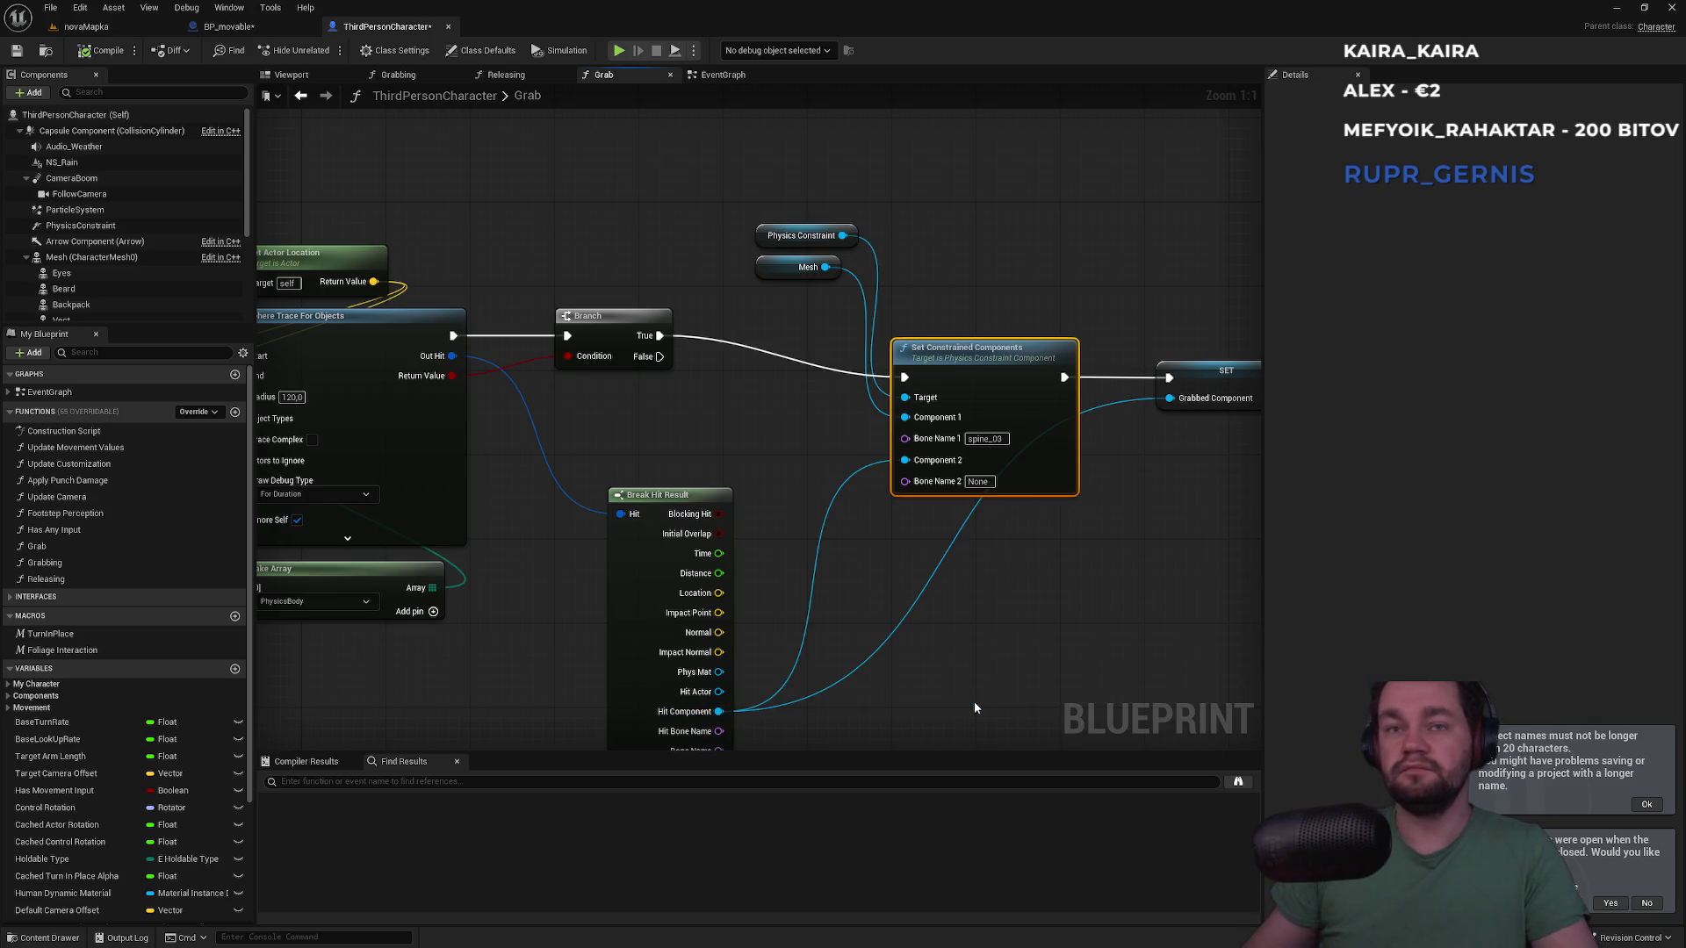
key(alt+Tab)
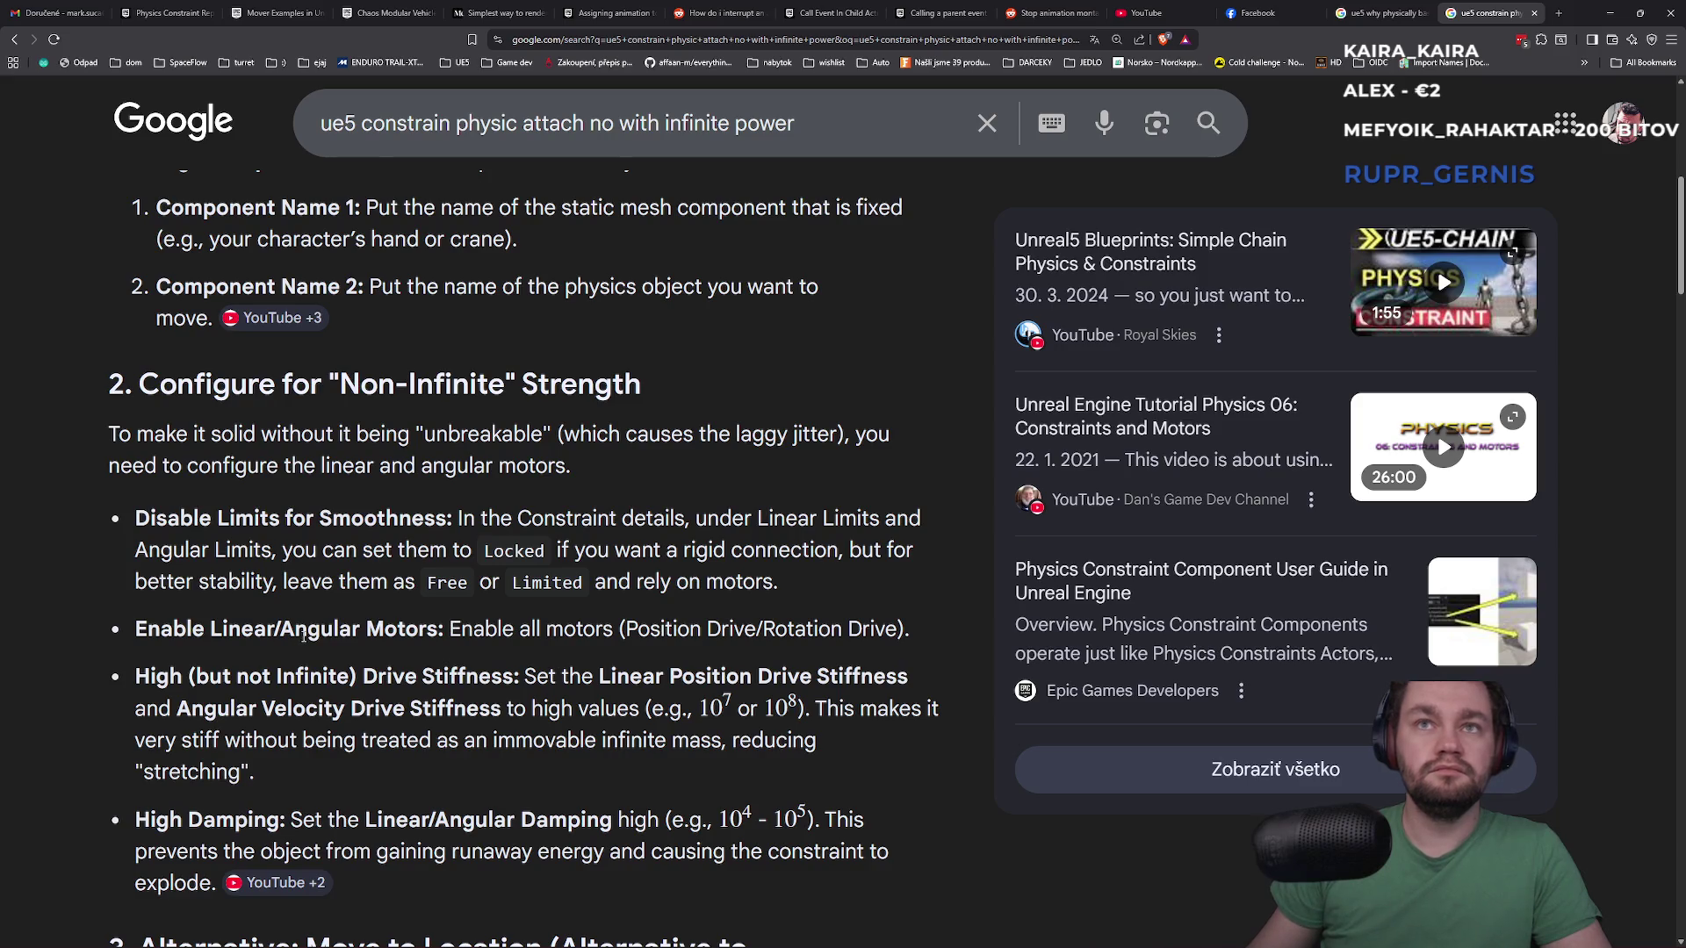
Reread the constraint-strength advice, from the laggy-jitter sentence up to Setup the Components
mouse_move(580, 434)
mouse_down()
mouse_move(780, 435)
mouse_move(327, 467)
mouse_move(587, 486)
mouse_up()
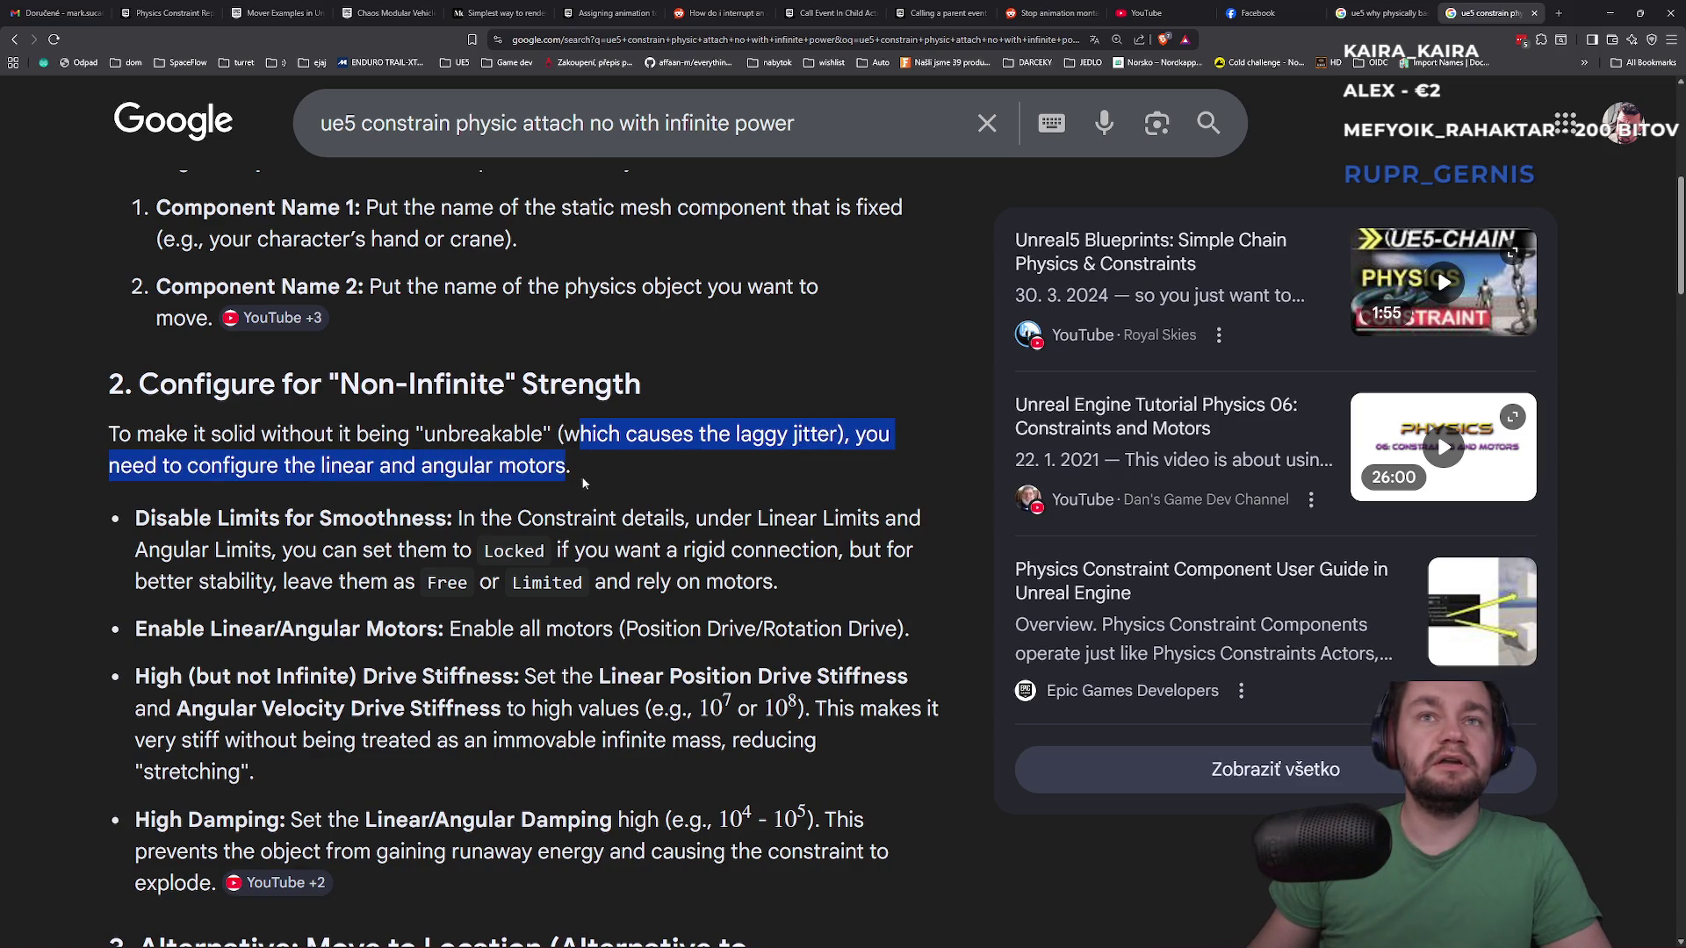
click(587, 486)
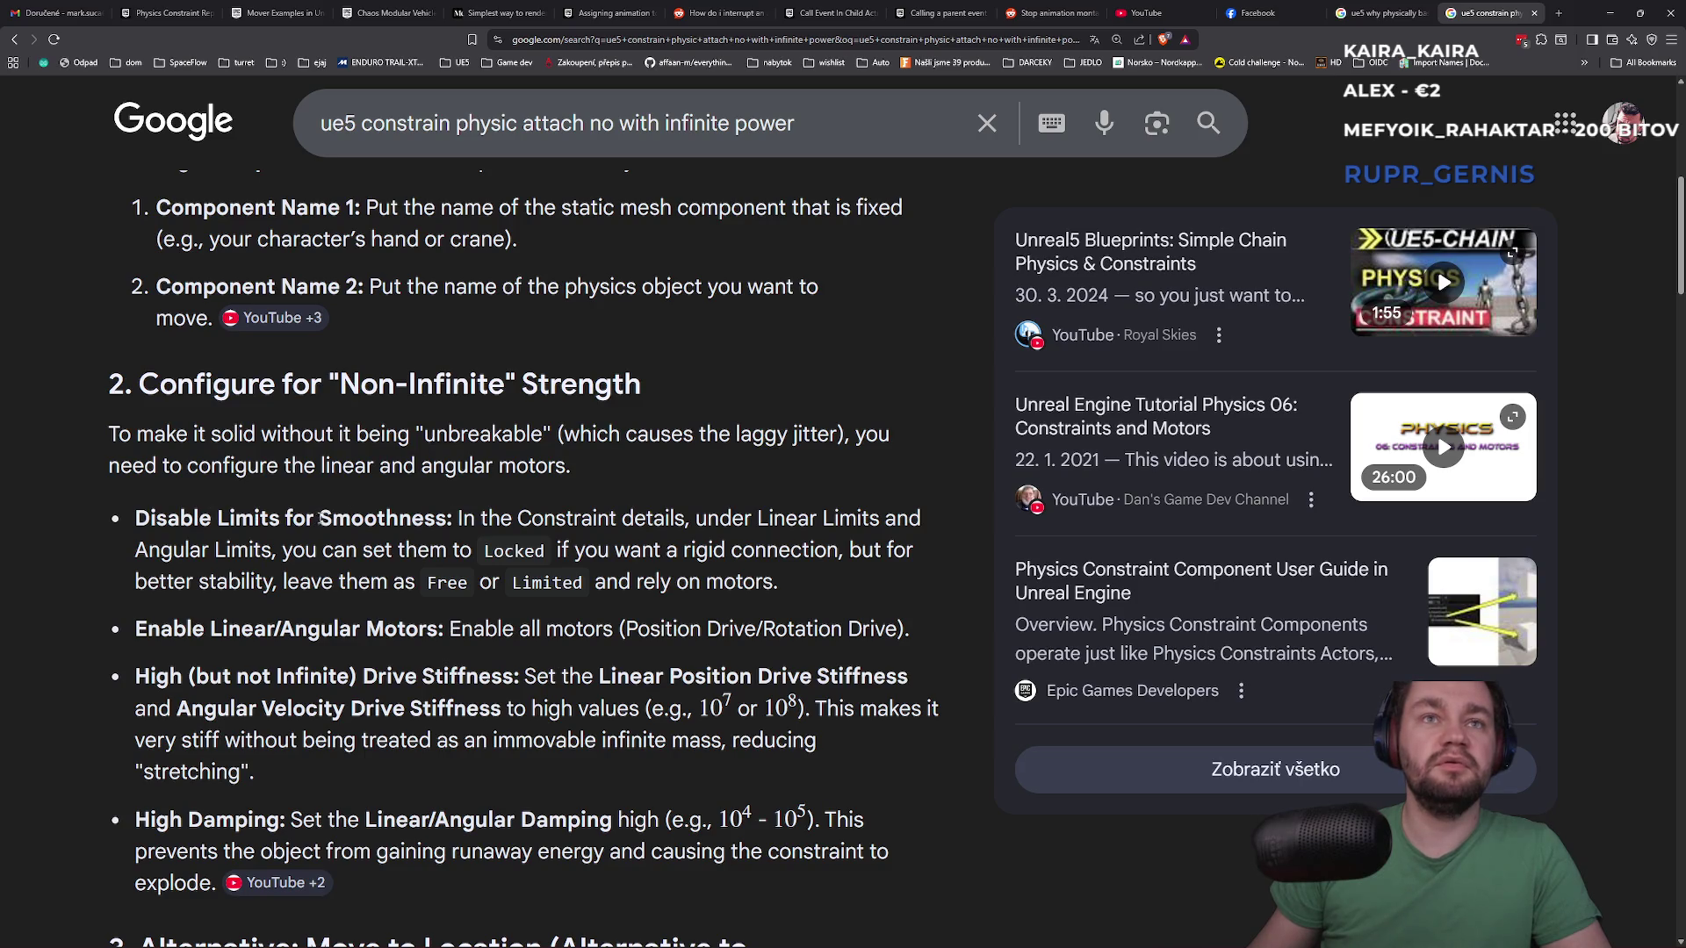
scroll(253, 457, up, 3)
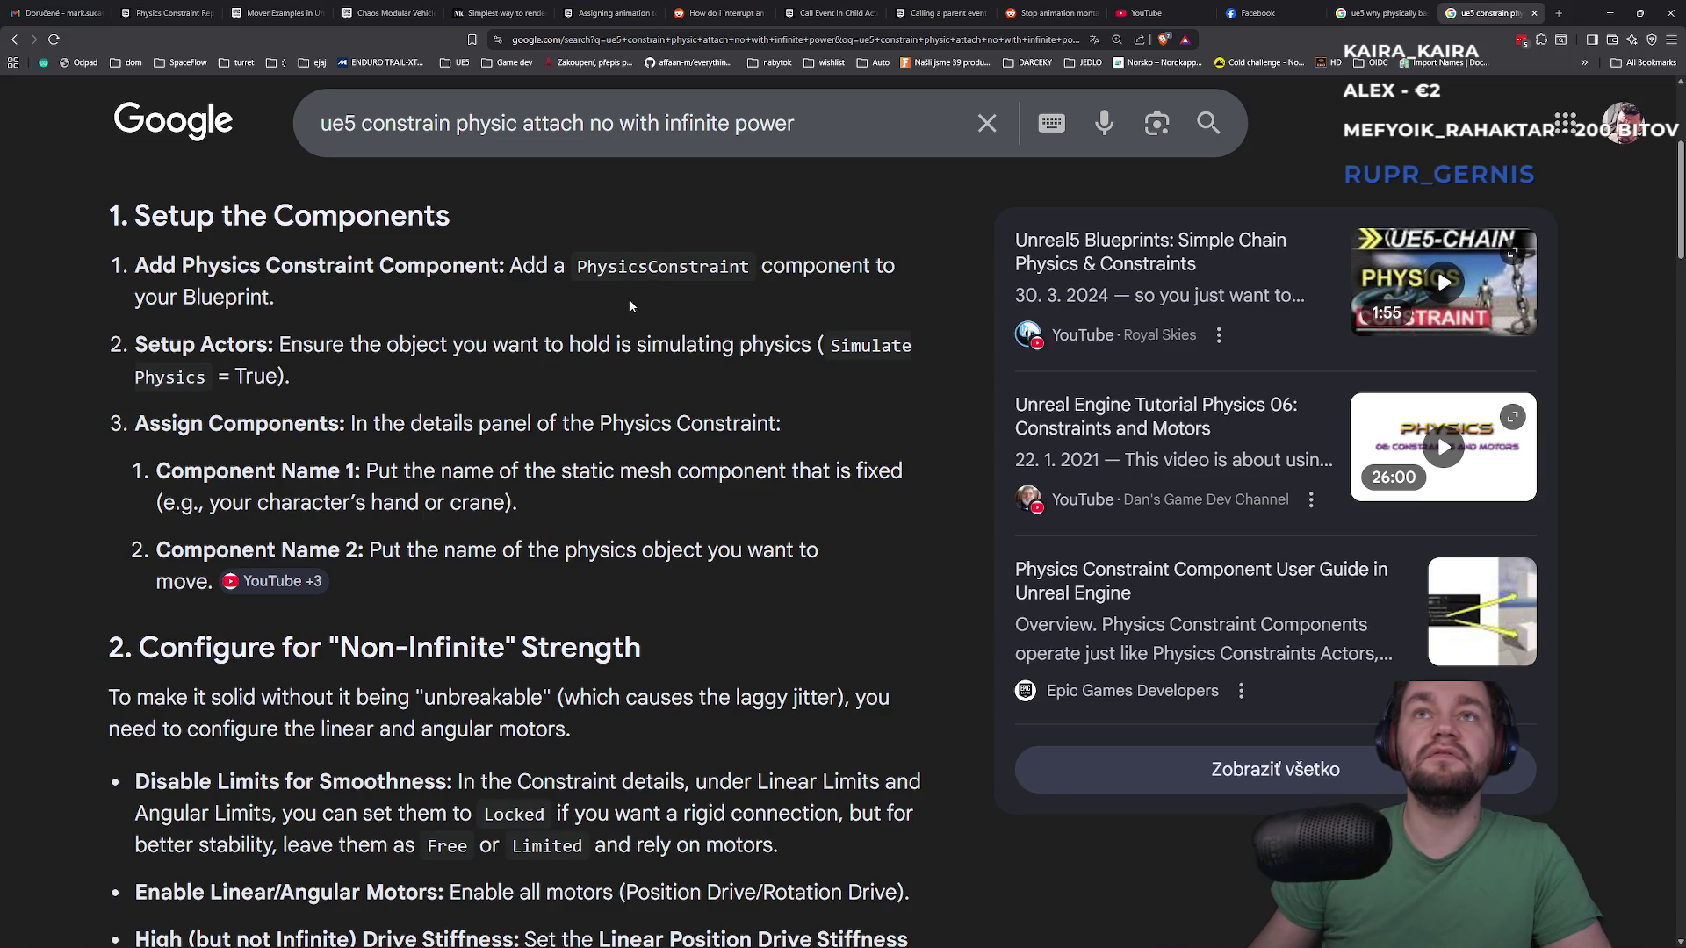
scroll(545, 636, down, 2)
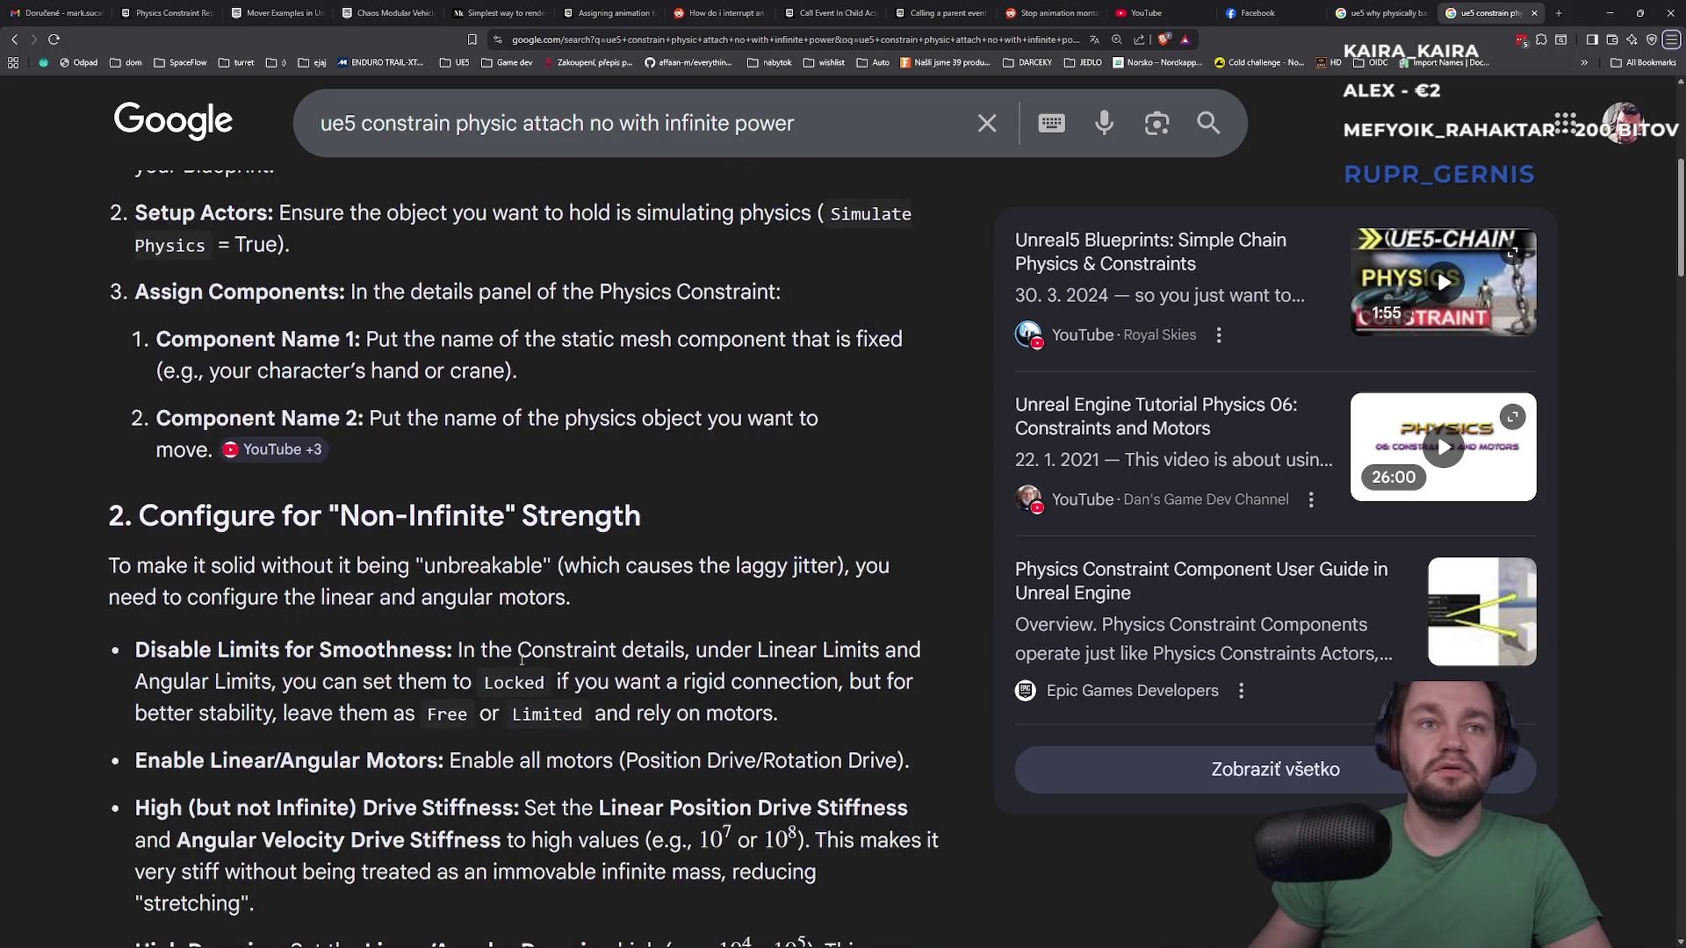
key(alt+Tab)
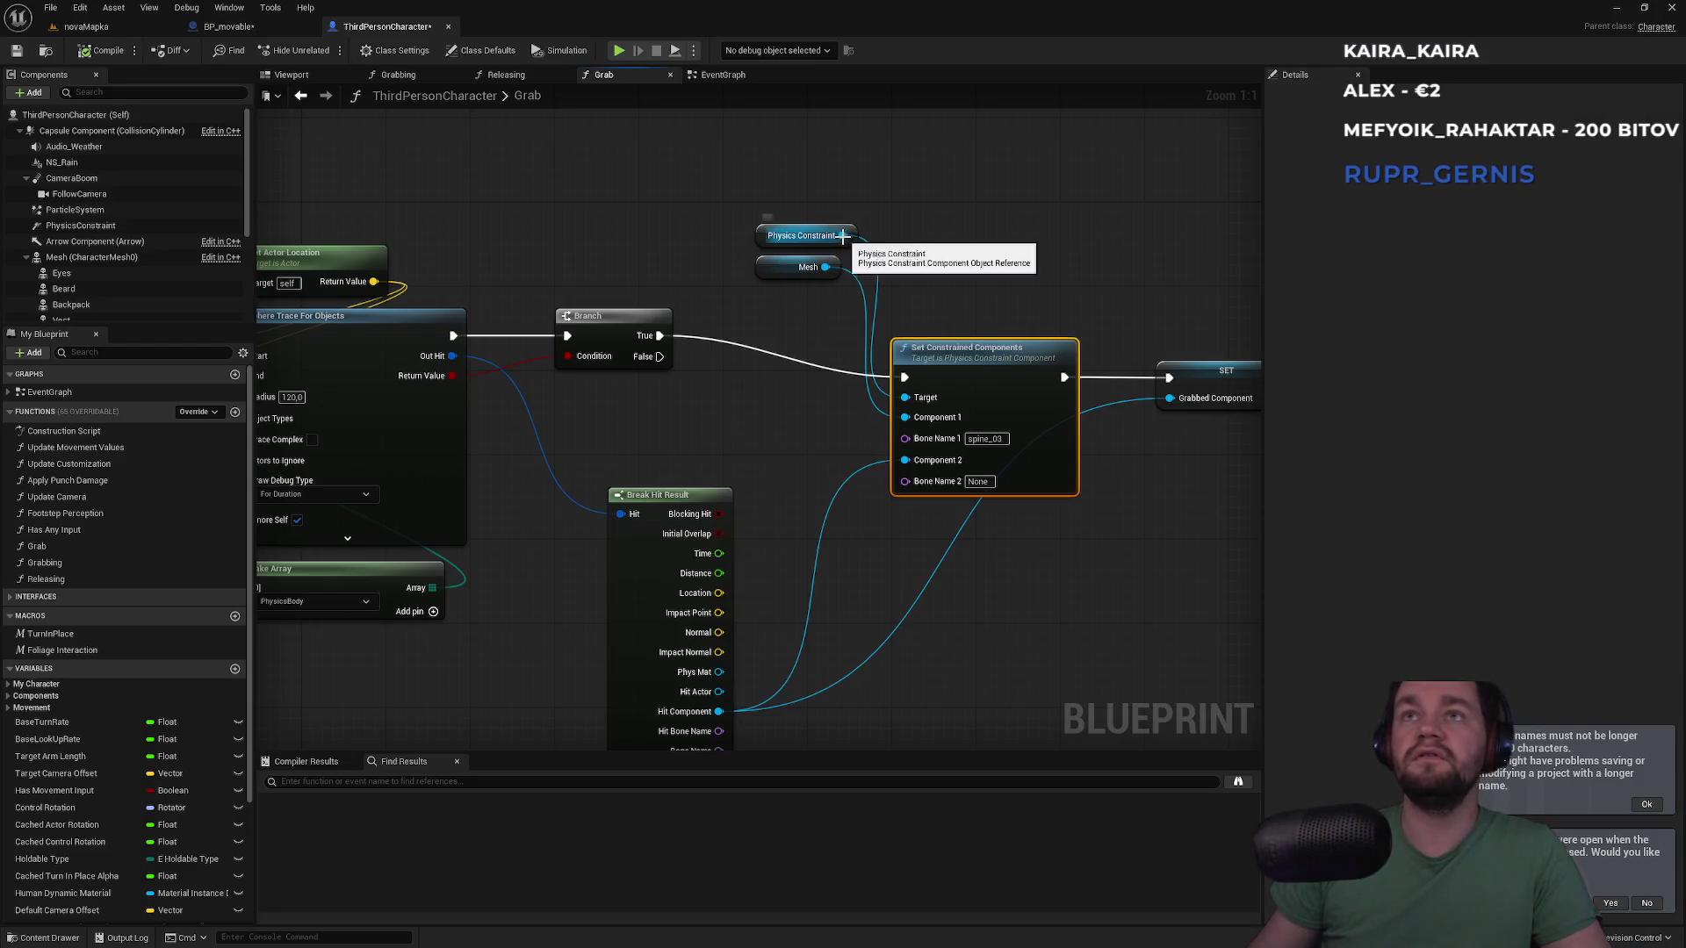
drag(842, 235, 938, 239)
text(smoo)
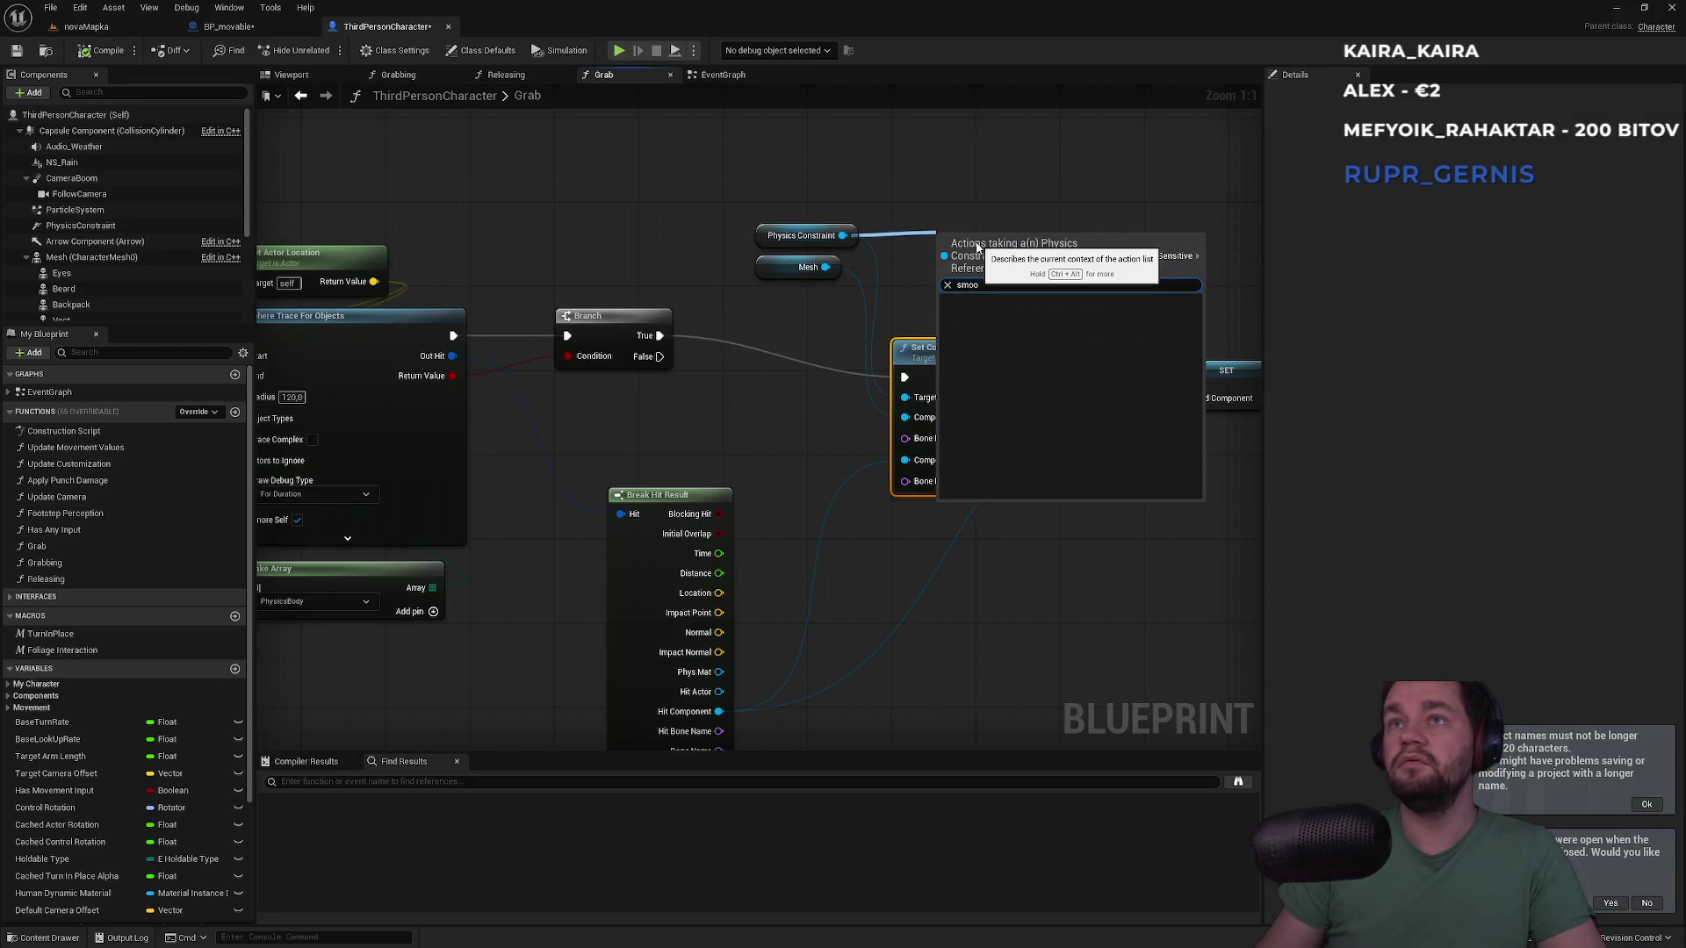
key(BackSpace)
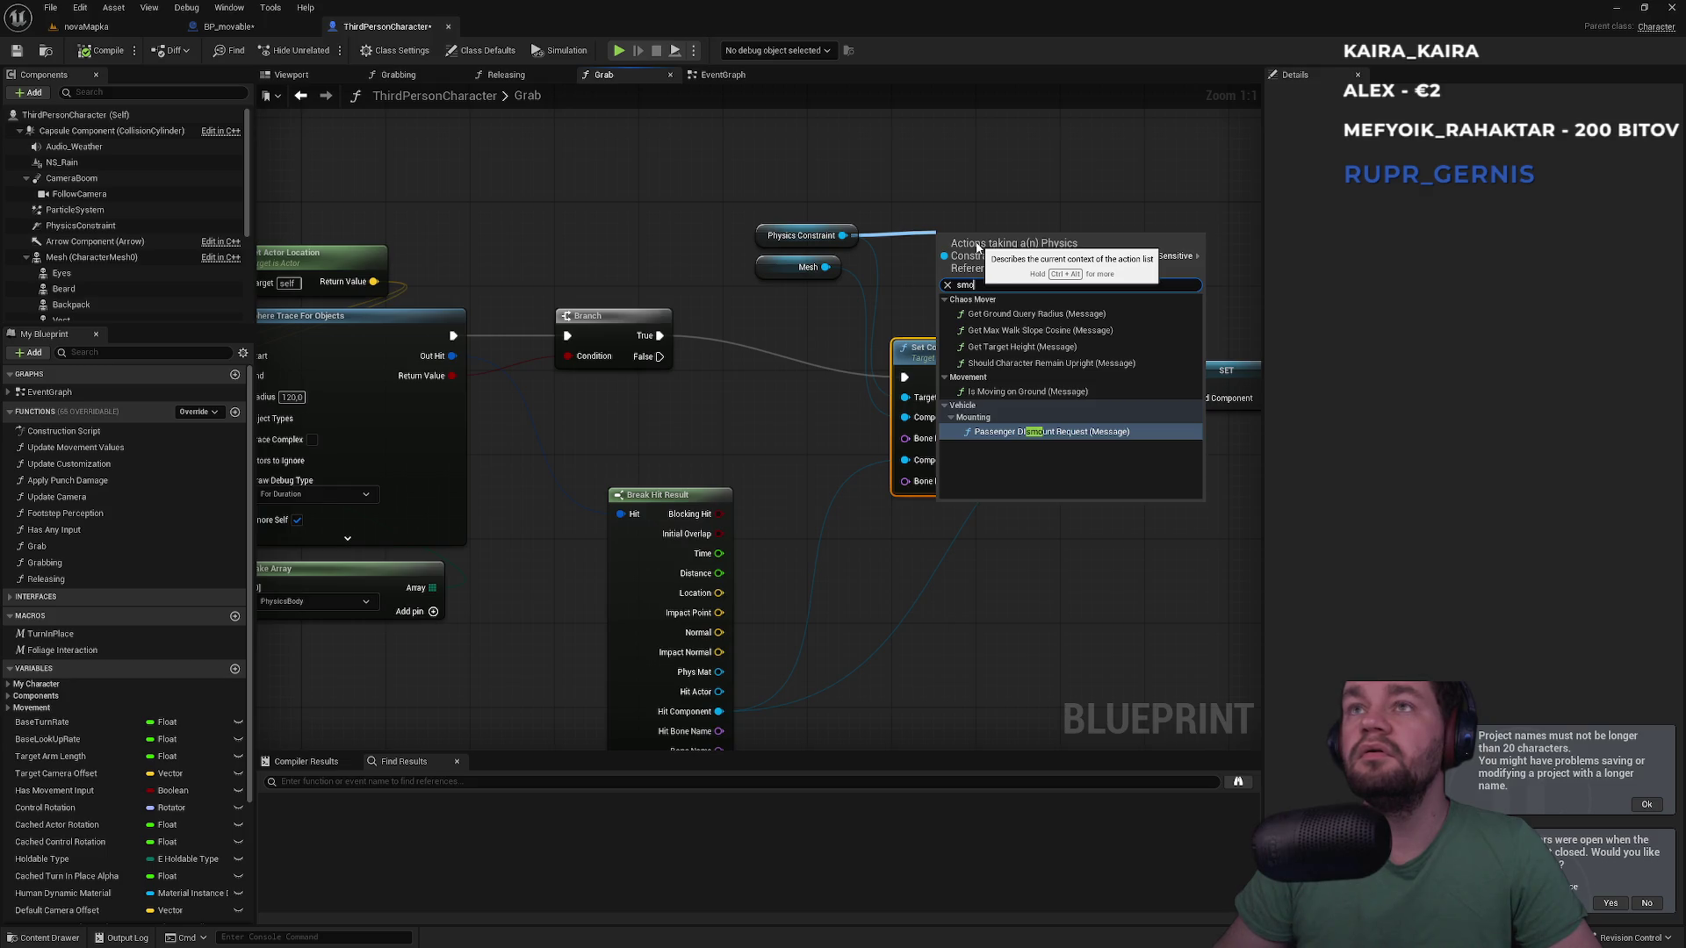
text(ang)
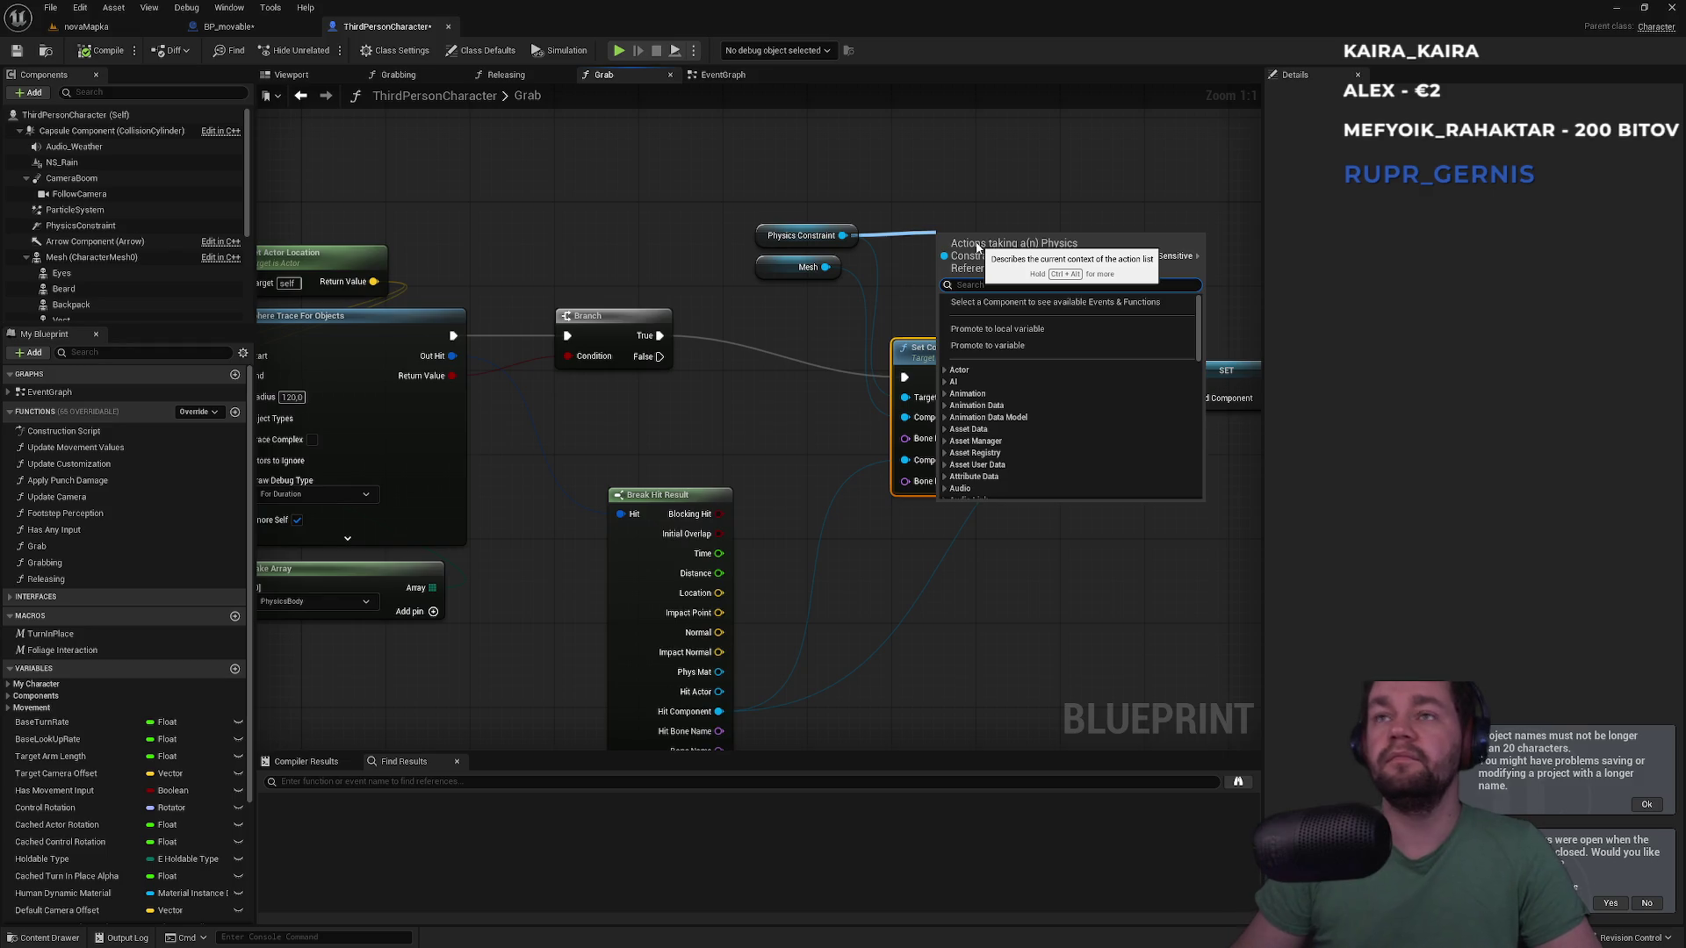
text(ul)
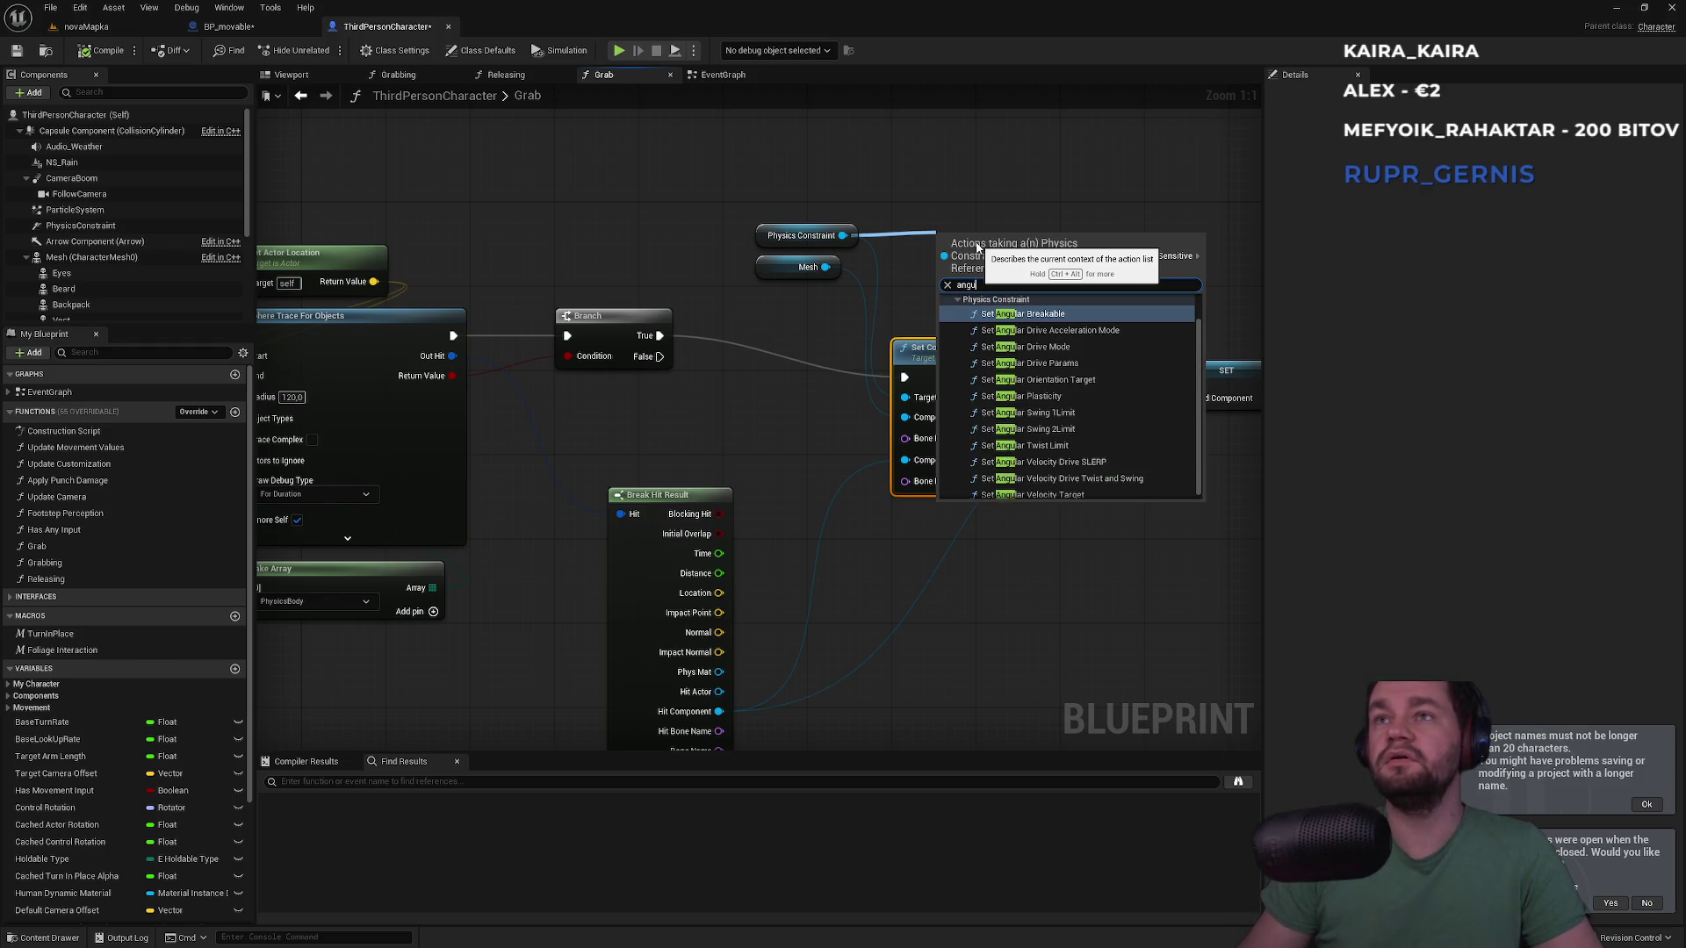
click(1023, 313)
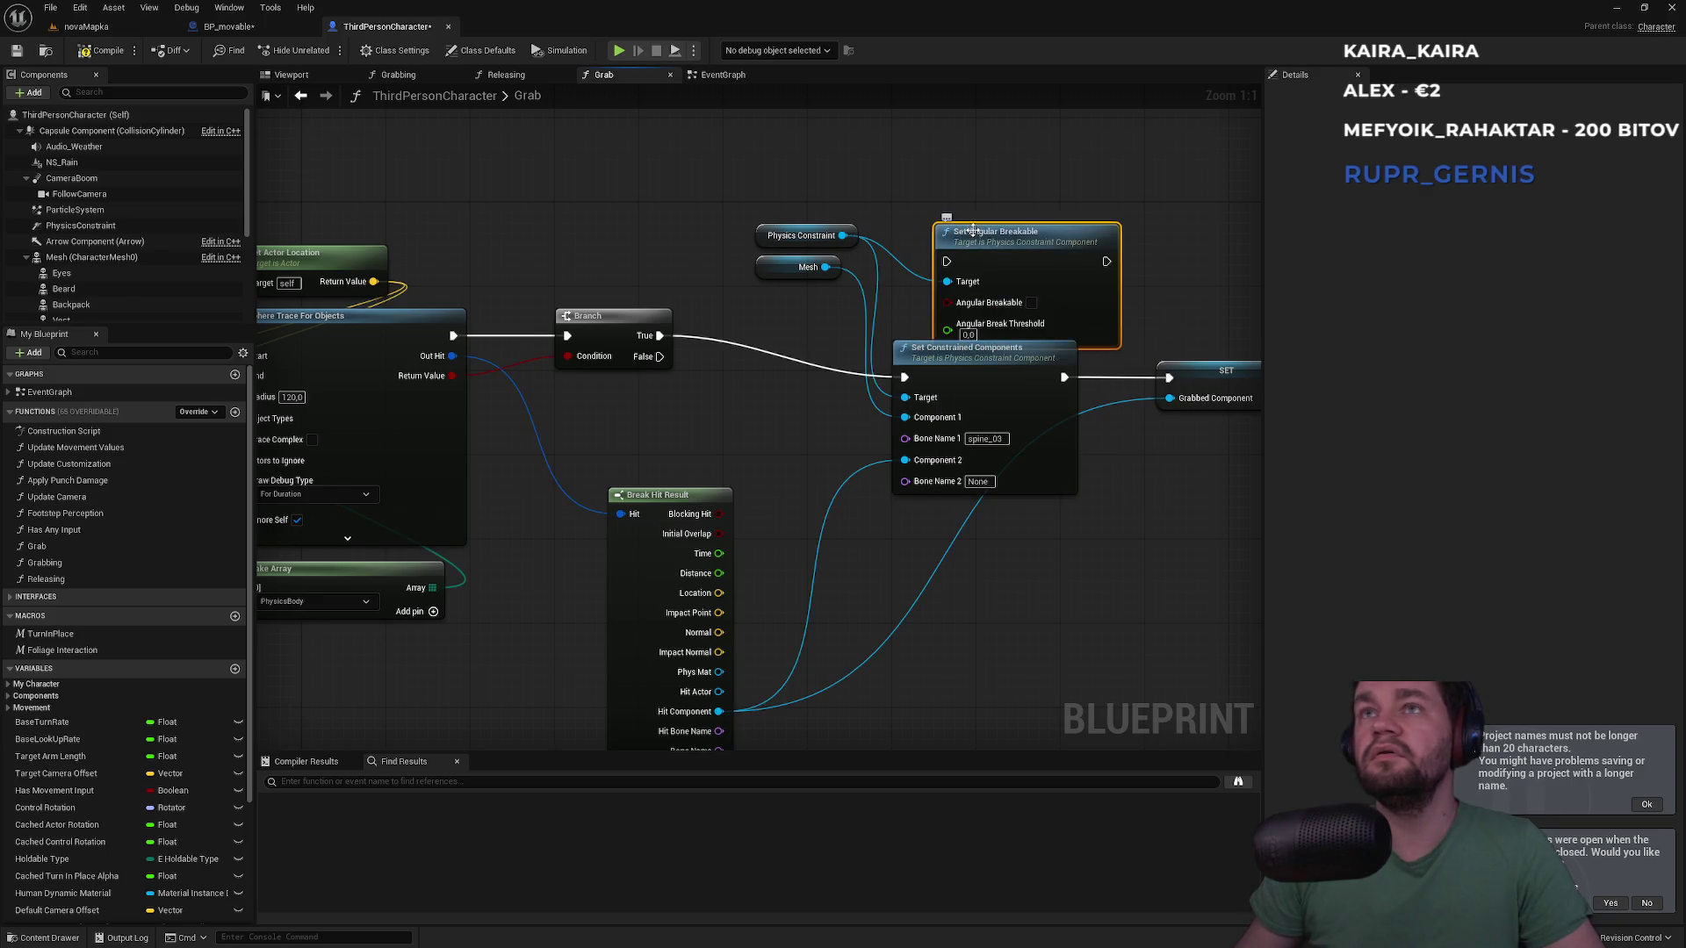
drag(966, 272, 980, 241)
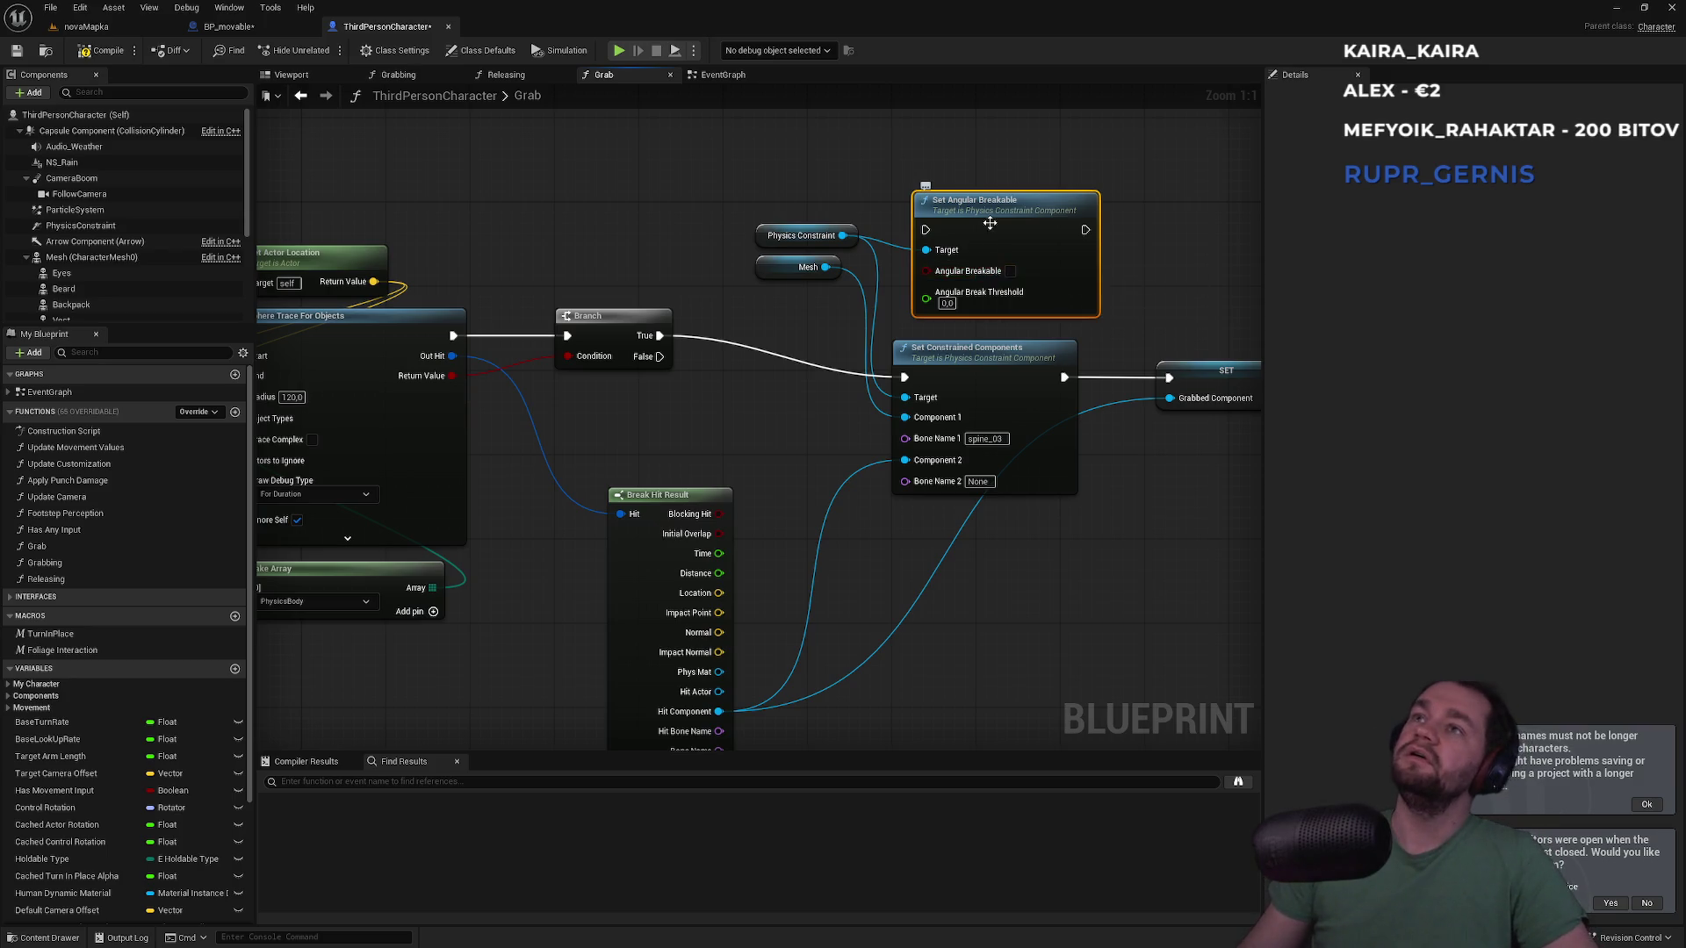
key(Delete)
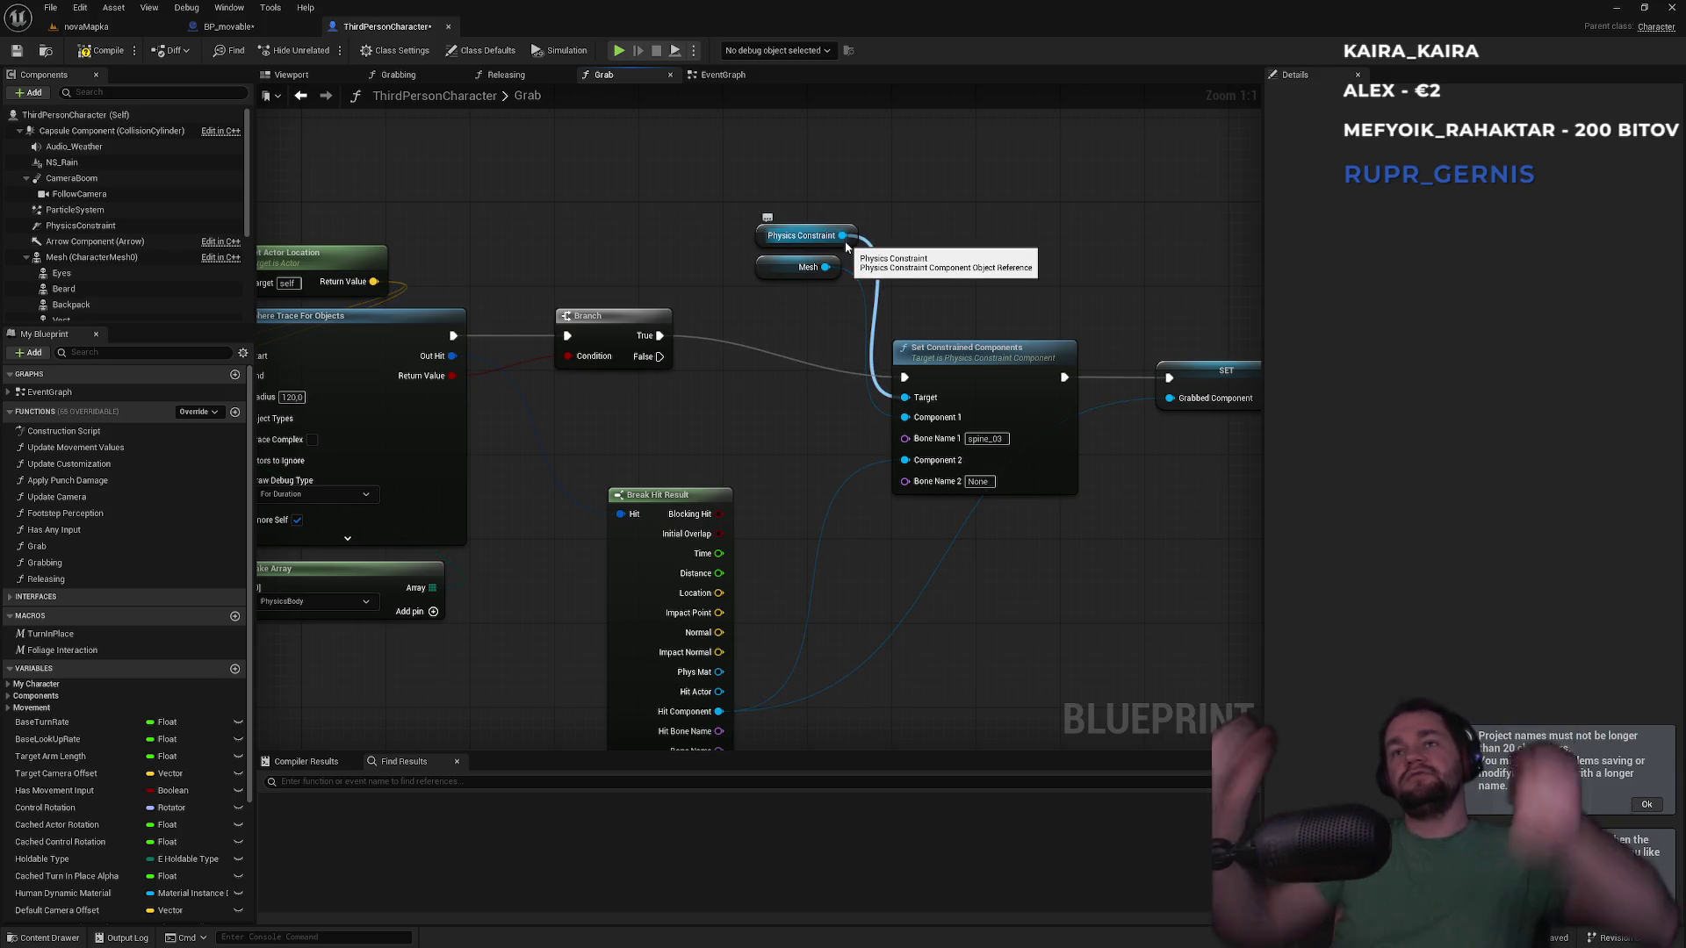
drag(843, 236, 962, 242)
Add a Set Linear Breakable node on the physics constraint with Linear Breakable ticked
text(break)
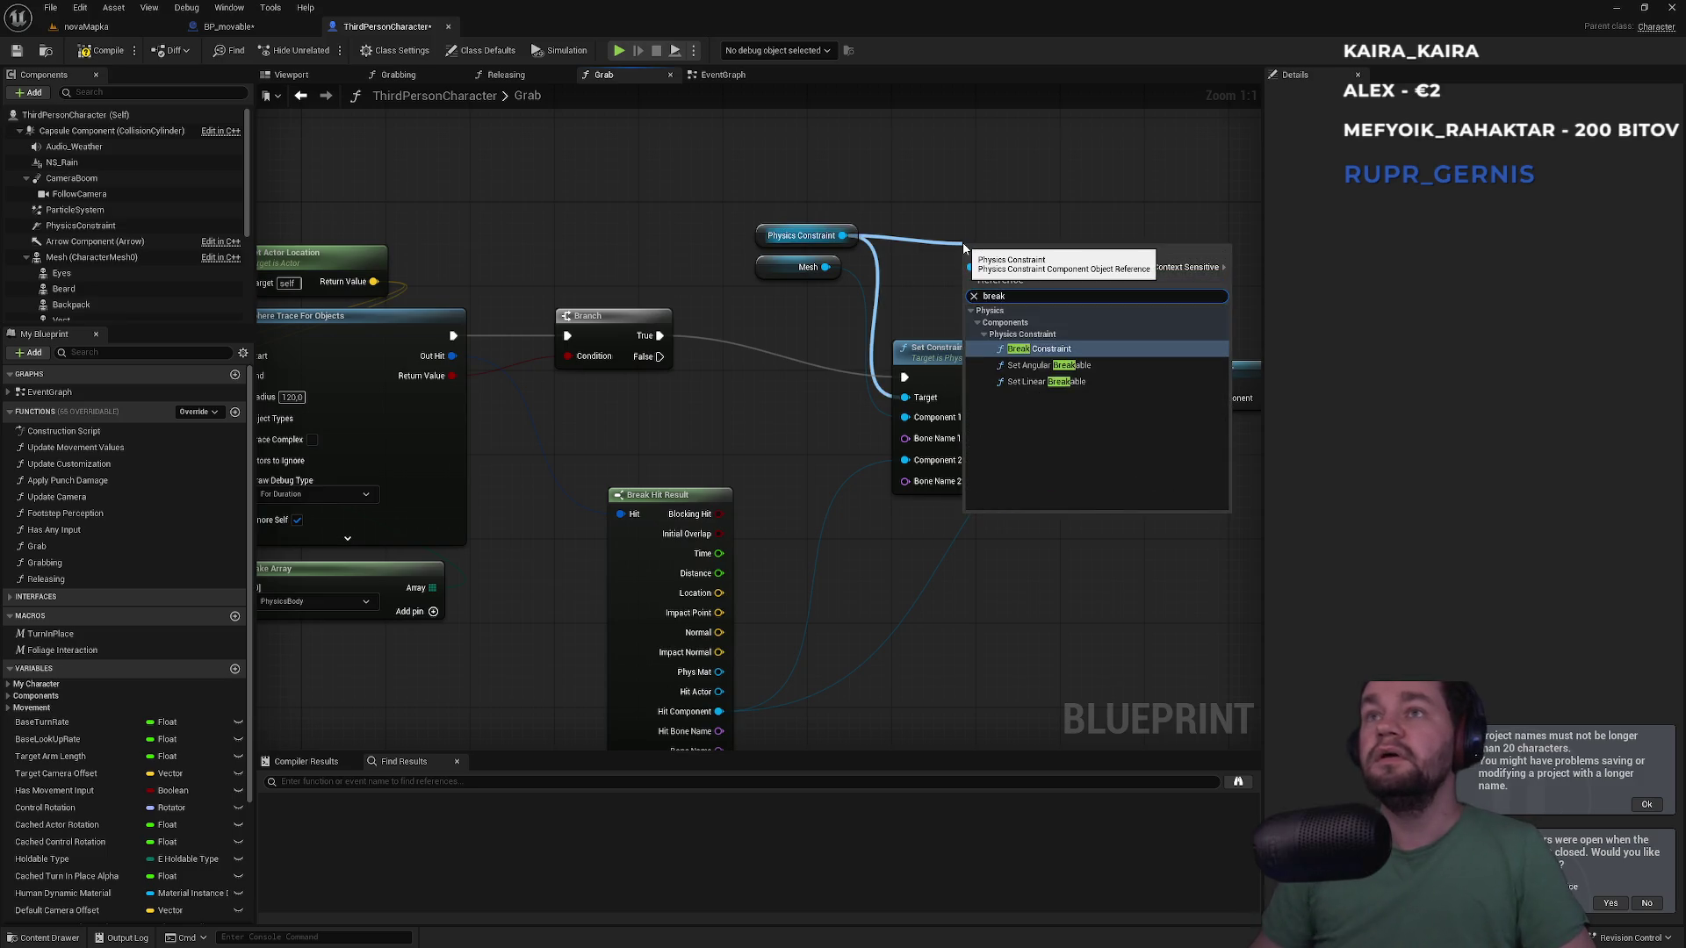
key(Down)
key(Down)
key(Return)
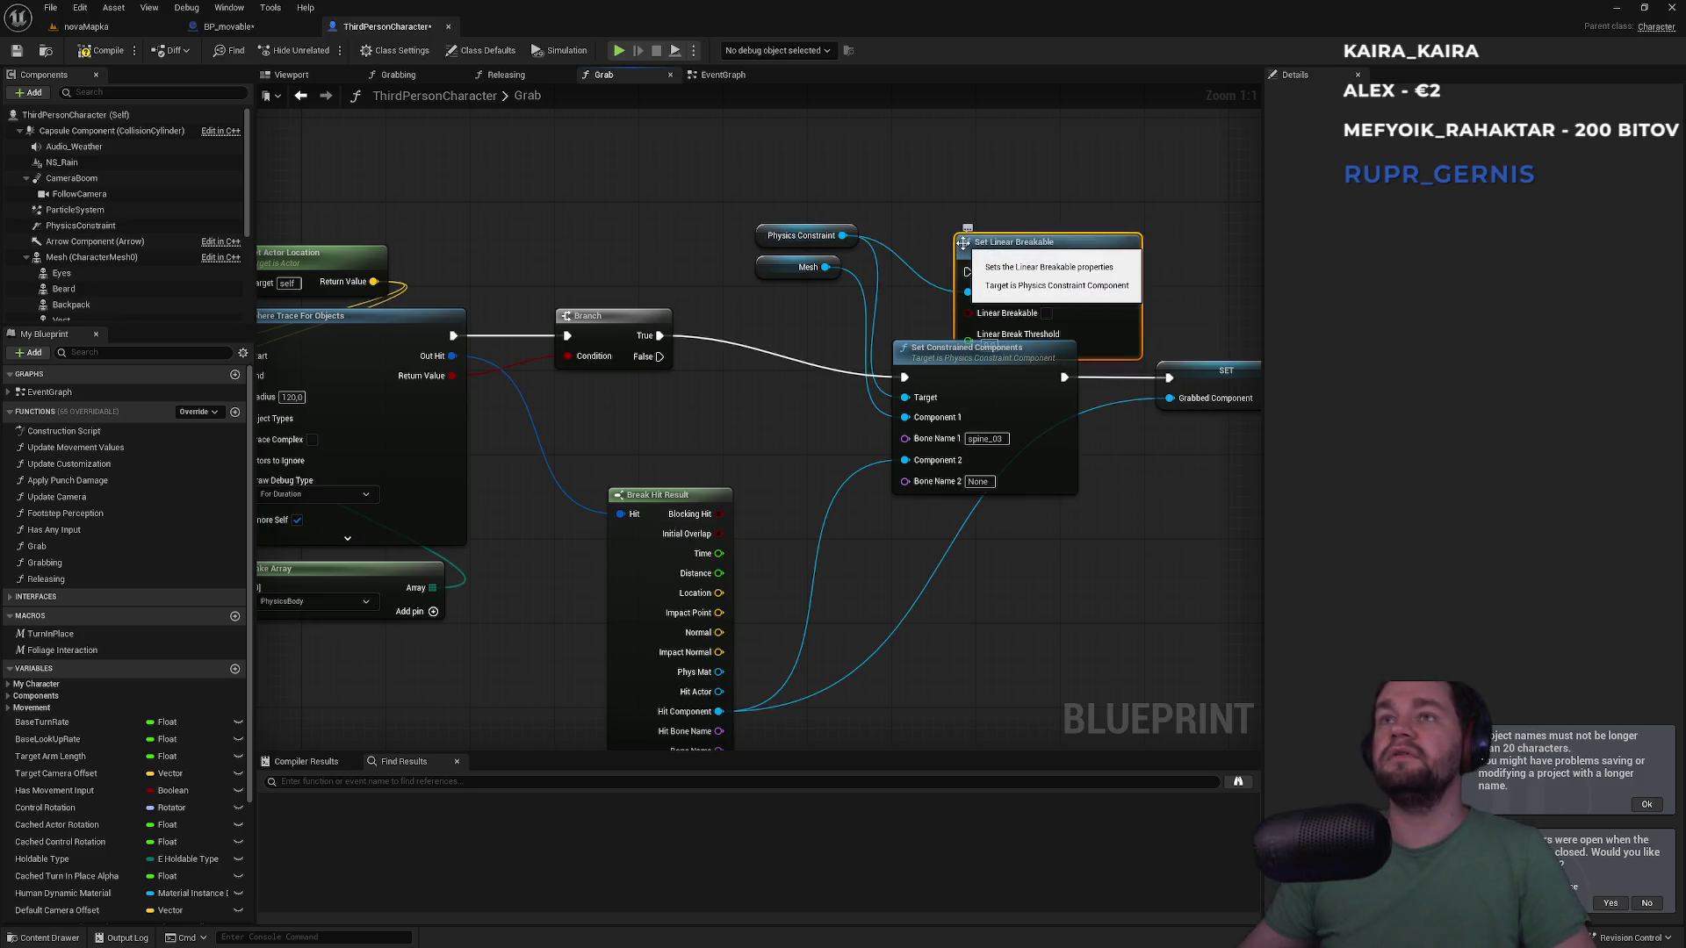
mouse_move(1024, 247)
mouse_down()
mouse_move(992, 221)
mouse_move(992, 195)
mouse_up()
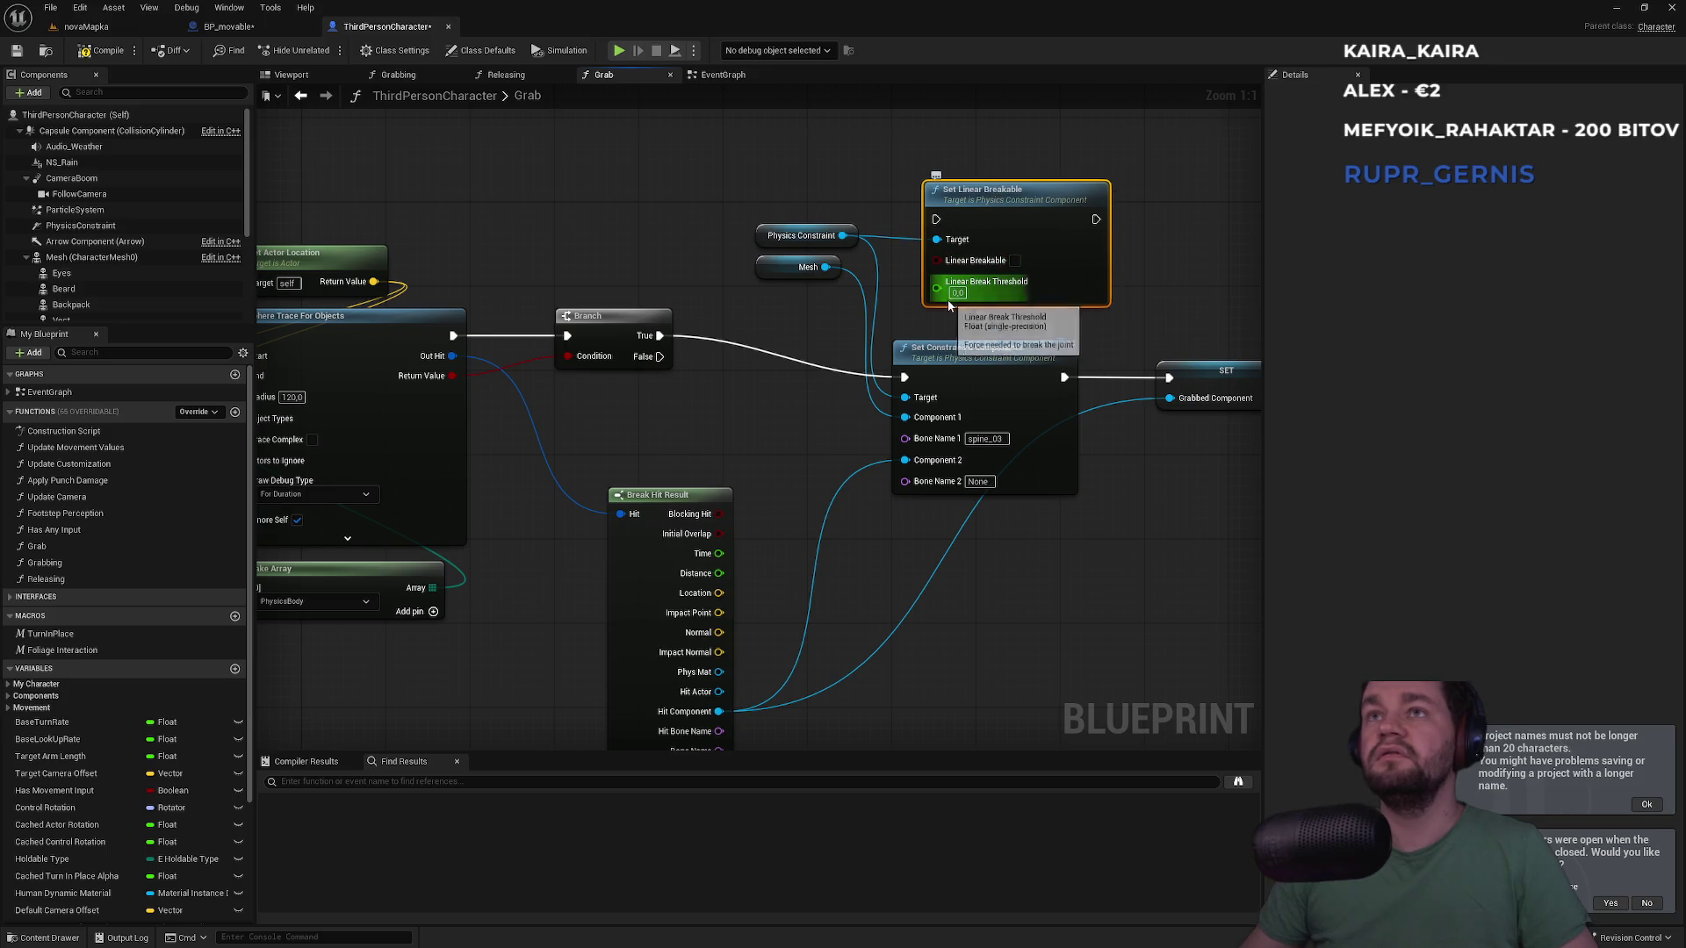
click(1014, 265)
Wire Set Linear Breakable between Set Constrained Components and SET with Linear Break Threshold 10
drag(1010, 201, 1104, 210)
mouse_move(941, 207)
mouse_down()
mouse_move(1025, 207)
mouse_move(921, 299)
mouse_move(898, 369)
mouse_up()
mouse_move(1110, 222)
mouse_down()
mouse_move(1119, 264)
mouse_move(1004, 370)
mouse_up()
drag(1031, 201, 989, 201)
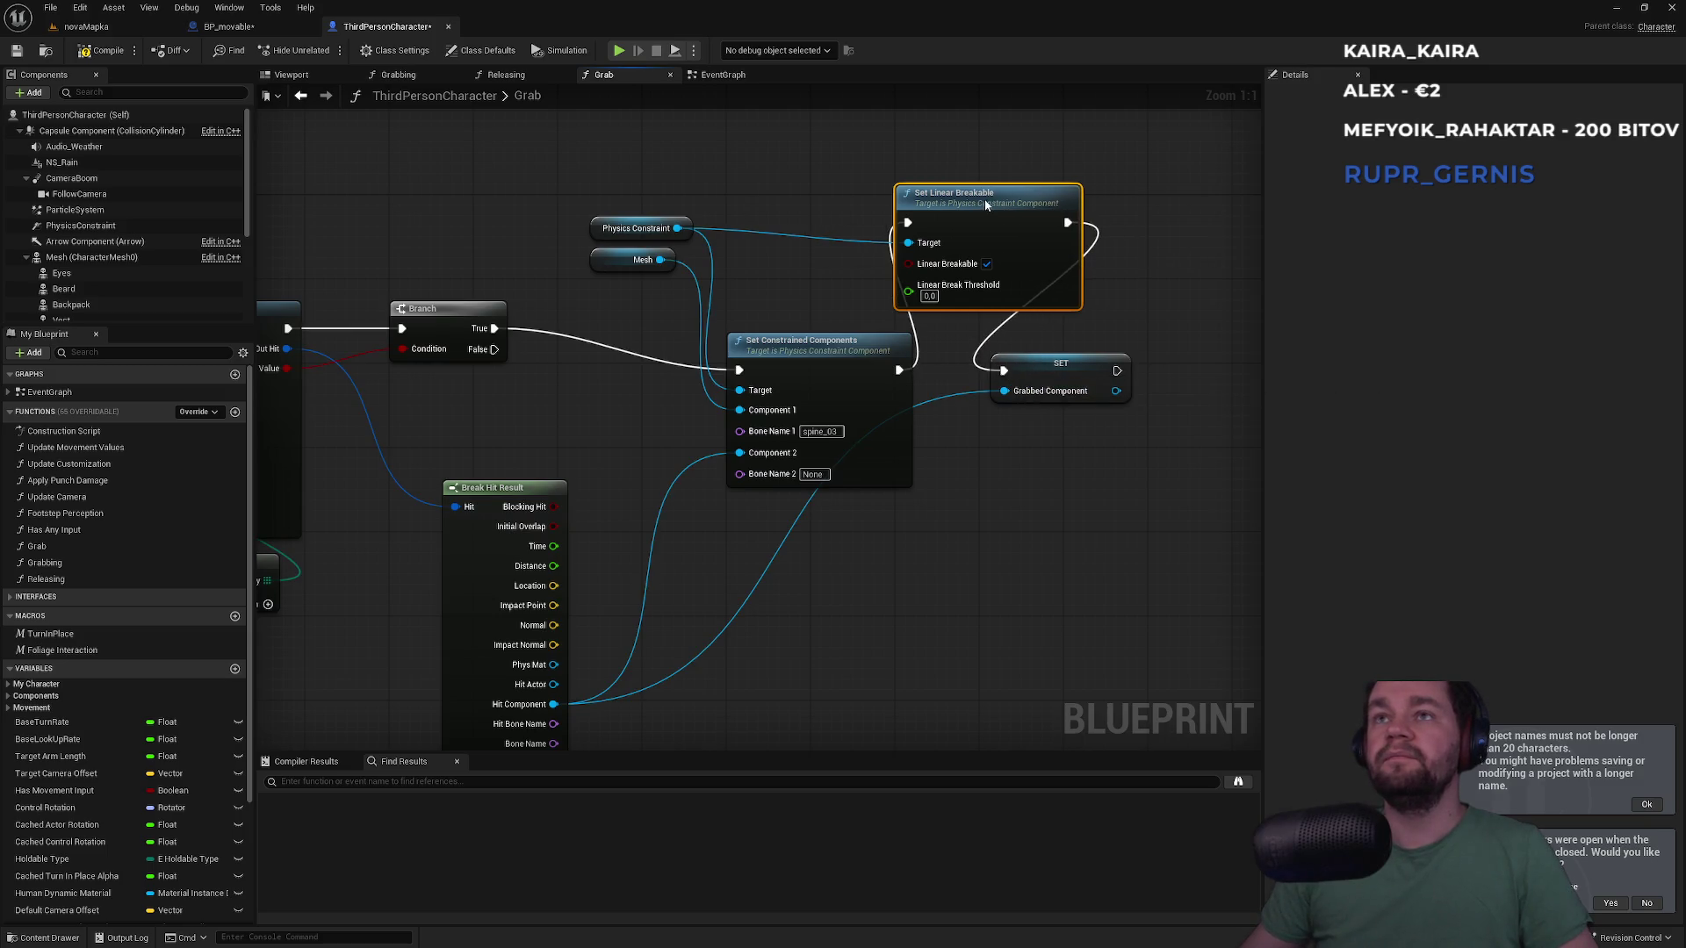
text(10)
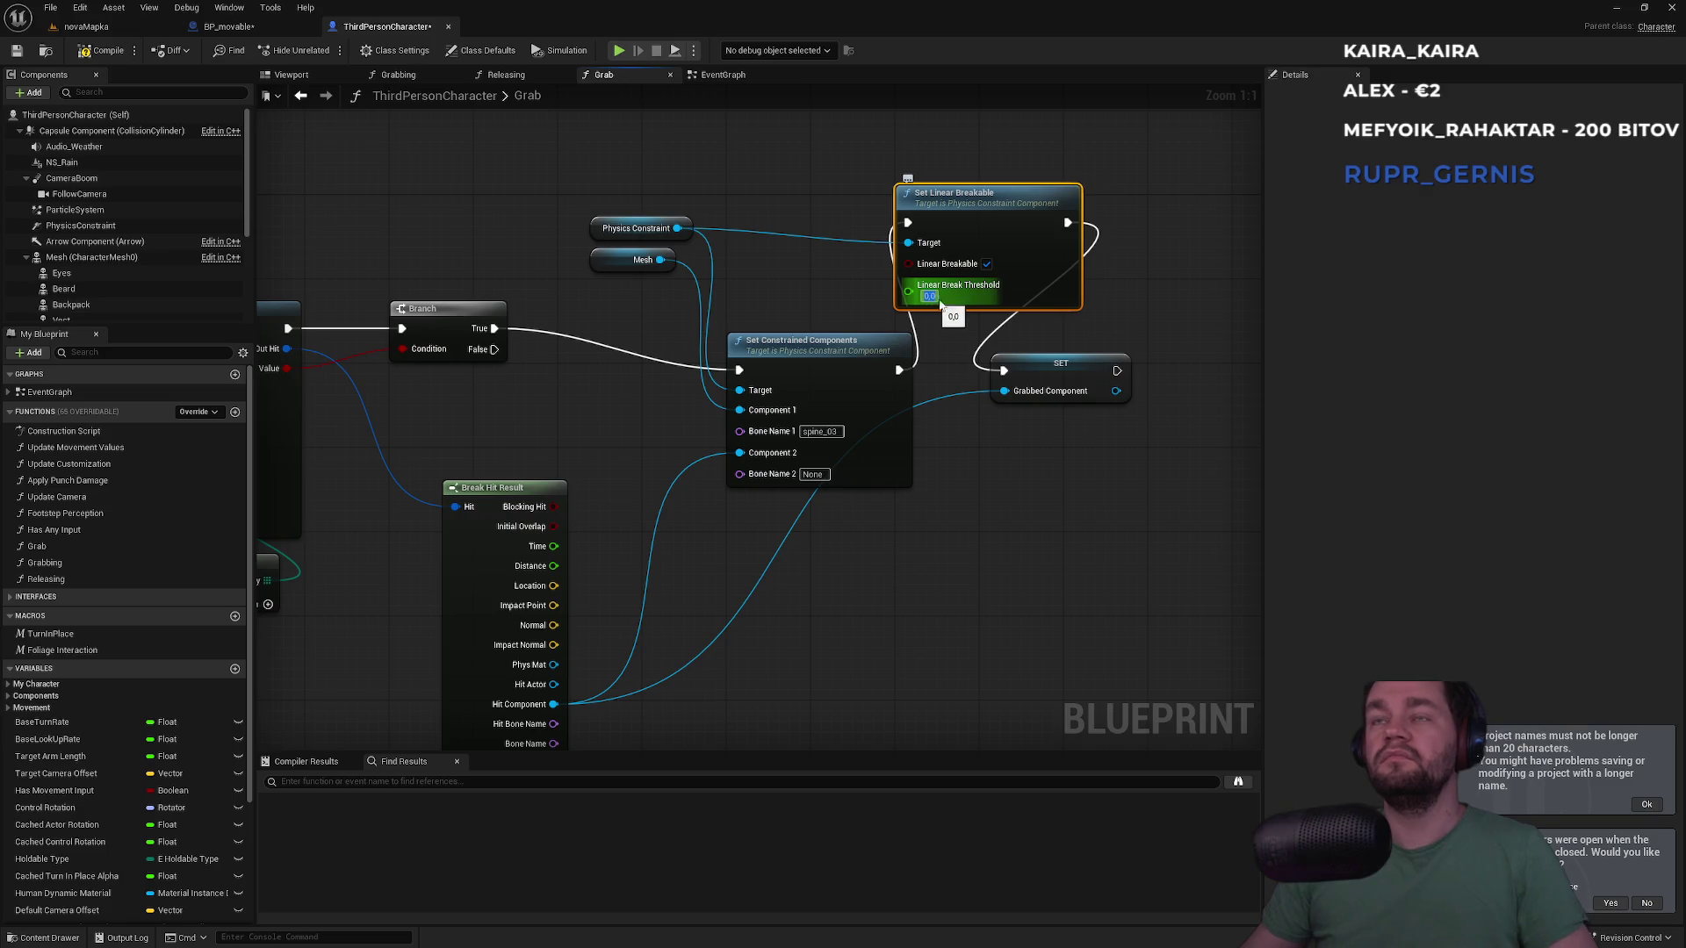
key(Return)
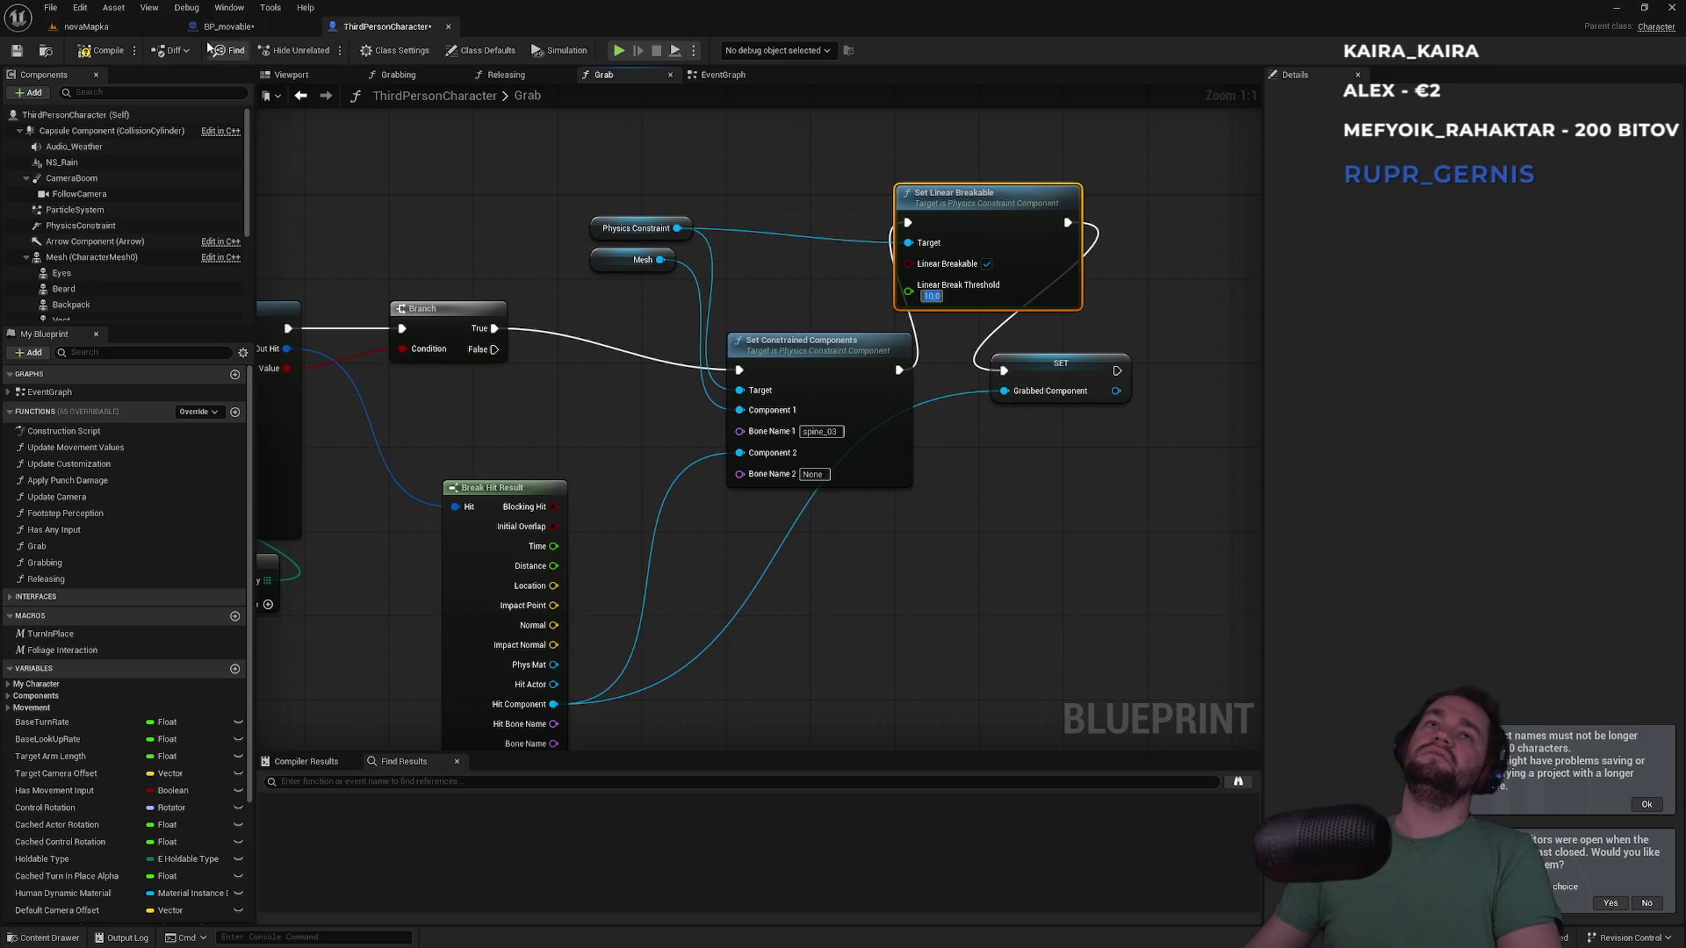
click(132, 27)
Launch the novaMapka play test and move the Client 1 window up and right beside the server view
click(327, 50)
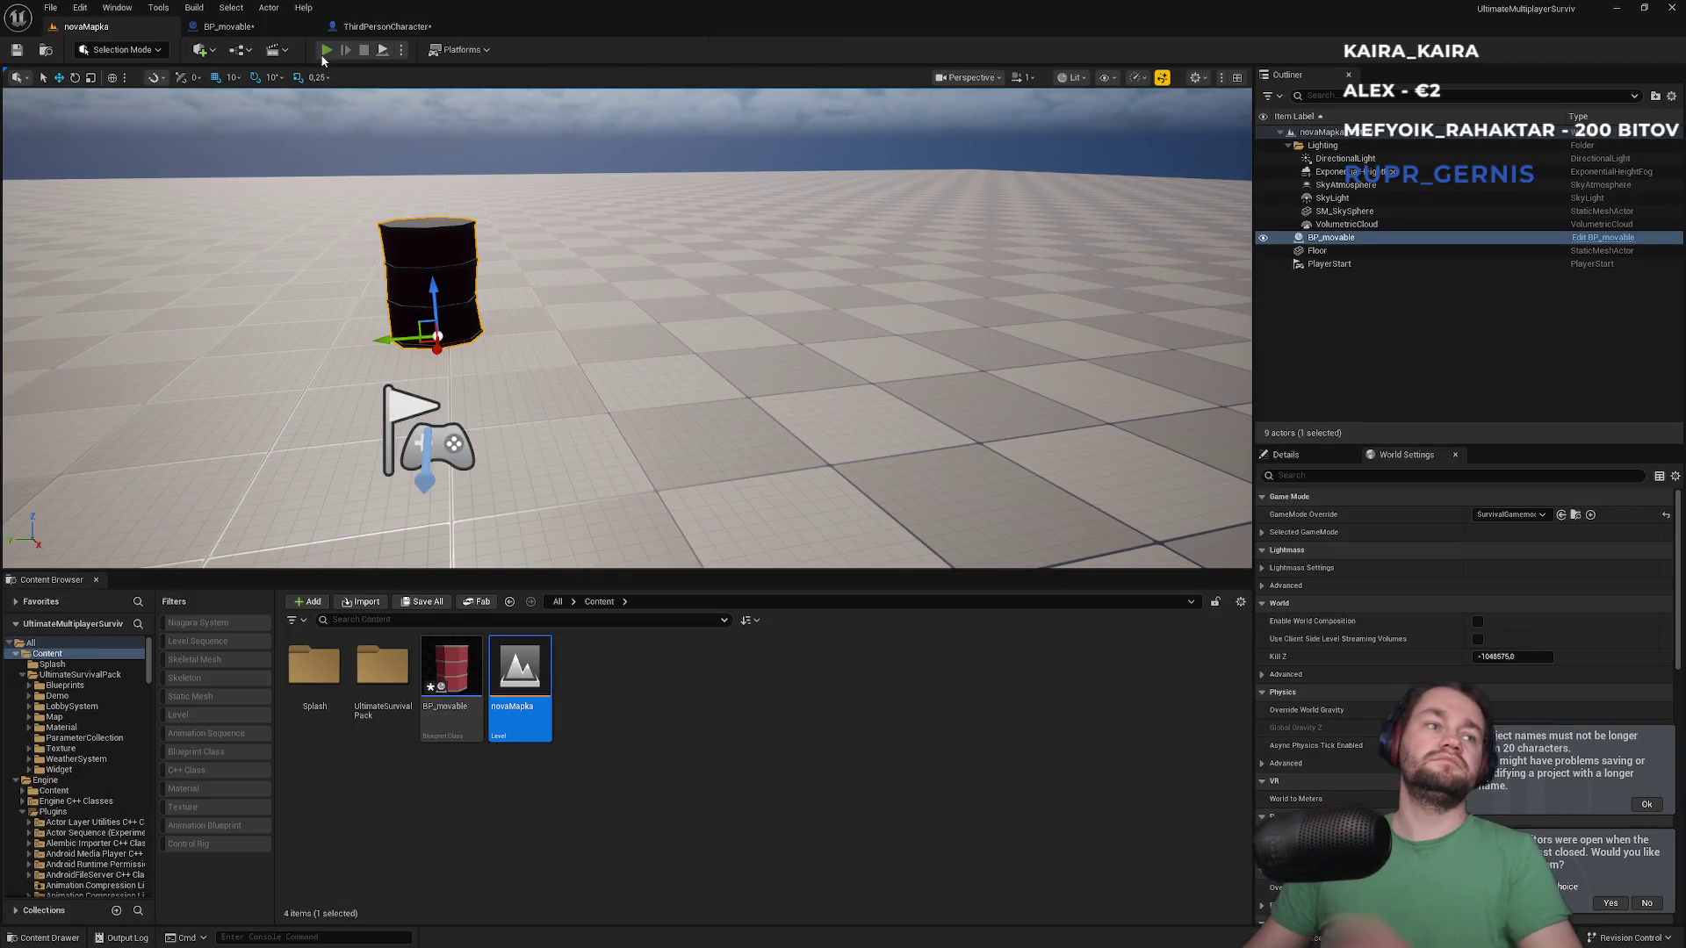
key(super)
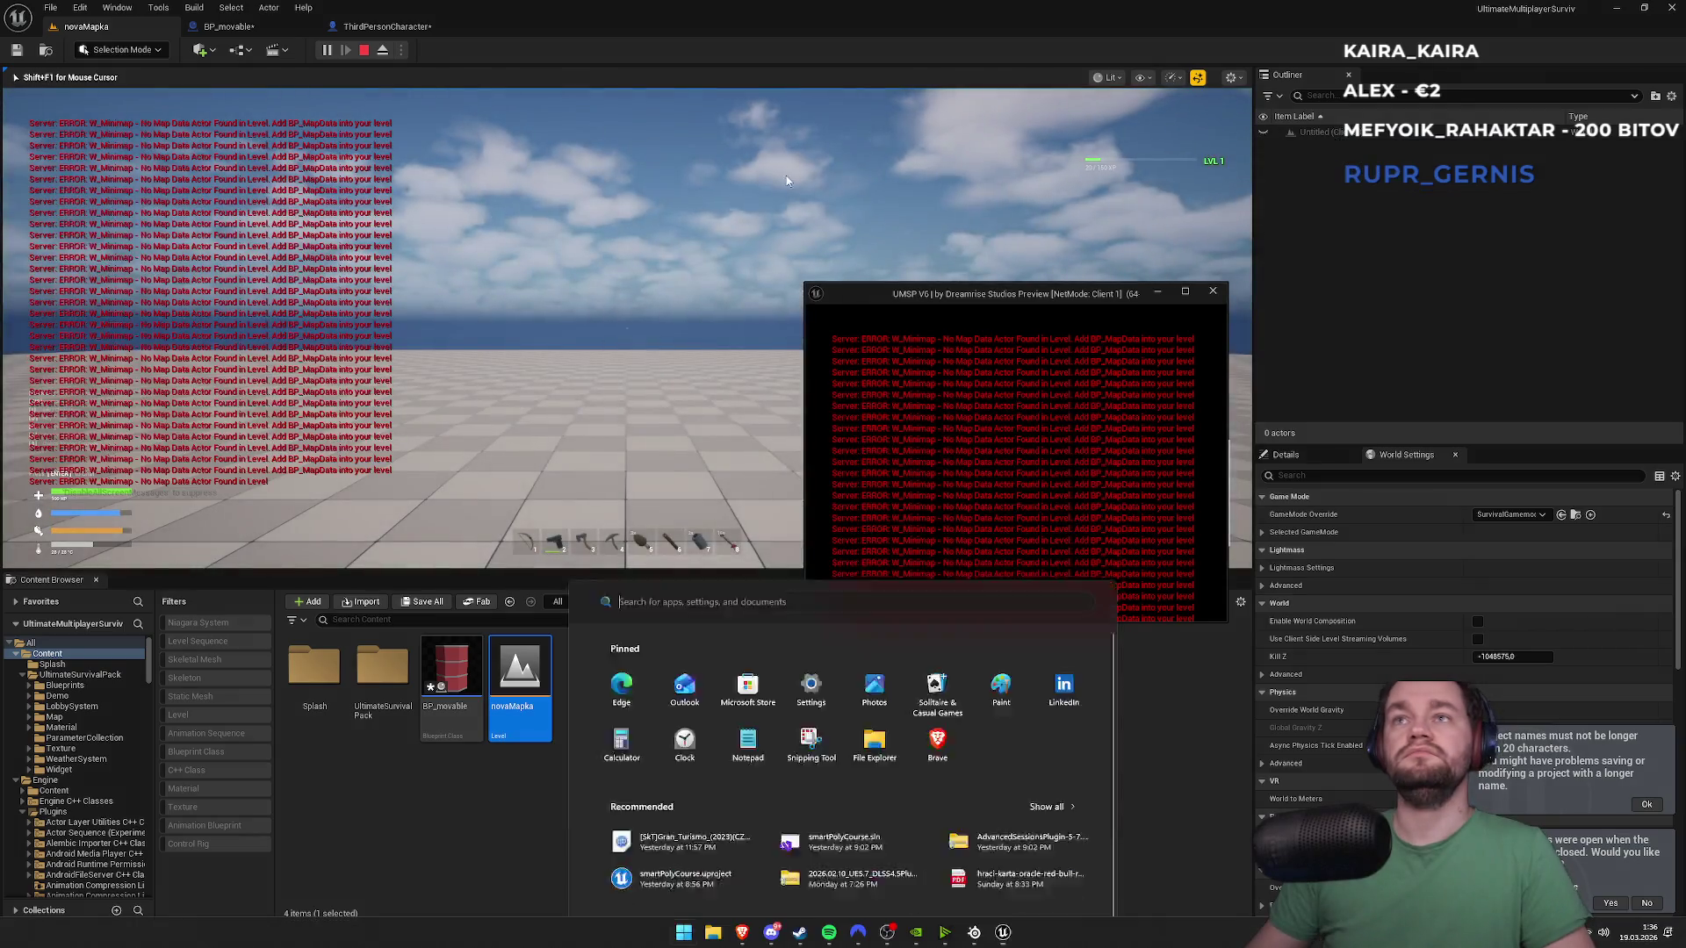
drag(1015, 291, 1116, 241)
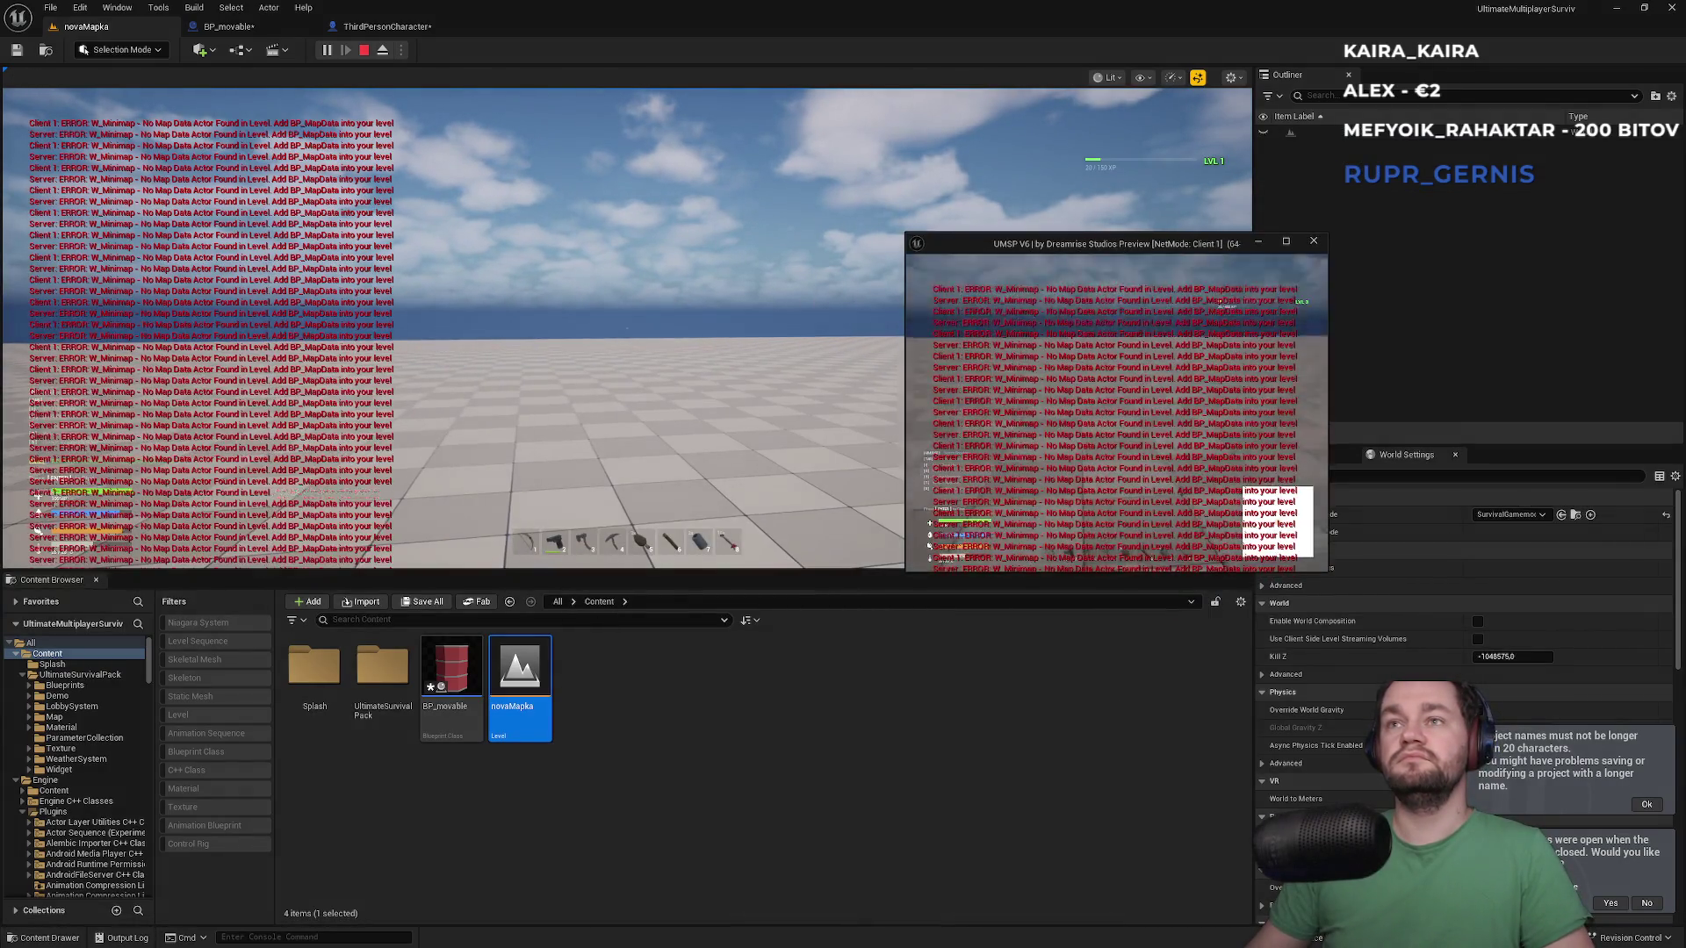
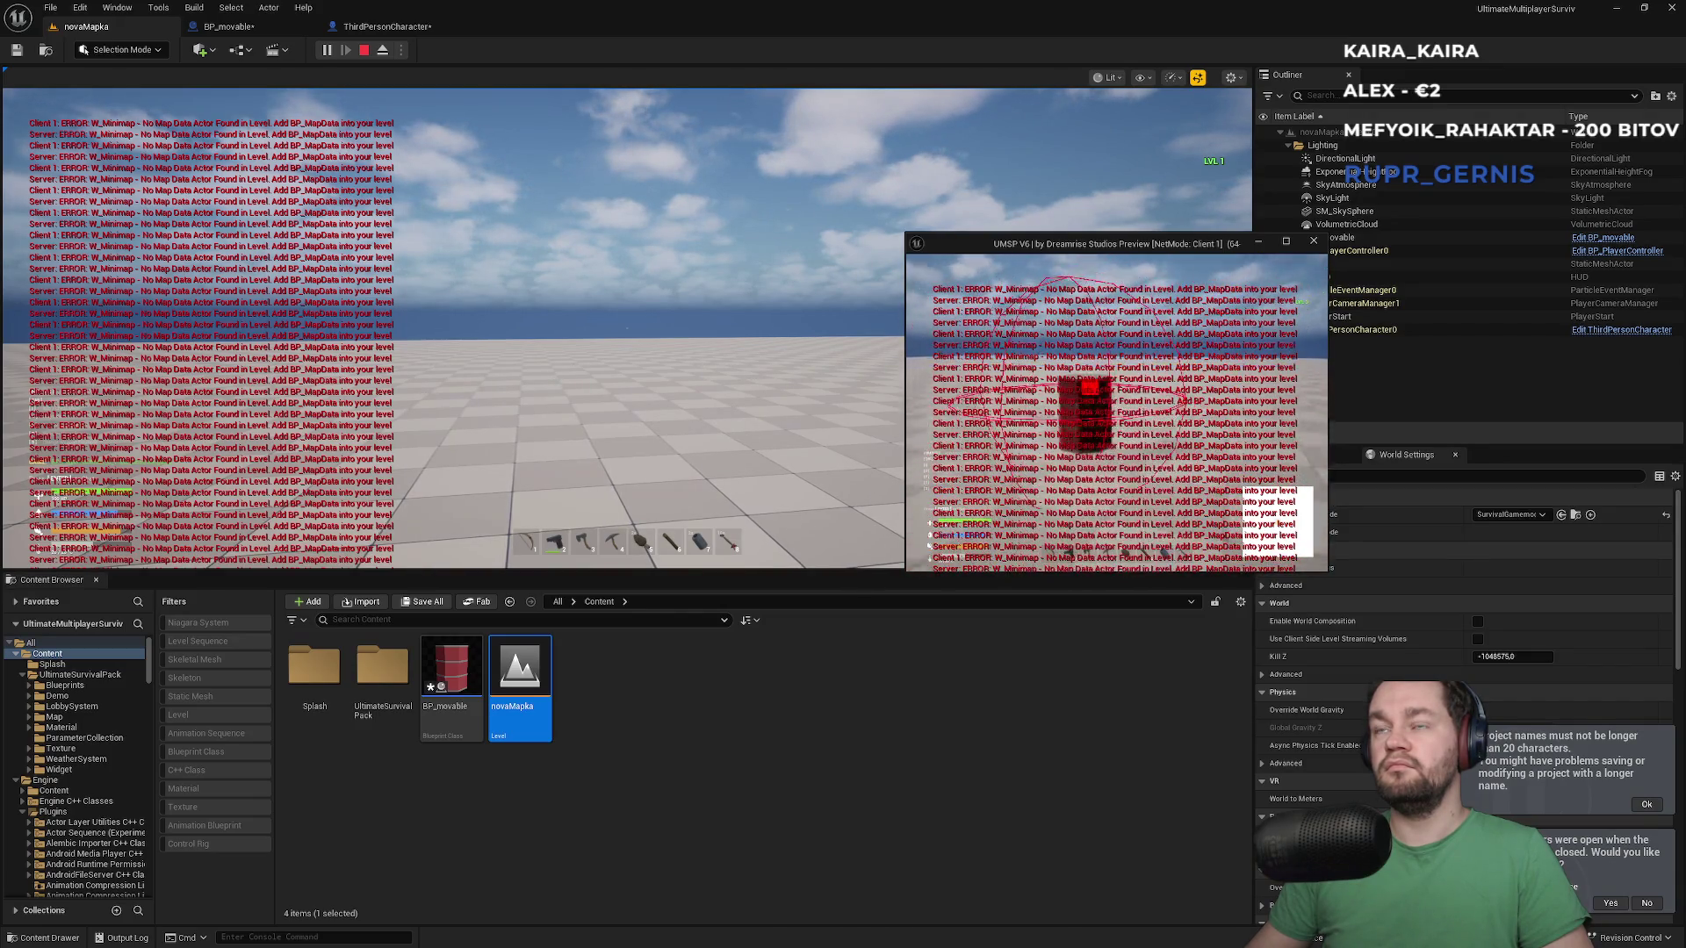
Walk back and forth into the BP_movable barrel until it topples, then stop the play session
key(super)
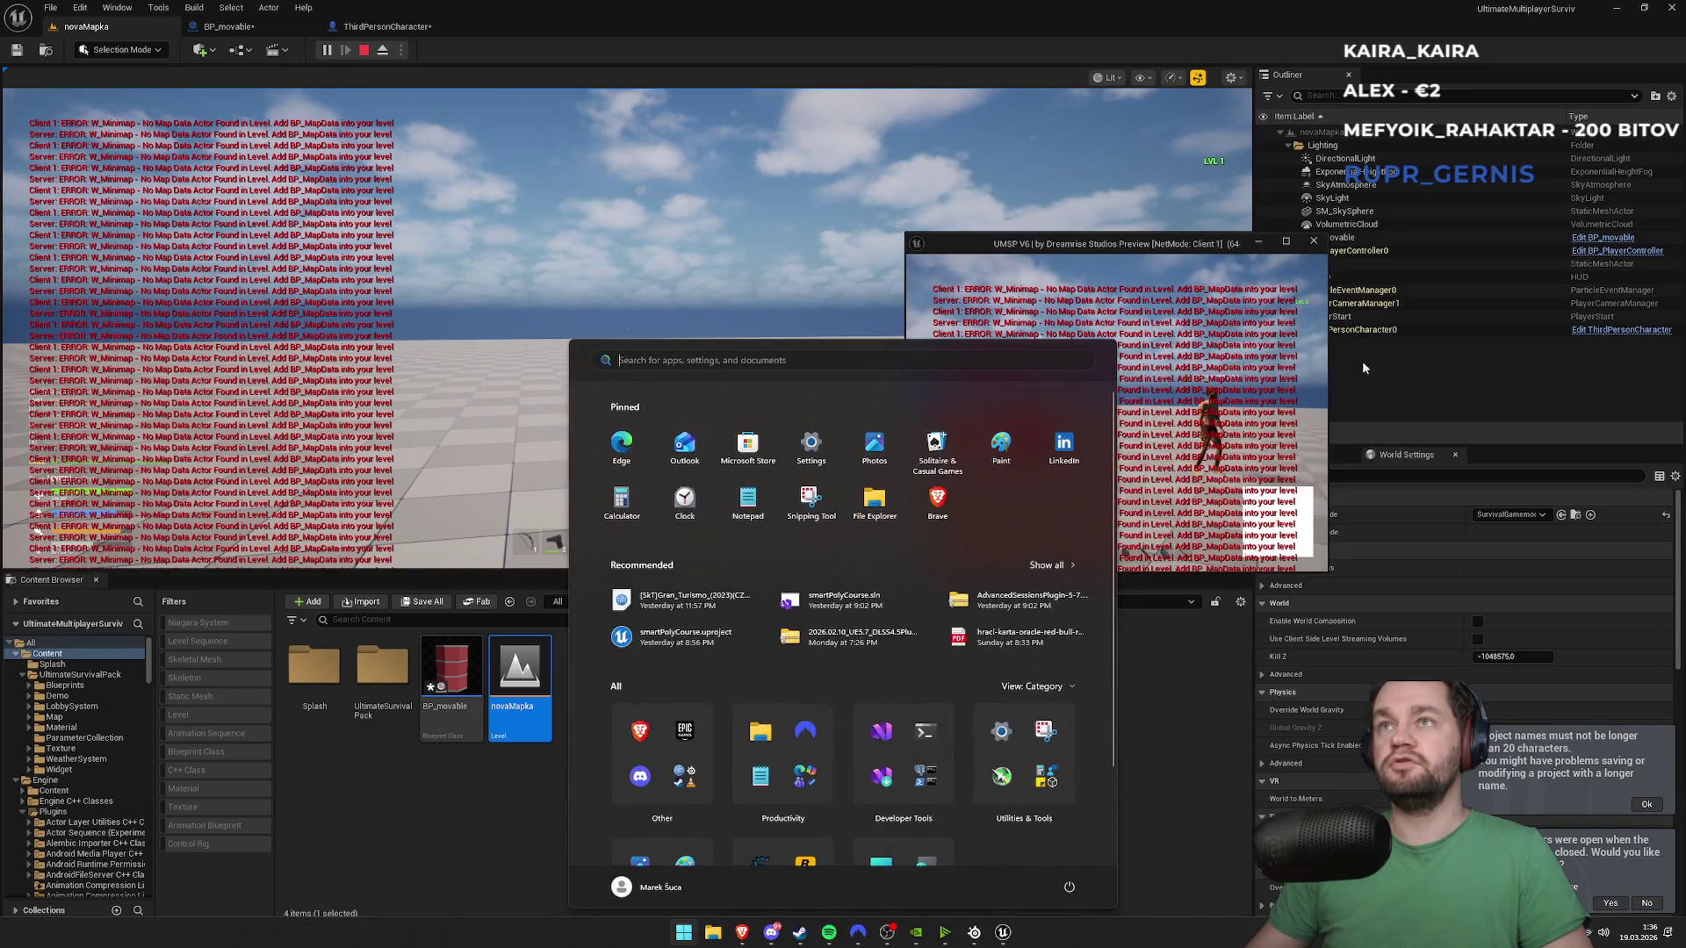
key(Escape)
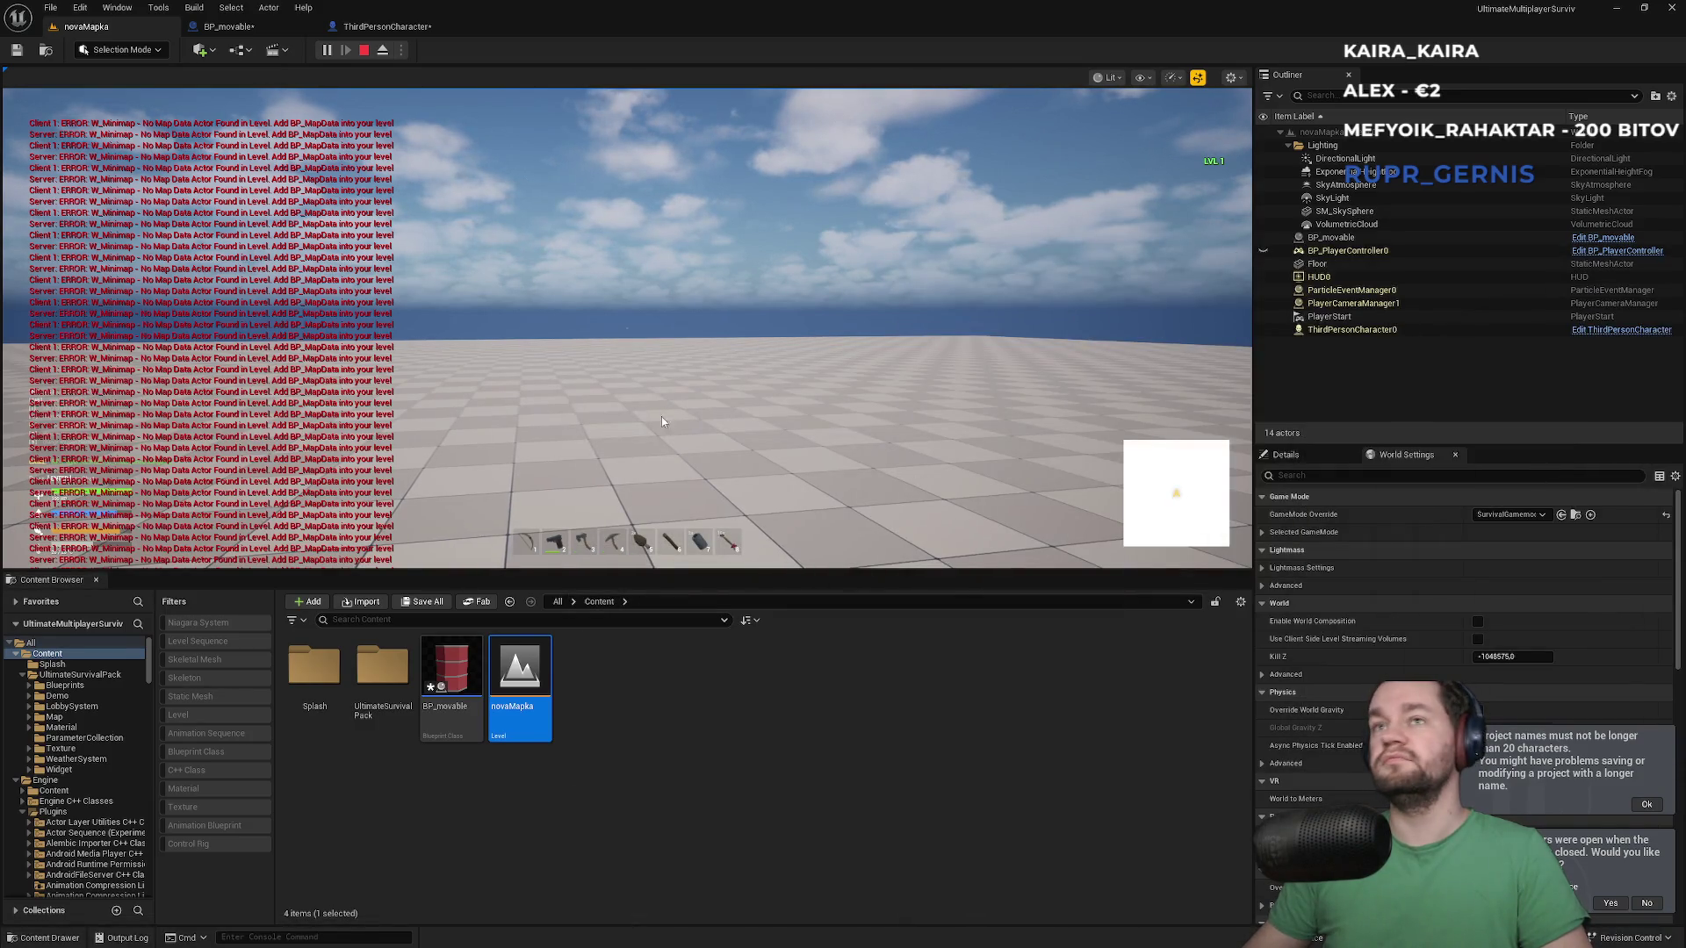
click(627, 329)
key(s)
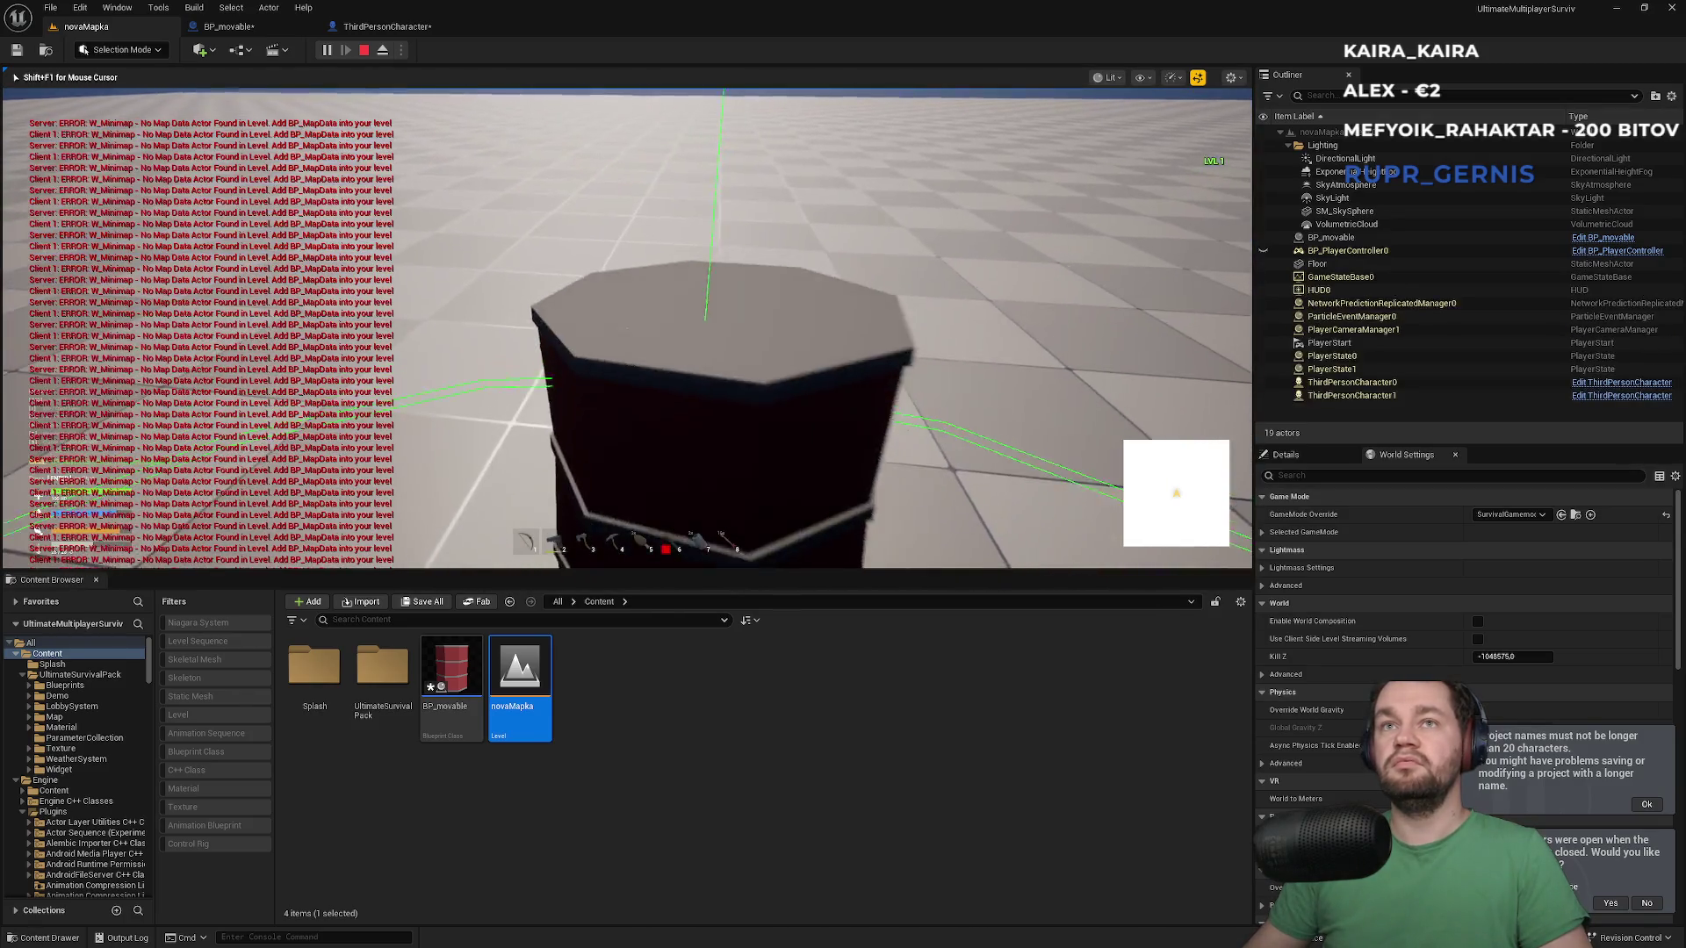
key(w)
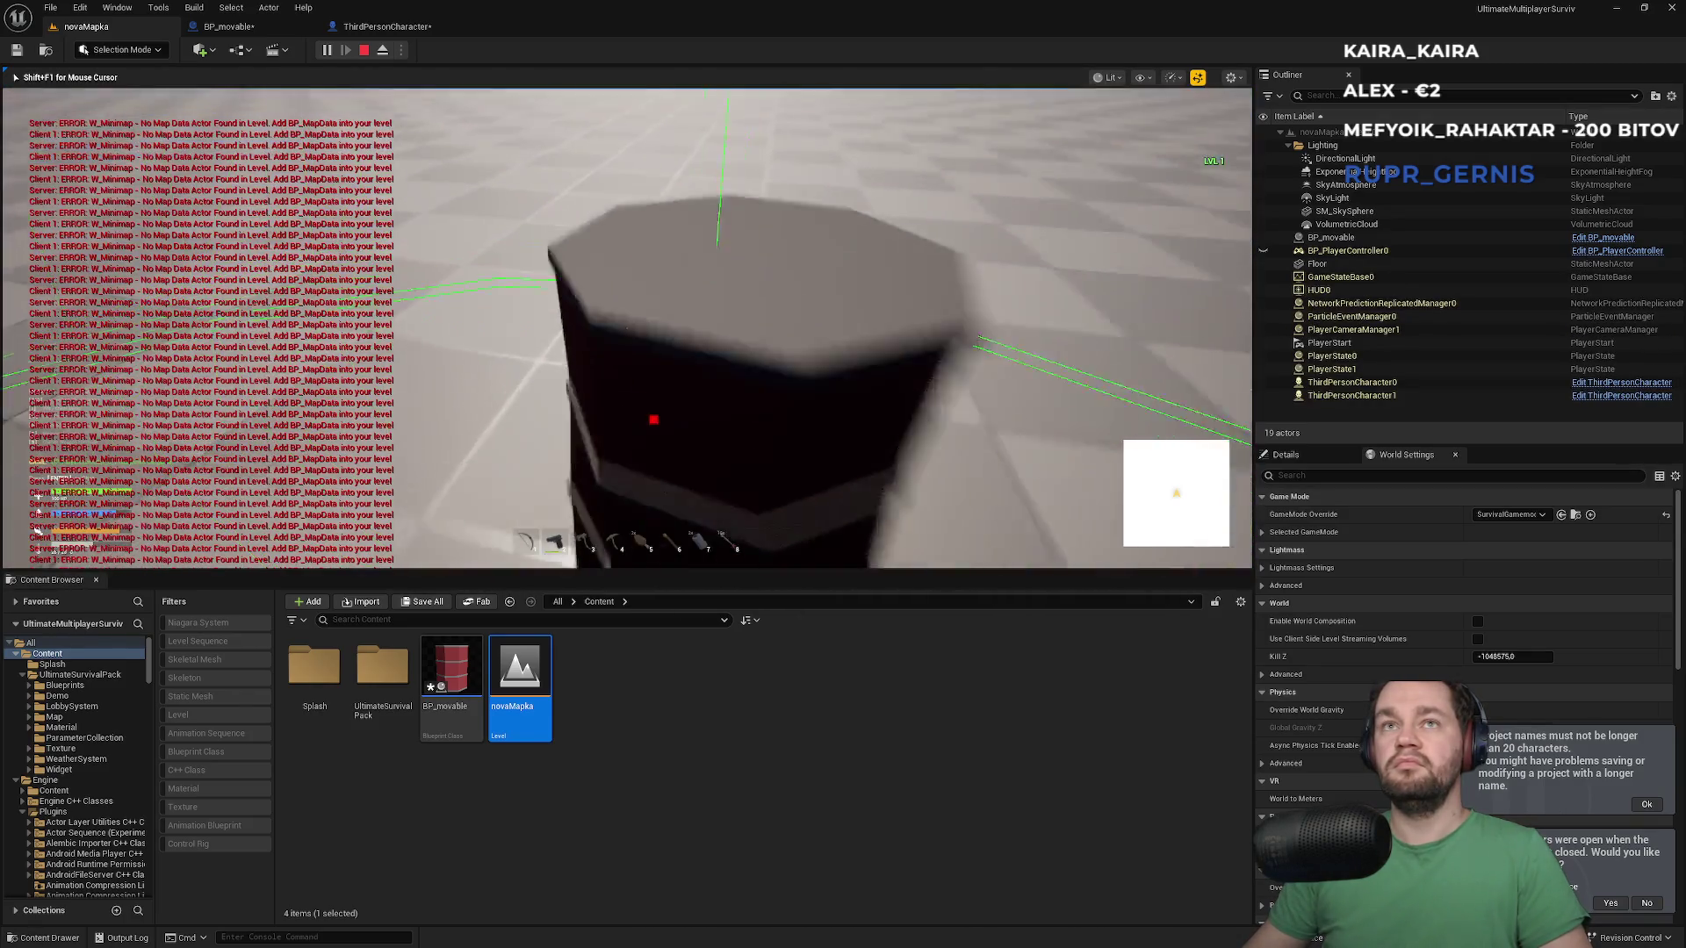
key(w)
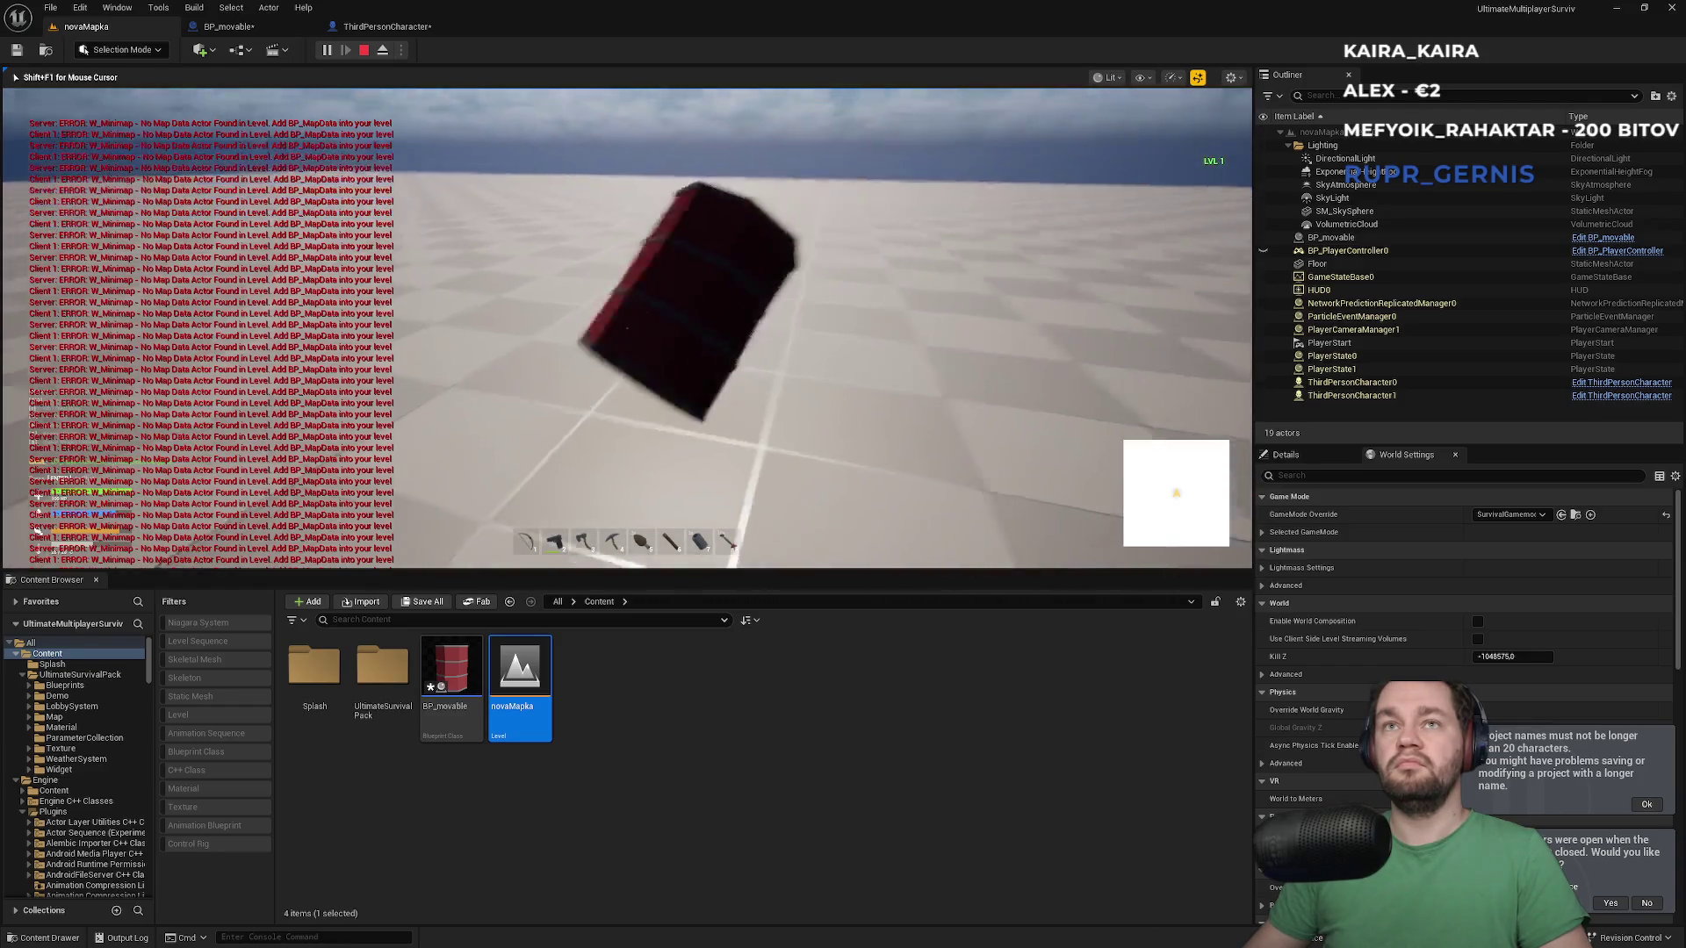
key(s)
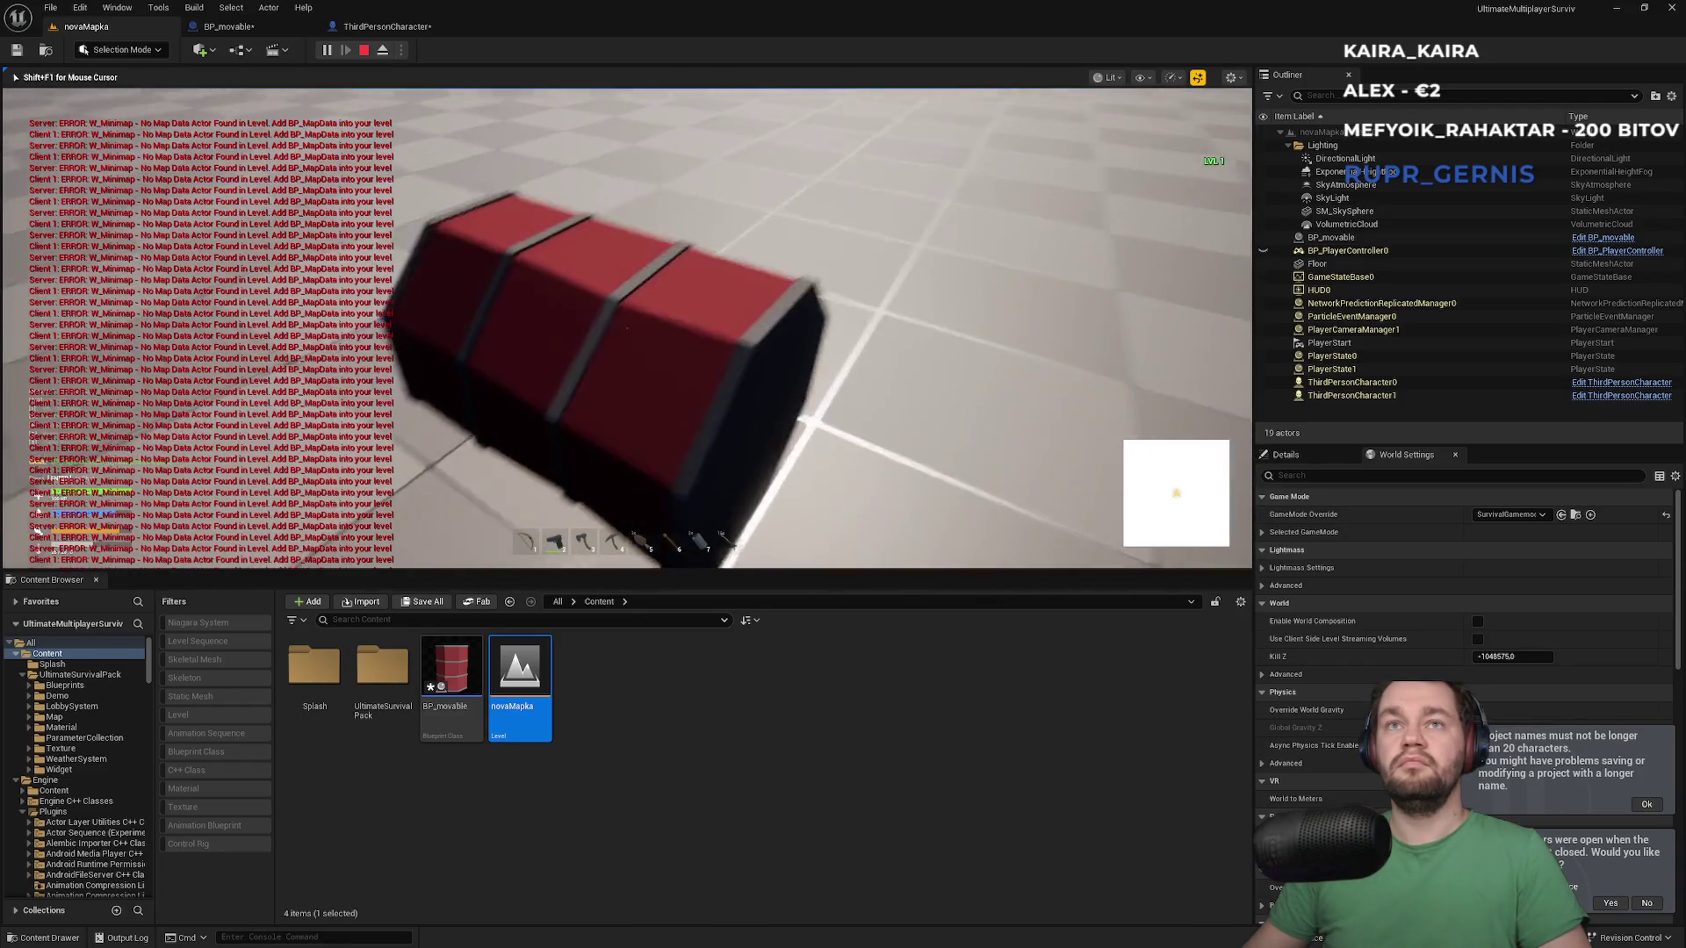
key(w)
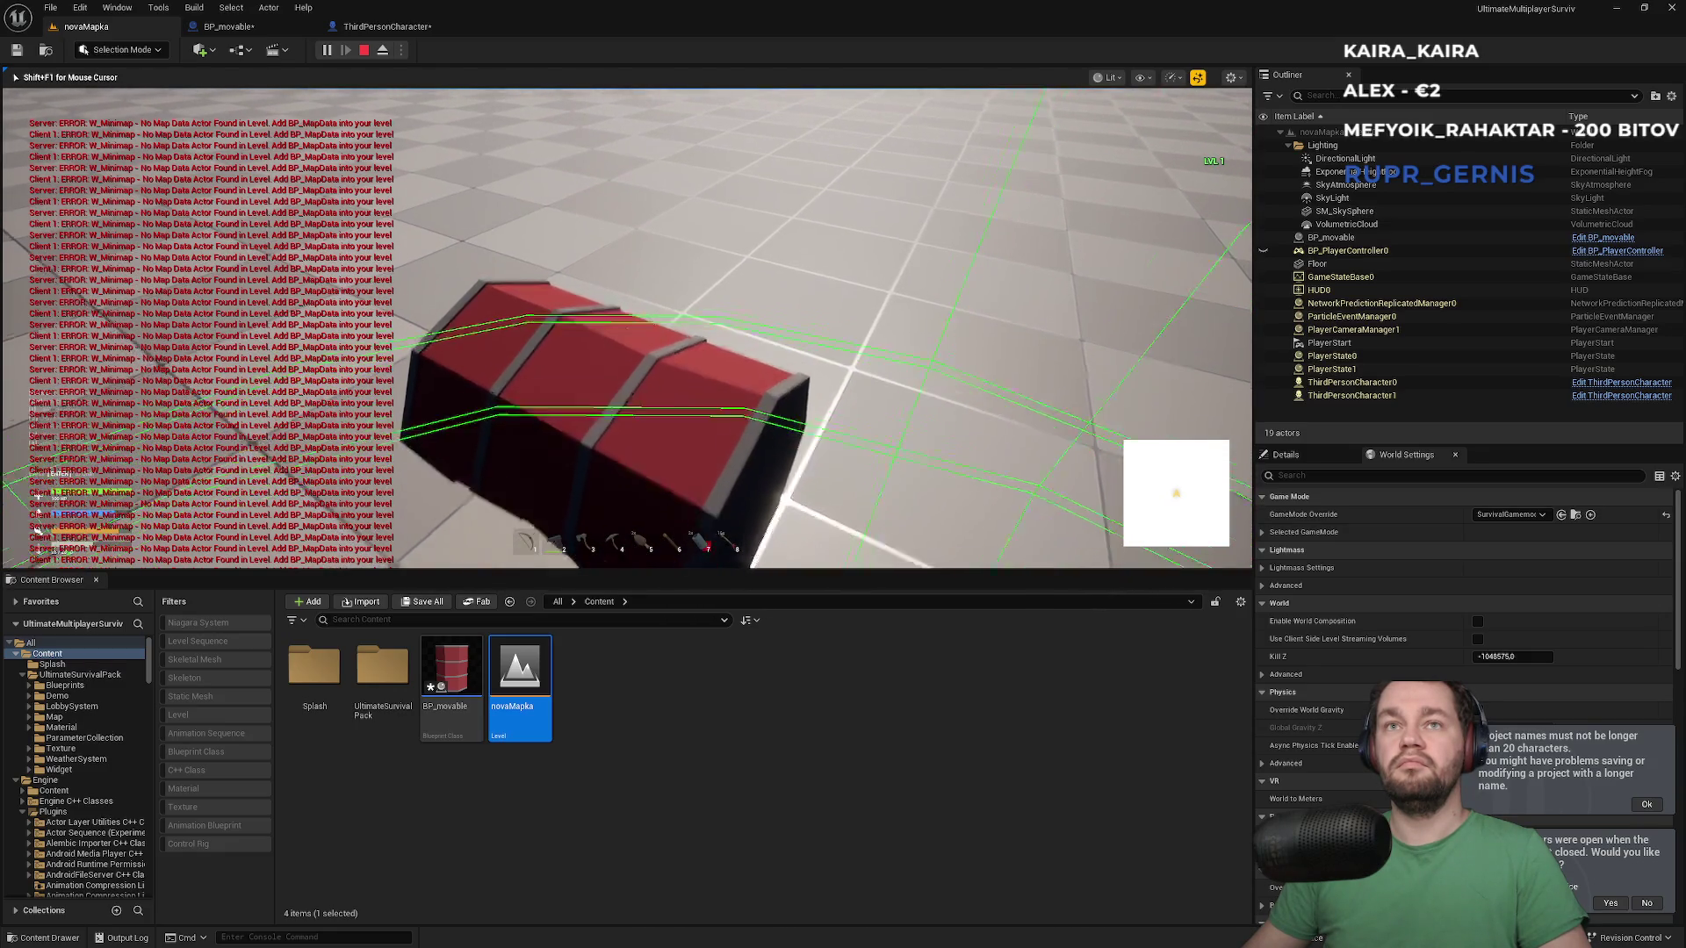
key(Escape)
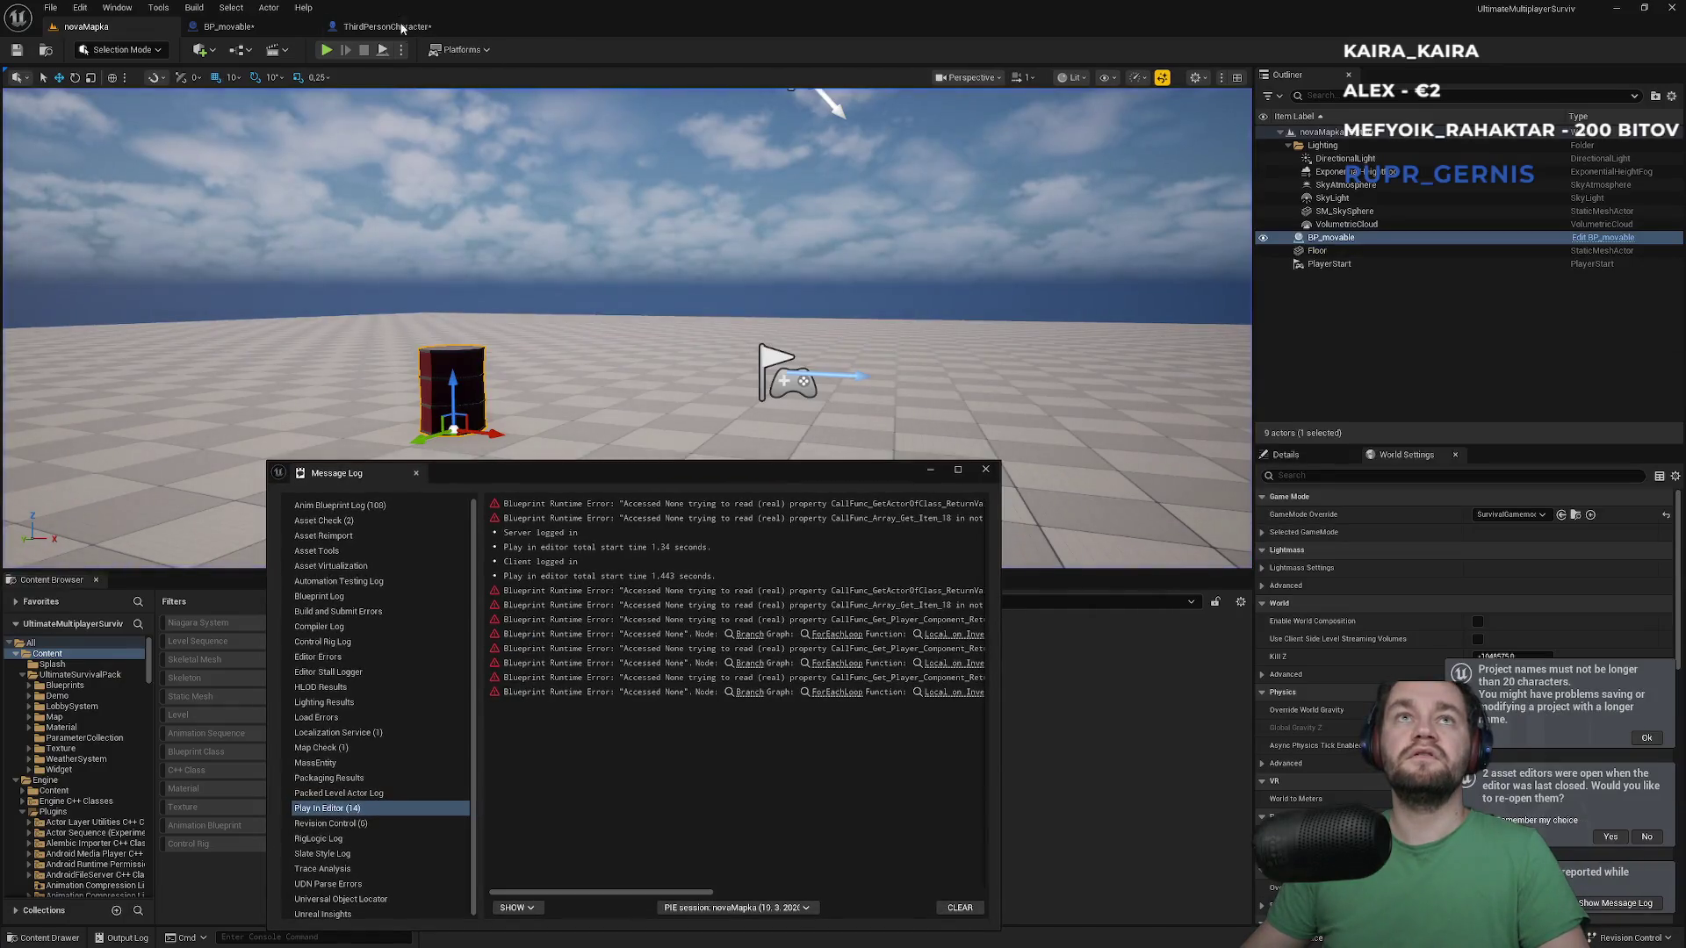
Set the Linear Break Threshold on Set Linear Breakable in ThirdPersonCharacter to 1000
click(985, 469)
click(399, 28)
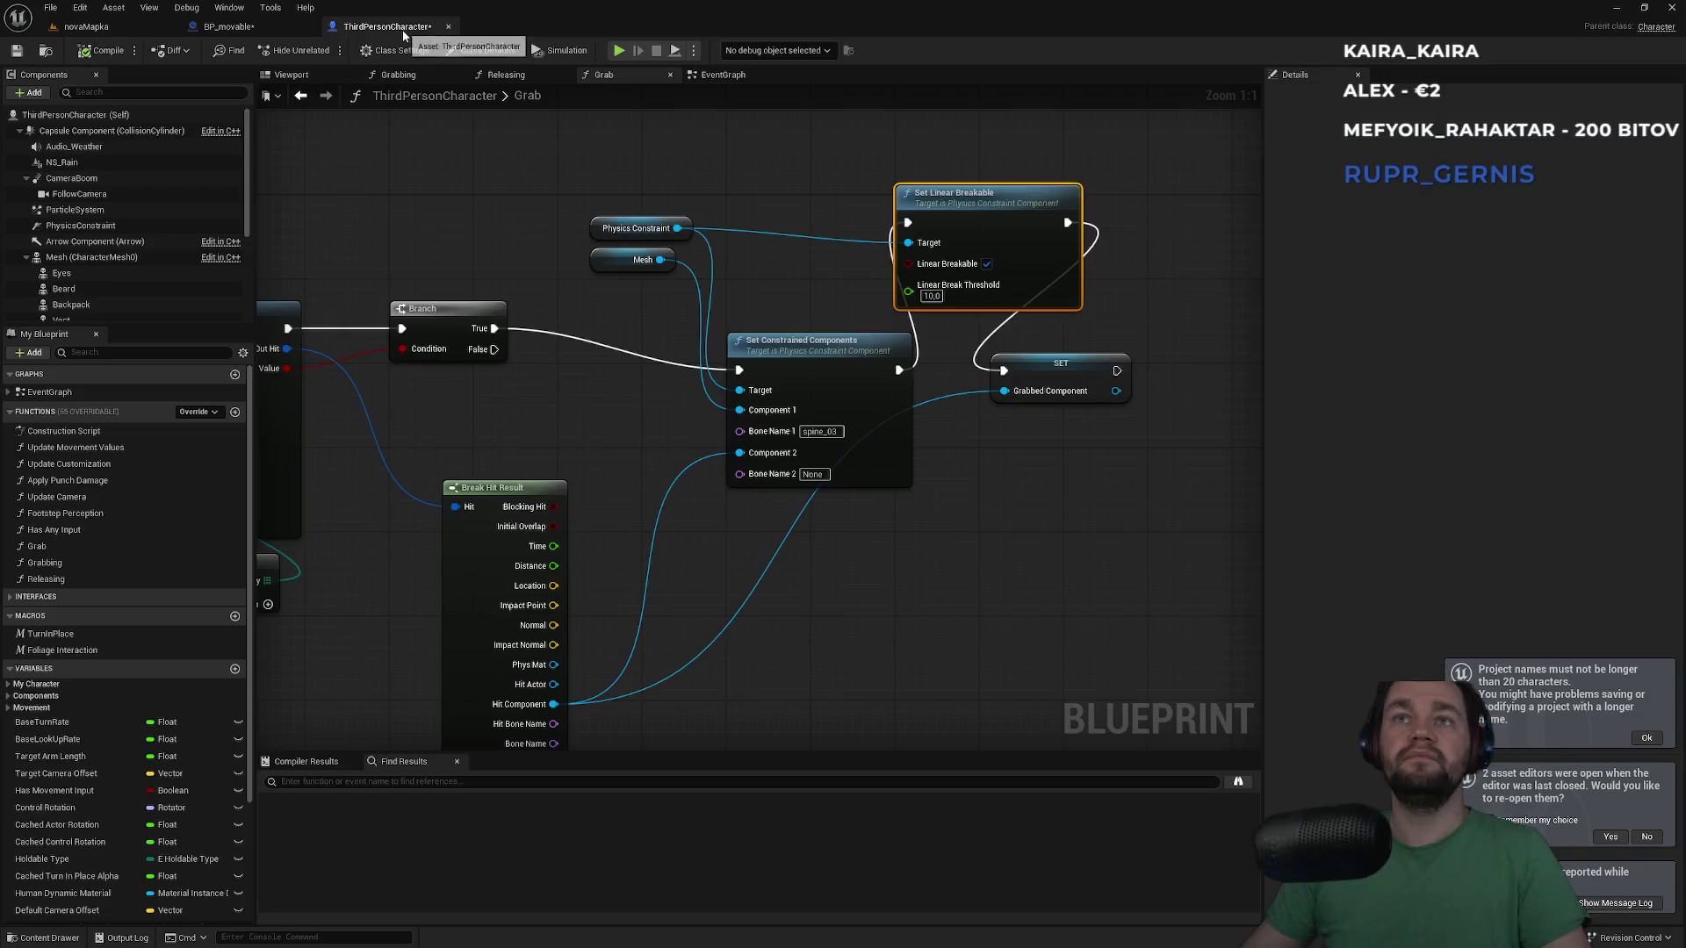
click(930, 296)
text(100)
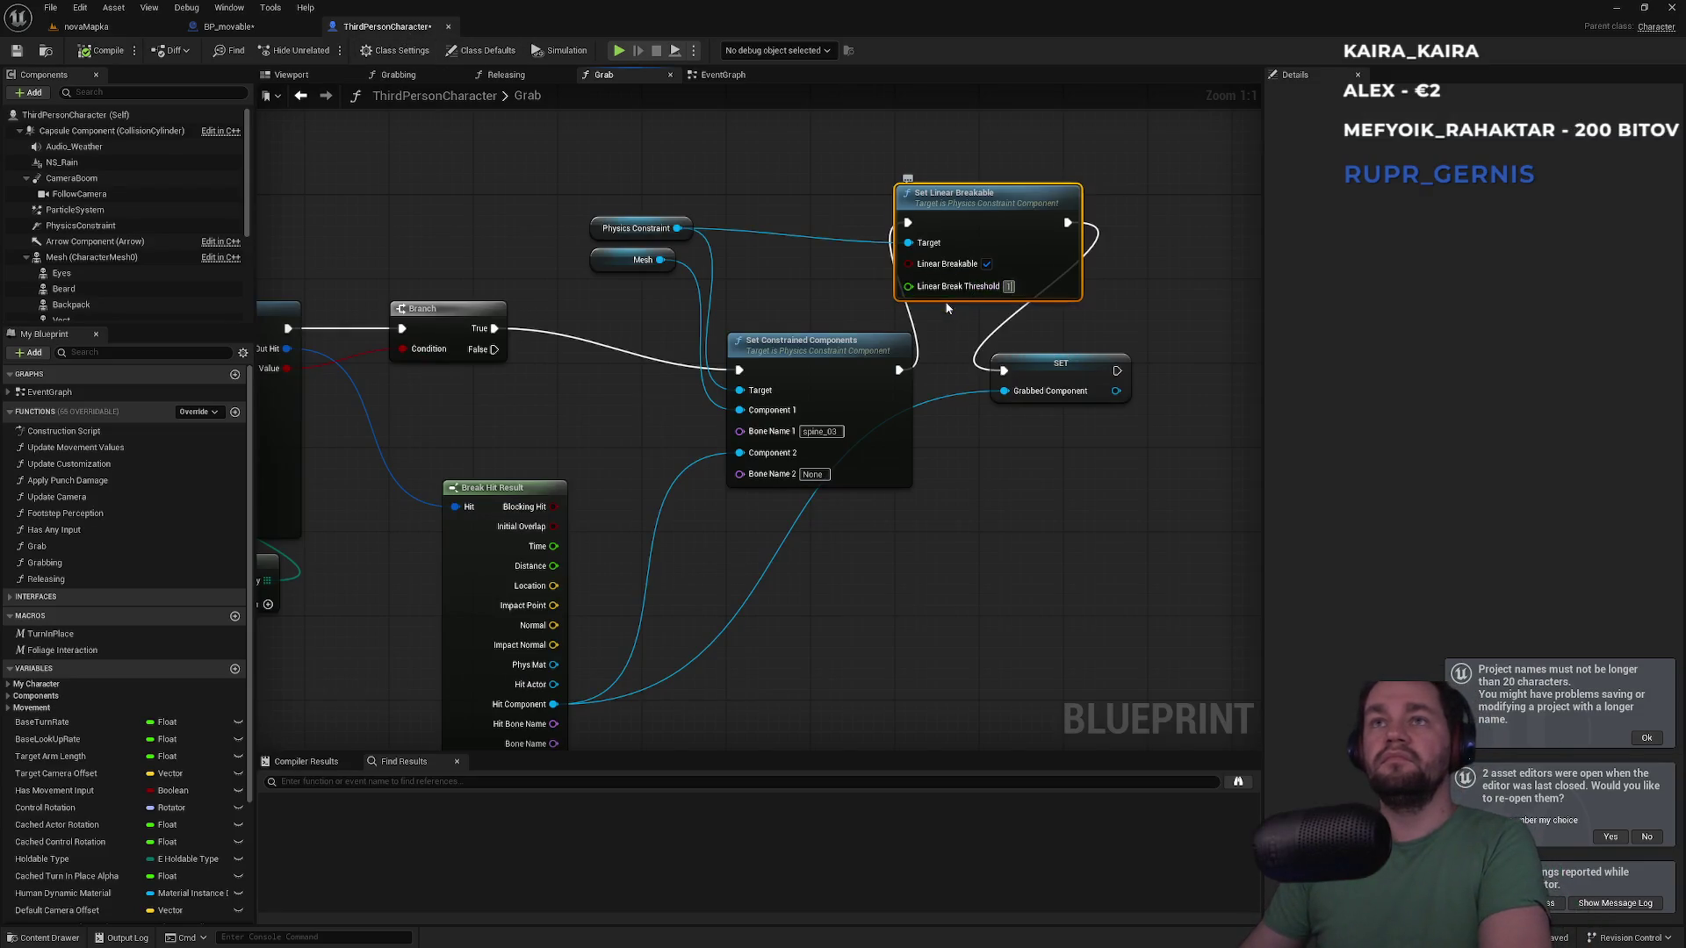
Play-test novaMapka, pushing the character forward into the barrel, then stop
click(123, 28)
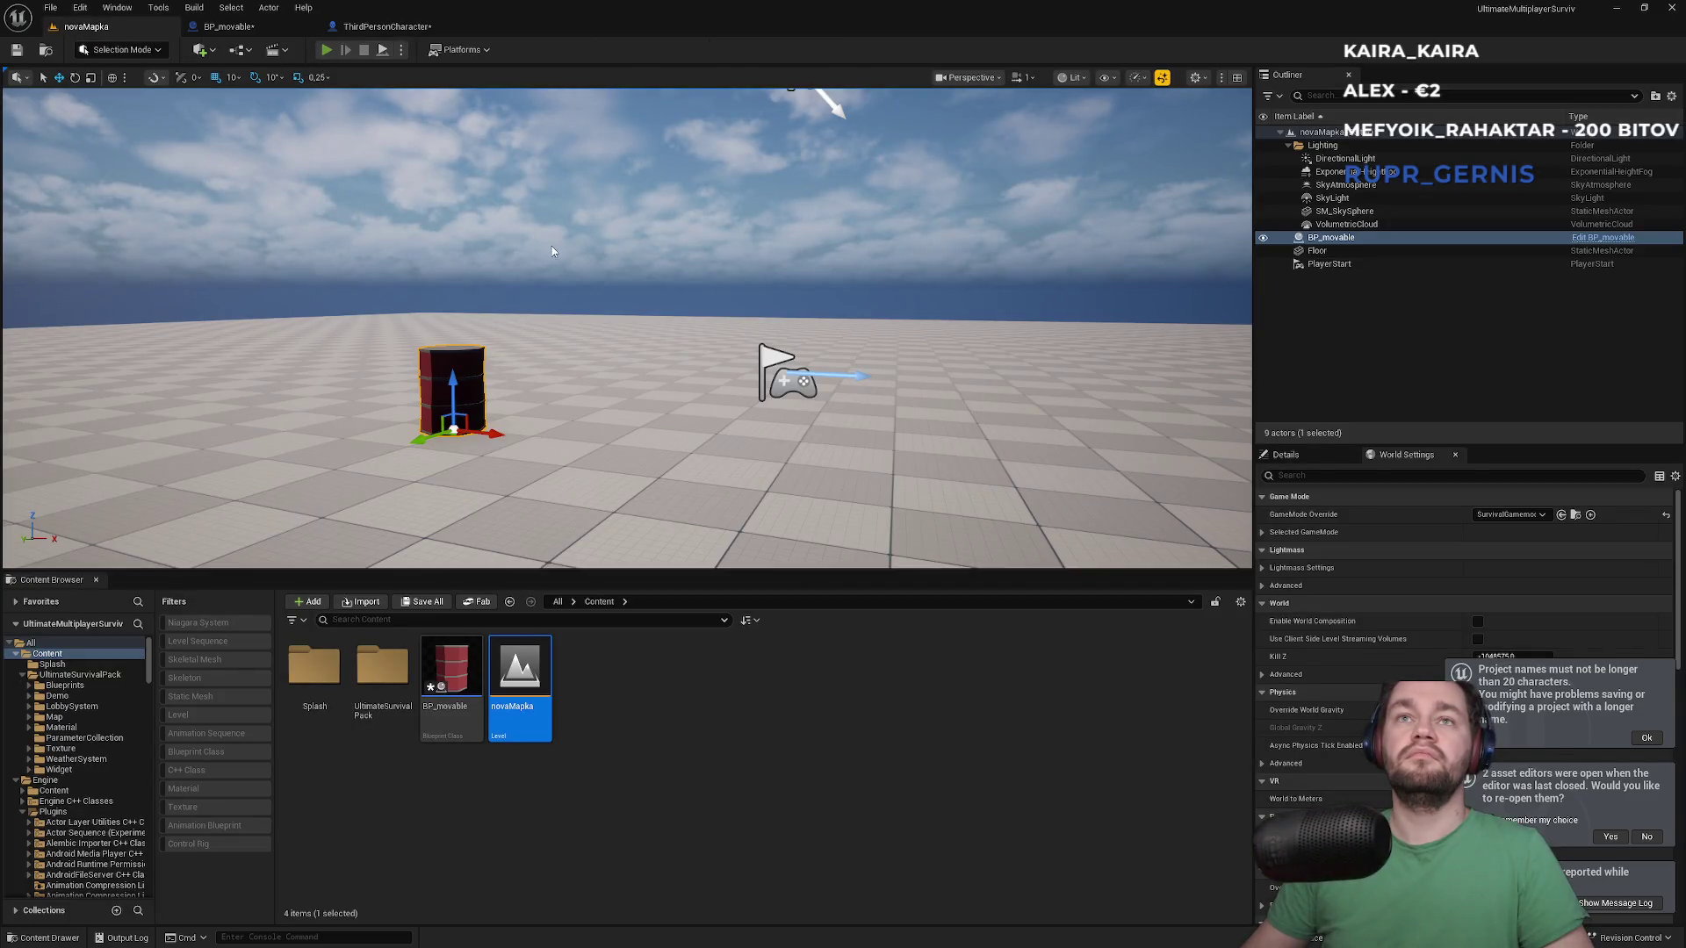
key(alt+p)
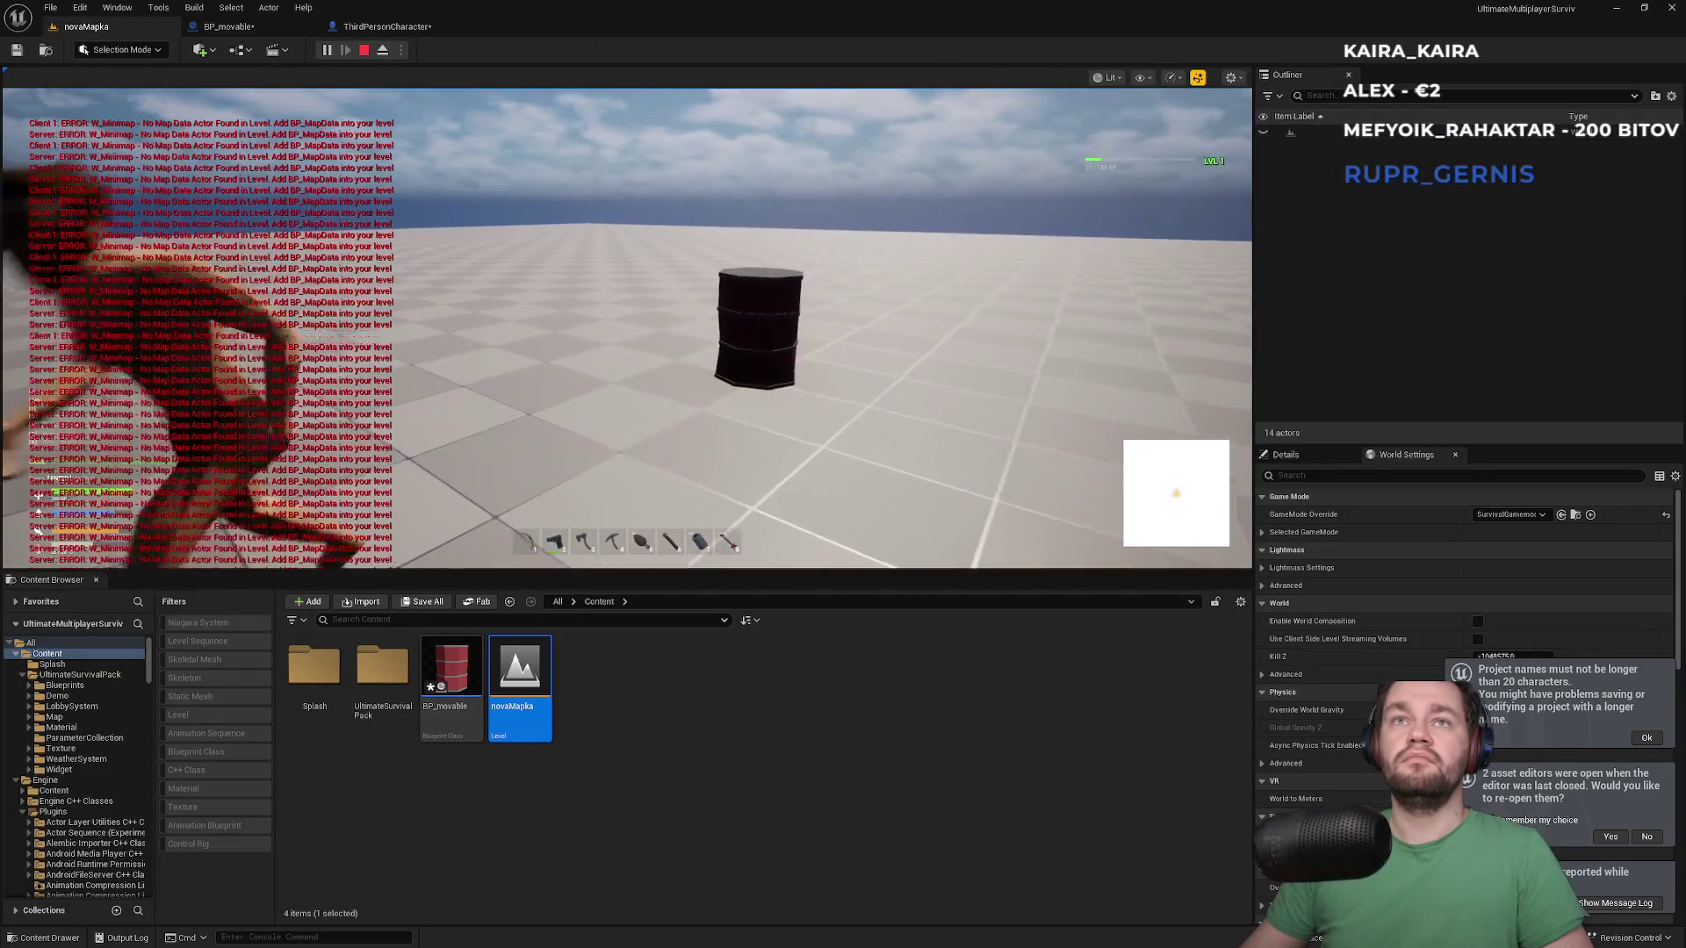
key(super)
key(super)
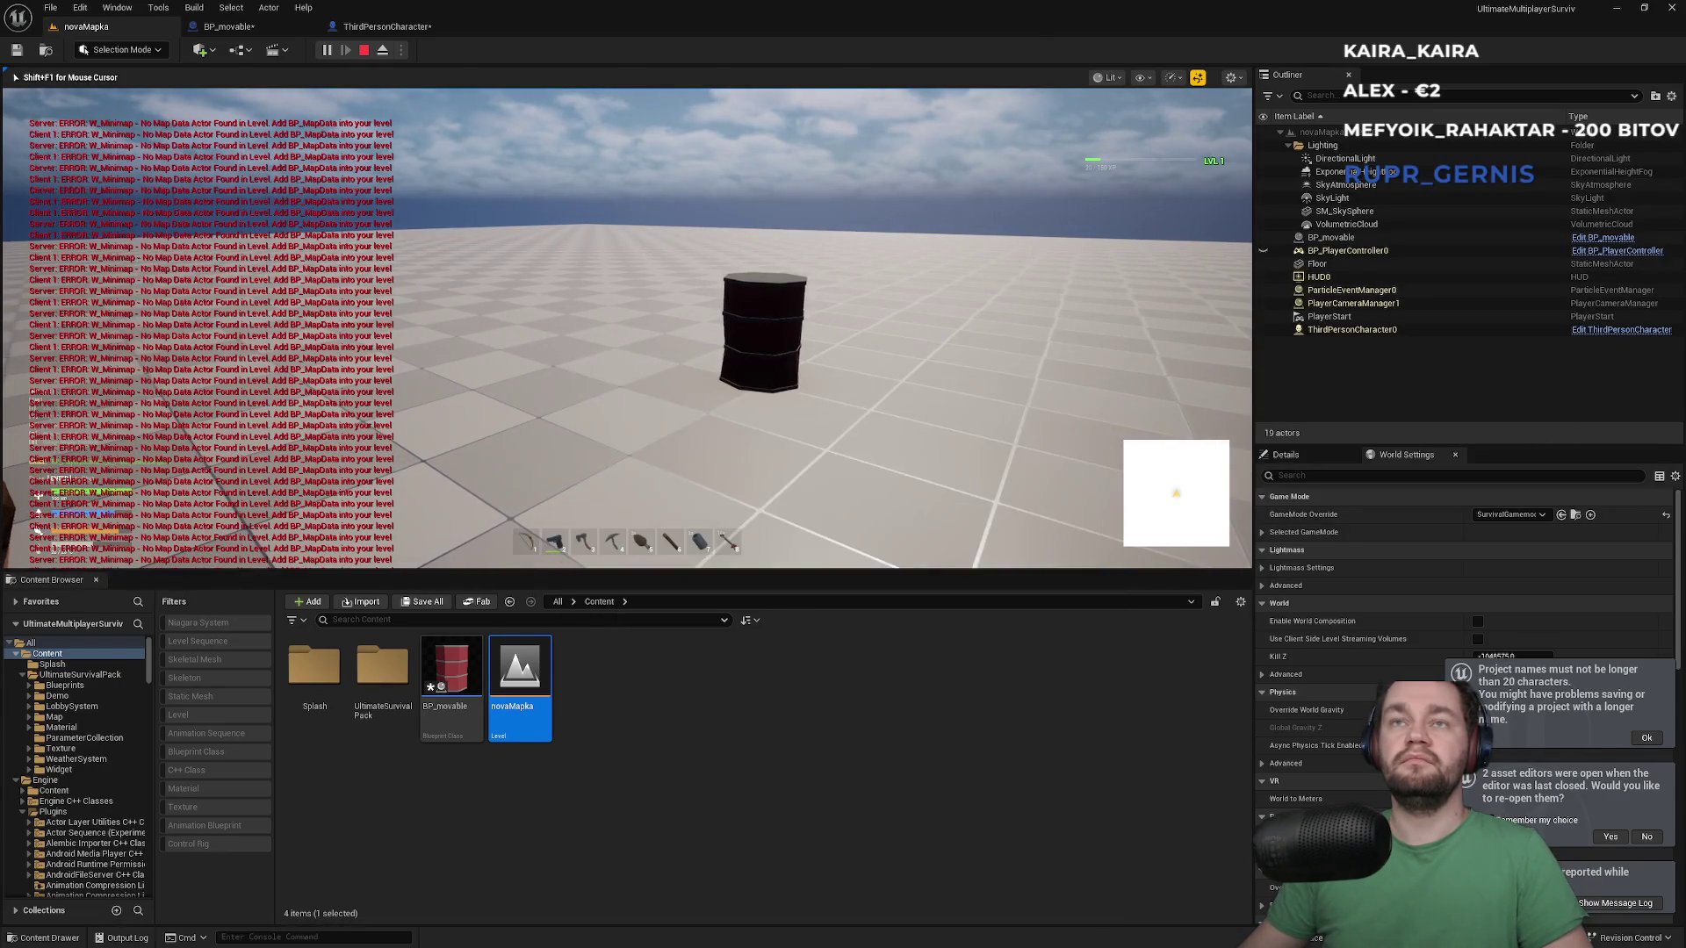
key(w)
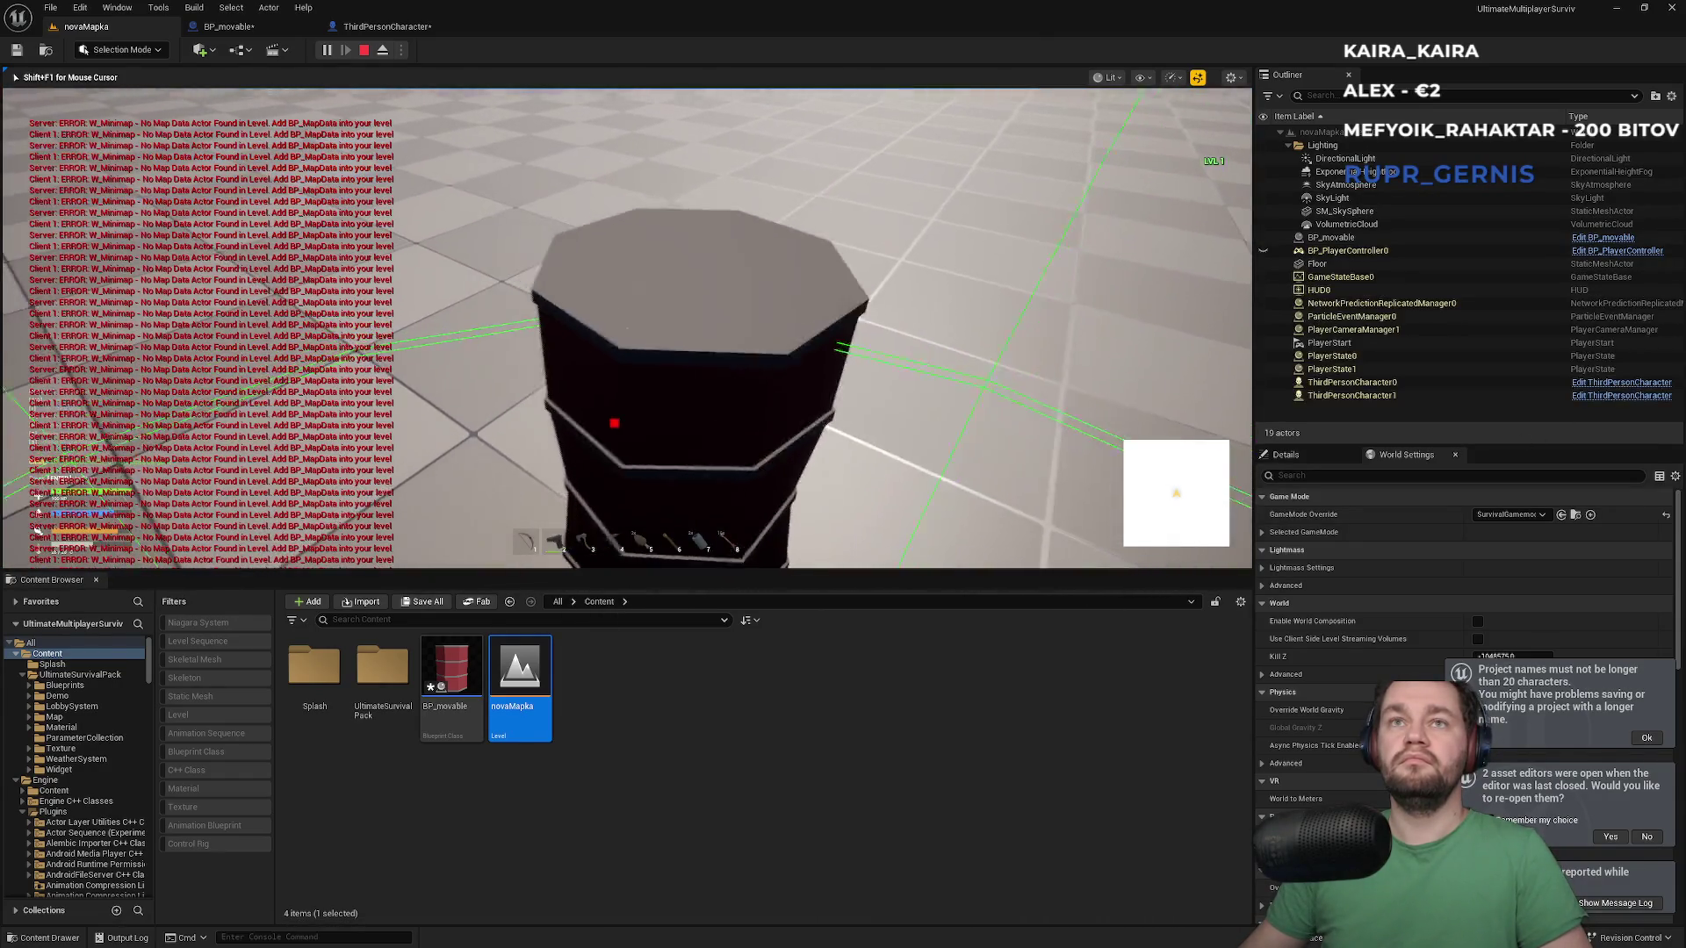
key(w)
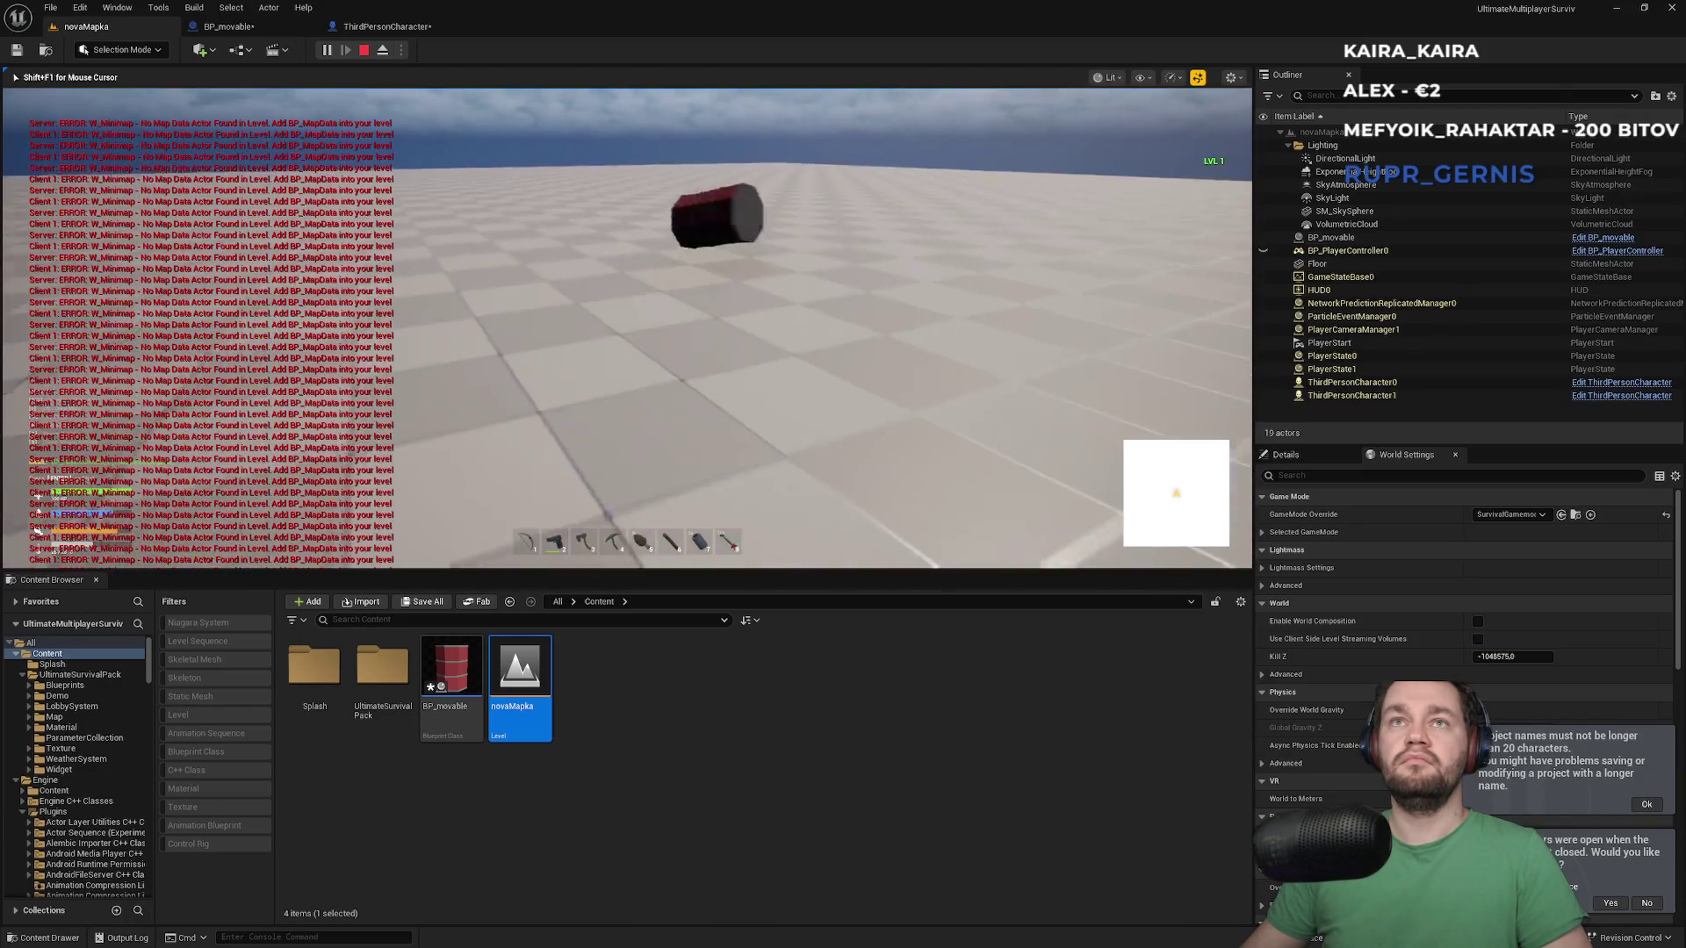
key(Escape)
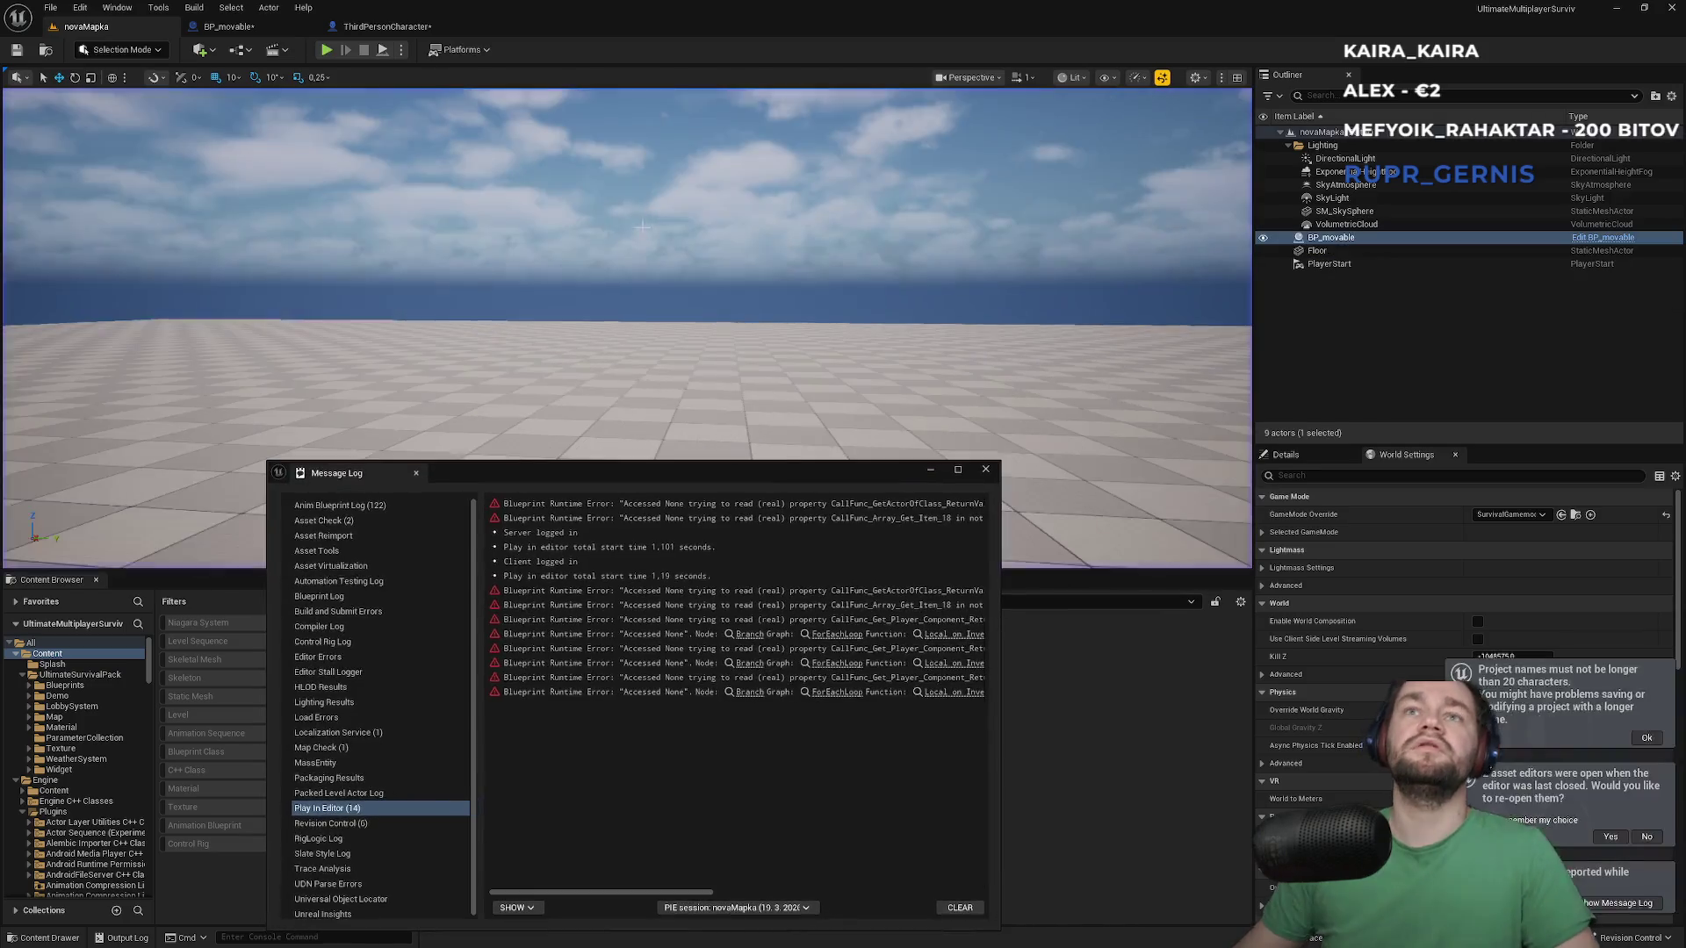
Review the physics constraint search results online, then return to the blueprint editor
click(990, 466)
click(386, 27)
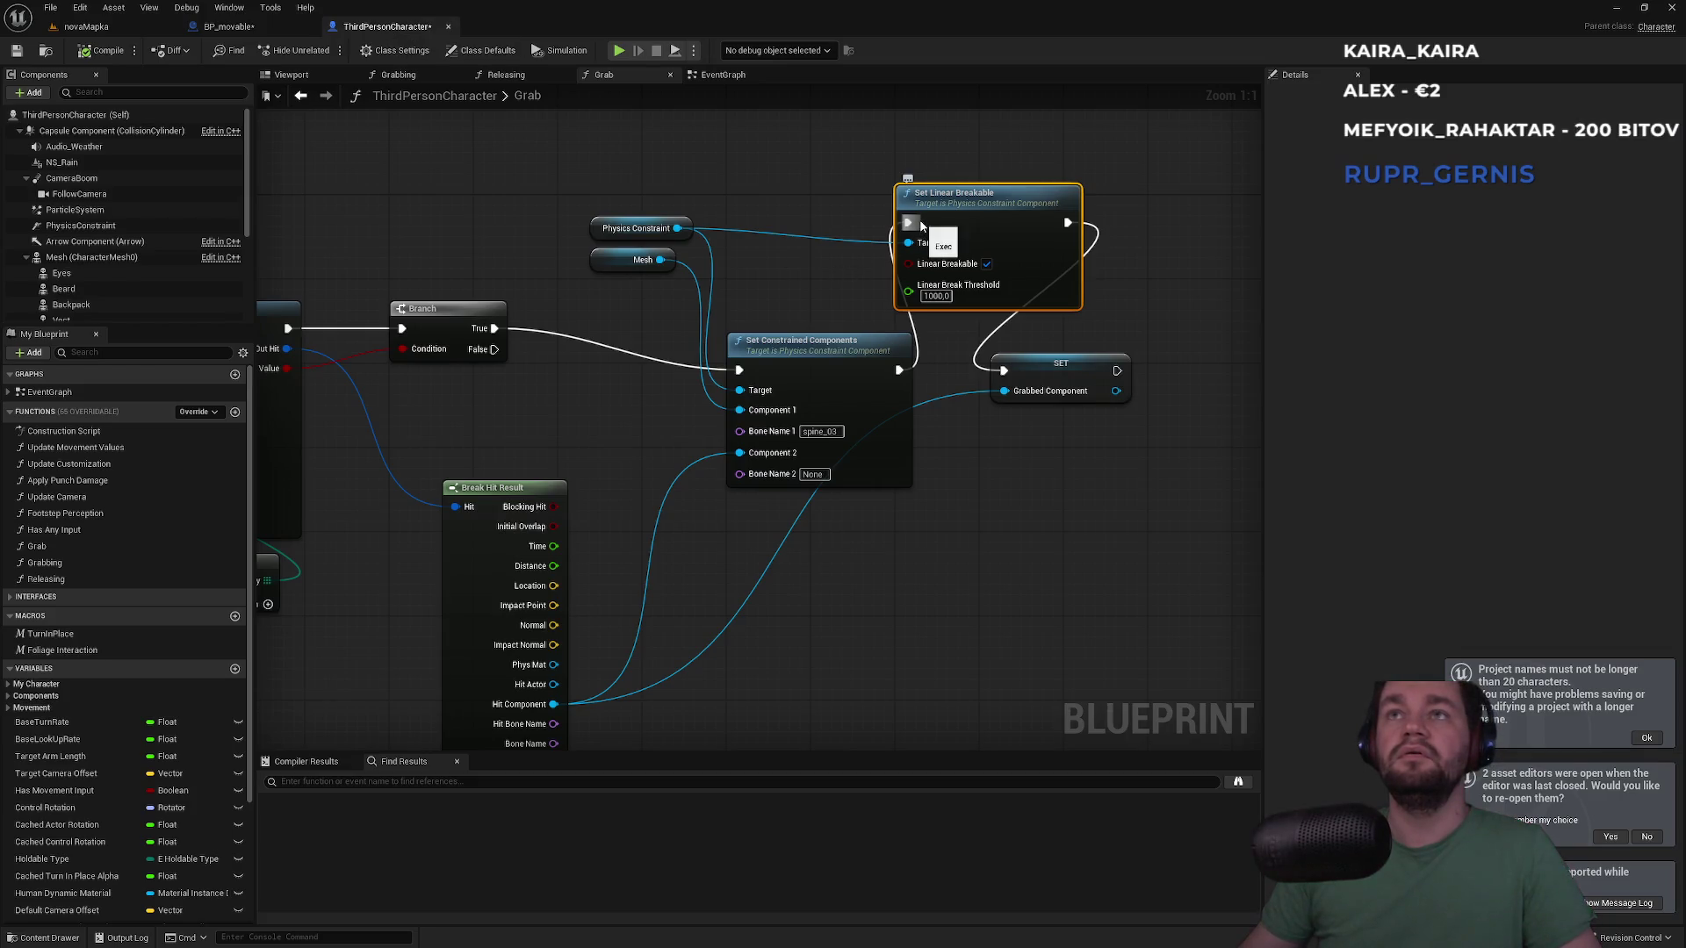
key(alt+Tab)
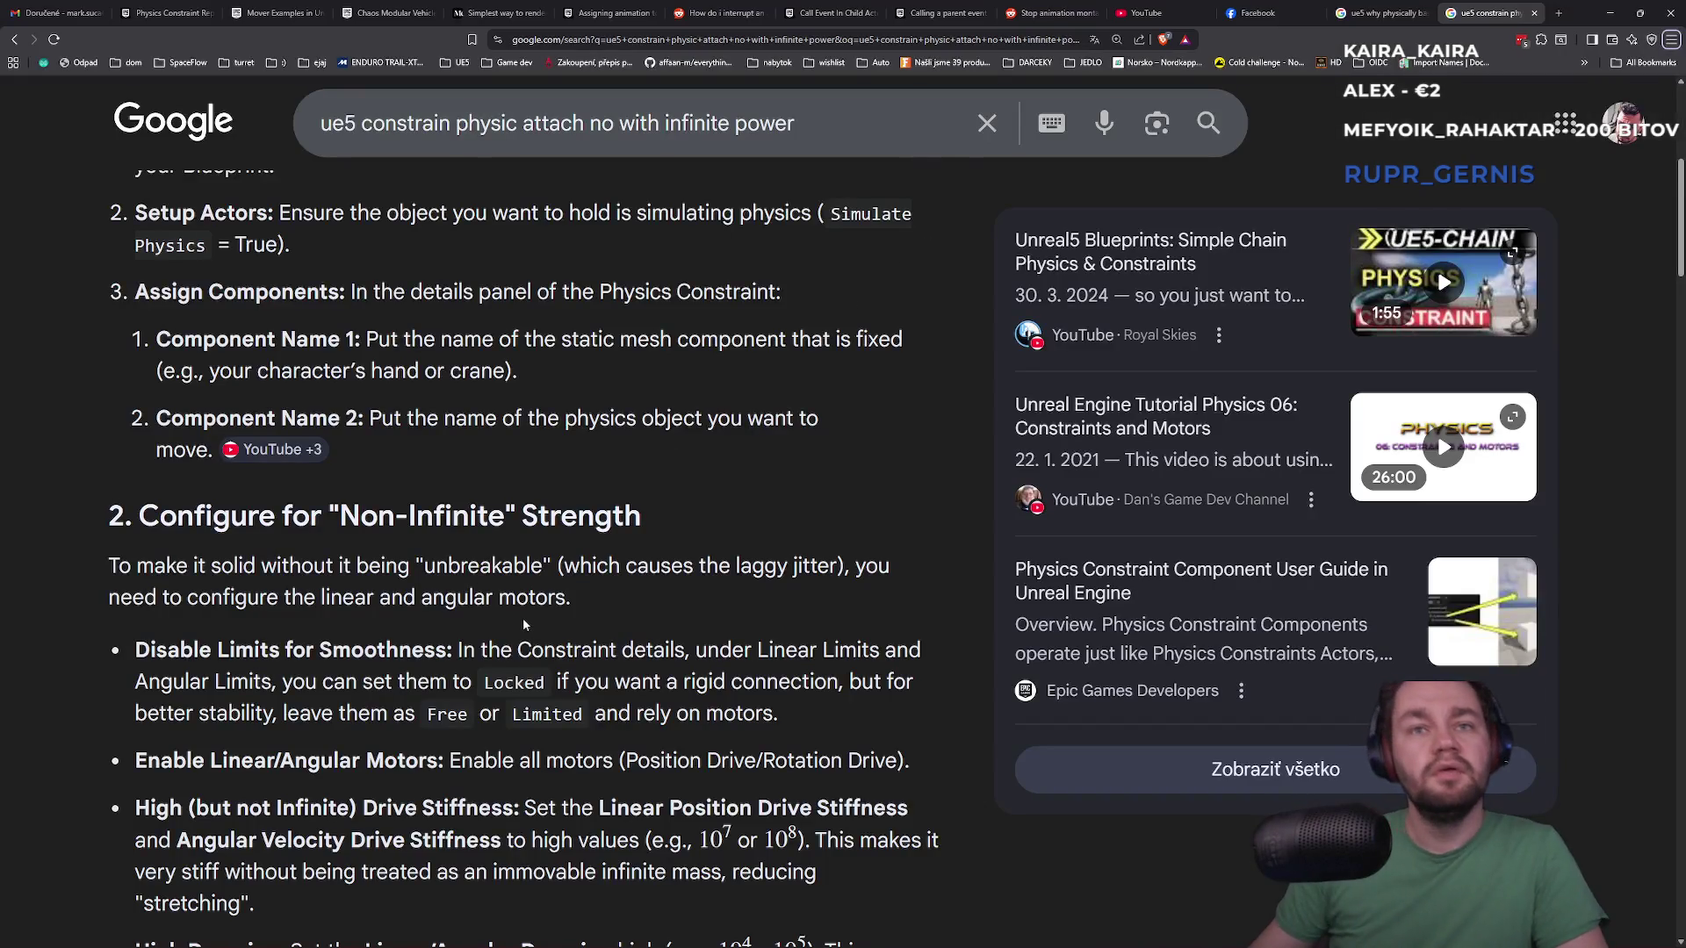
scroll(524, 624, down, 1)
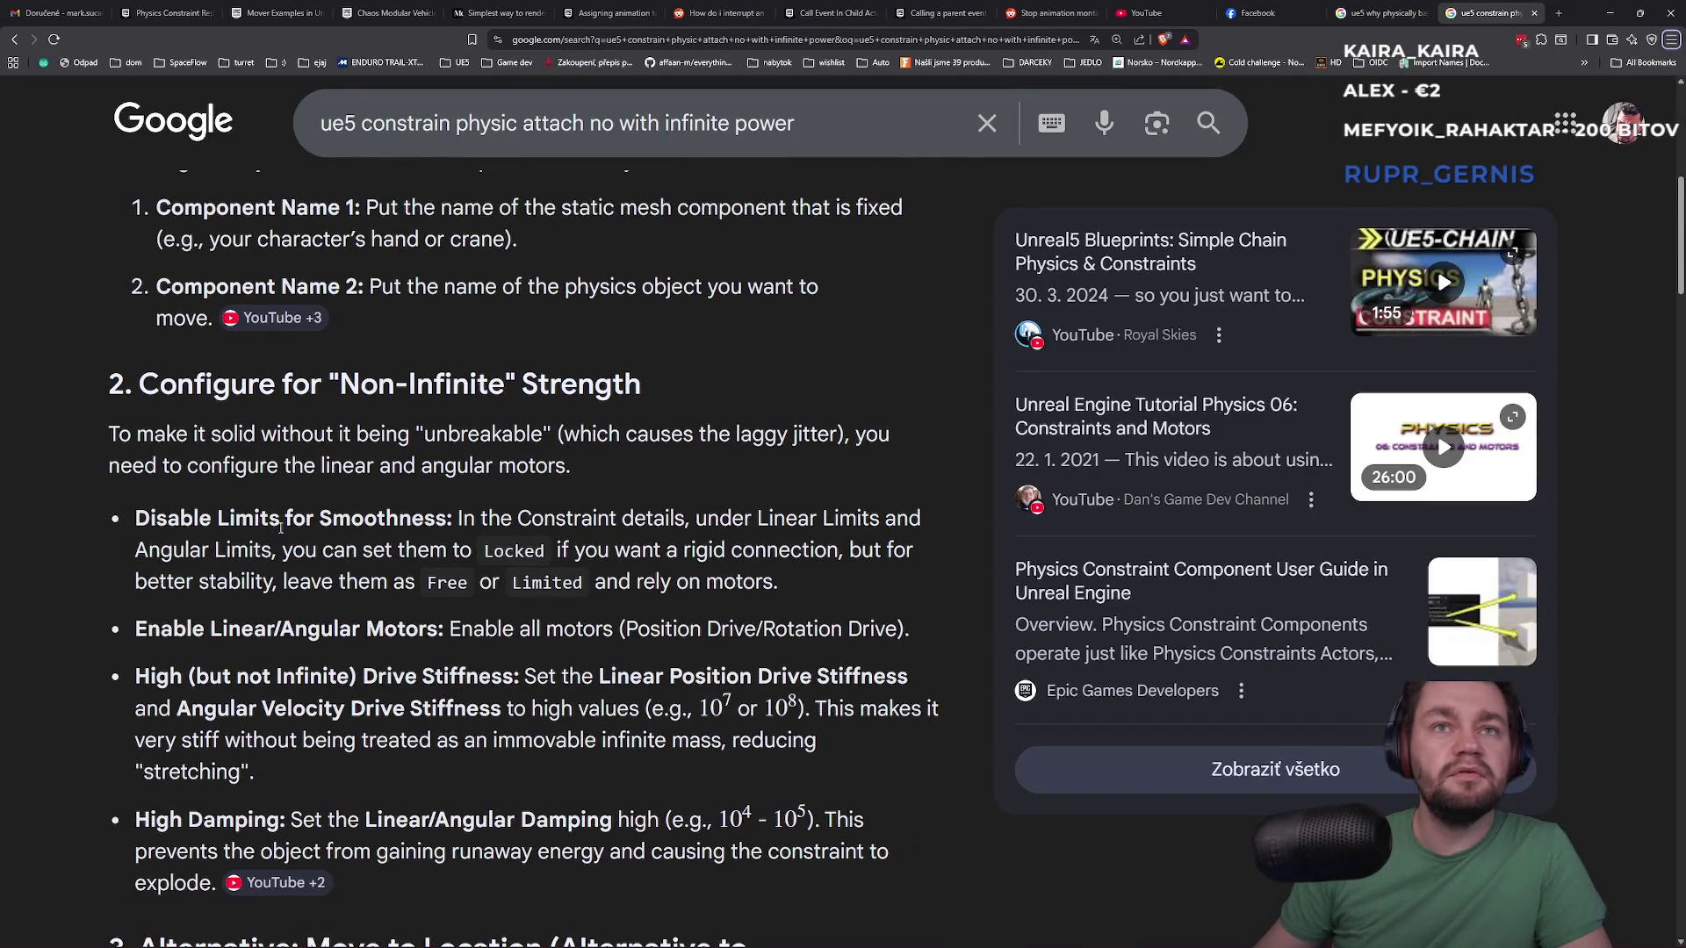
key(alt+Tab)
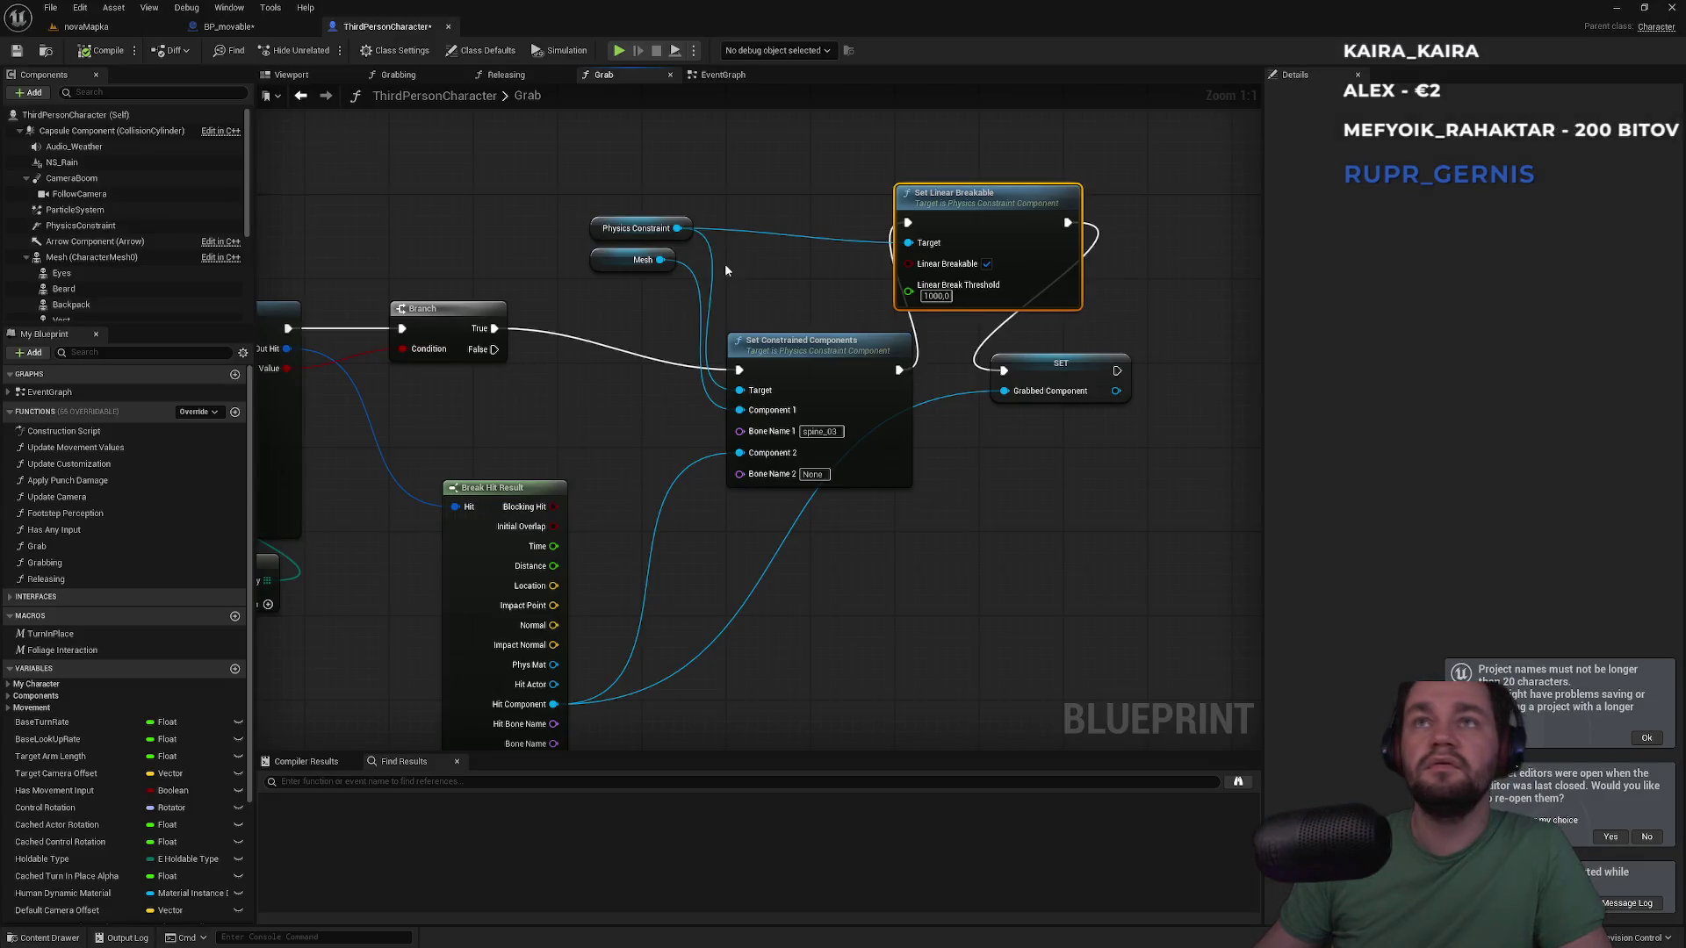
Shift the SET and Set Linear Breakable nodes right and uncheck Linear Breakable
mouse_move(678, 229)
mouse_down()
mouse_move(815, 201)
mouse_move(857, 157)
mouse_up()
key(Escape)
click(642, 225)
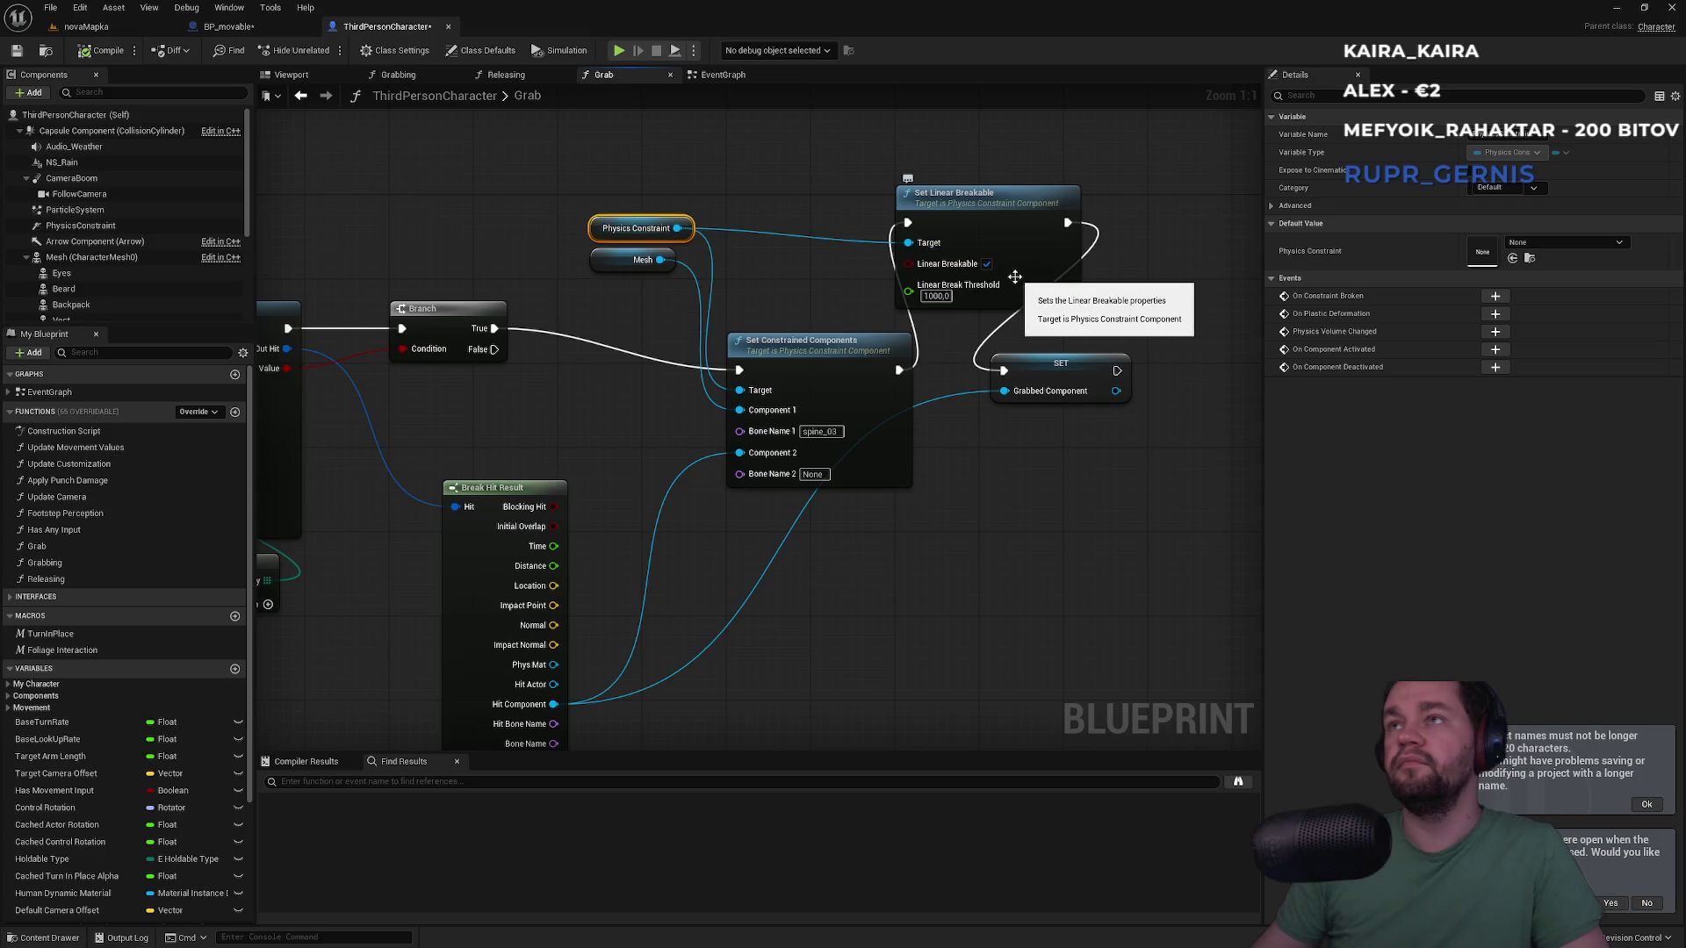
drag(836, 255, 672, 338)
drag(925, 481, 1062, 481)
drag(840, 329, 876, 324)
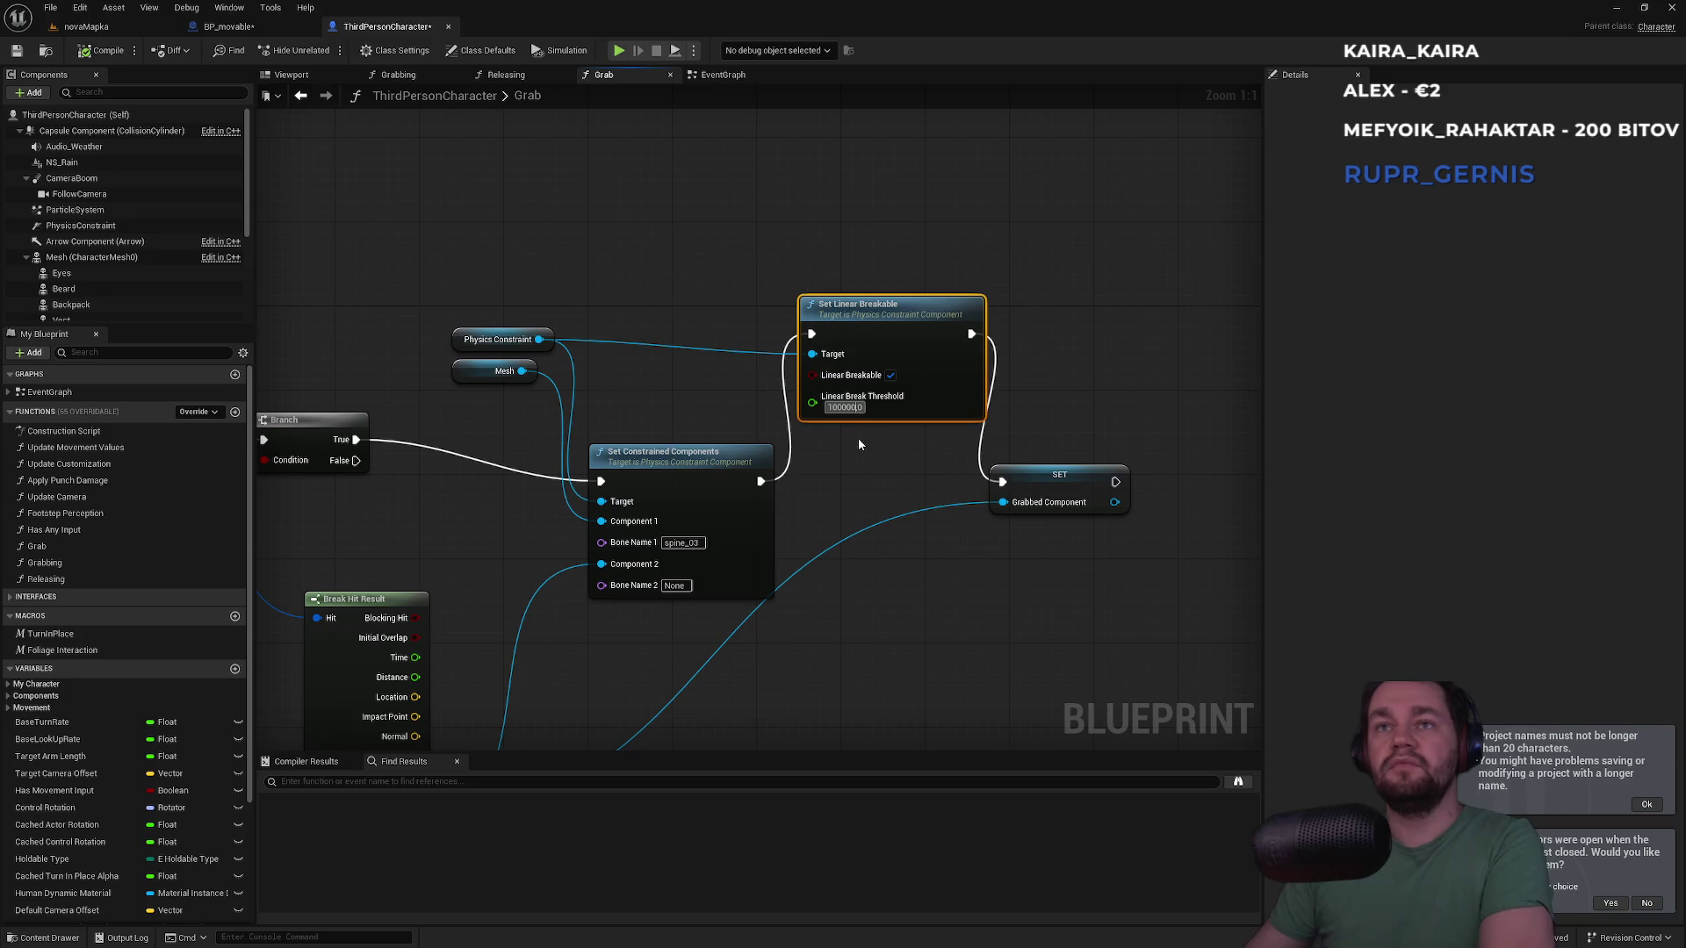
click(891, 375)
click(154, 27)
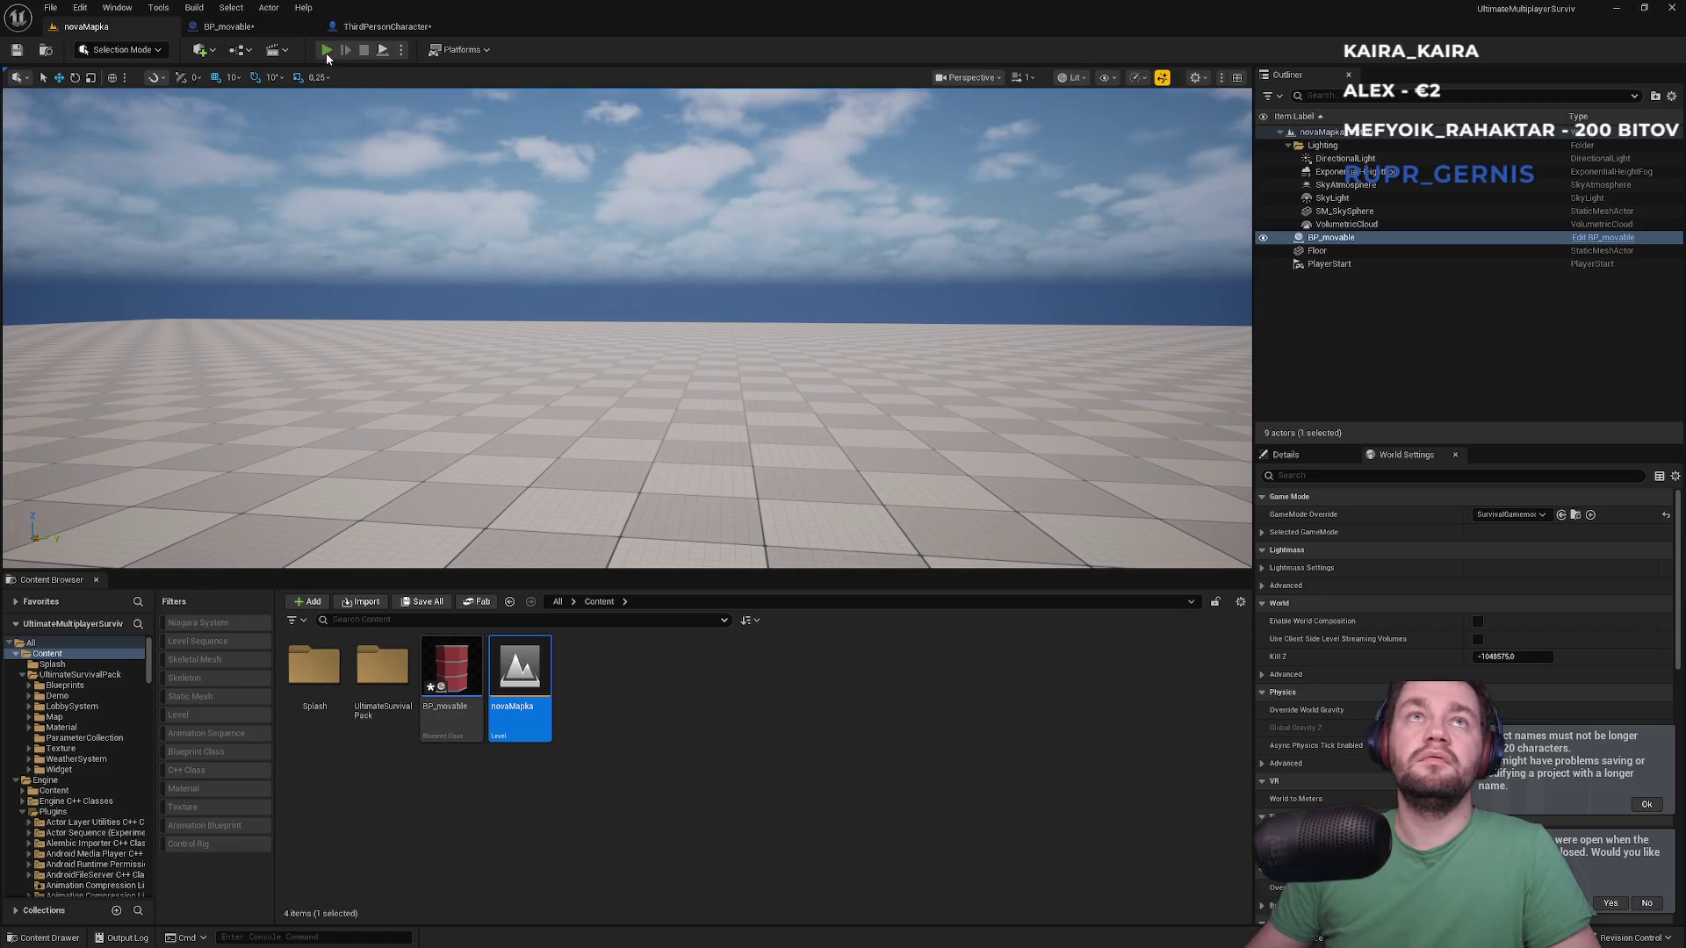
Run a short play session on novaMapka, then stop it and close the Message Log
key(alt+p)
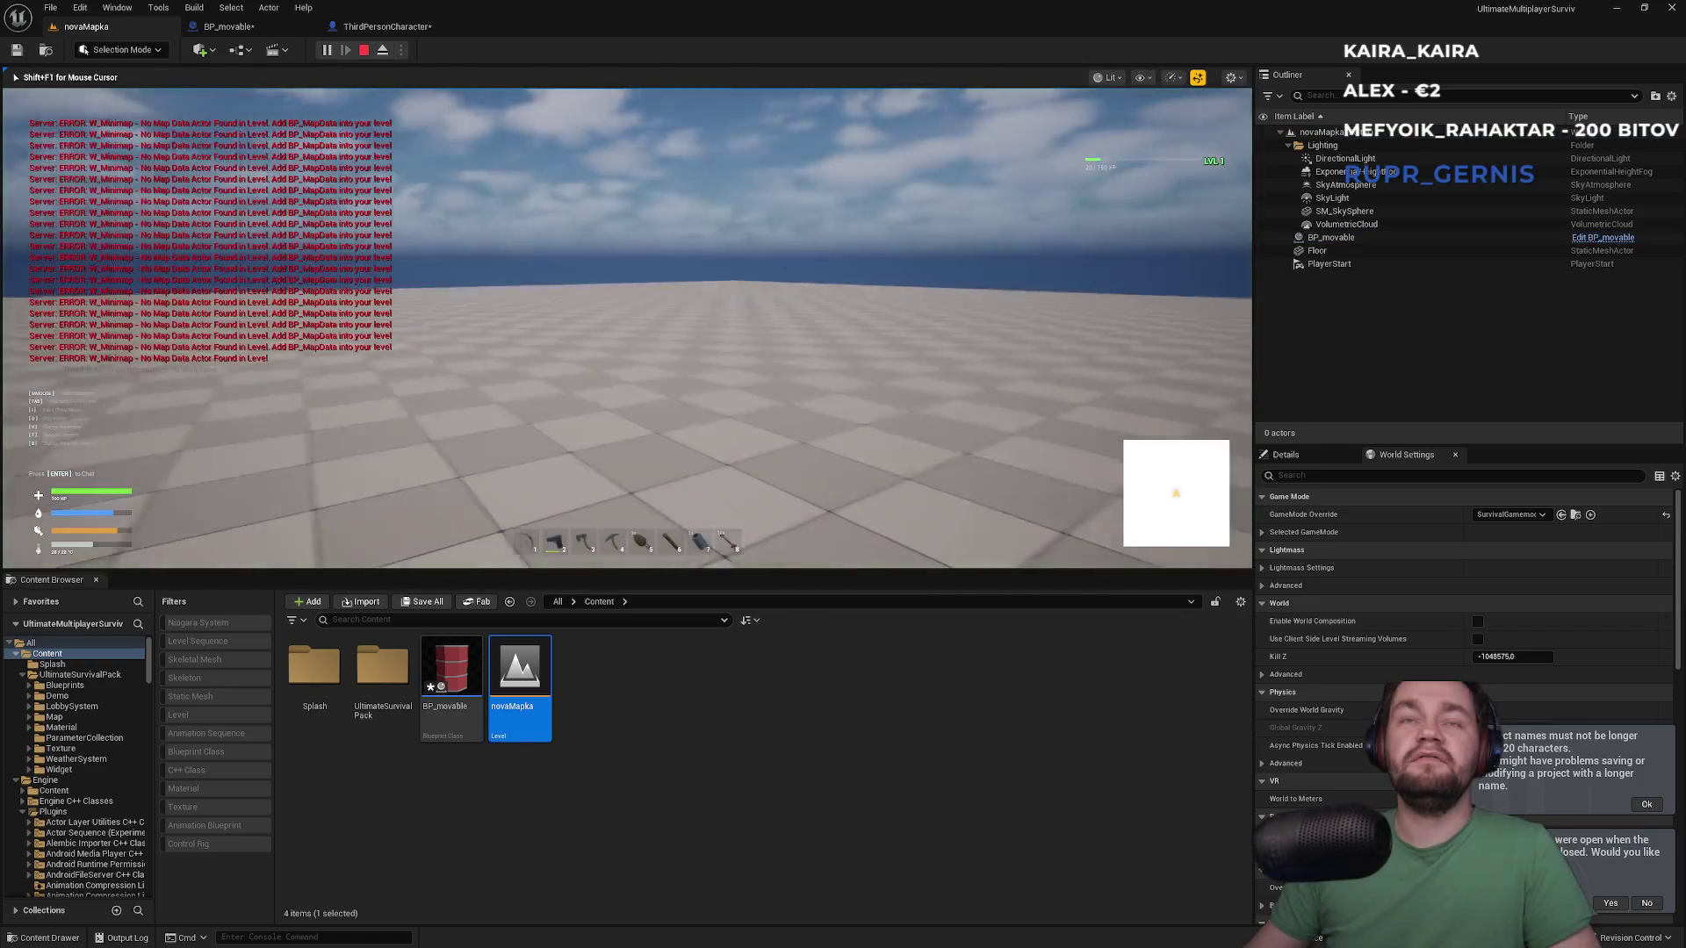
key(super)
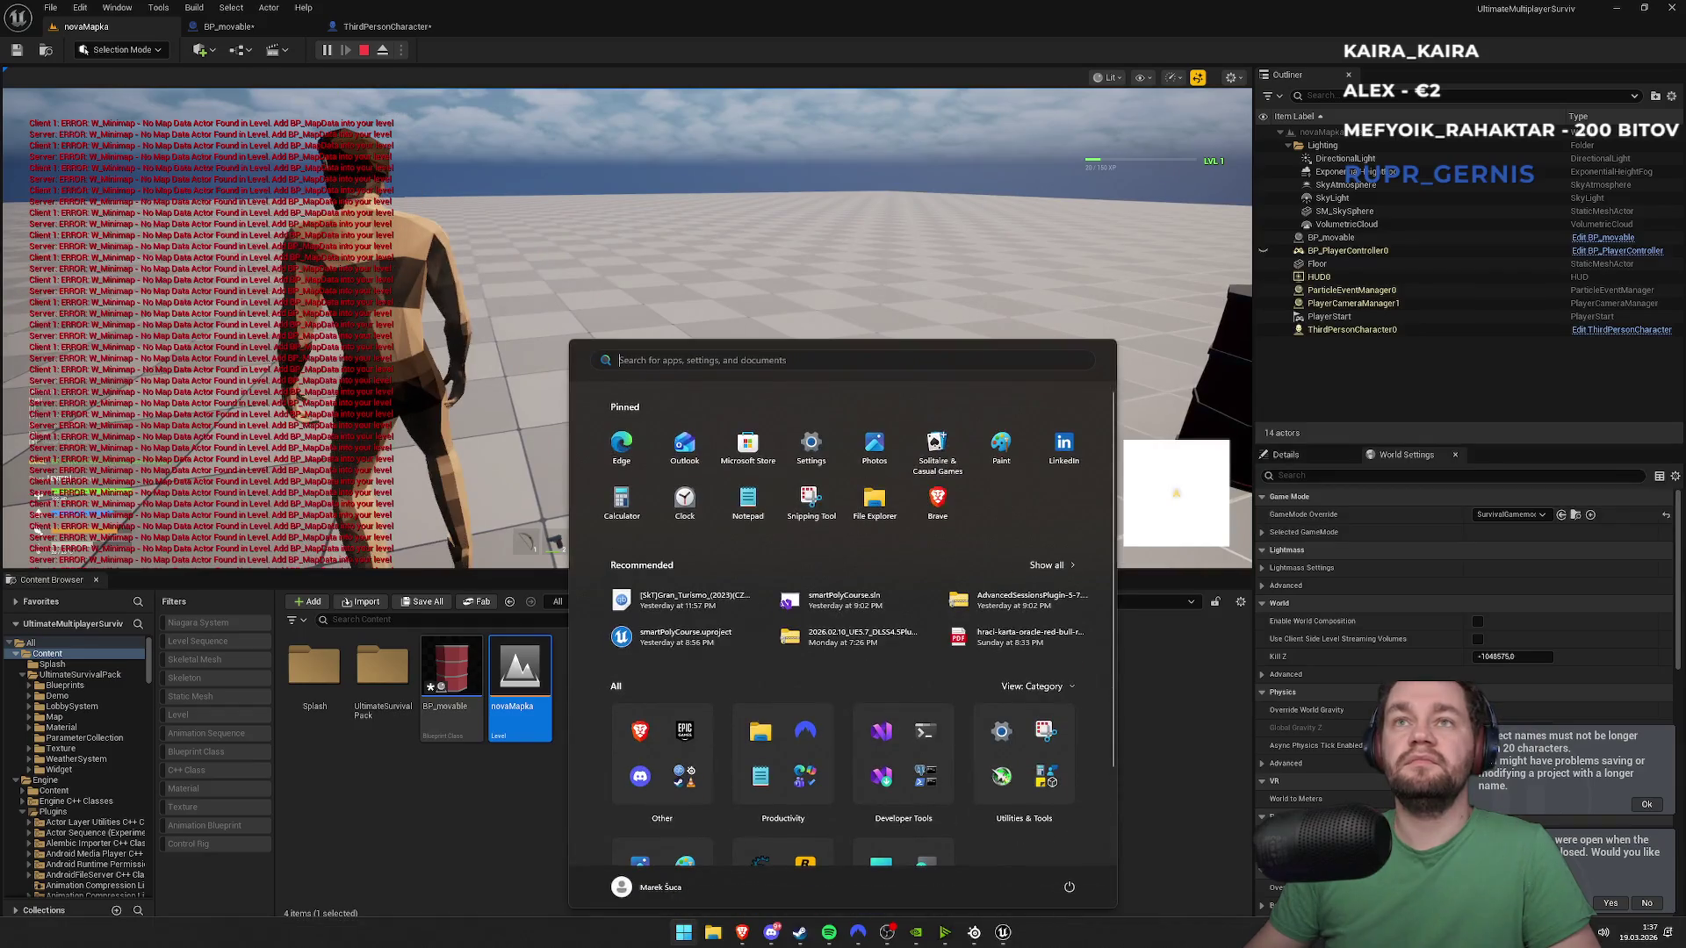
click(817, 268)
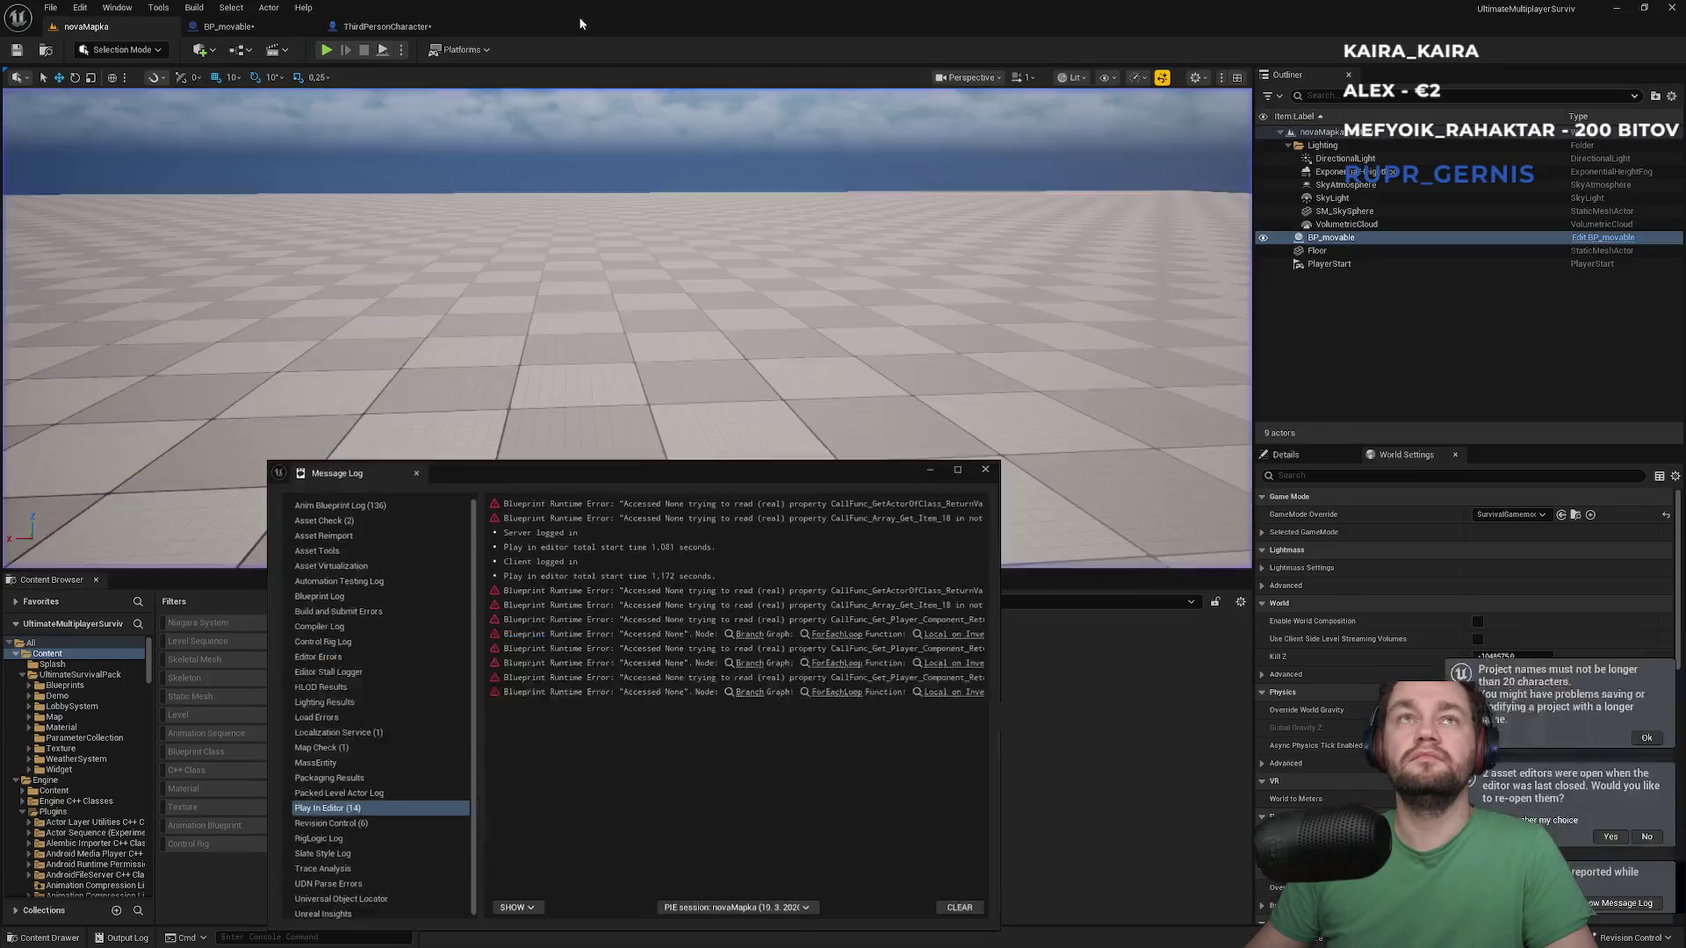
key(Escape)
click(985, 469)
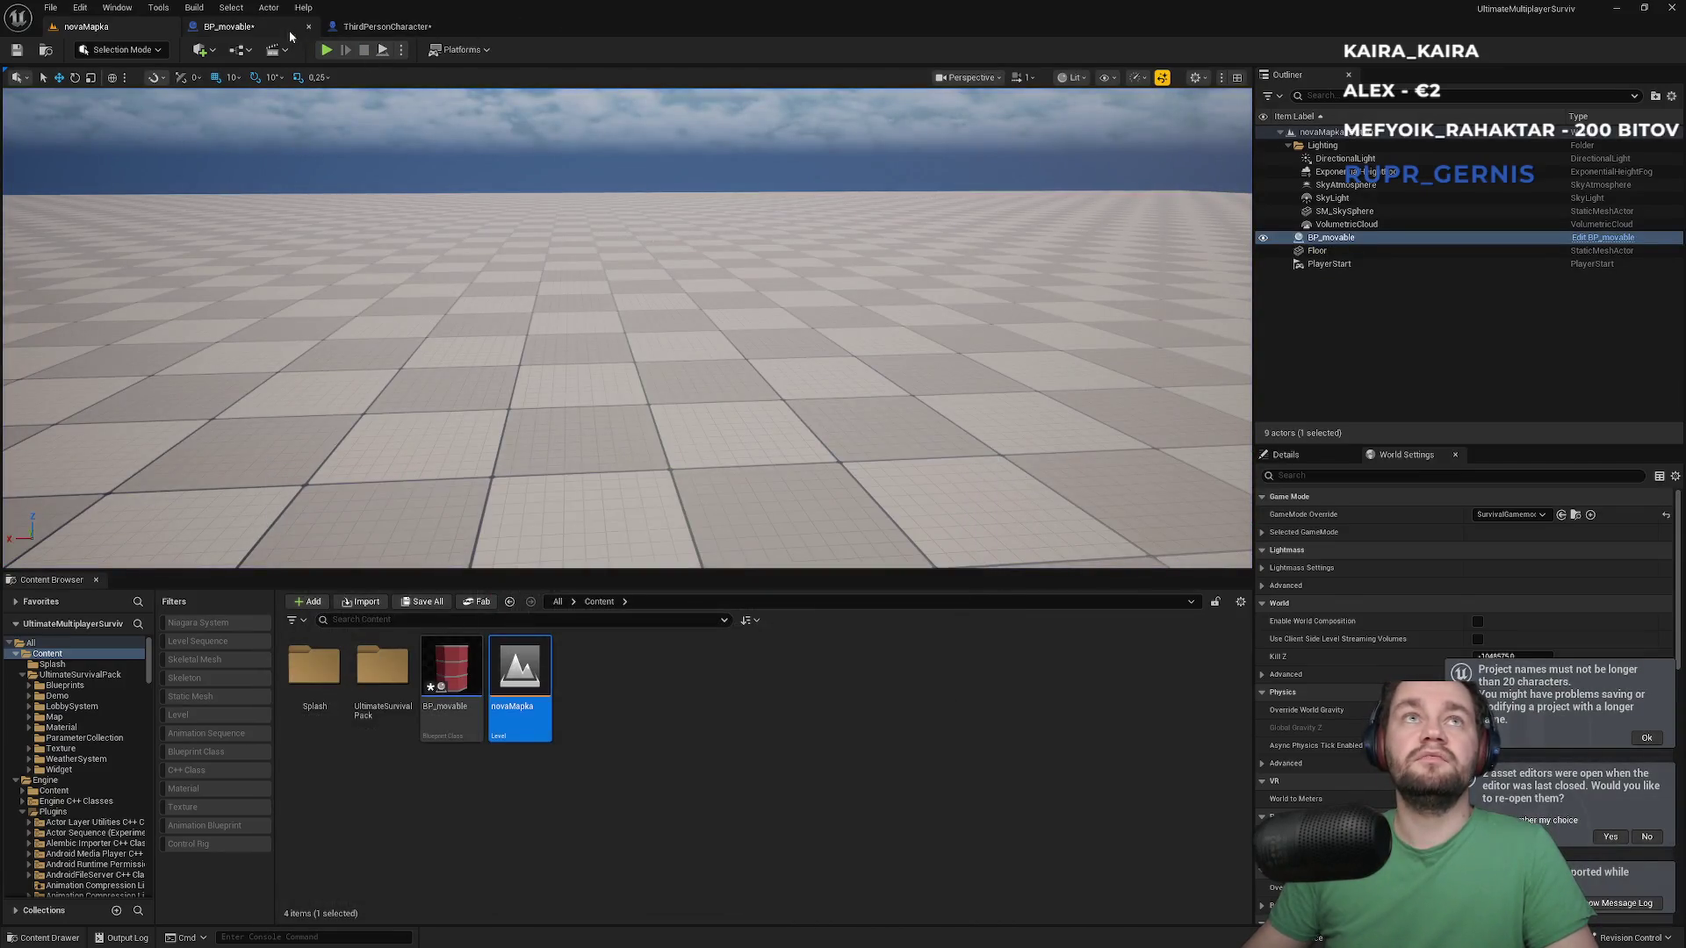
Check the ThirdPersonCharacter blueprint, then start another novaMapka play session
click(386, 25)
click(86, 25)
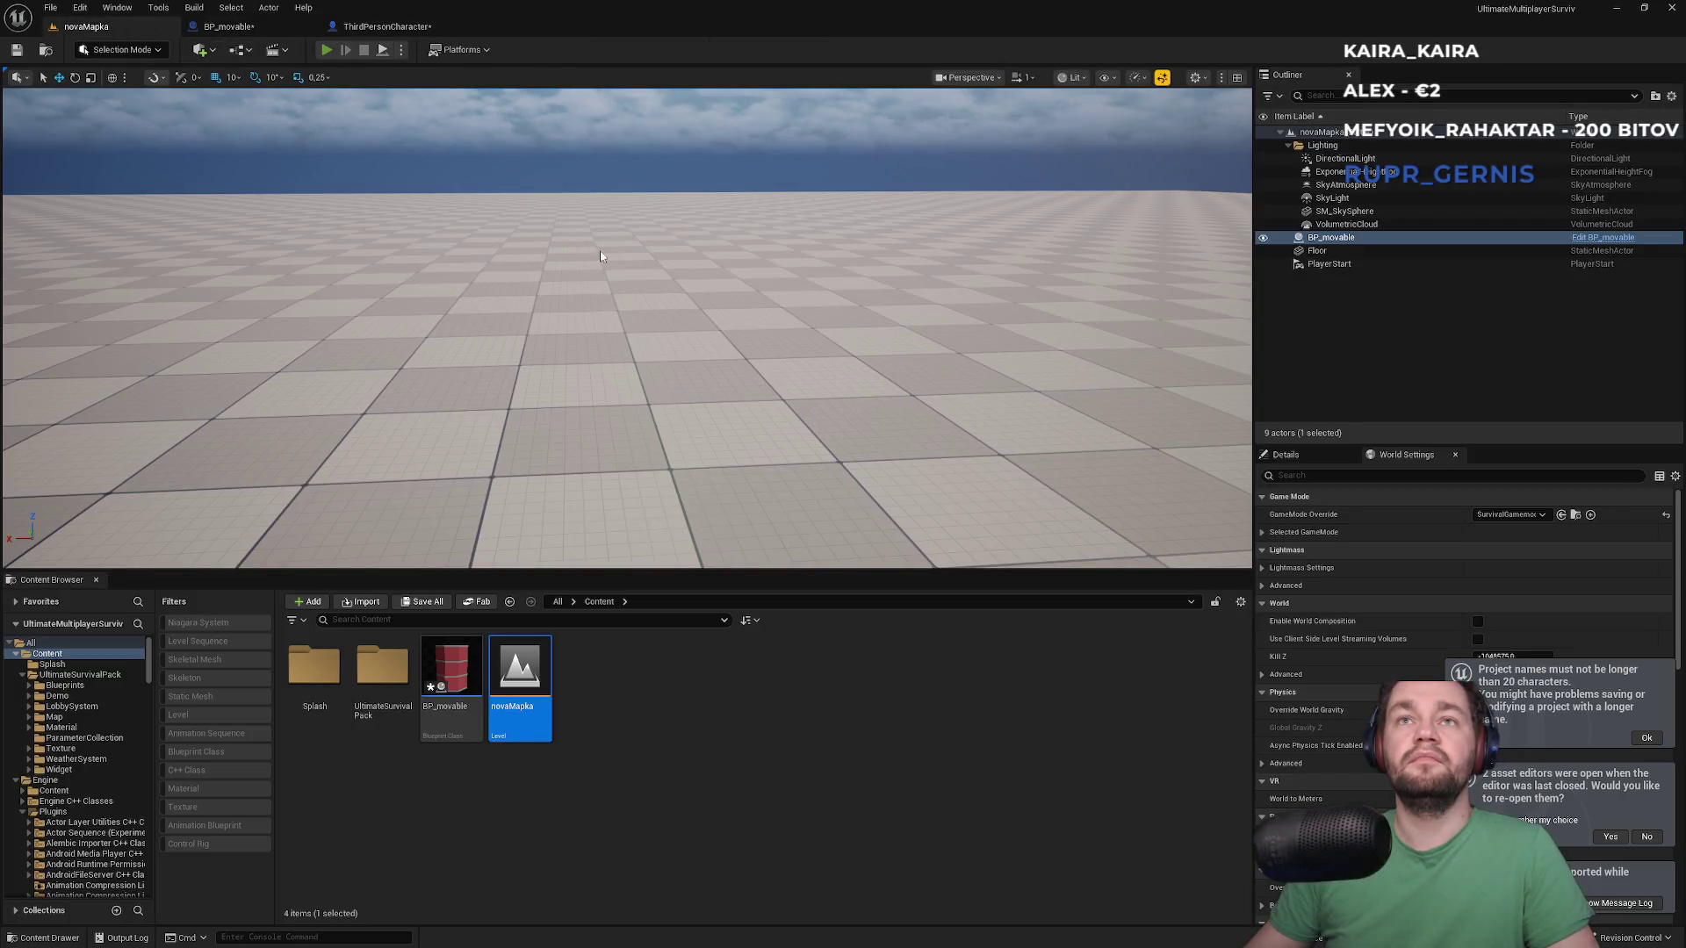
key(alt+p)
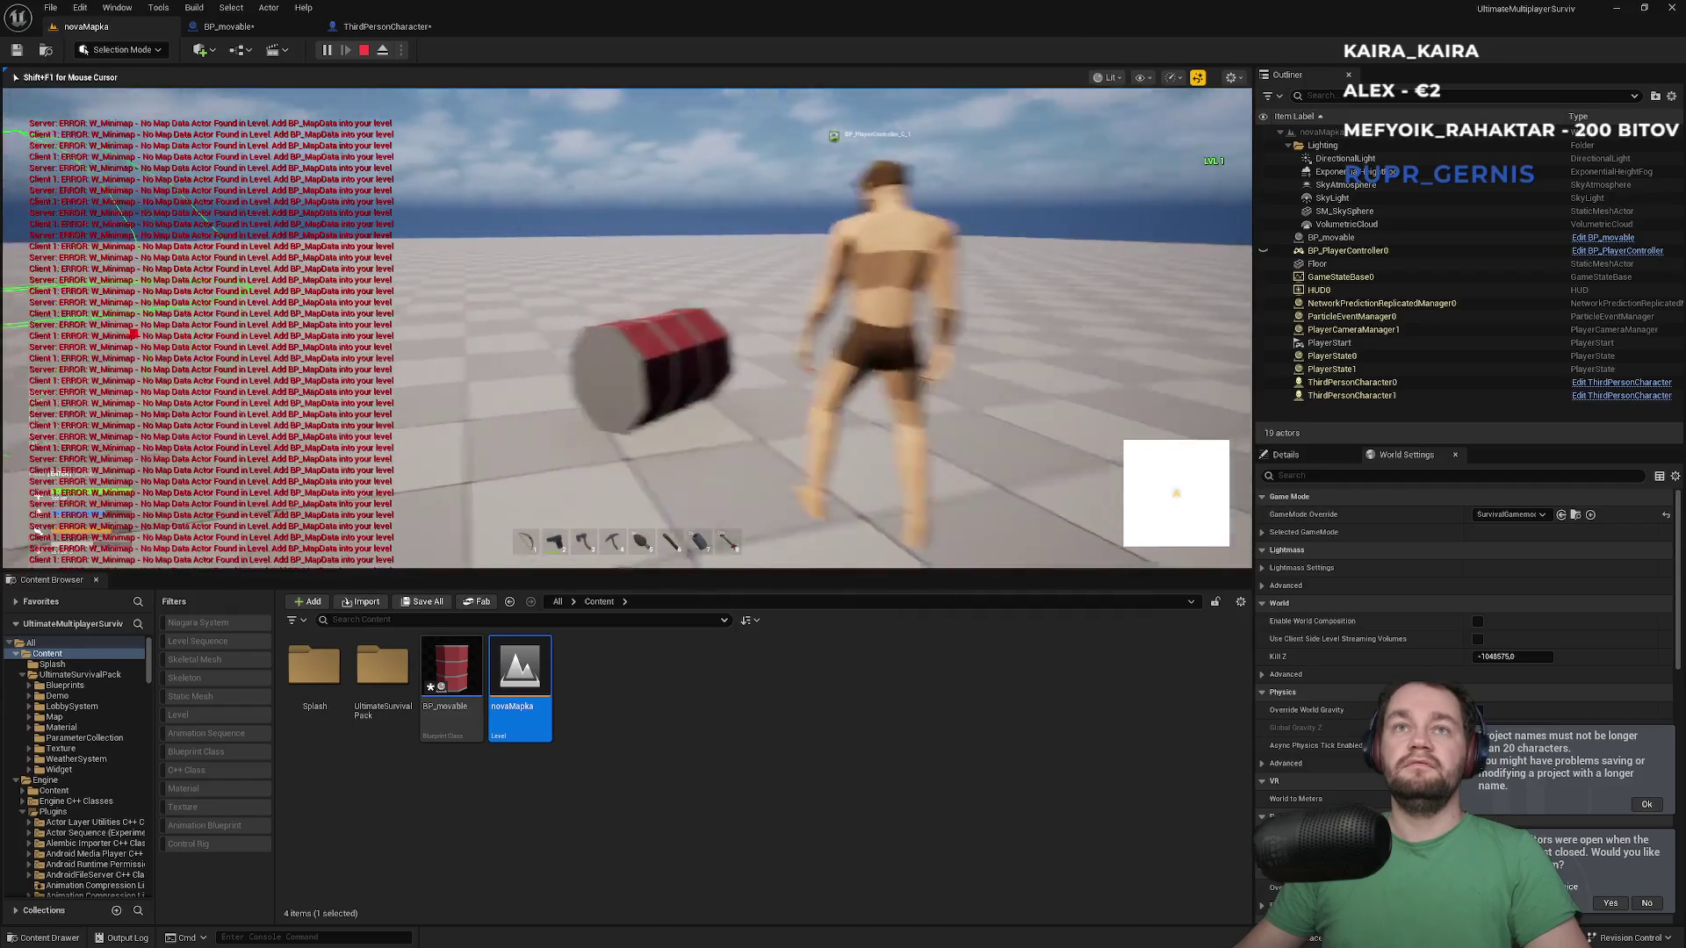
Walk the character up to the red barrel and lift it, then stop the play session
key(super)
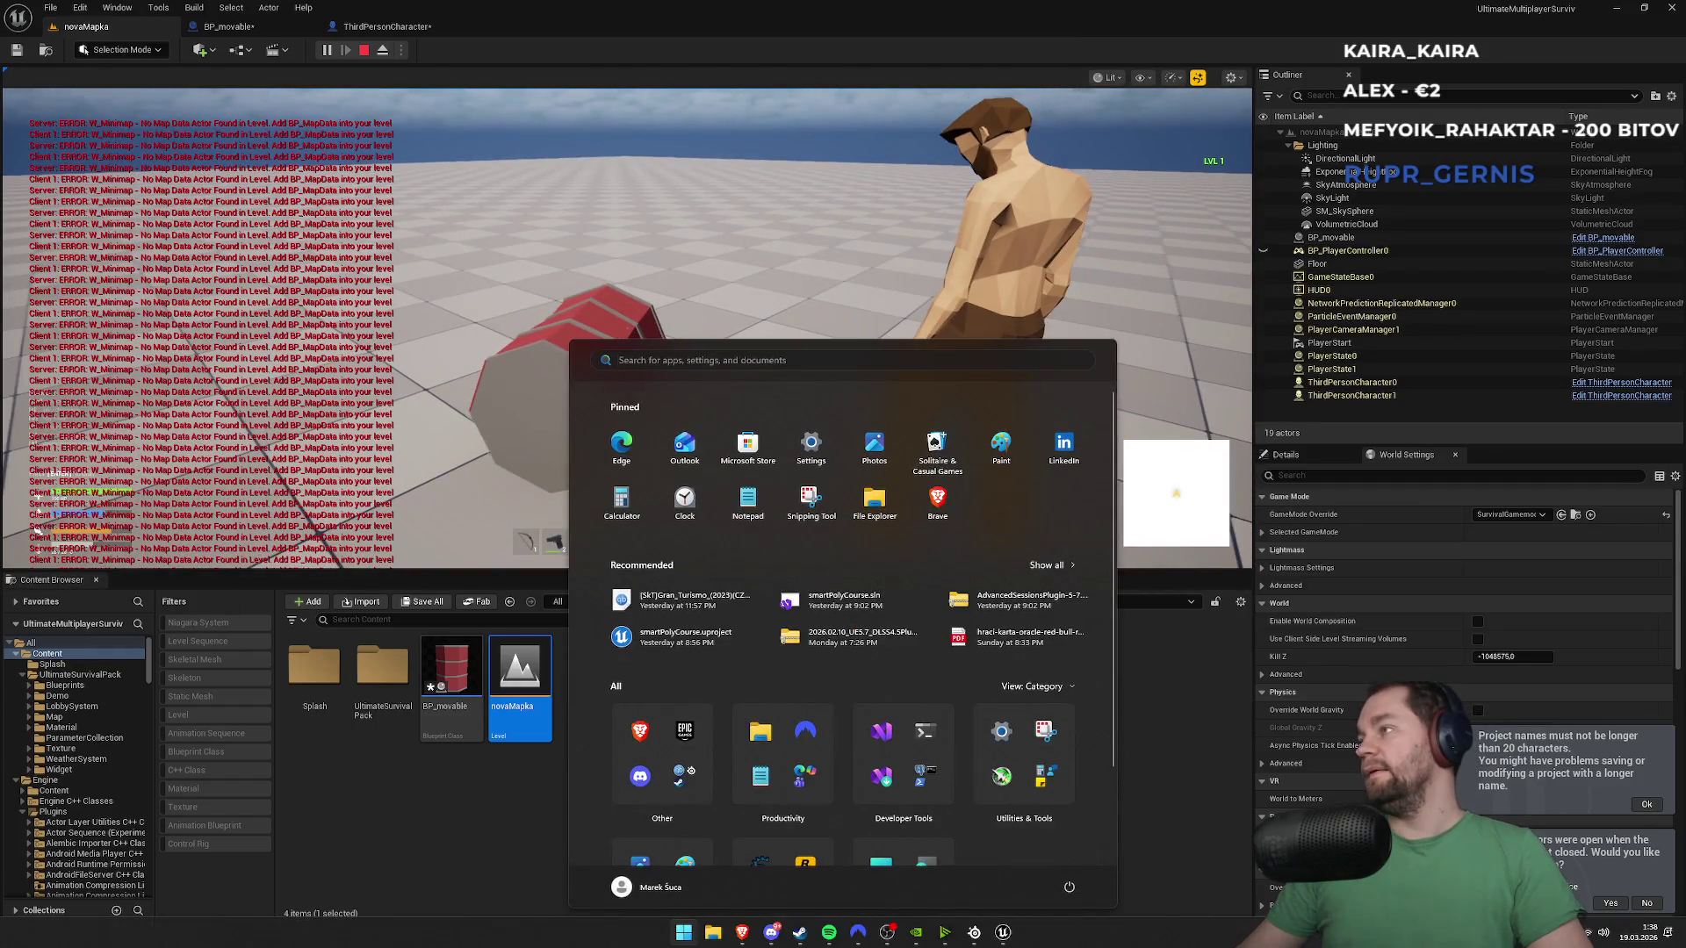
key(super)
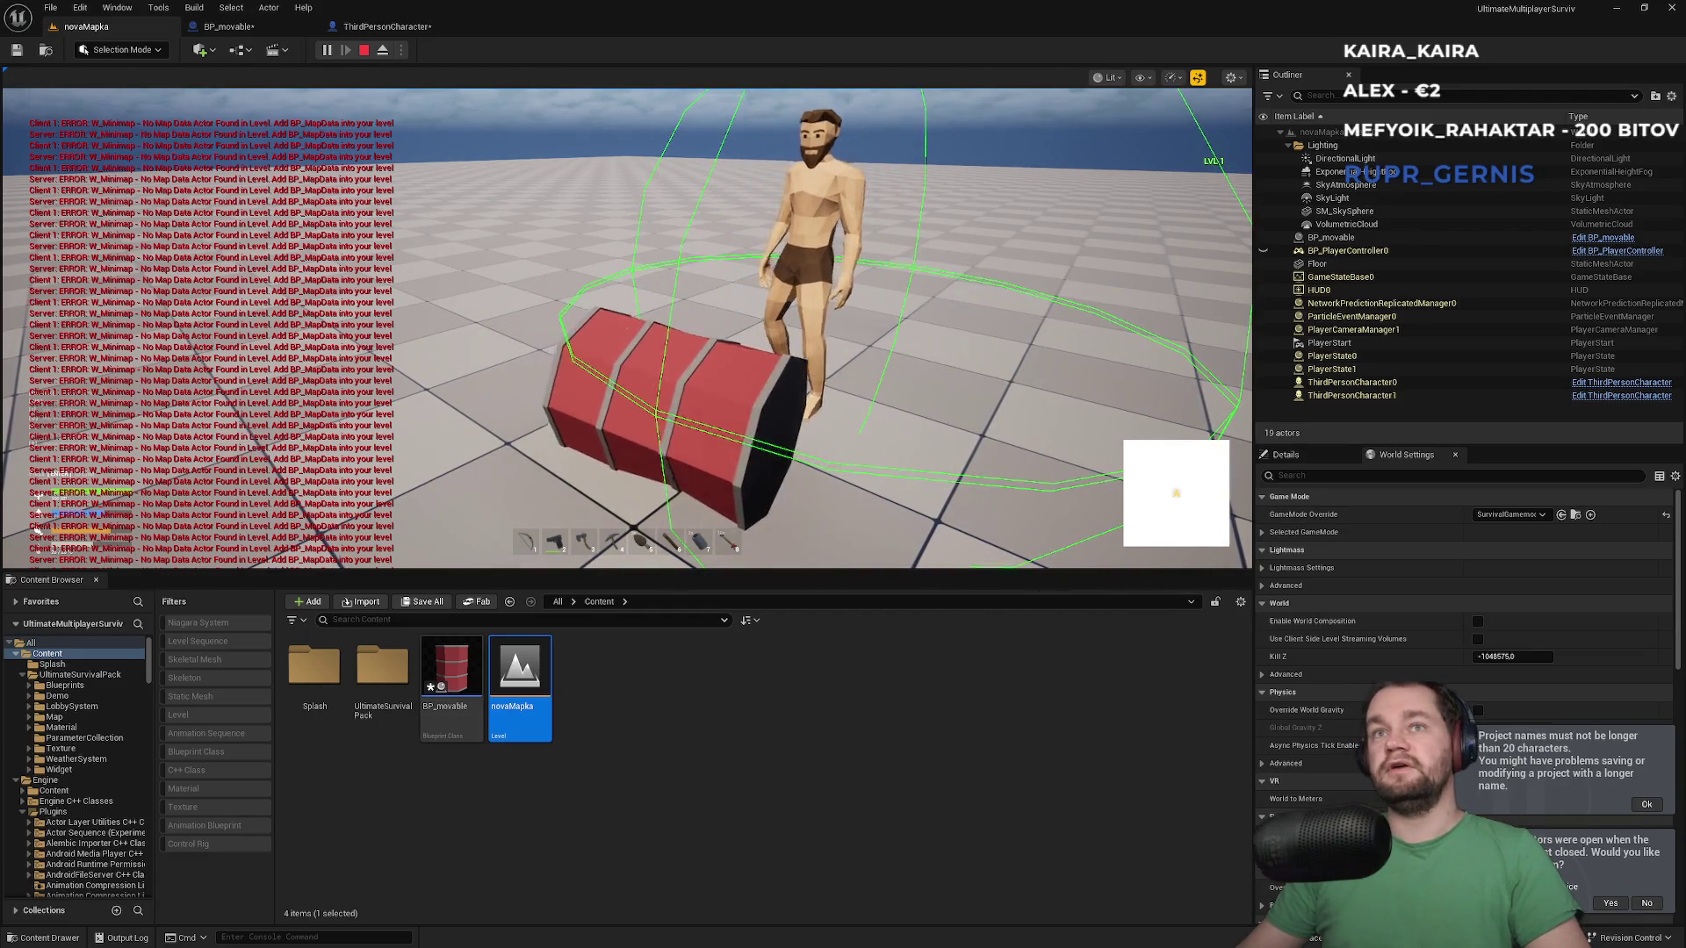
key(super)
key(super)
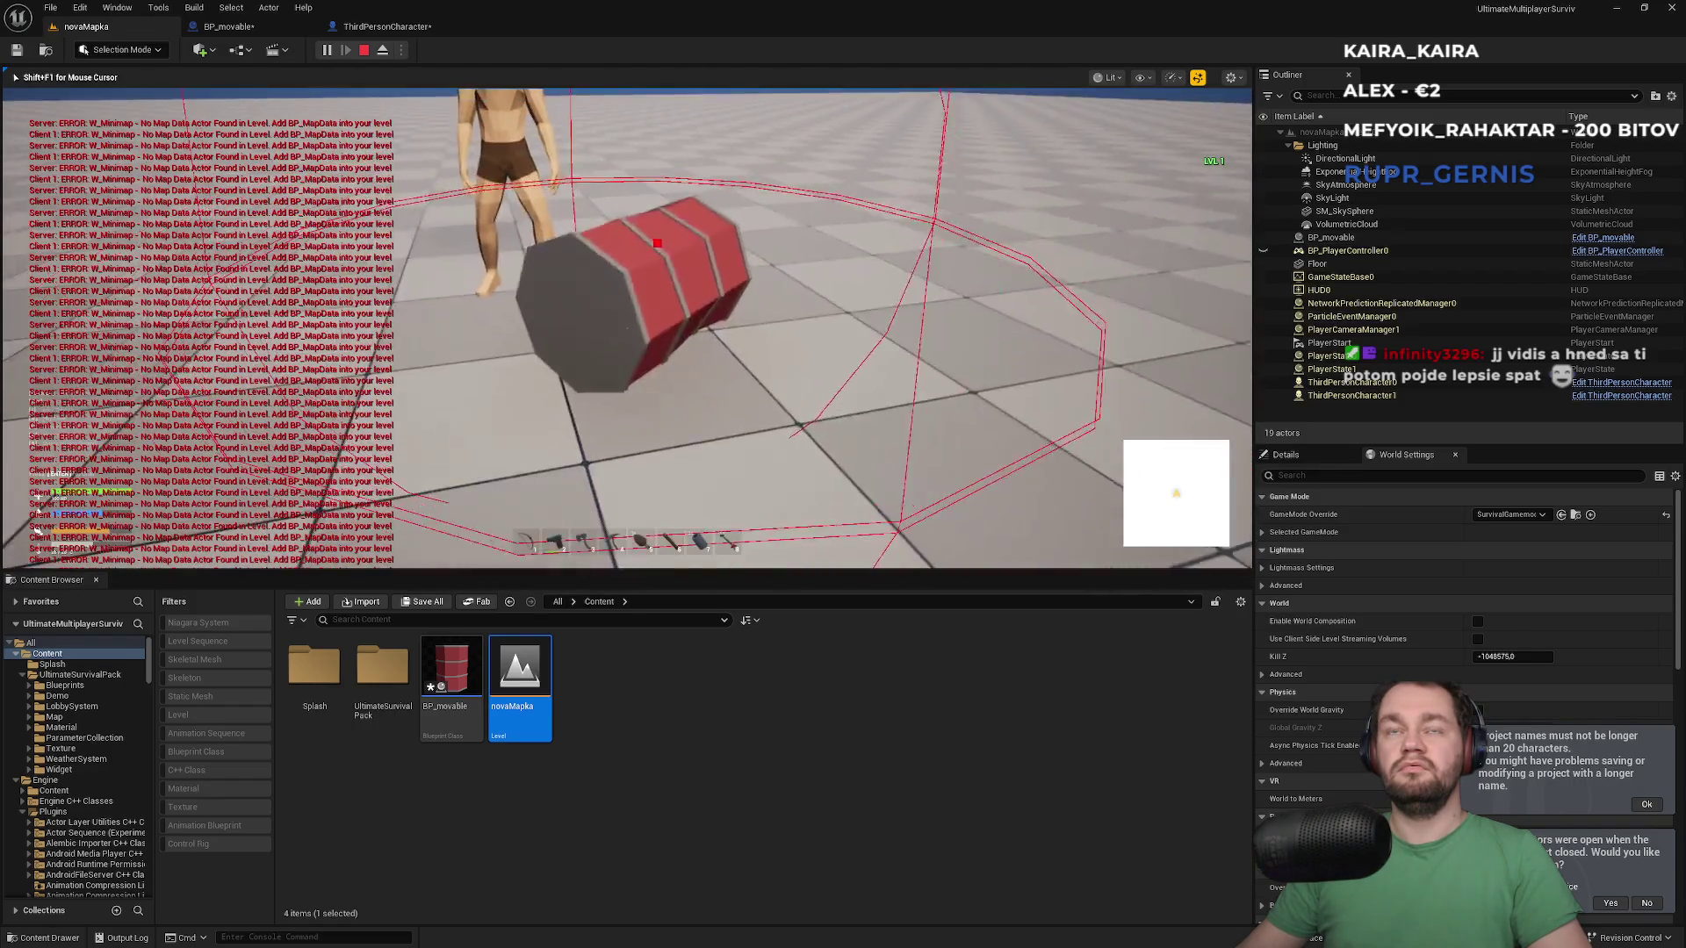
key(w)
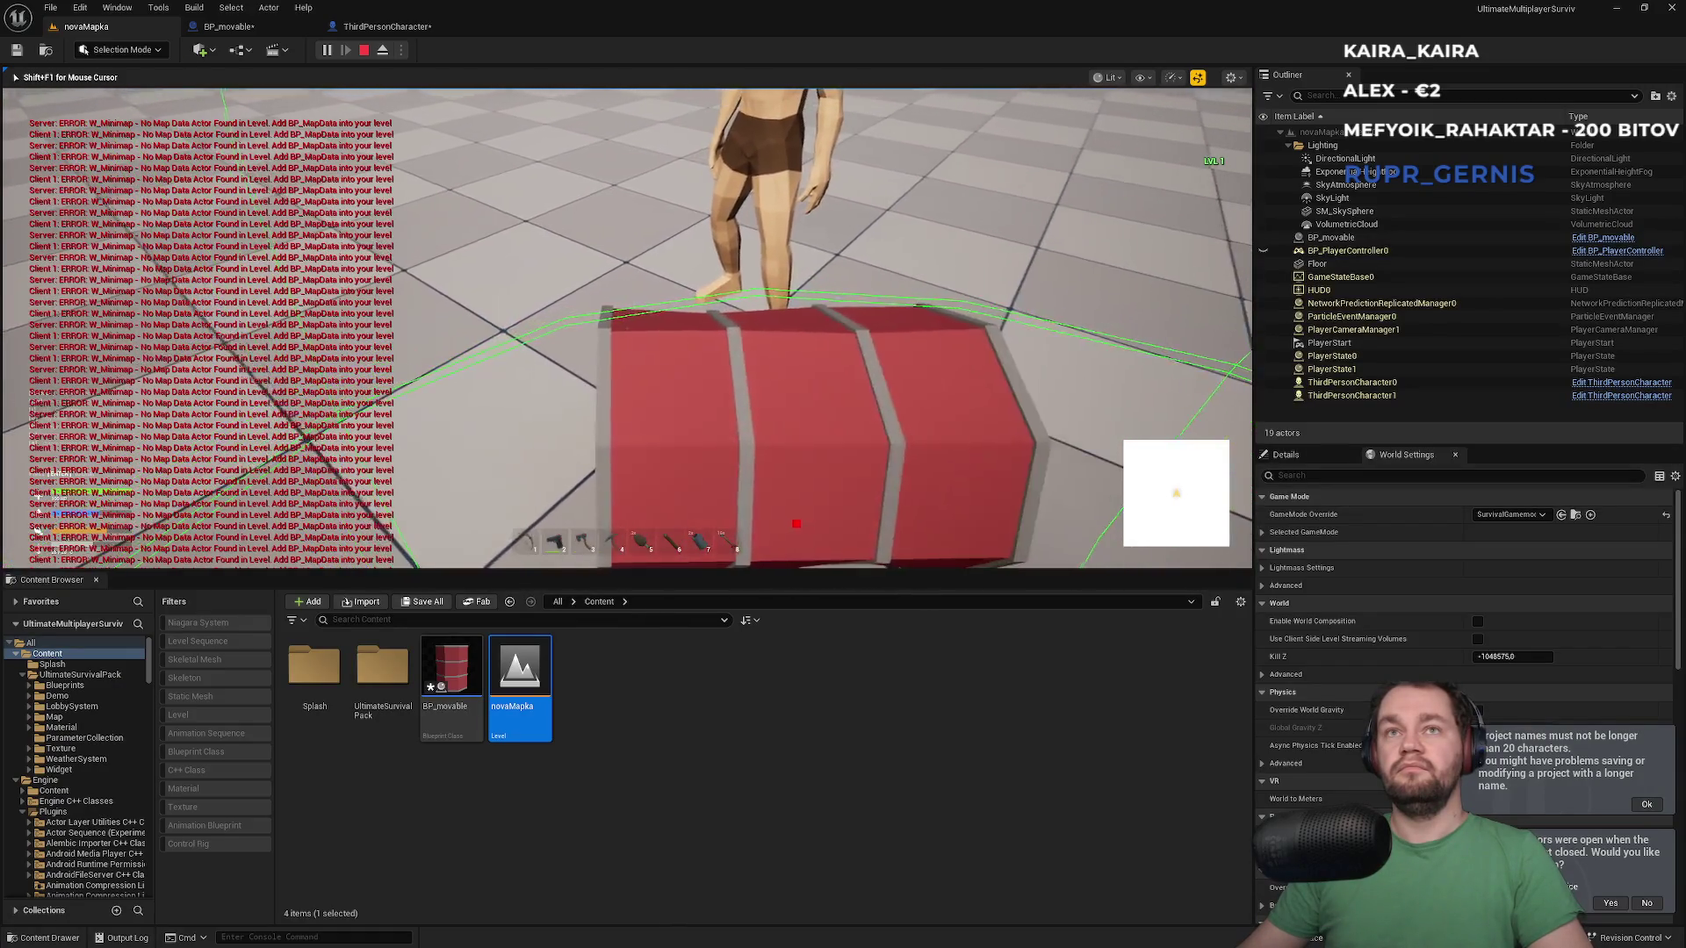
key(super)
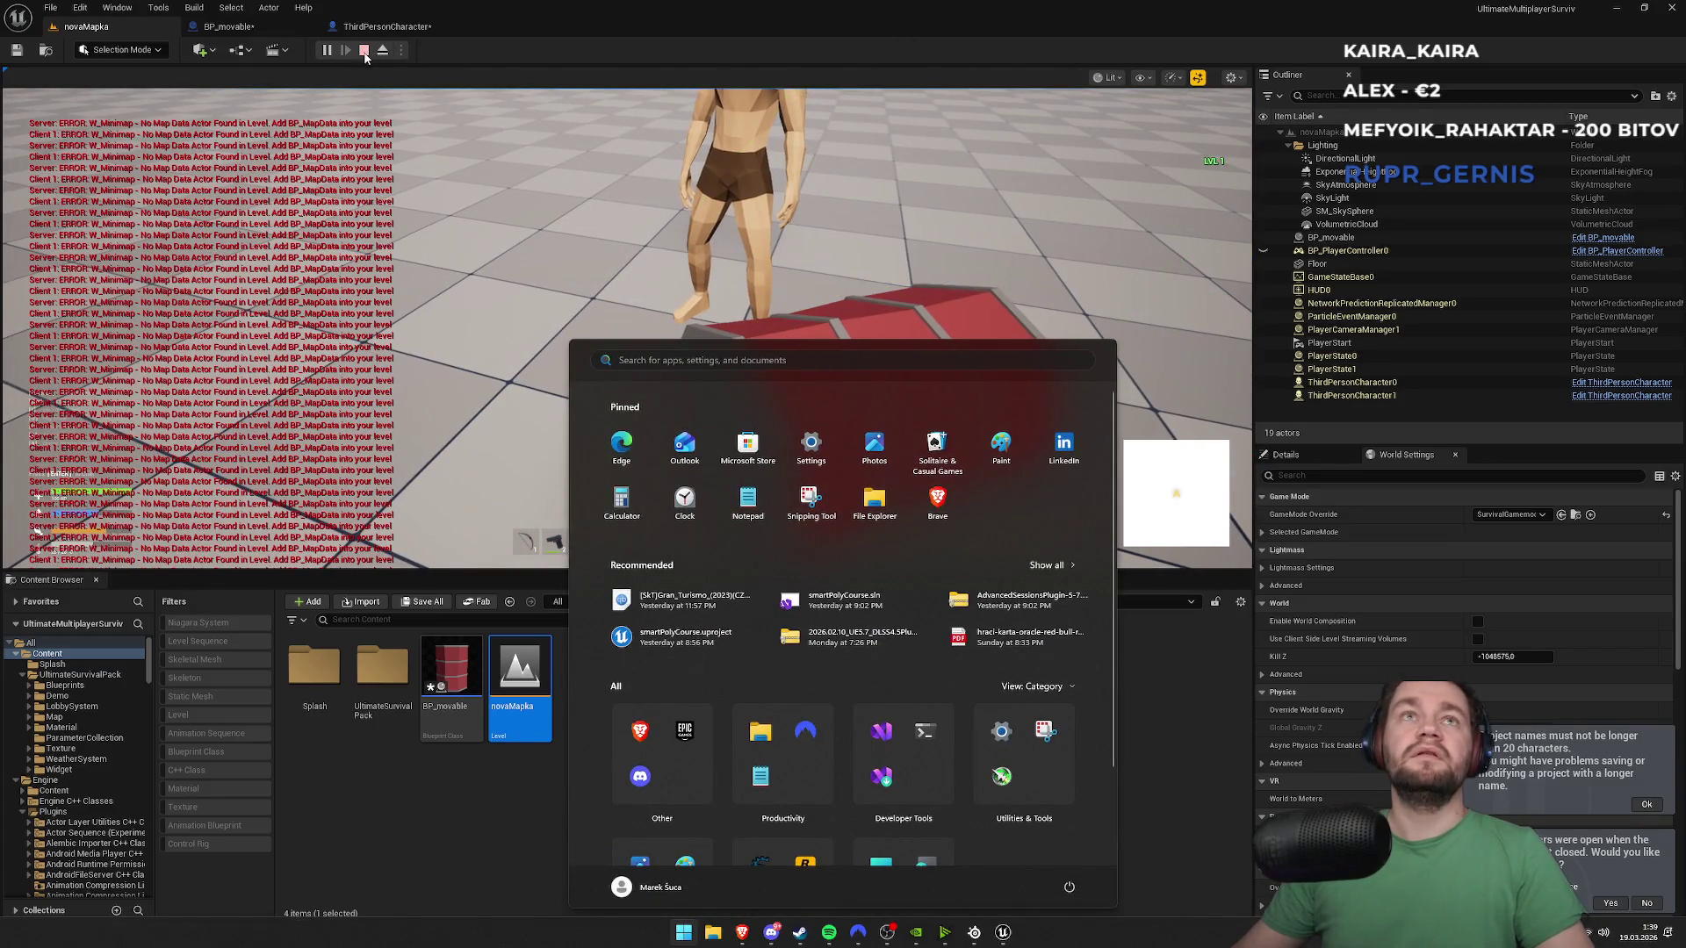
click(365, 55)
click(365, 54)
Close the error log and inspect the Grab graph, BP_movable blueprint and level
click(985, 470)
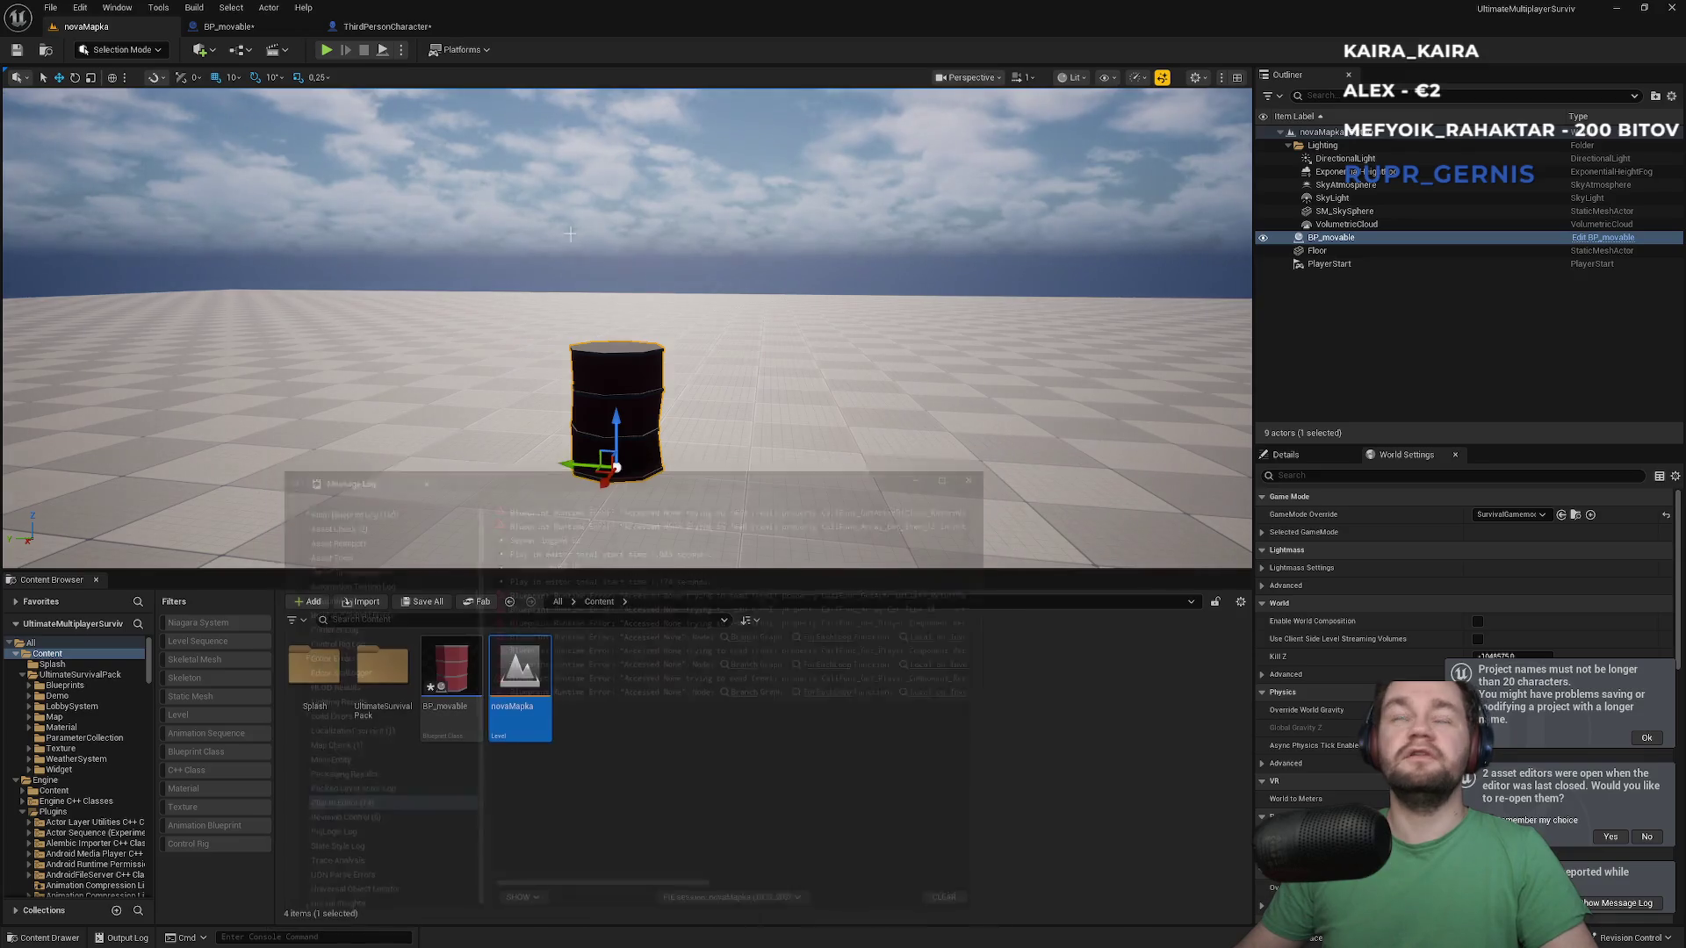
click(387, 27)
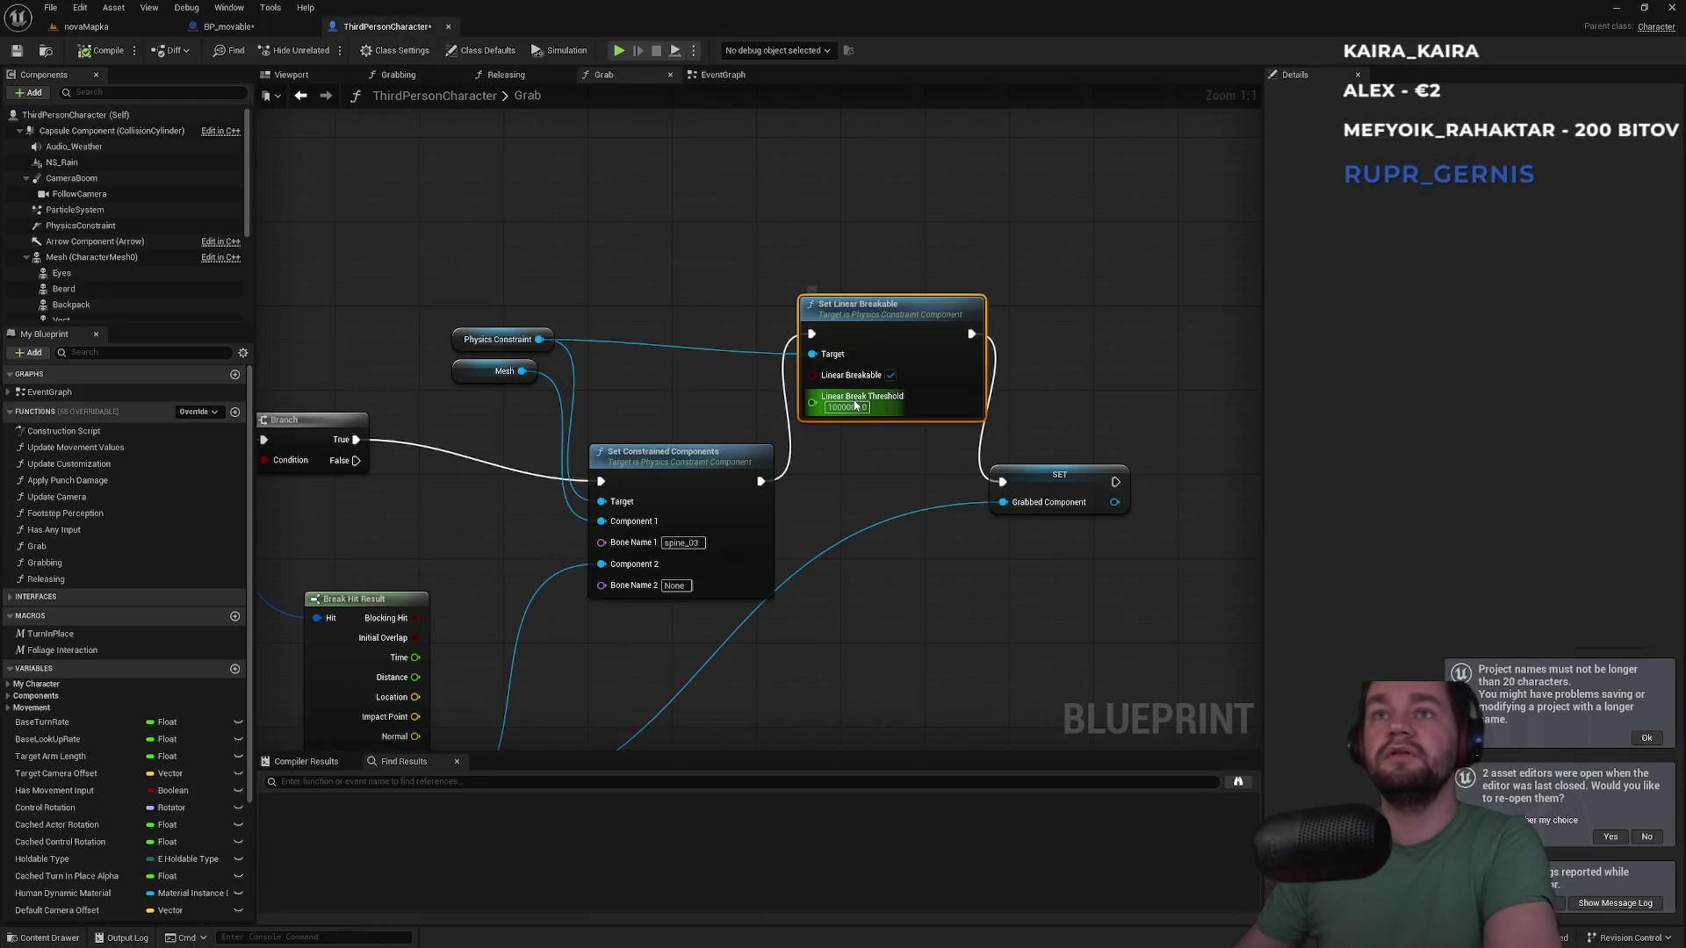
click(860, 409)
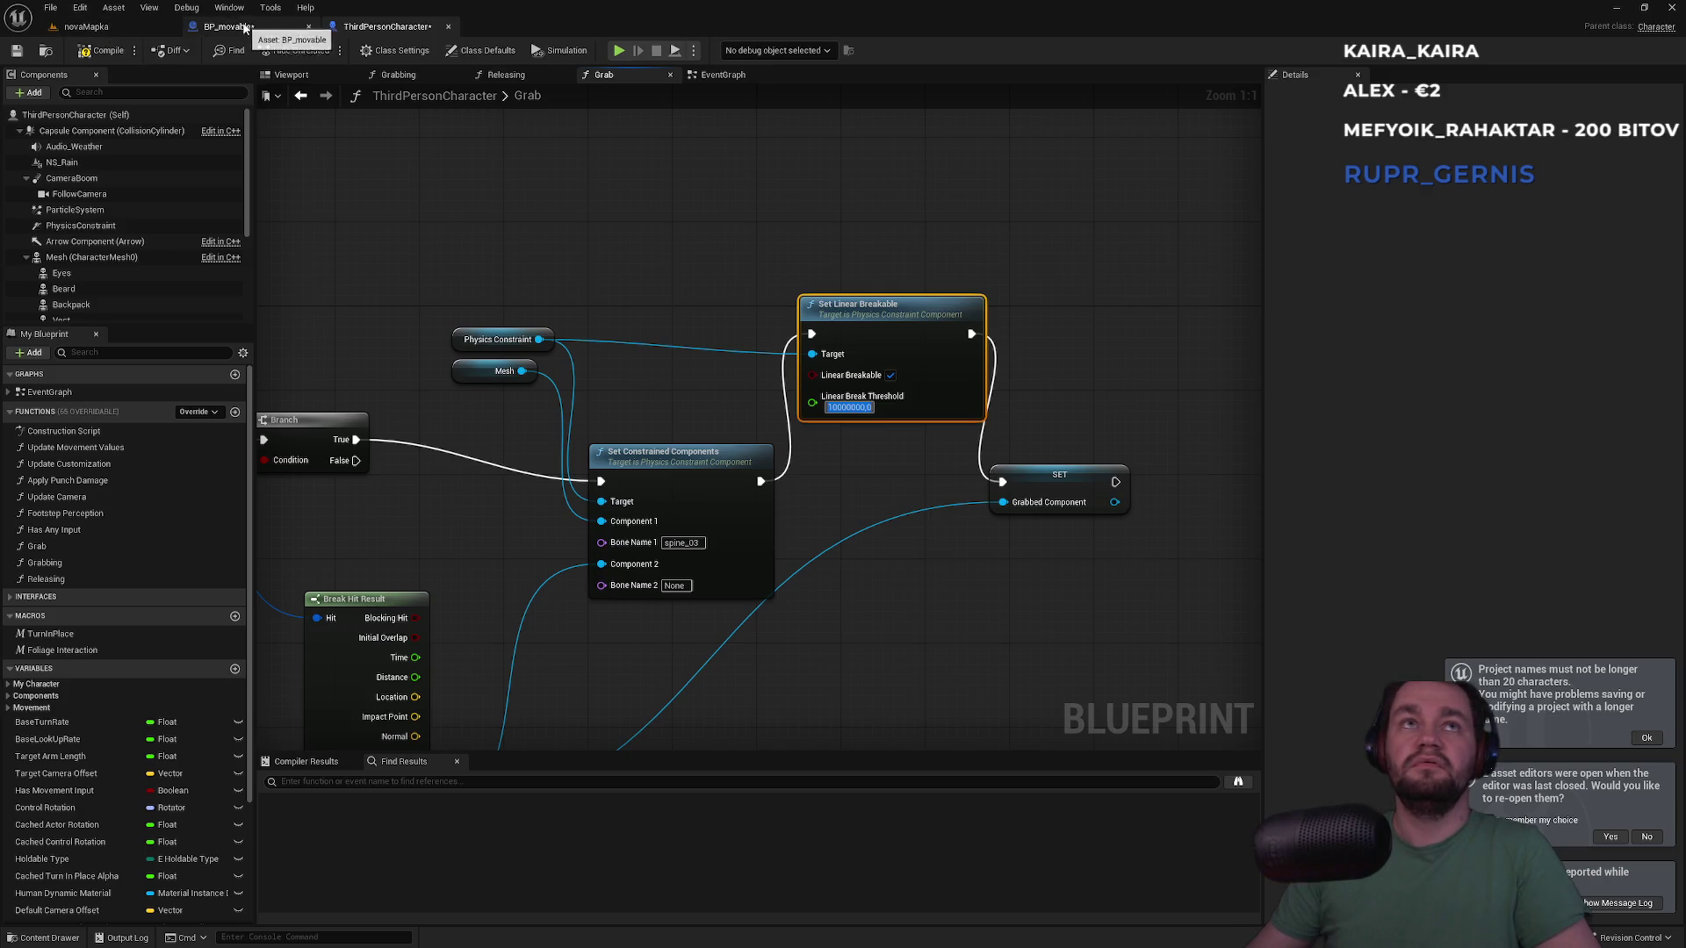
click(247, 27)
click(141, 27)
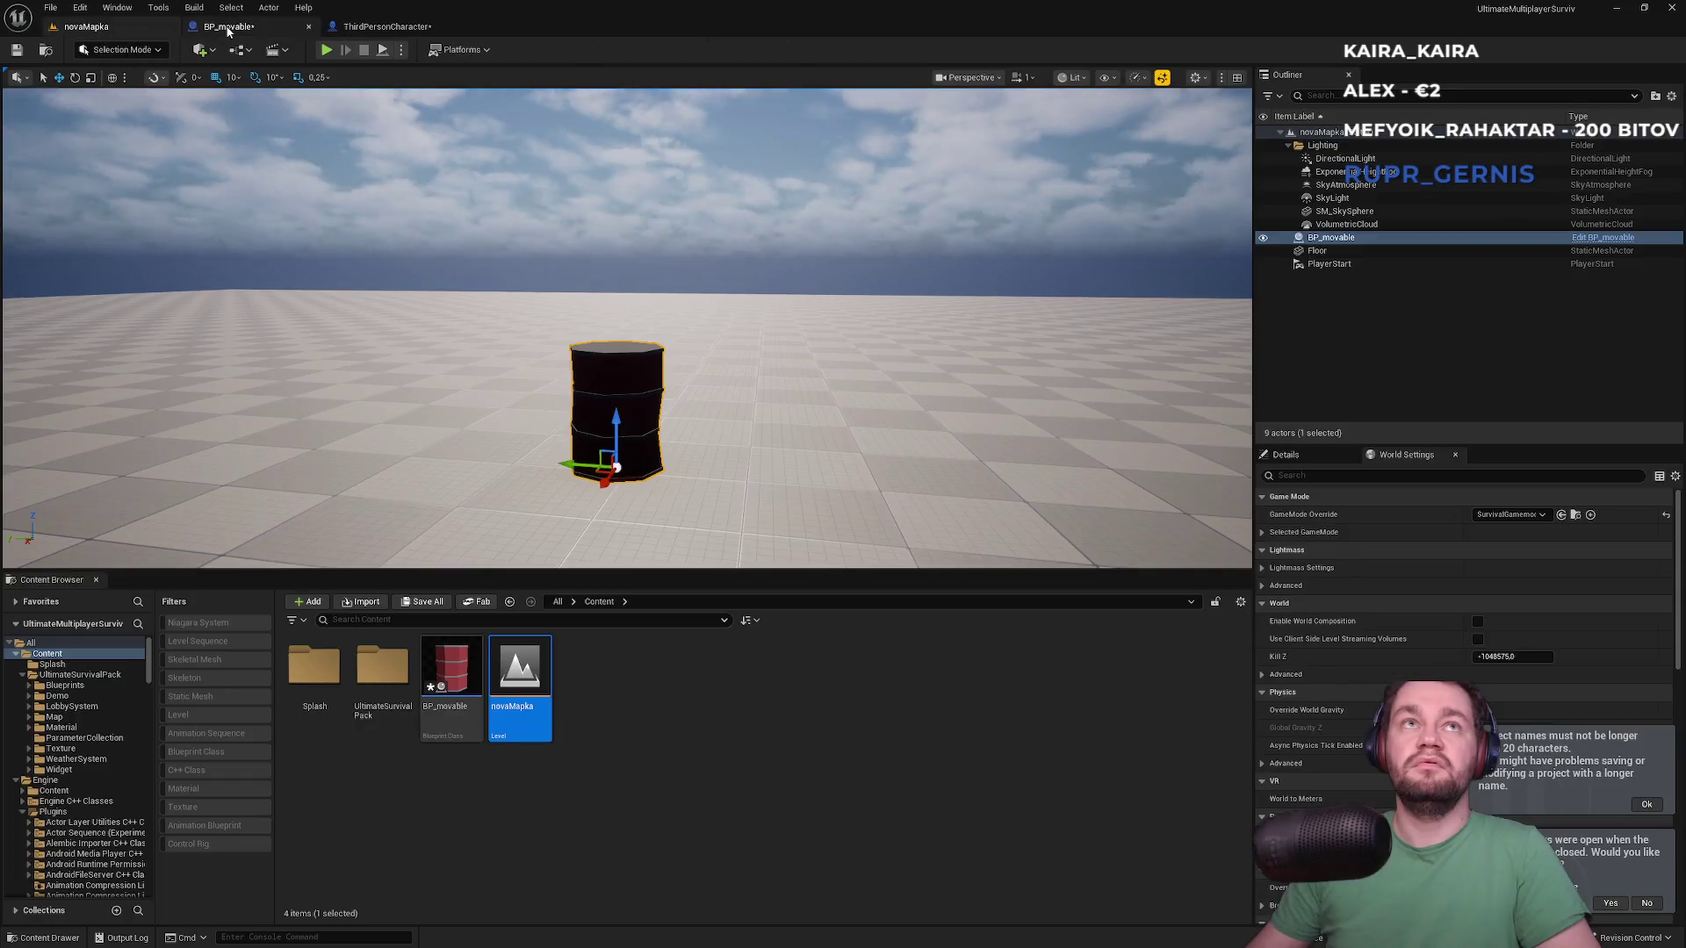
click(237, 27)
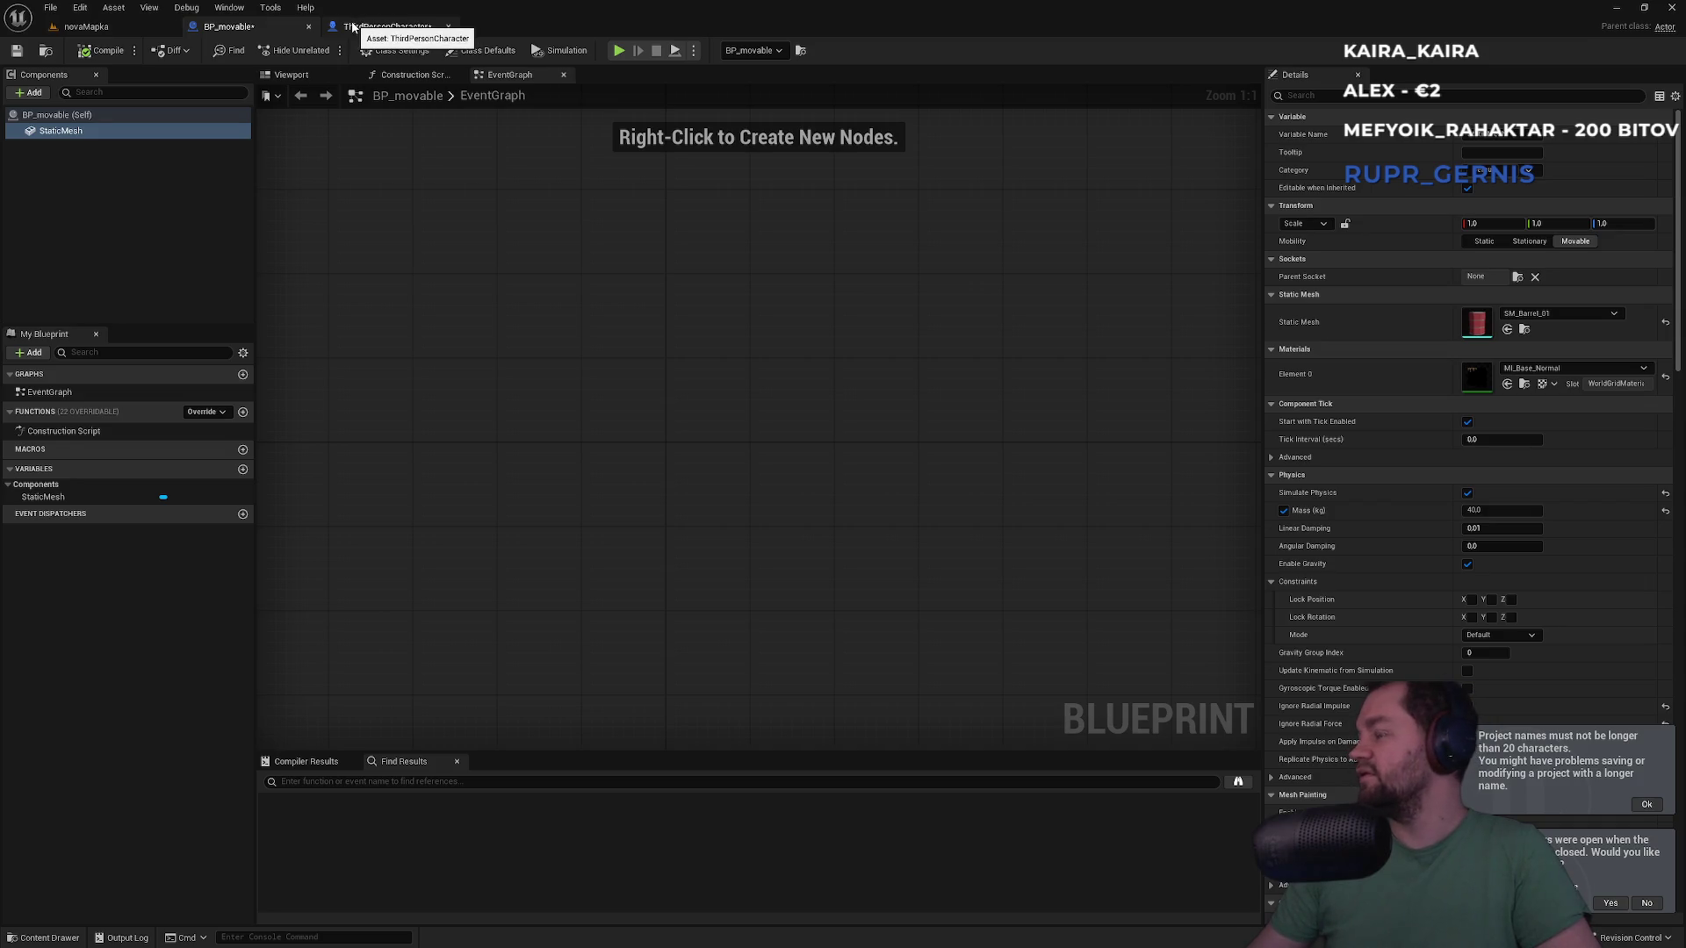
Wire Set Constrained Components' exec output straight to SET, bypassing Set Linear Breakable
click(377, 28)
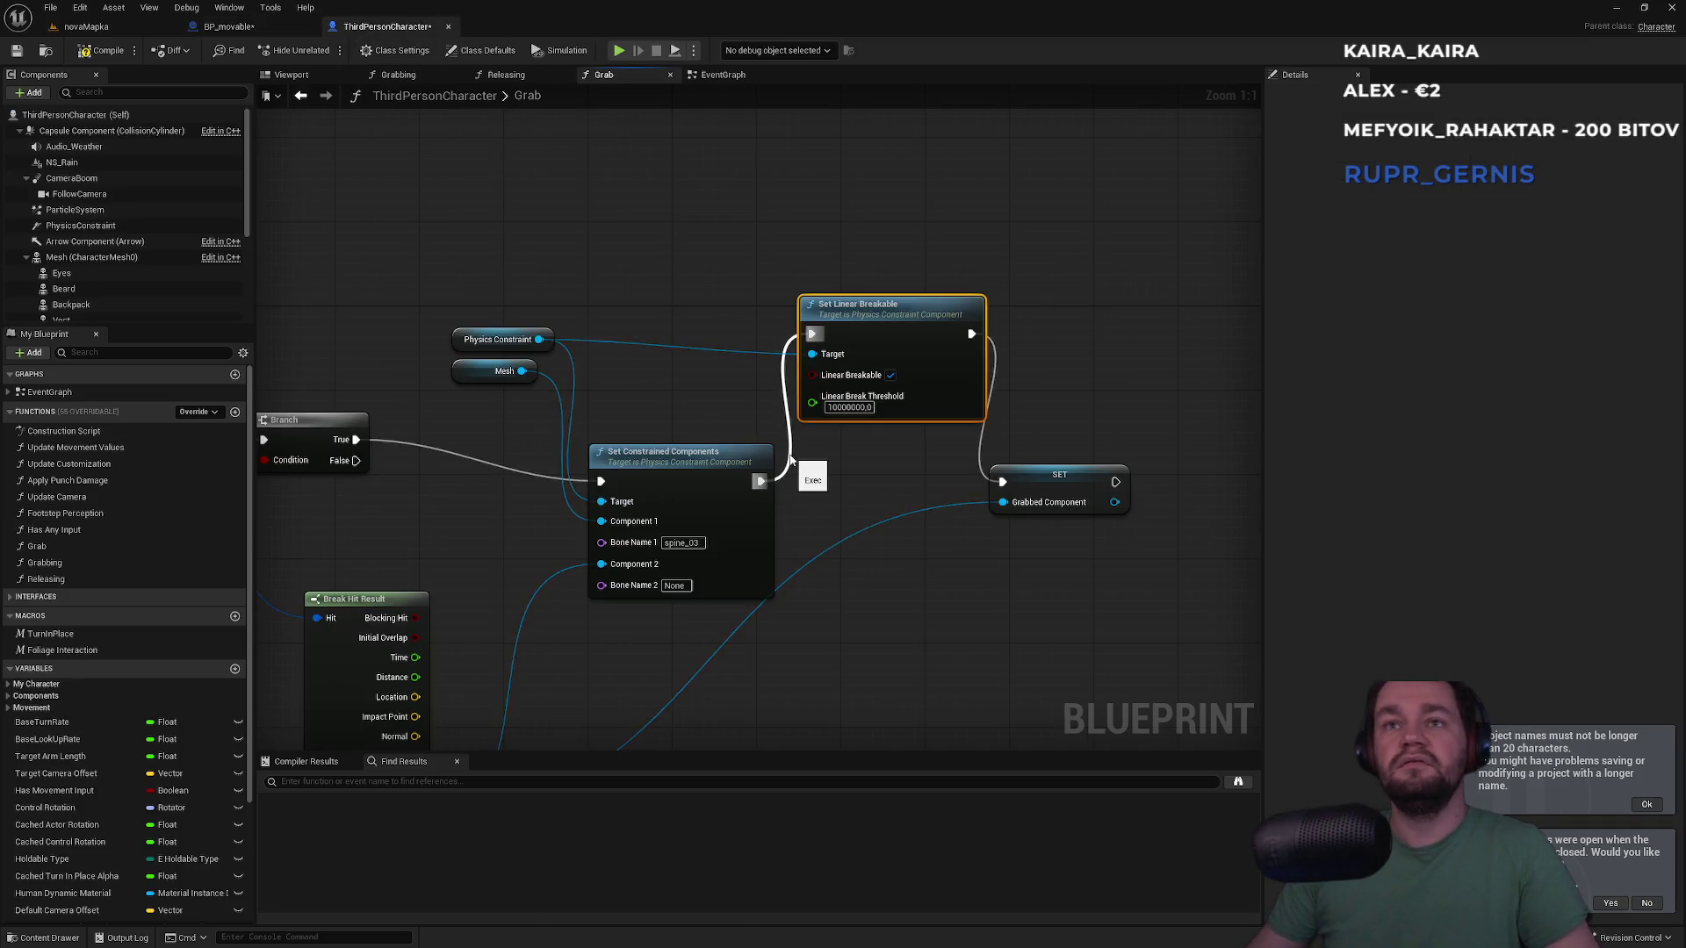
mouse_move(1001, 487)
mouse_down()
mouse_move(673, 483)
mouse_move(760, 482)
mouse_up()
click(123, 30)
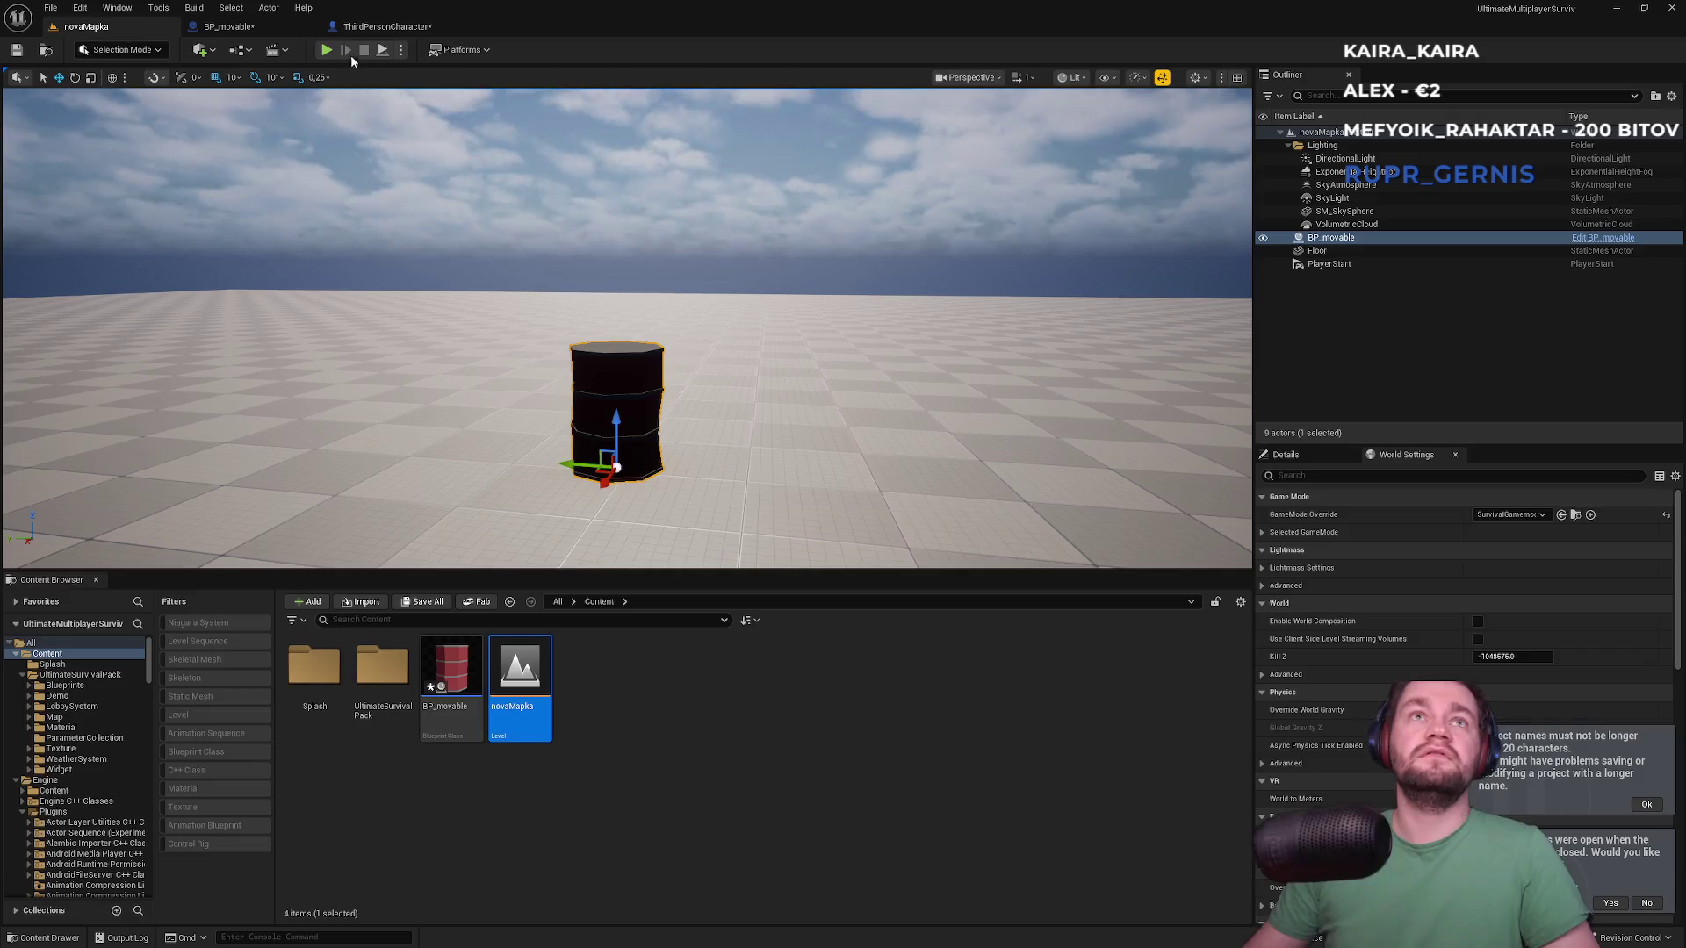
Play novaMapka, walk the character up to grab the barrel, then stop PIE
click(326, 50)
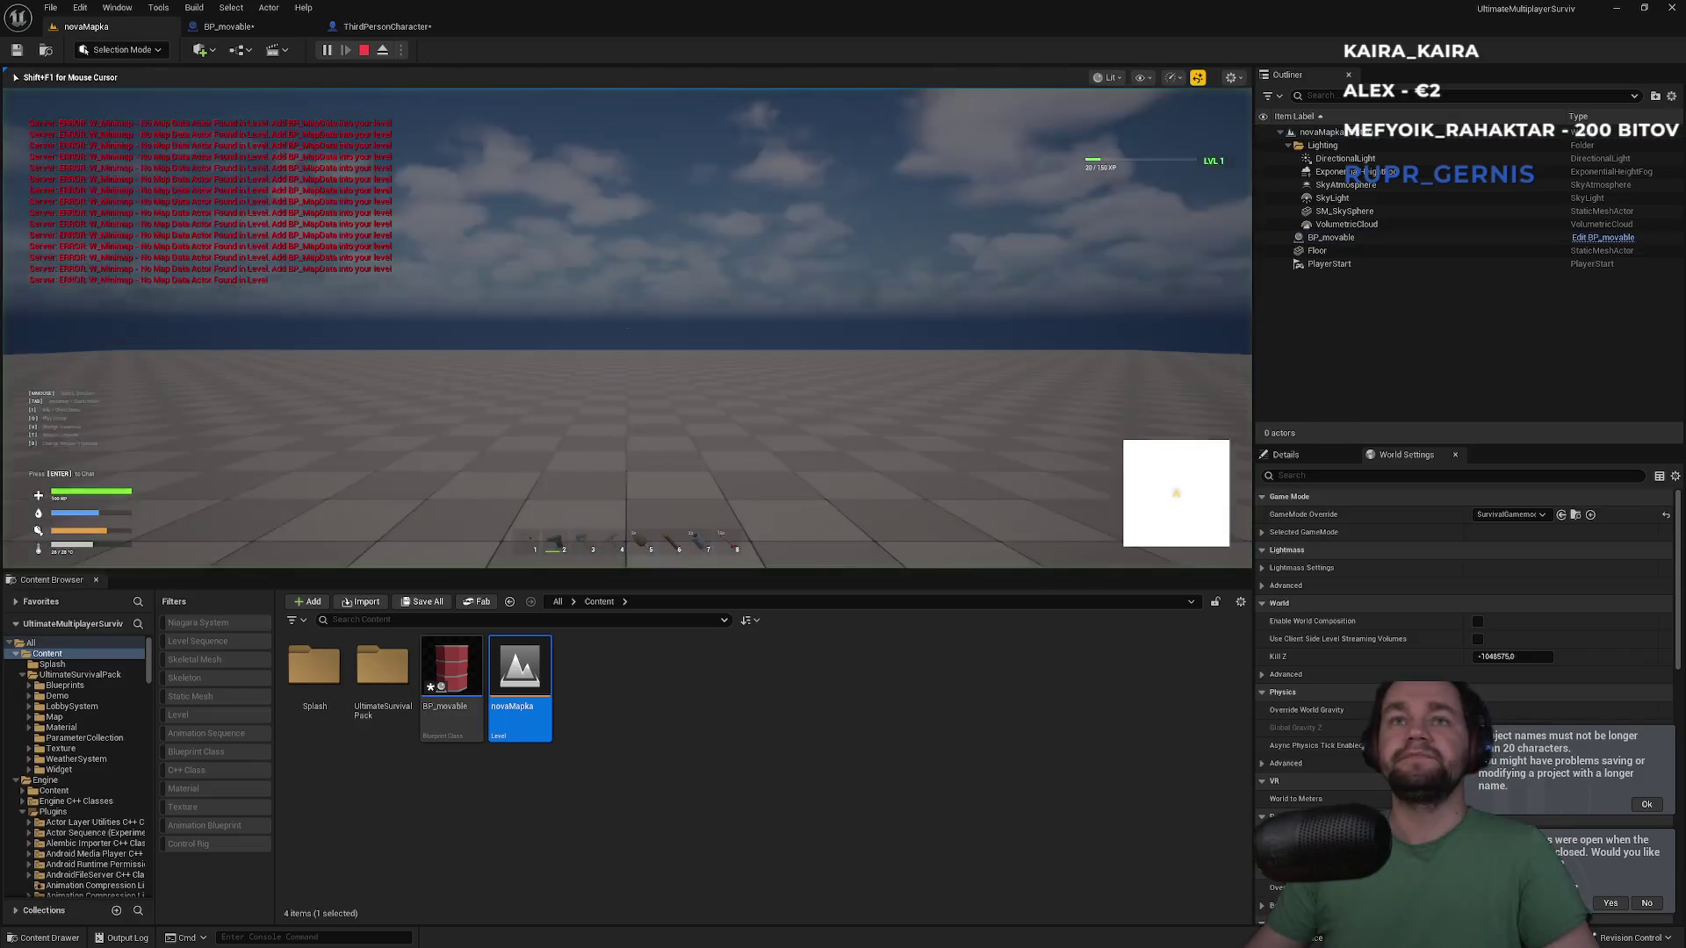
key(super)
key(super)
click(790, 224)
key(w)
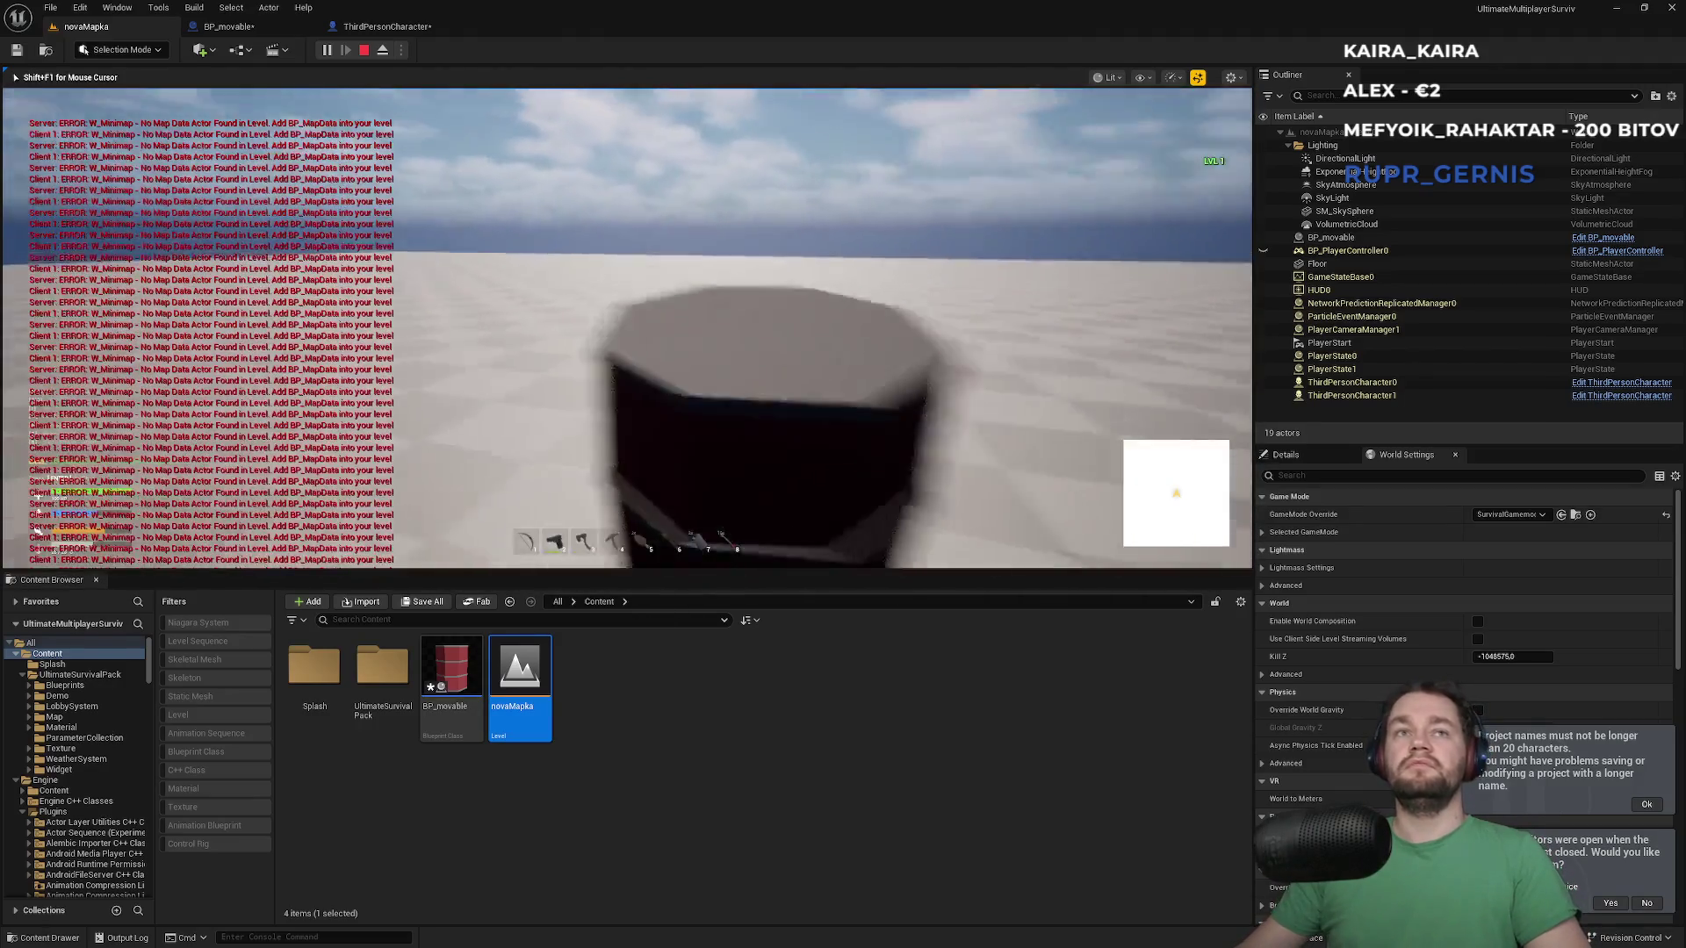
key(Escape)
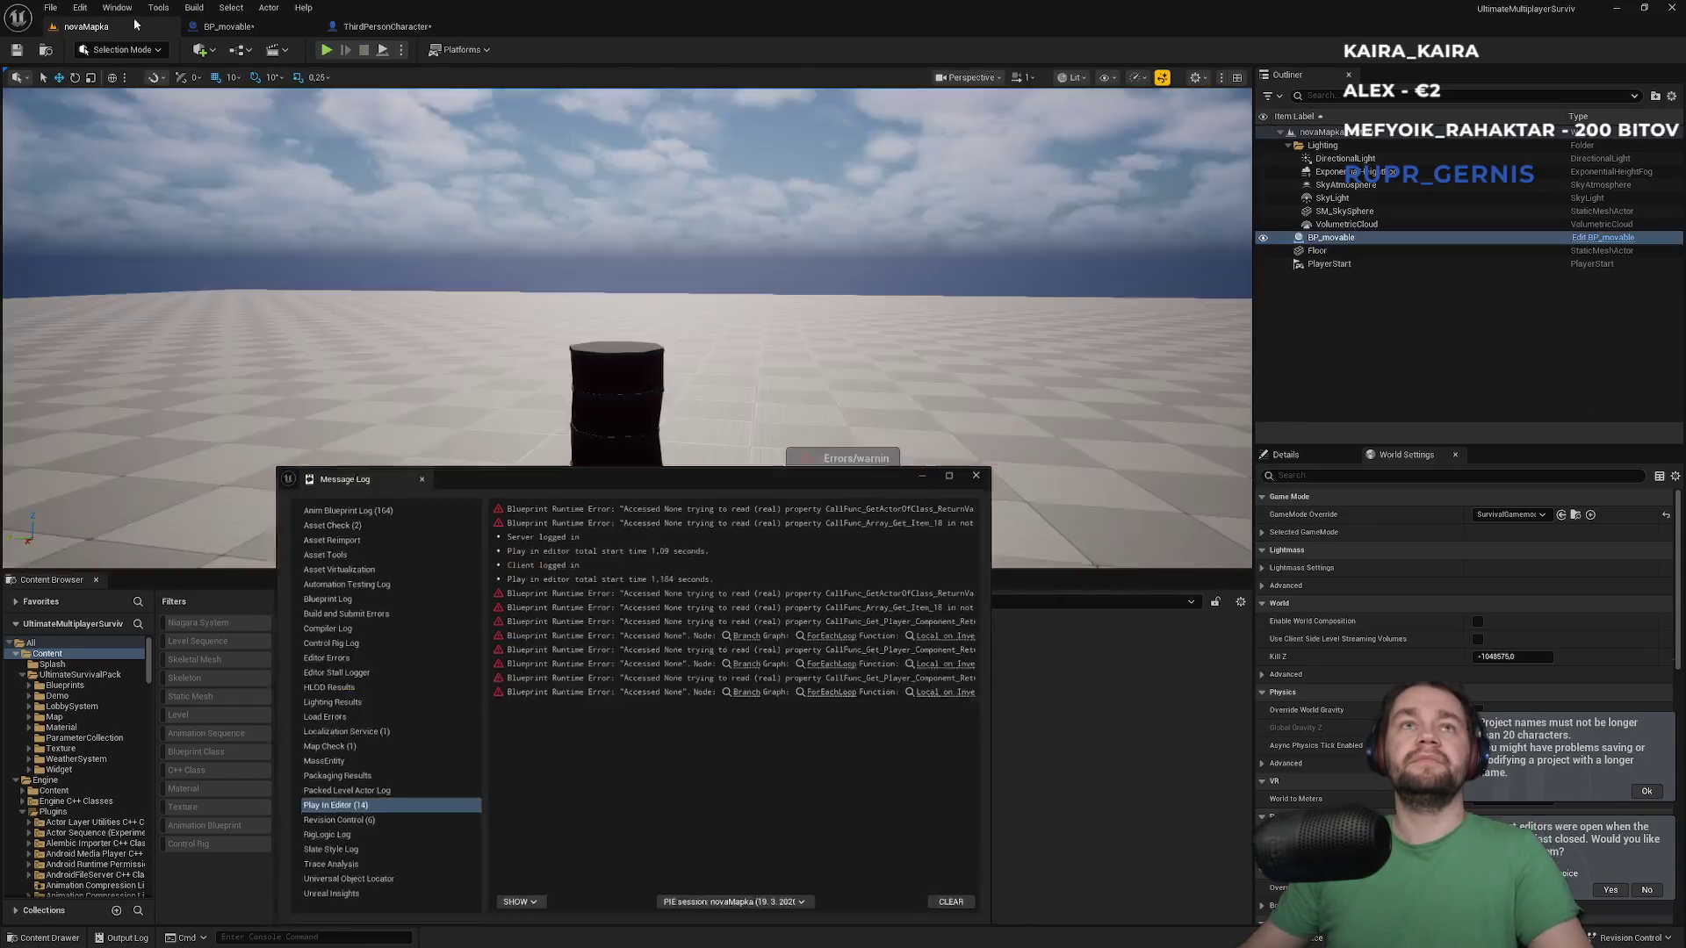
Route the exec flow from Set Constrained Components through Set Linear Breakable into SET
click(982, 469)
click(395, 24)
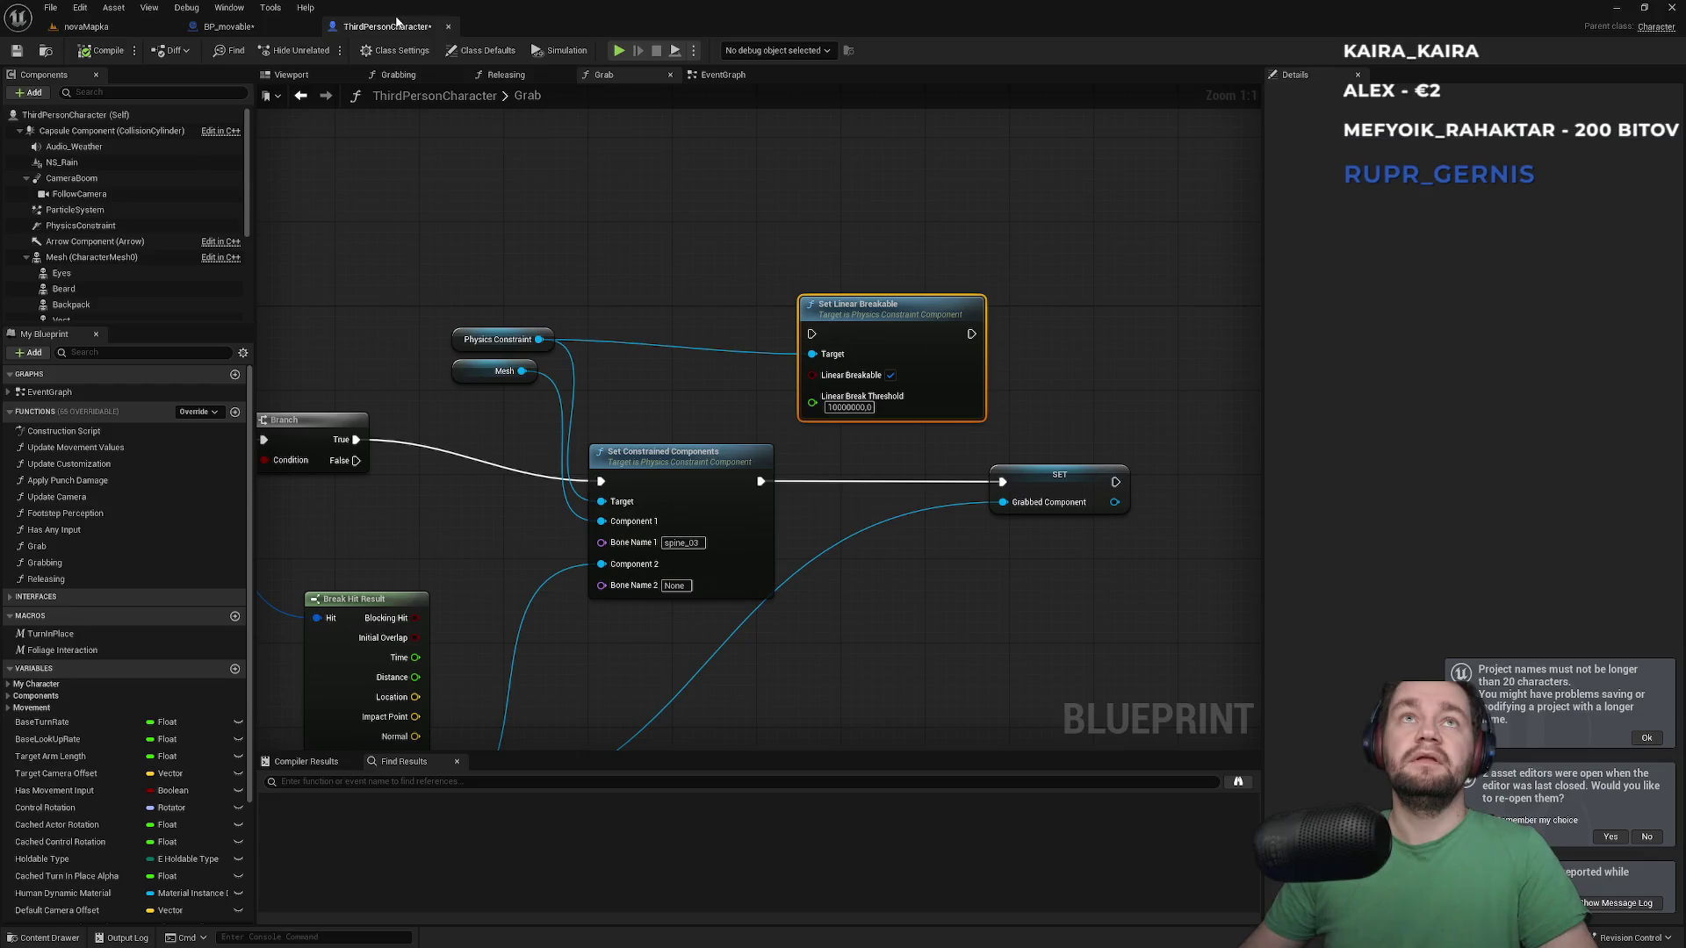
drag(763, 482, 761, 481)
drag(971, 333, 978, 370)
drag(1004, 495, 1003, 486)
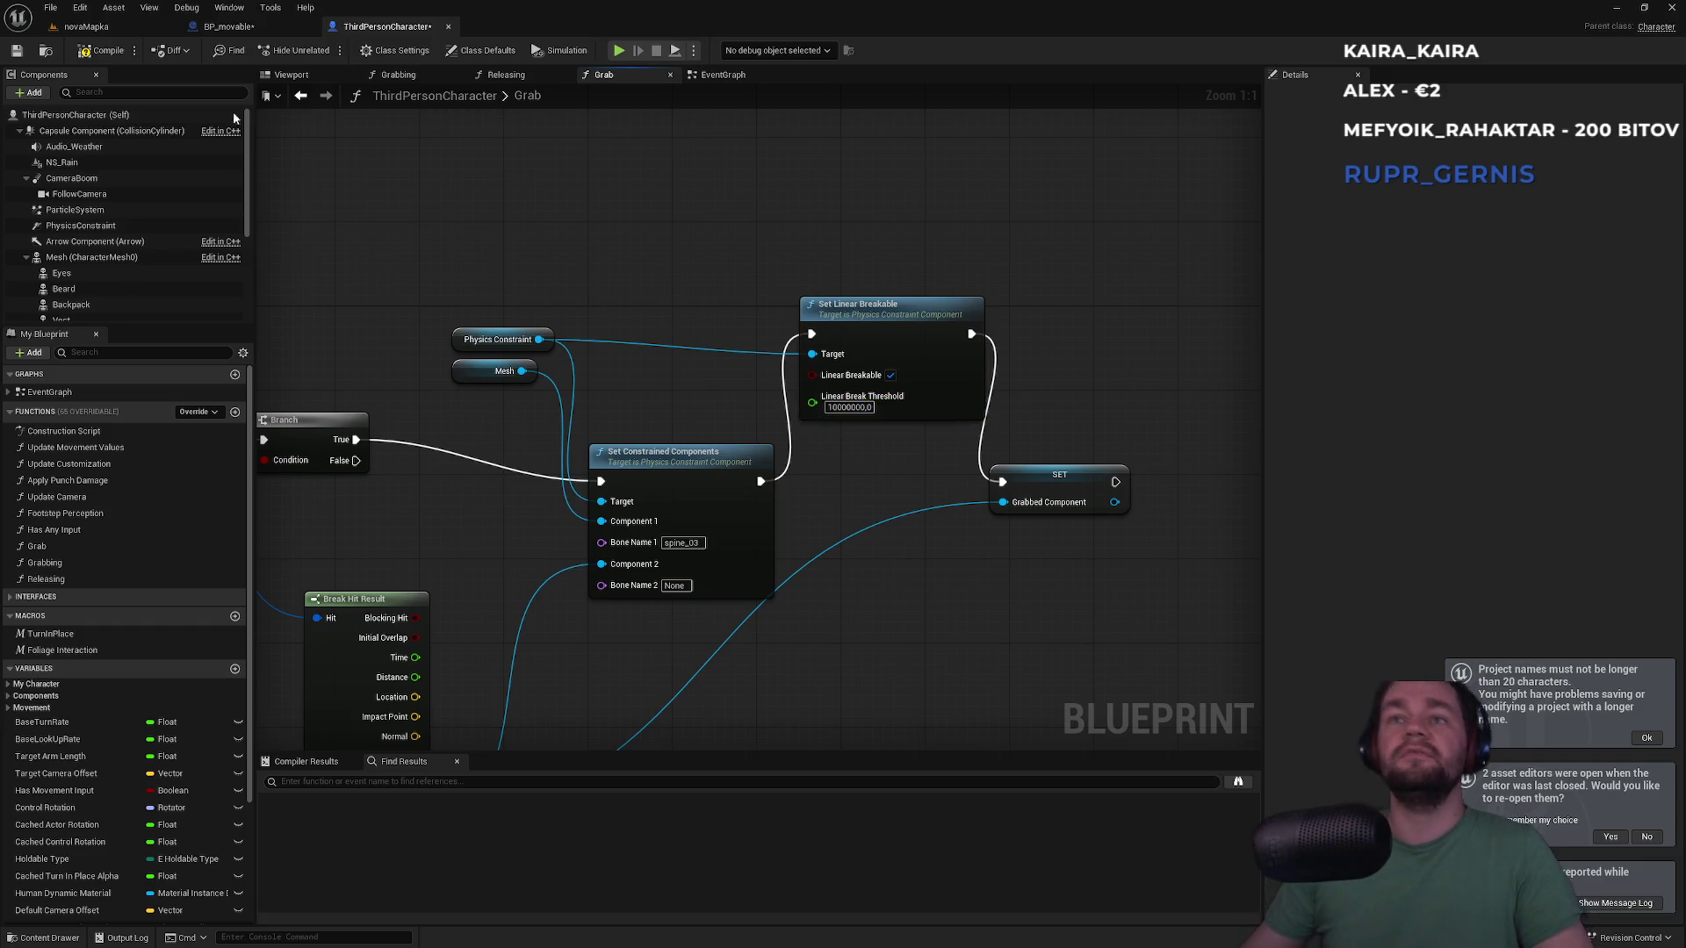
Start a new play session on the novaMapka level
click(85, 26)
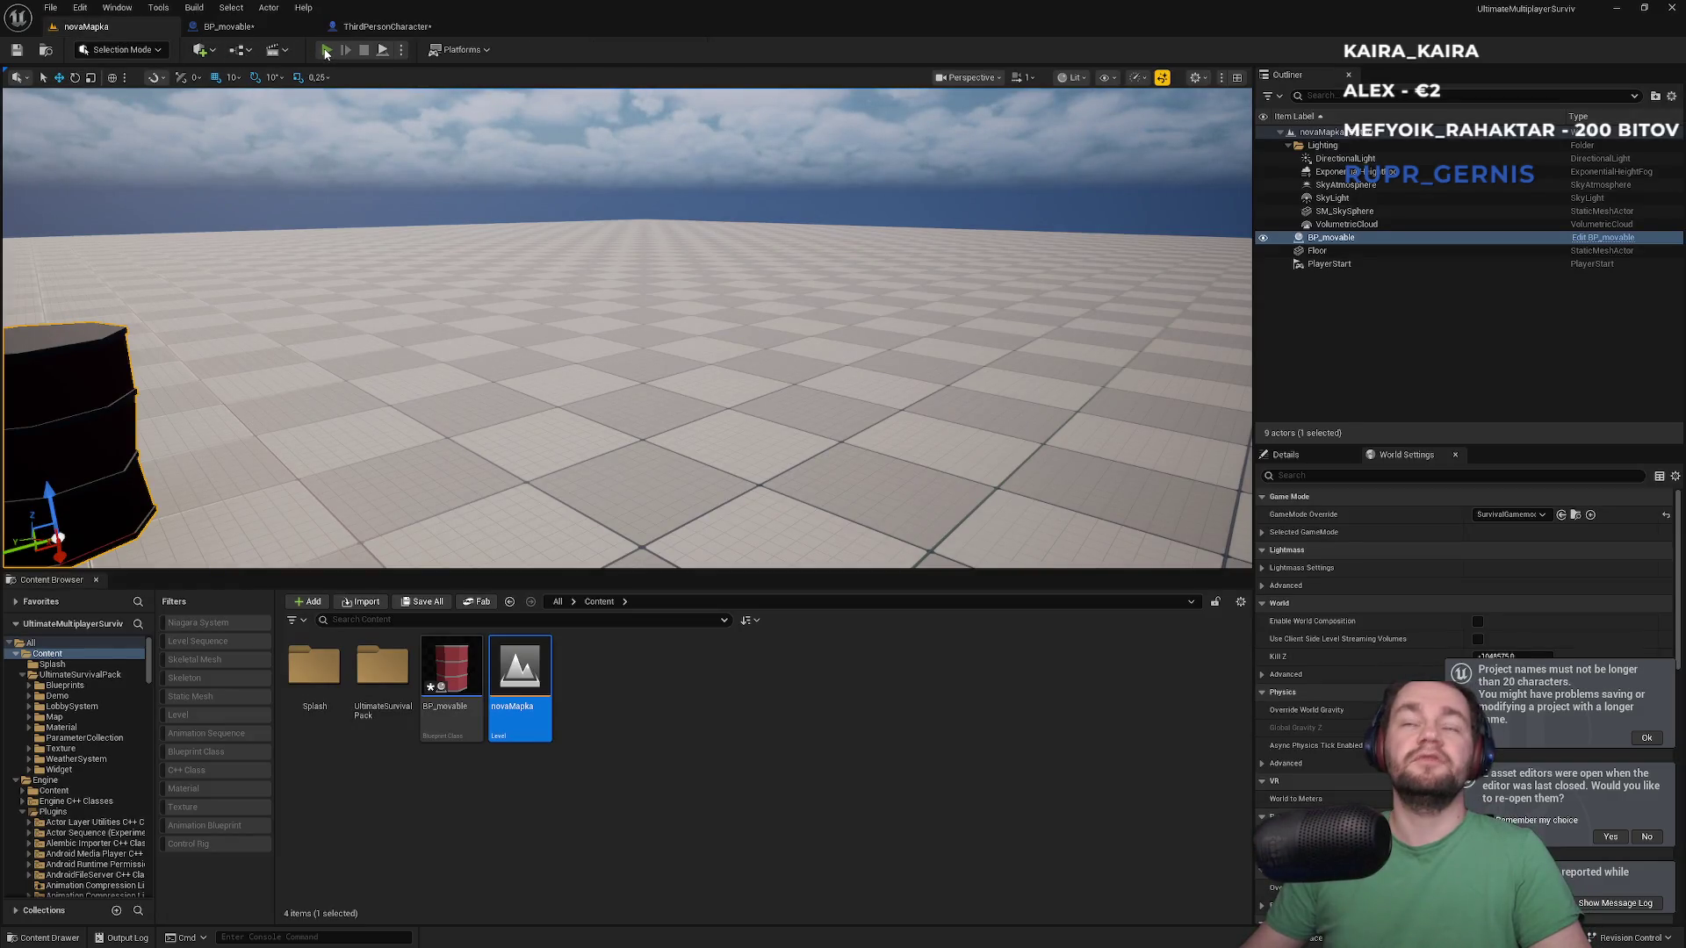
click(323, 51)
key(super)
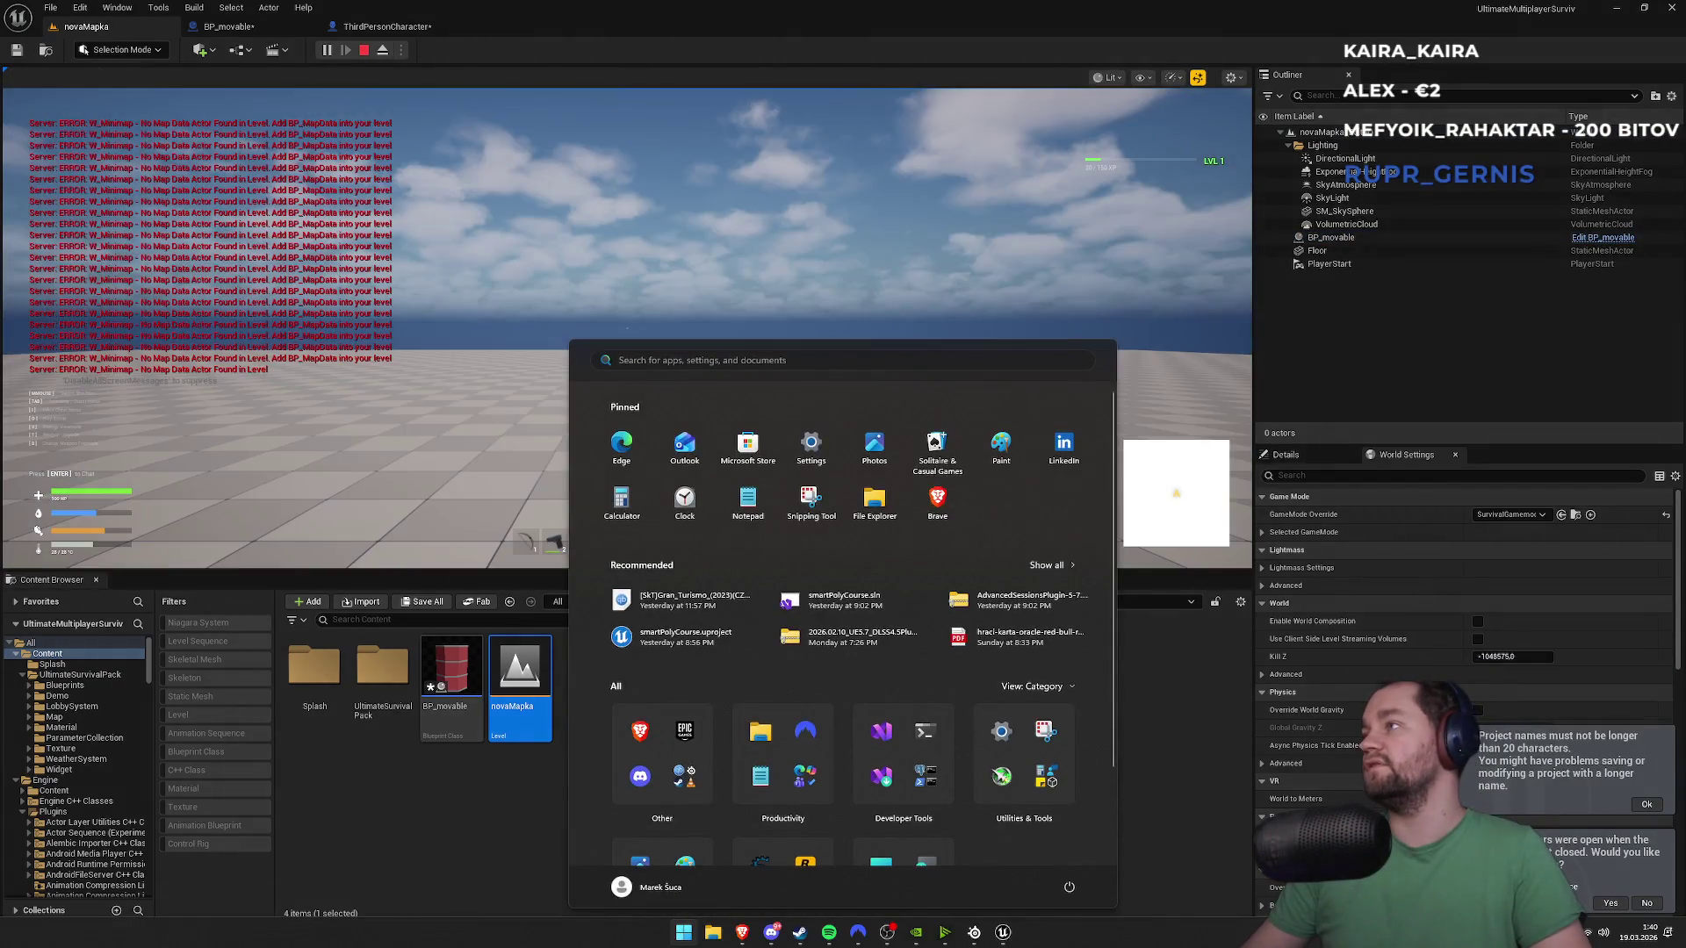
Dock the game client to the right half and the editor's game view to the left
key(Escape)
key(super+Right)
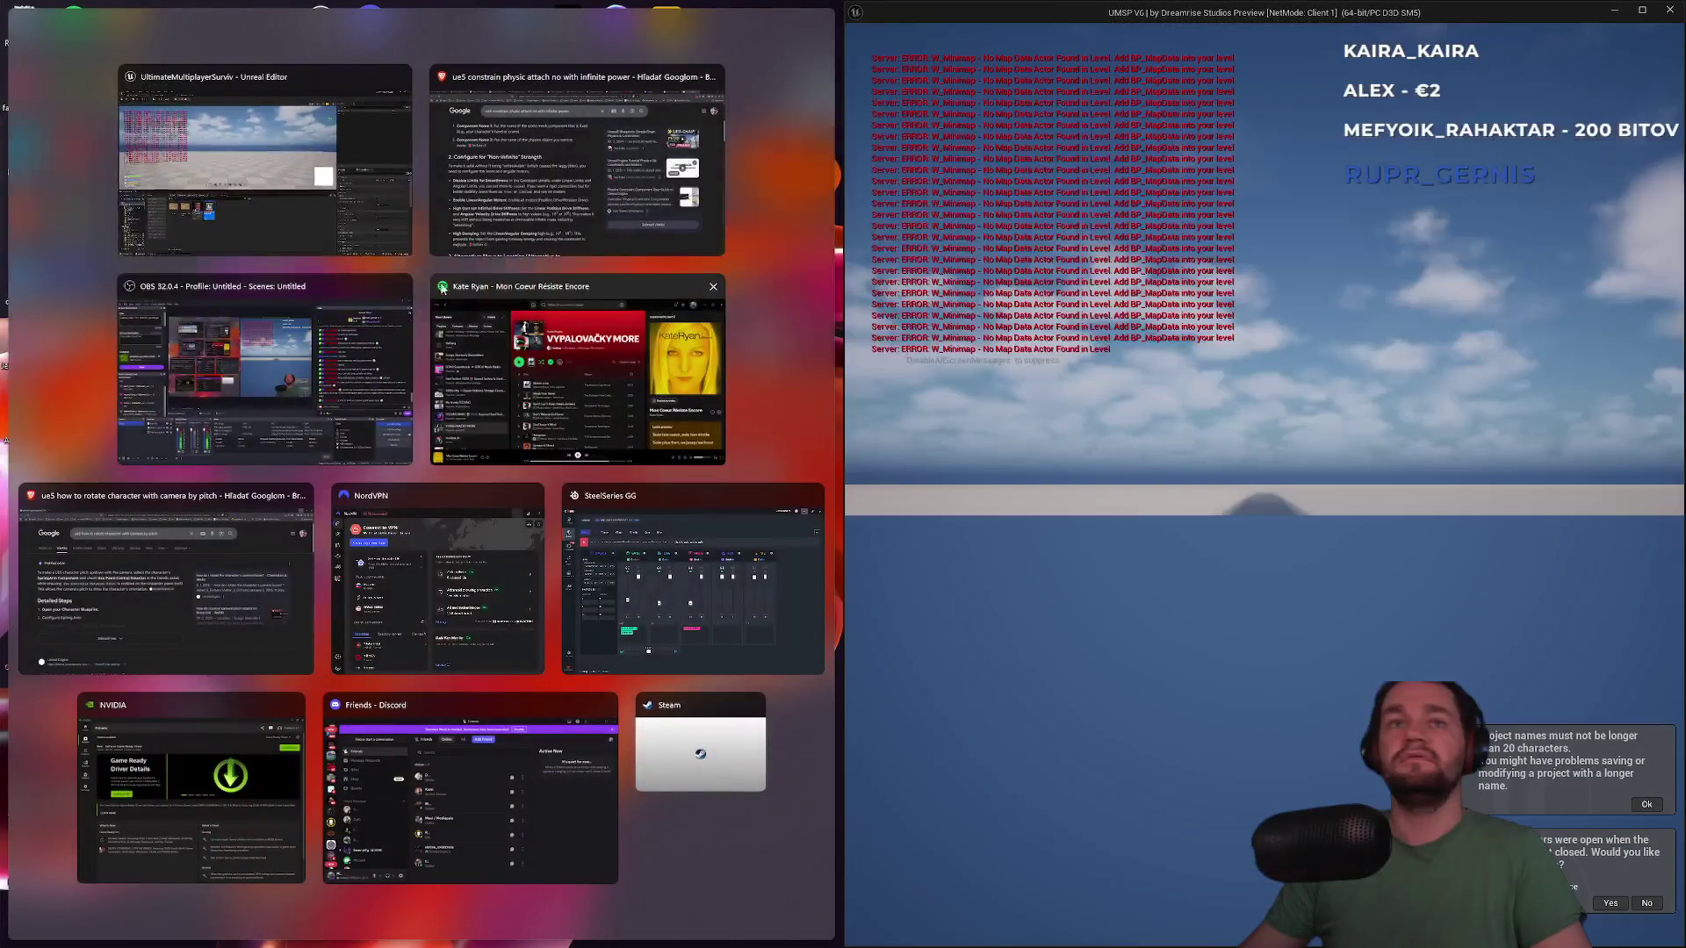
click(290, 201)
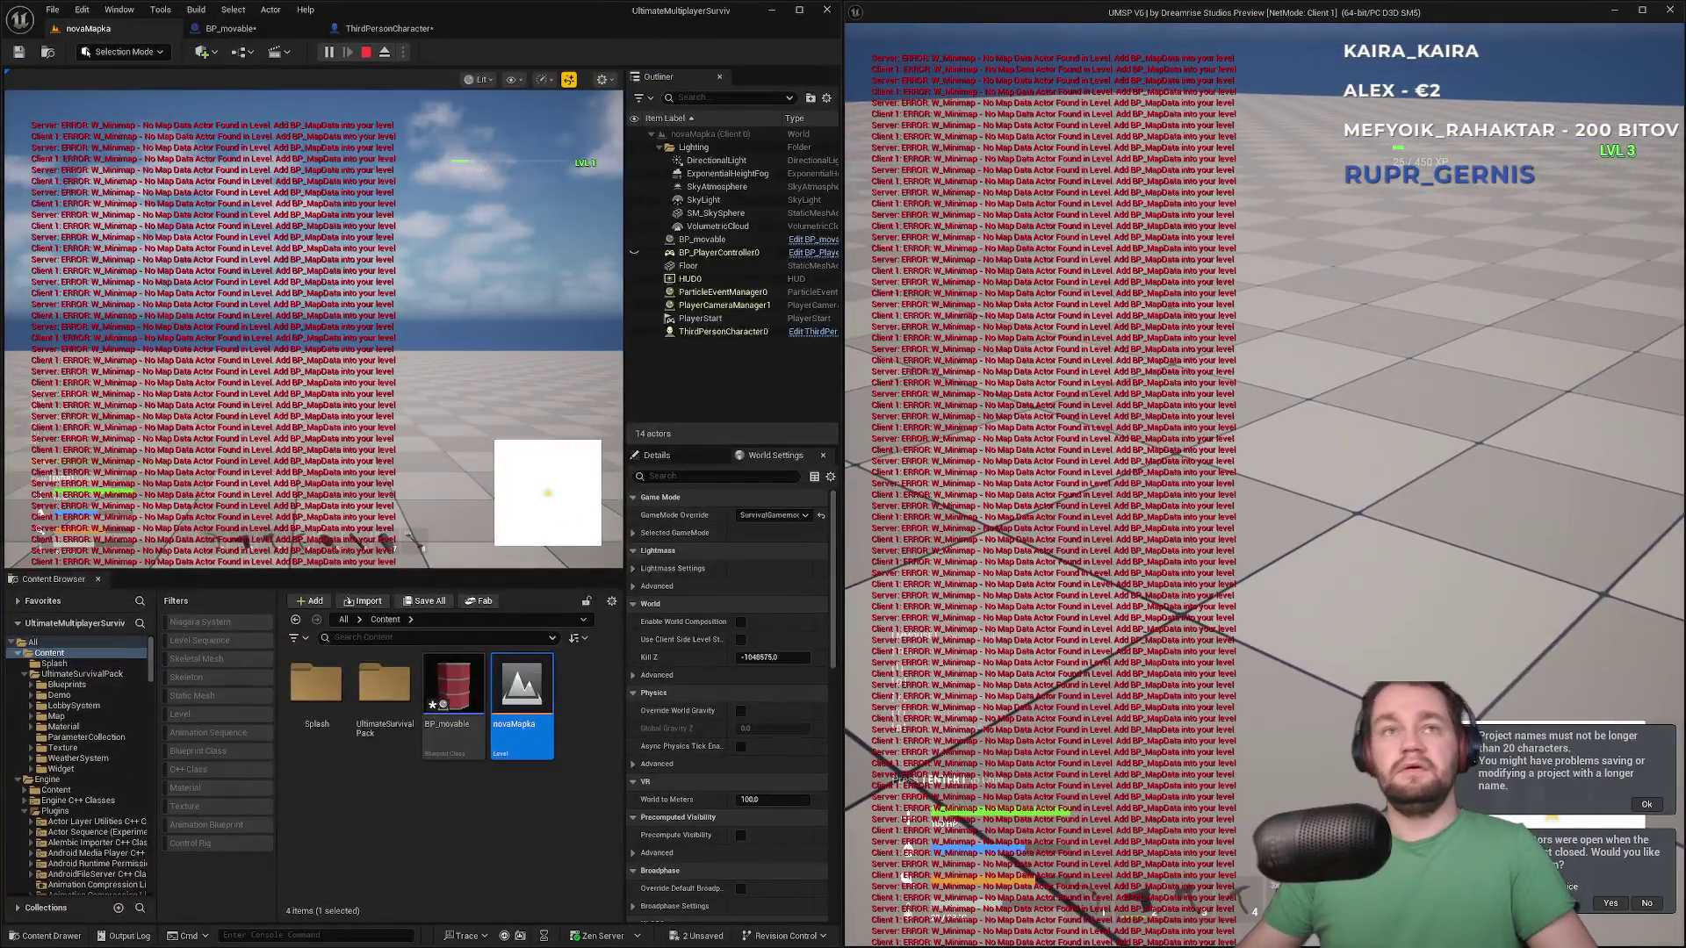
key(super)
key(Escape)
key(F11)
key(super)
click(512, 225)
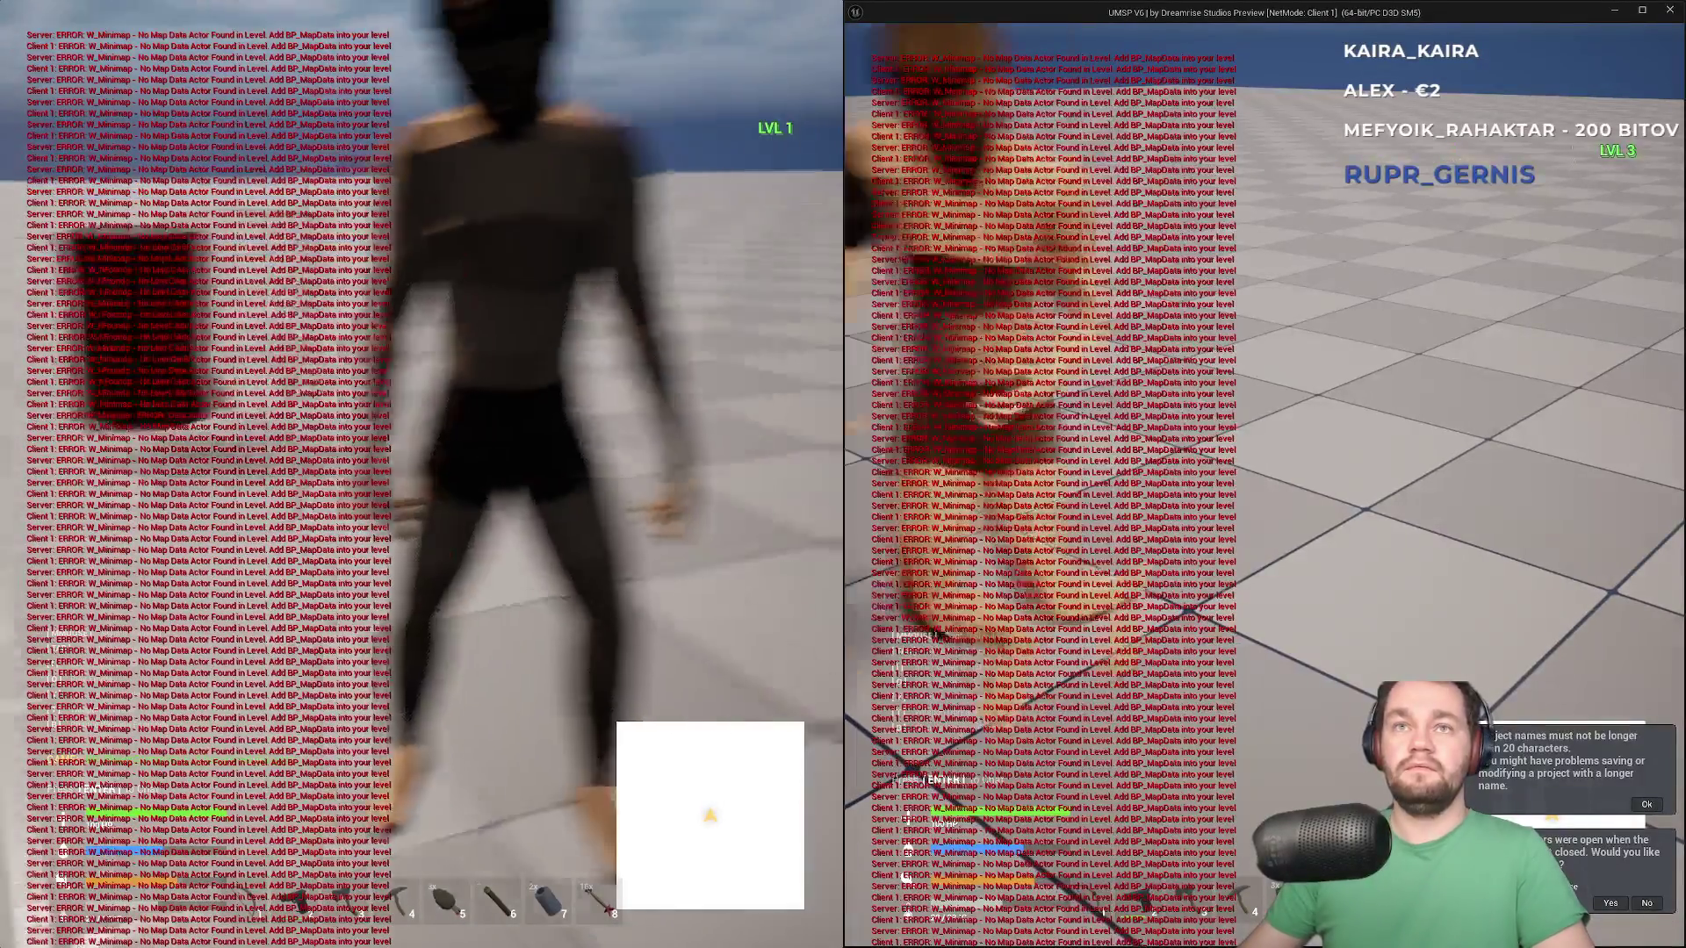
Walk the left player's character around the barrel toward the other player
key(w)
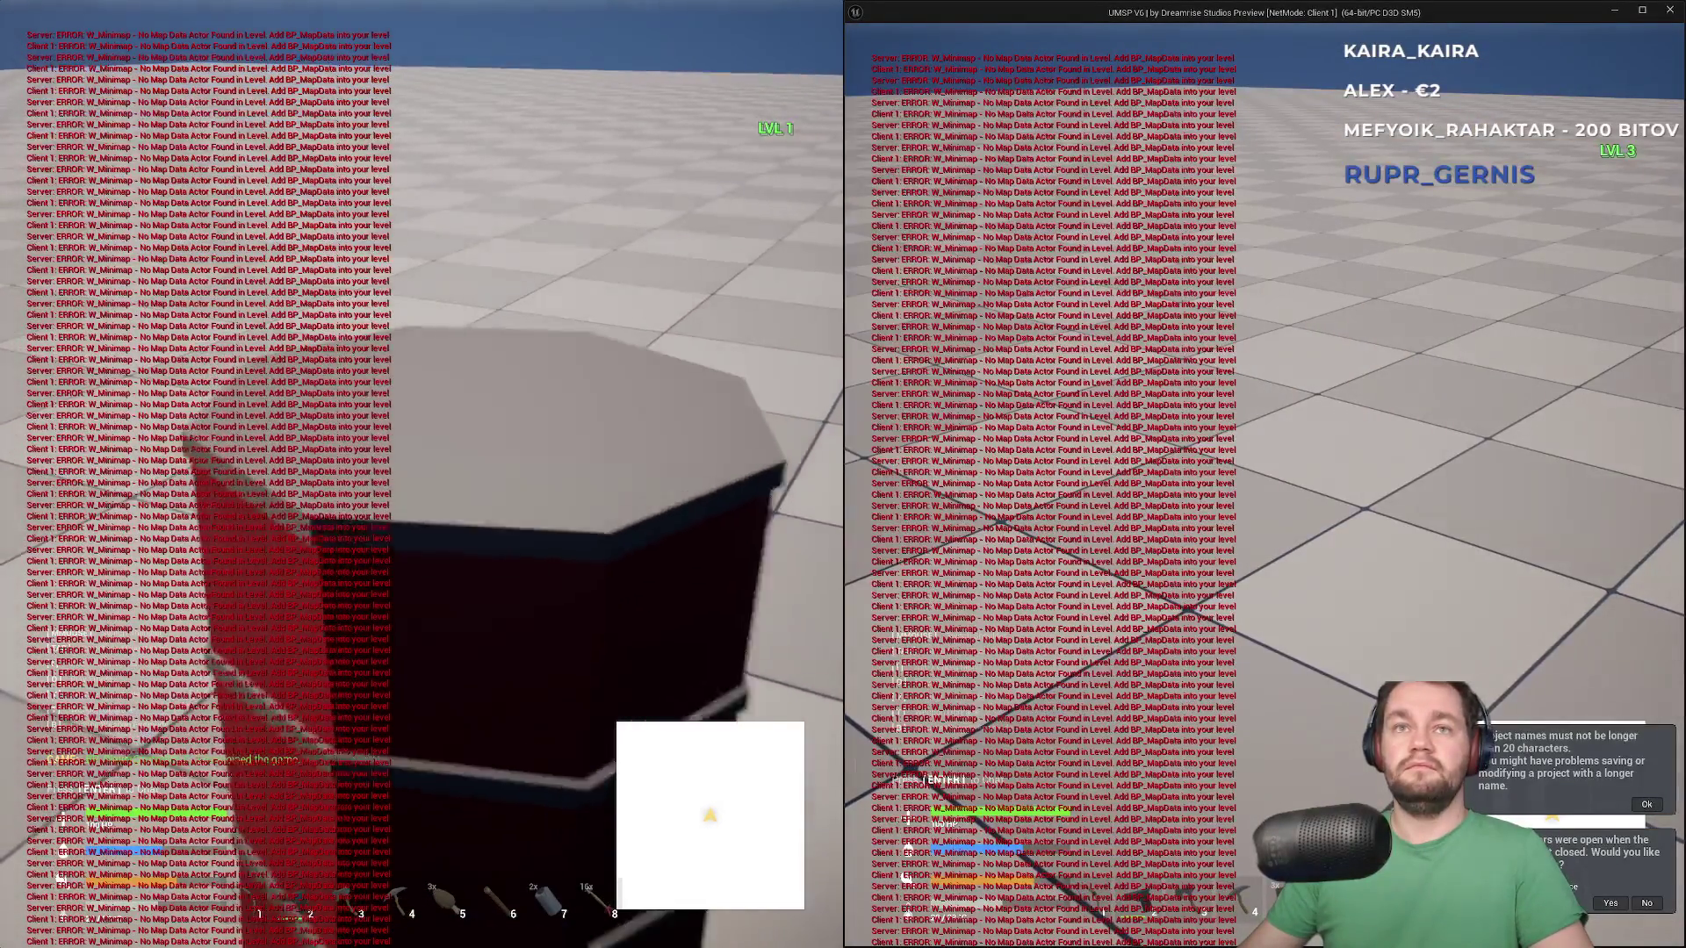
key(w)
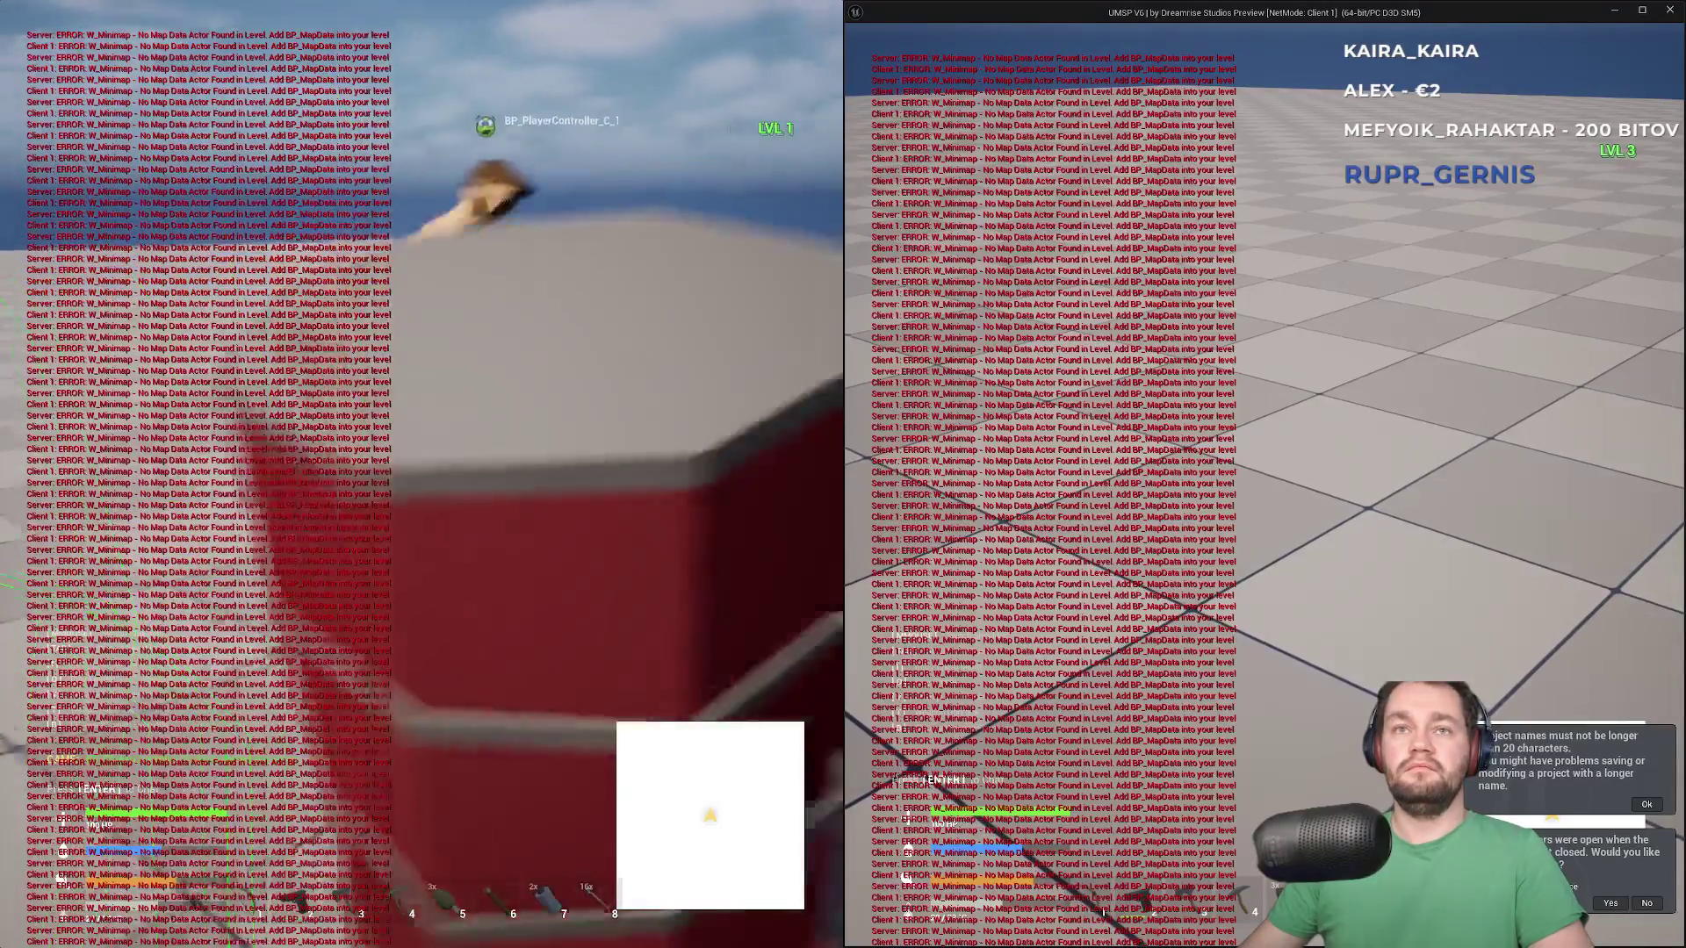
key(w)
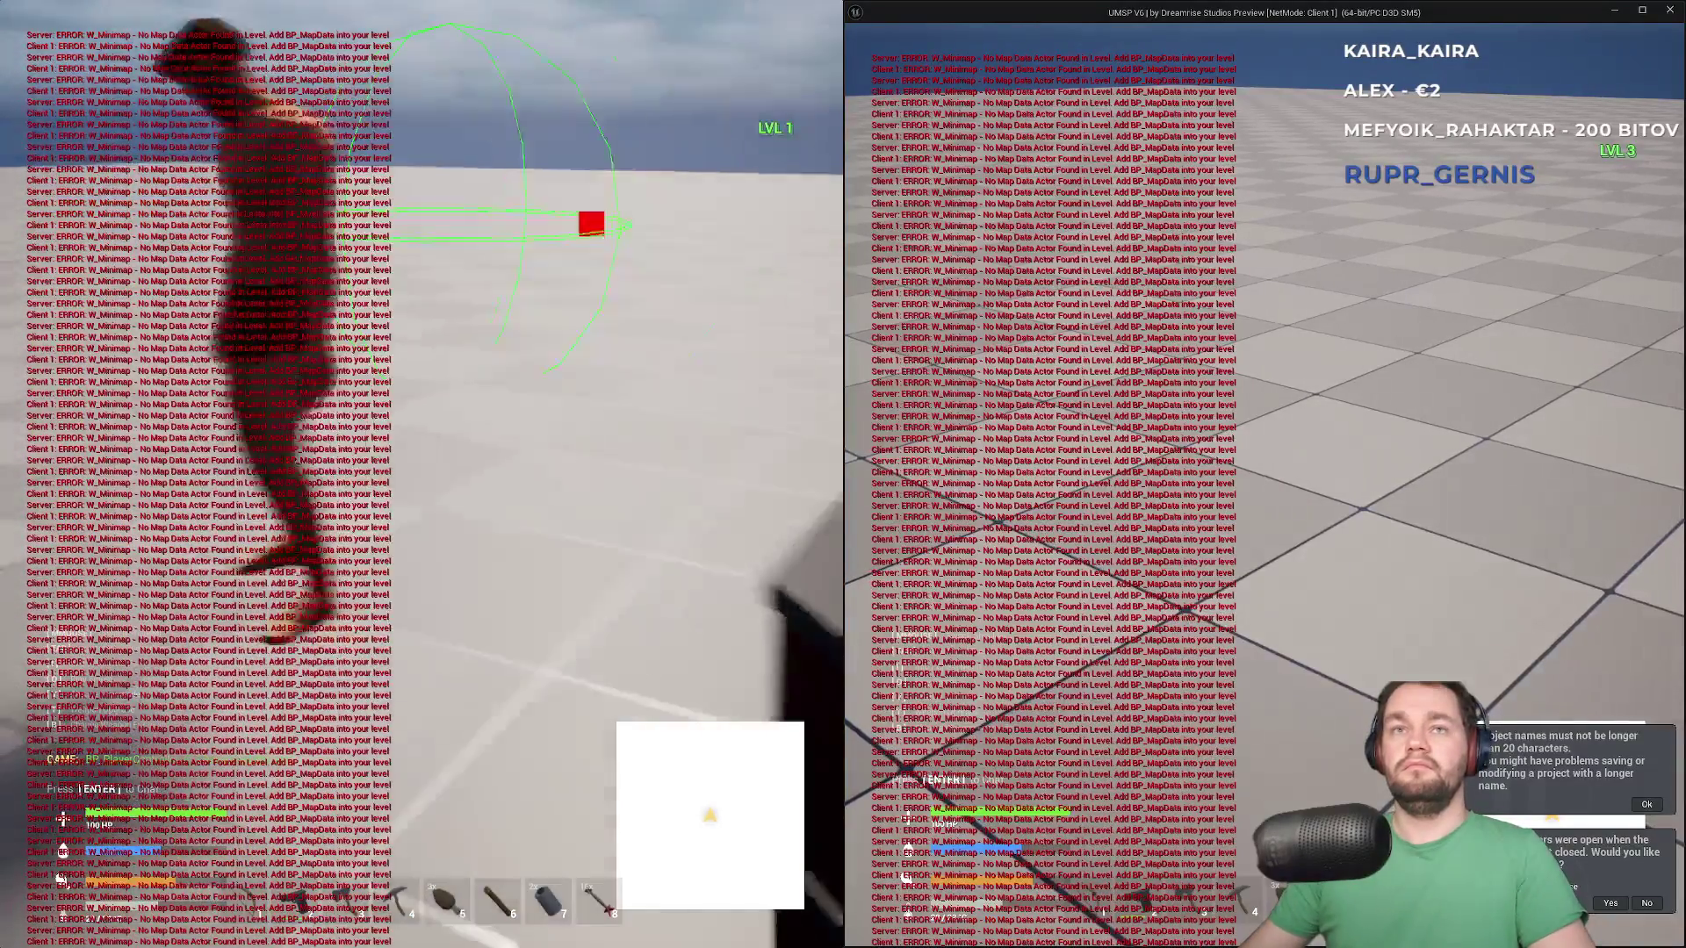
key(w)
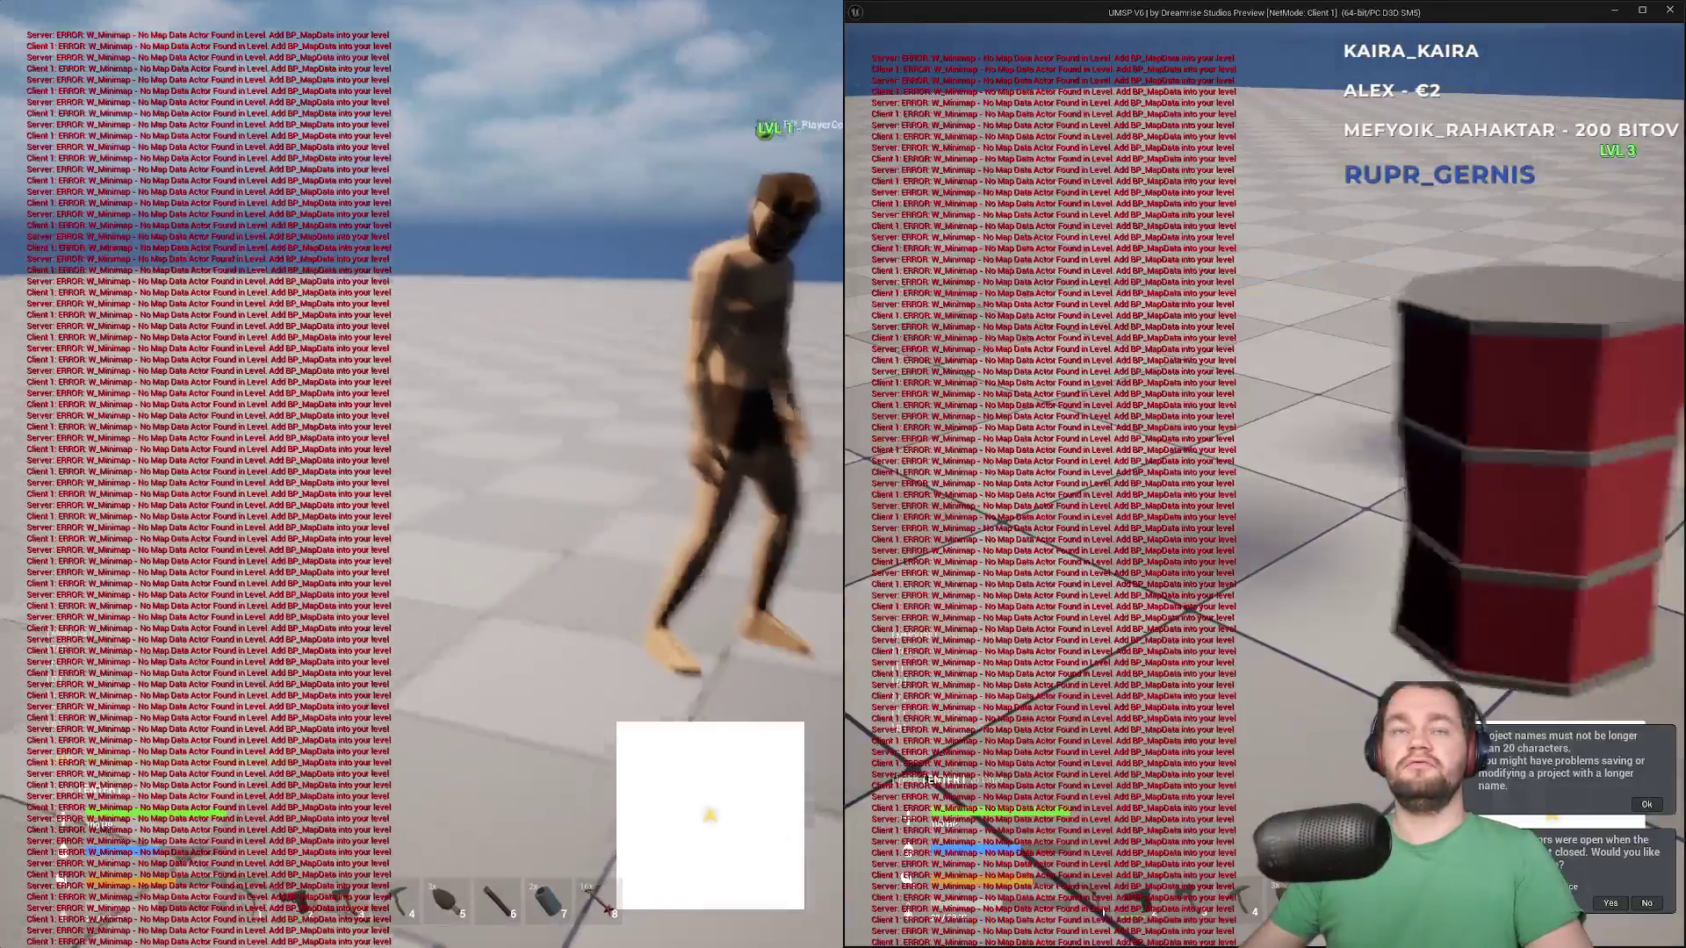
key(w)
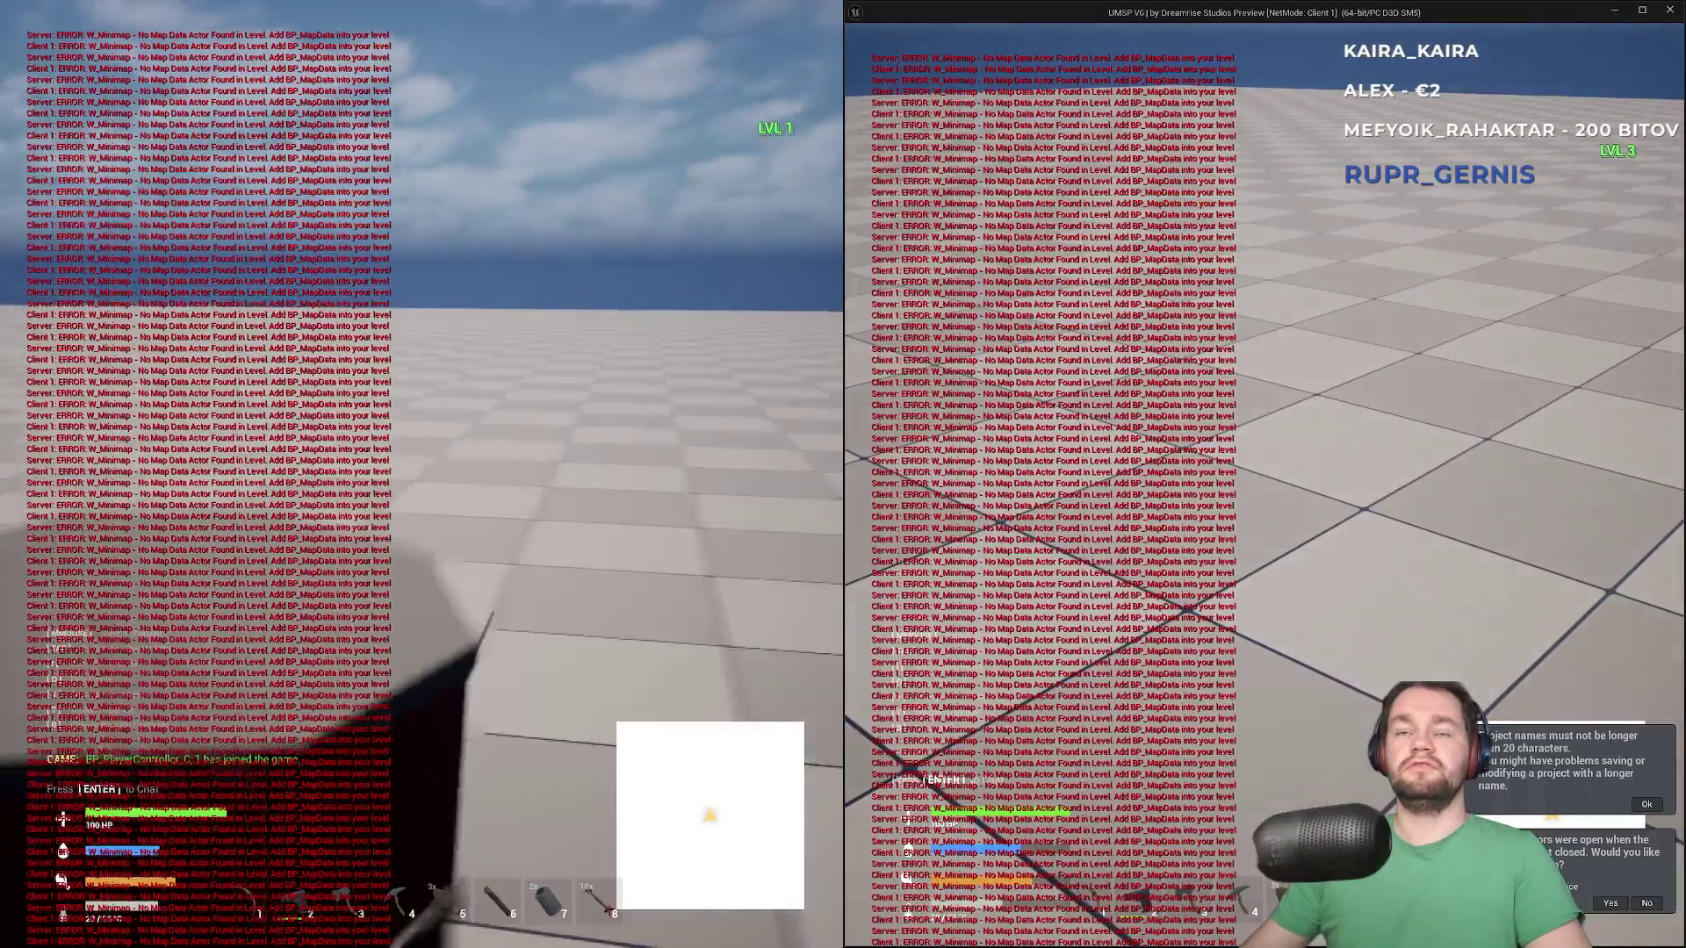
key(w)
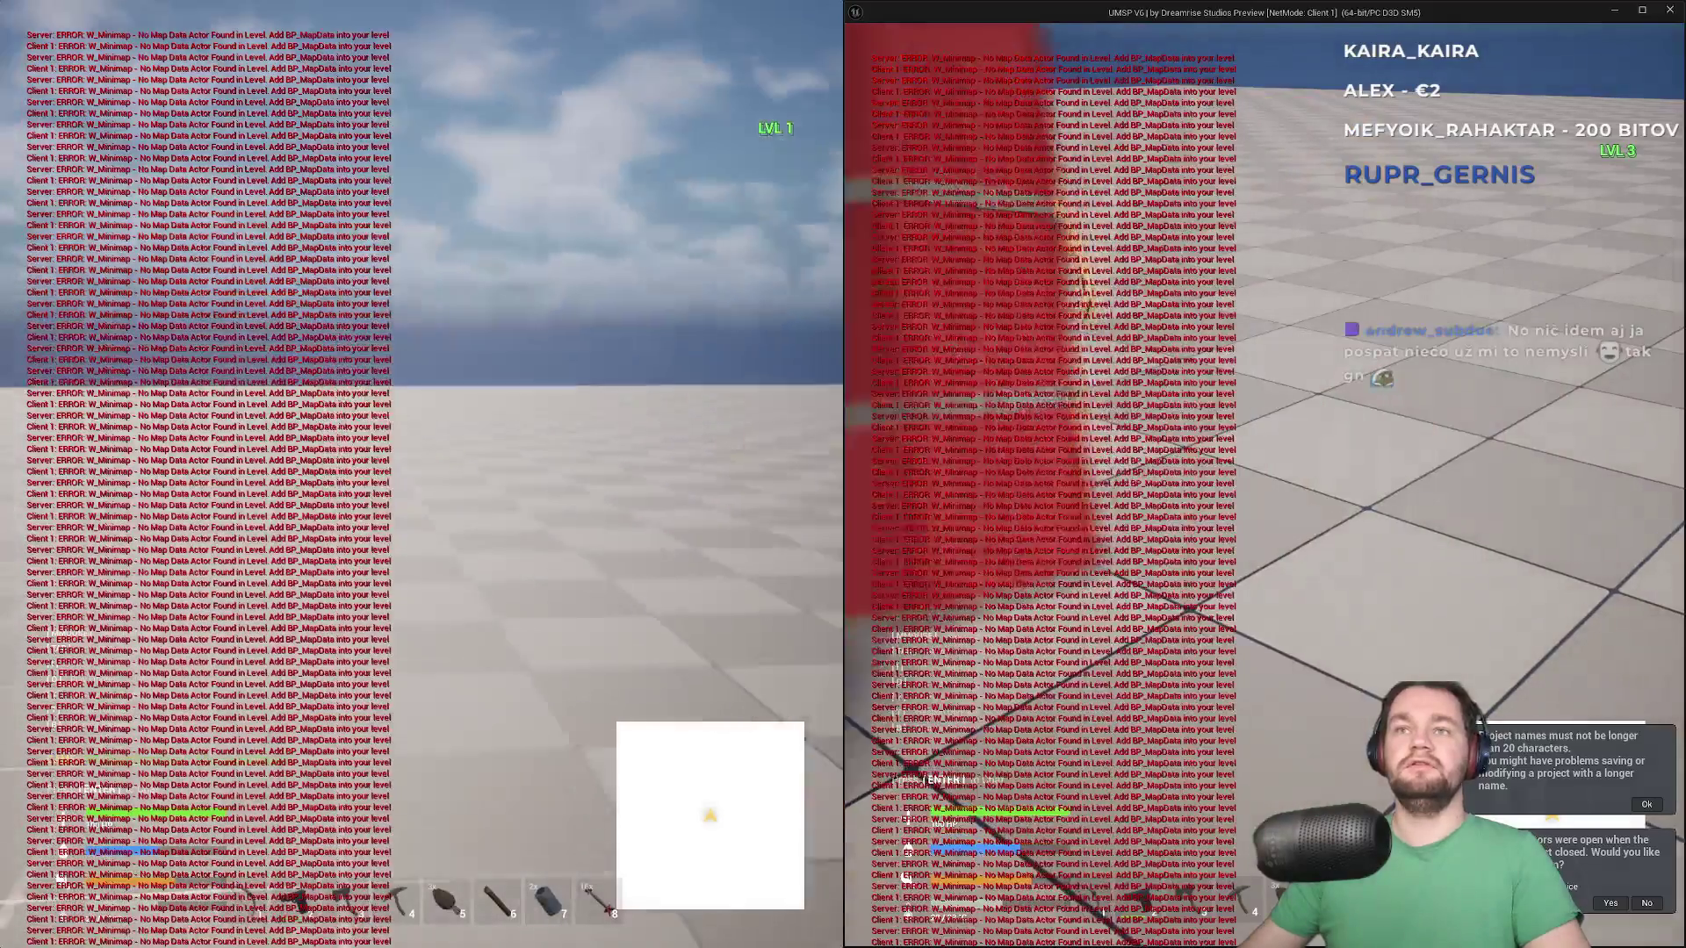
key(super)
key(super)
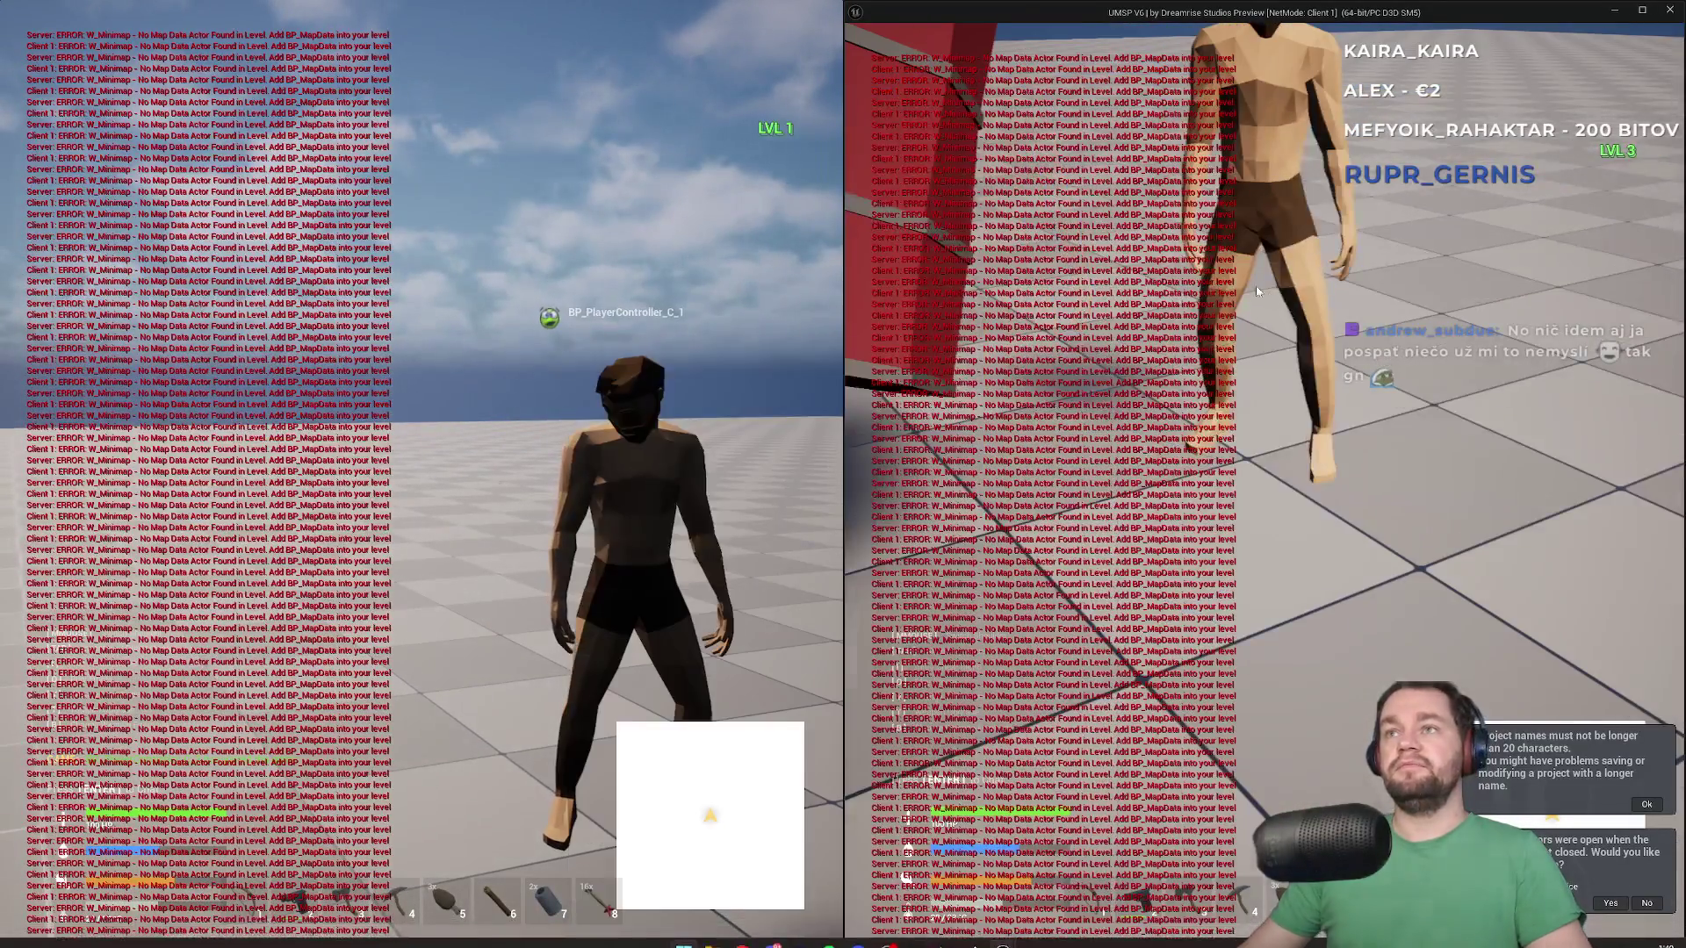
Move up close to the red barrel and walk into it to interact
key(w)
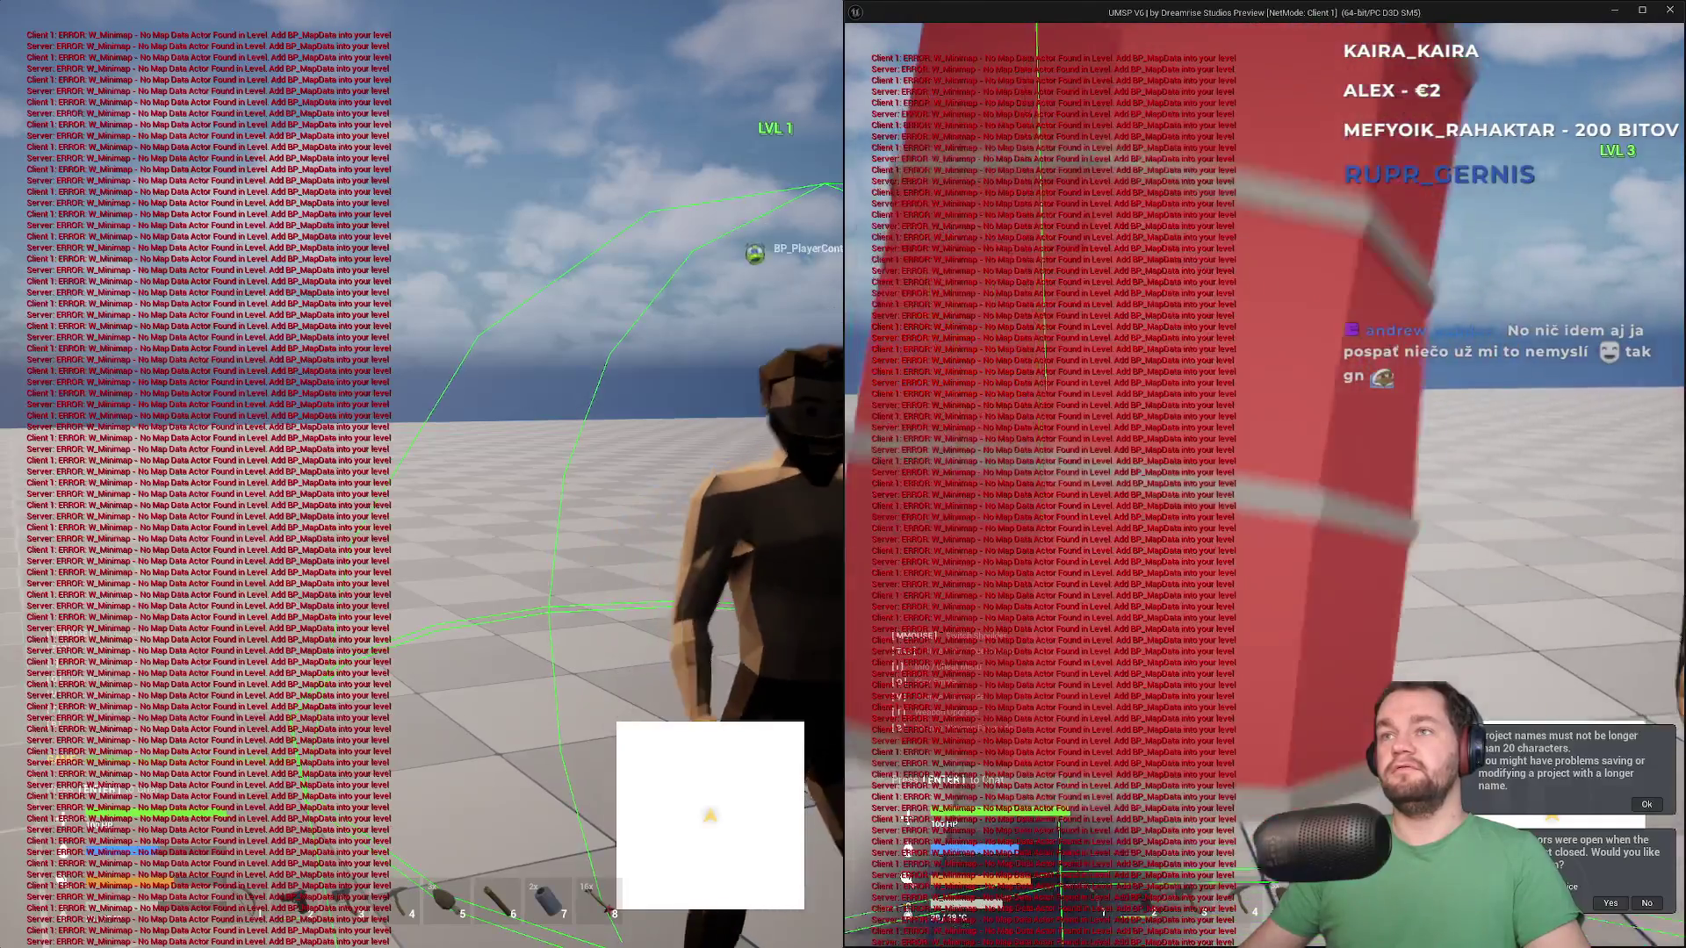
key(w)
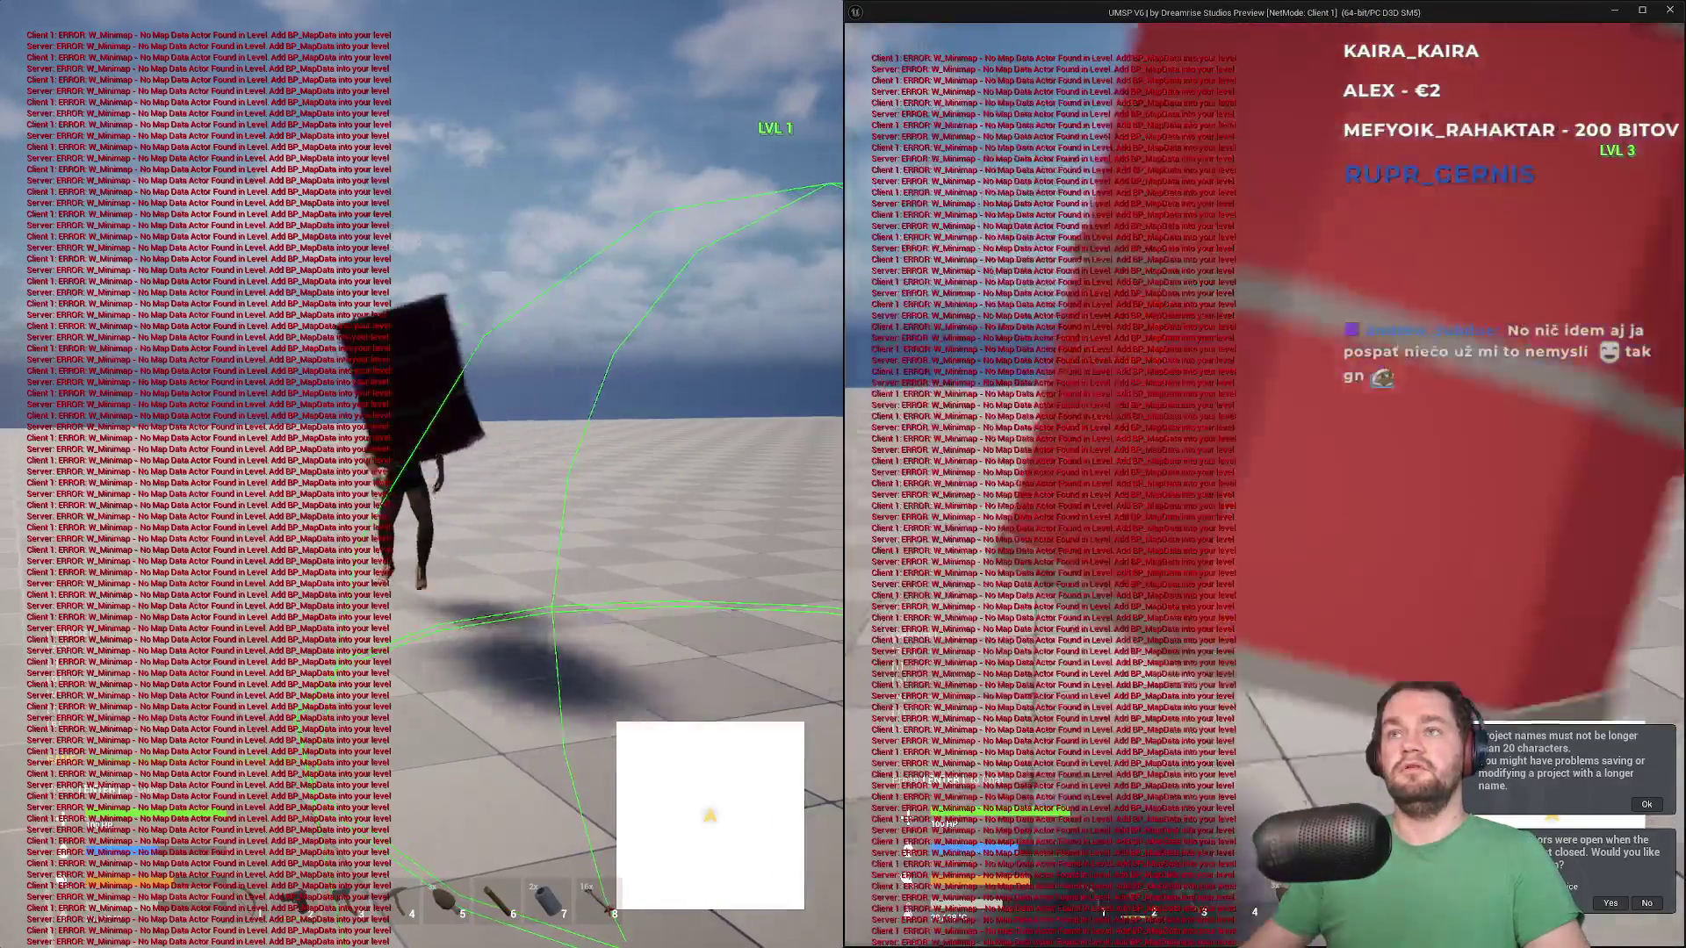
key(w)
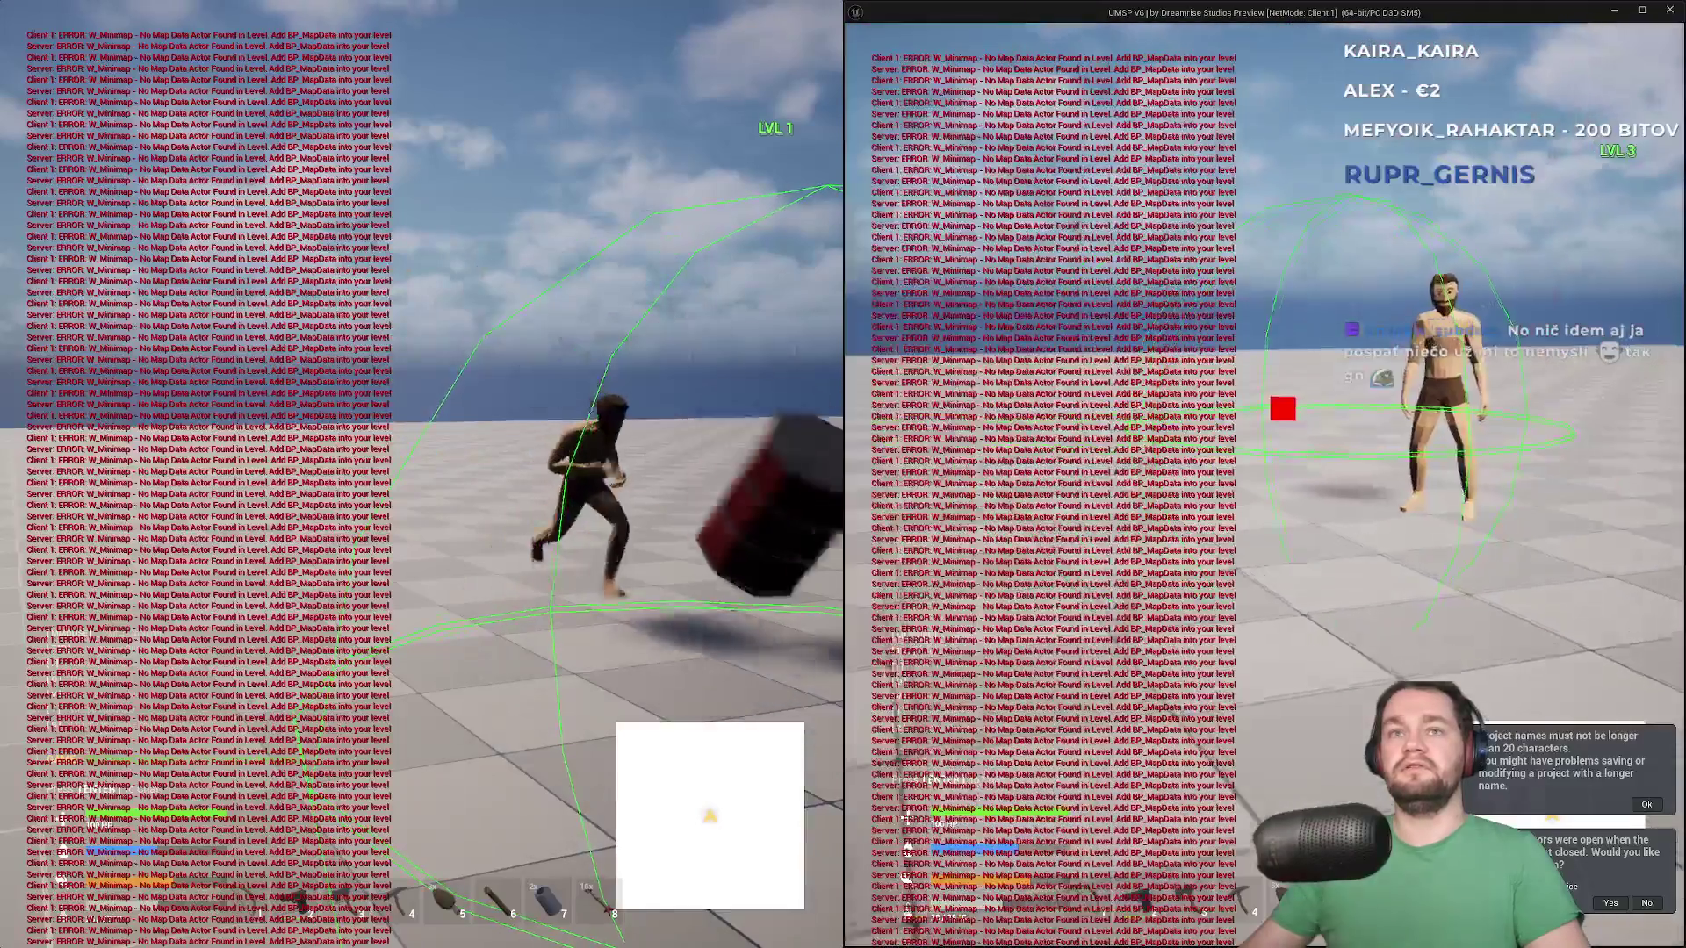
key(w)
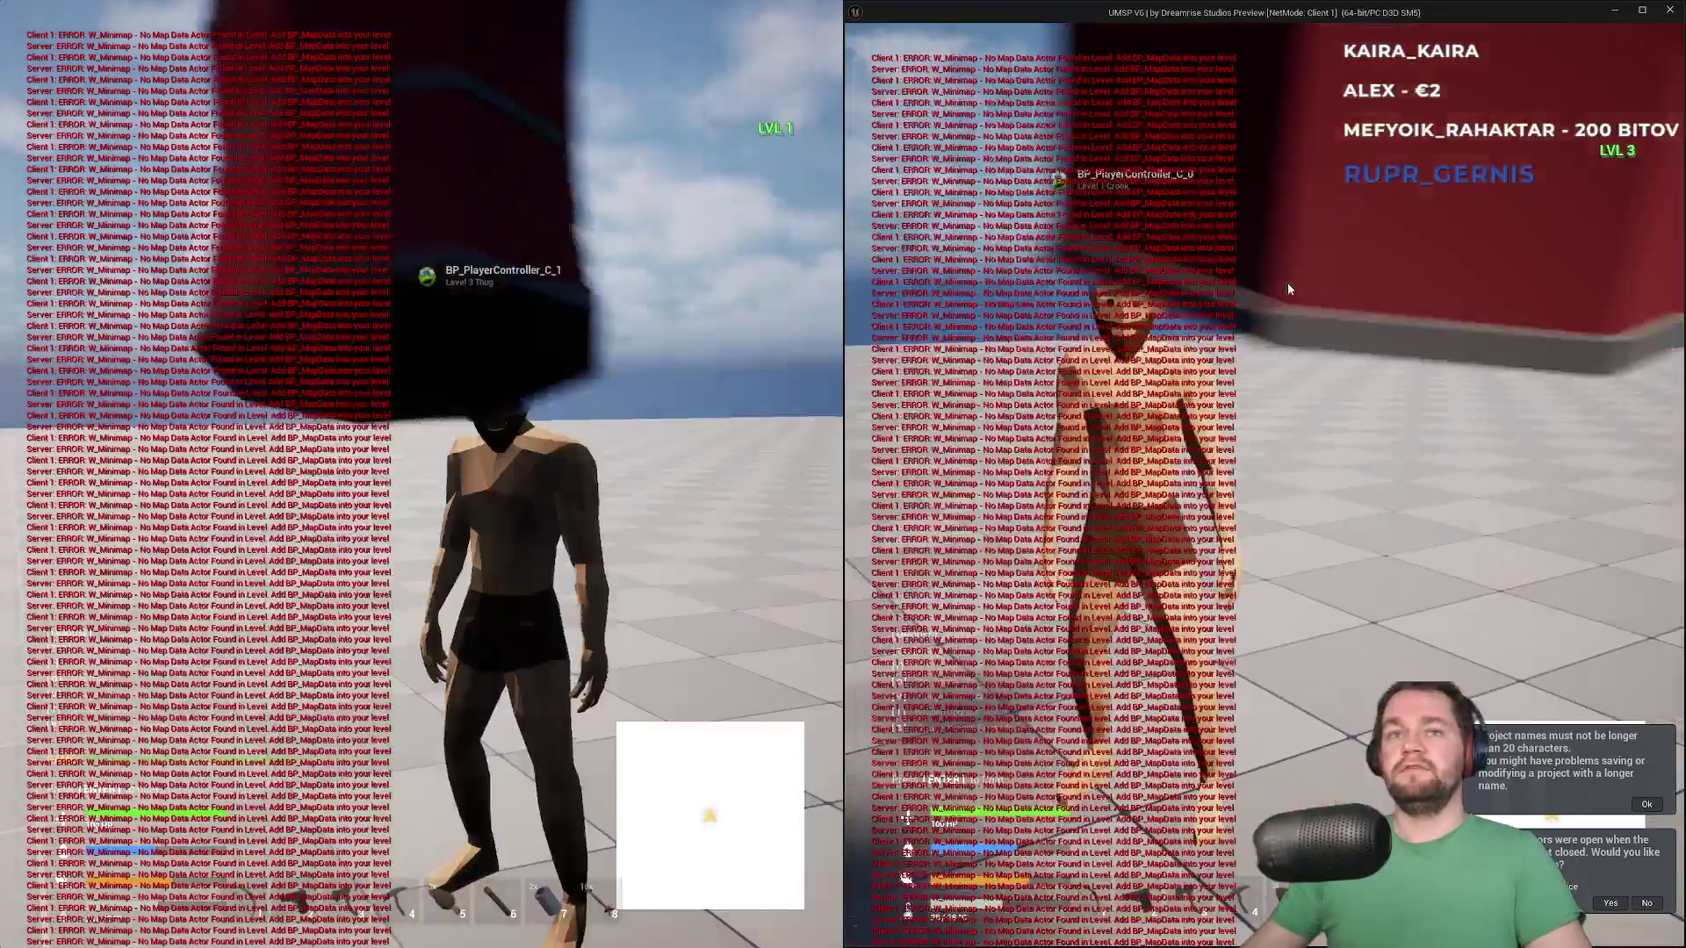
key(super)
key(super)
key(w)
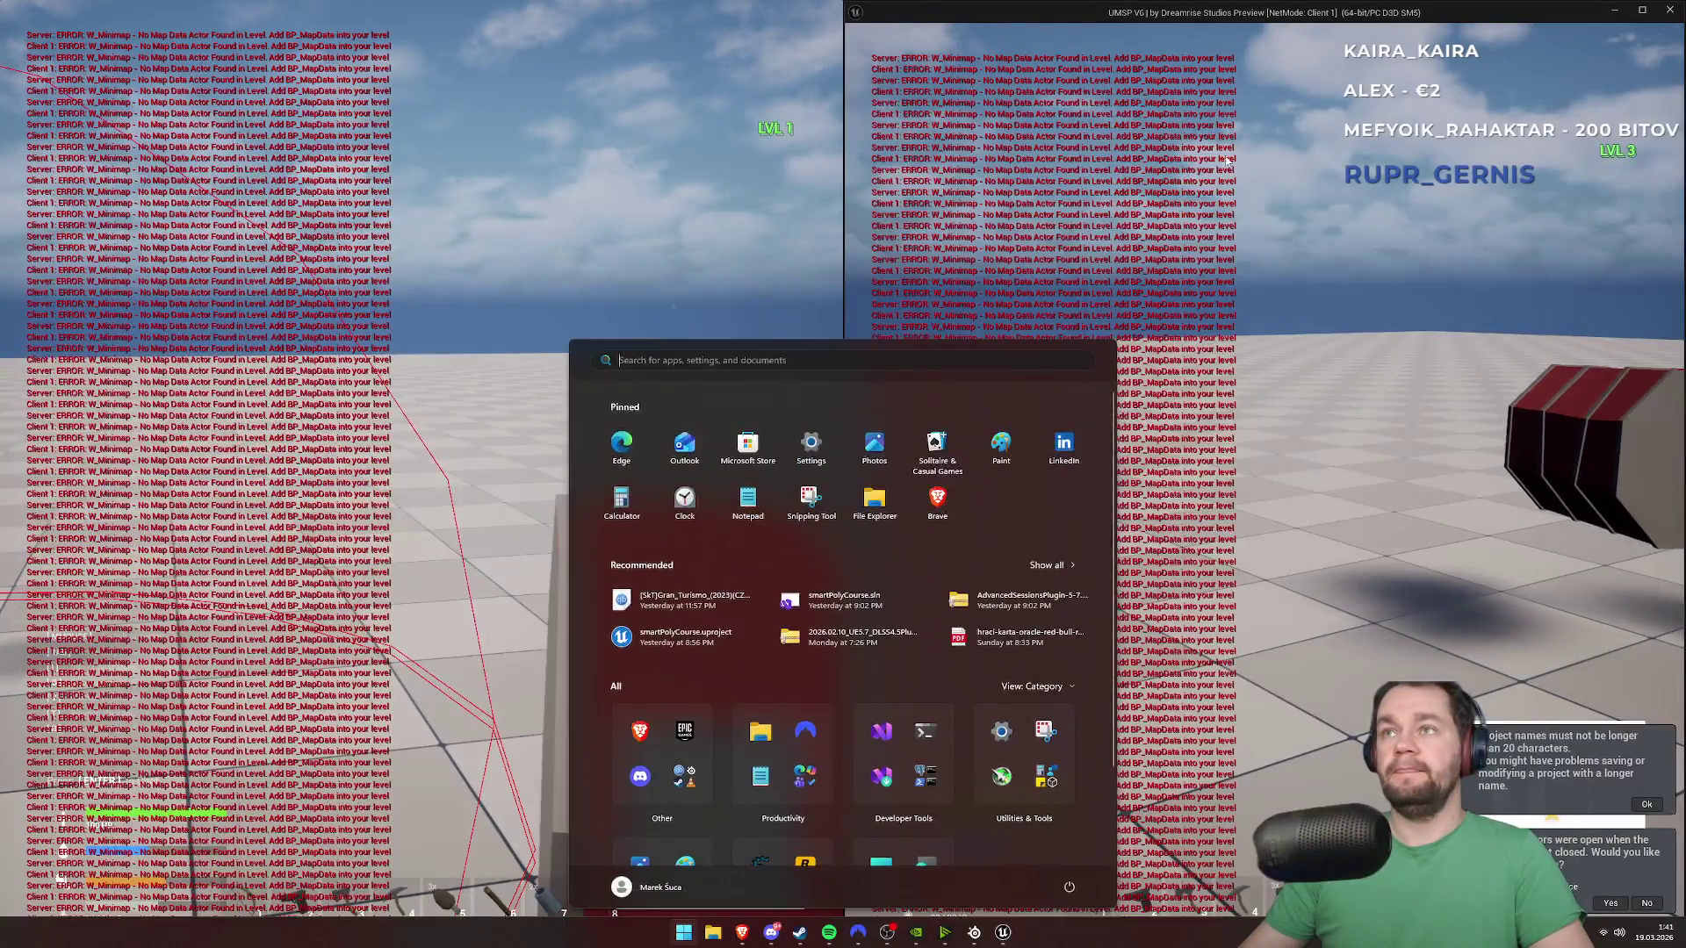
click(1227, 159)
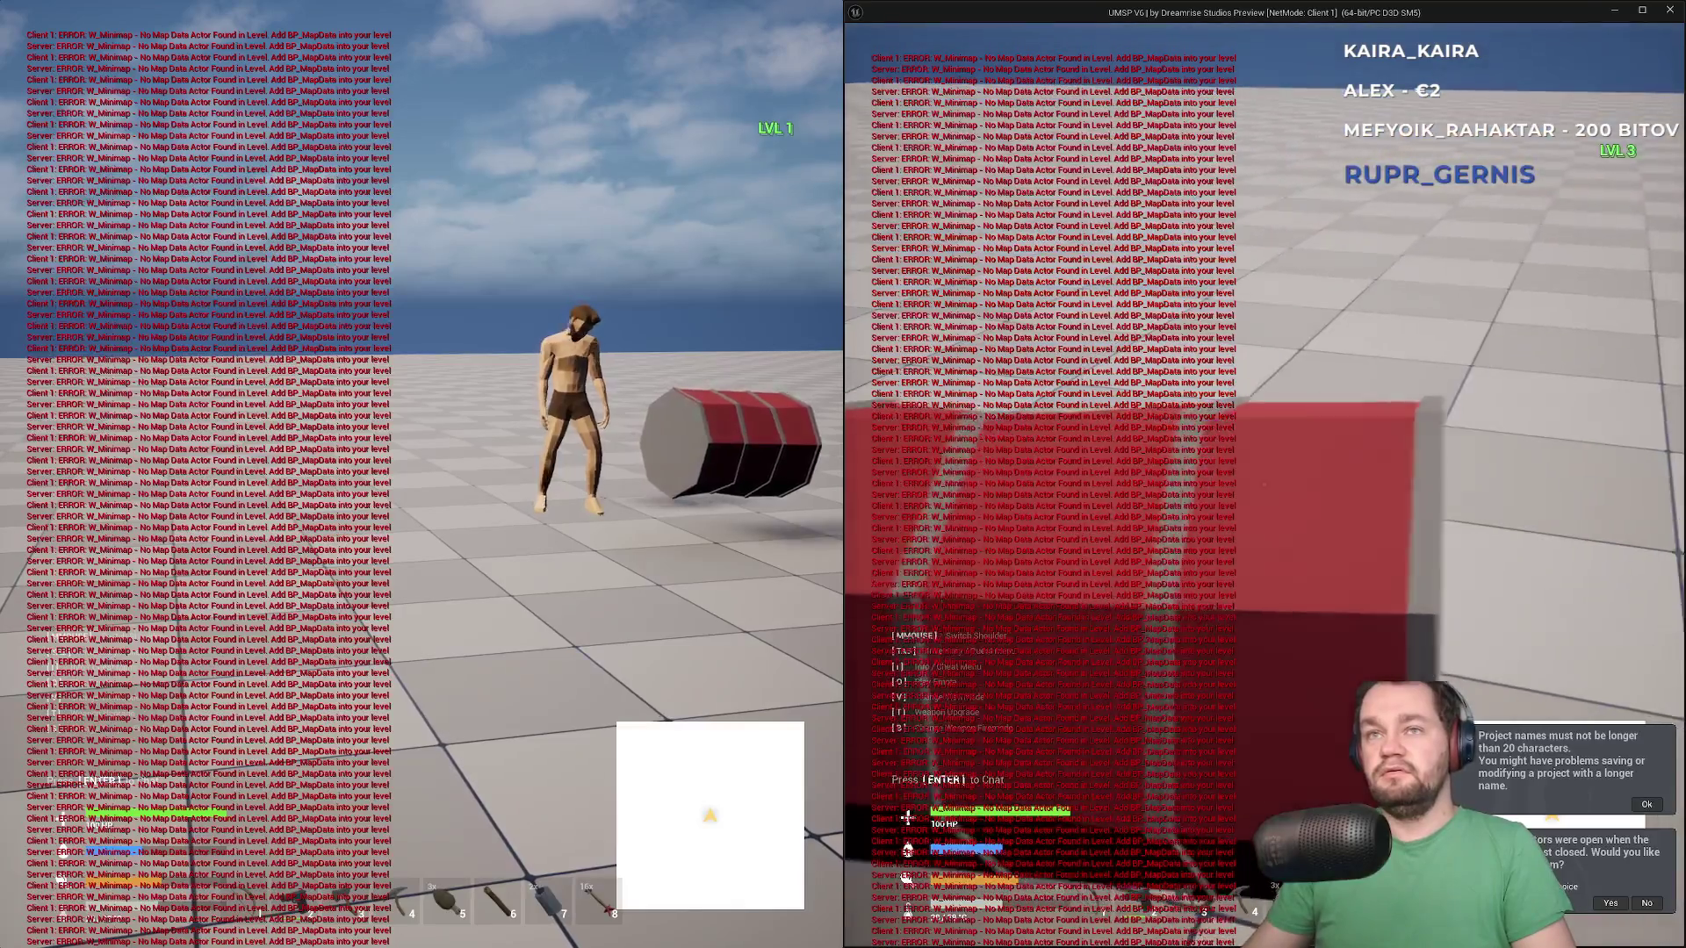
Fling the grabbed barrel across the floor, then stop Play In Editor
key(super)
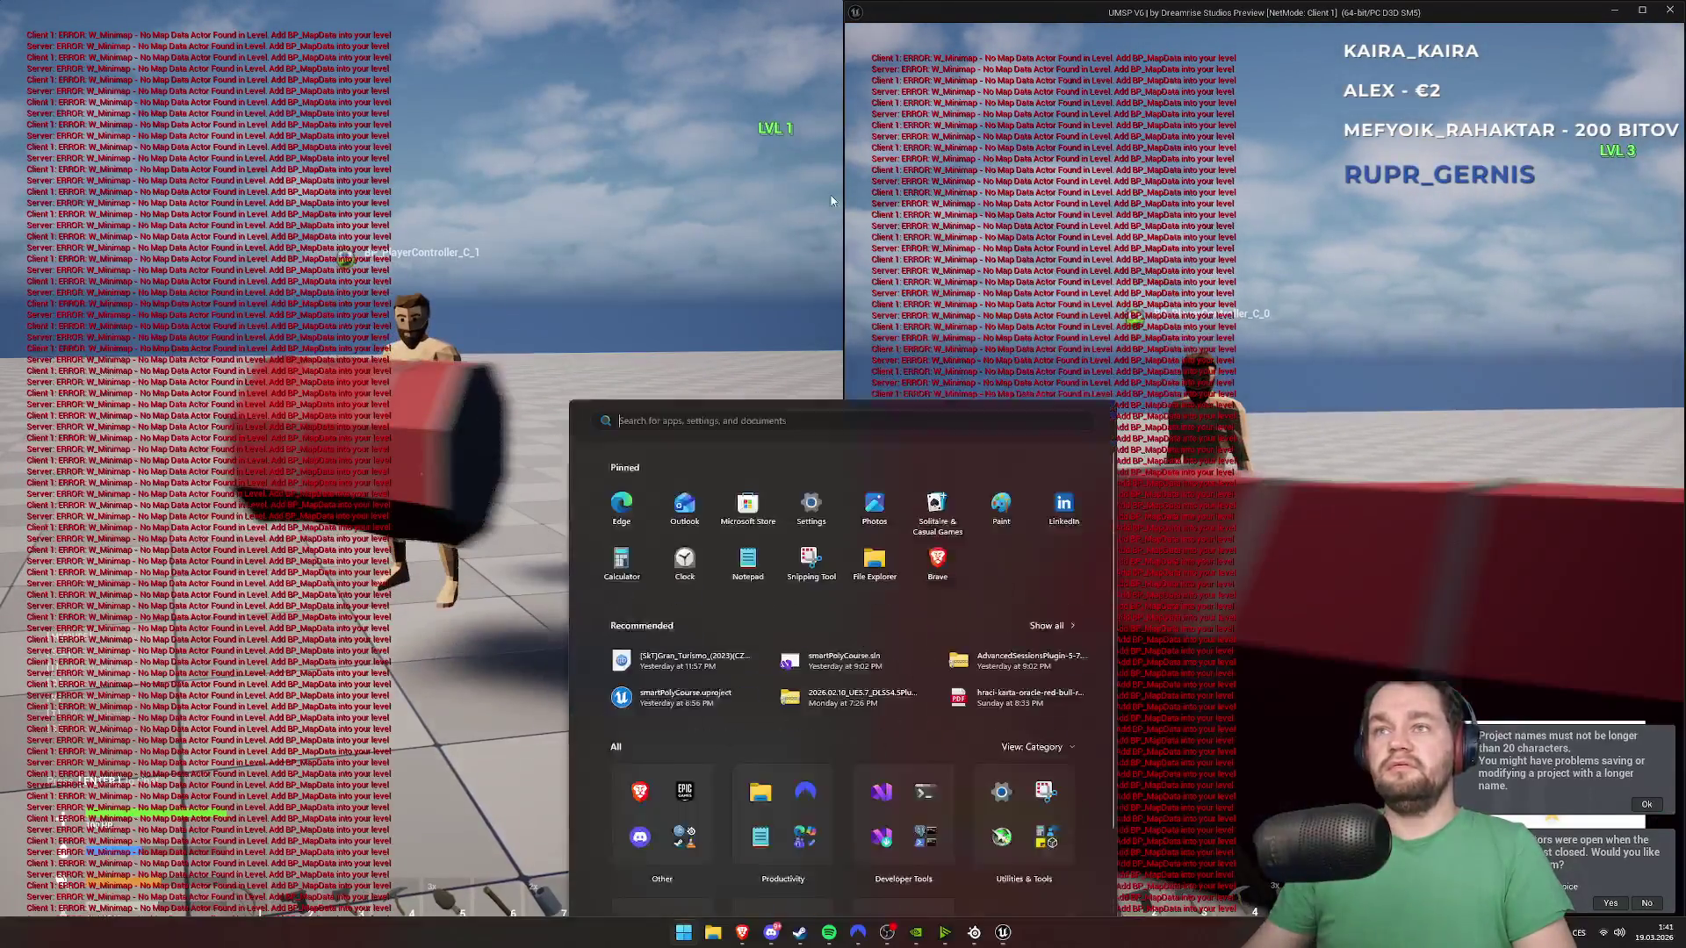
key(super)
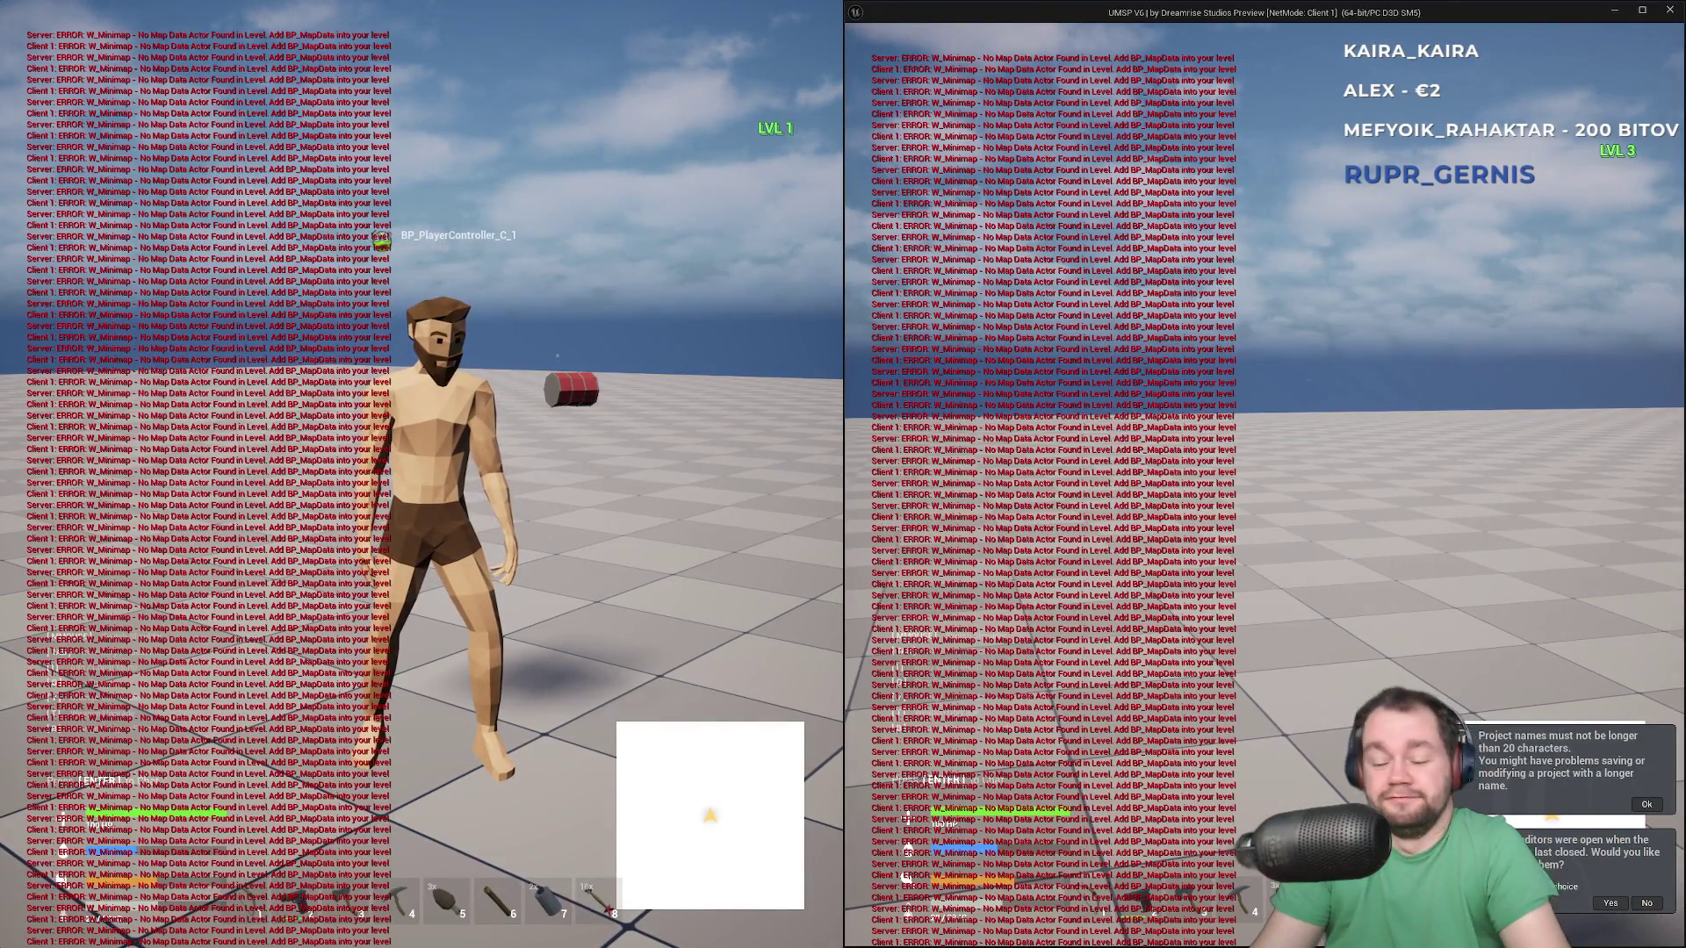
key(Escape)
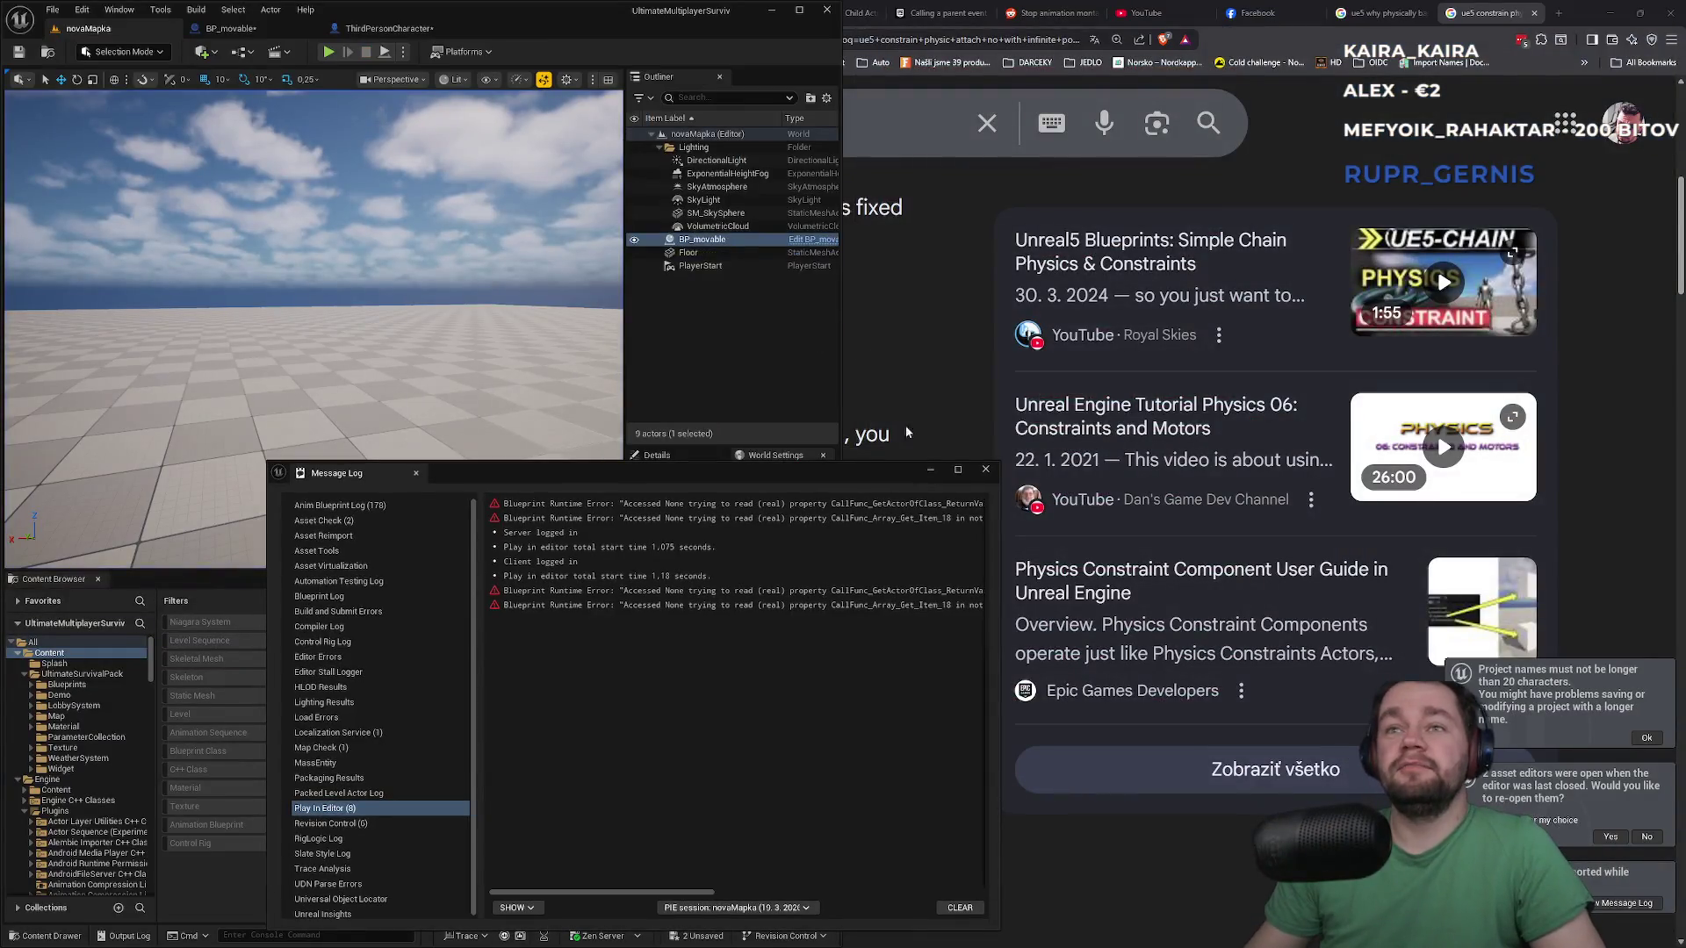
Close the Message Log and highlight the AI answer's limits, stability and high drive stiffness advice
click(984, 470)
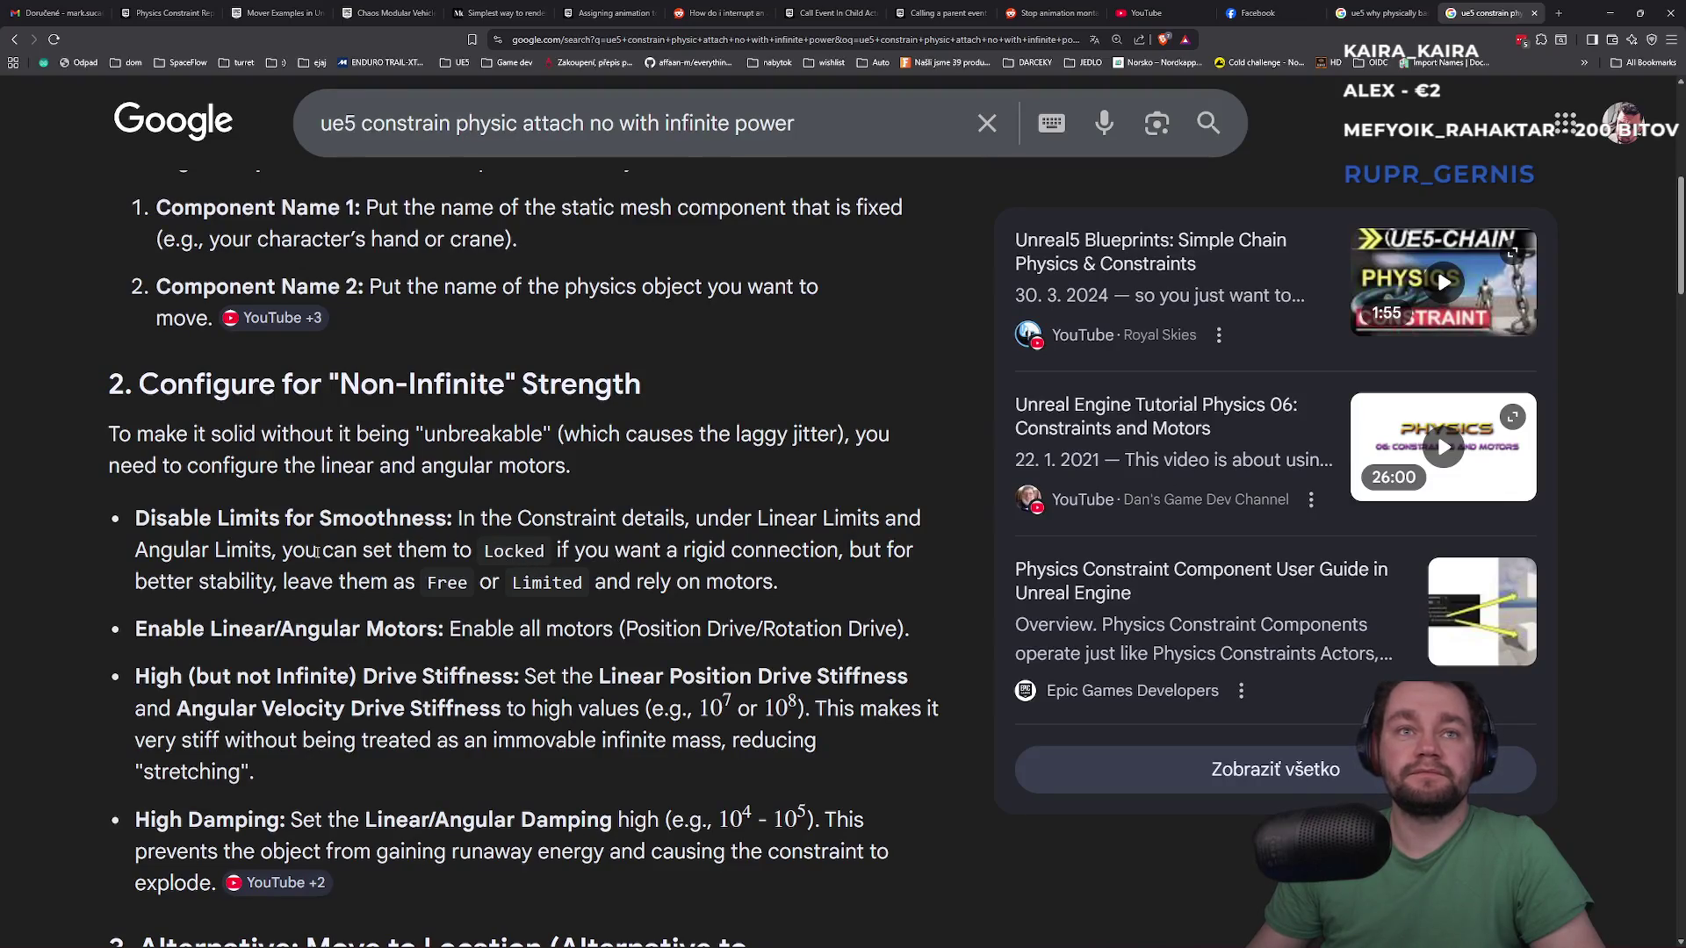
click(348, 521)
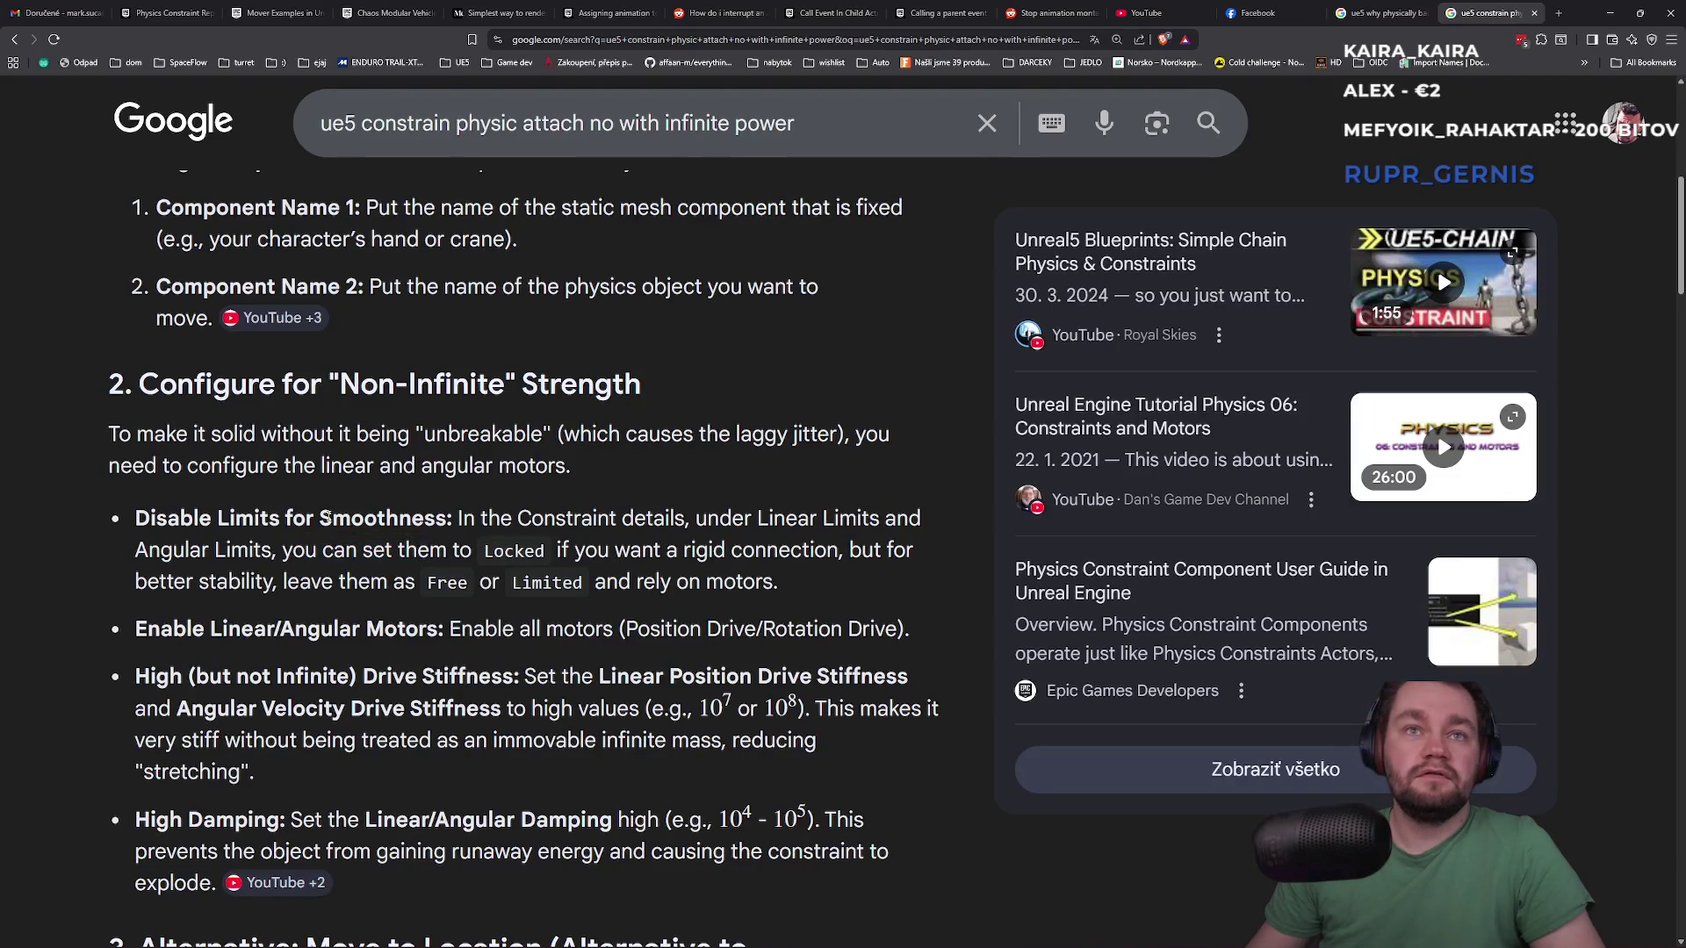
mouse_move(826, 518)
mouse_down()
mouse_move(904, 517)
mouse_move(316, 558)
mouse_up()
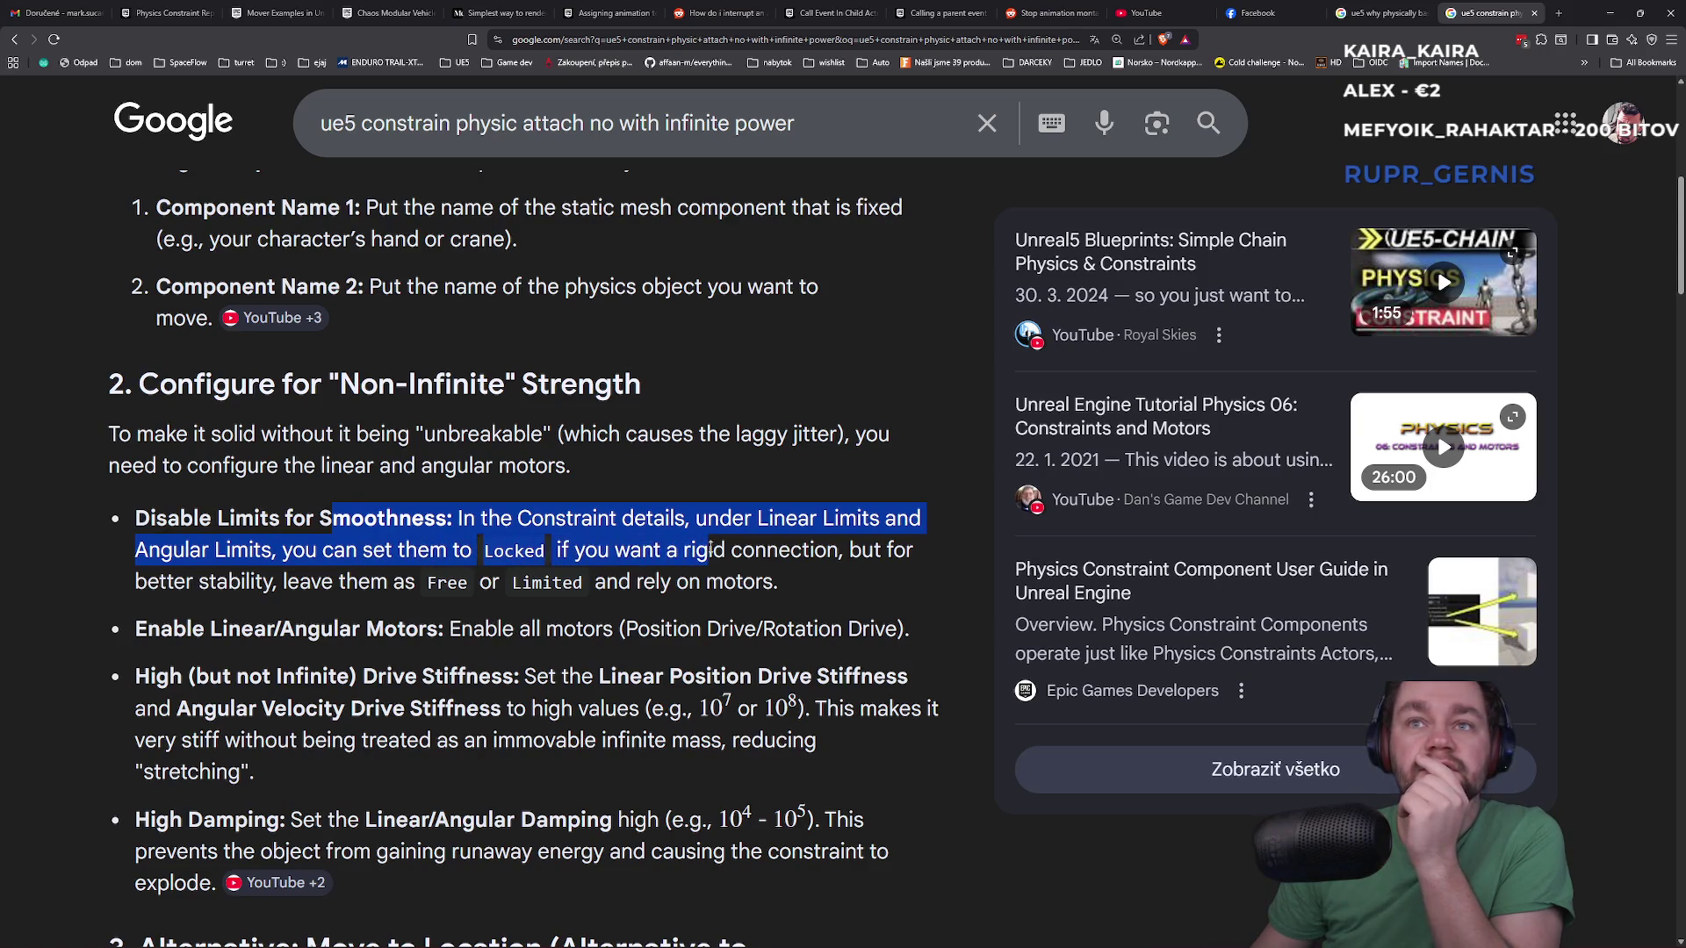
drag(848, 551, 314, 592)
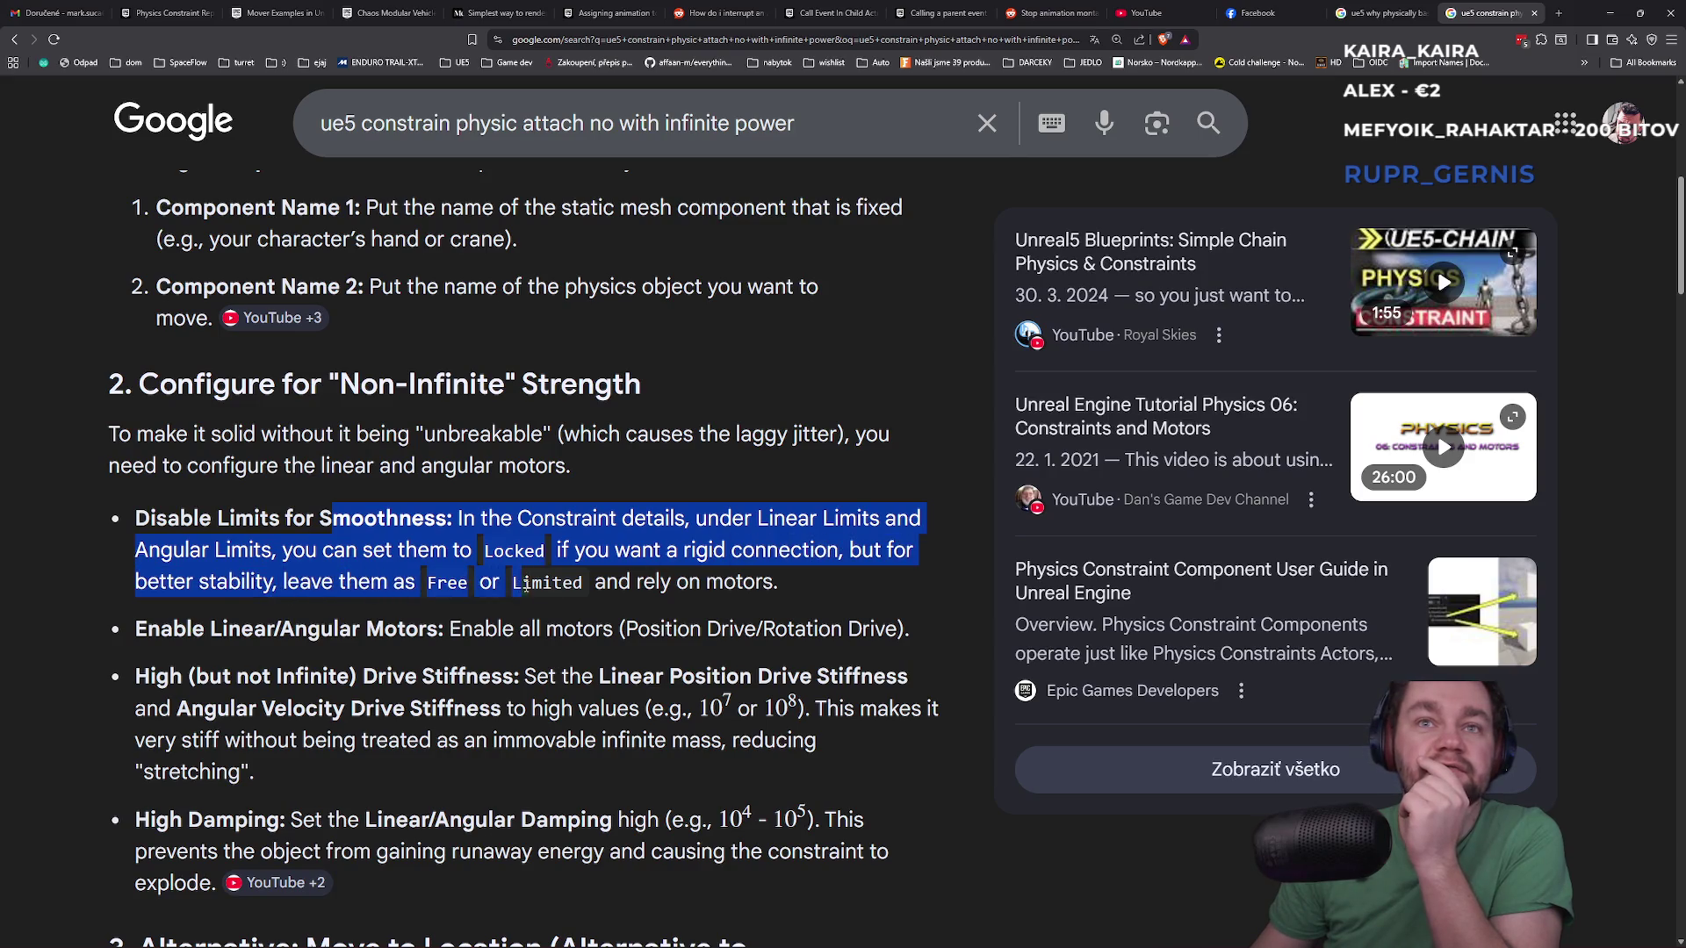
click(719, 594)
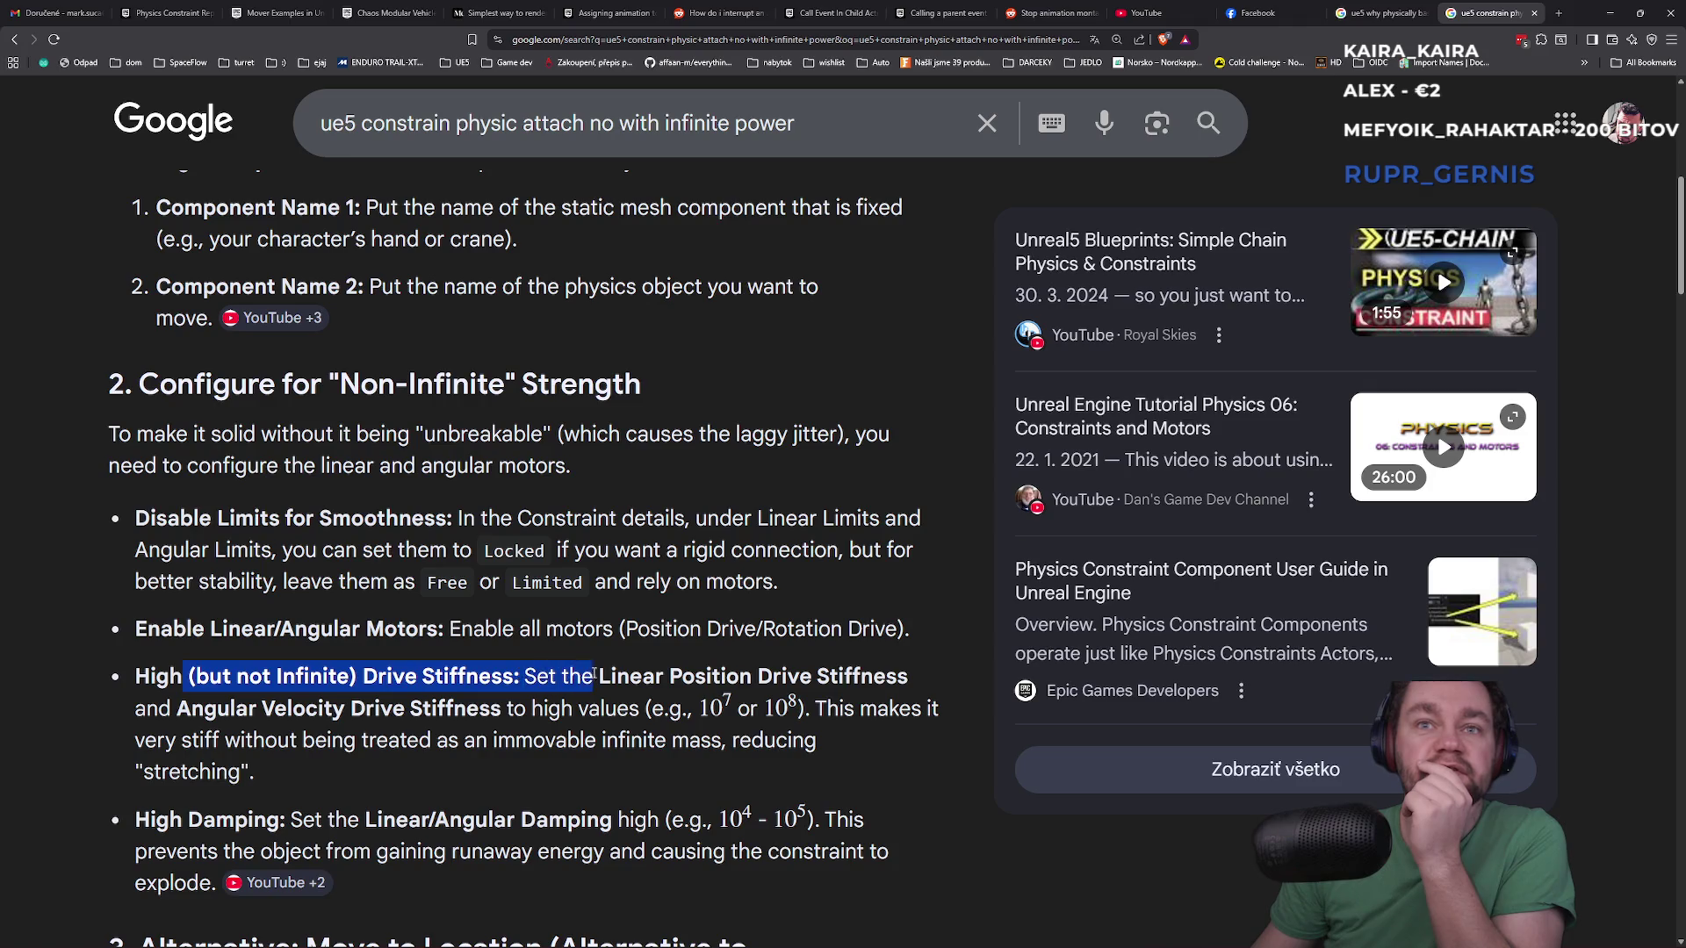
click(473, 697)
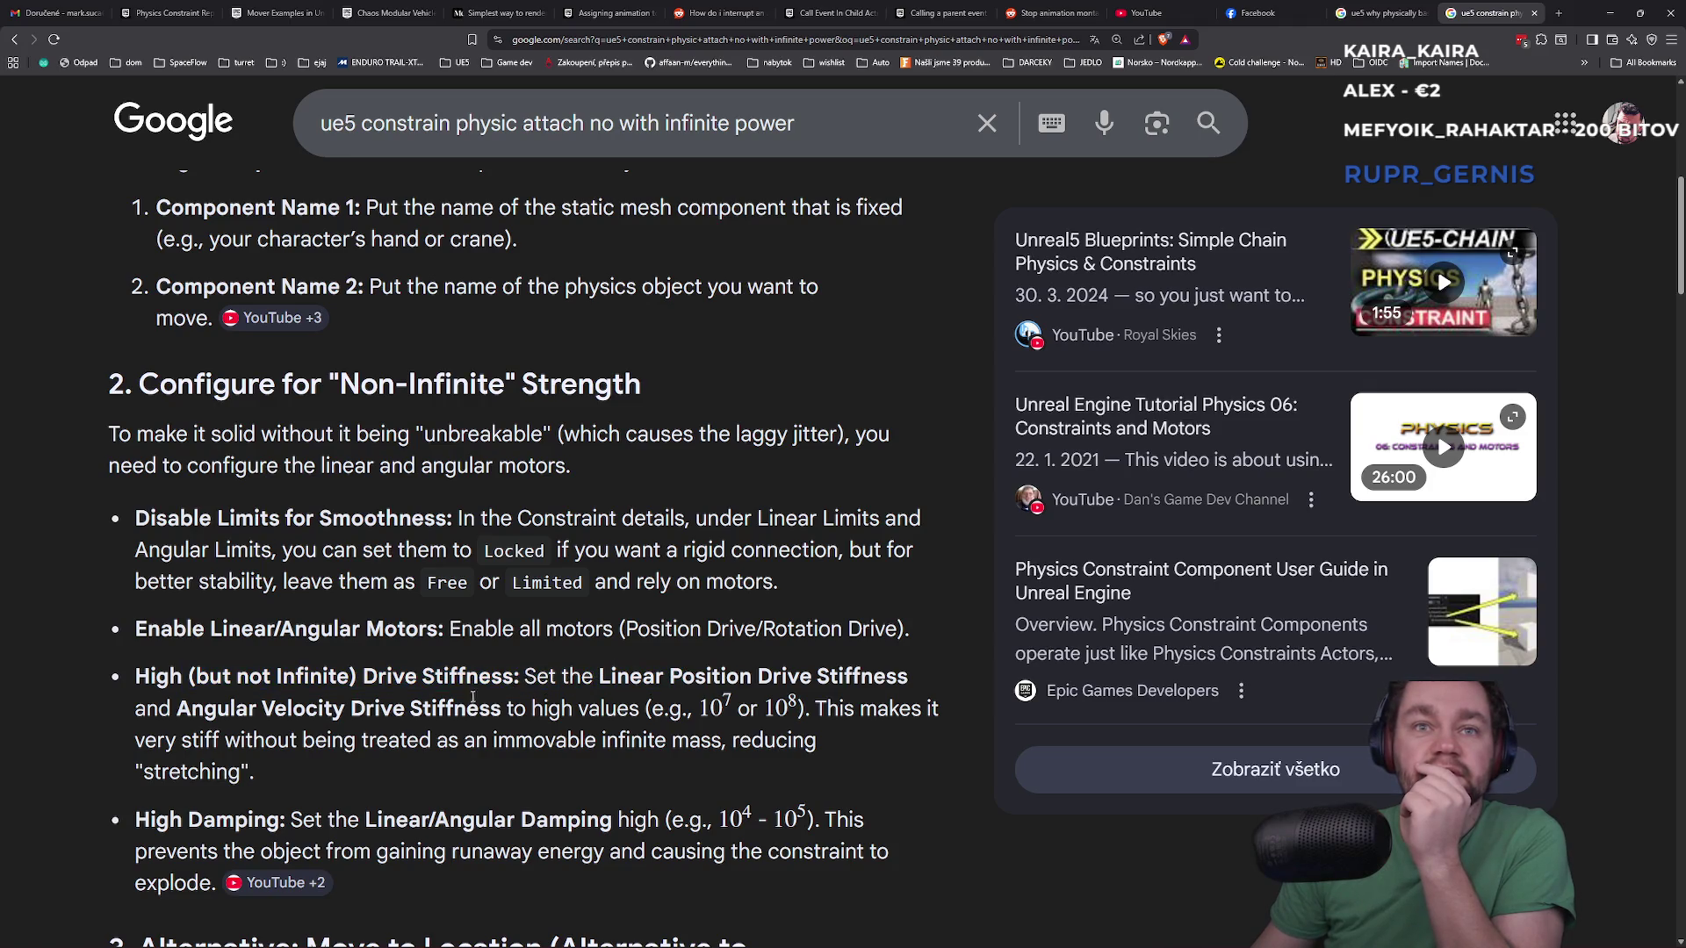
drag(219, 708, 437, 707)
drag(587, 708, 601, 708)
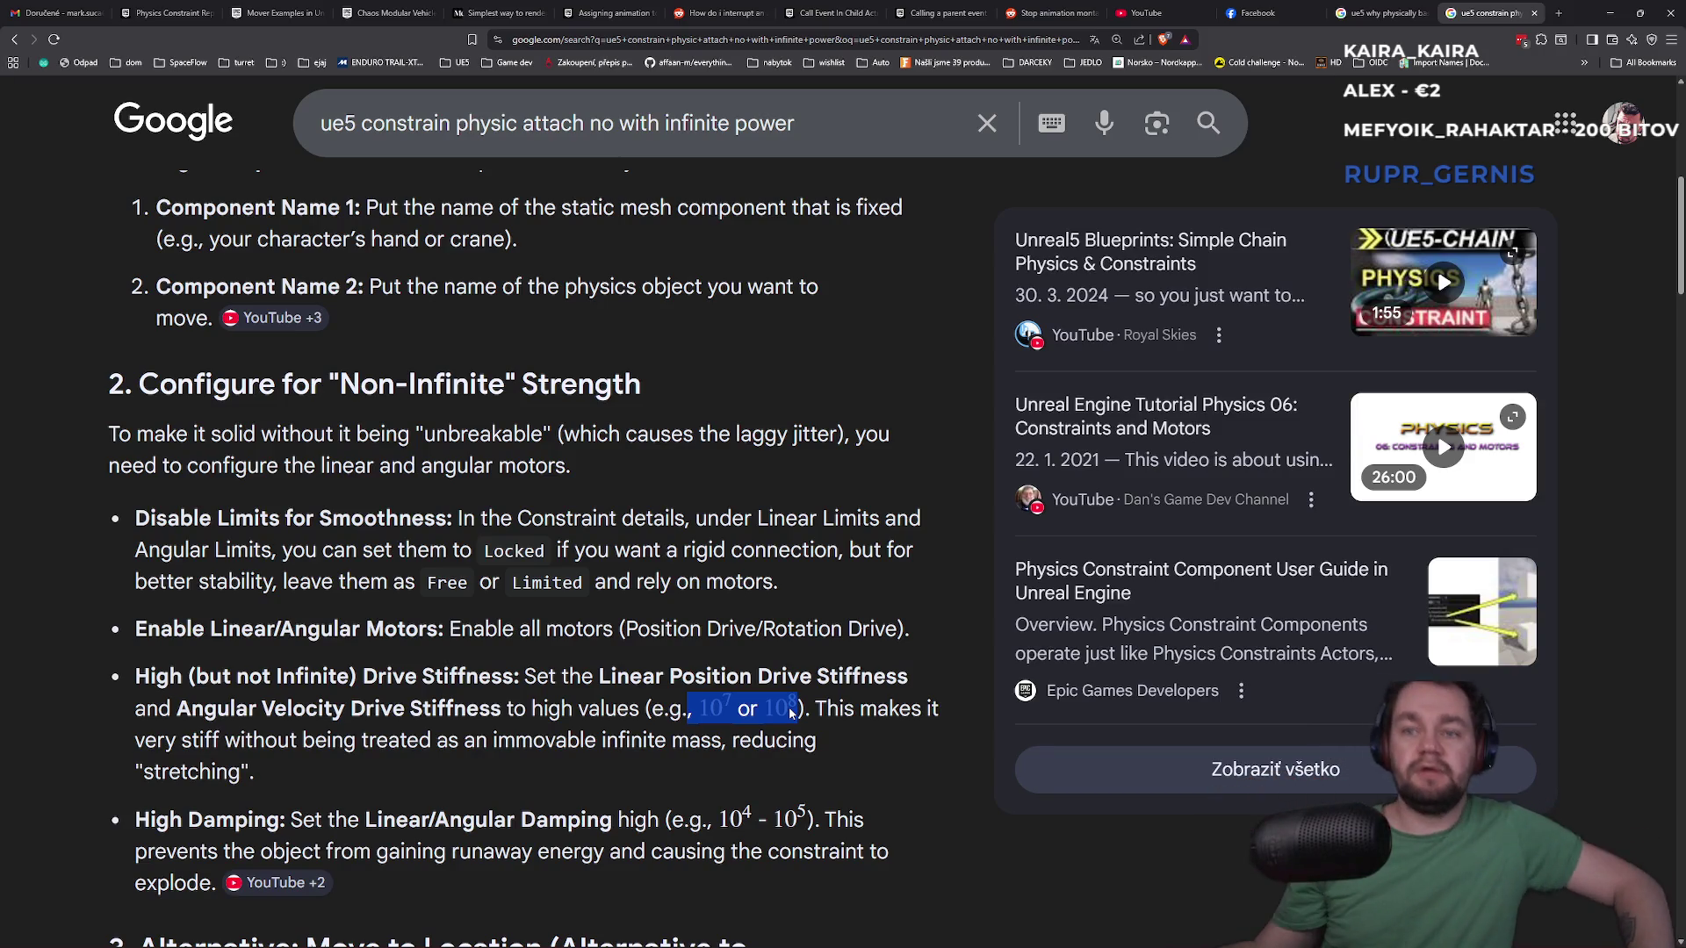
Open the 'Physics 06: Constraints and Motors' video result in a new tab and switch to it
mouse_move(276, 885)
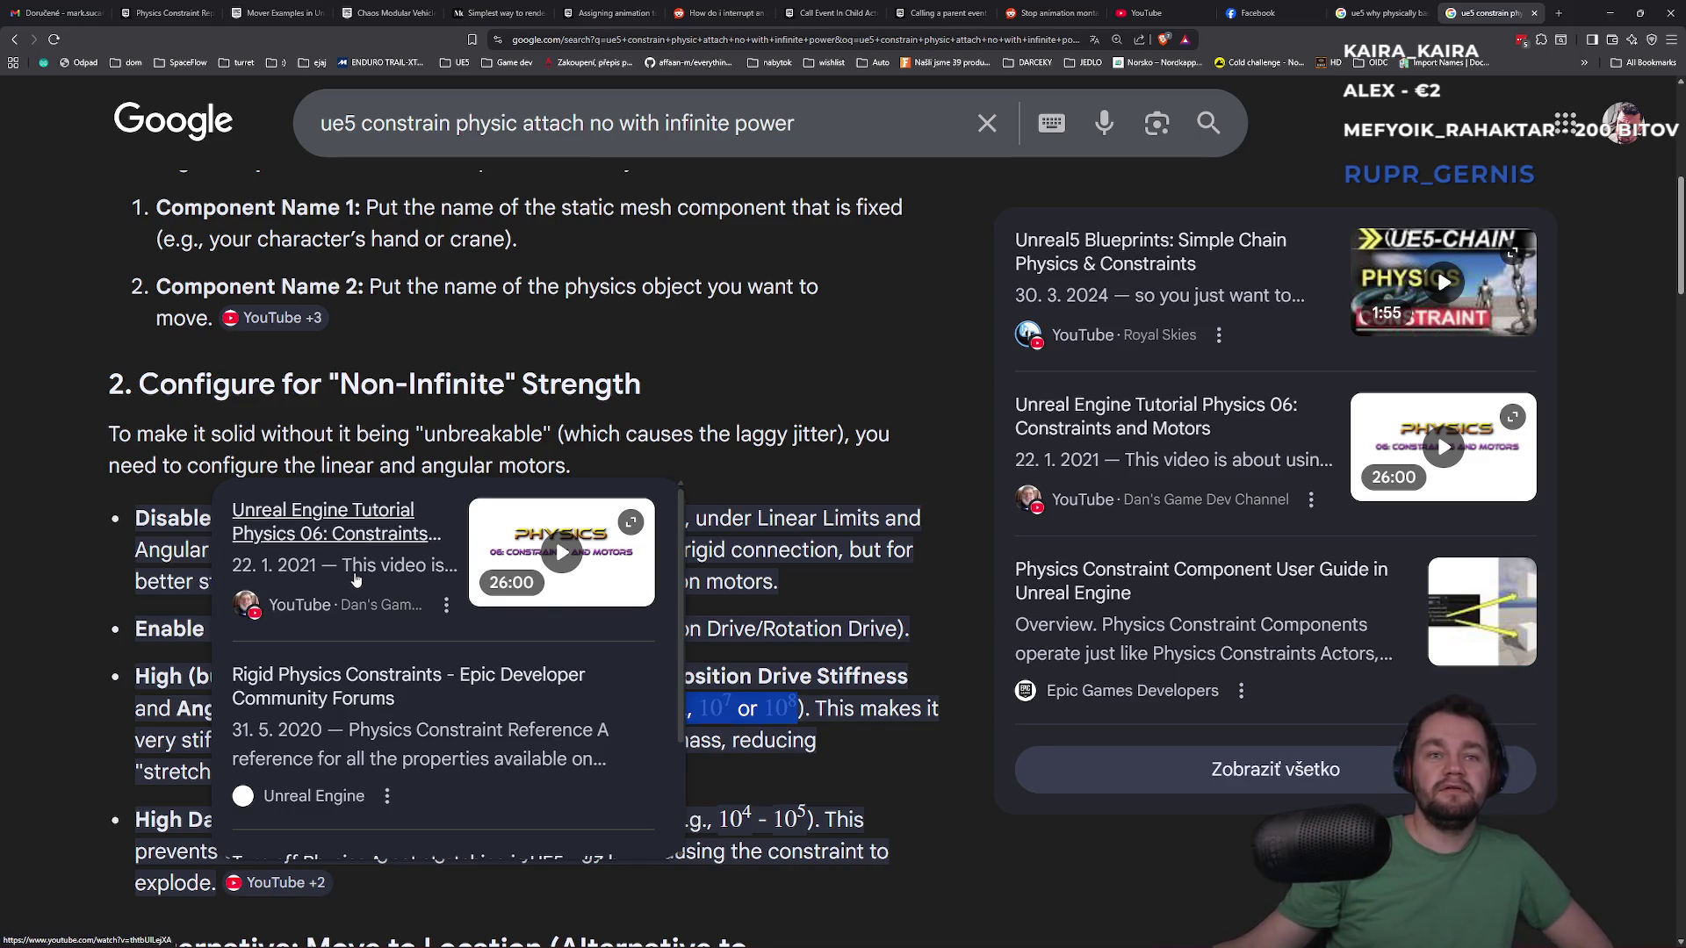
middle_click(361, 544)
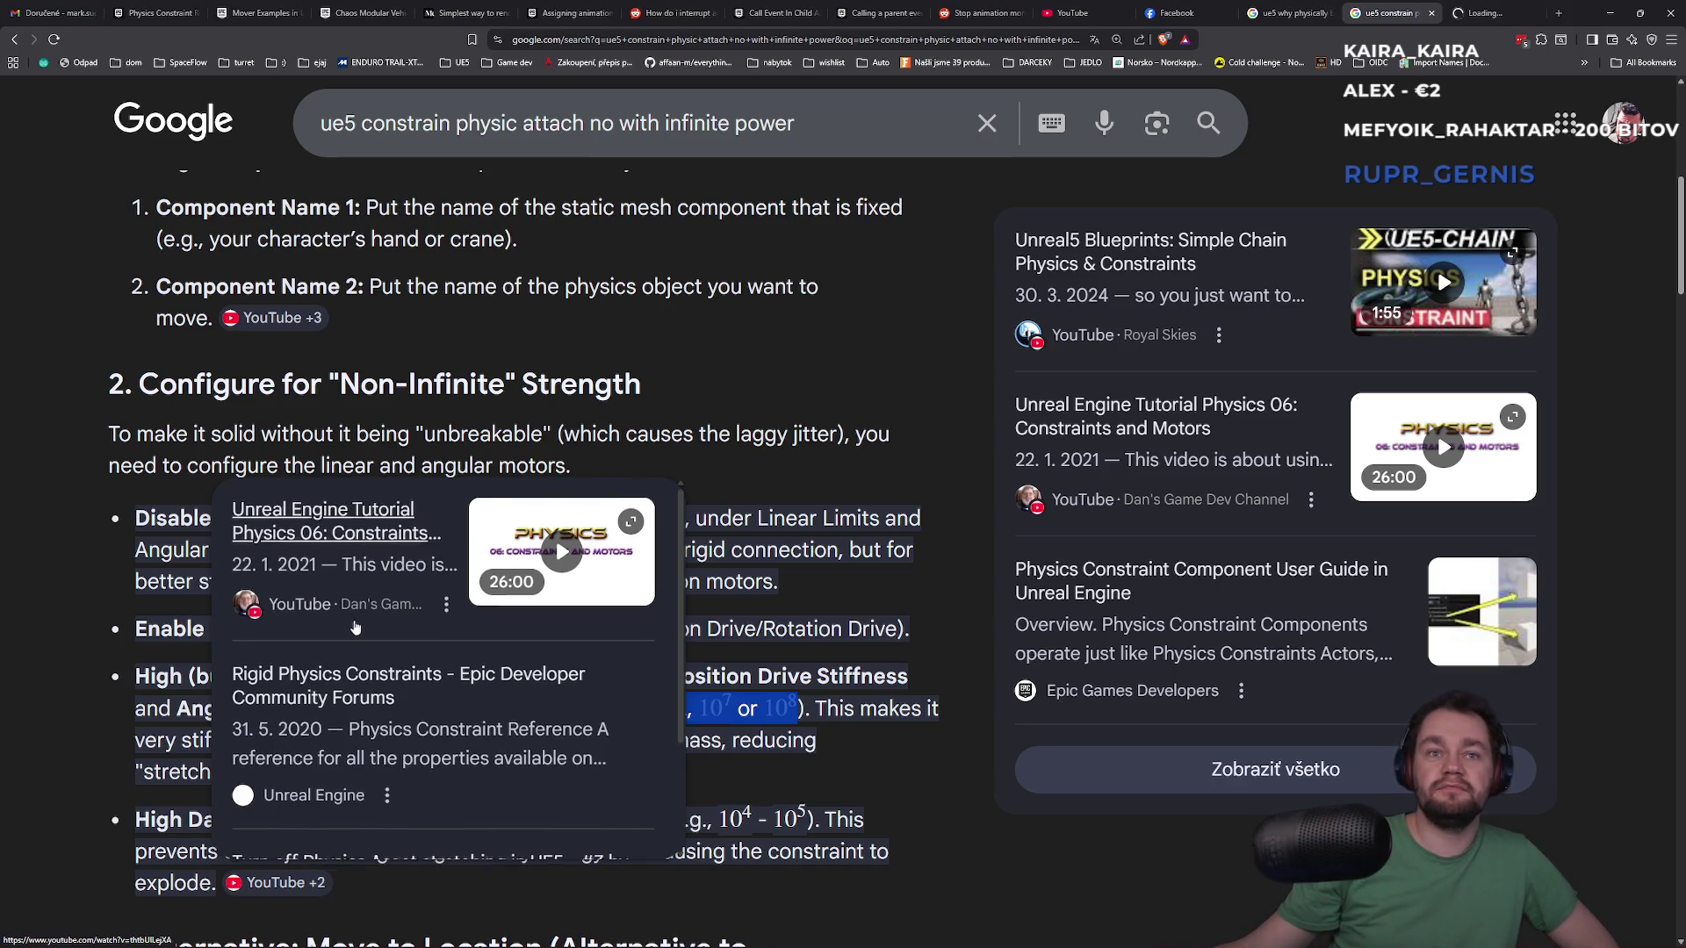
scroll(358, 626, down, 2)
scroll(358, 626, up, 1)
scroll(358, 626, down, 1)
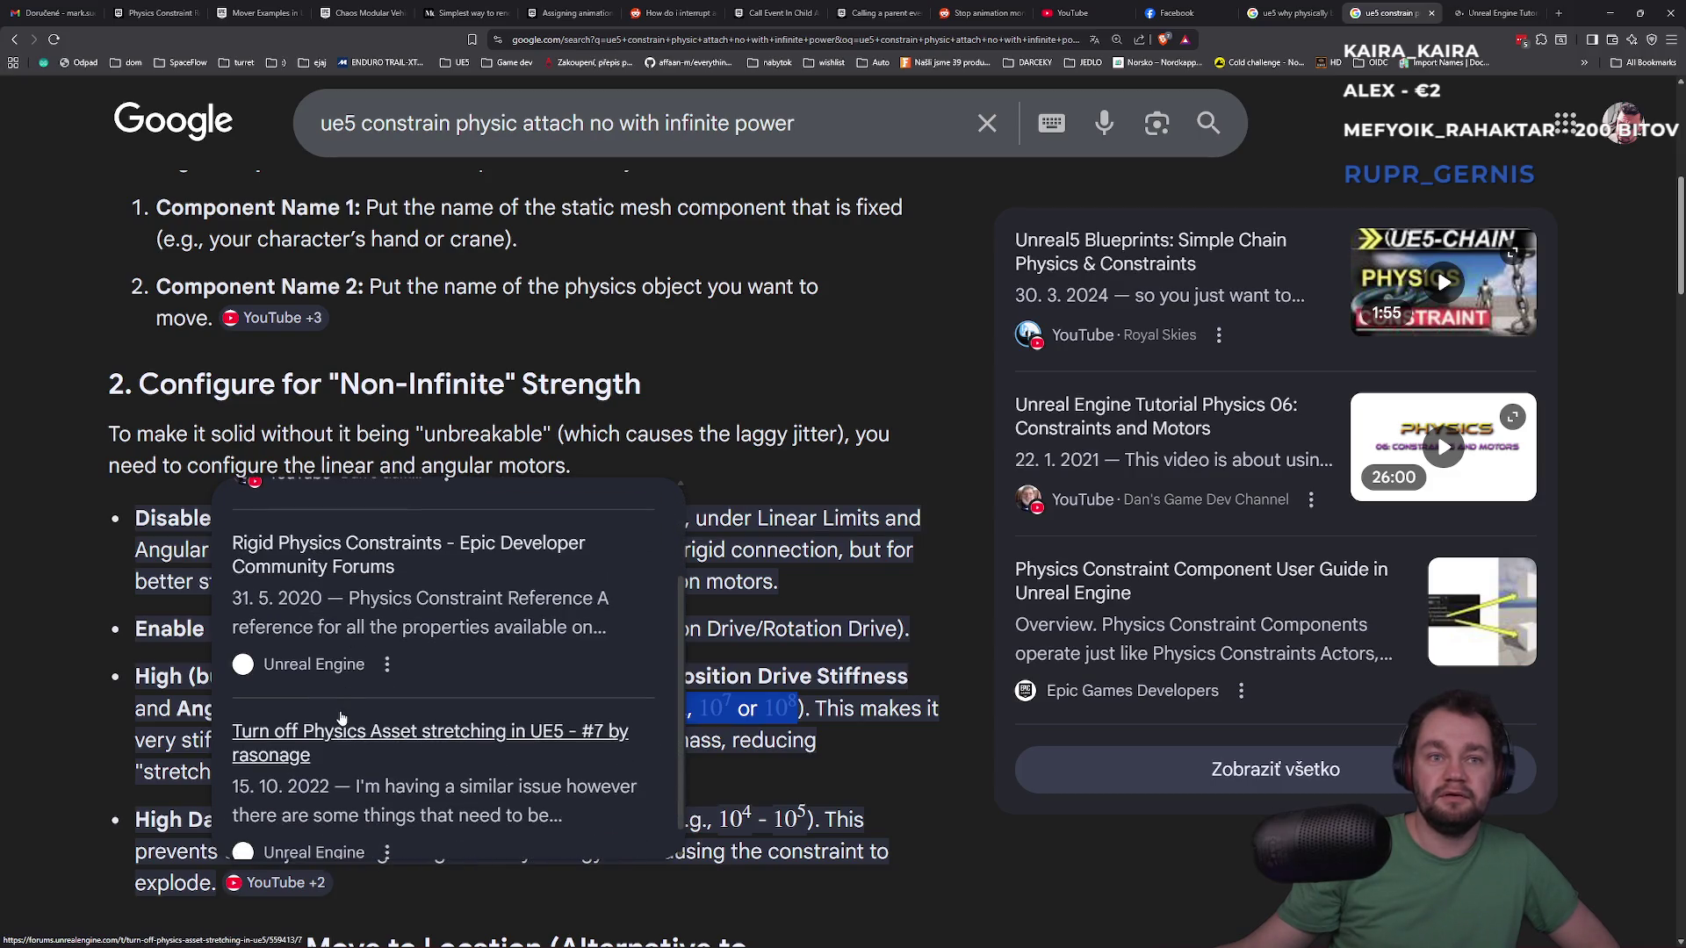
scroll(339, 732, up, 1)
click(1492, 12)
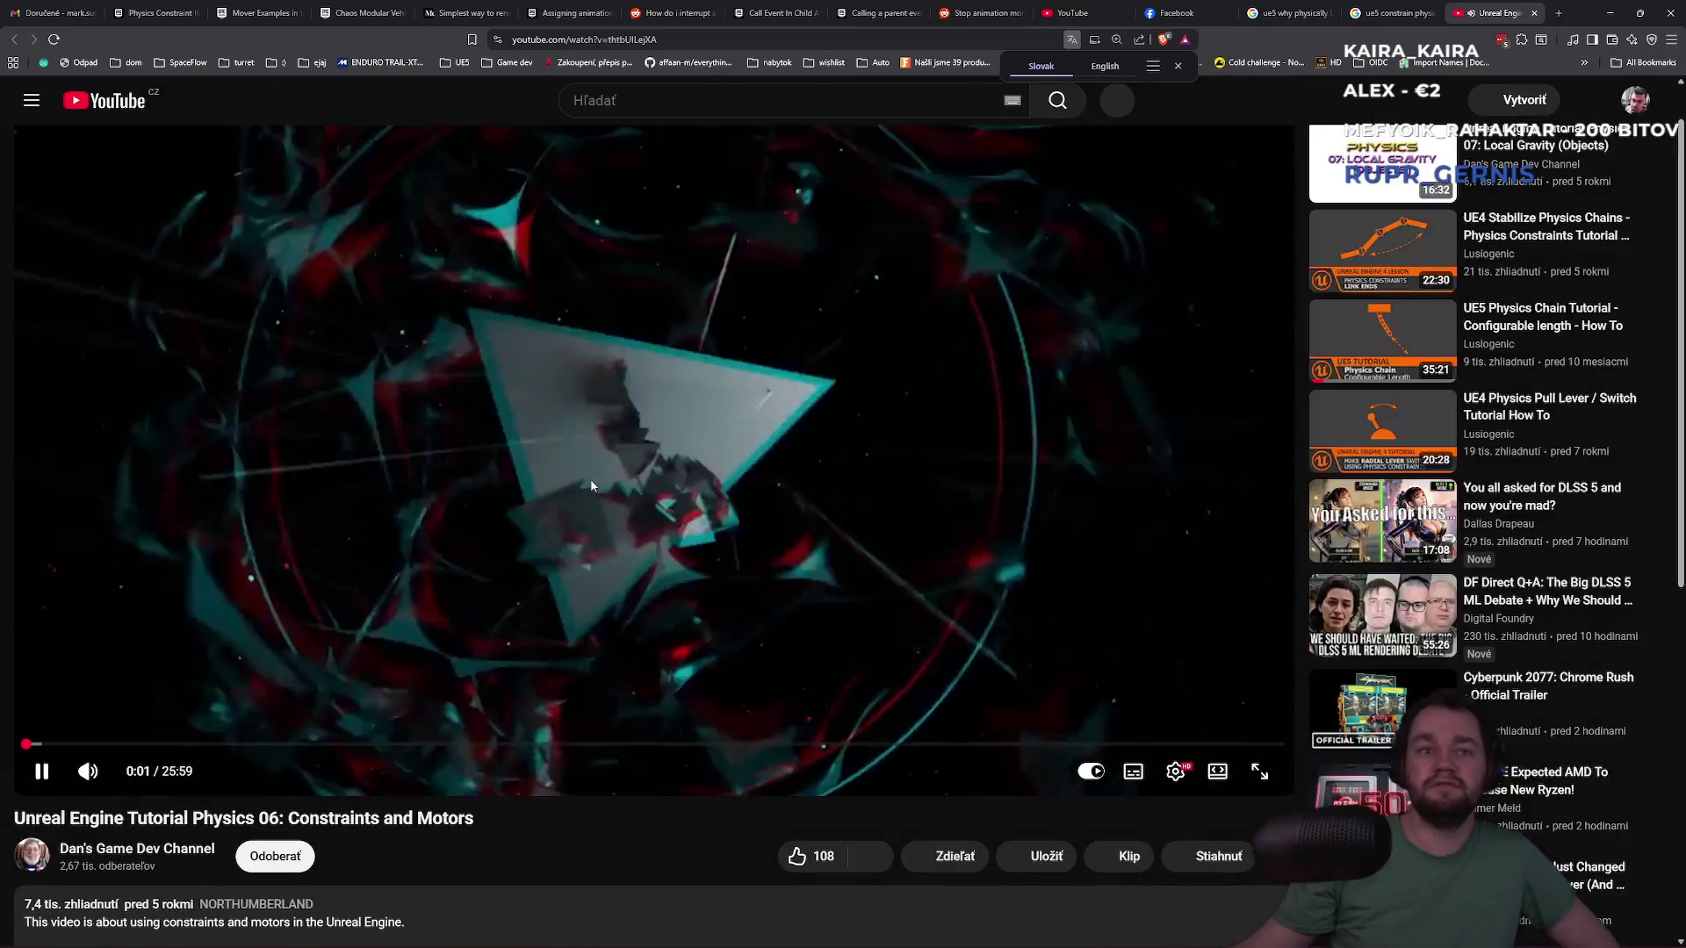
Jump along the tutorial's progress bar past 1:13, 10:16 and 13:09, pausing on the constraint limits around 15:22
click(585, 428)
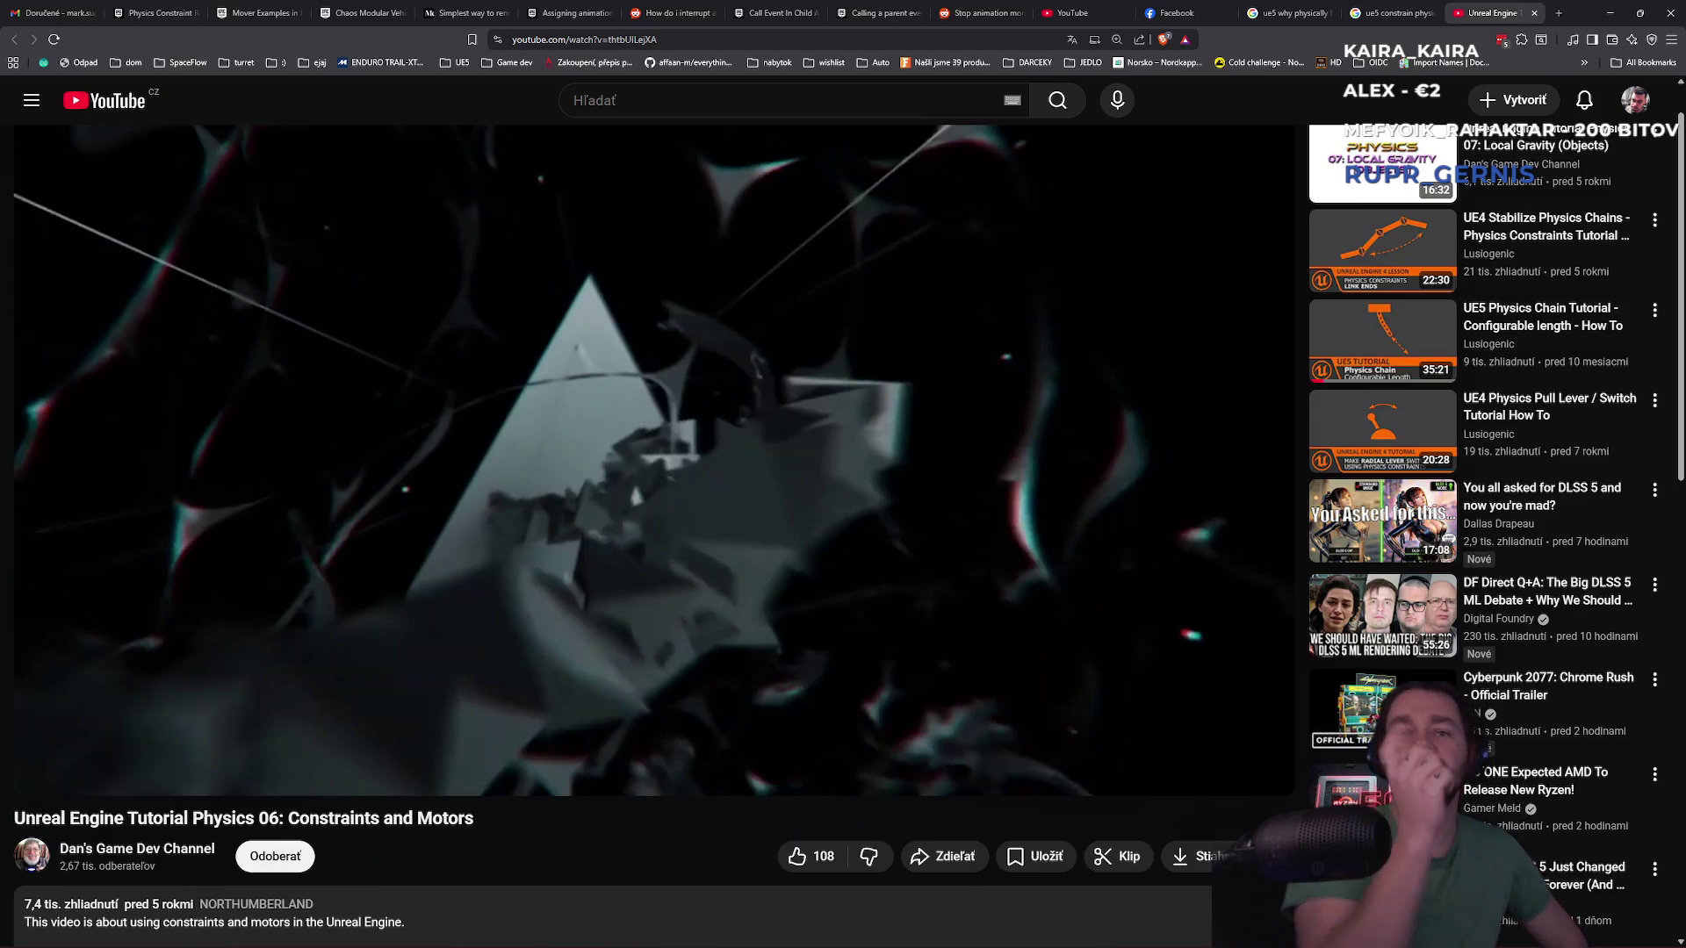
click(46, 755)
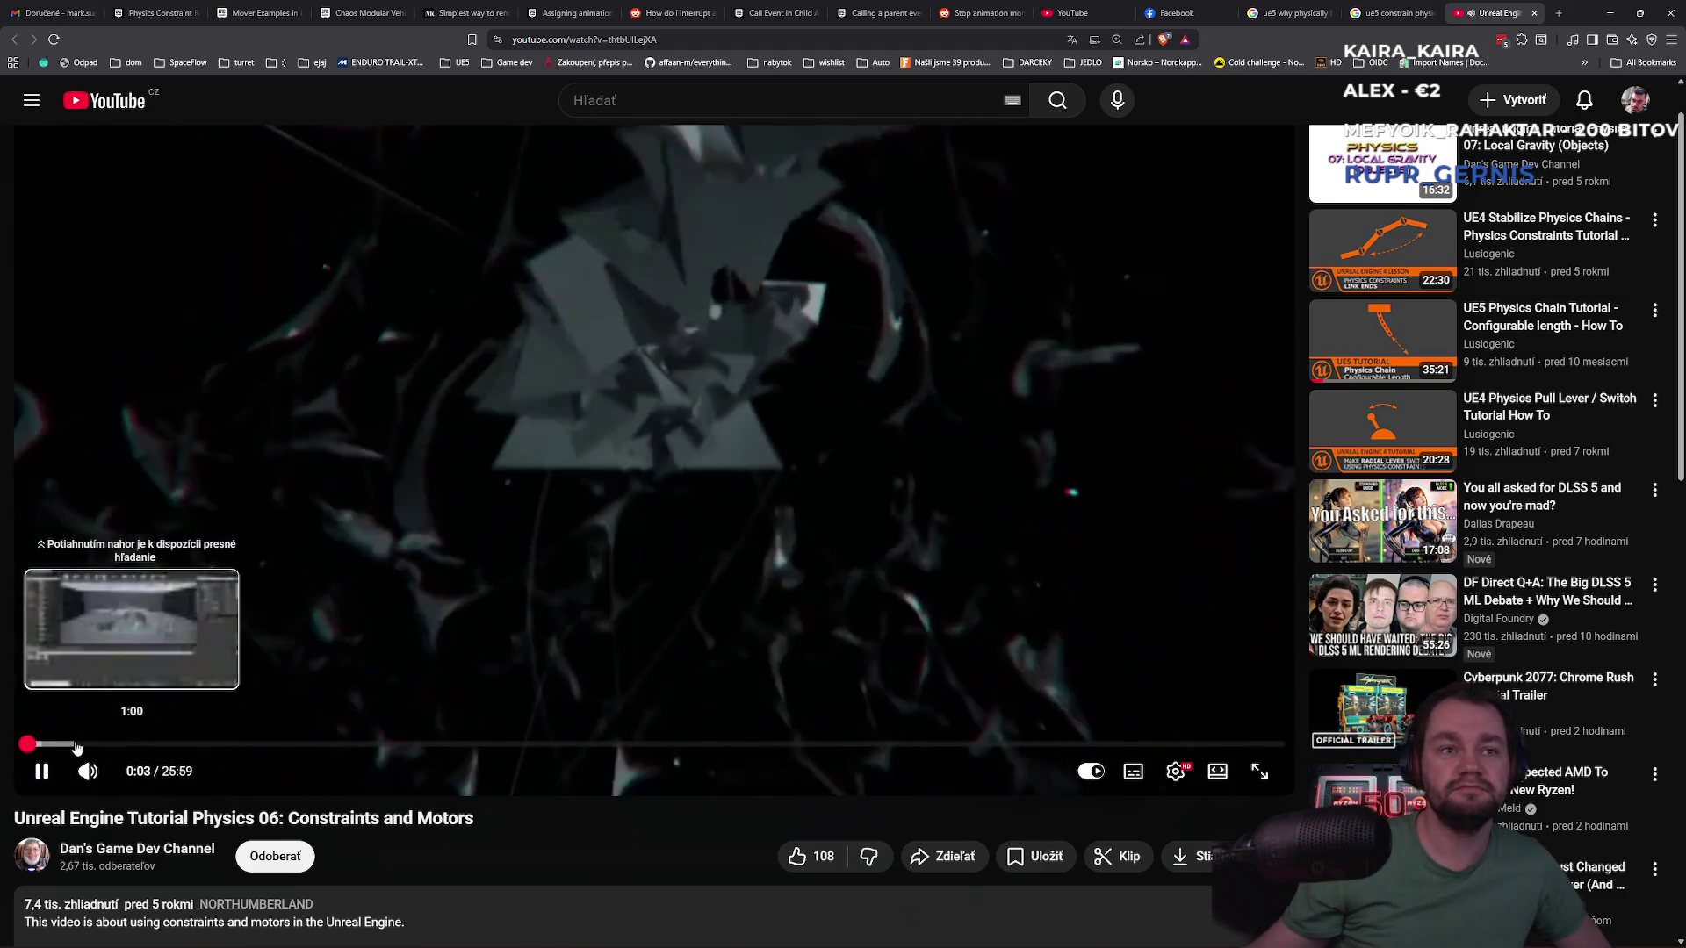
click(86, 744)
click(247, 745)
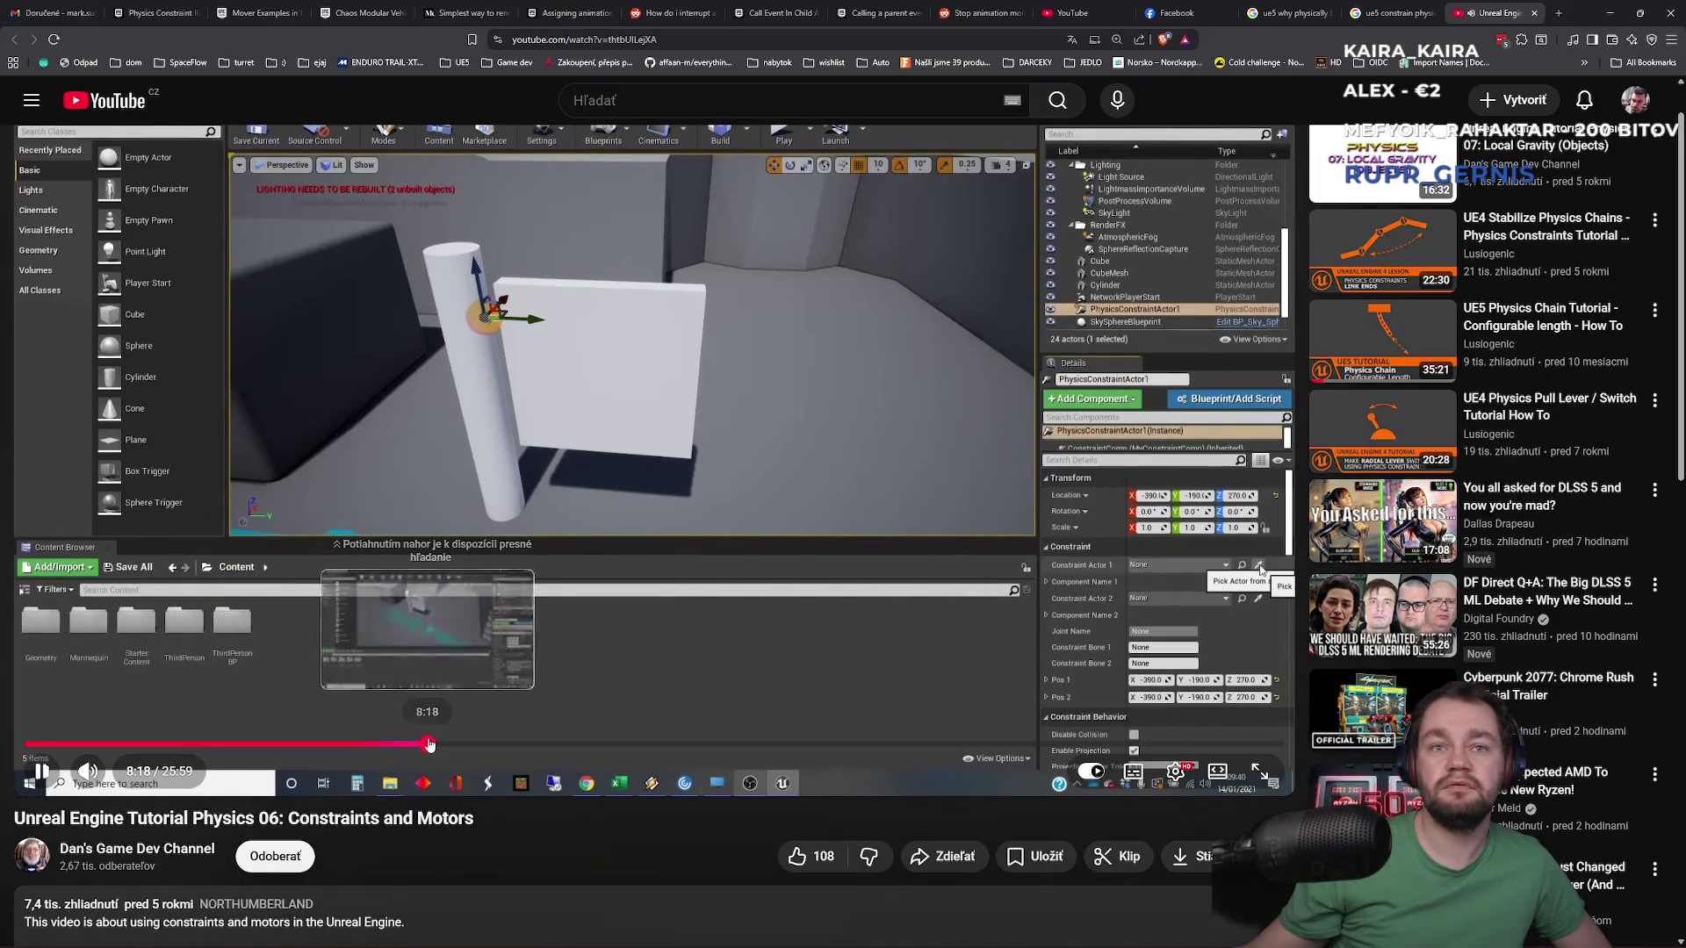
click(429, 744)
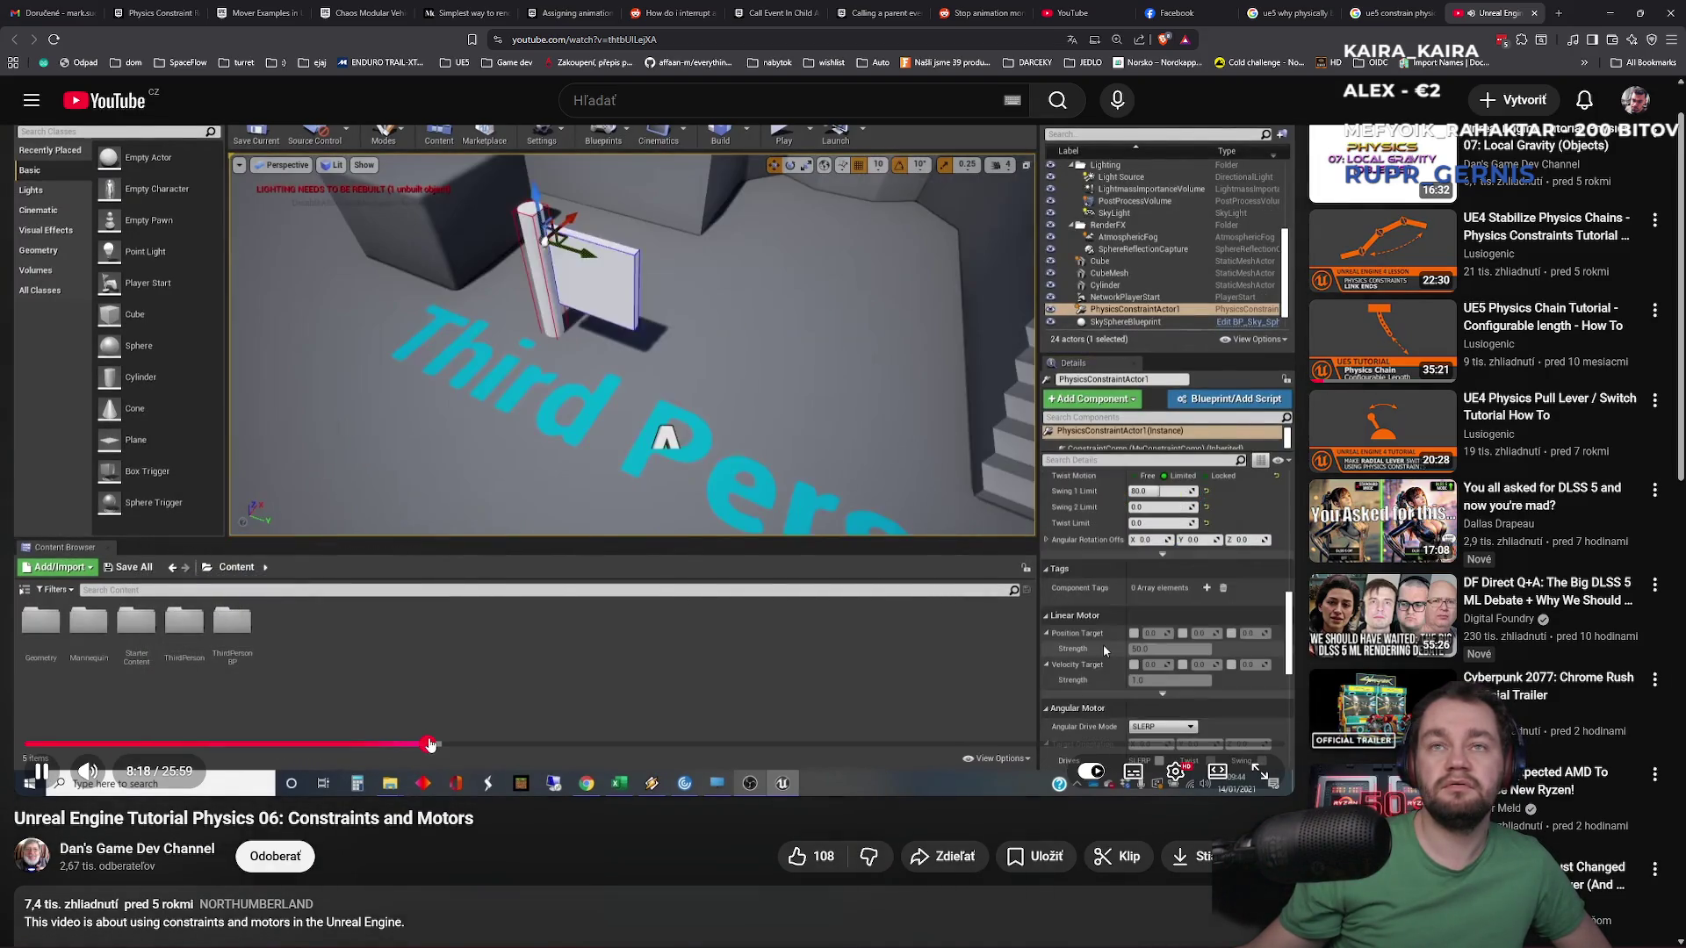
click(524, 745)
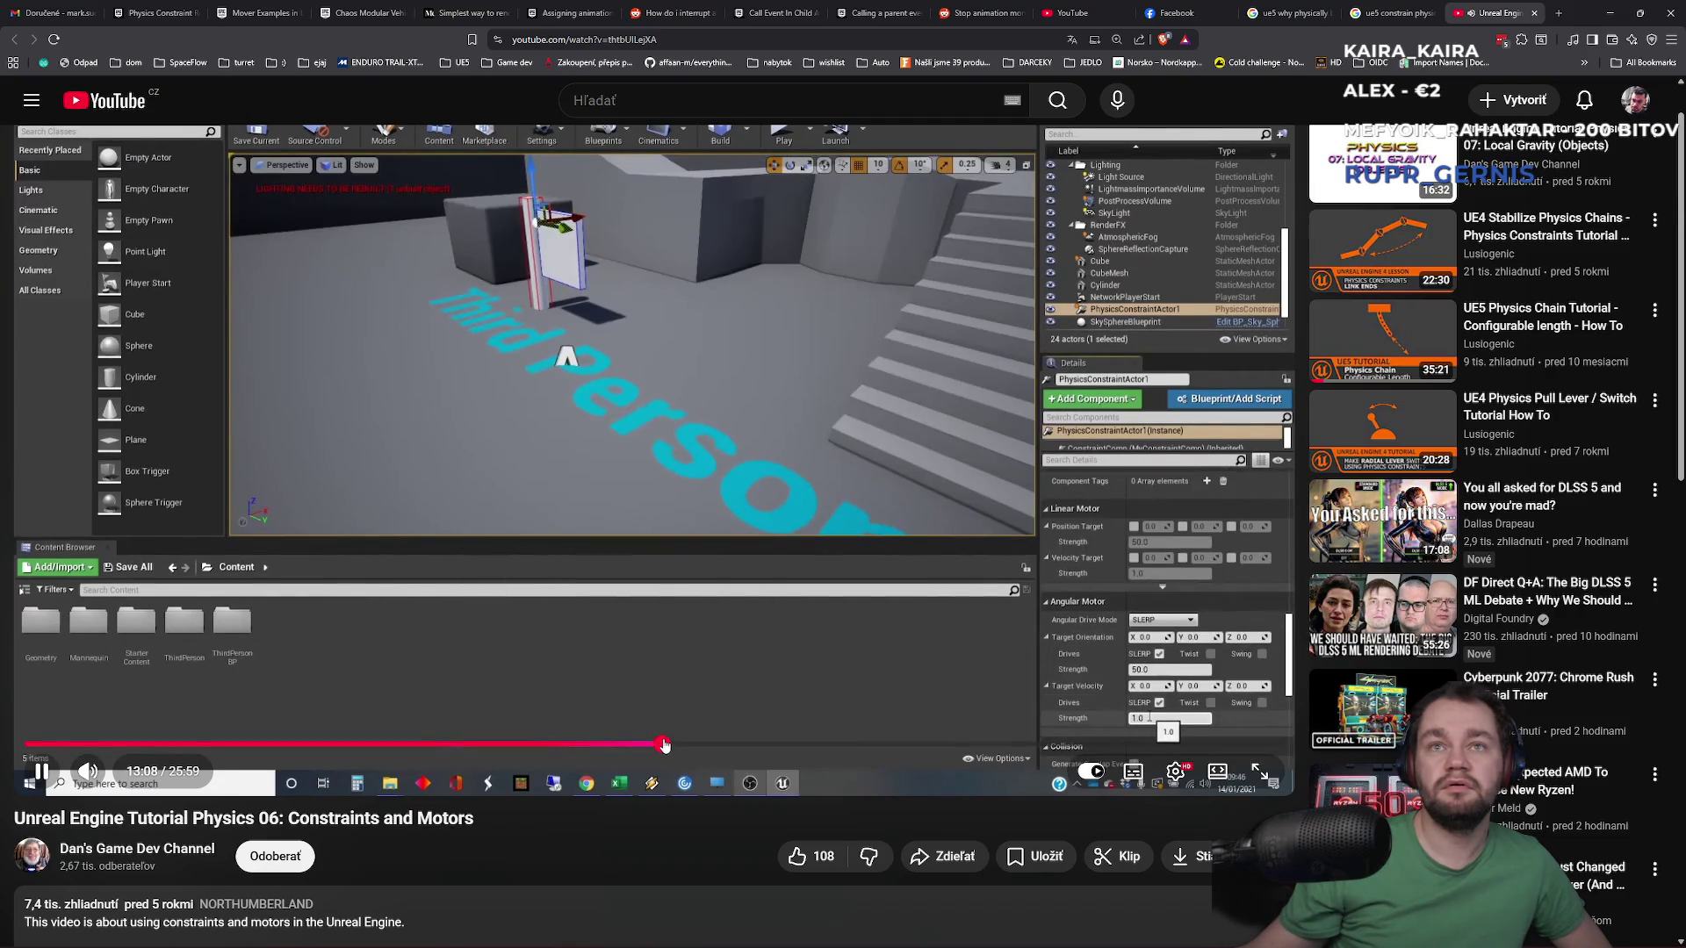
click(666, 745)
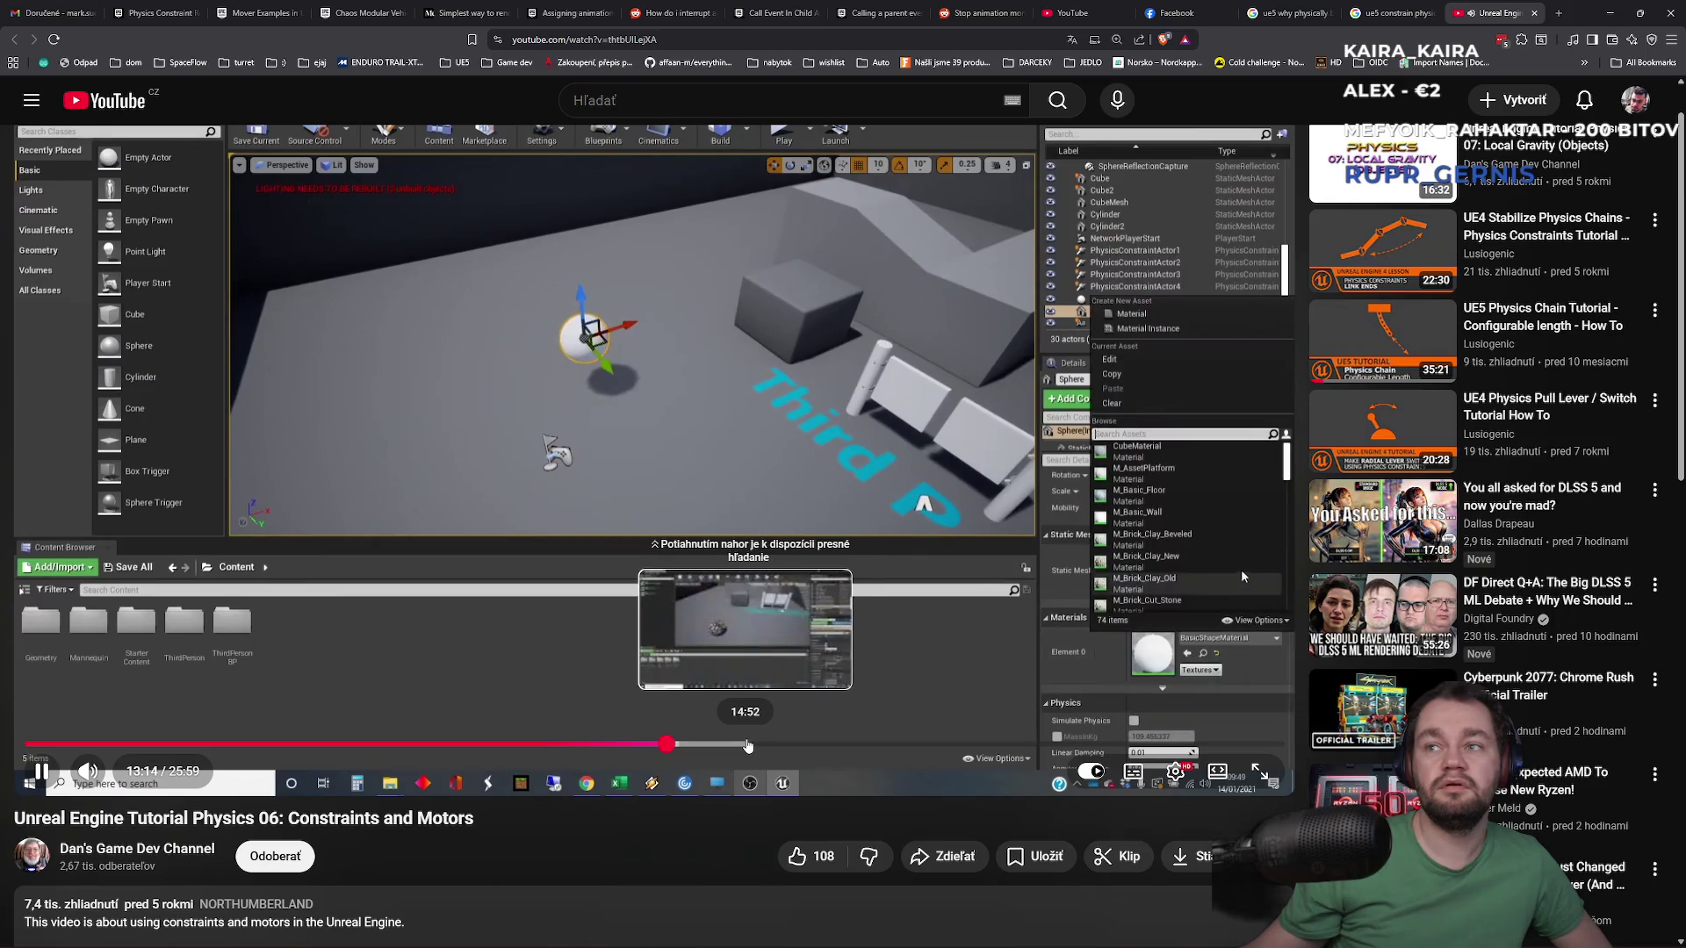
click(770, 746)
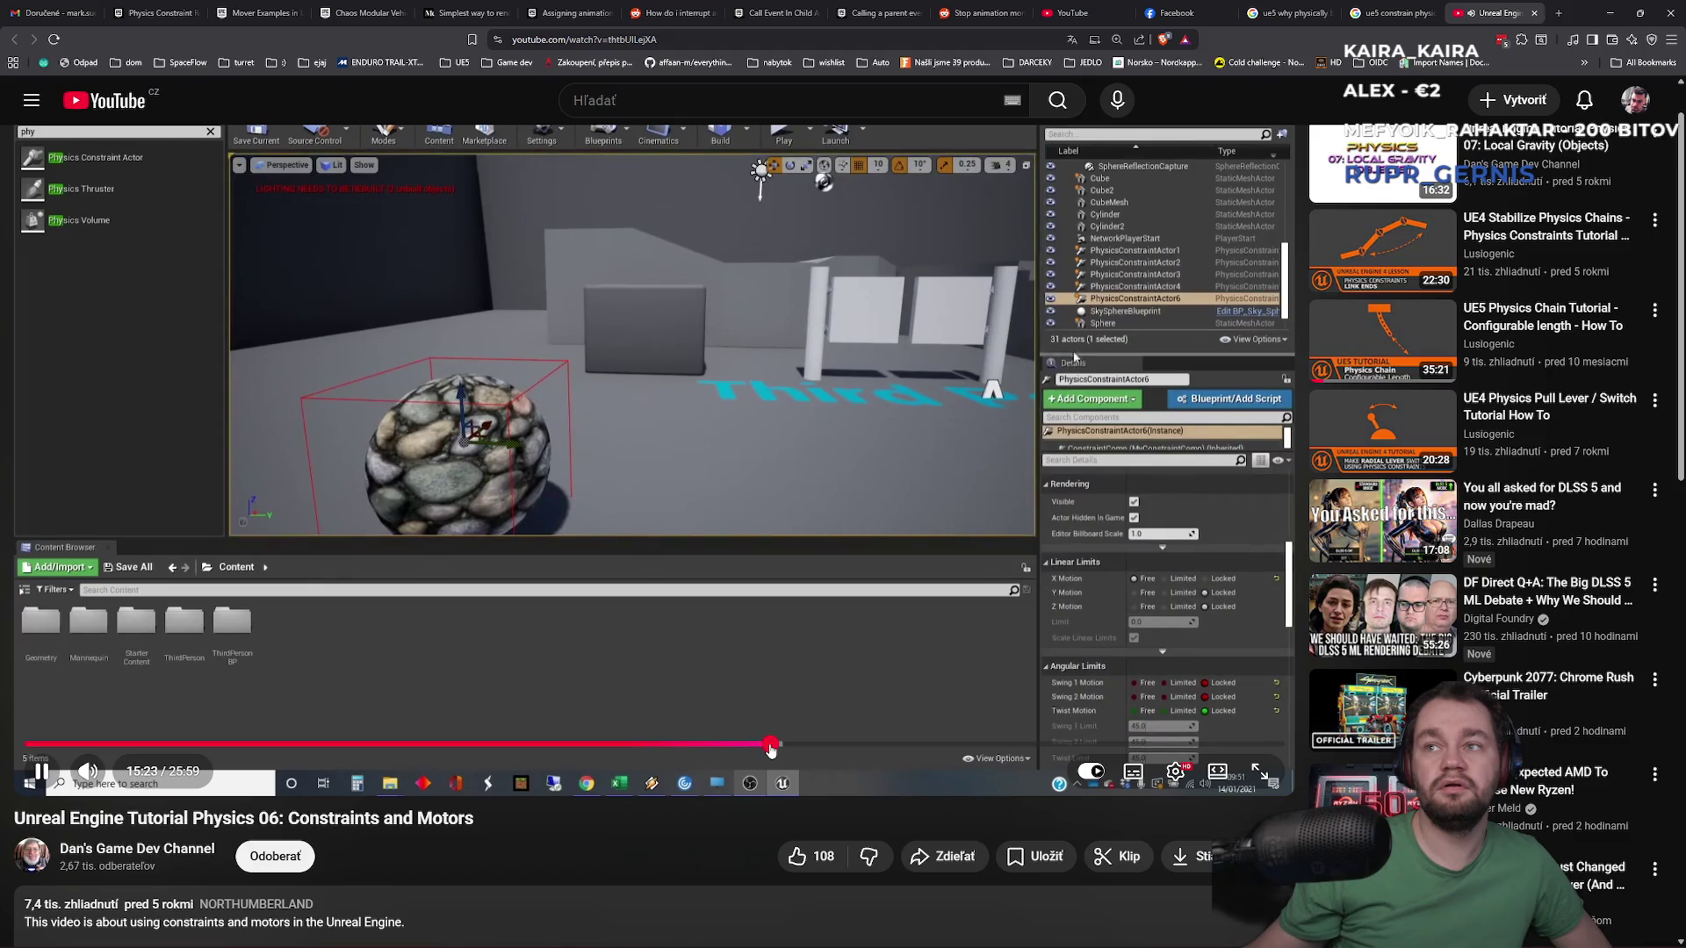
key(space)
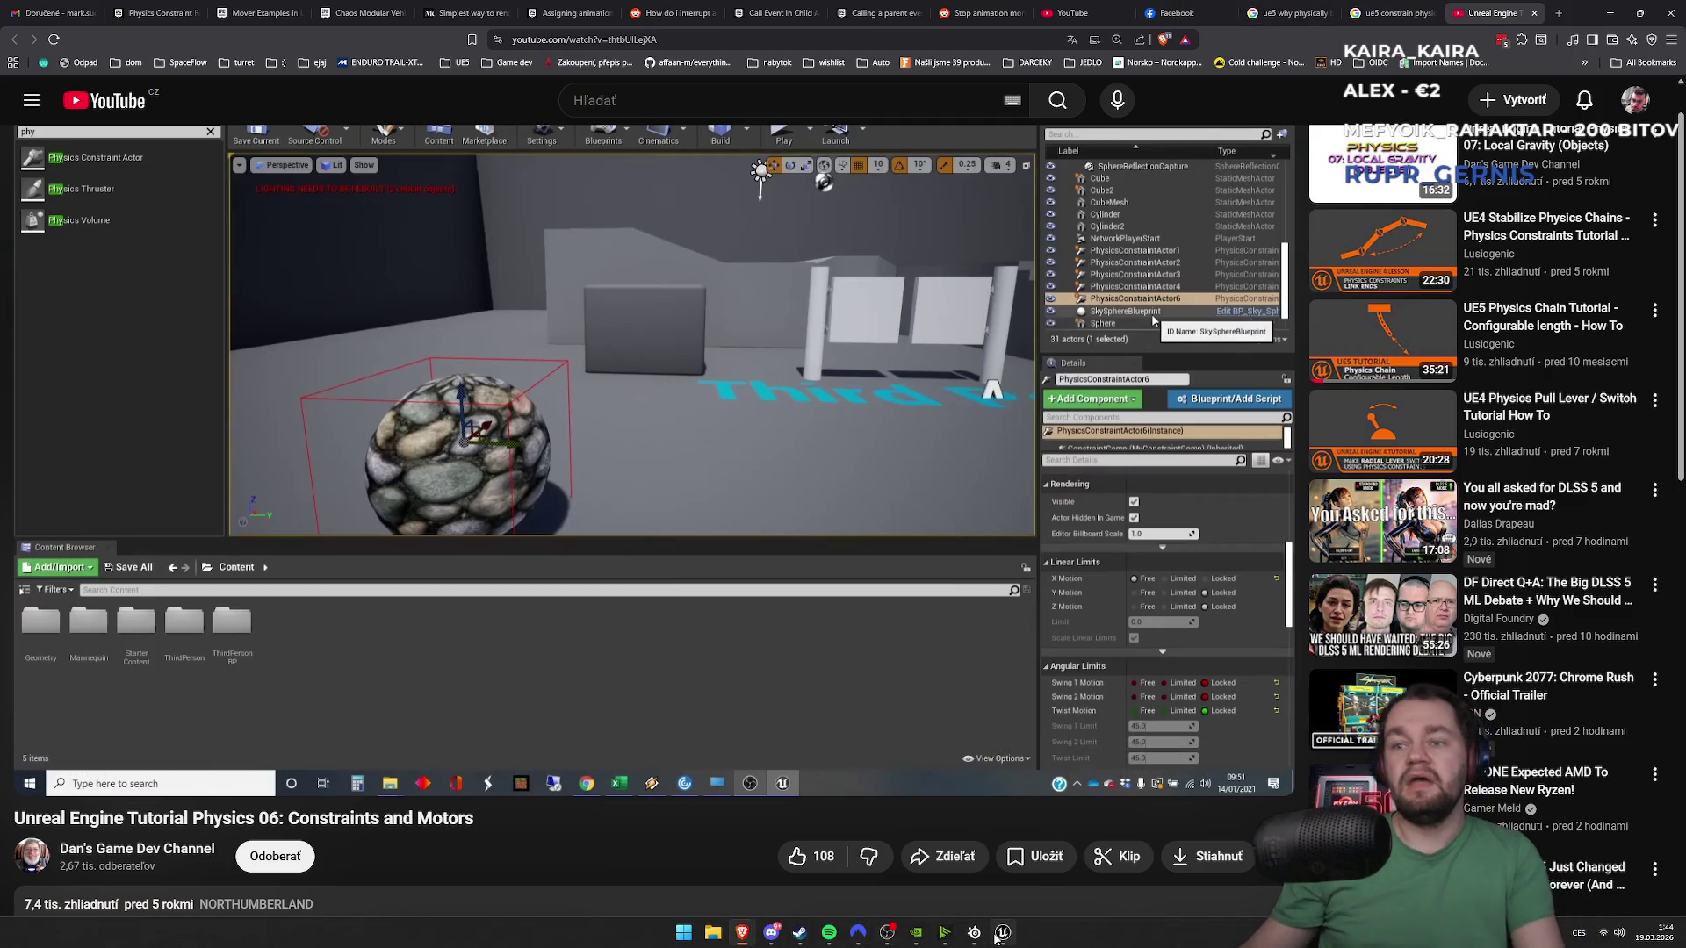
click(997, 938)
Add a Physics Constraint component to BP_movable and show the barrel in the Viewport
mouse_move(527, 9)
mouse_down()
mouse_move(700, 29)
mouse_move(572, 41)
mouse_up()
click(227, 26)
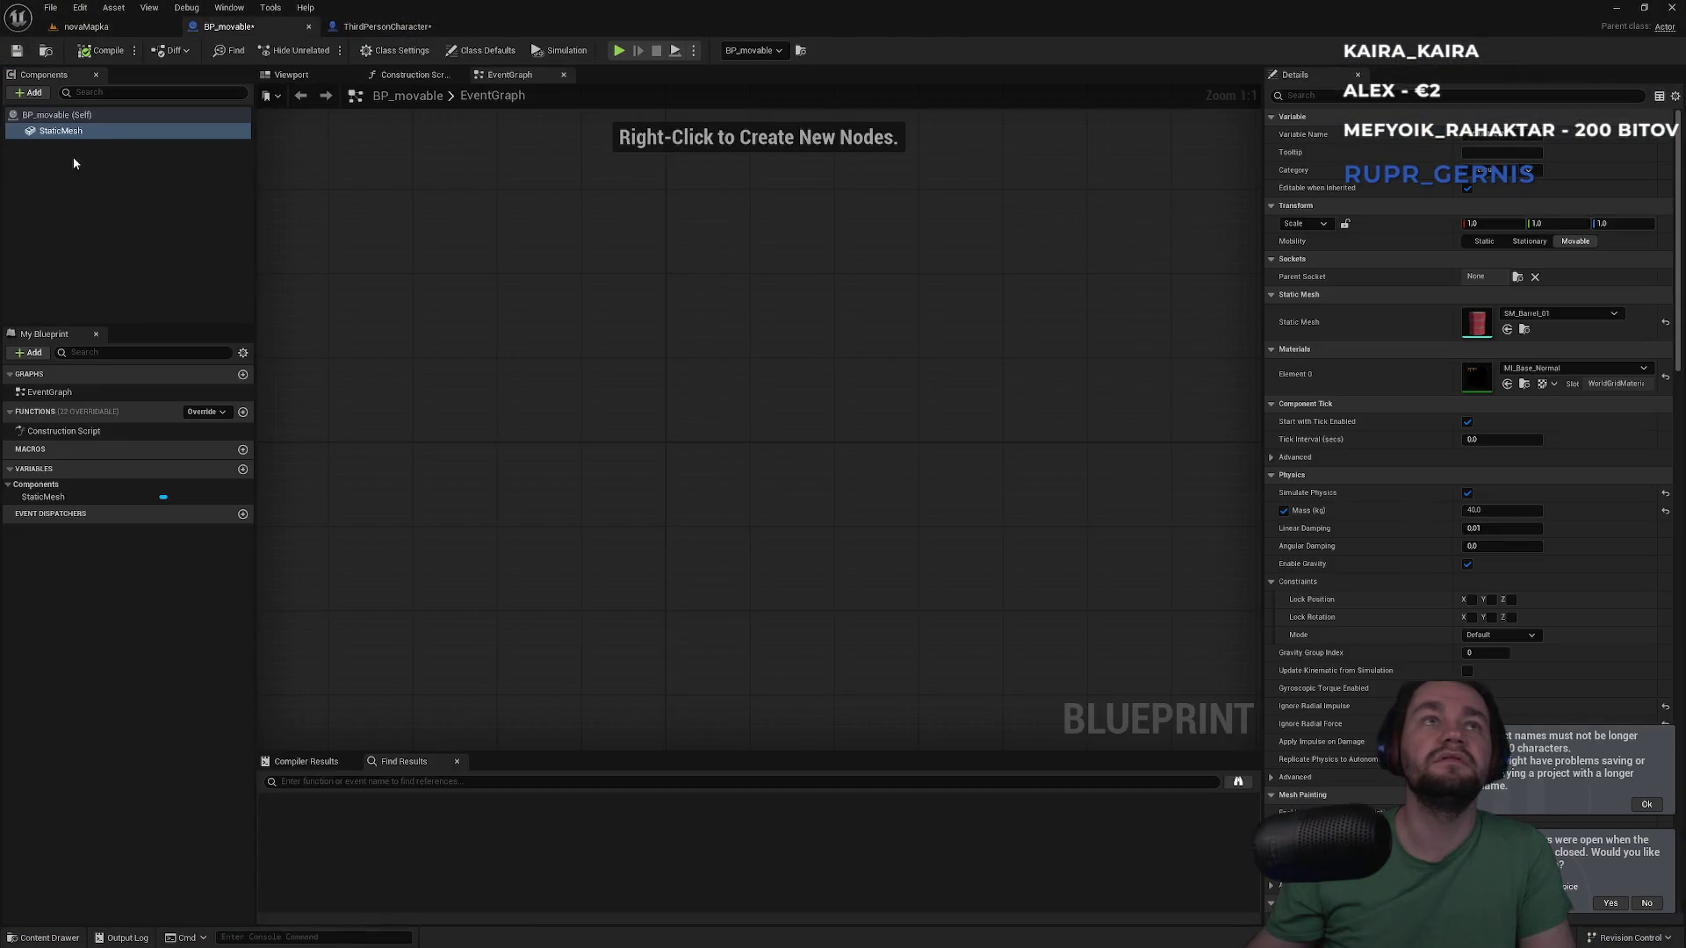
text(phys)
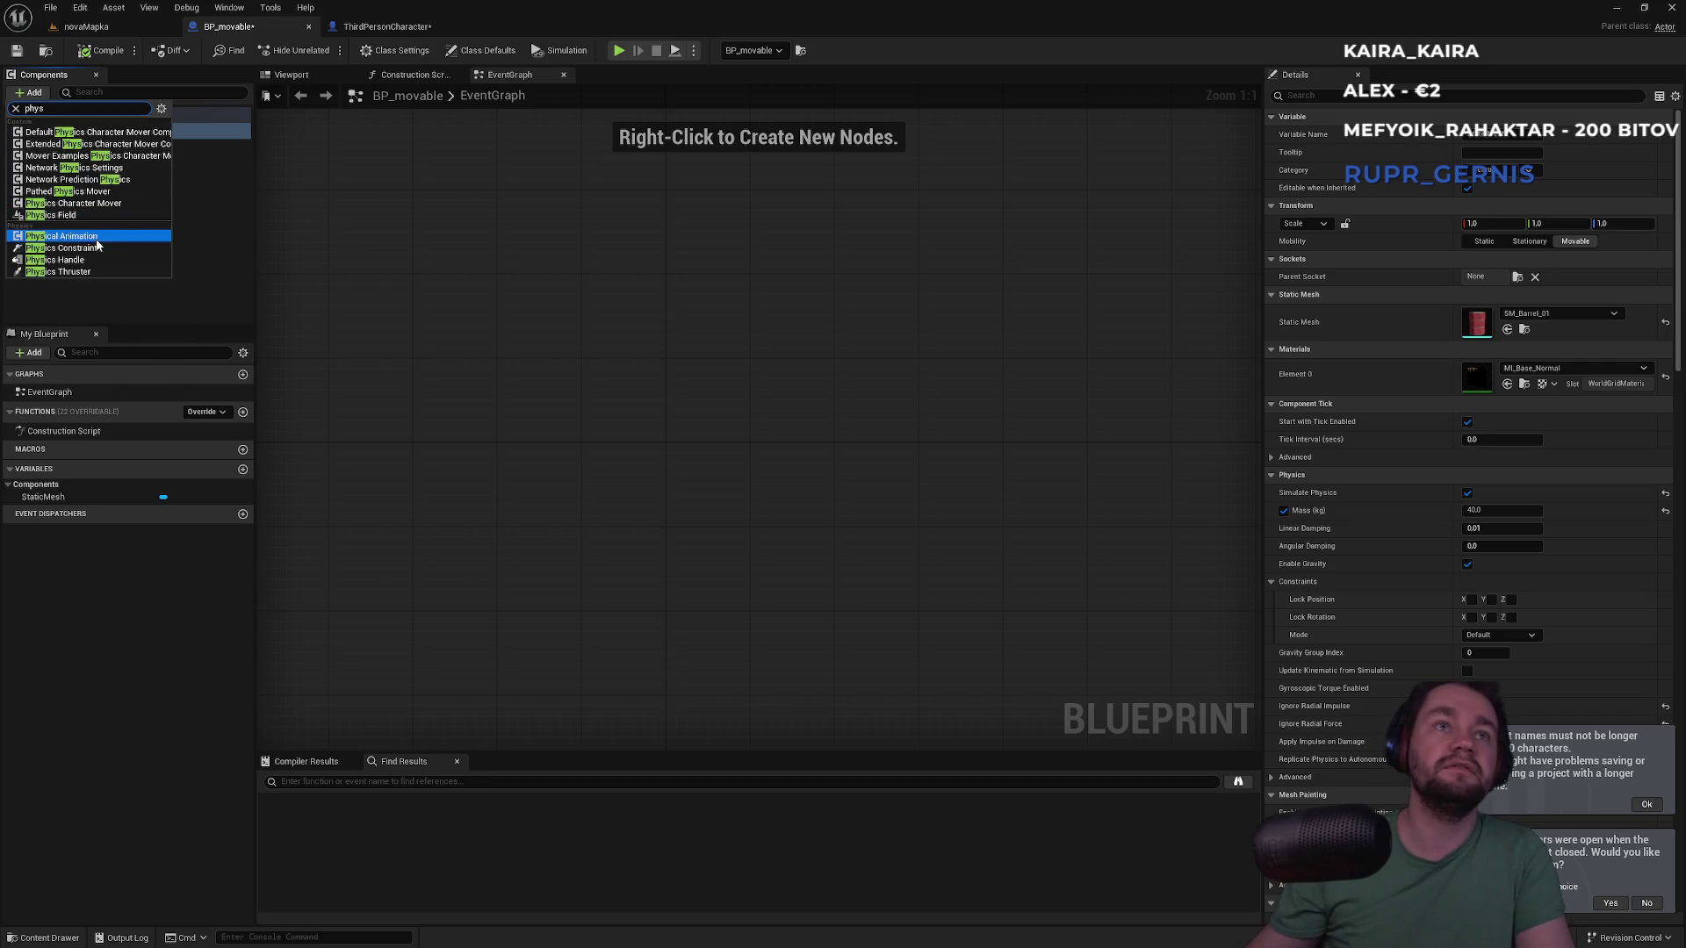
click(97, 248)
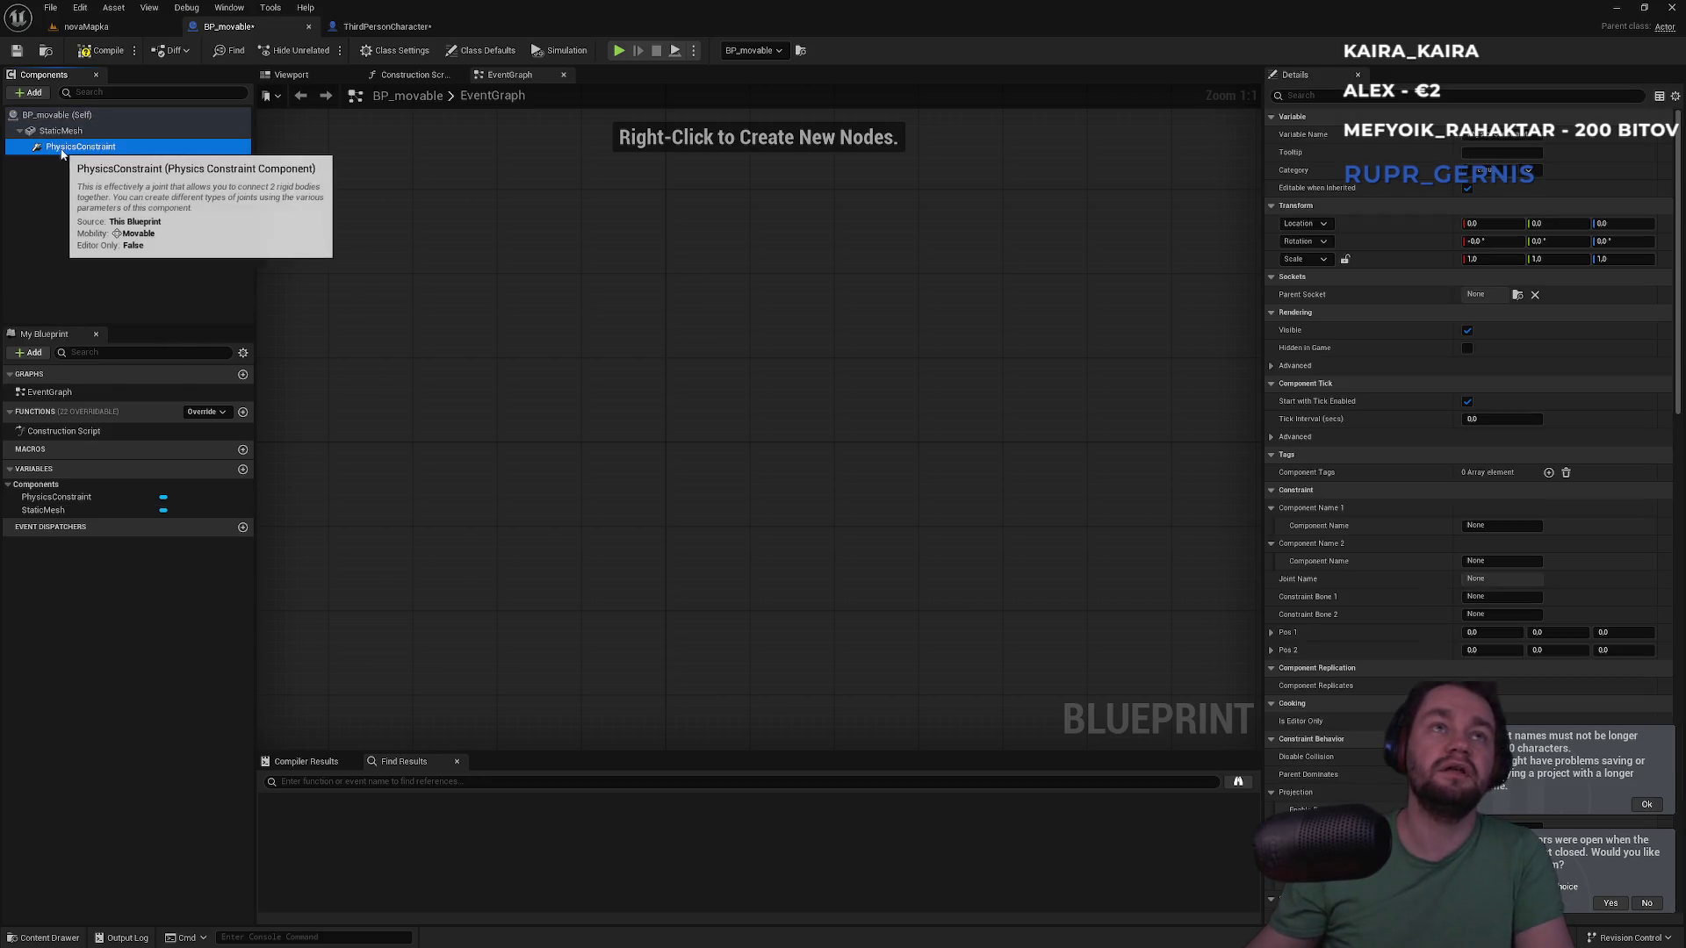
scroll(1339, 591, down, 4)
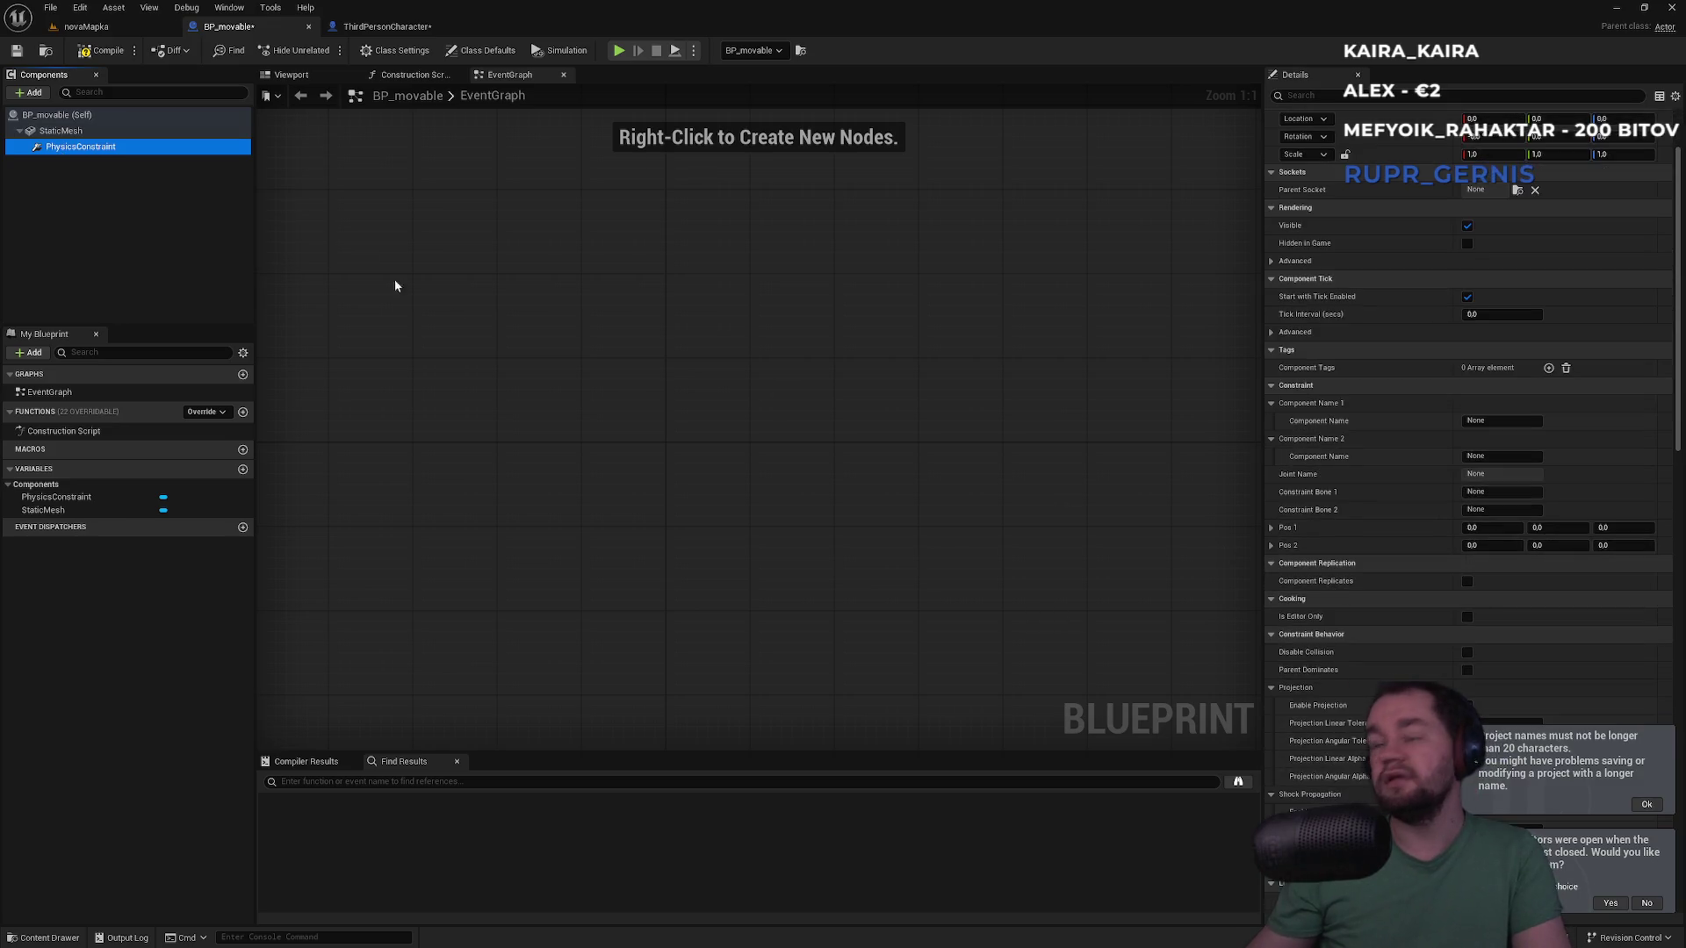
click(316, 74)
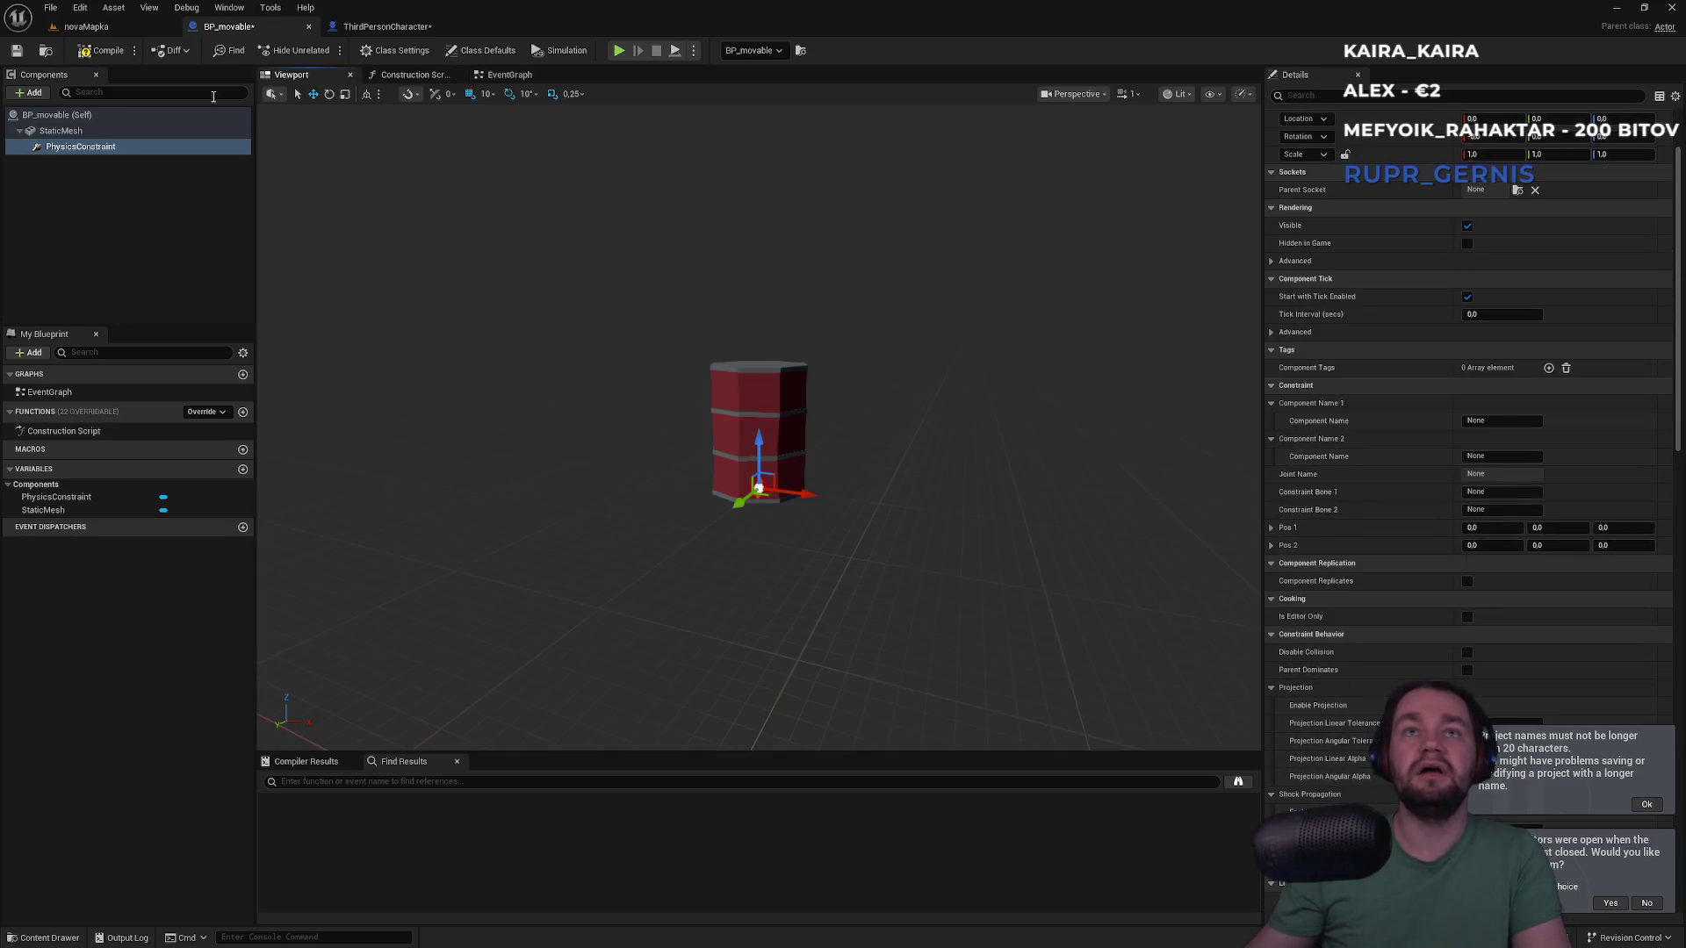
Try reparenting PhysicsConstraint in the component tree, undoing and then restoring it
drag(81, 146, 67, 116)
click(67, 147)
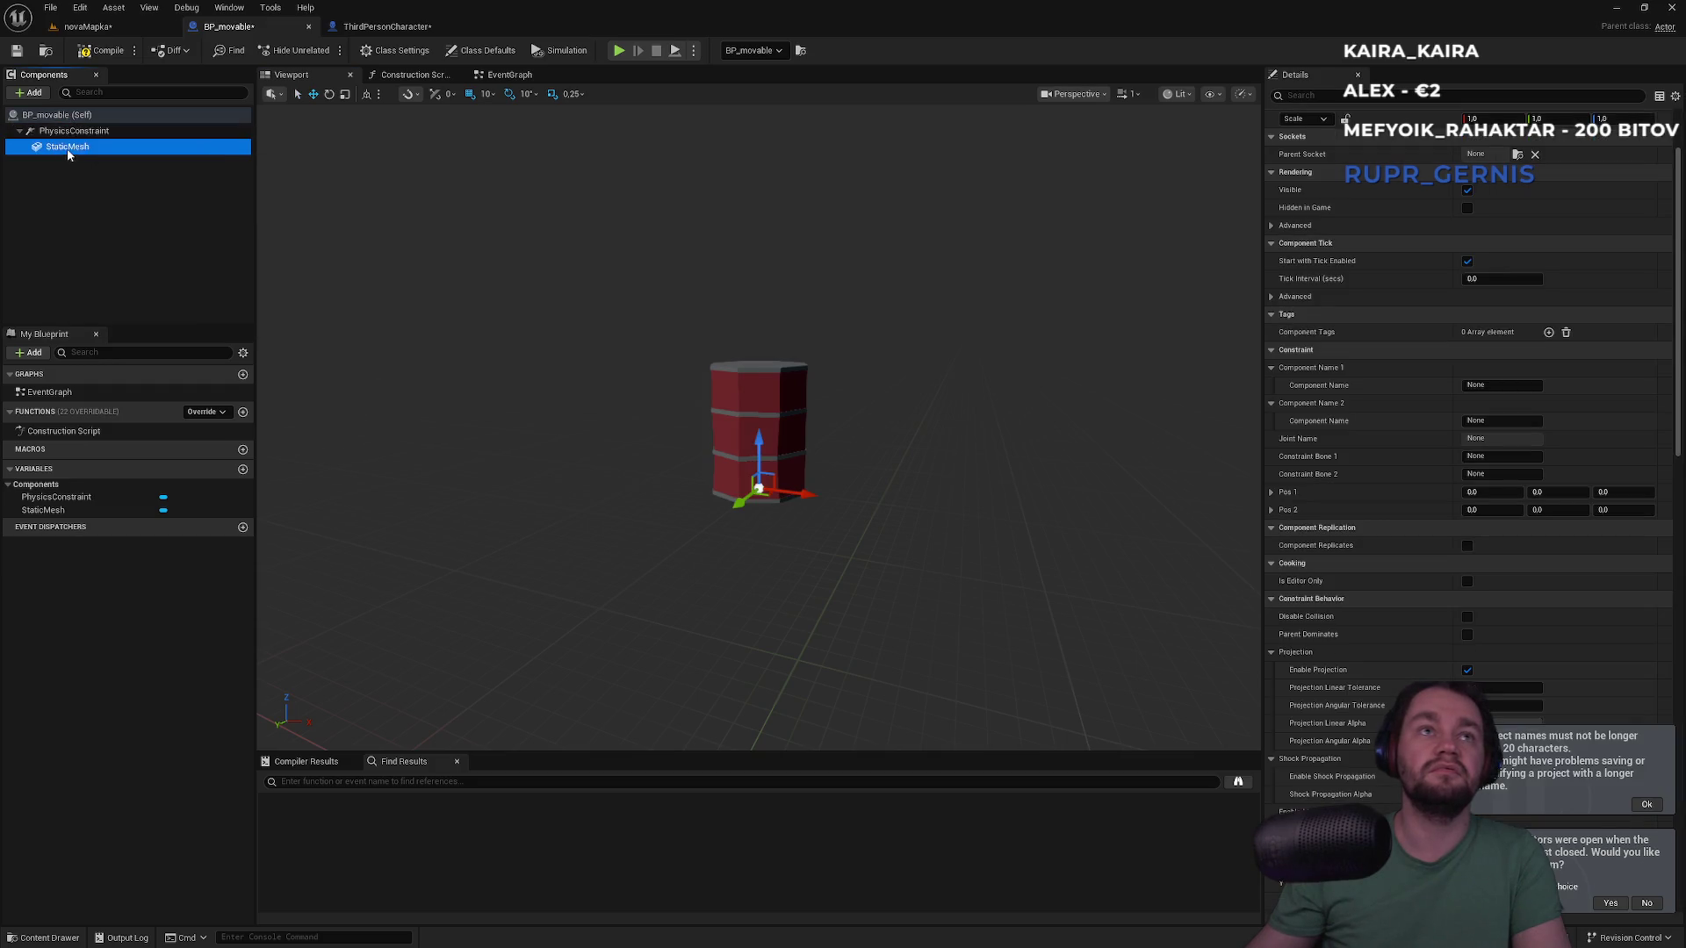
key(Up)
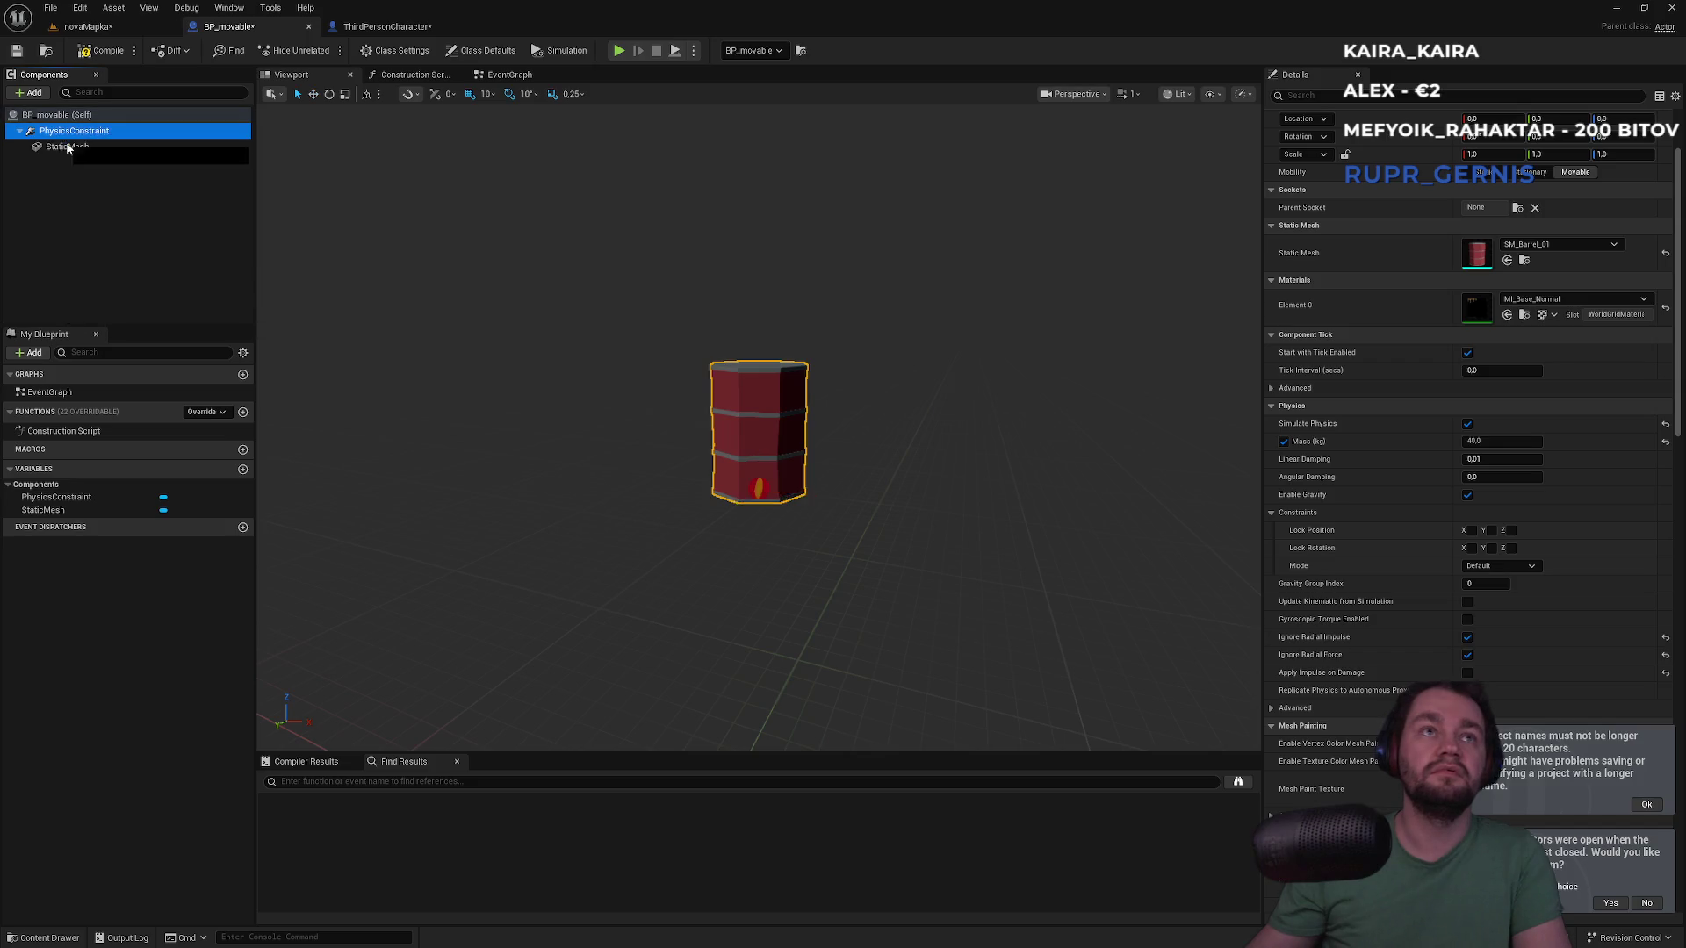
drag(67, 148, 62, 159)
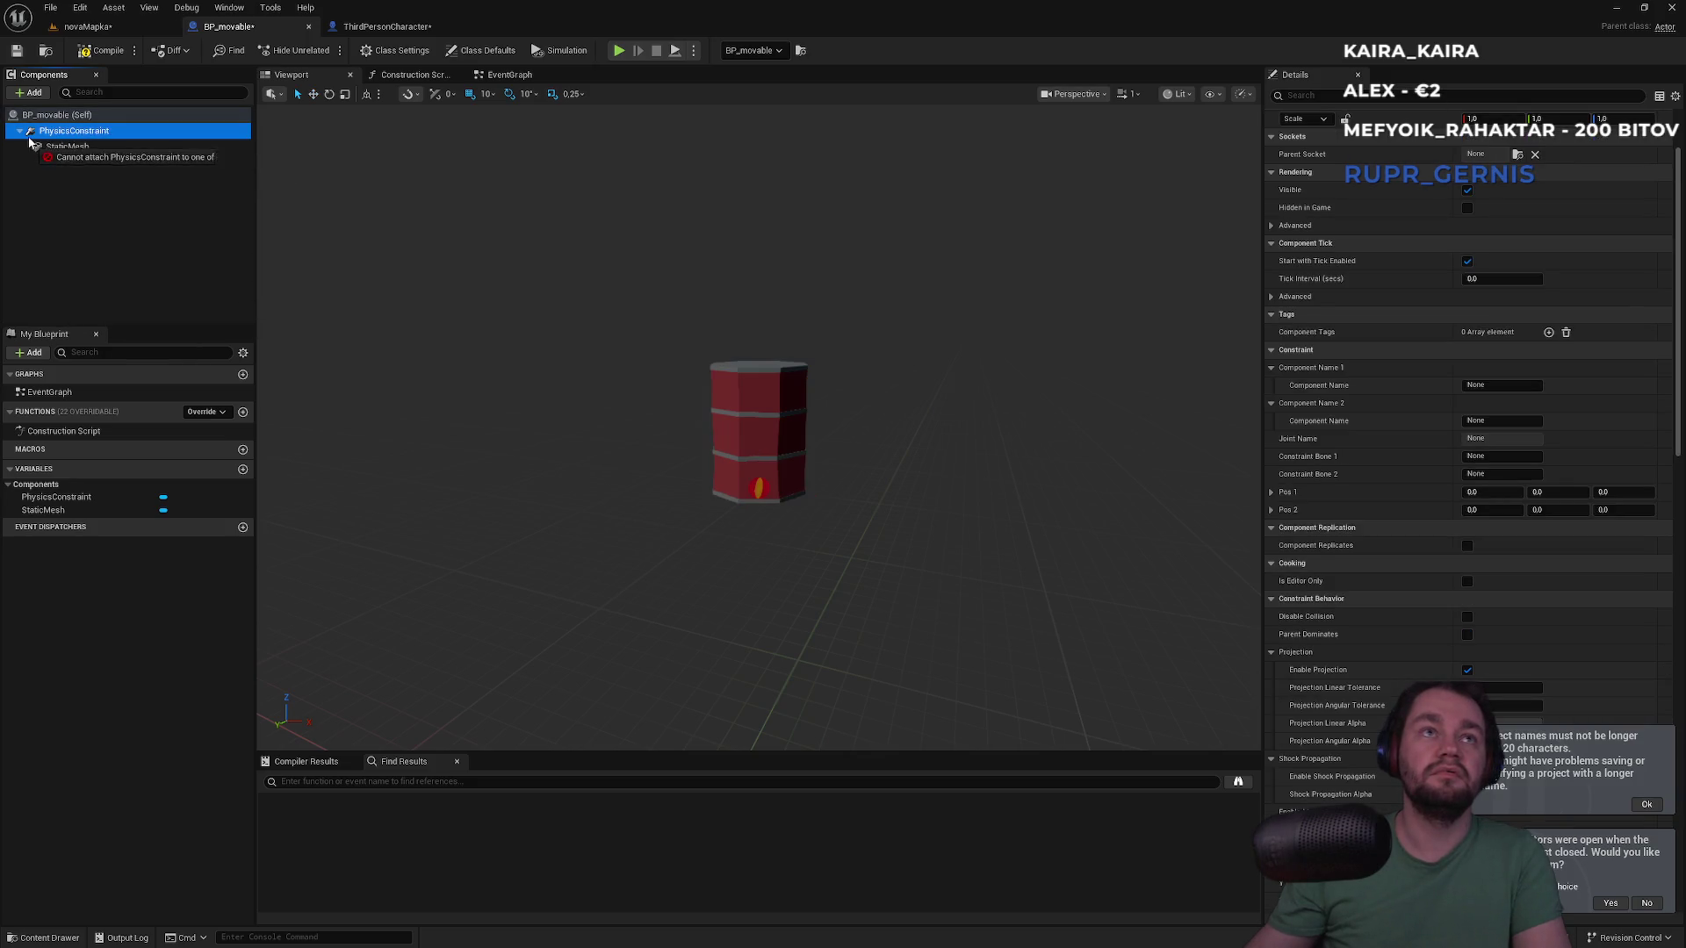
drag(64, 138, 39, 151)
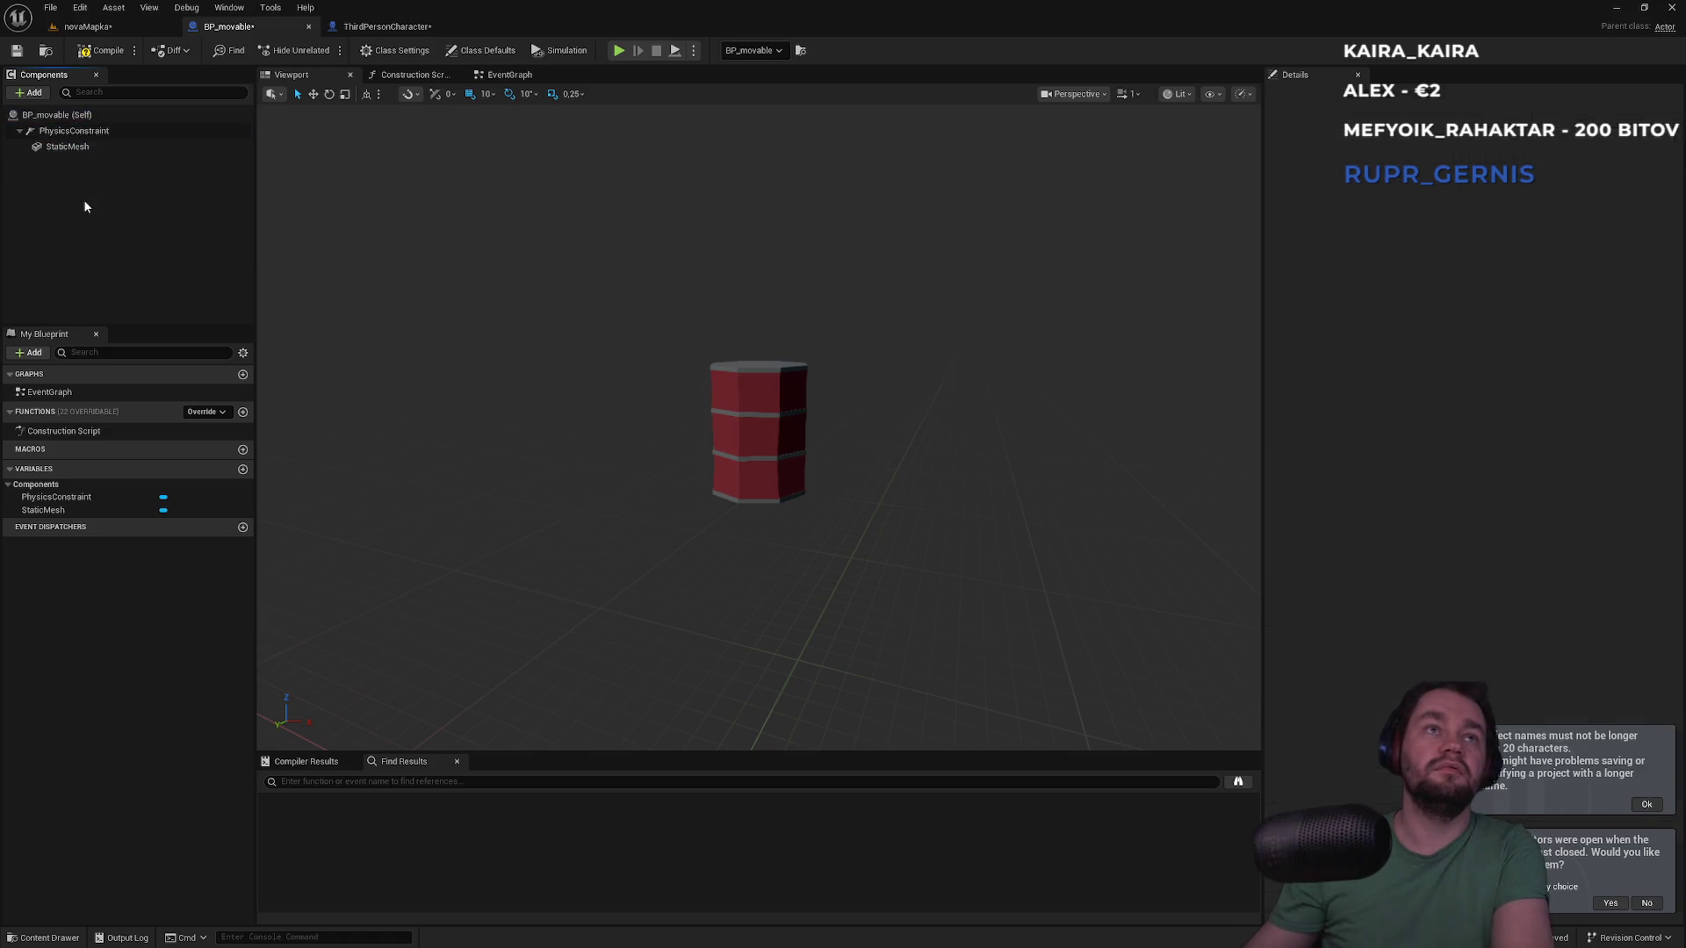
key(ctrl+z)
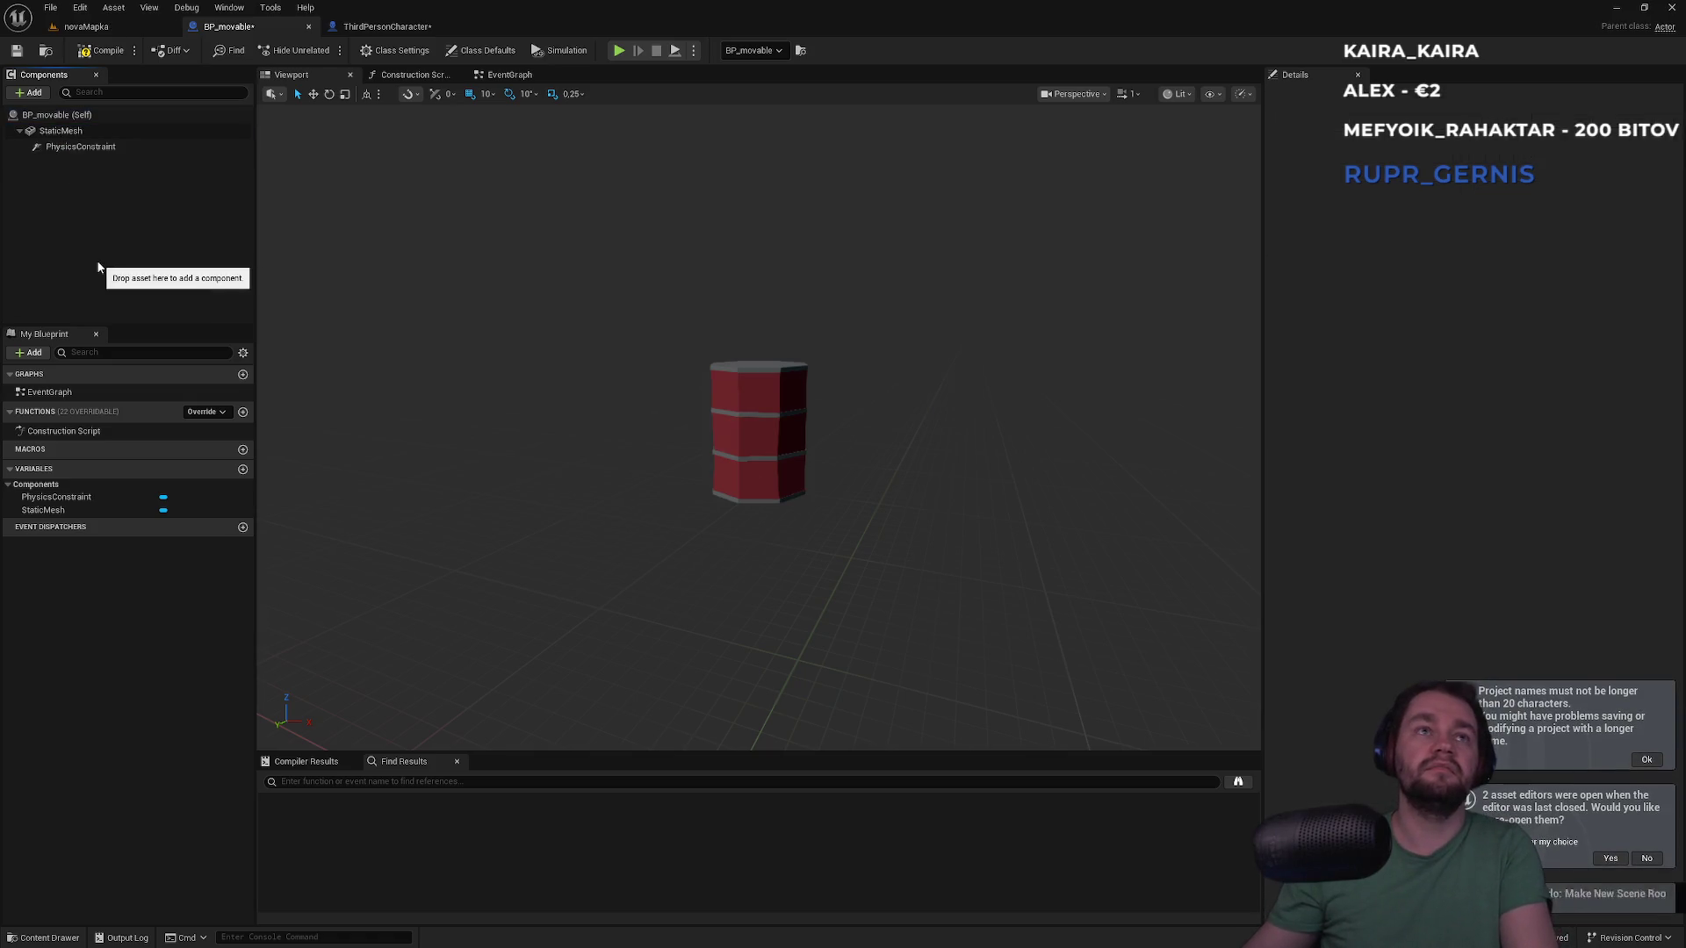
click(56, 115)
click(33, 92)
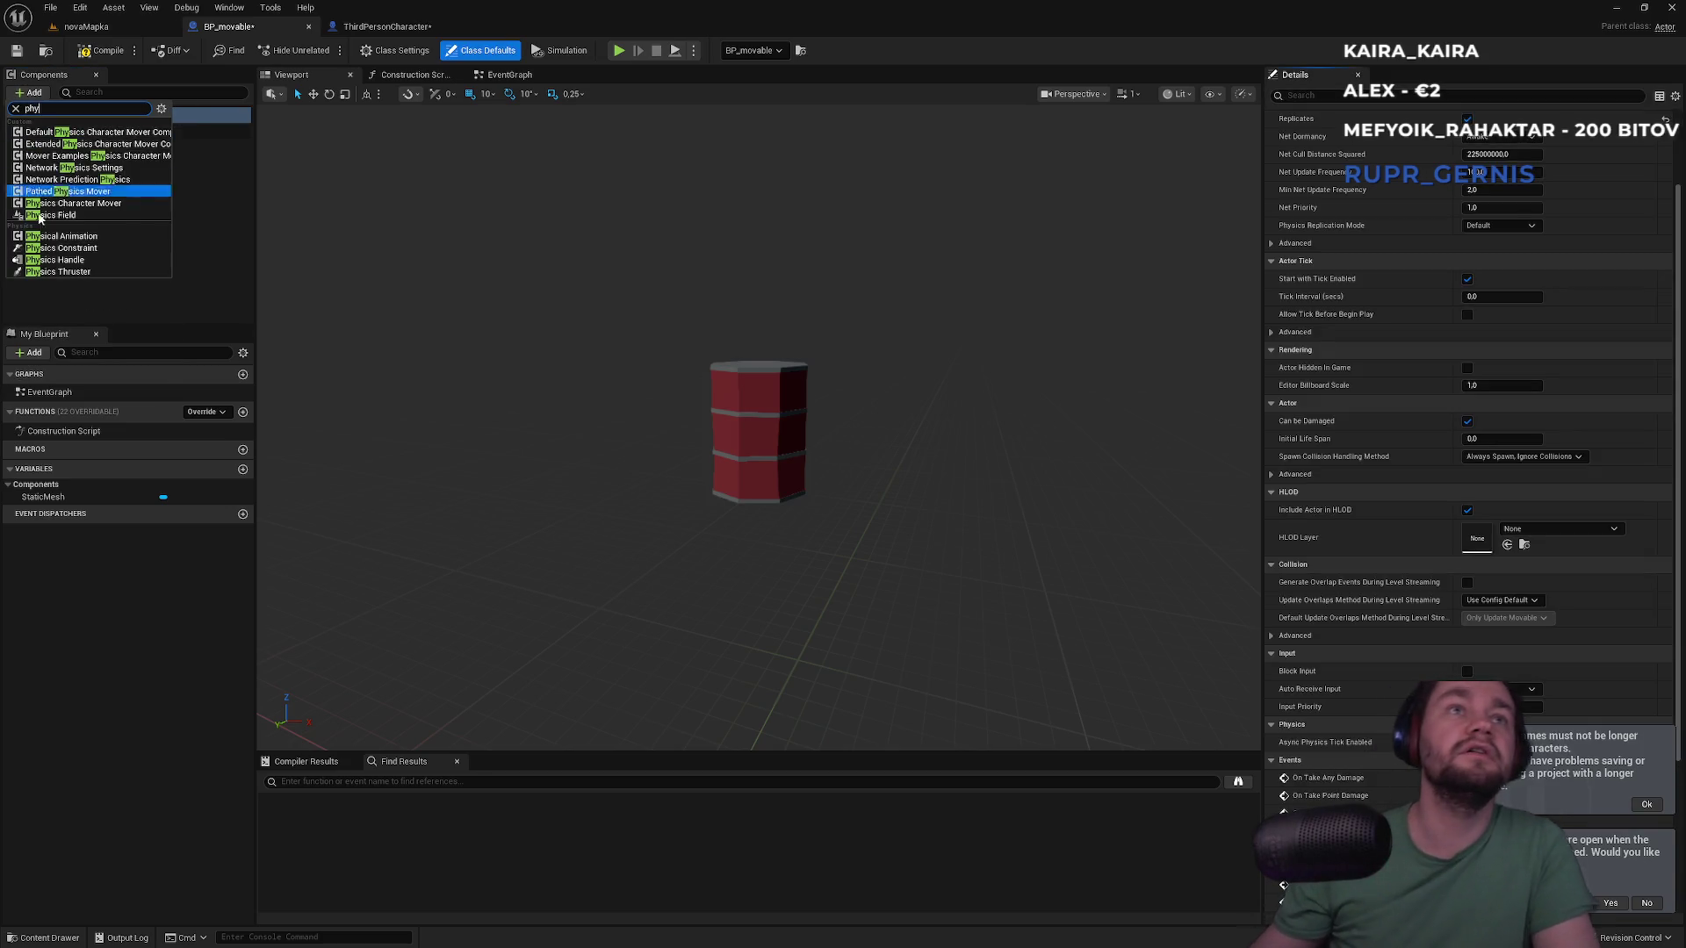
key(Escape)
key(ctrl+y)
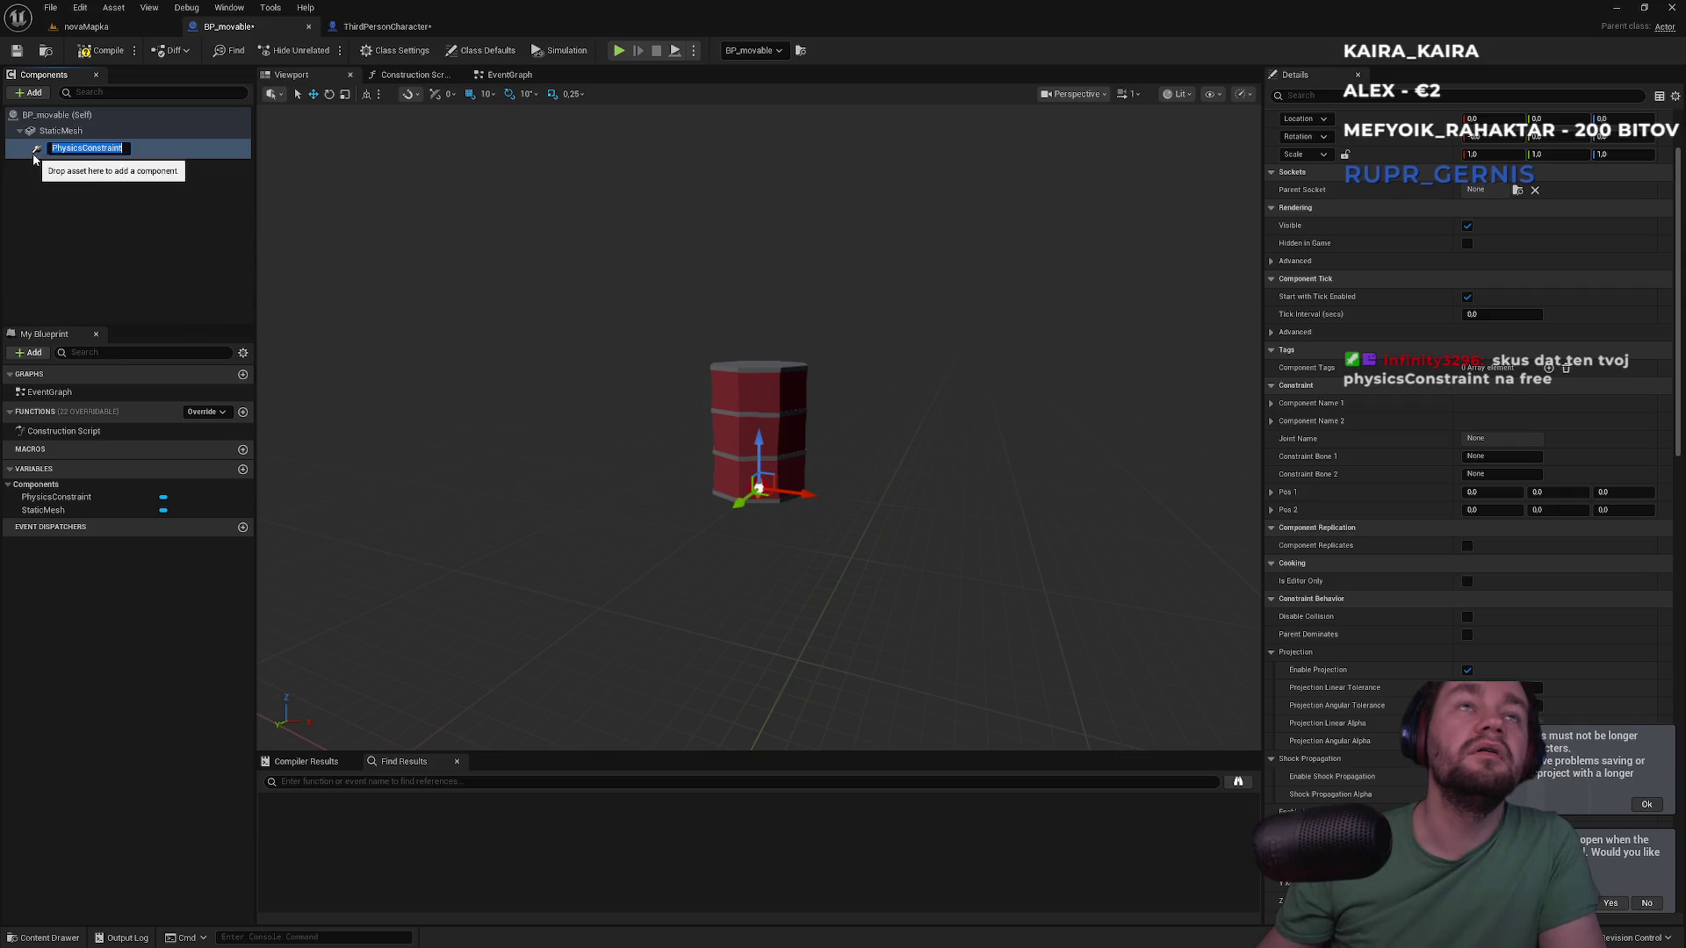
Attach PhysicsConstraint as a child of the StaticMesh barrel, keeping StaticMesh as root
drag(66, 123, 65, 132)
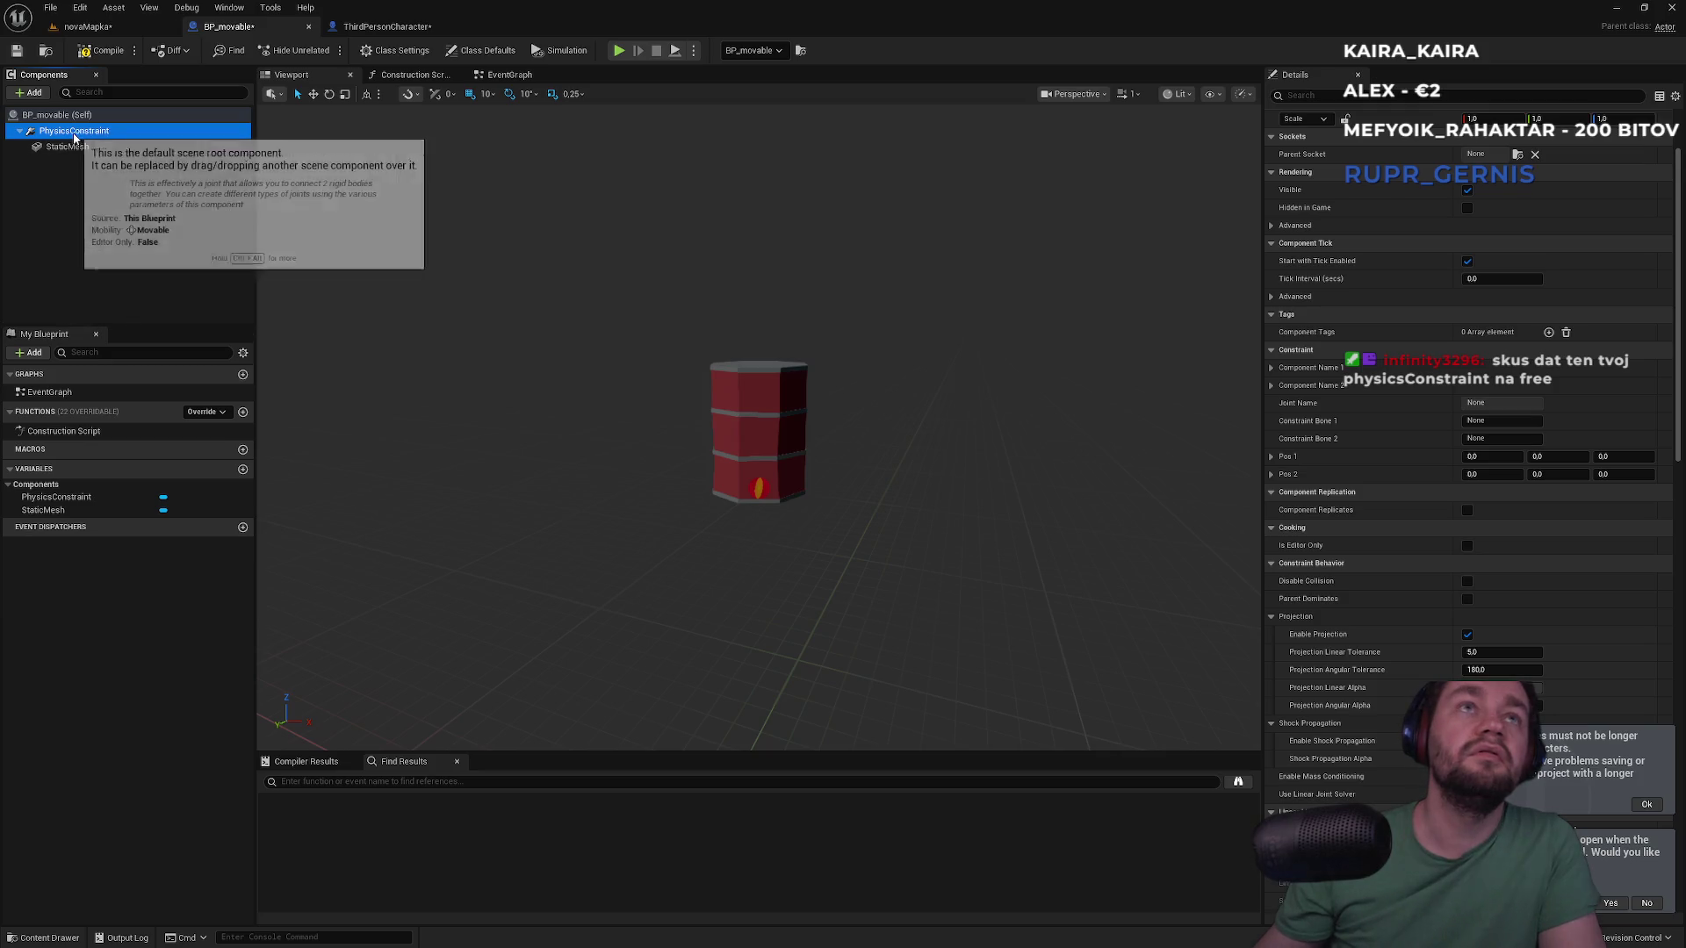
click(62, 146)
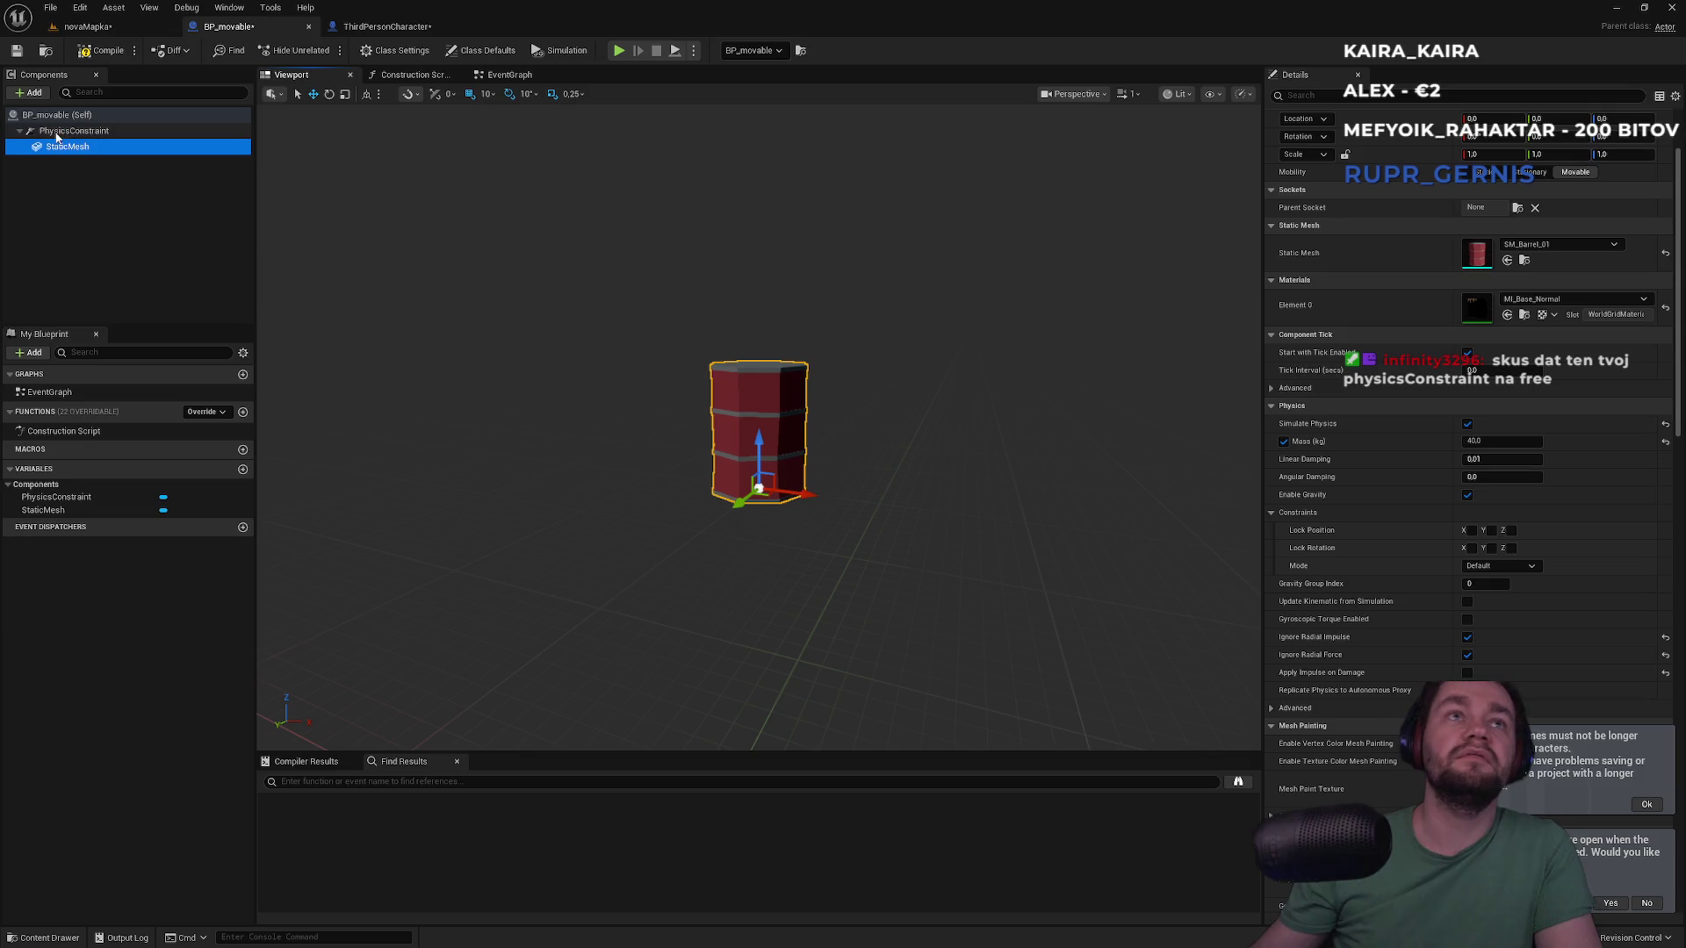
drag(43, 154, 54, 132)
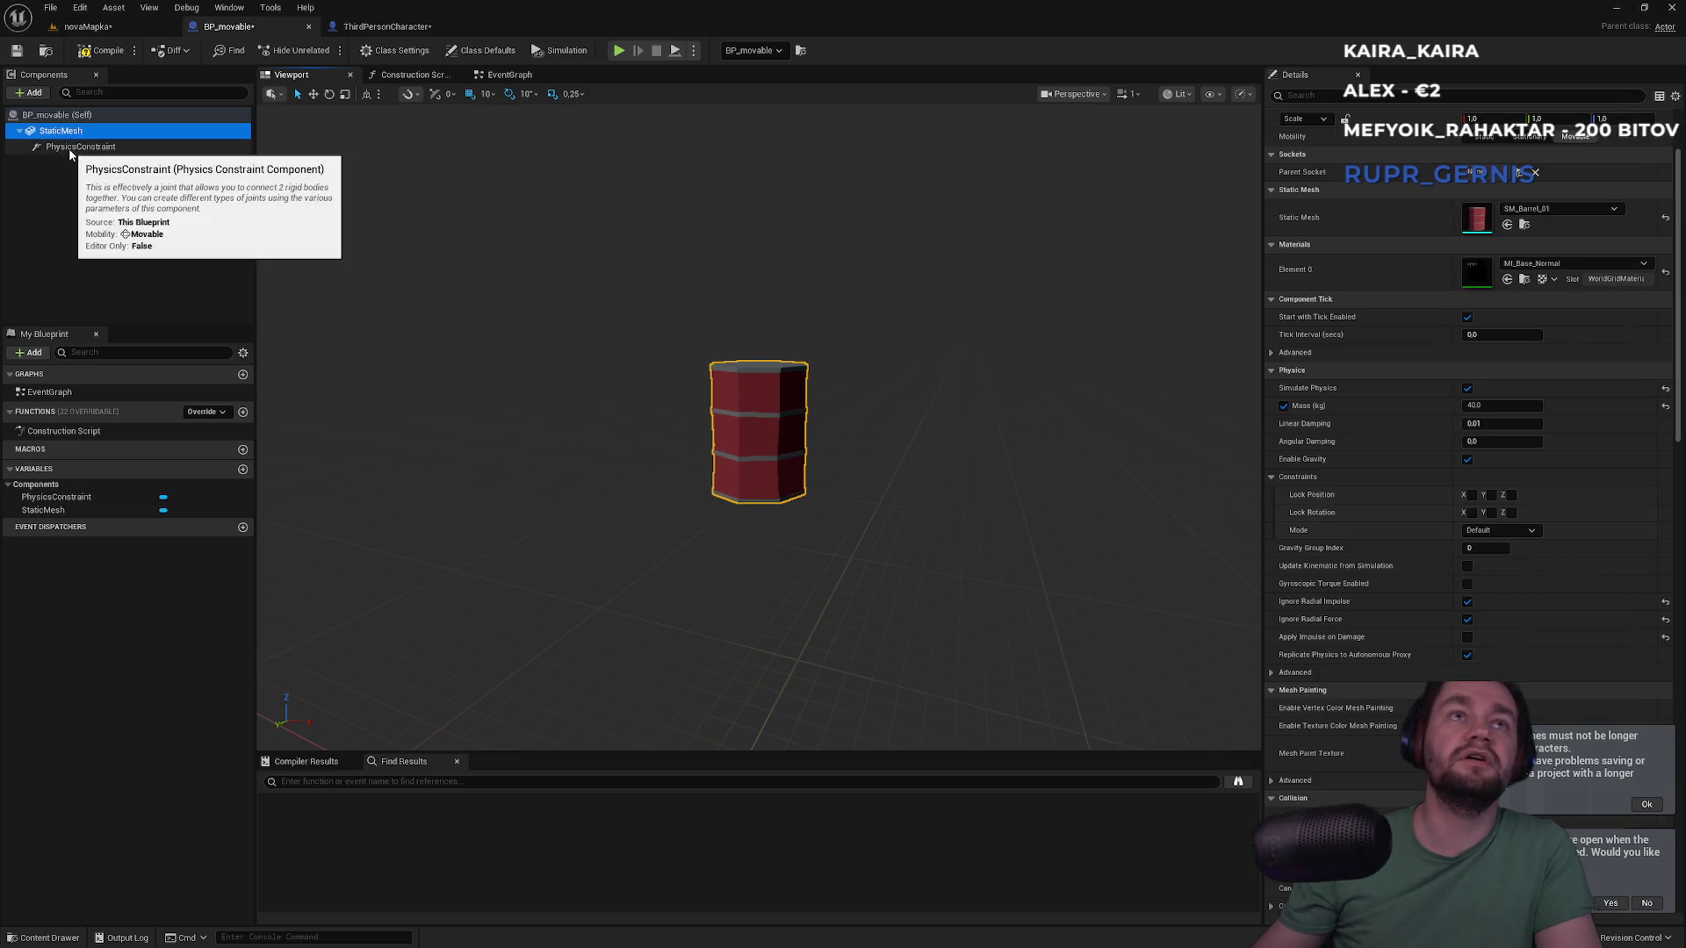
click(70, 156)
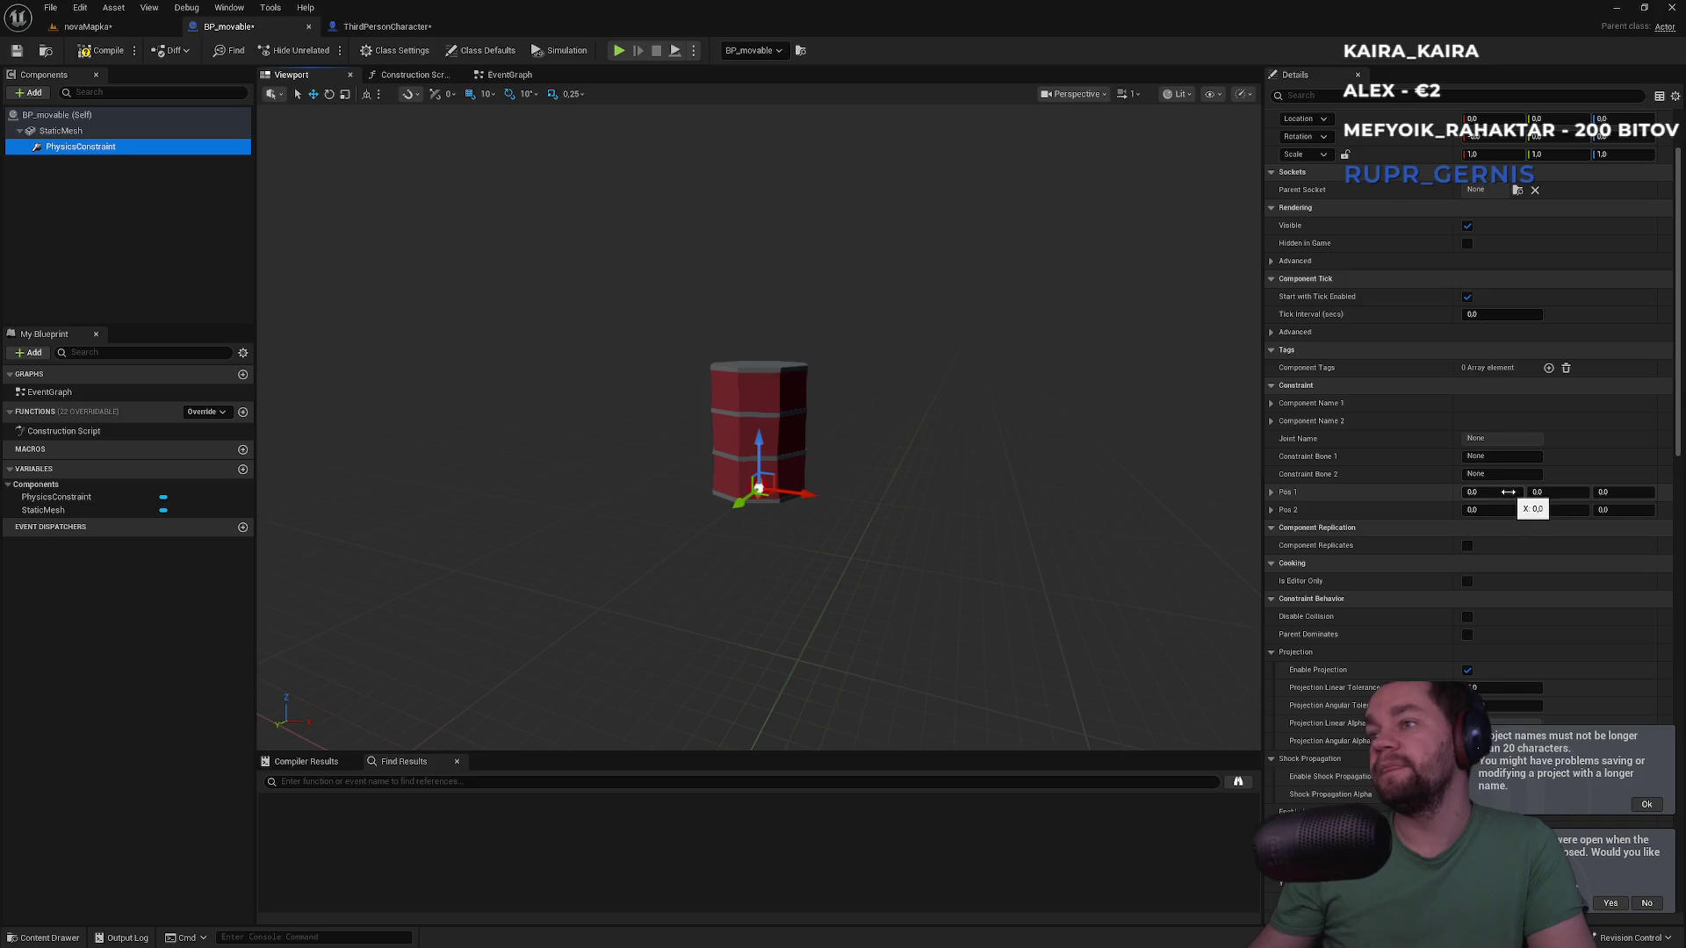
scroll(1500, 513, down, 5)
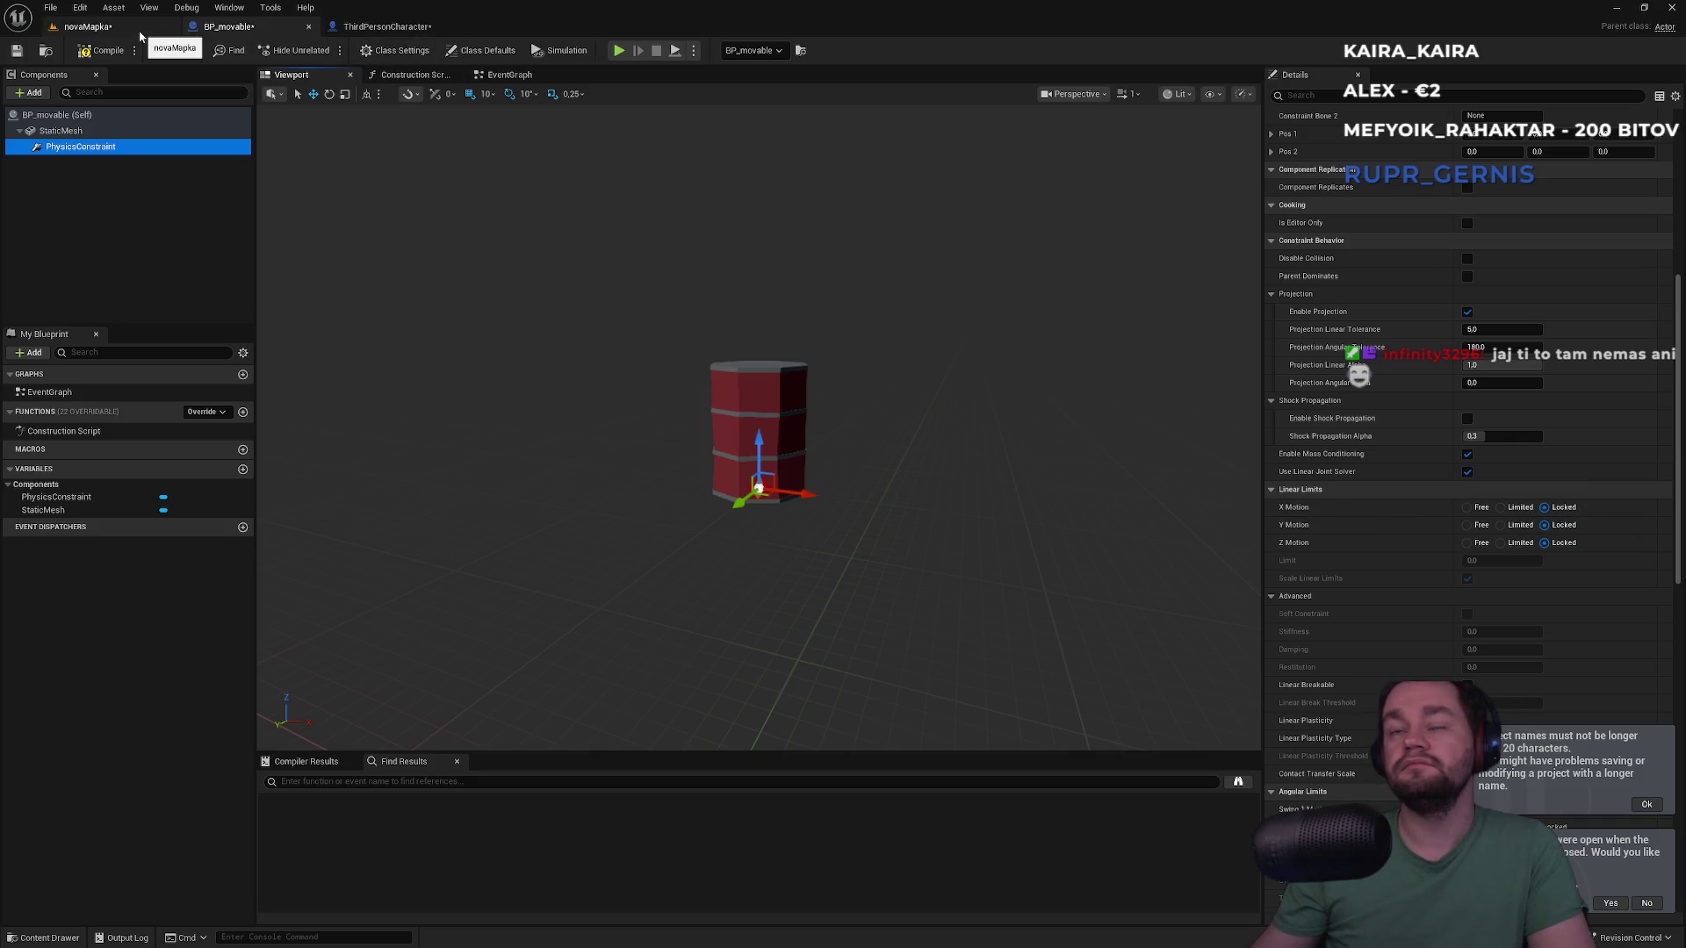
click(88, 26)
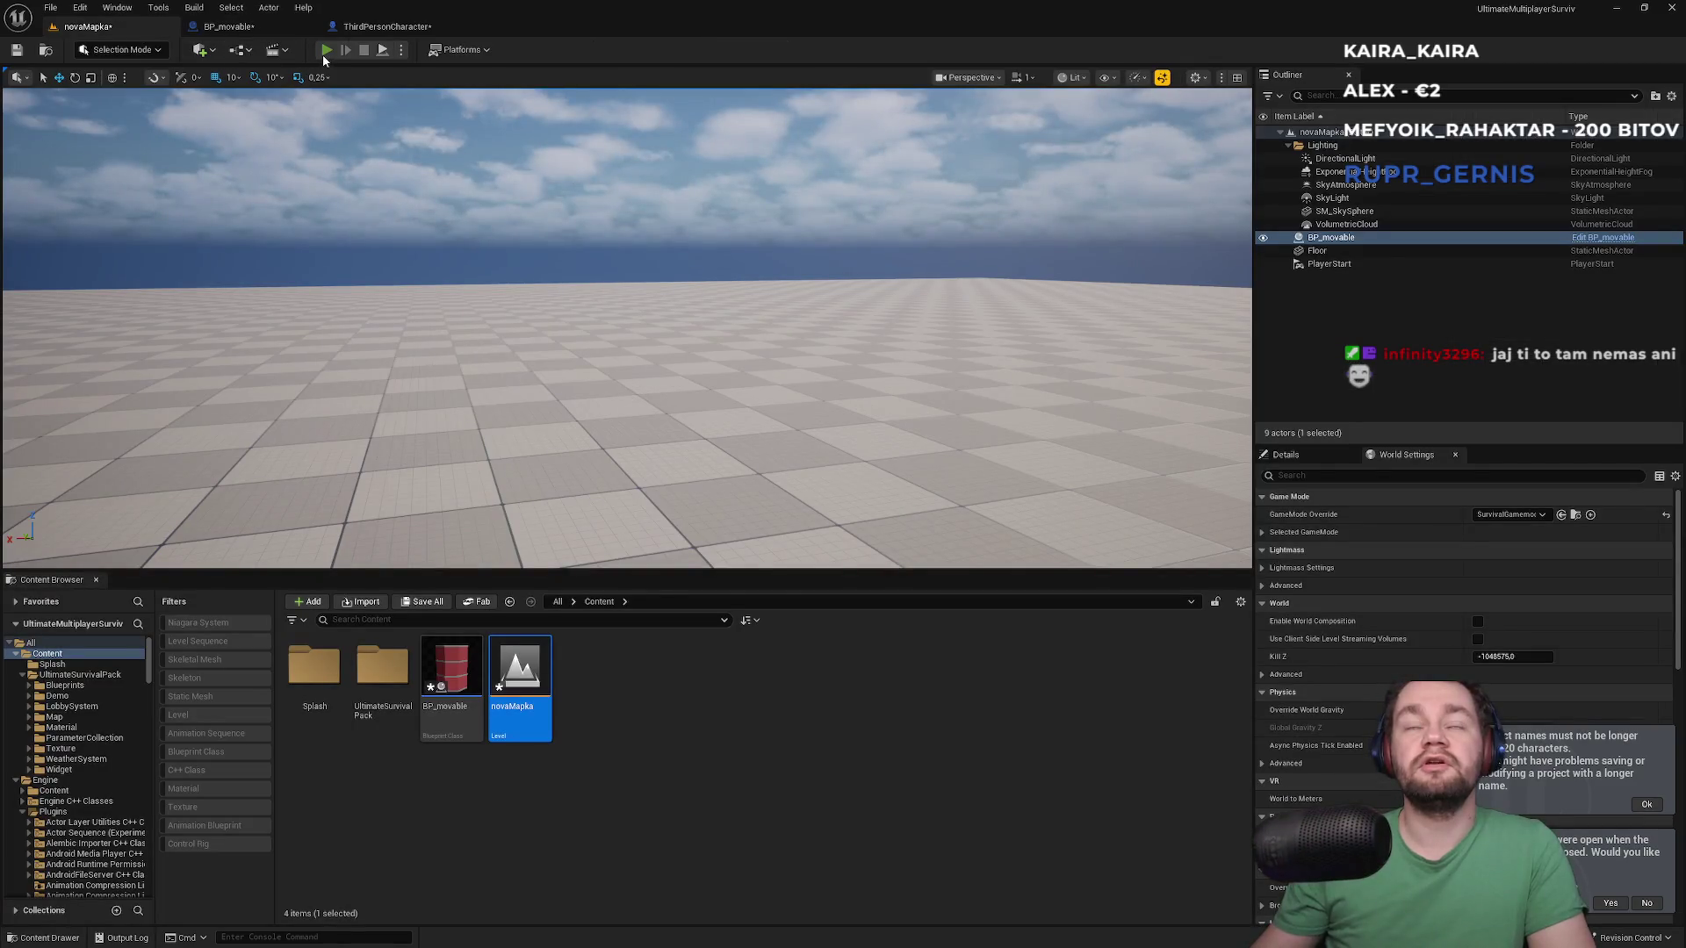
Run two play tests of novaMapka, trying the barrel grab and closing the Message Log after each
click(324, 51)
key(super)
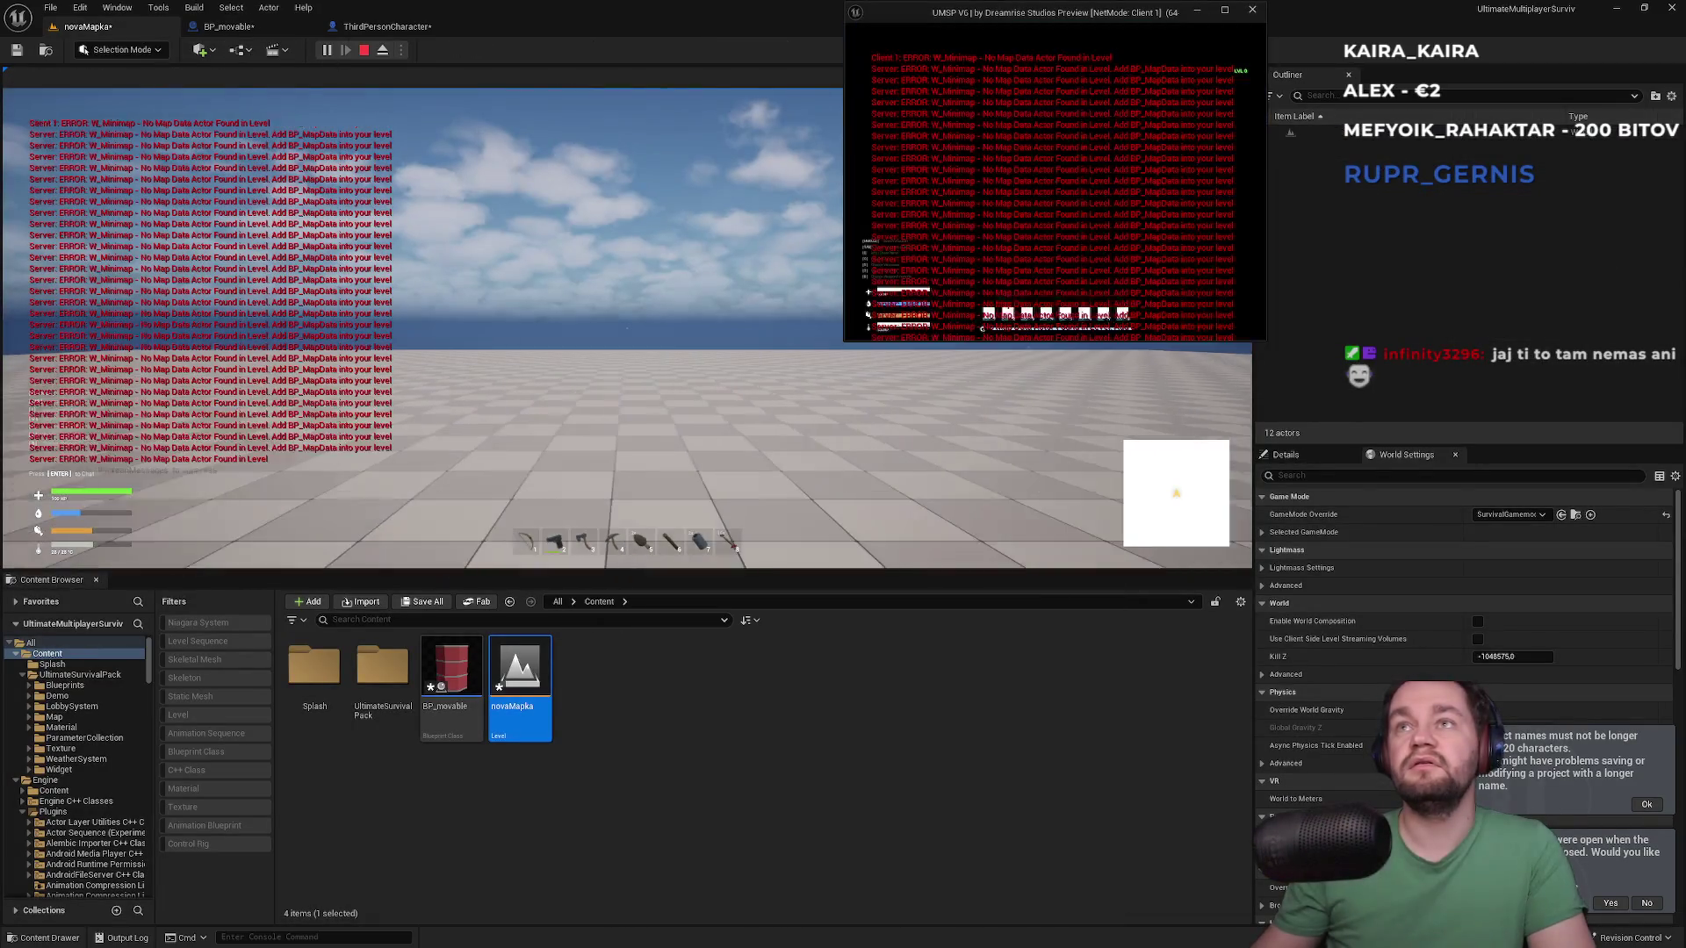
key(super)
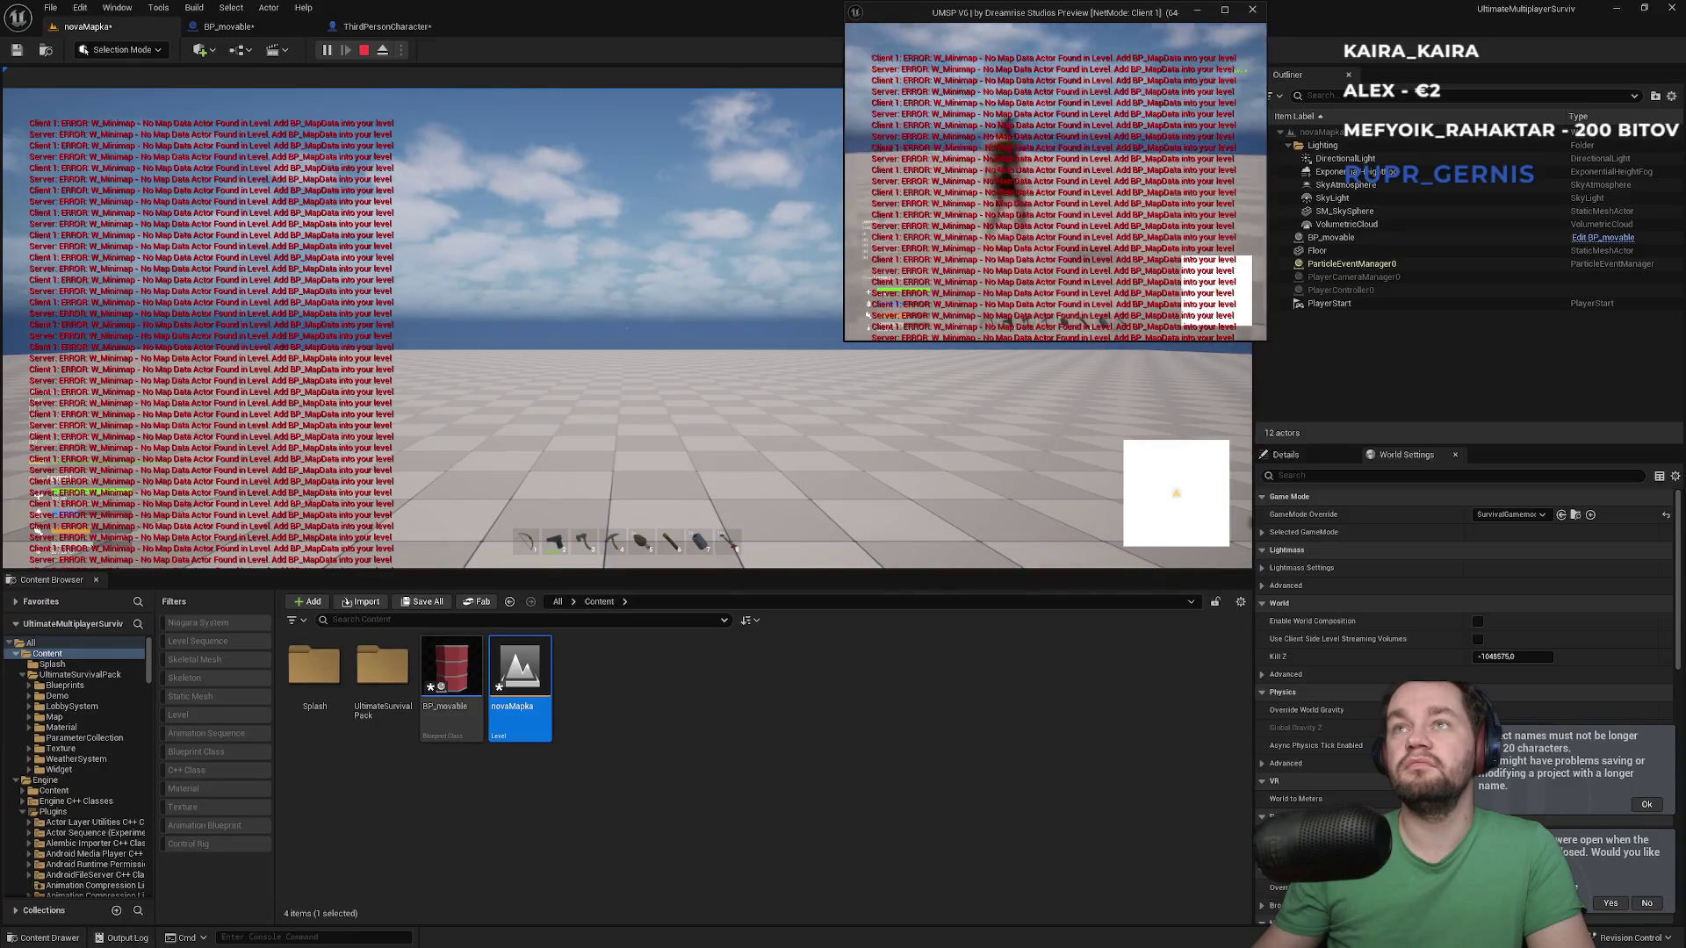
key(Escape)
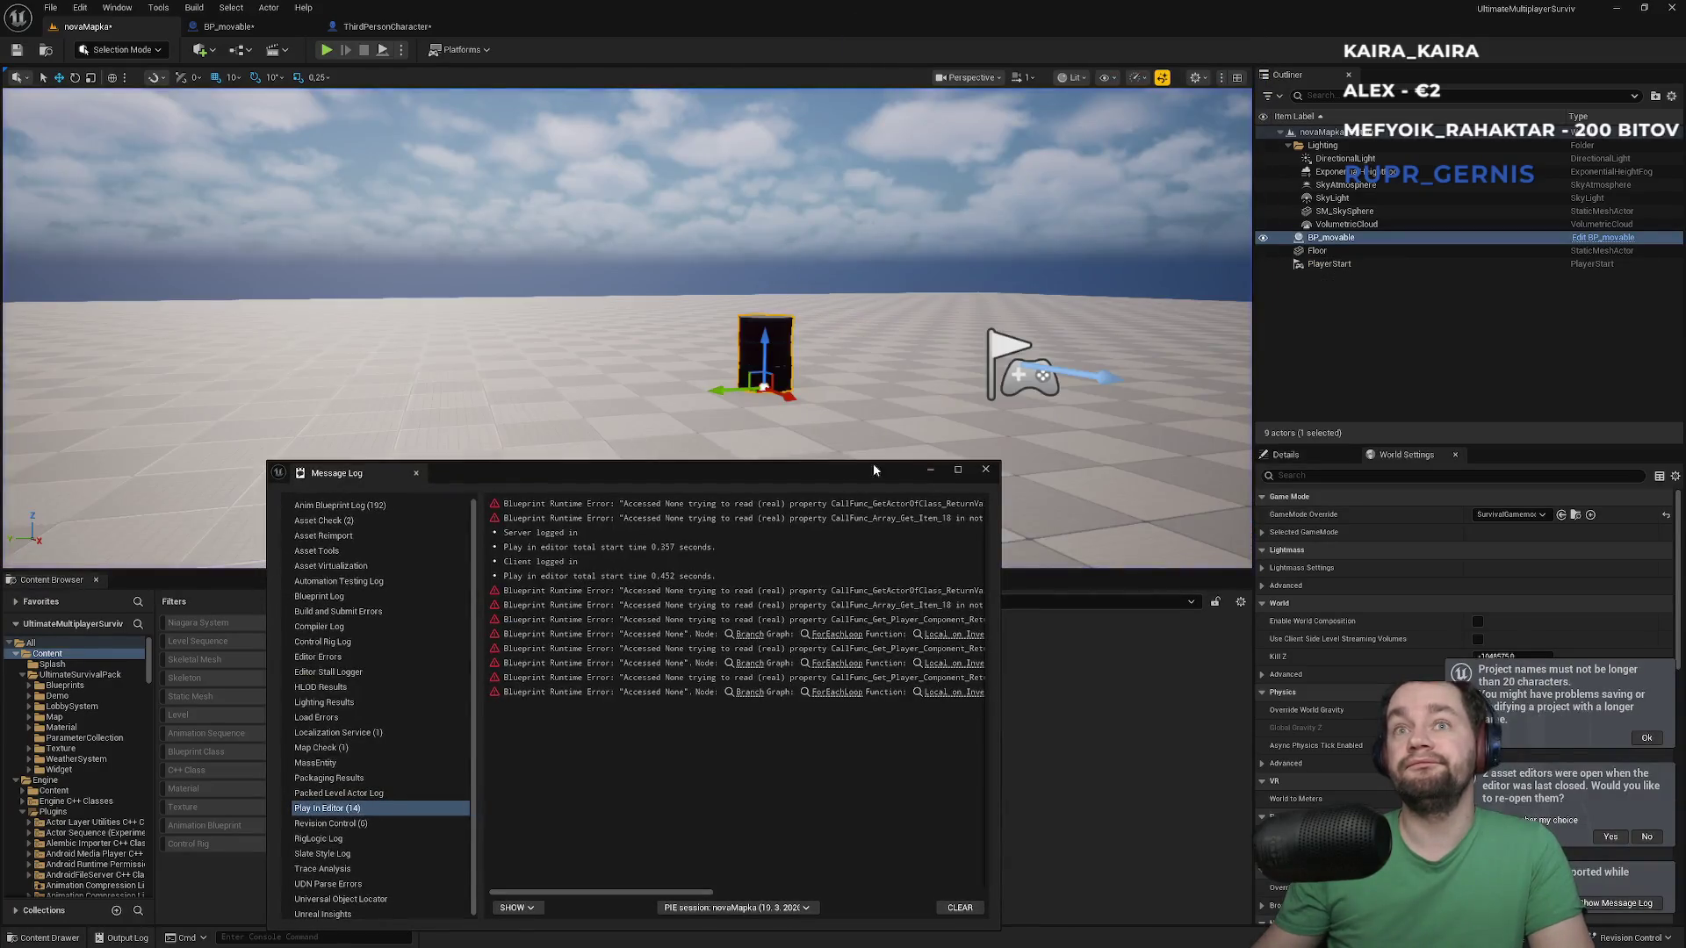
click(987, 470)
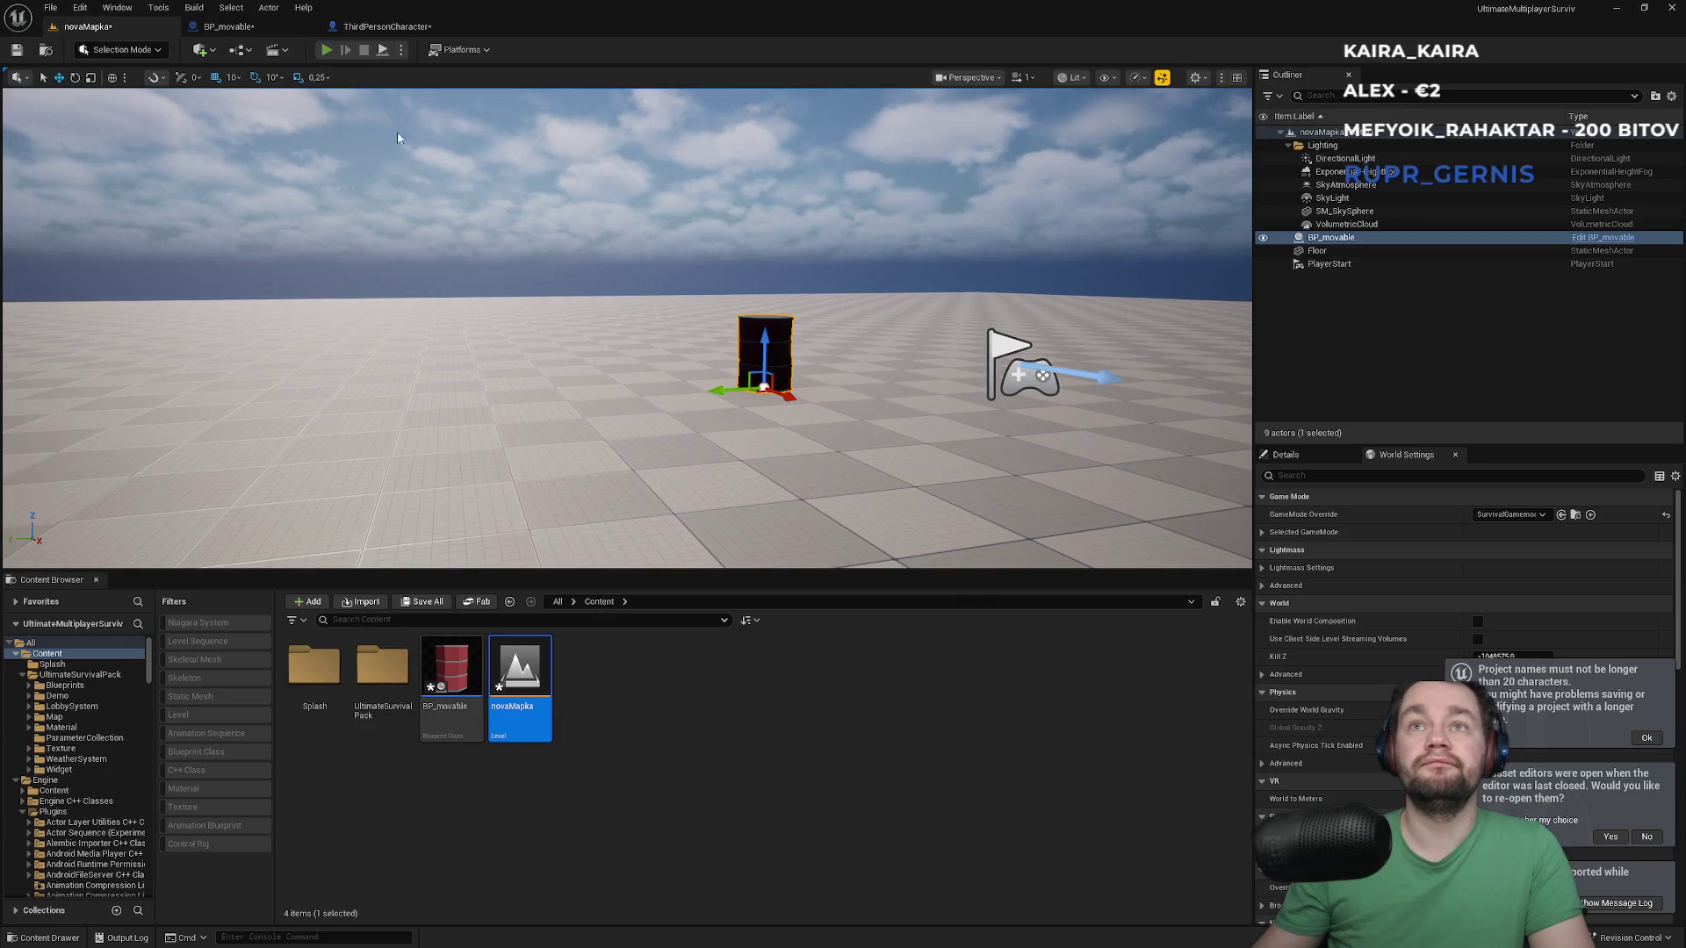
click(326, 50)
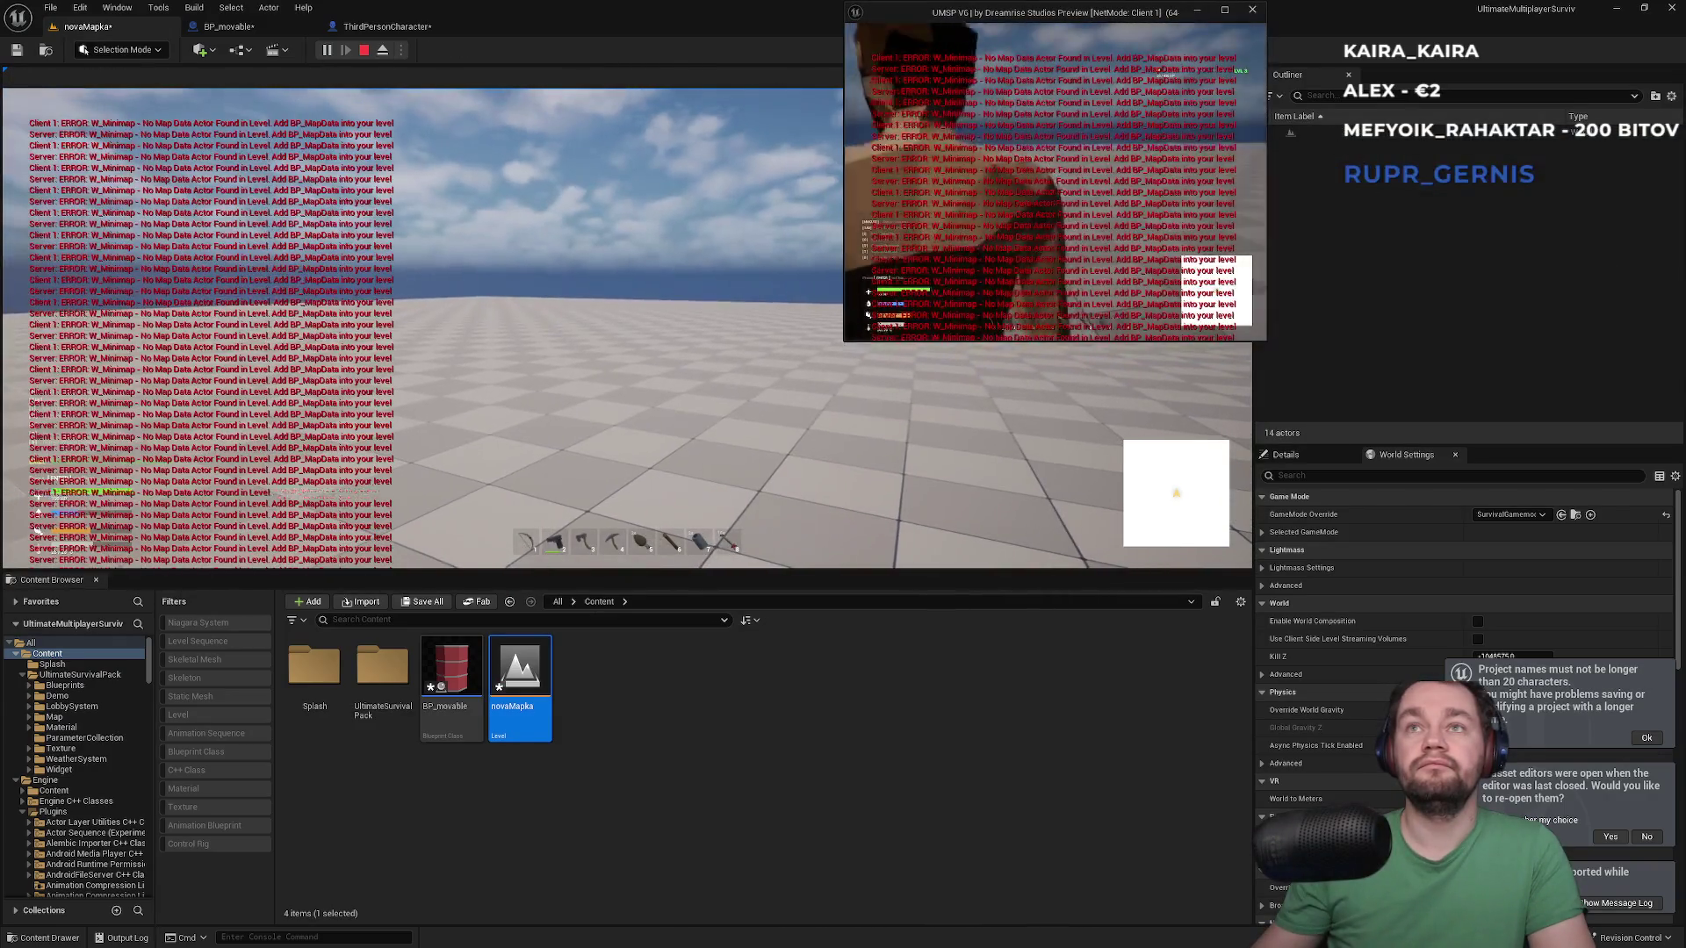
key(super)
key(super)
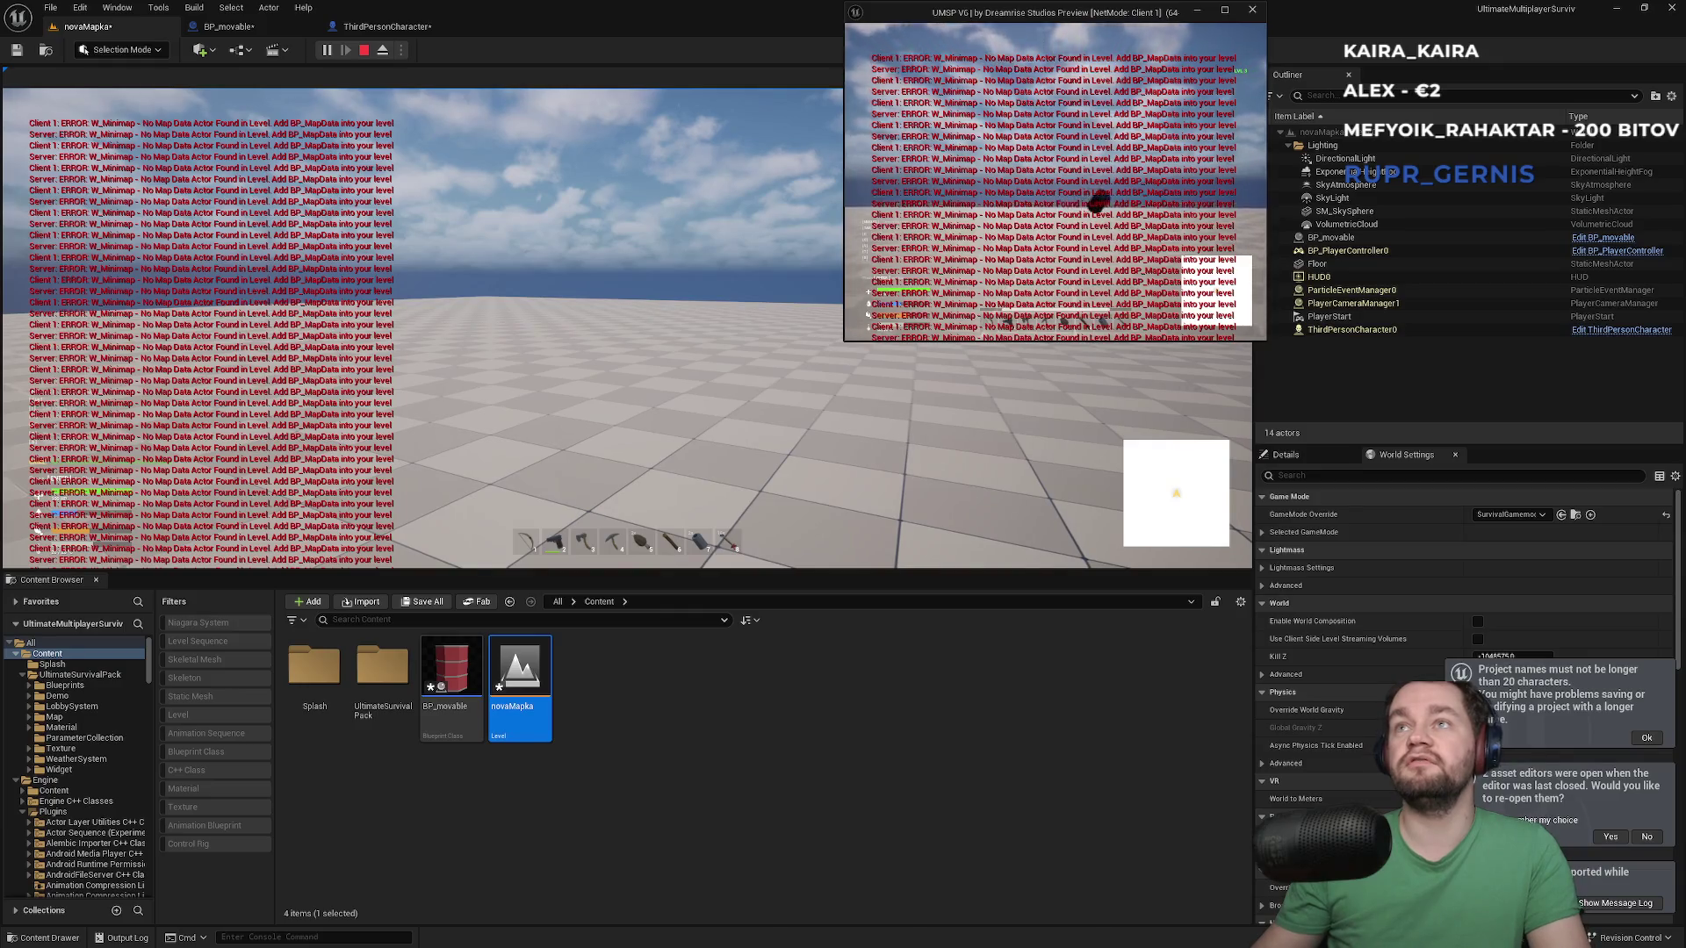
key(Escape)
click(984, 469)
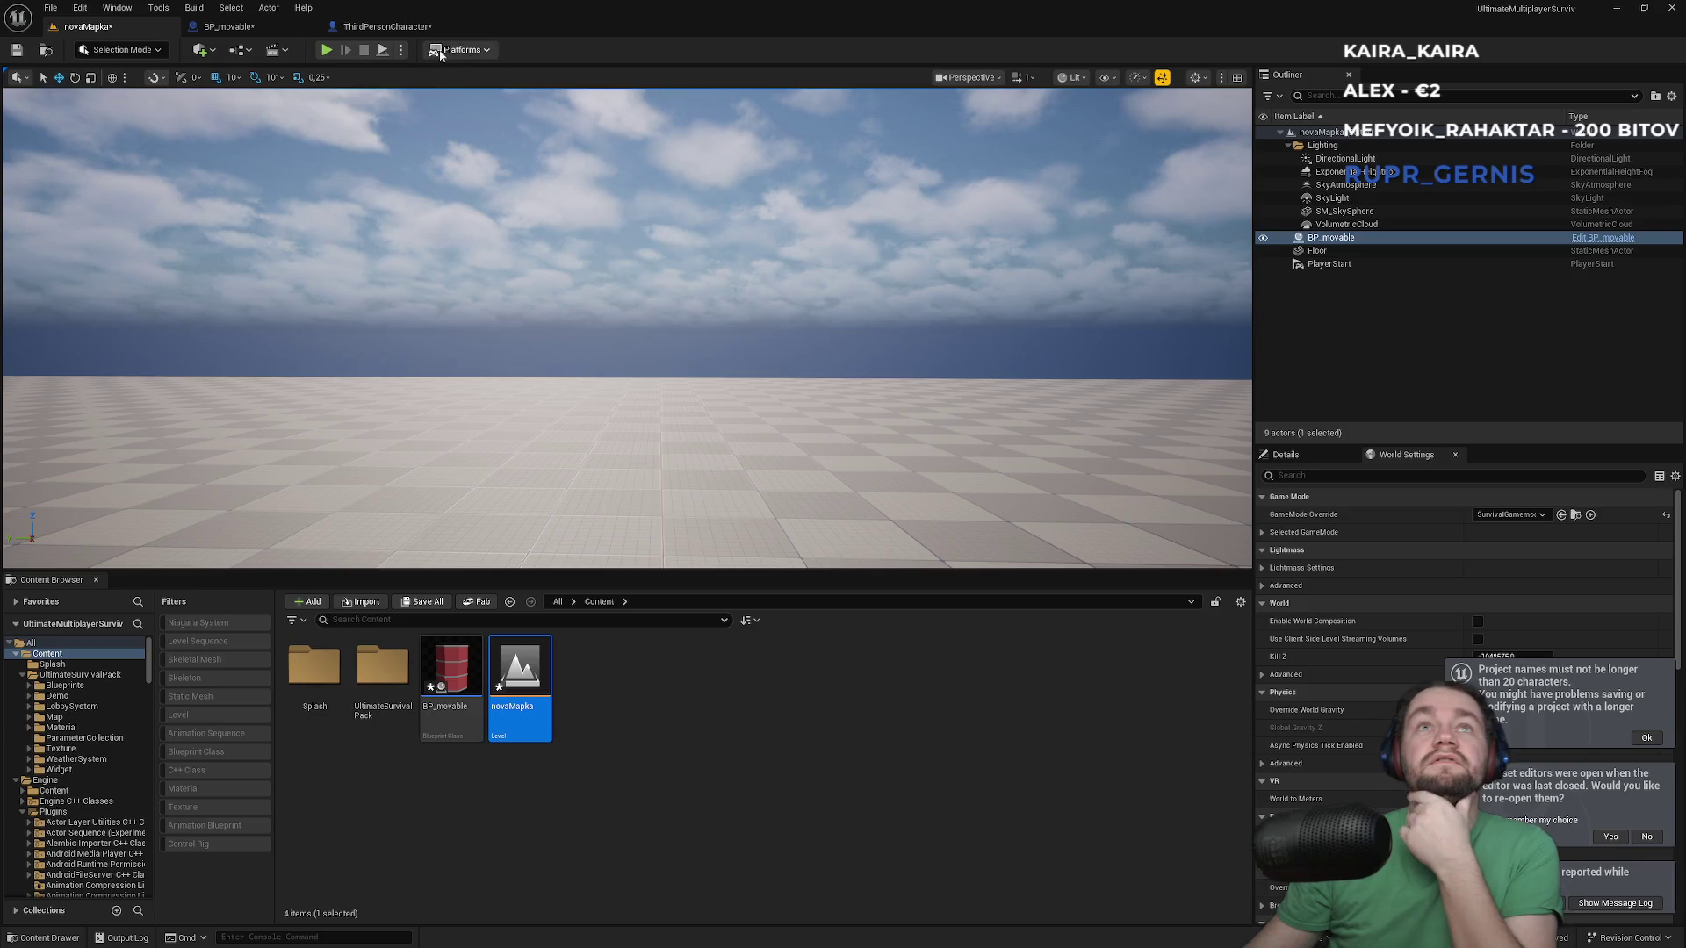
click(407, 26)
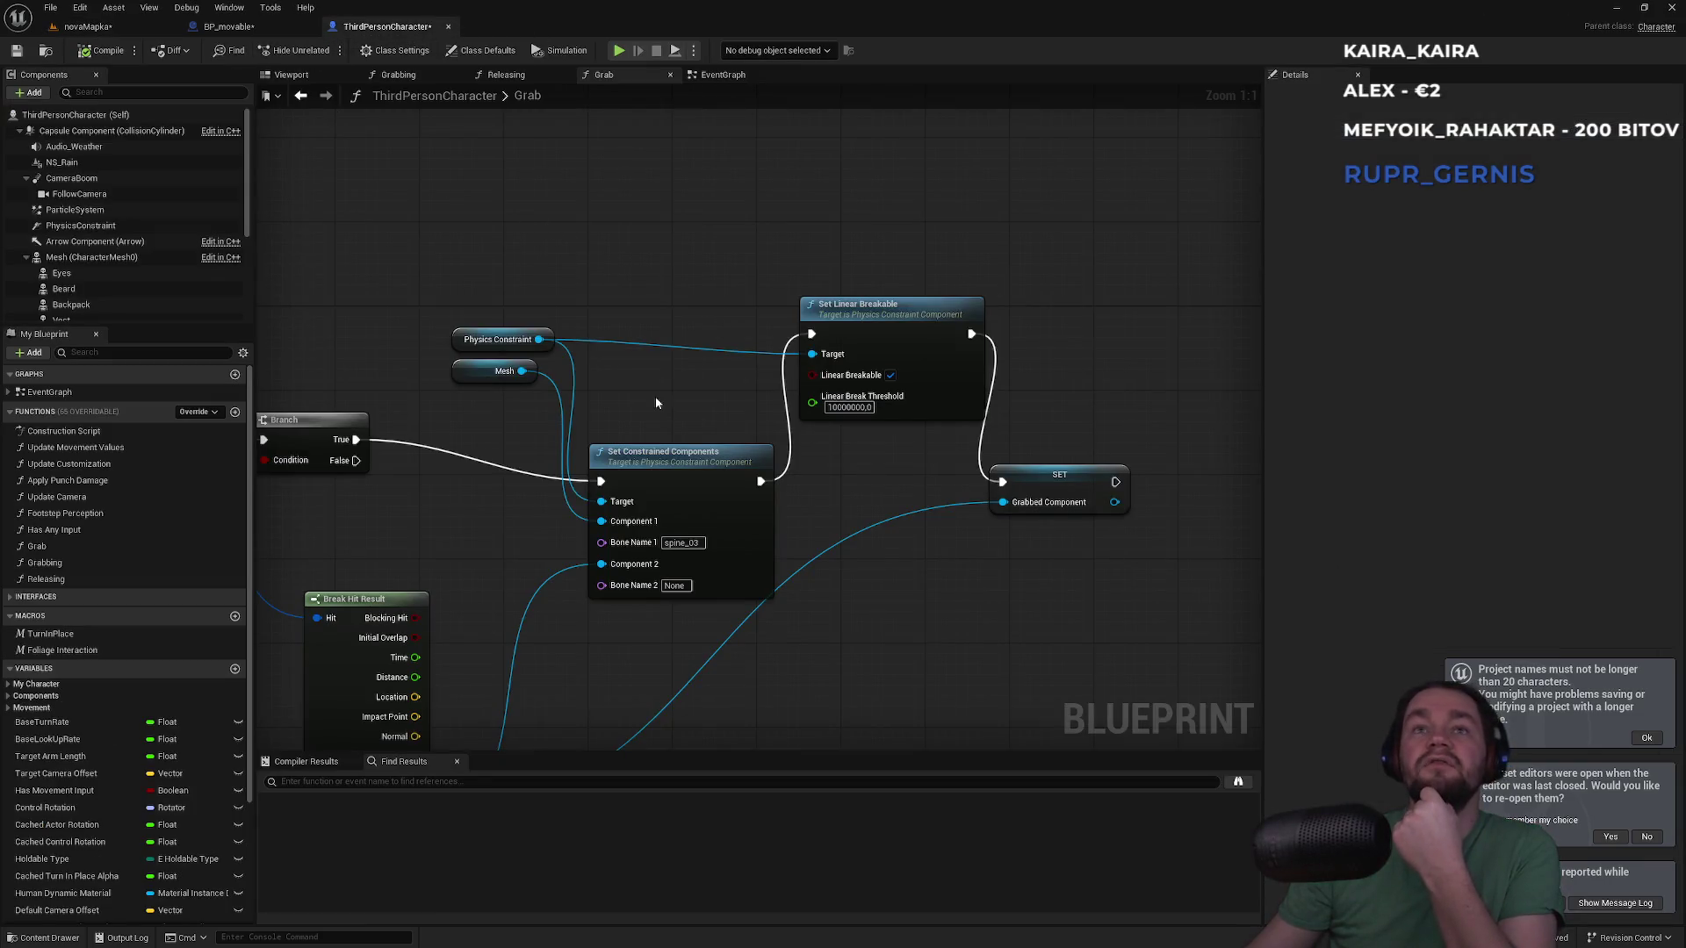
Pan across the Grab graph's trace and constraint nodes and view the Physics Constraint variable's Details
drag(655, 402, 821, 268)
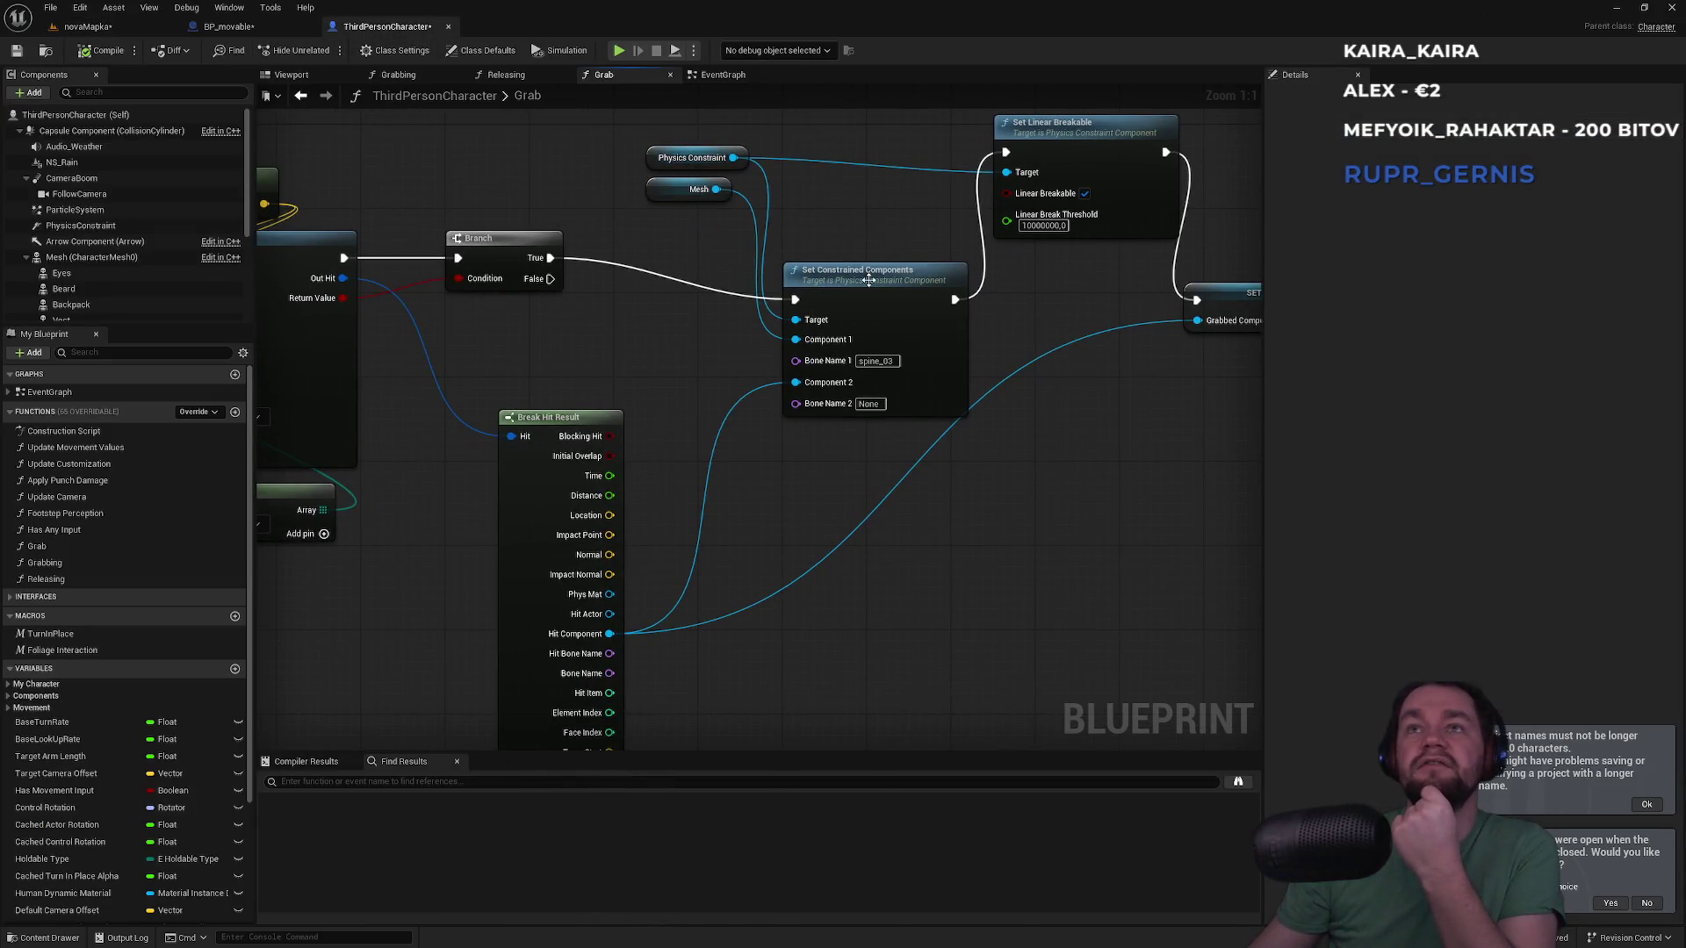
drag(322, 273, 584, 257)
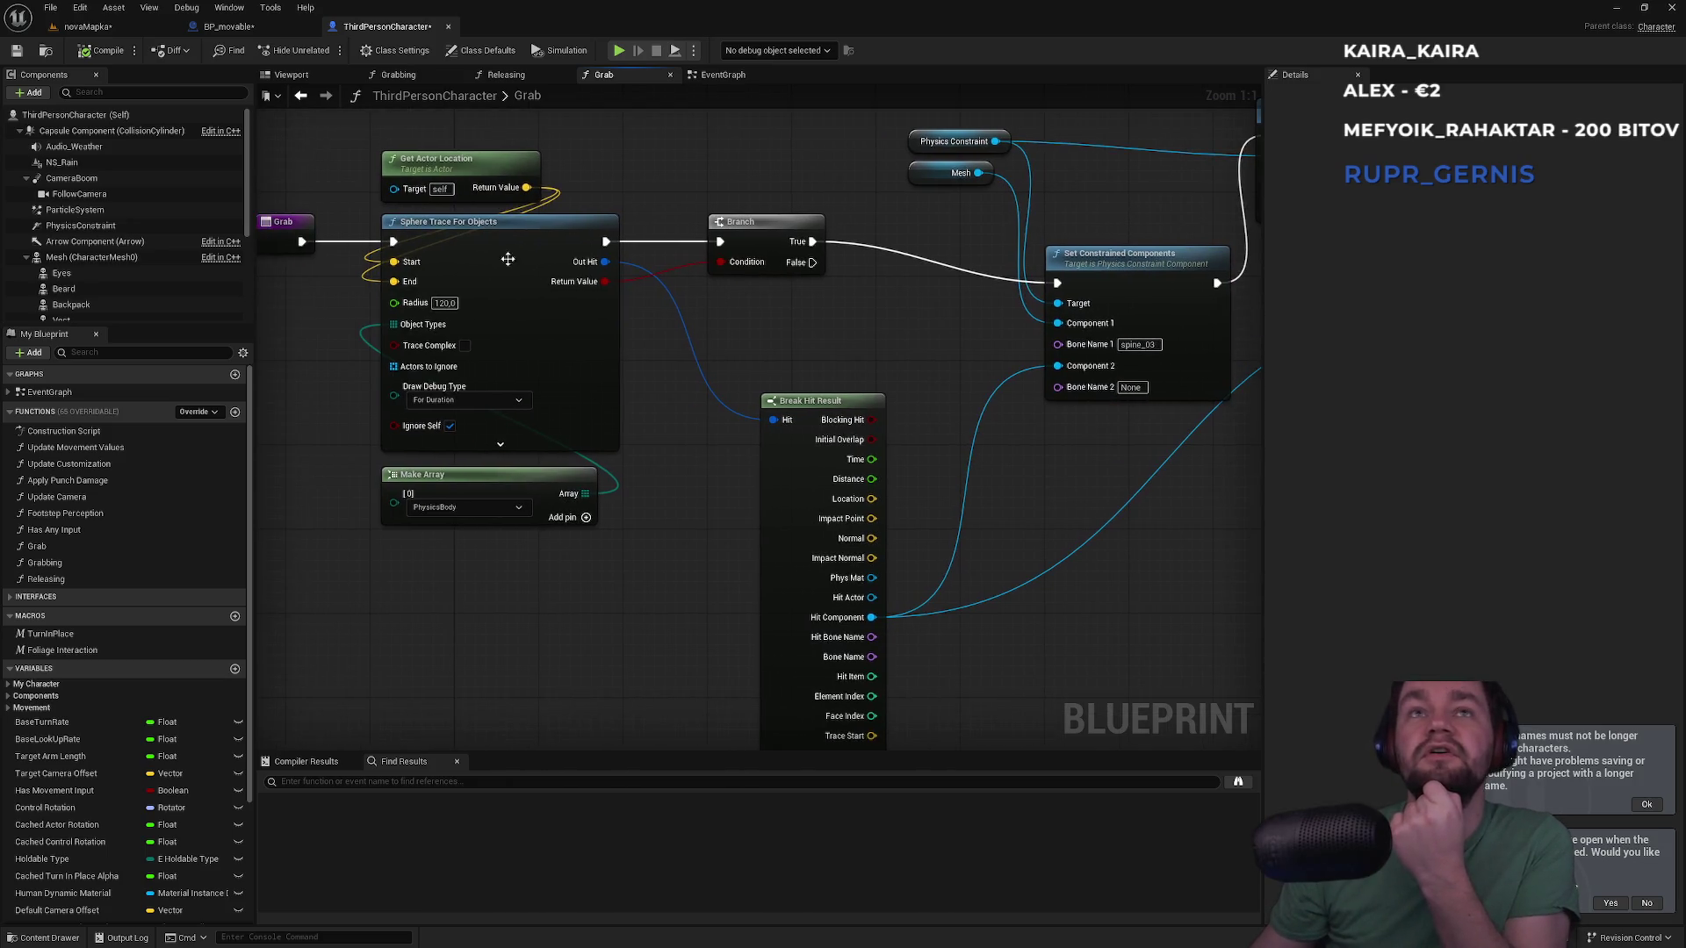
drag(569, 158, 425, 556)
click(673, 578)
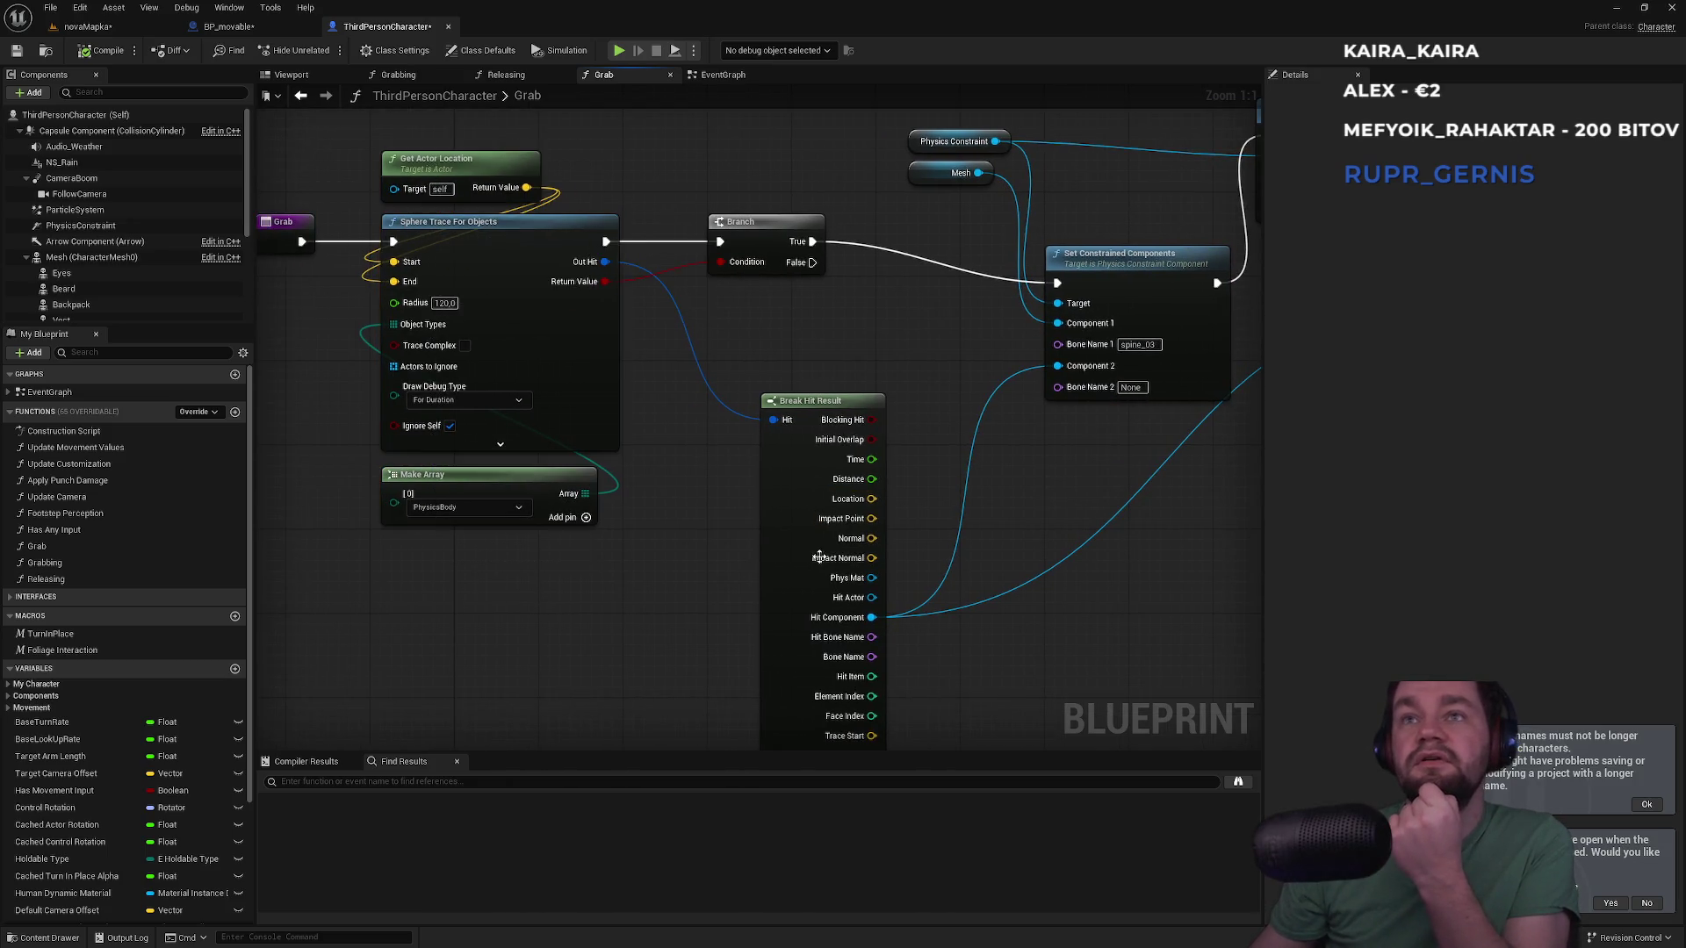
drag(1055, 453, 798, 583)
drag(857, 342, 946, 450)
click(1059, 490)
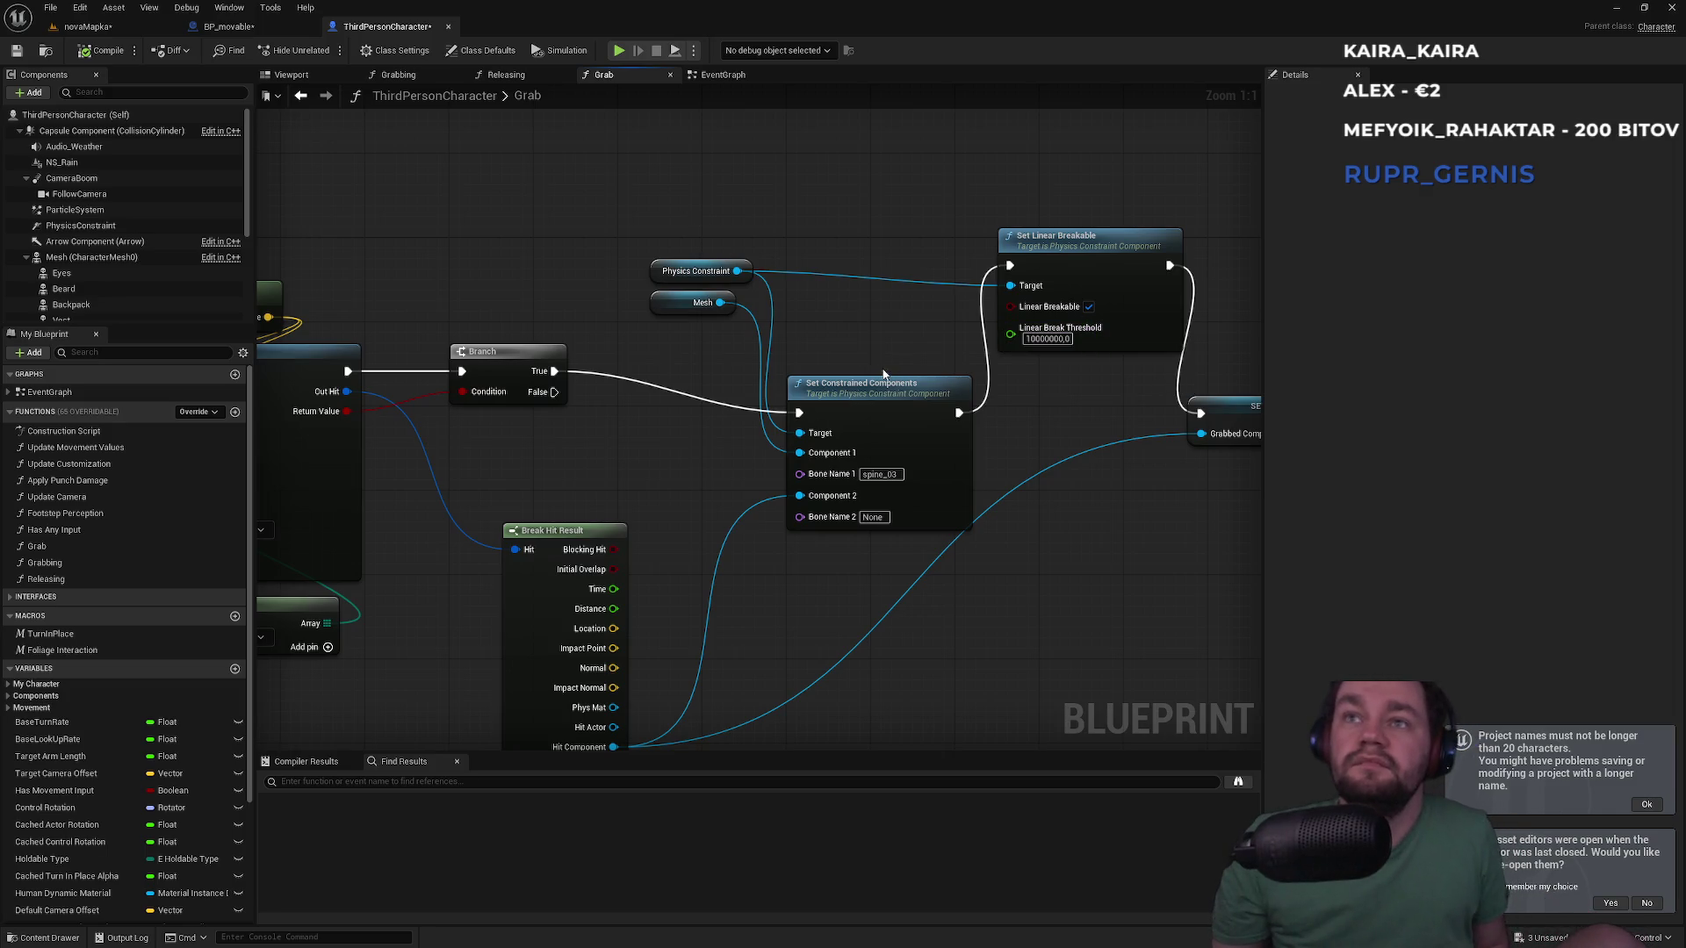
click(908, 389)
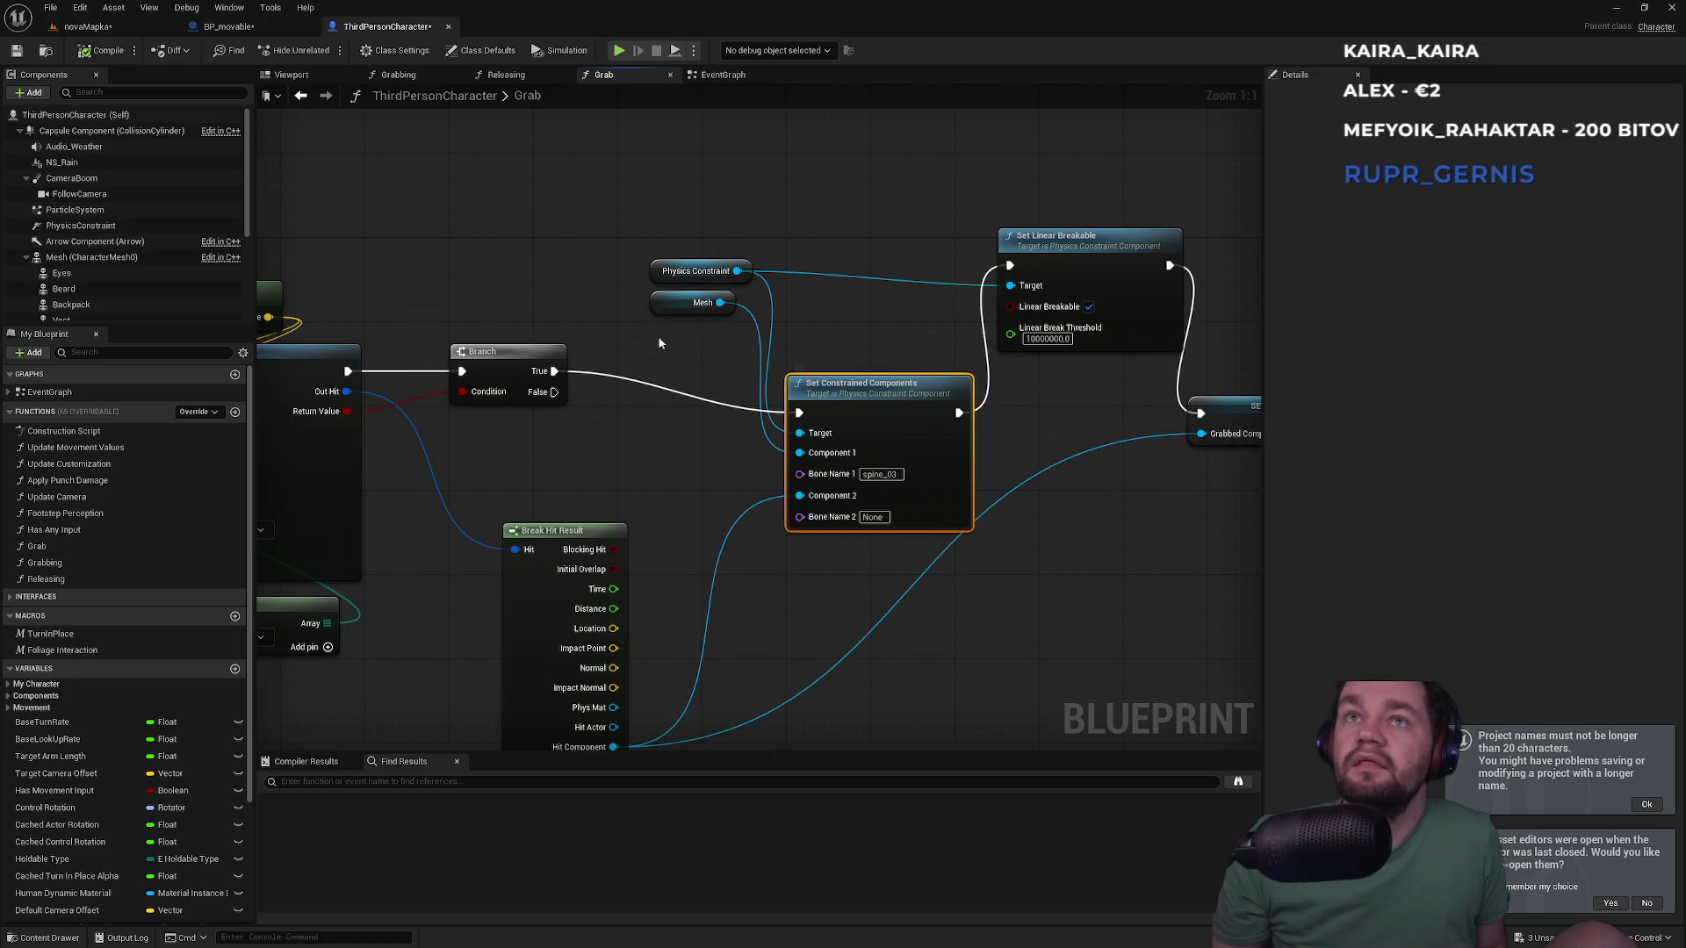
click(670, 276)
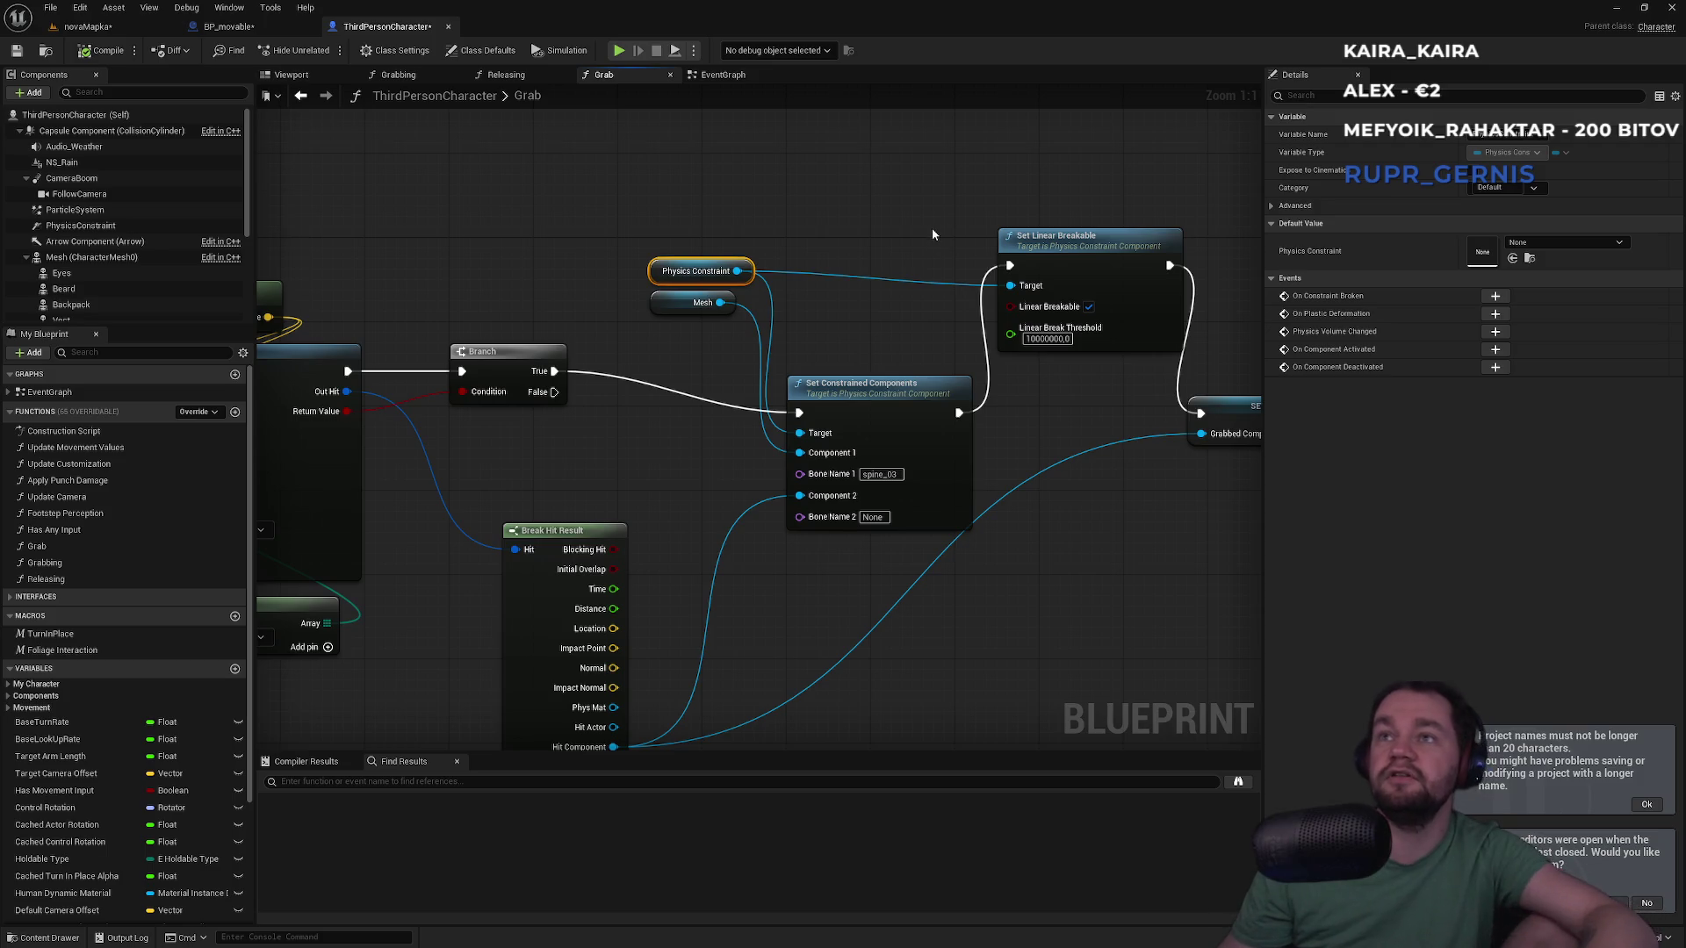
key(alt+Tab)
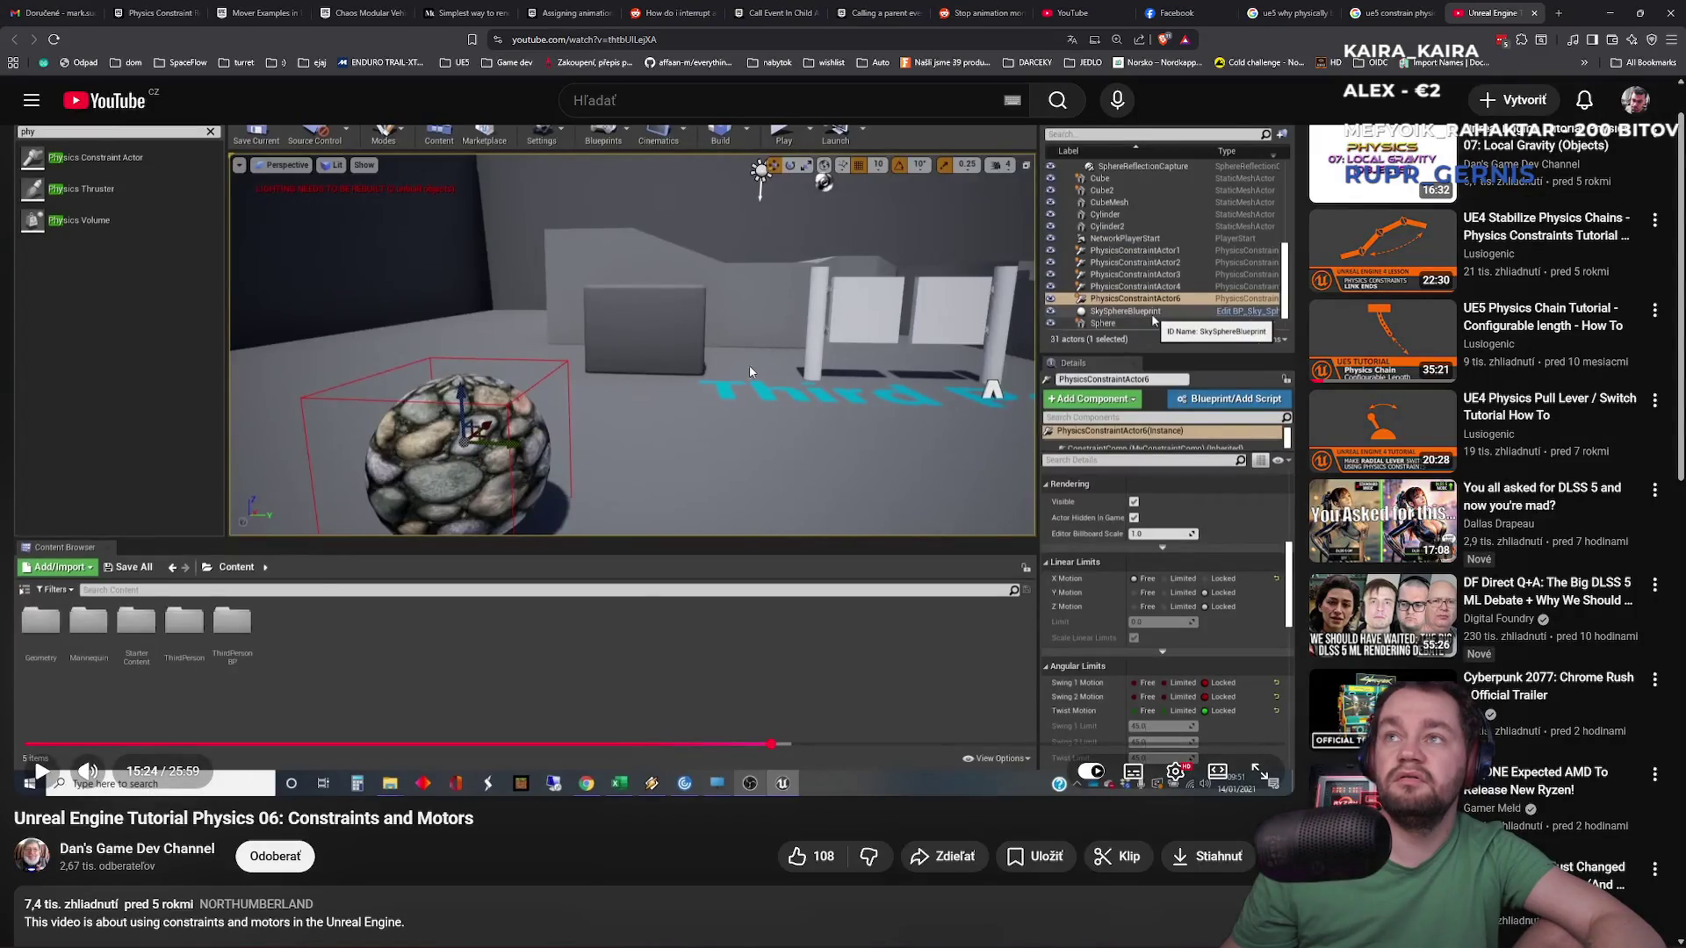
Play the Constraints and Motors tutorial briefly, pausing at 15:31, then return to Unreal
click(743, 372)
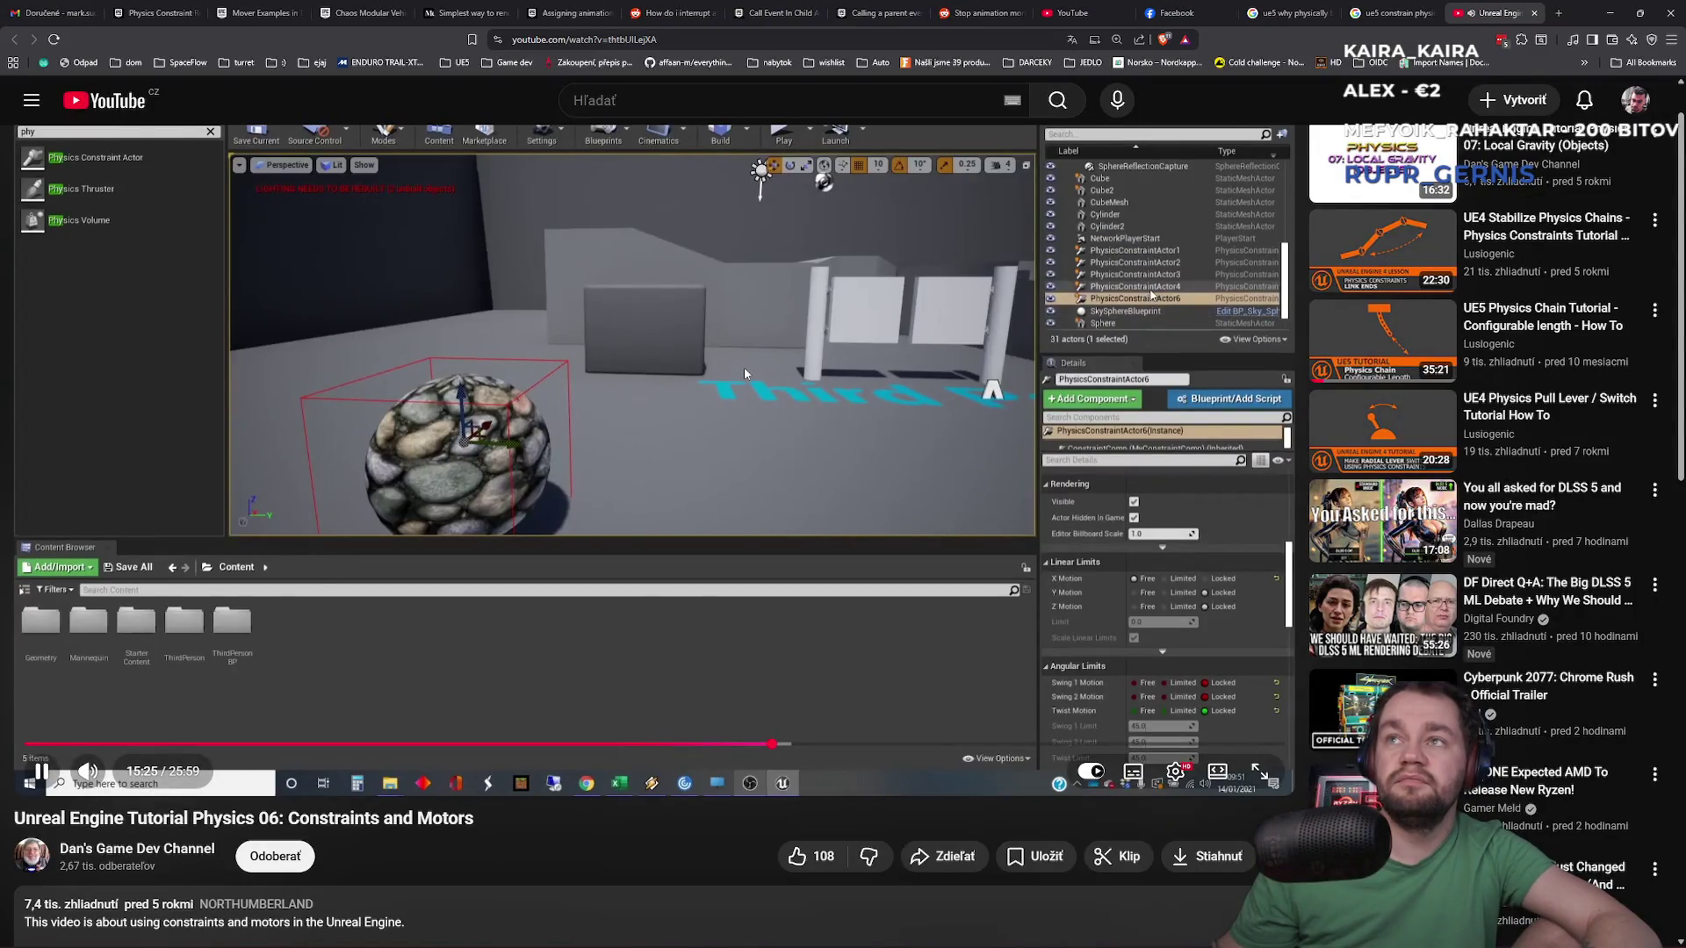
click(745, 372)
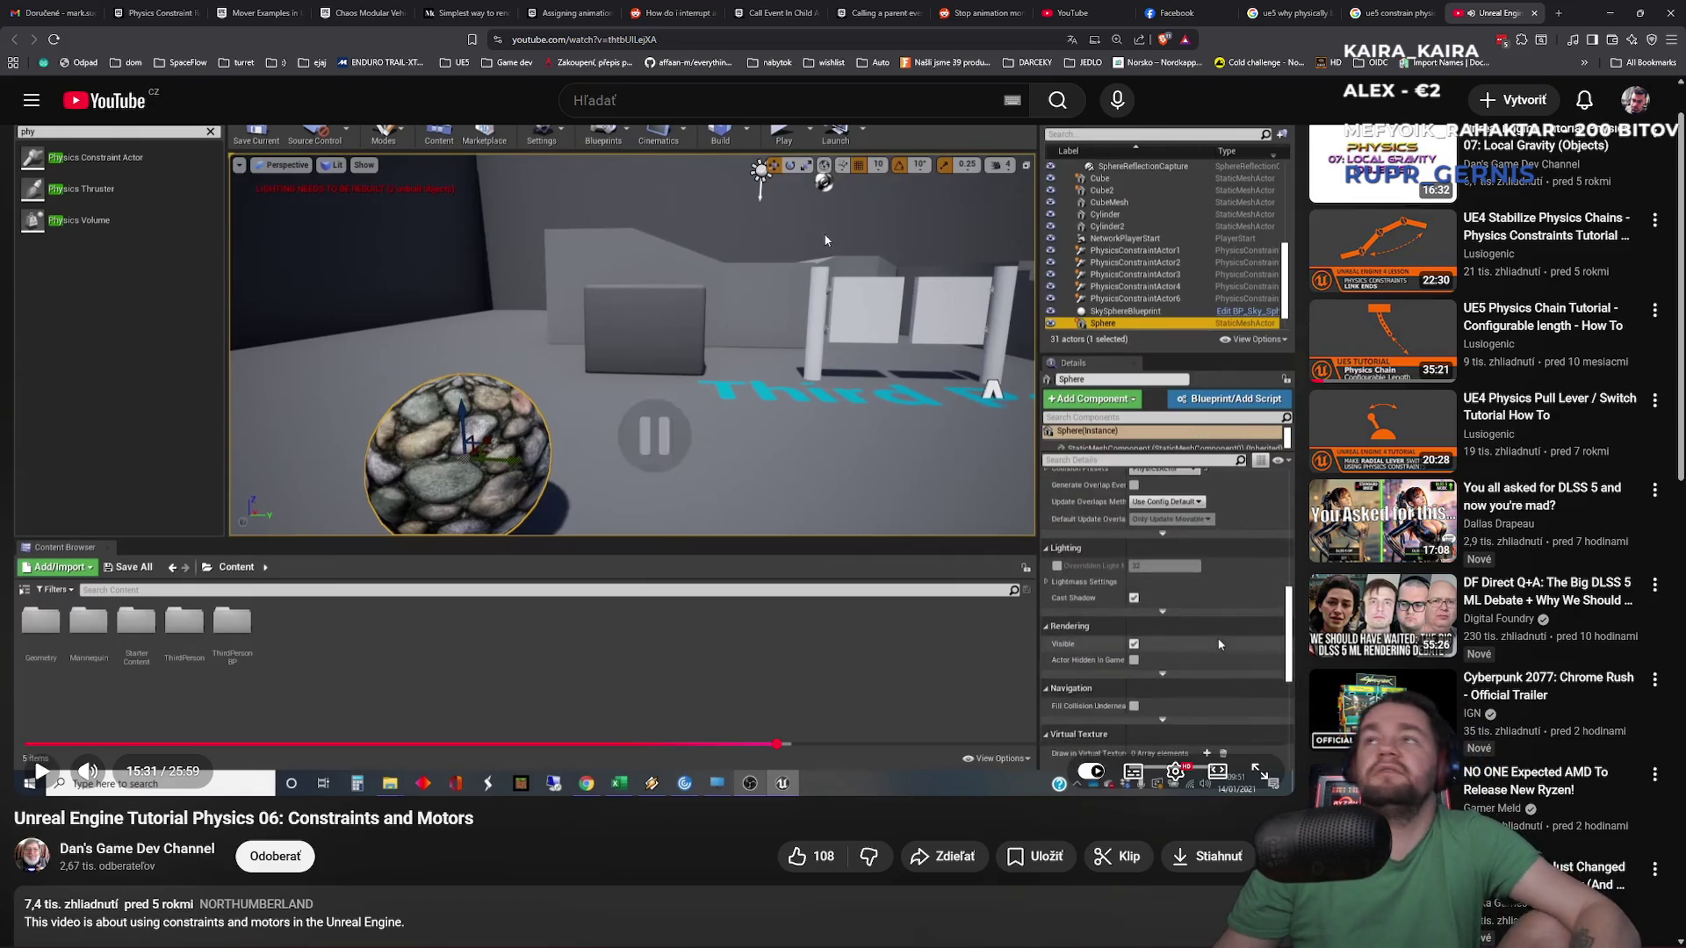
key(alt+Tab)
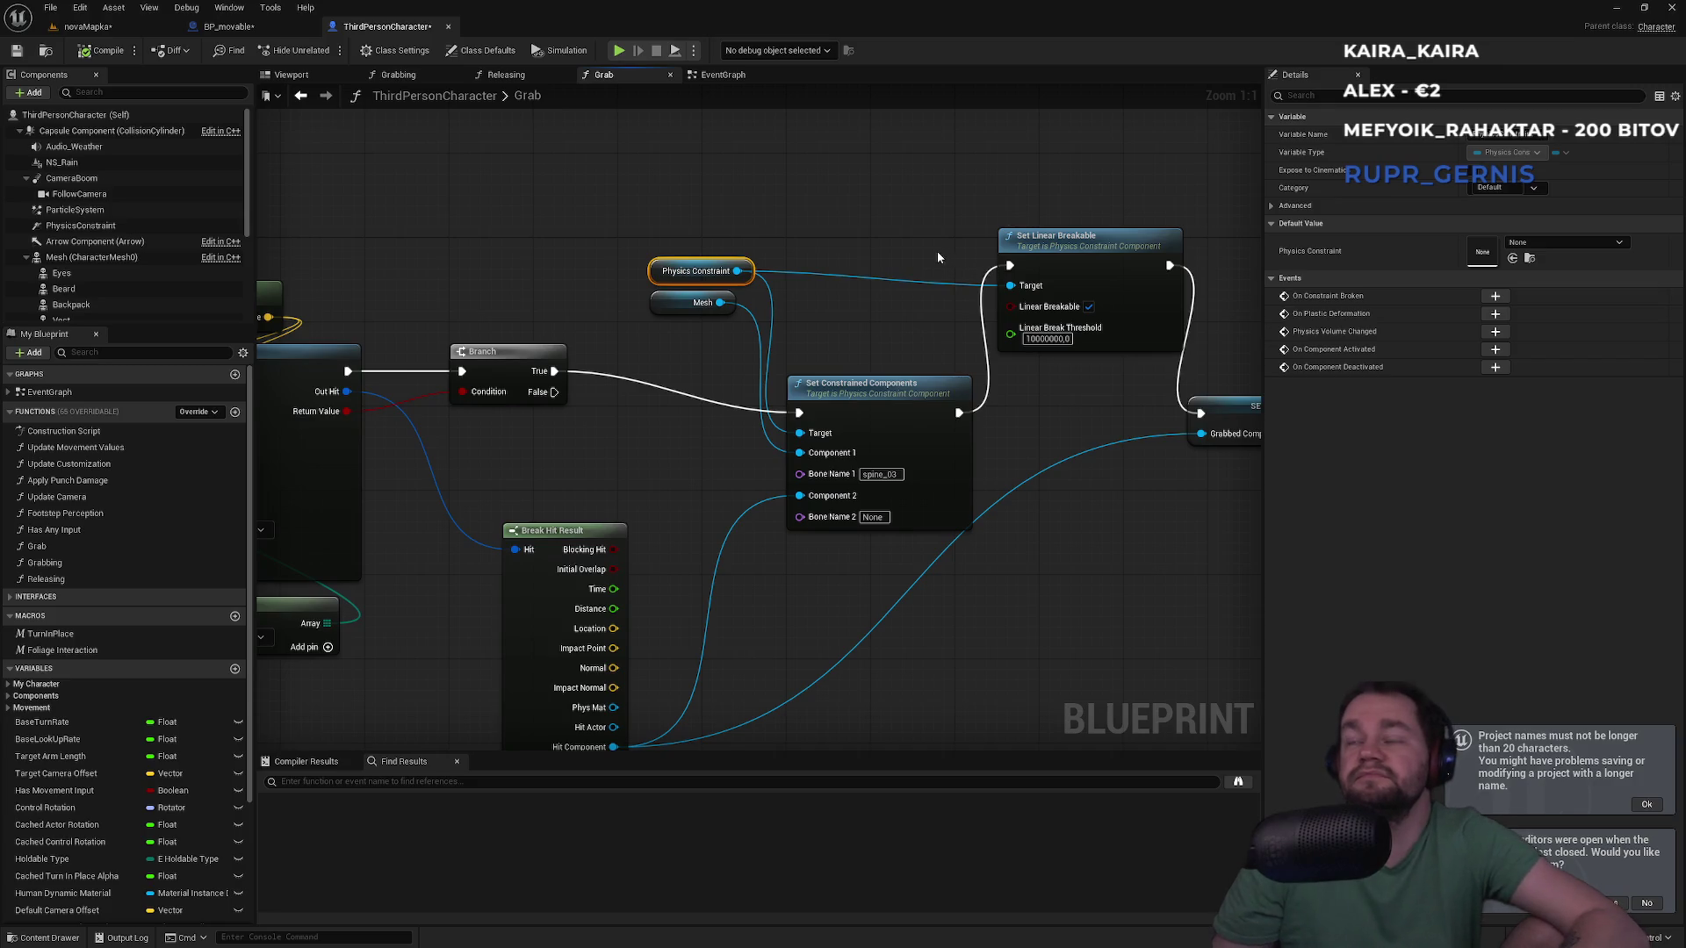
Pan the Grab graph, moving the SET node right and Set Linear Breakable down-right
drag(896, 225, 619, 212)
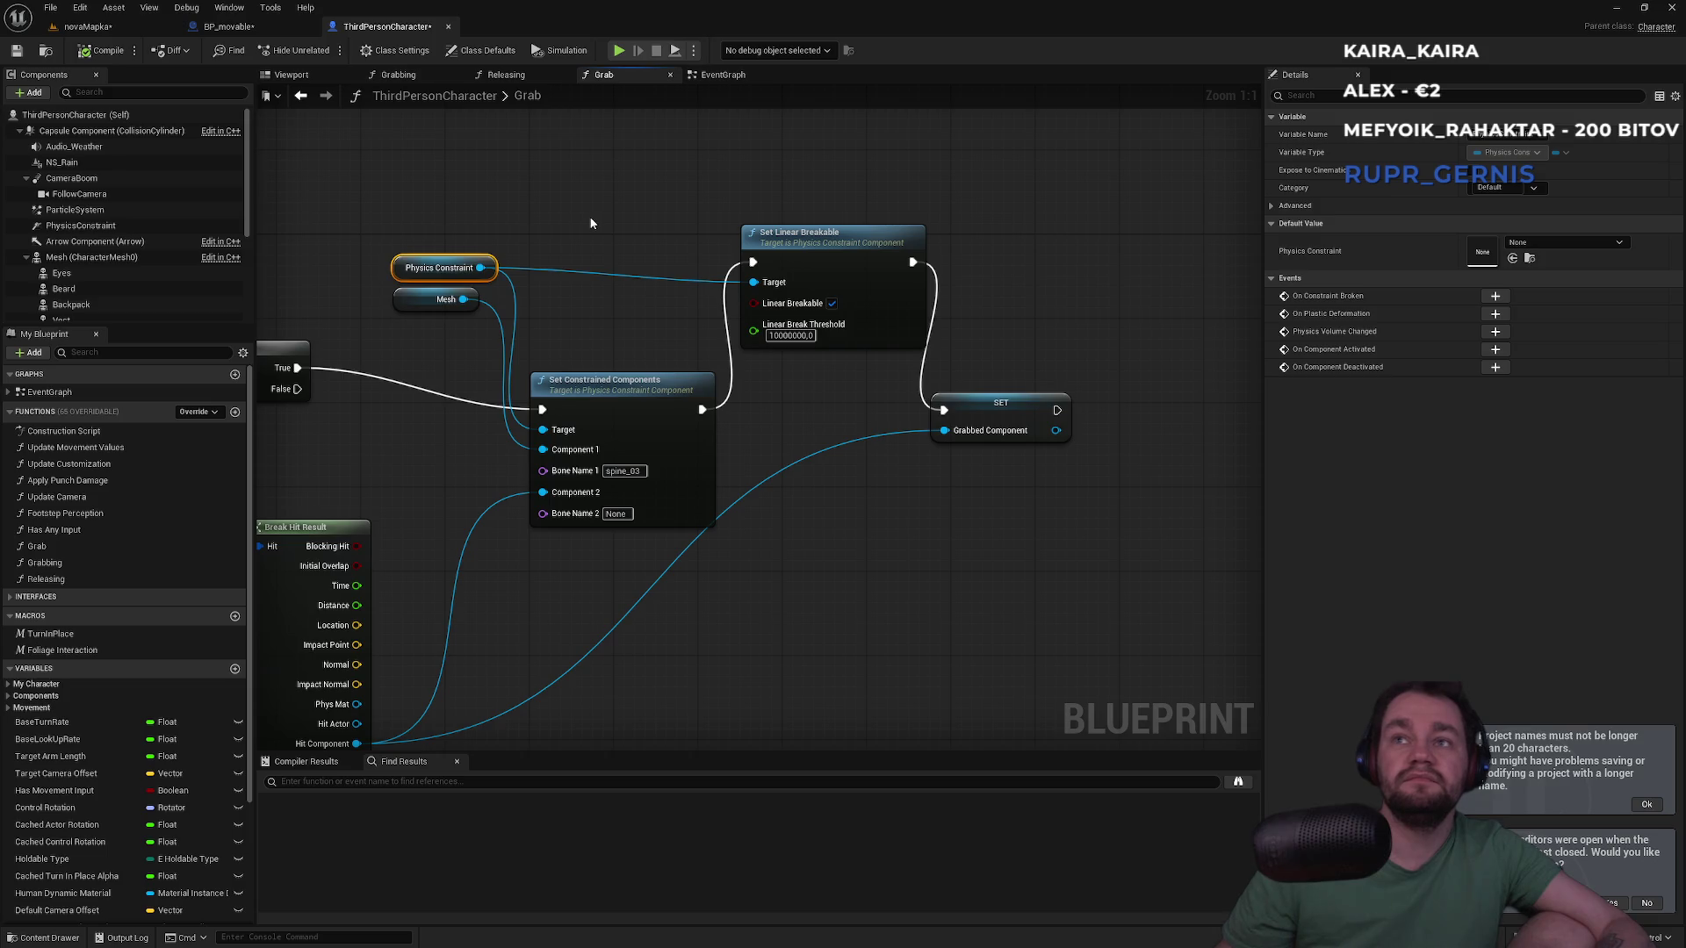
drag(946, 395, 1127, 405)
mouse_move(859, 255)
mouse_down()
mouse_move(914, 327)
mouse_move(904, 398)
mouse_move(903, 279)
mouse_move(881, 273)
mouse_up()
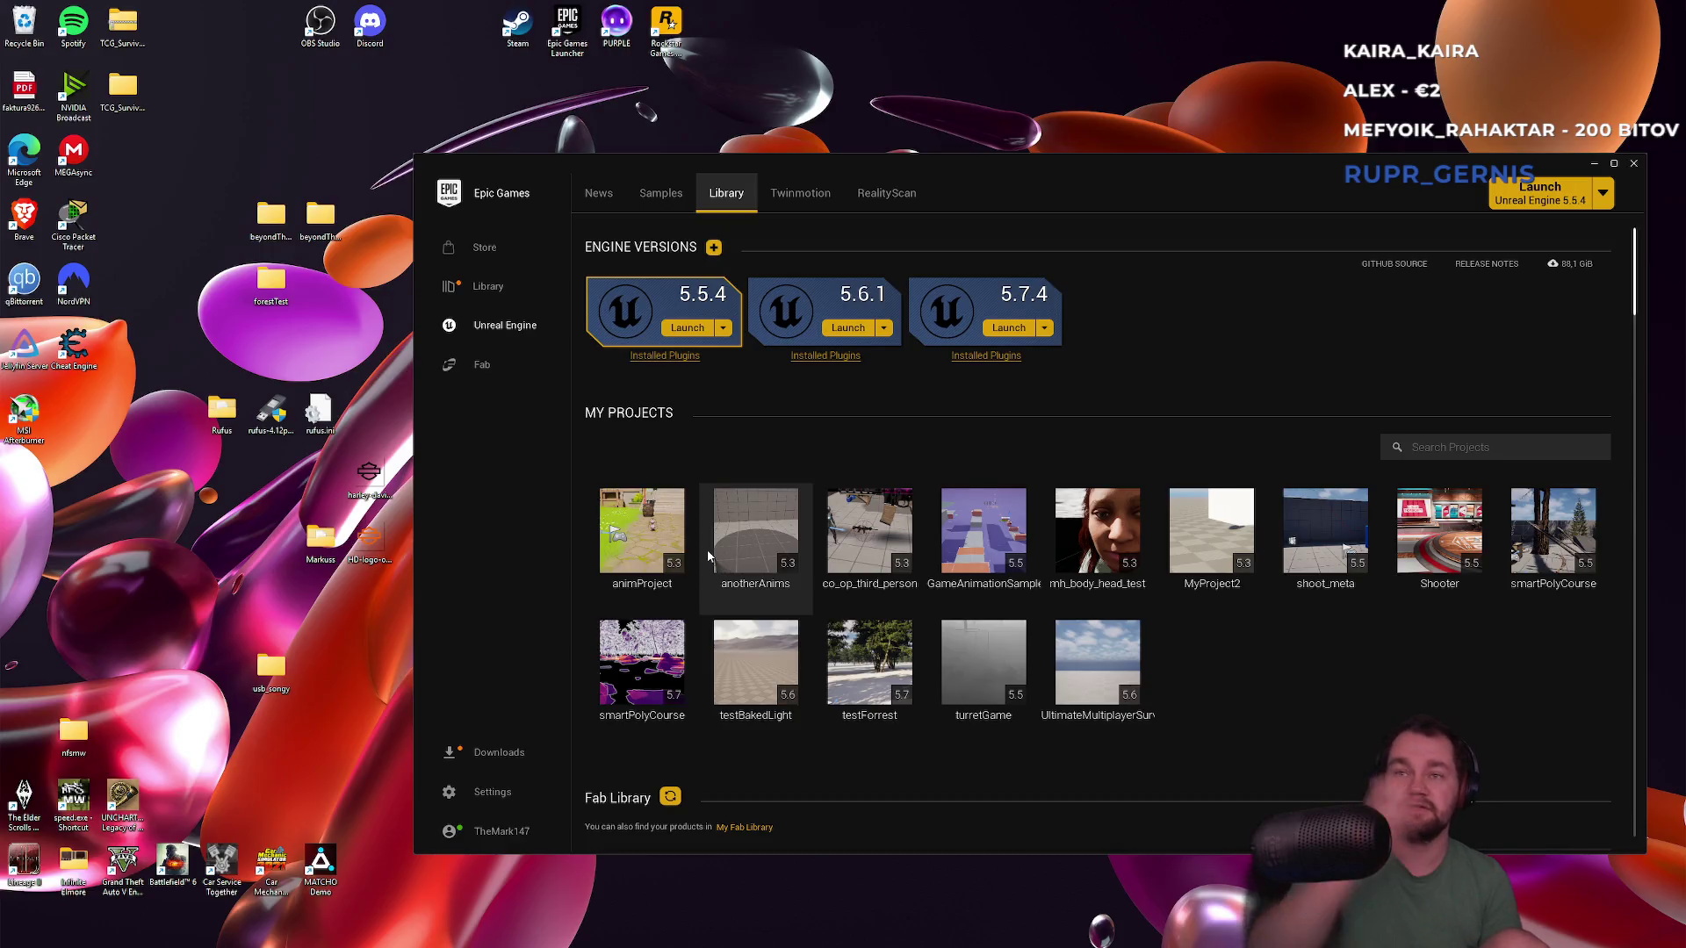
Bring the Brave YouTube window forward from the taskbar and switch to the Google results tab
mouse_move(887, 946)
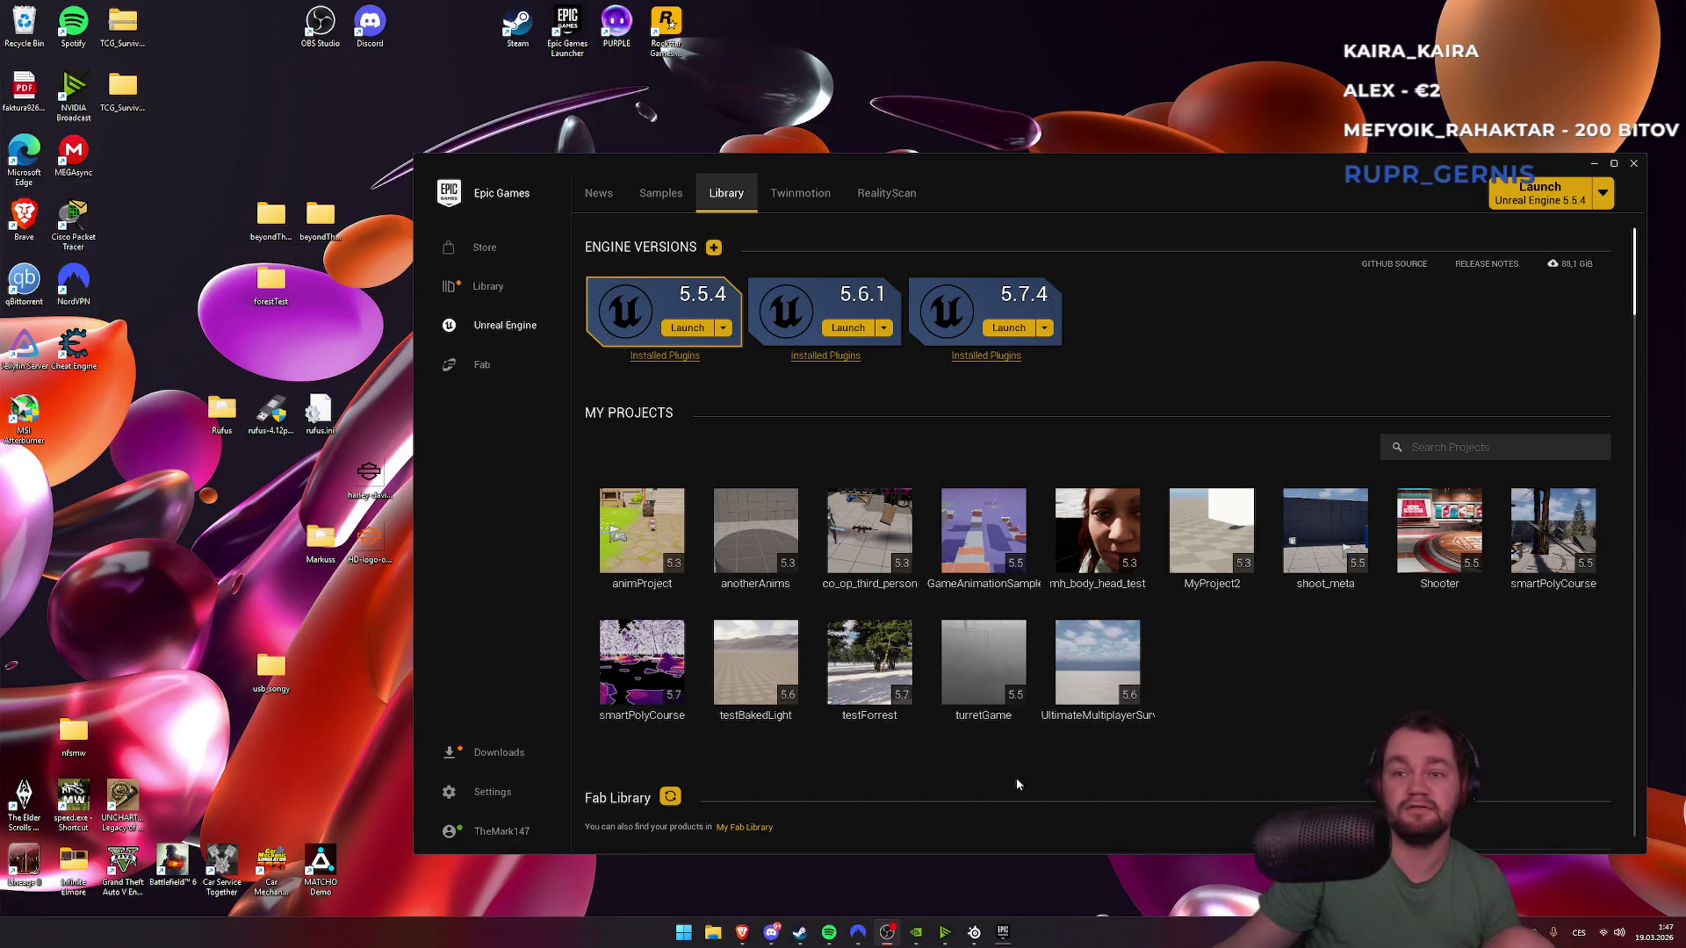
mouse_move(742, 944)
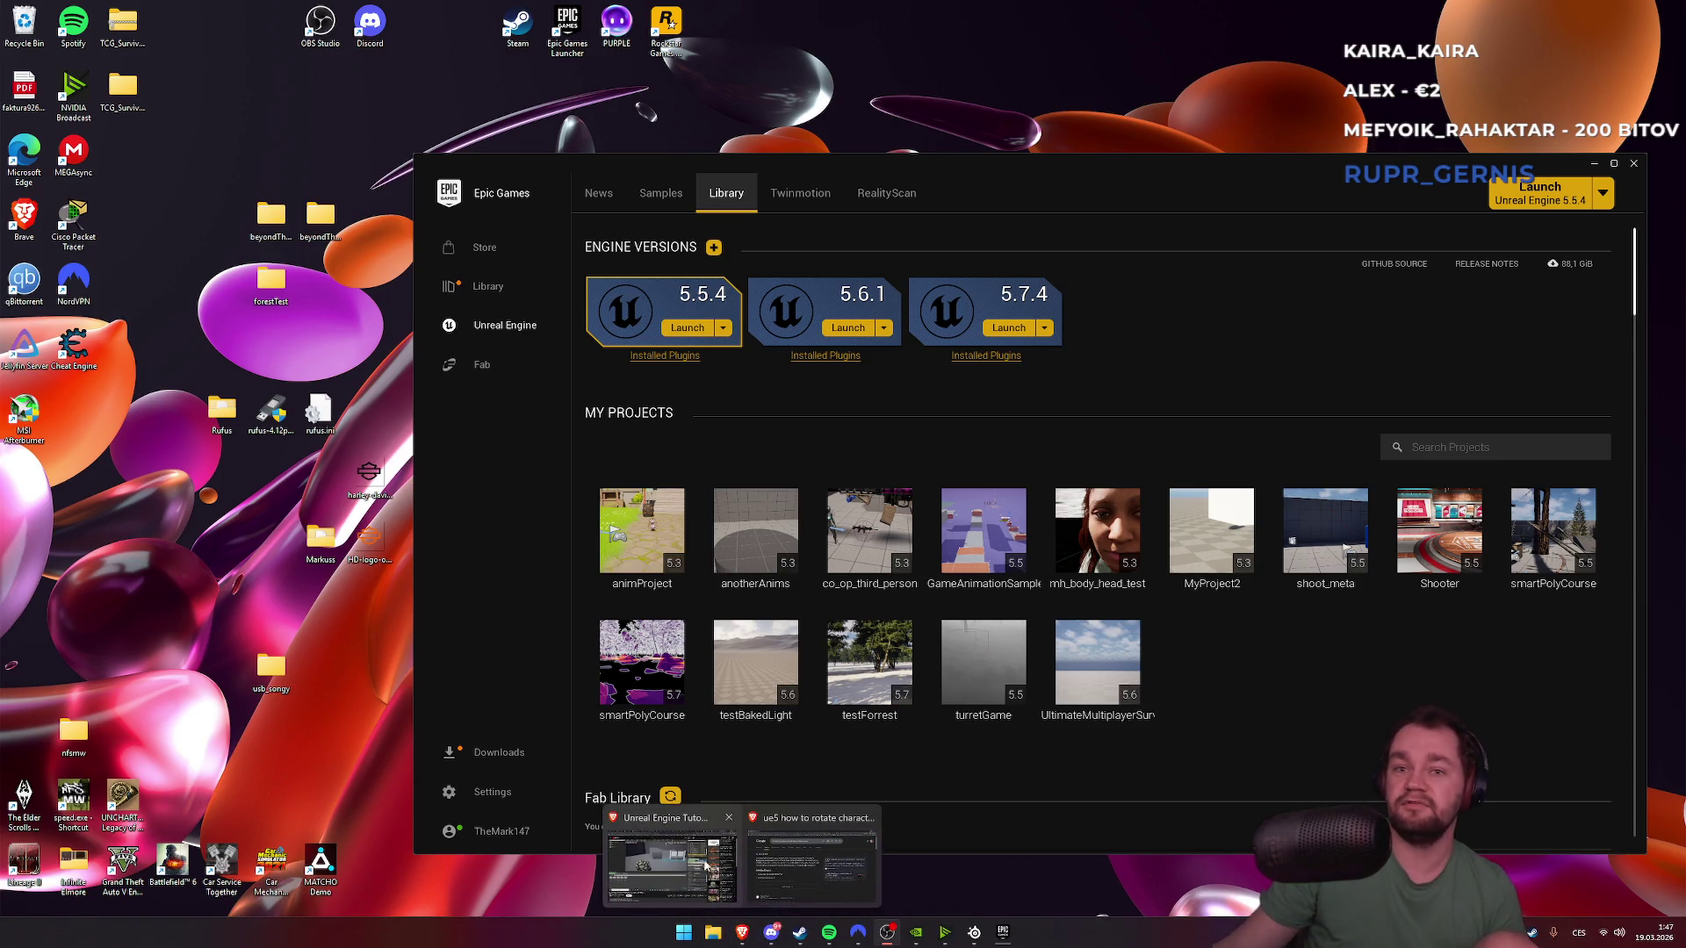
click(674, 851)
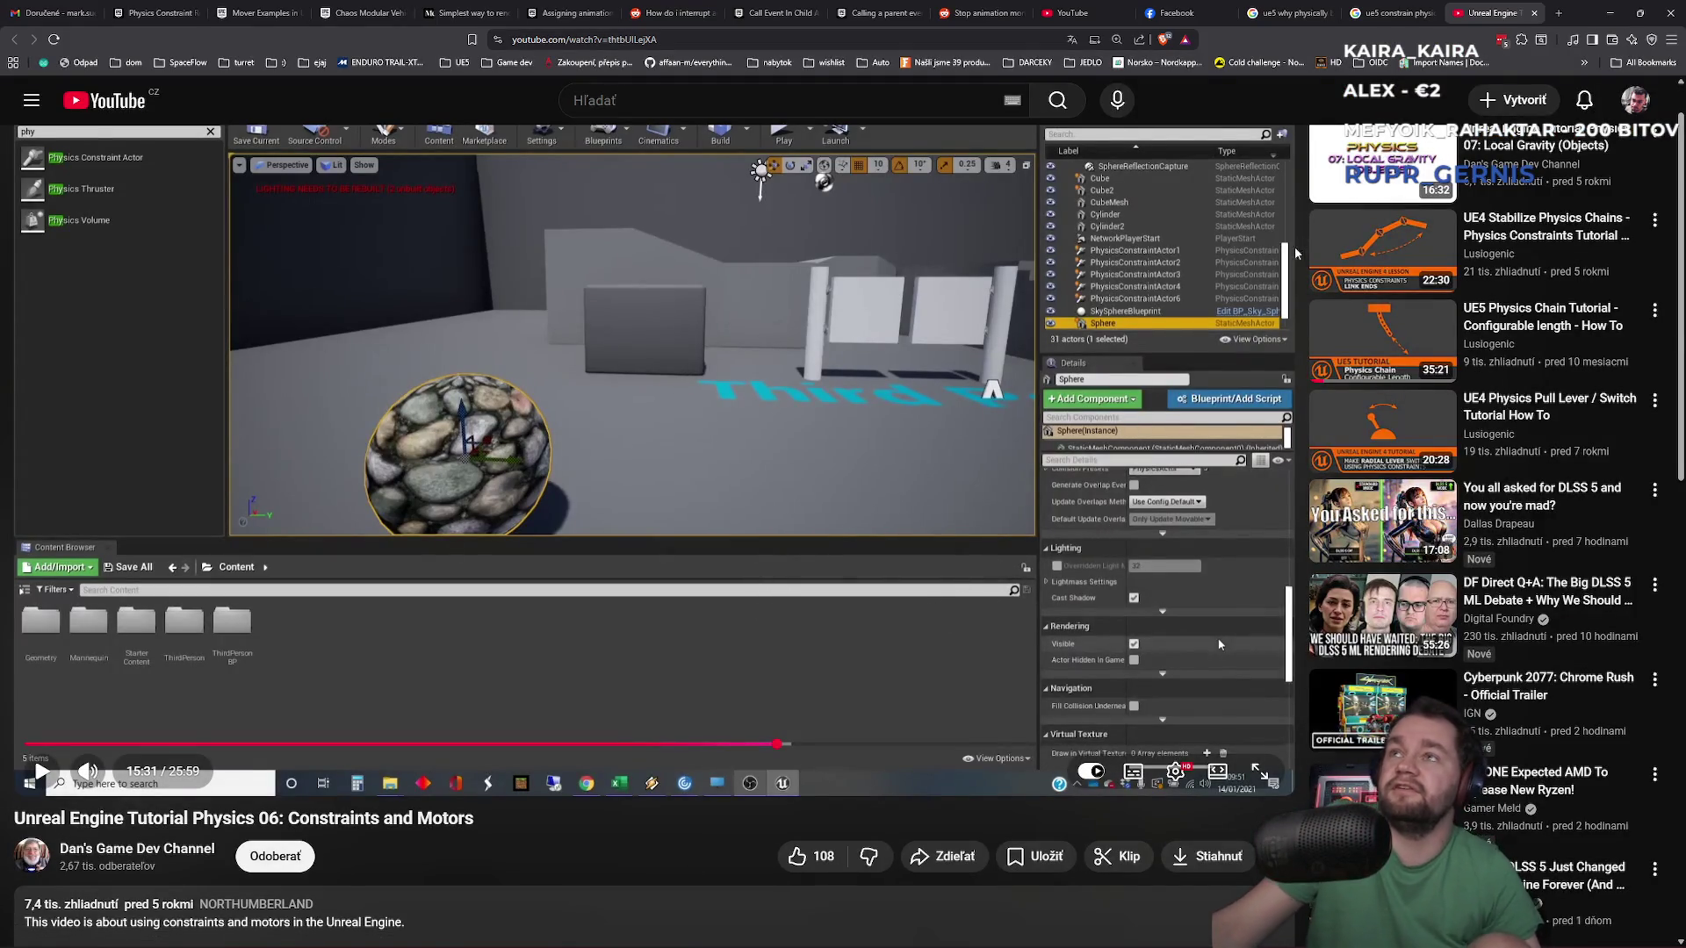
click(1389, 12)
Reread the AI answer and highlight its motors and drive stiffness recommendation
scroll(569, 457, down, 2)
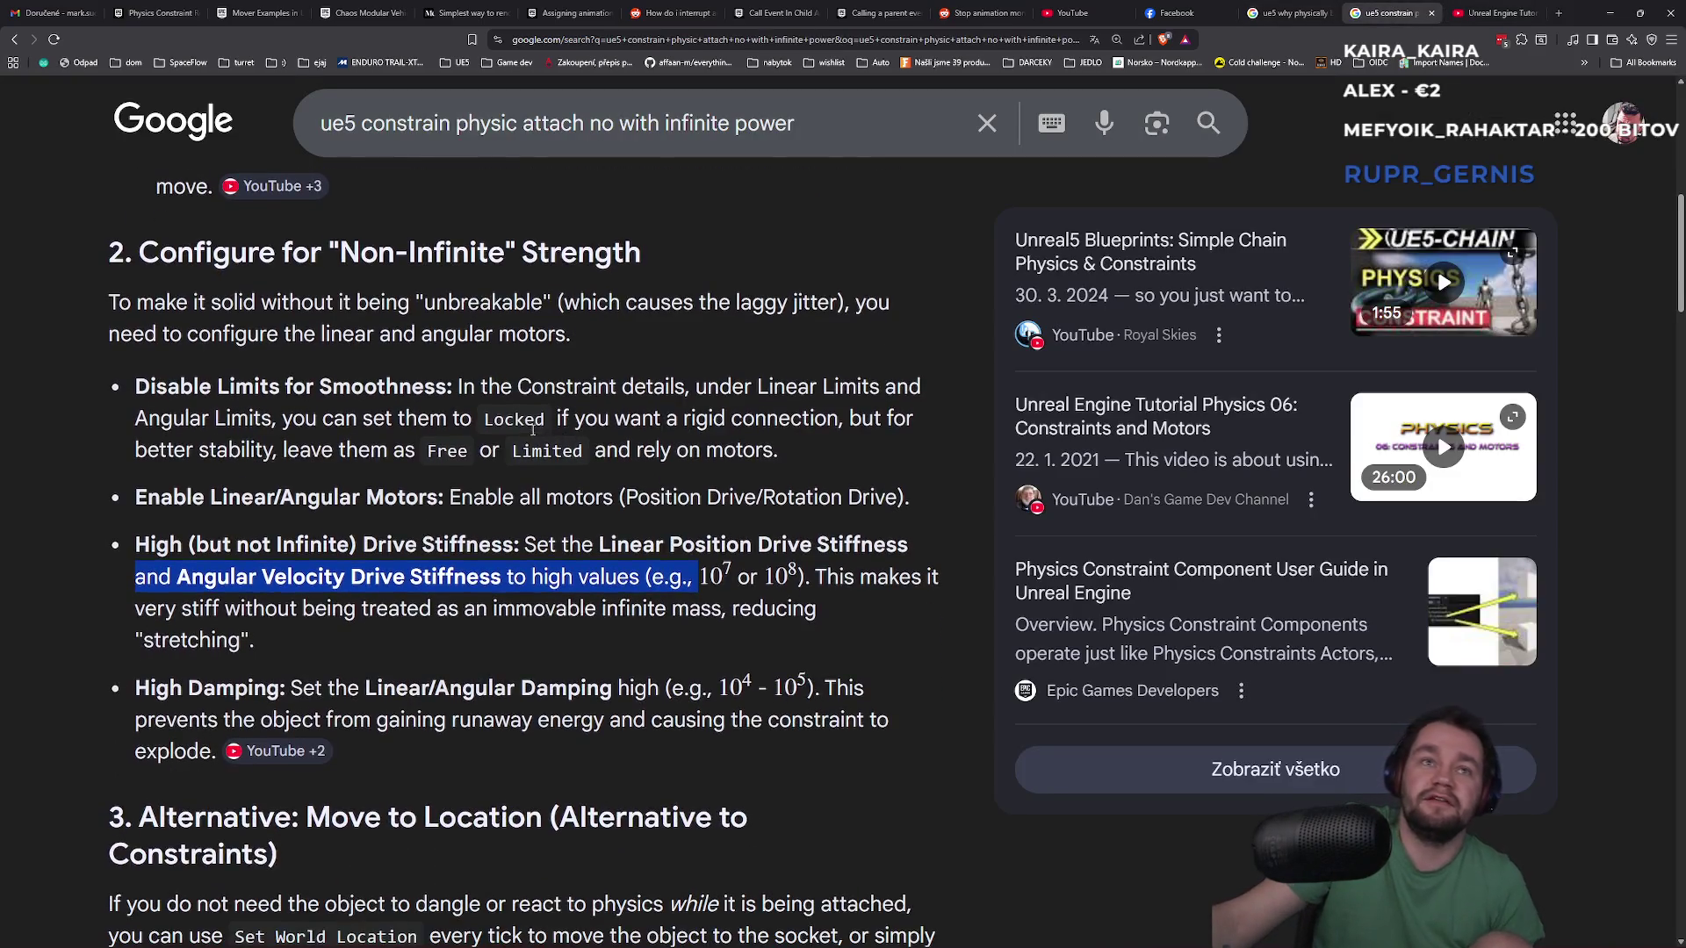
scroll(441, 453, down, 4)
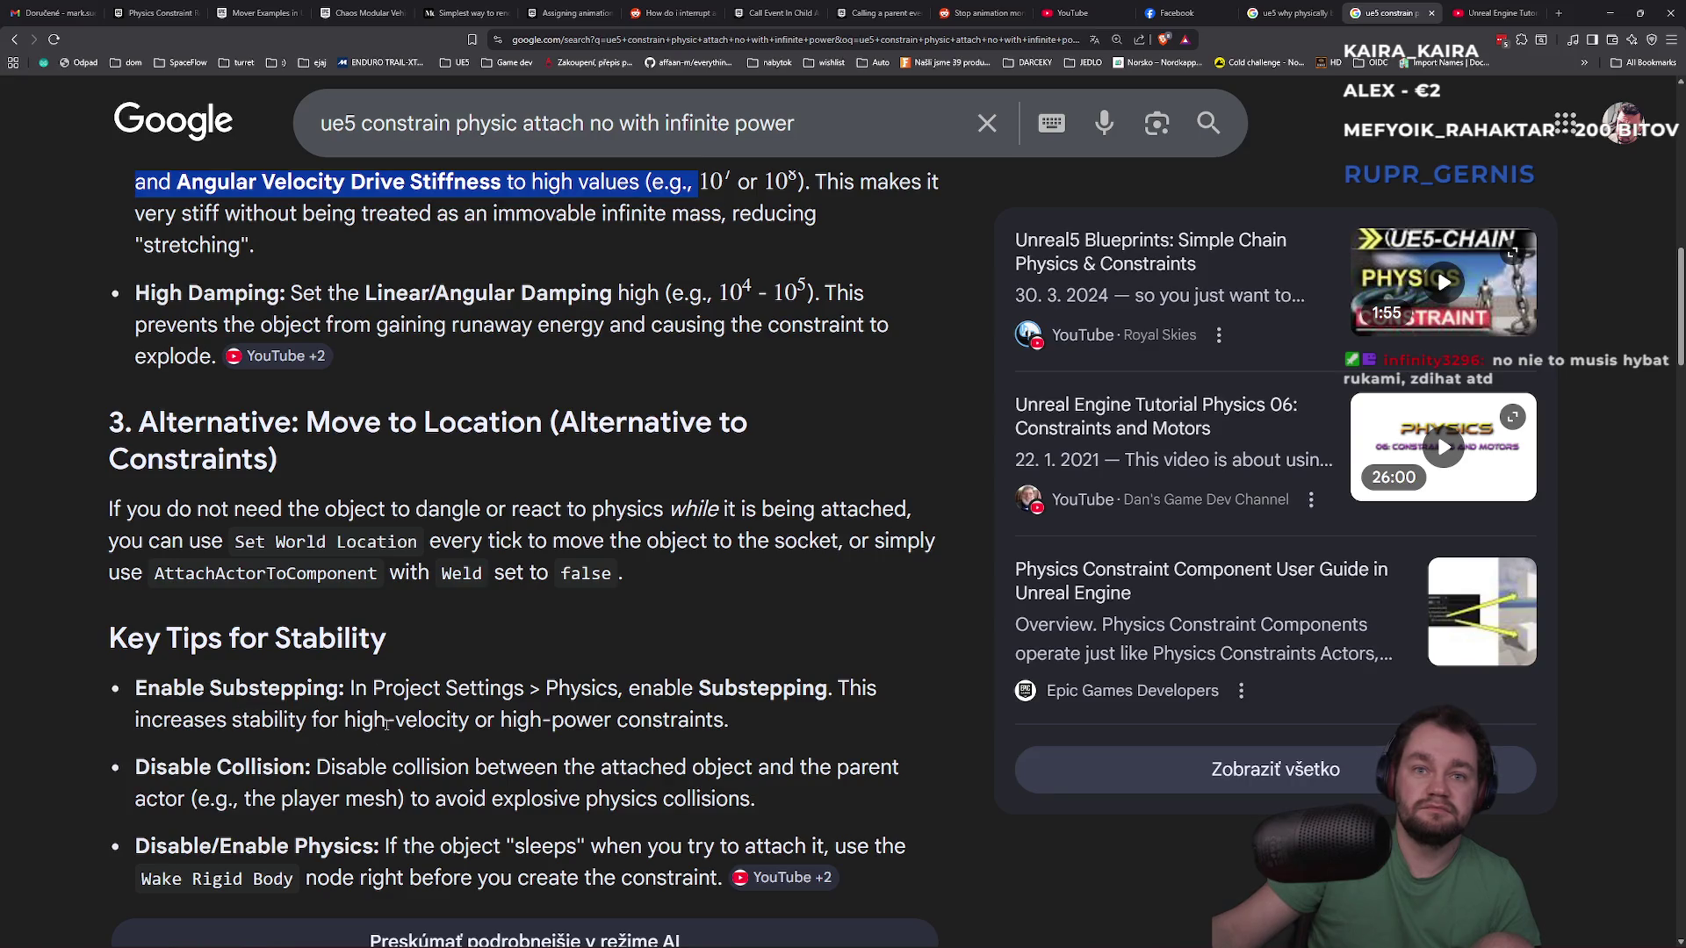
scroll(389, 722, up, 2)
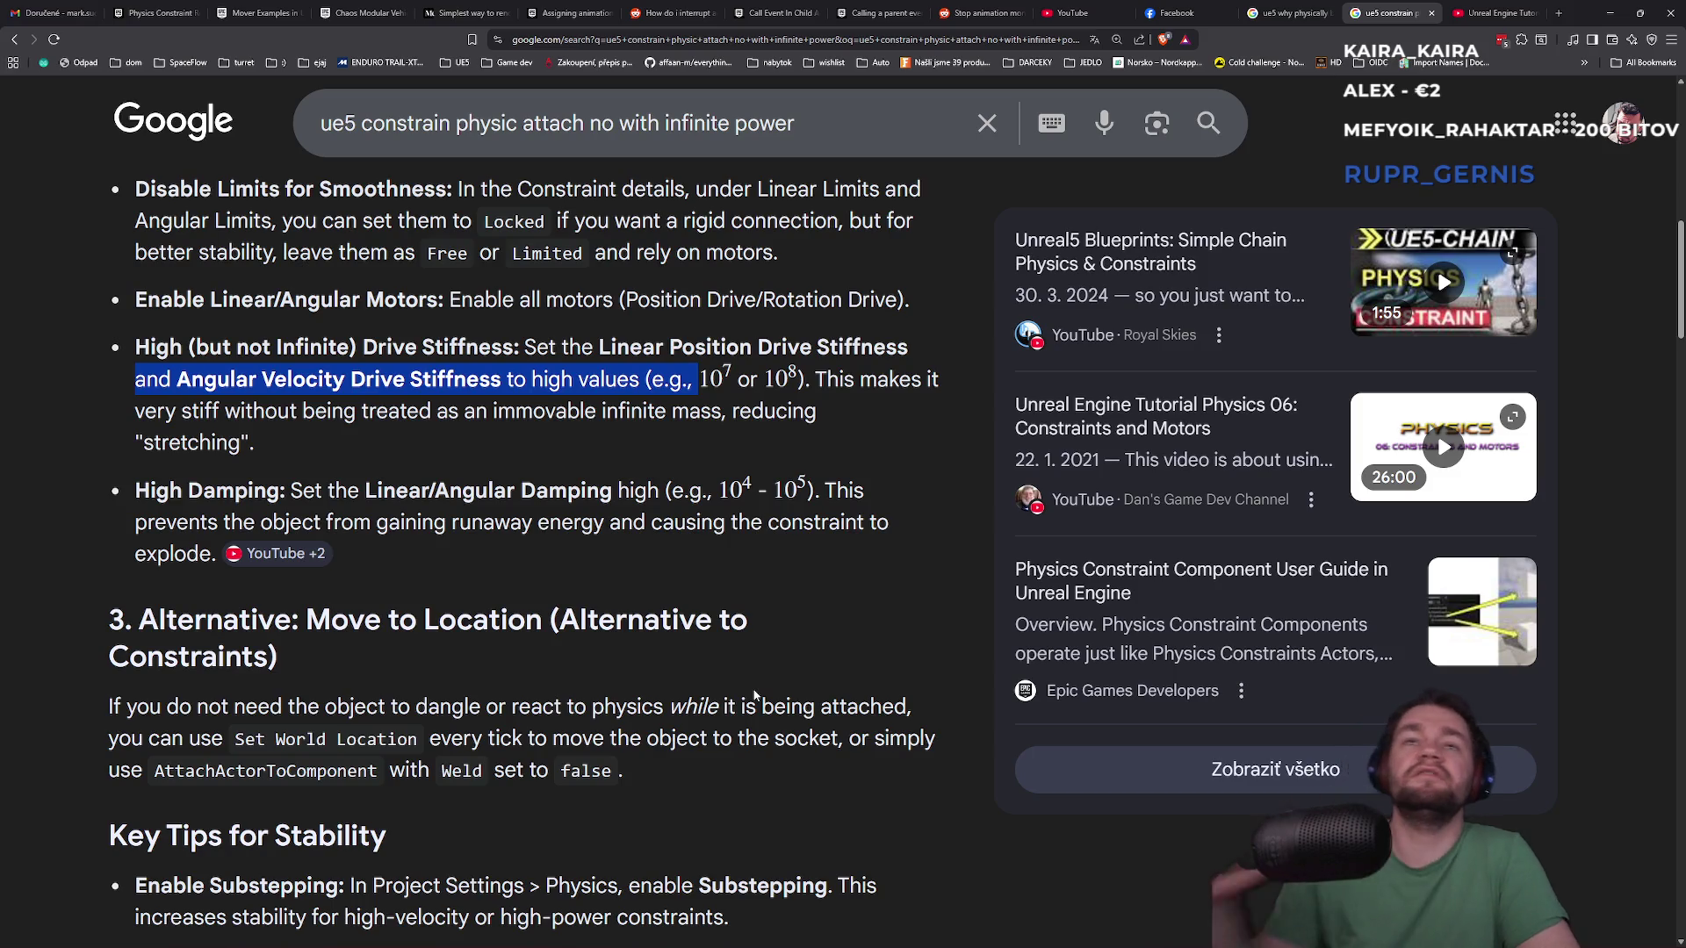
scroll(753, 694, up, 6)
drag(362, 123, 573, 123)
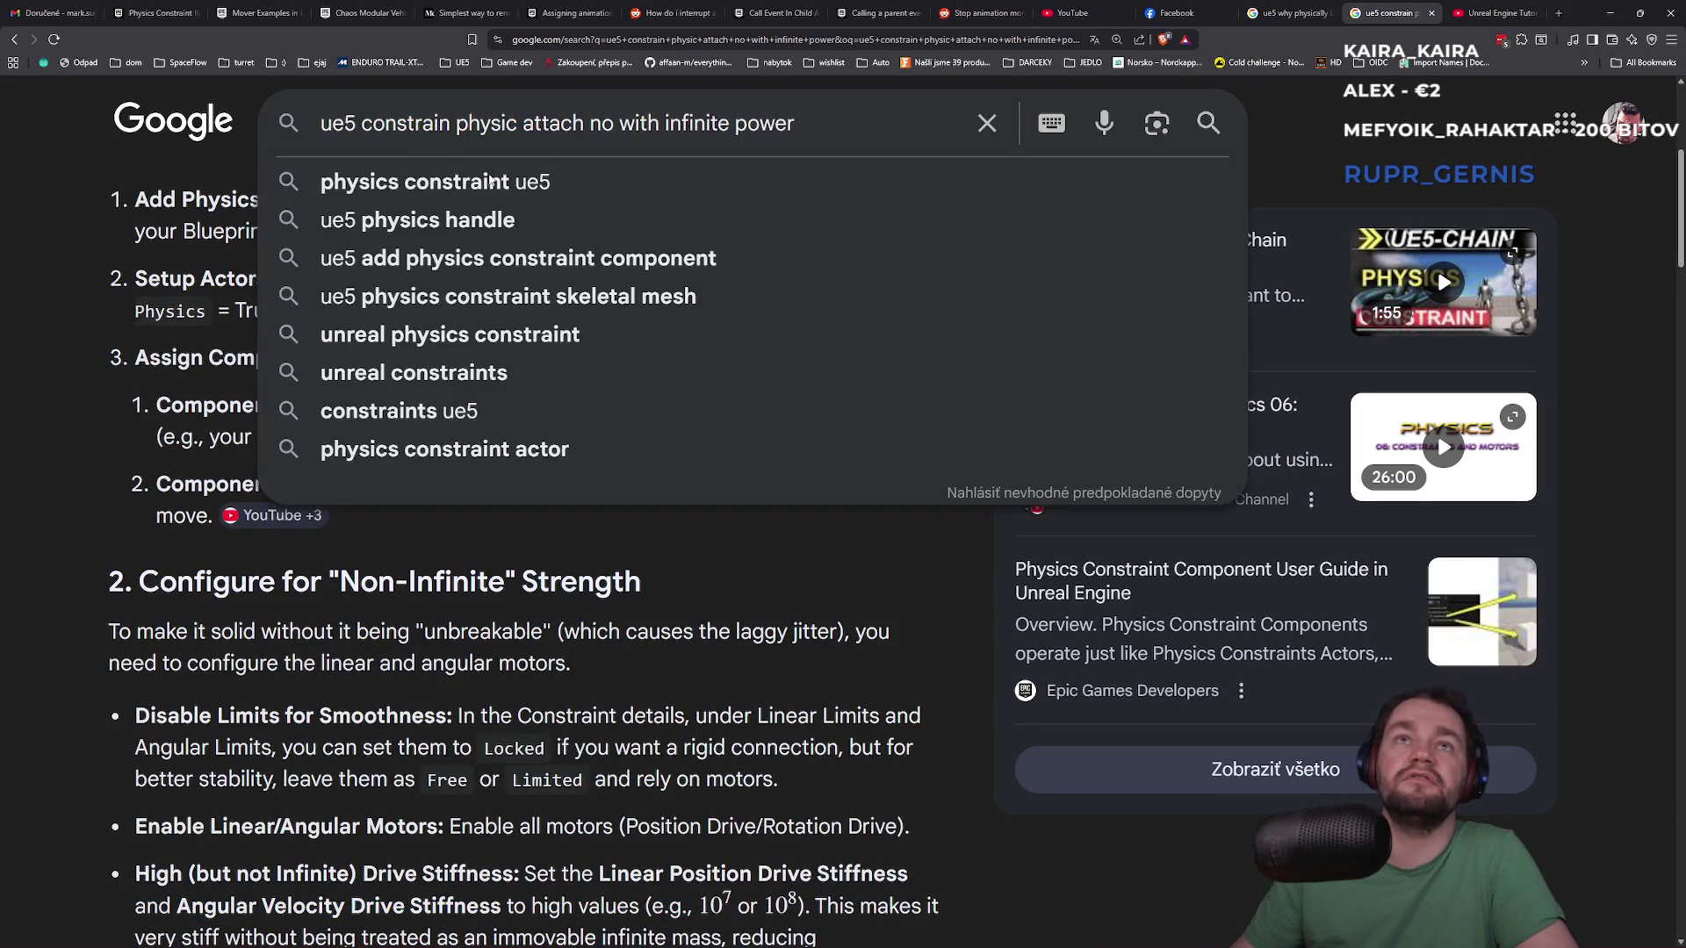
click(487, 703)
scroll(446, 684, down, 2)
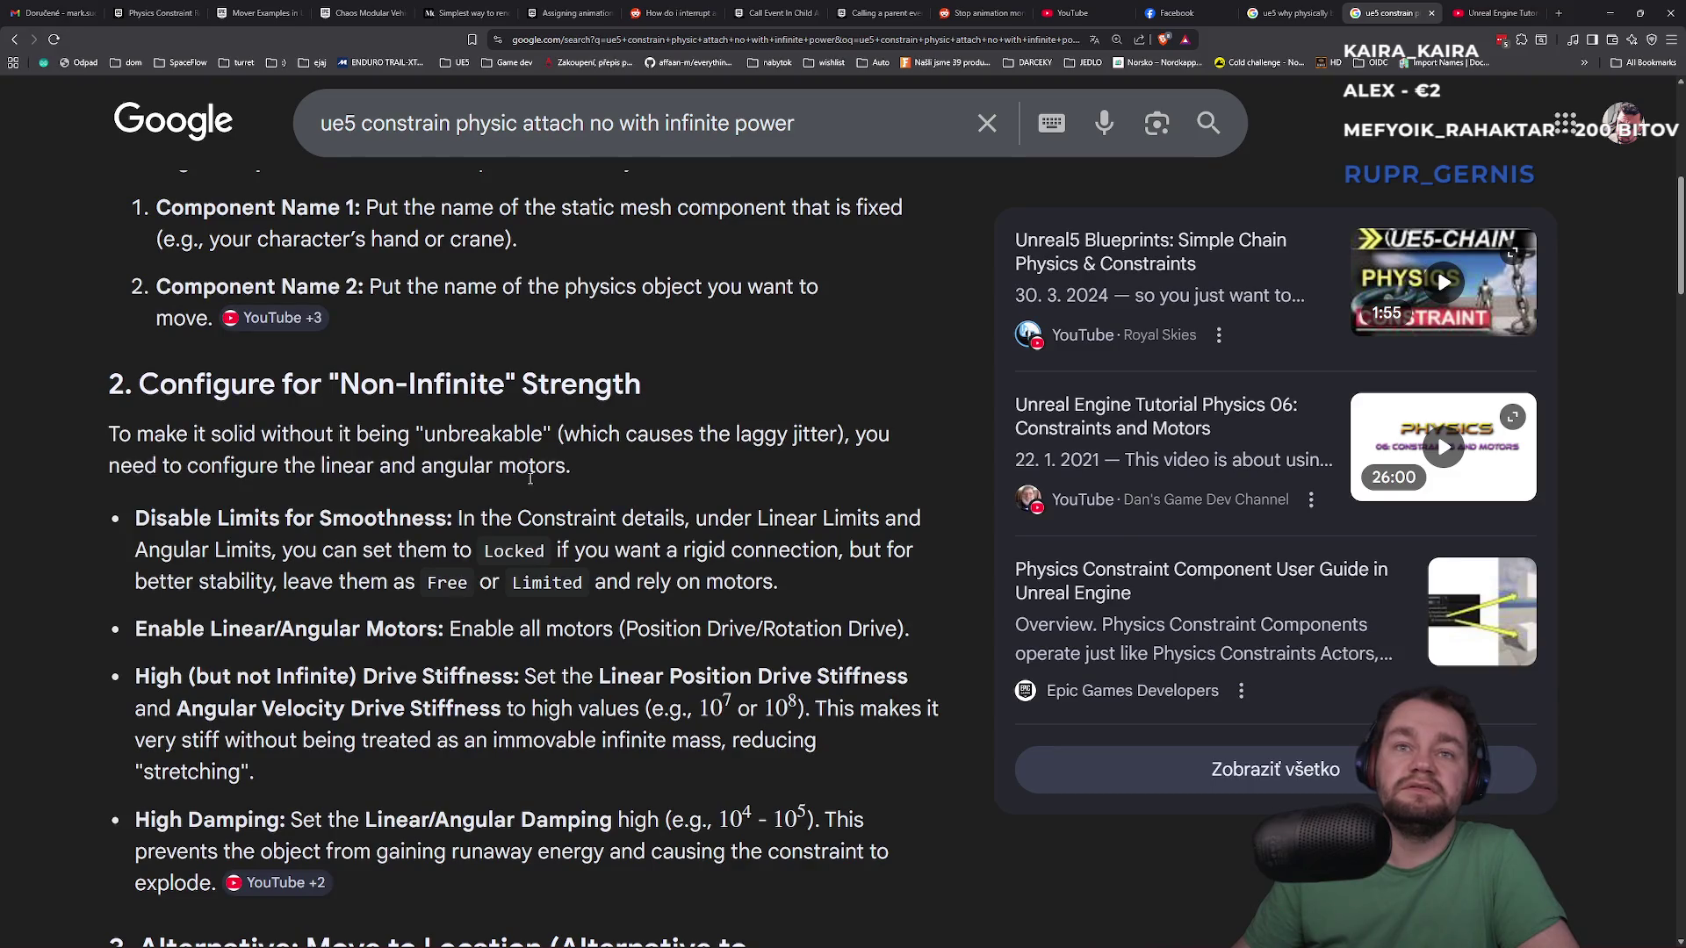
drag(451, 628, 848, 782)
click(419, 679)
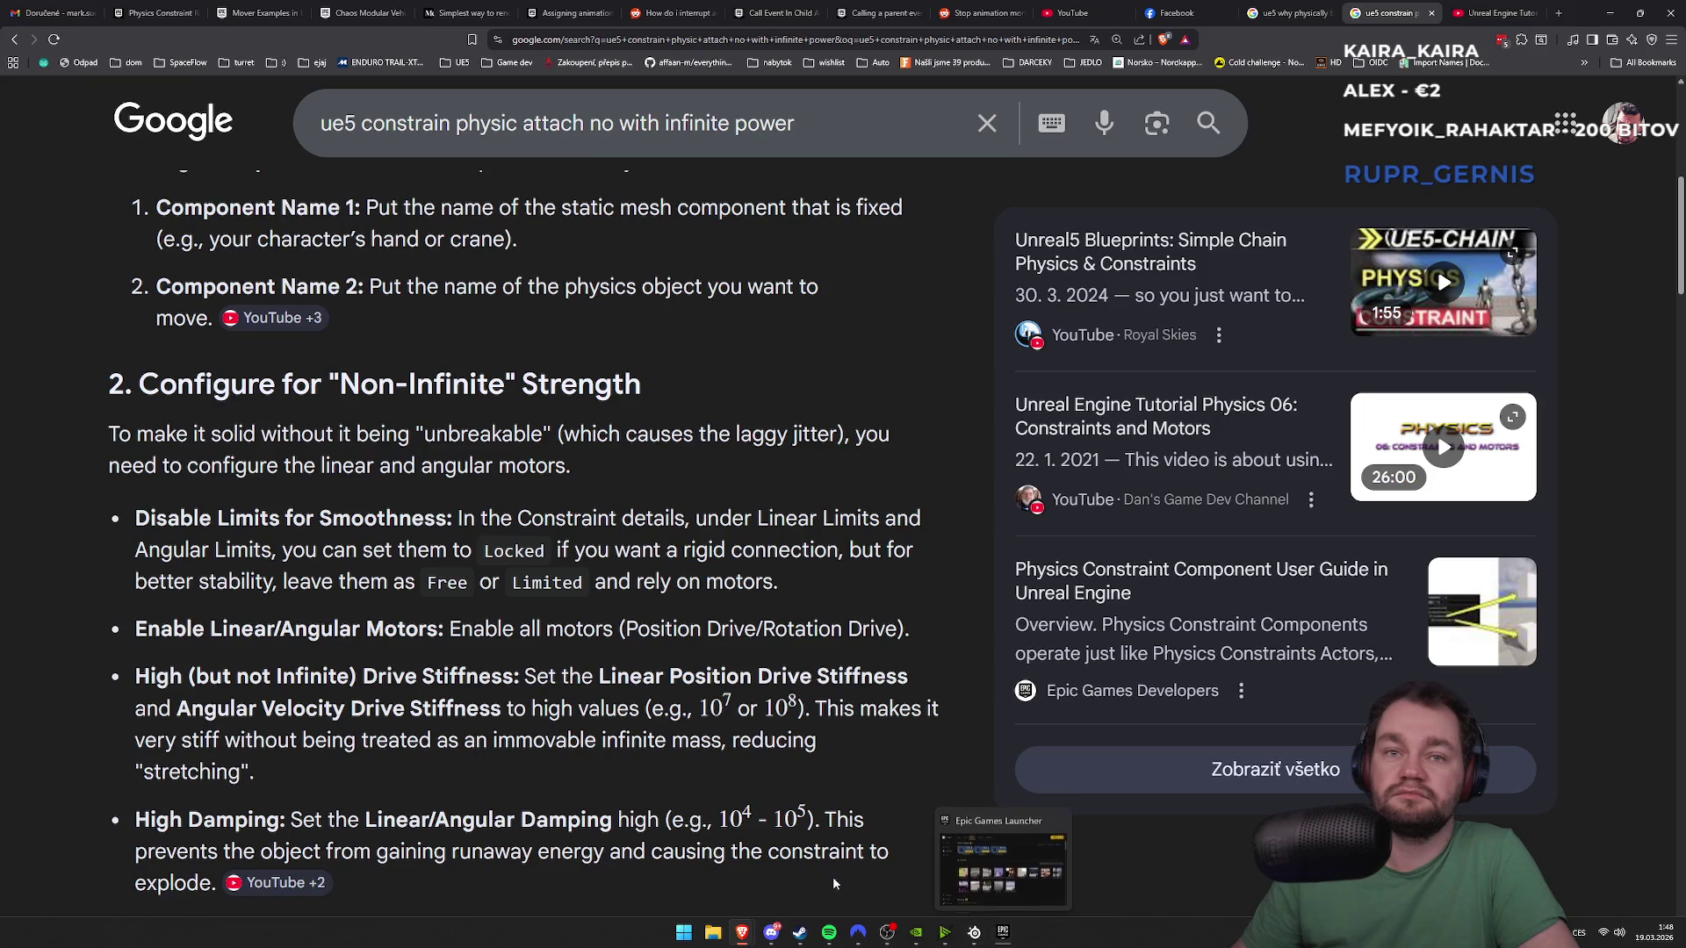
mouse_move(351, 678)
mouse_down()
mouse_move(500, 708)
mouse_move(653, 678)
mouse_move(895, 675)
mouse_up()
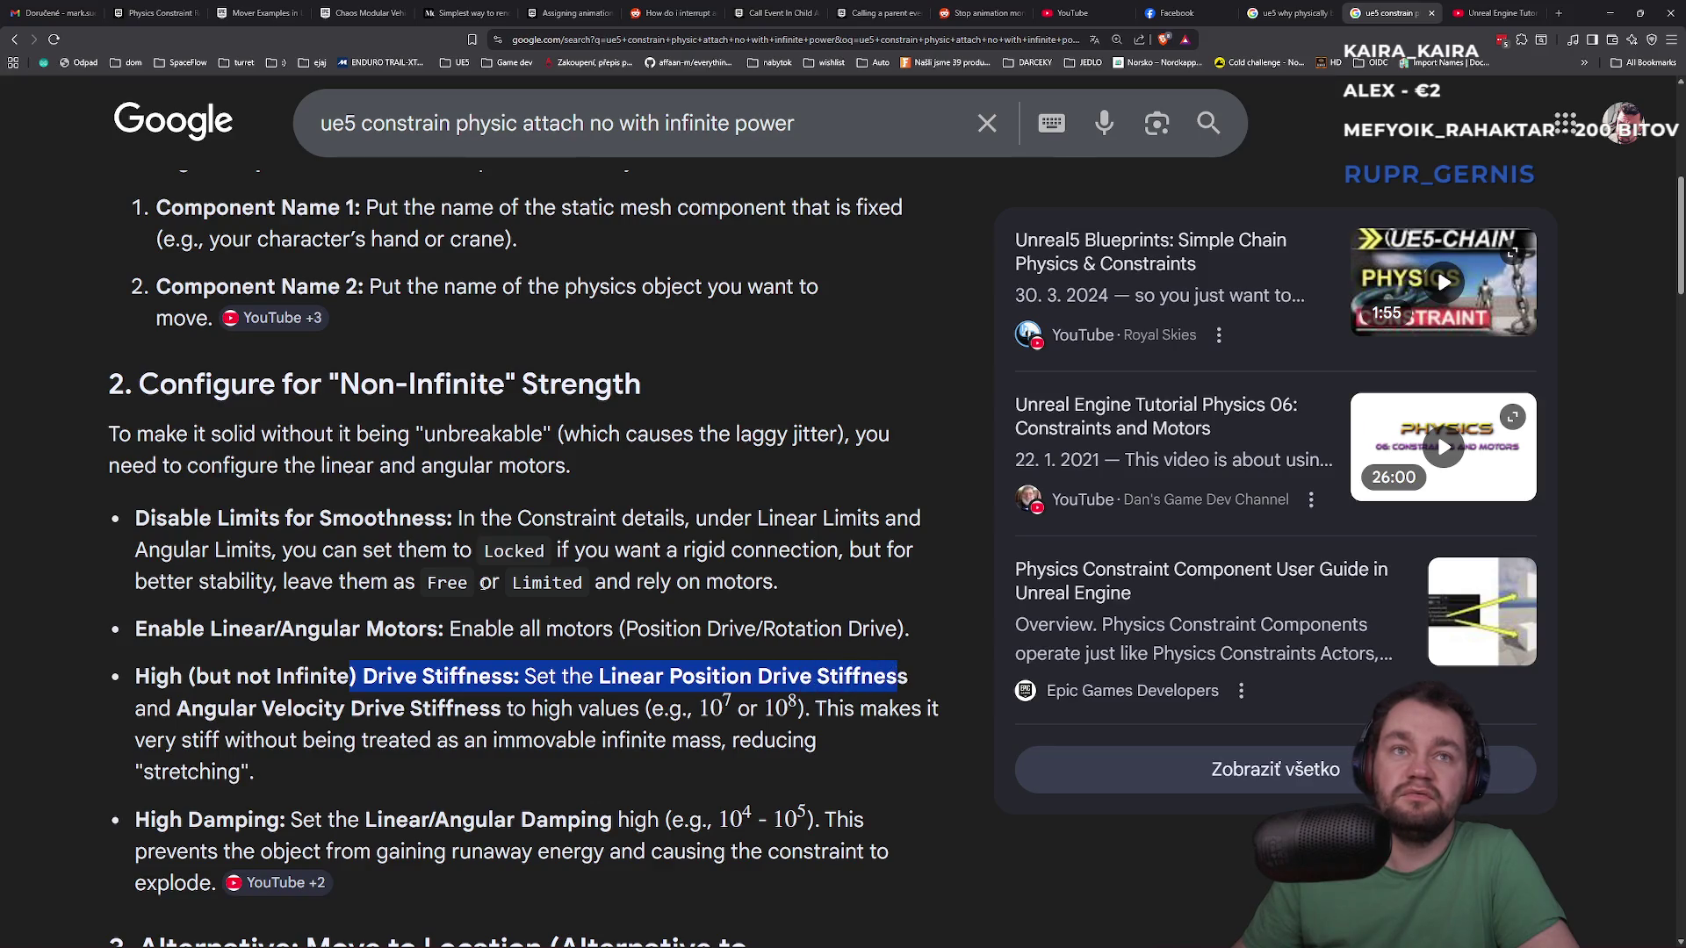
Highlight the limits and high damping advice, then open the 'Rigid Physics Constraints' source in a new tab
mouse_move(212, 518)
mouse_down()
mouse_move(474, 550)
mouse_move(548, 523)
mouse_move(841, 525)
mouse_up()
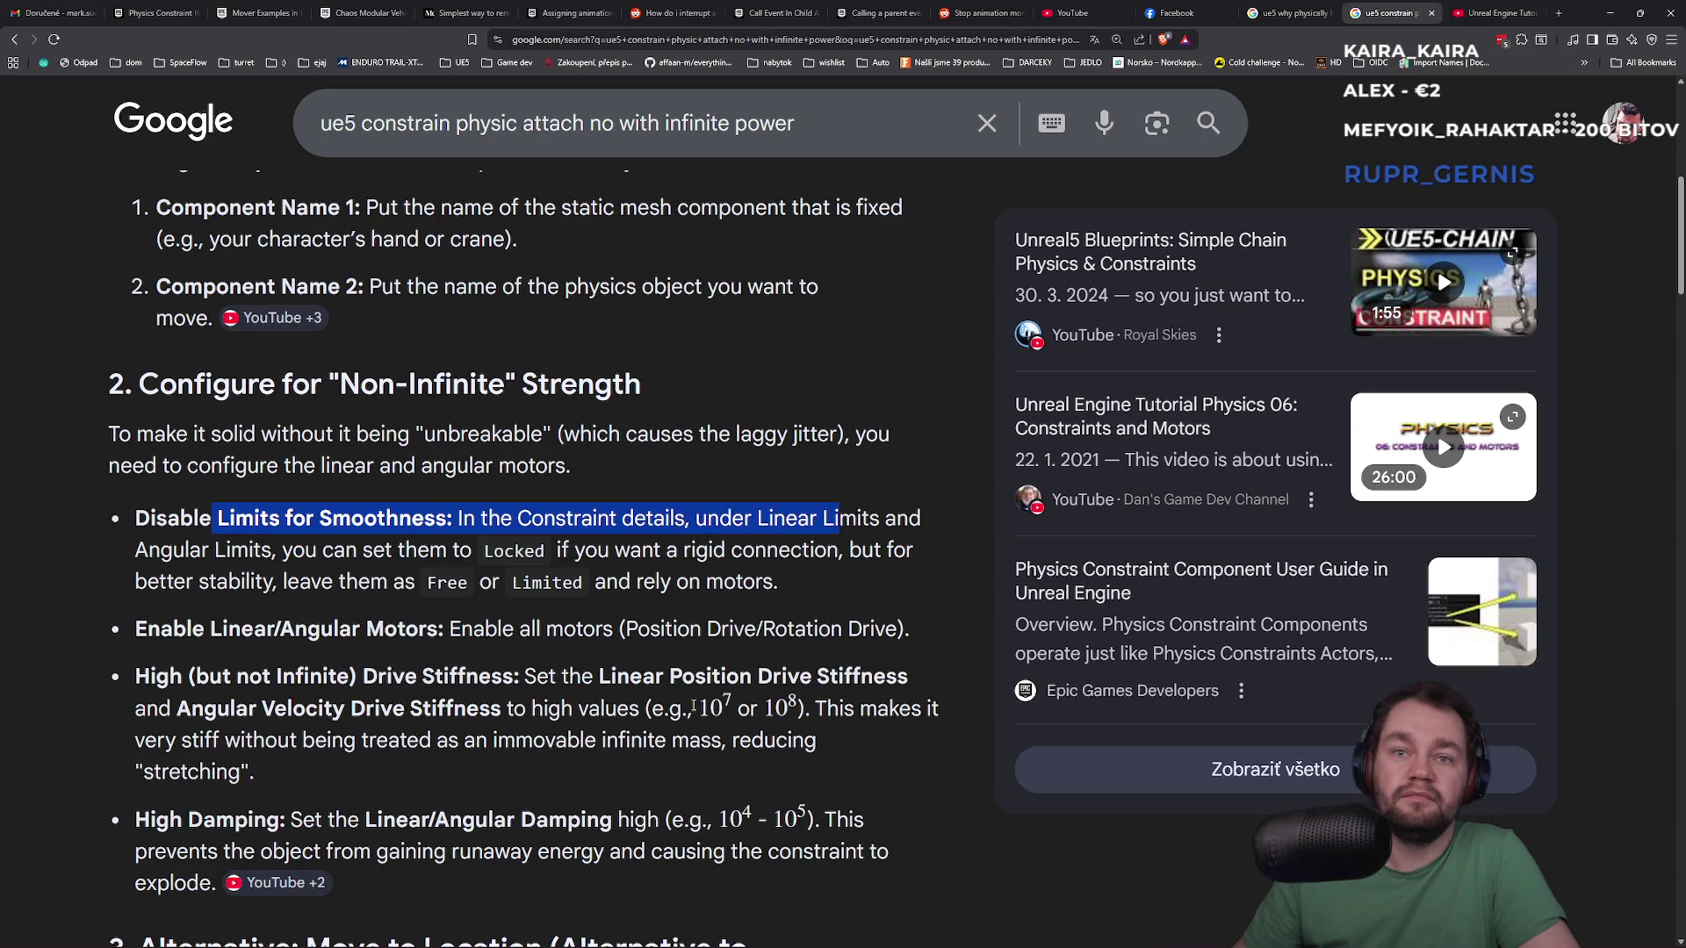
scroll(693, 708, down, 1)
mouse_move(491, 754)
mouse_down()
mouse_move(660, 755)
mouse_move(516, 755)
mouse_move(550, 776)
mouse_move(506, 777)
mouse_up()
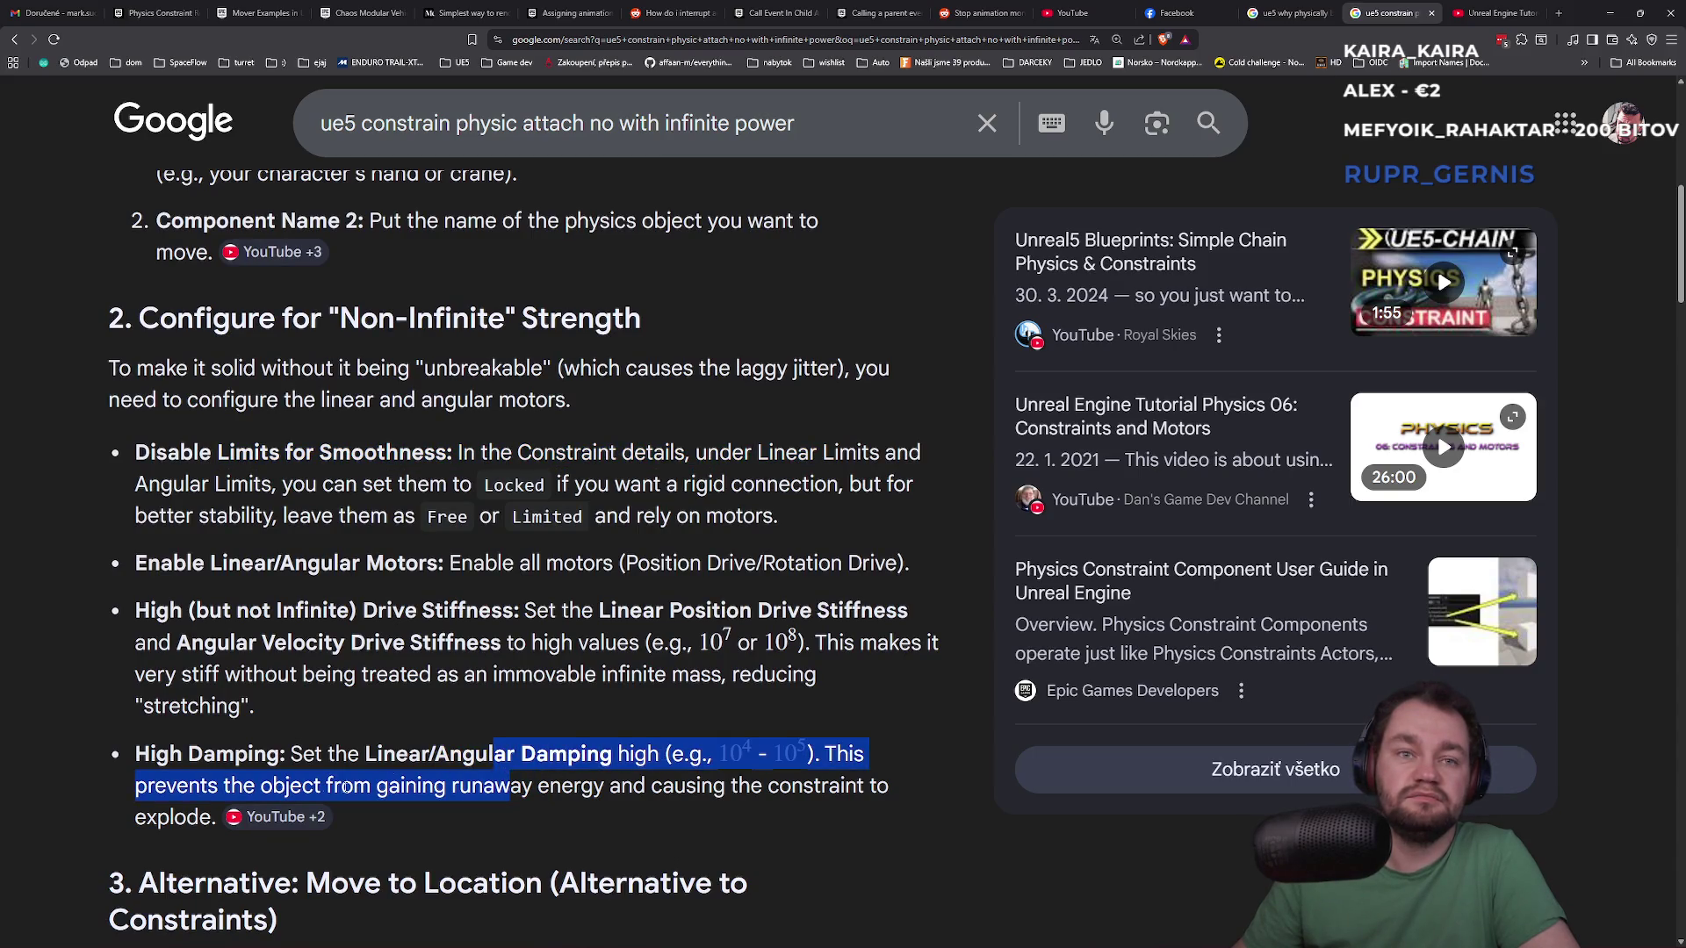
mouse_move(272, 818)
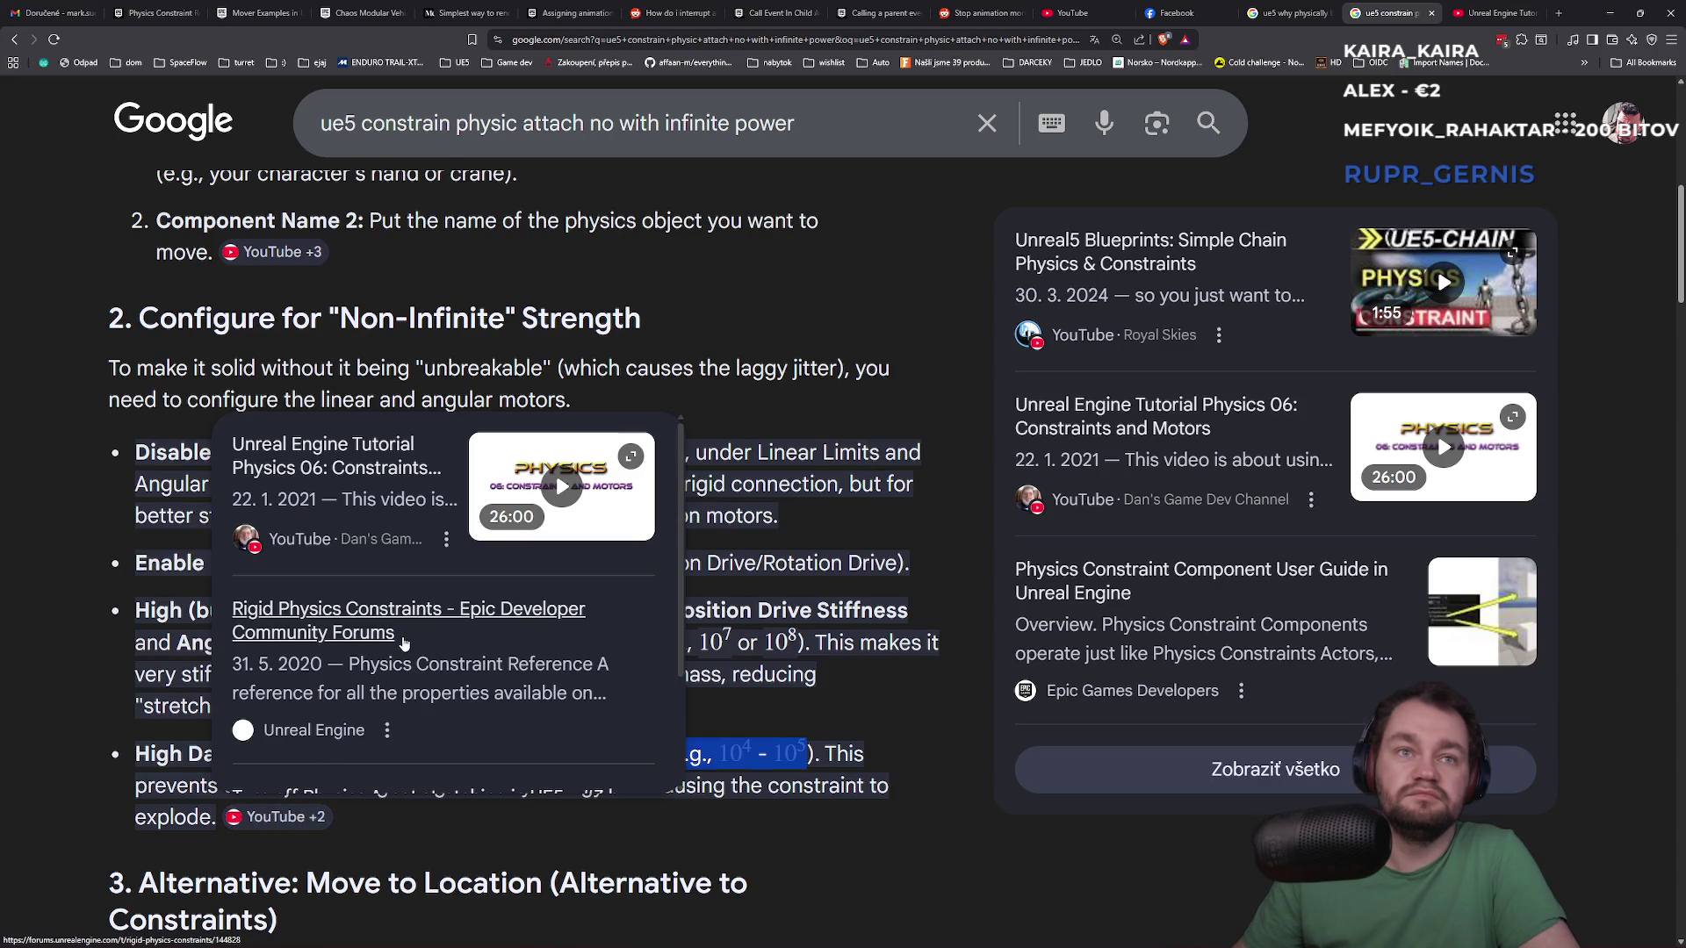
middle_click(1341, 254)
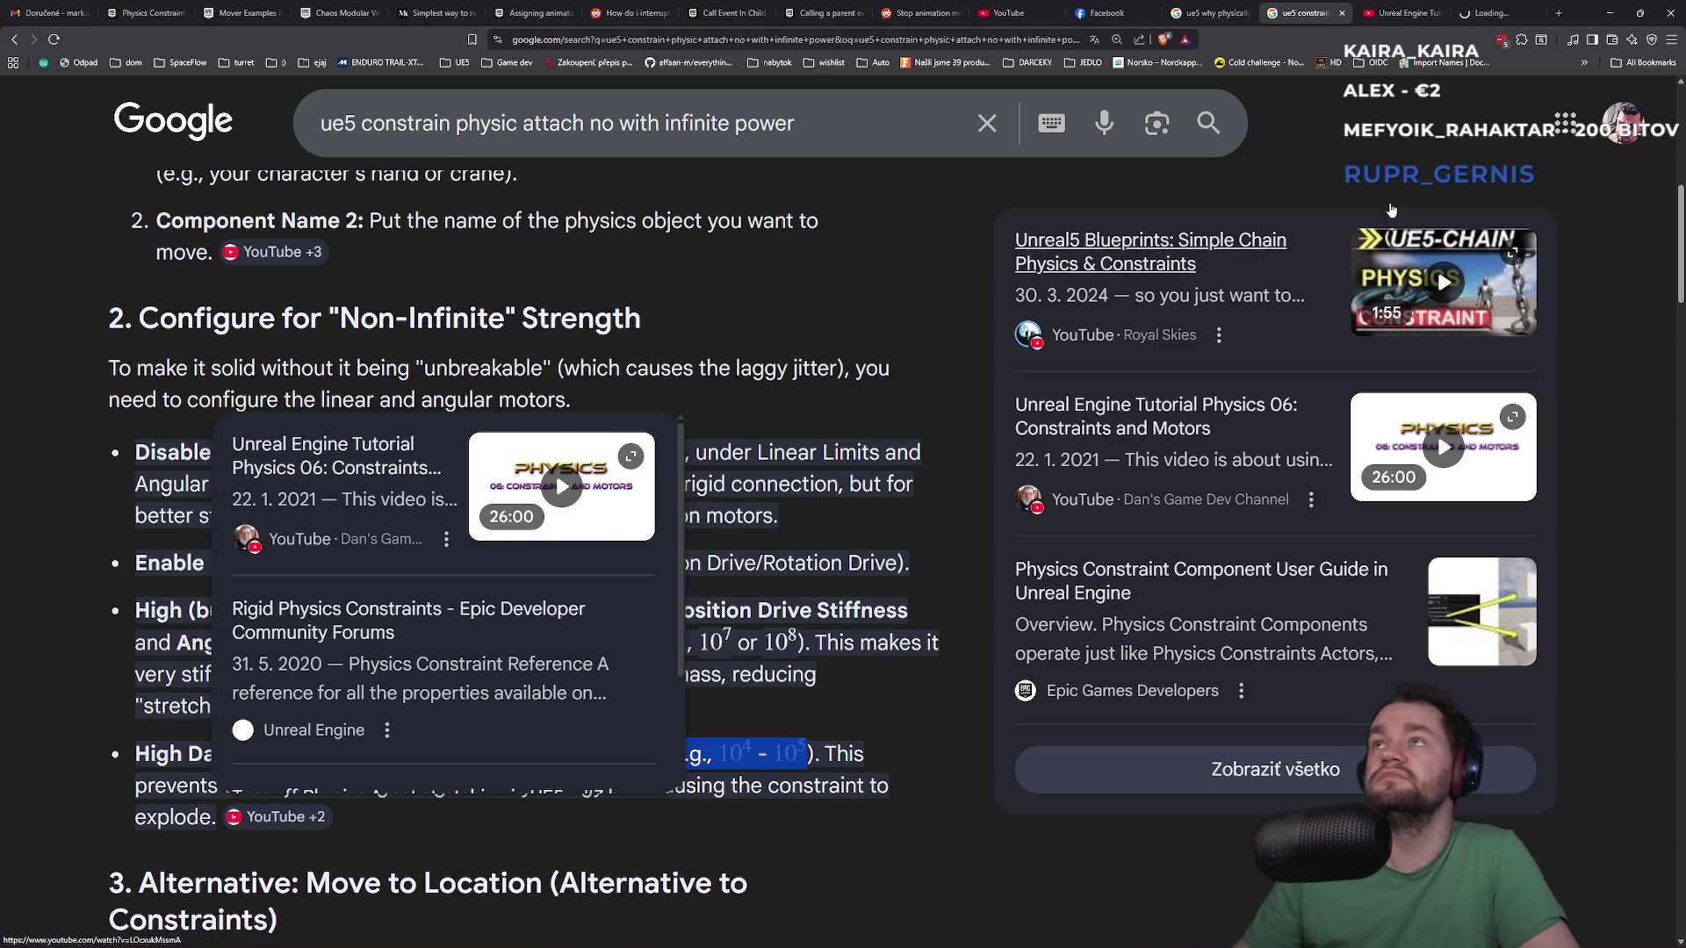
Scroll through the replies in the 'Rigid Physics Constraints' forum thread, then minimize the browser
key(ctrl+9)
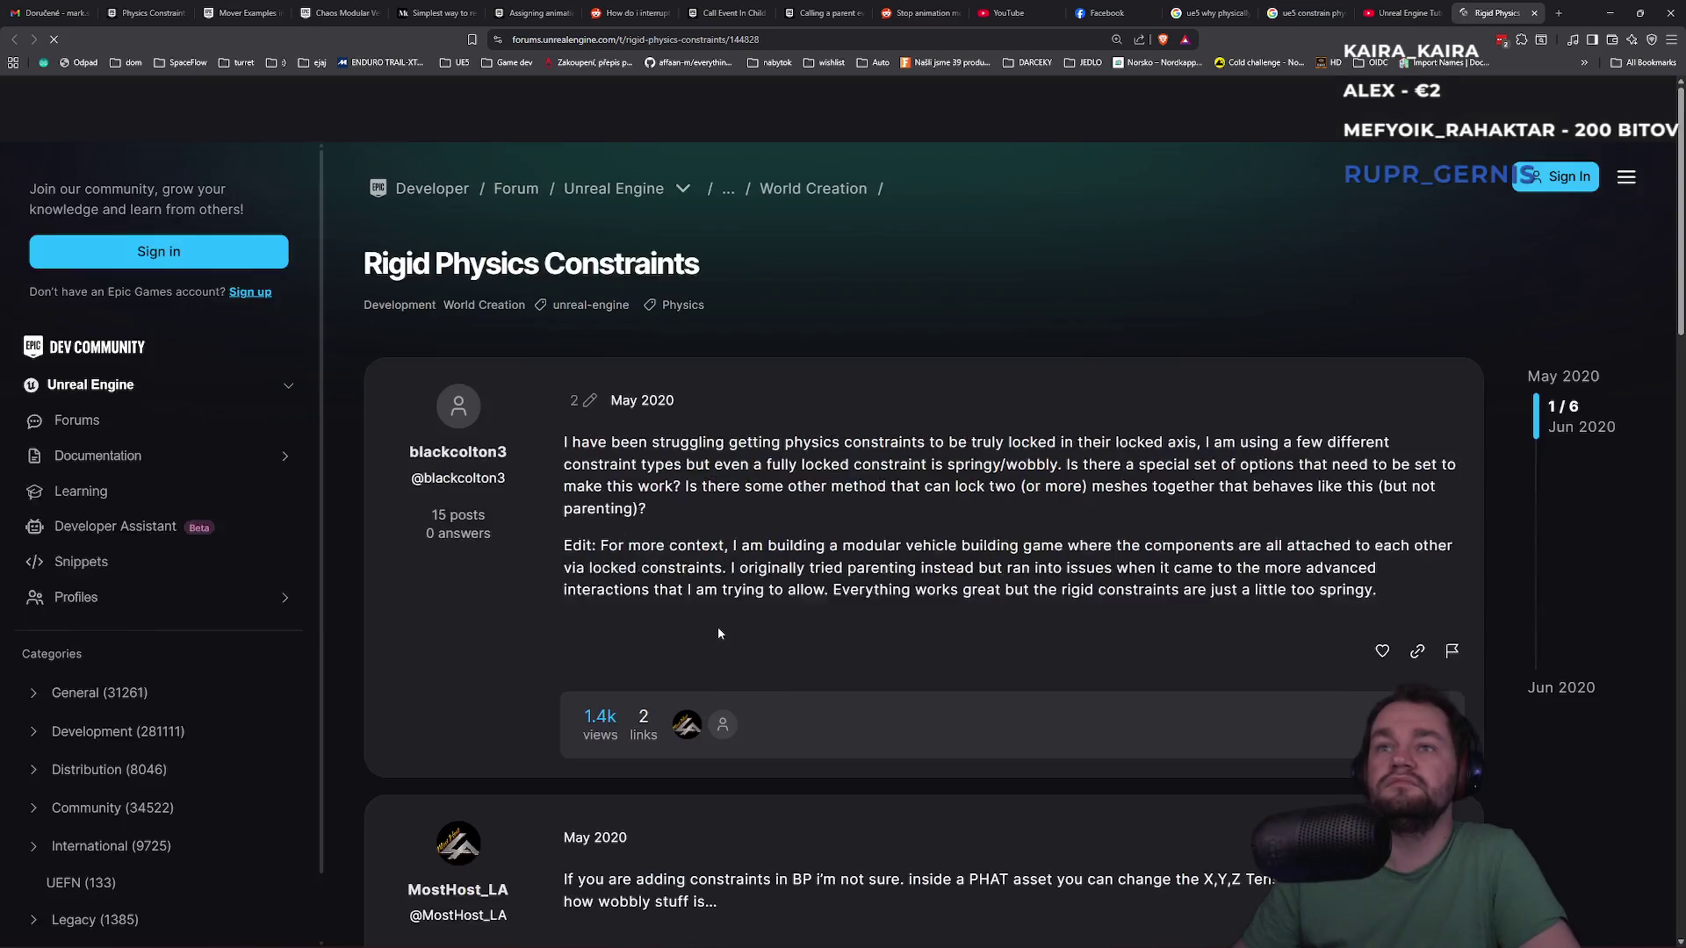
scroll(713, 628, down, 3)
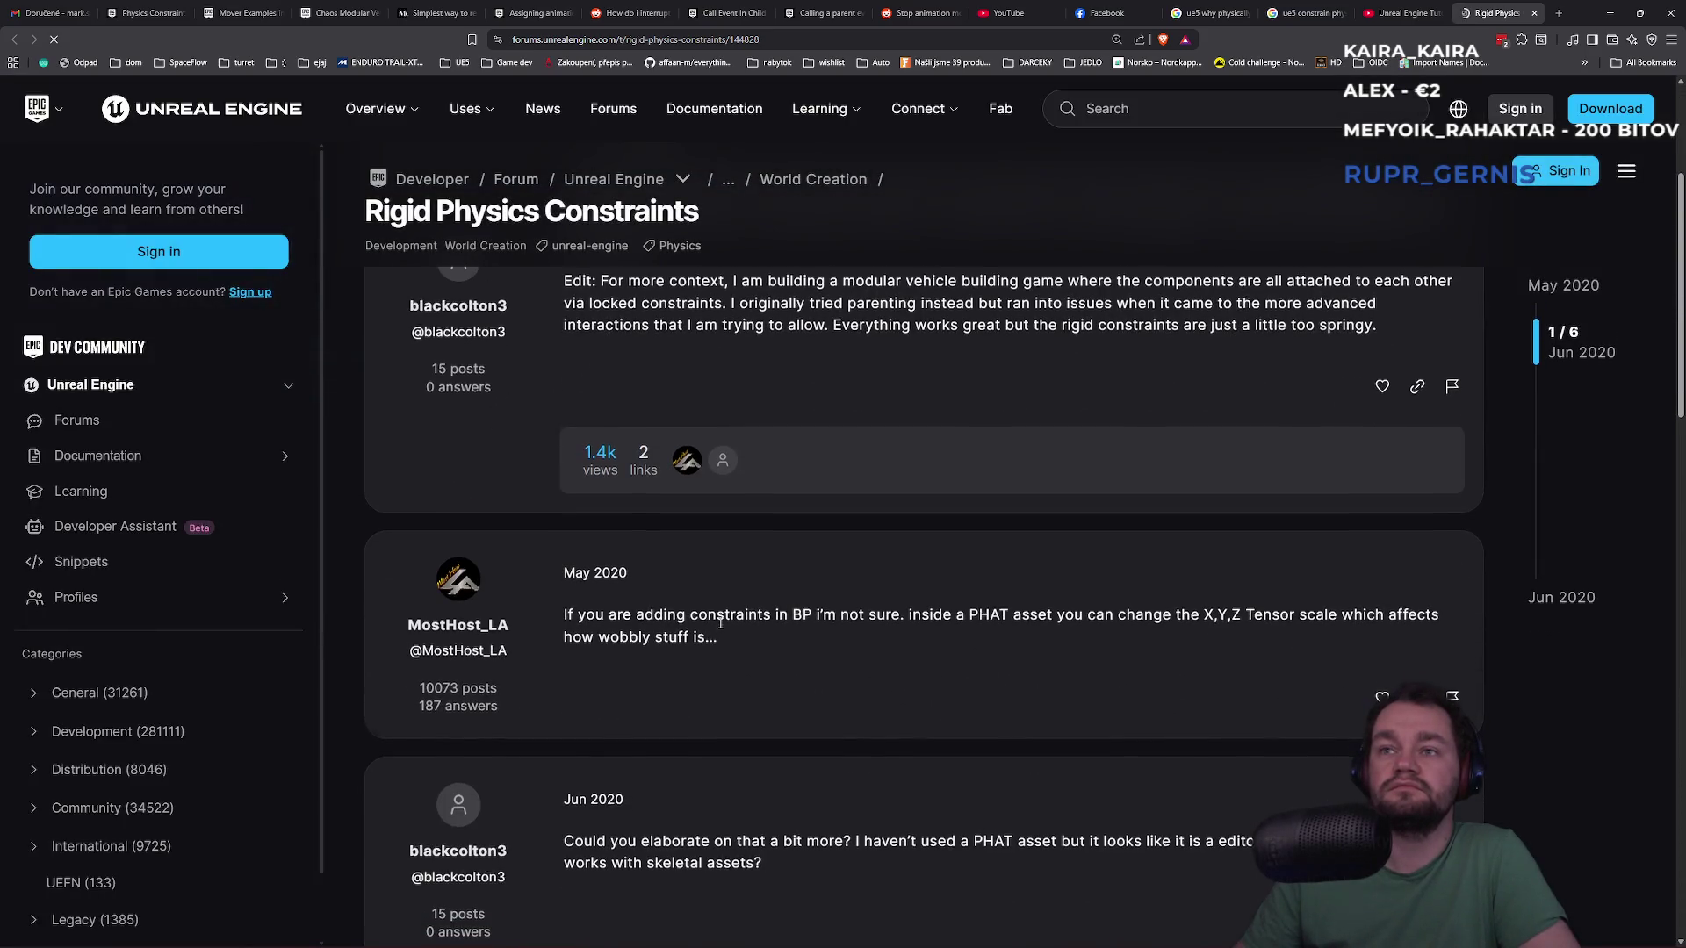
scroll(722, 619, down, 8)
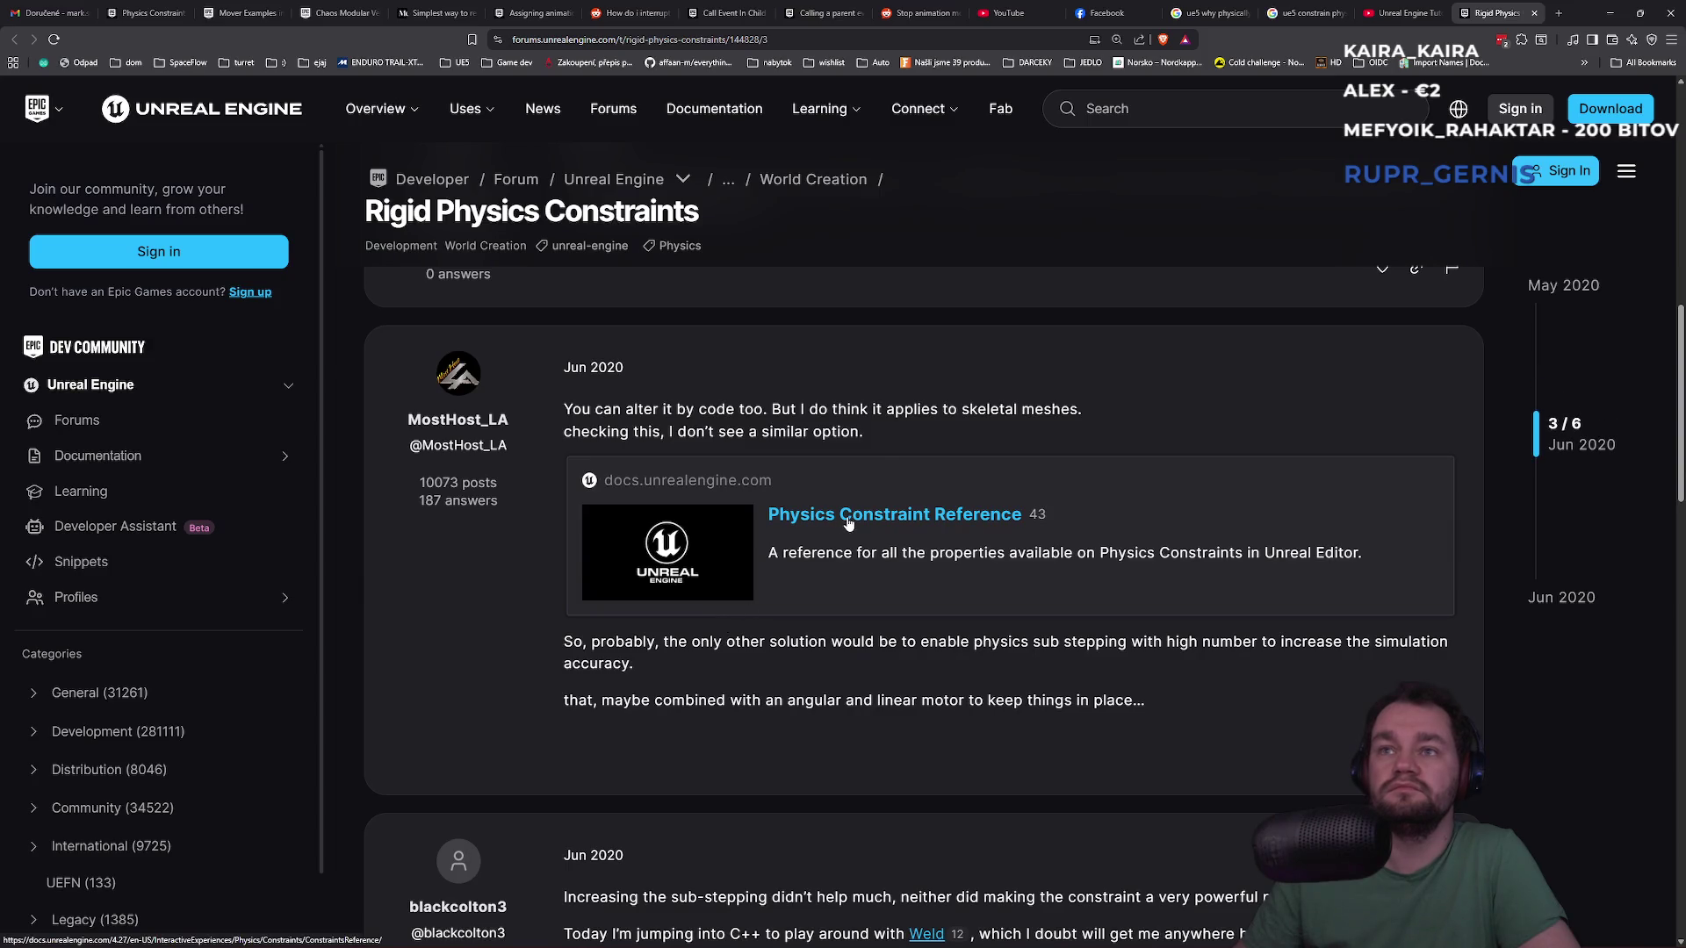
scroll(841, 527, down, 3)
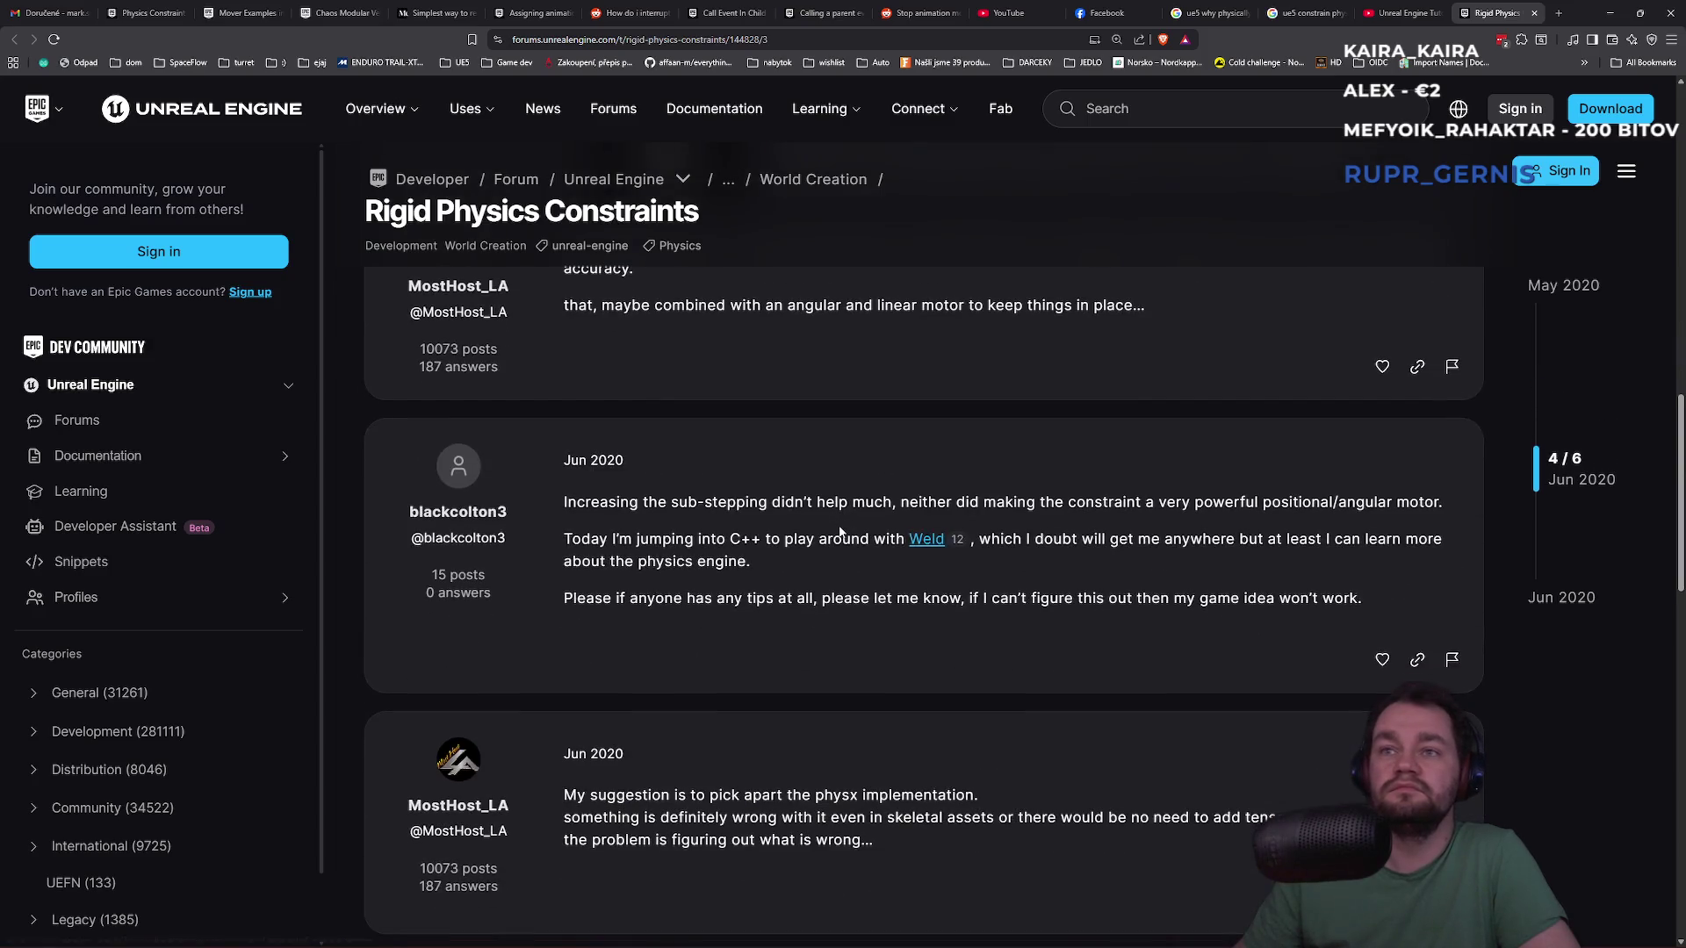
scroll(1134, 302, down, 3)
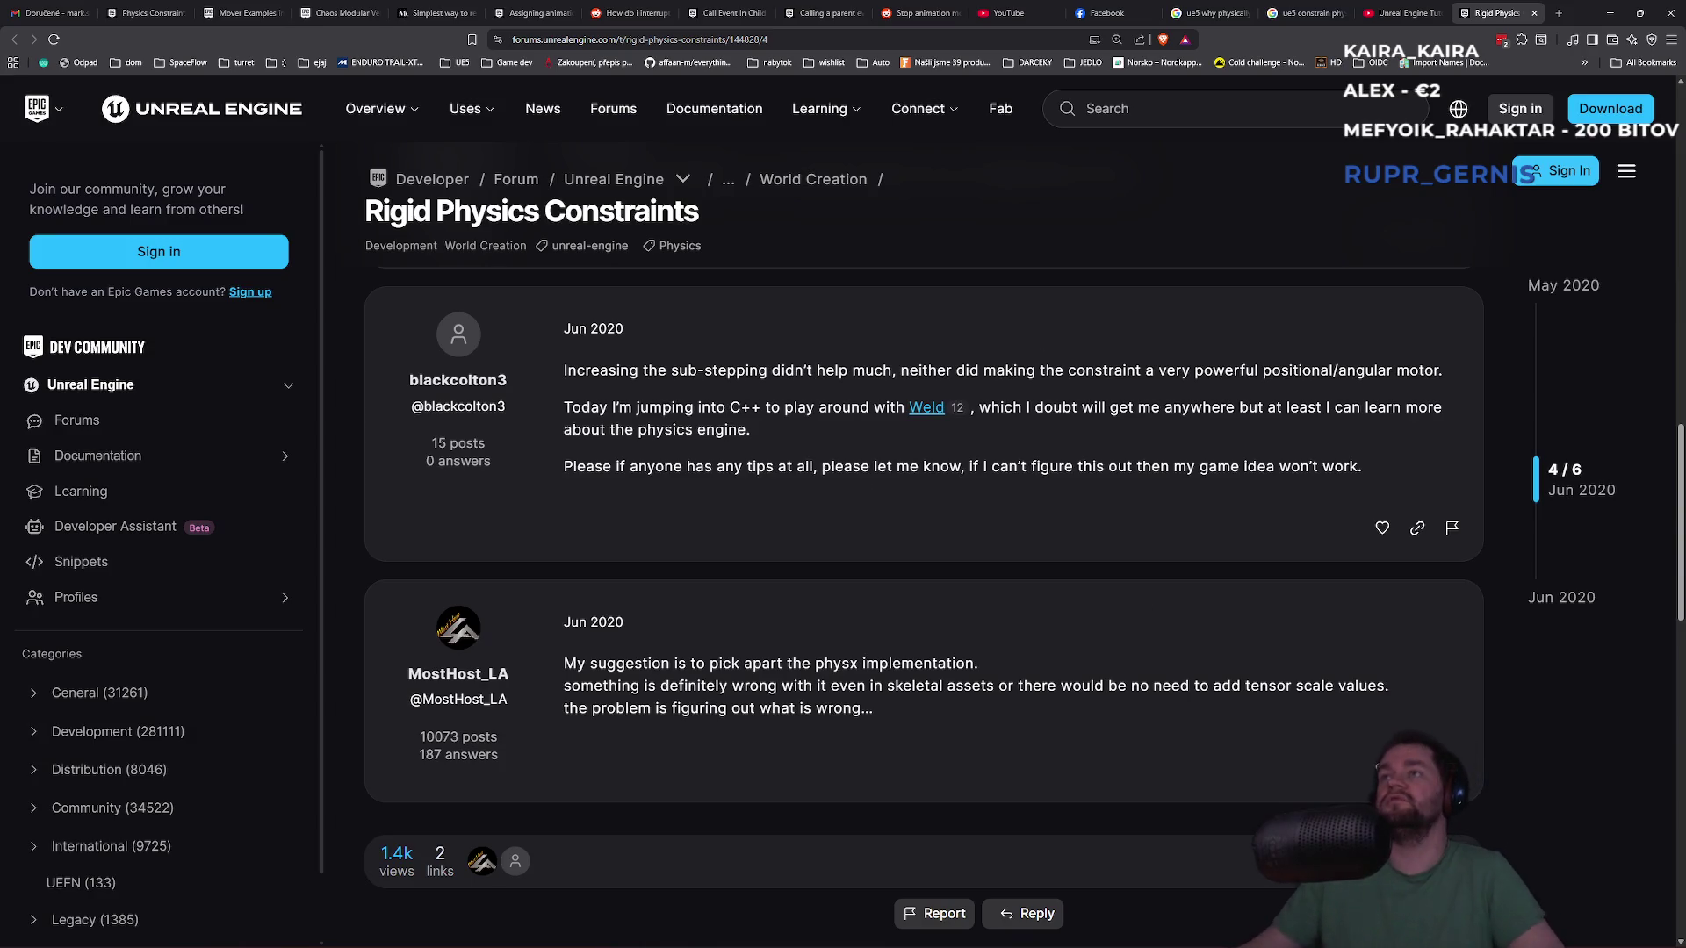
click(1608, 8)
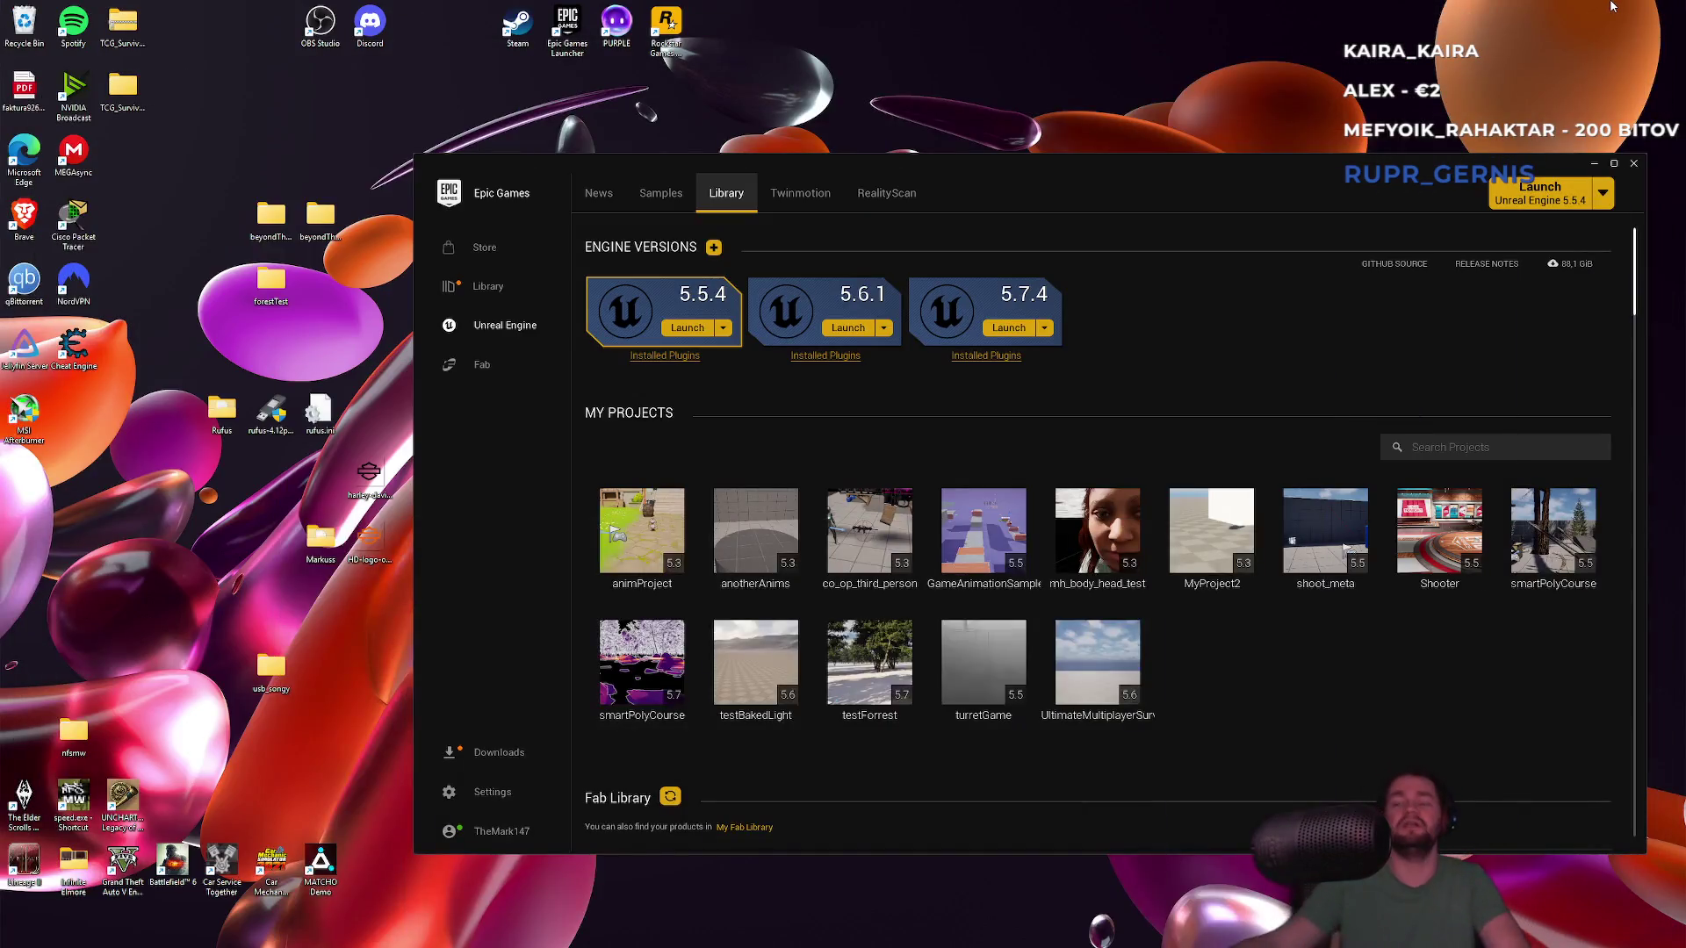